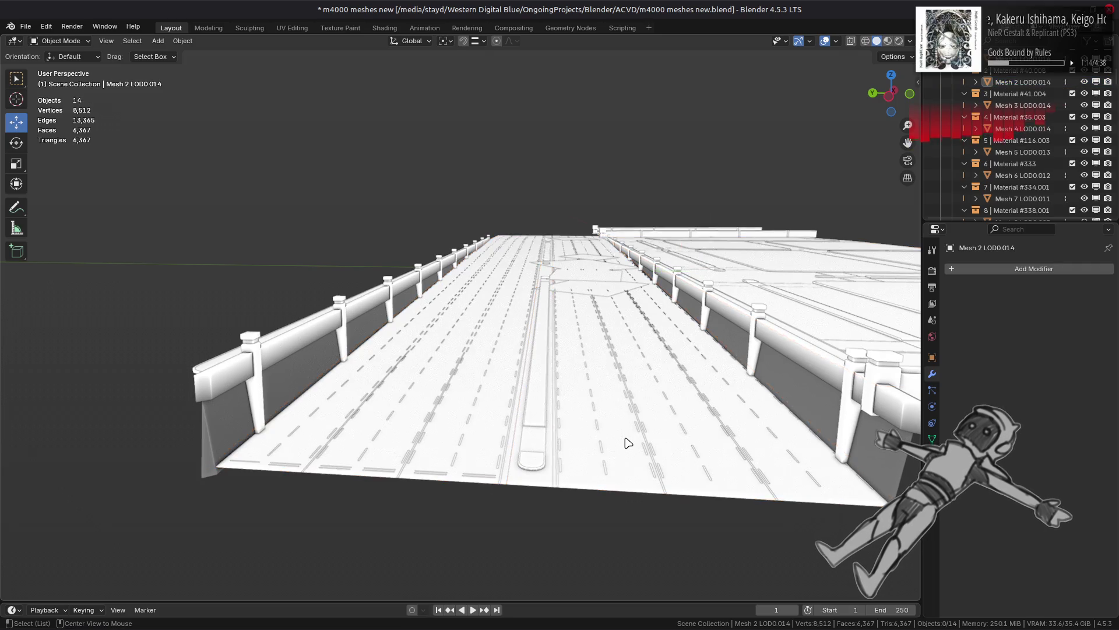
Step: Switch the solid viewport lighting to Studio after briefly previewing MatCap
mouse_move(625, 437)
middle_down()
mouse_move(500, 325)
mouse_move(528, 357)
mouse_move(457, 312)
mouse_move(582, 260)
mouse_move(588, 269)
middle_up()
key(Tab)
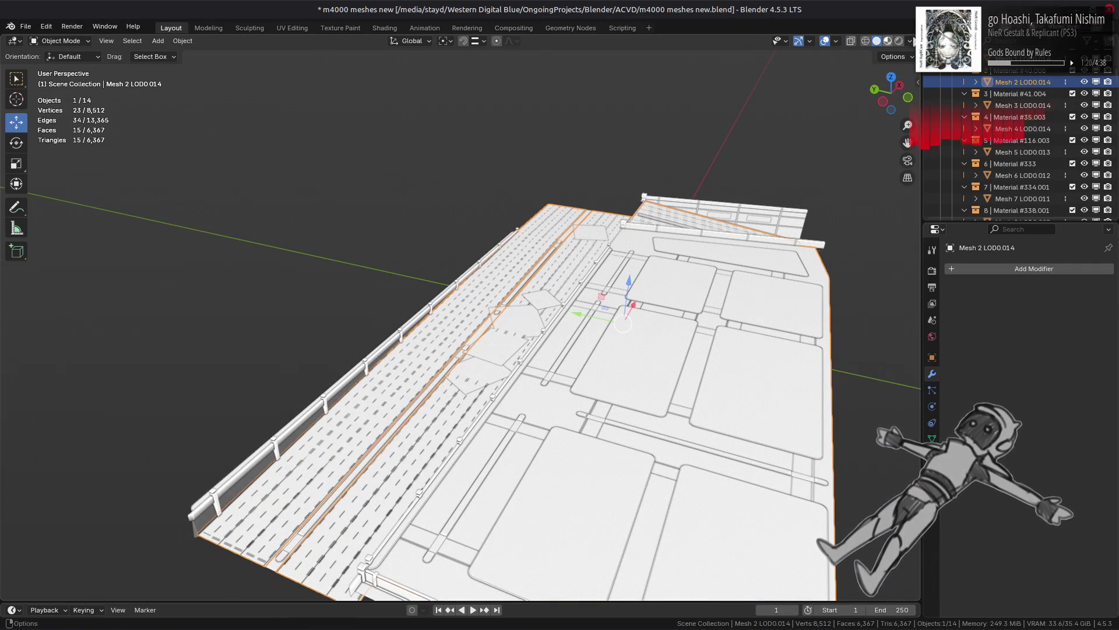
click(911, 41)
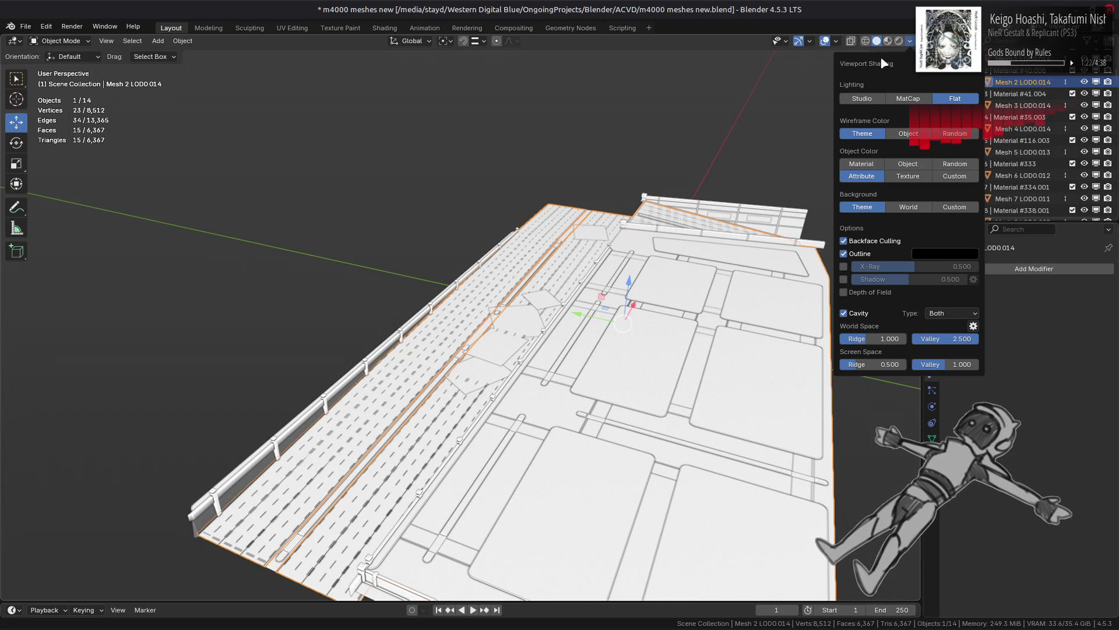
click(861, 99)
click(907, 99)
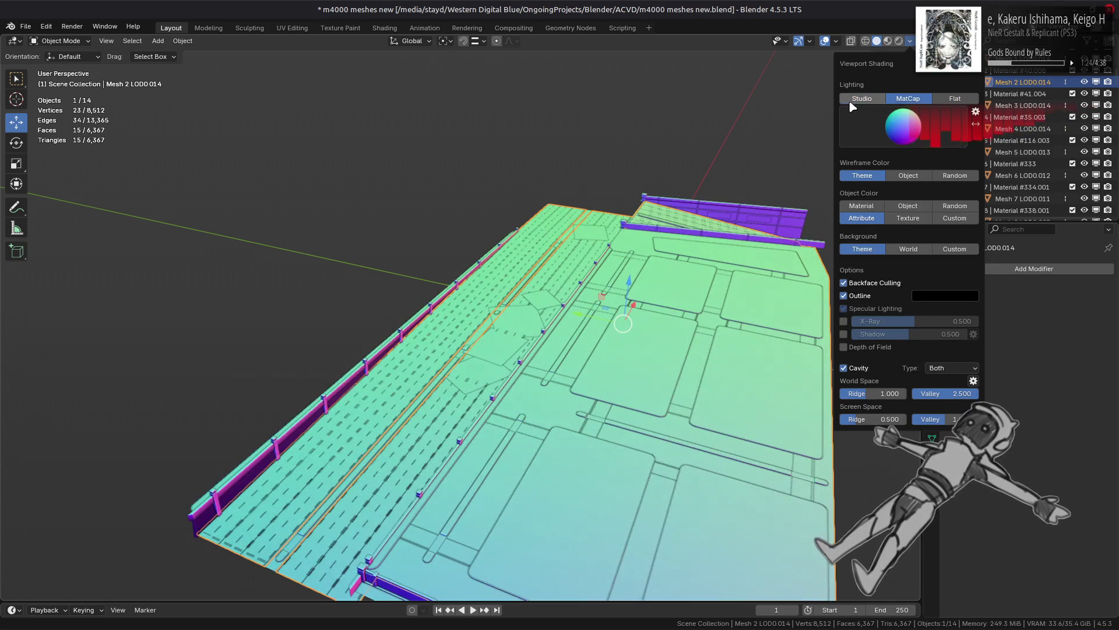
click(861, 98)
Step: Leave edit mode, save m4000 meshes new.blend, and select Mesh 5 LOD0.013
mouse_move(579, 274)
middle_down()
mouse_move(569, 290)
mouse_move(585, 270)
mouse_move(510, 313)
middle_up()
key(alt+a)
key(ctrl+s)
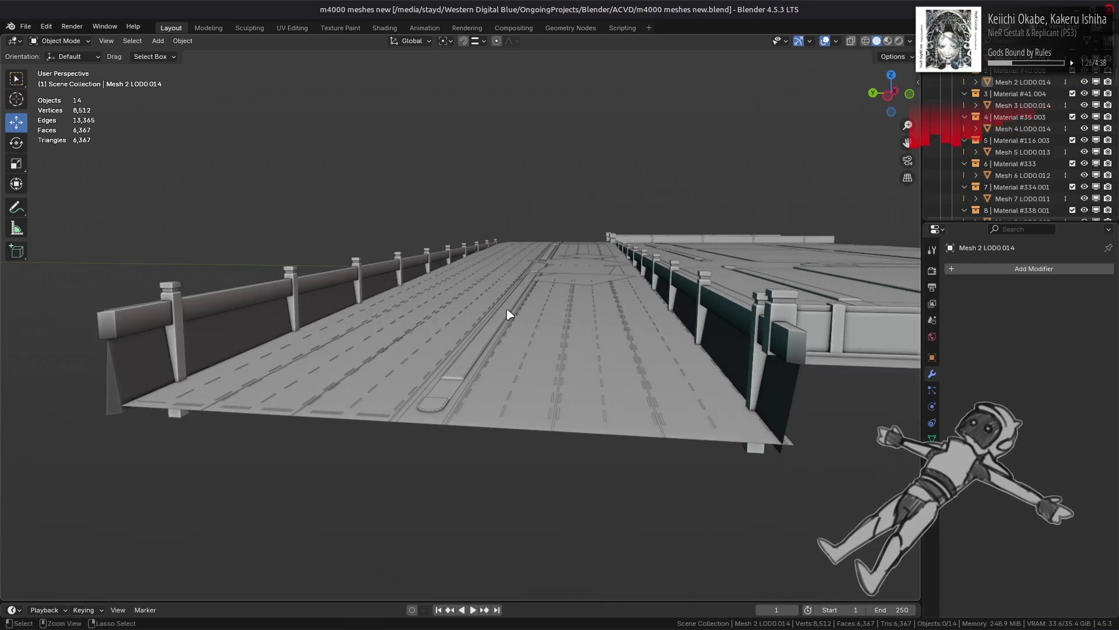
click(277, 325)
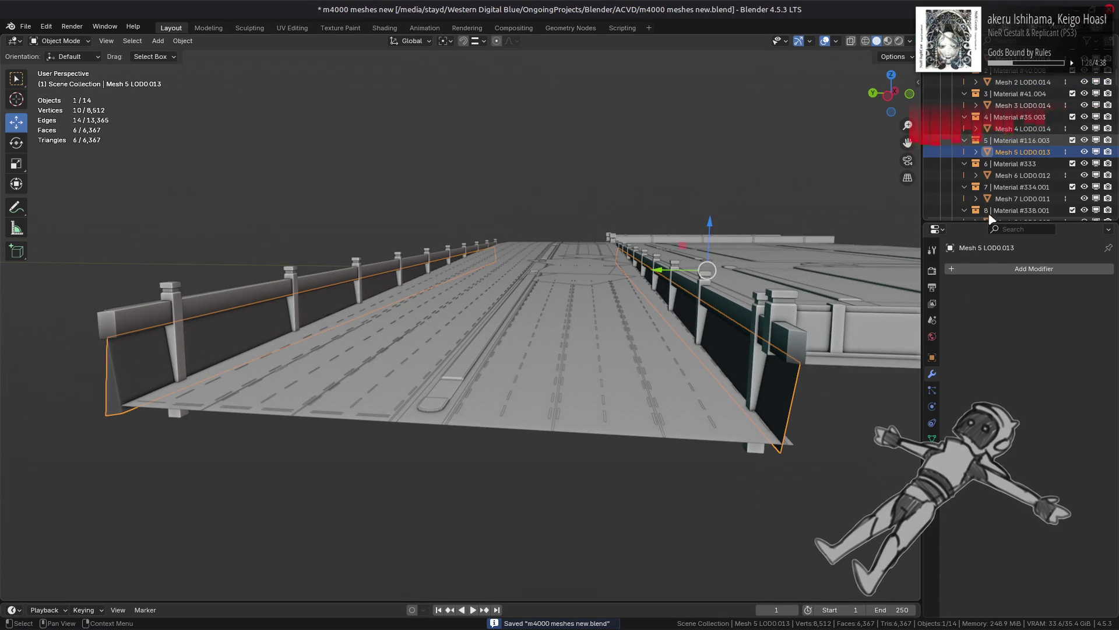
Step: Add a Weighted Normal modifier using Corner Angle weighting, with Keep Sharp and Face Influence on
click(962, 269)
mouse_move(961, 334)
click(1032, 345)
click(1055, 331)
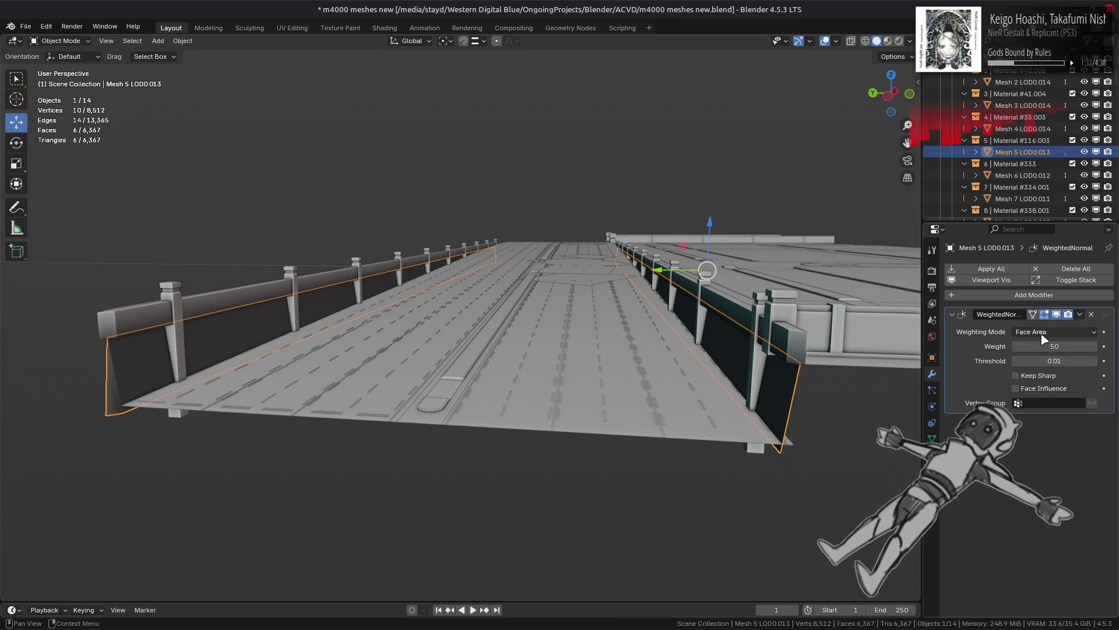
click(1042, 361)
click(1041, 390)
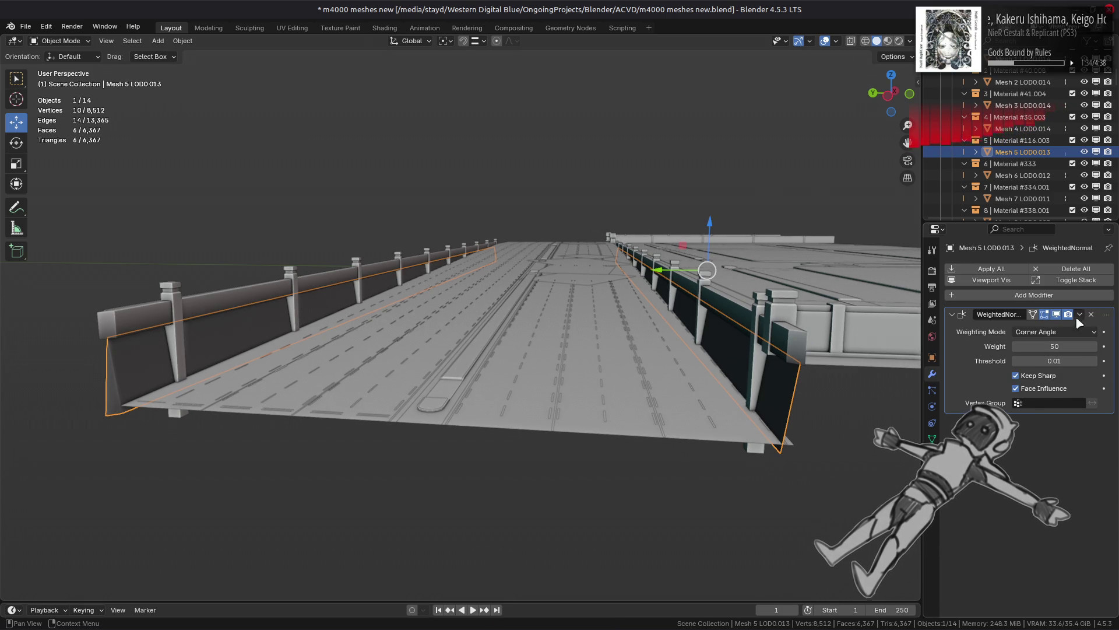
click(1056, 315)
click(1056, 315)
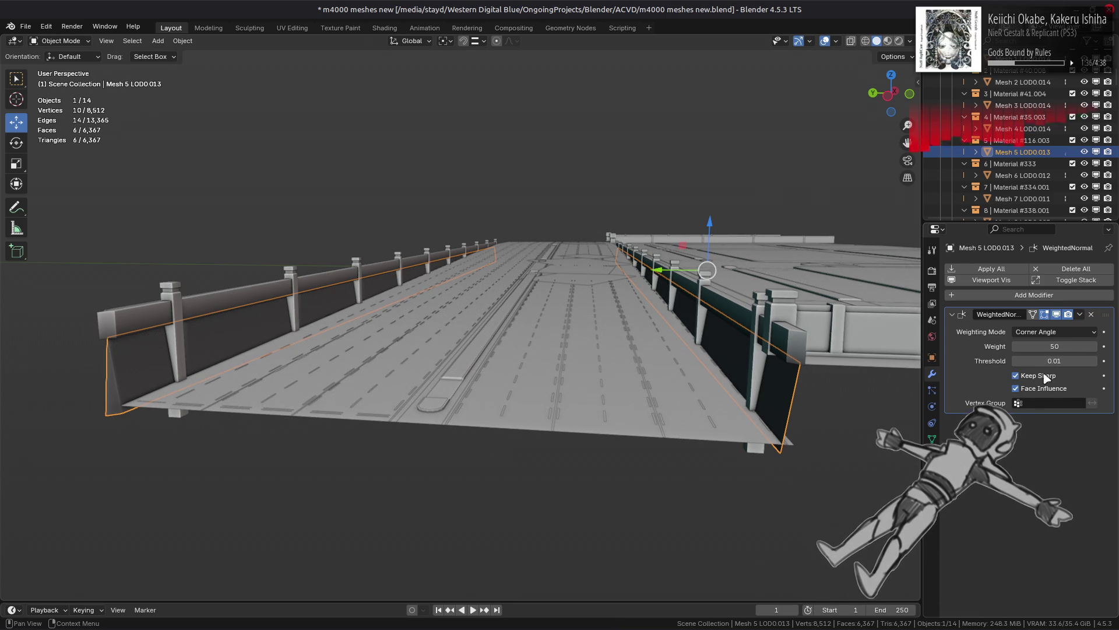
click(1043, 389)
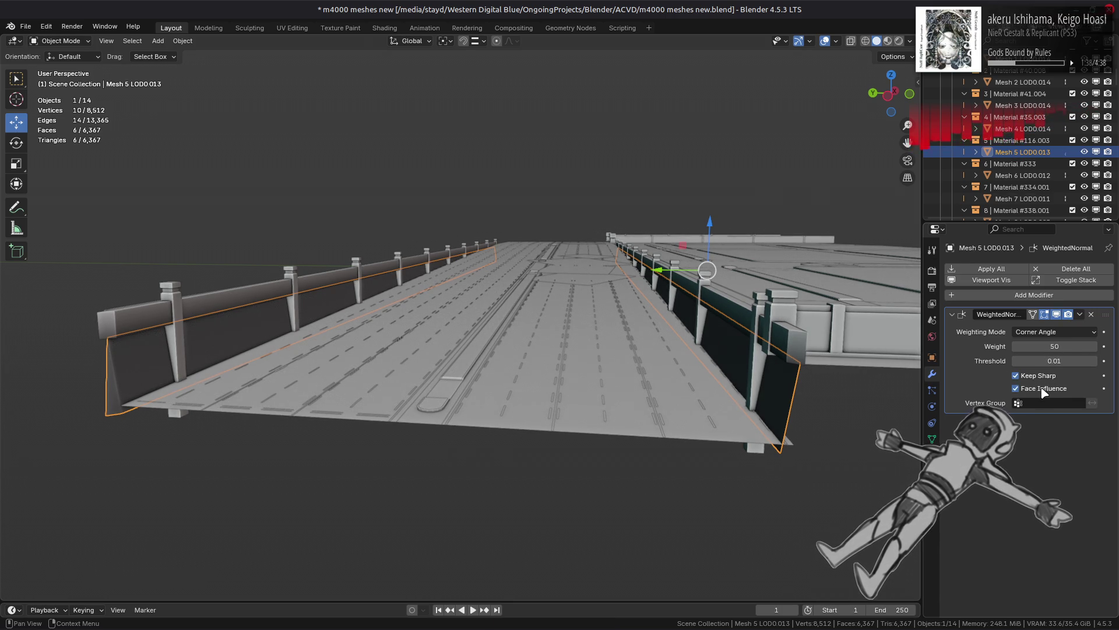
key(Tab)
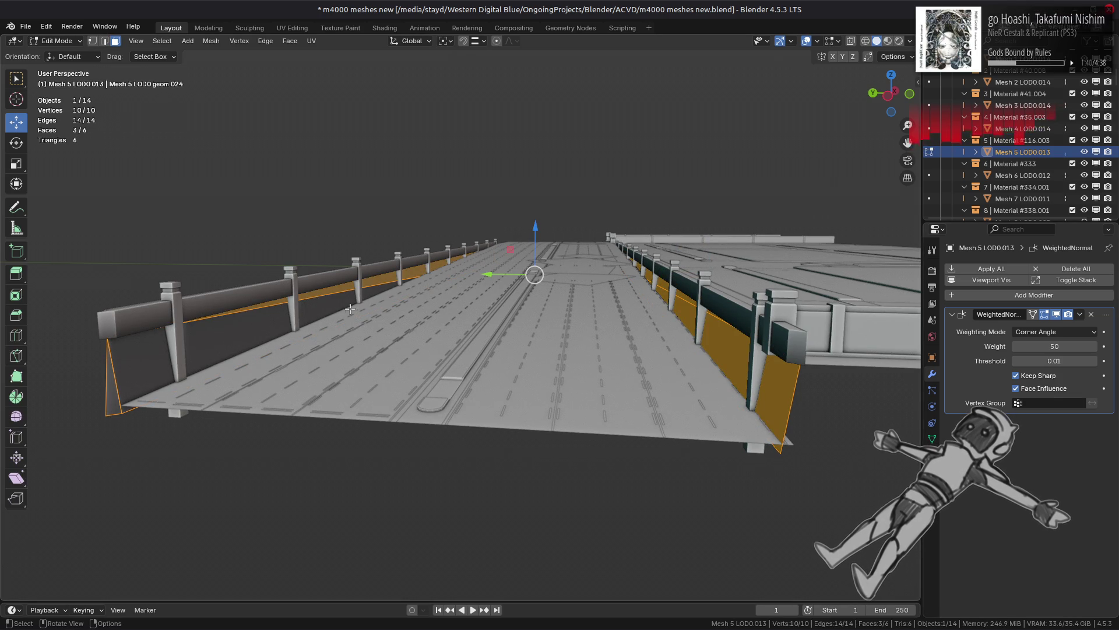
Step: Select the left side wall face and all its linked flat faces
click(324, 309)
shift+click(280, 295)
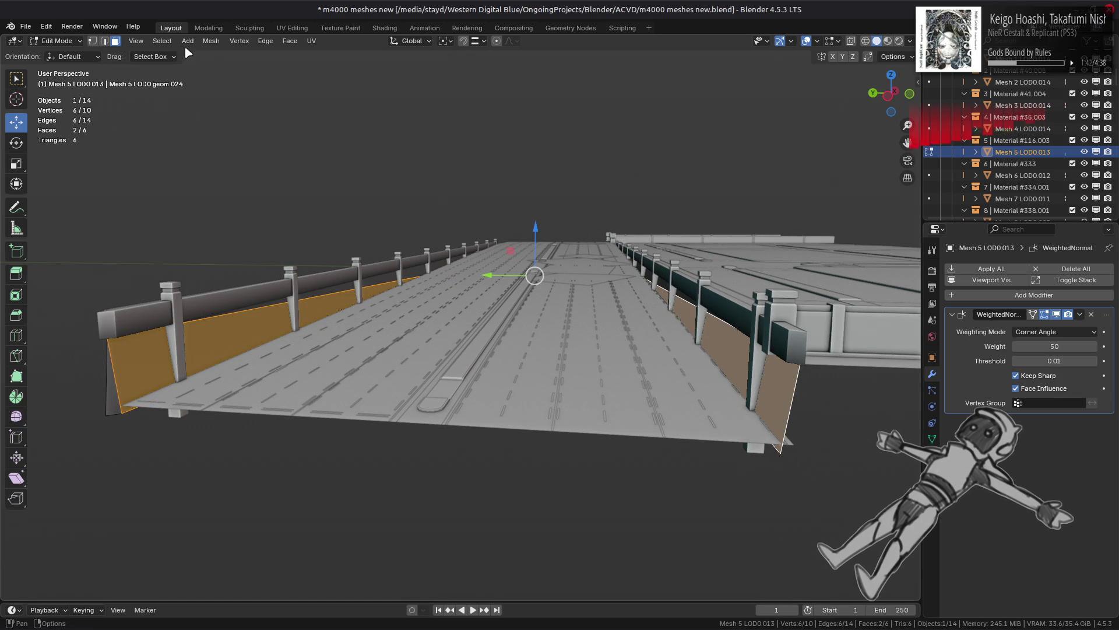
click(162, 41)
mouse_move(219, 211)
click(312, 235)
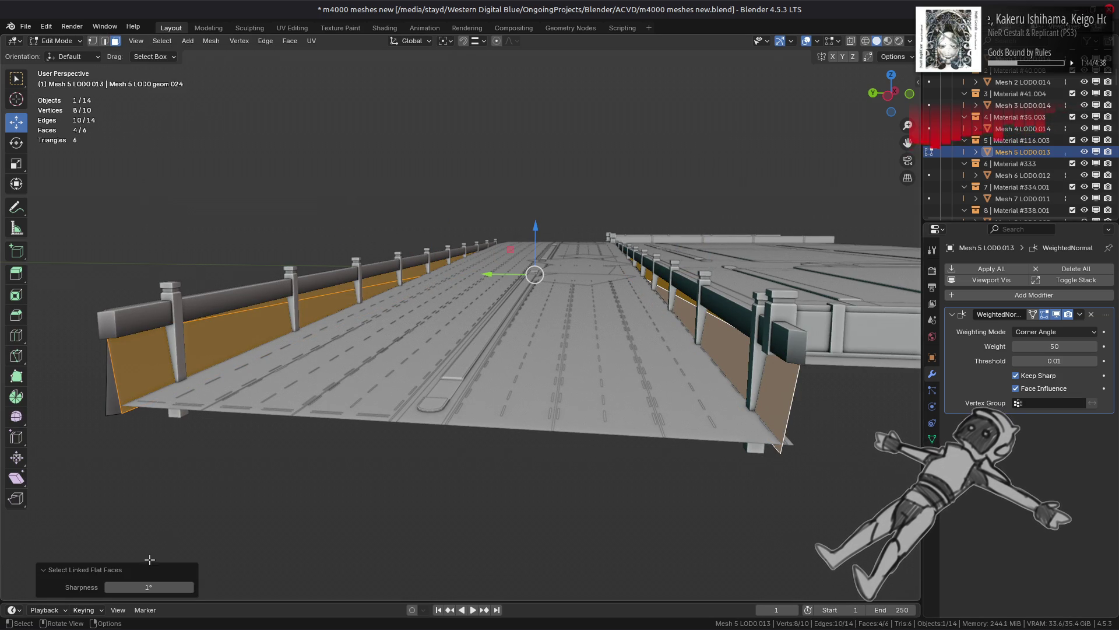
Step: Give the selected wall faces Strong face strength, then deselect and leave edit mode
click(211, 41)
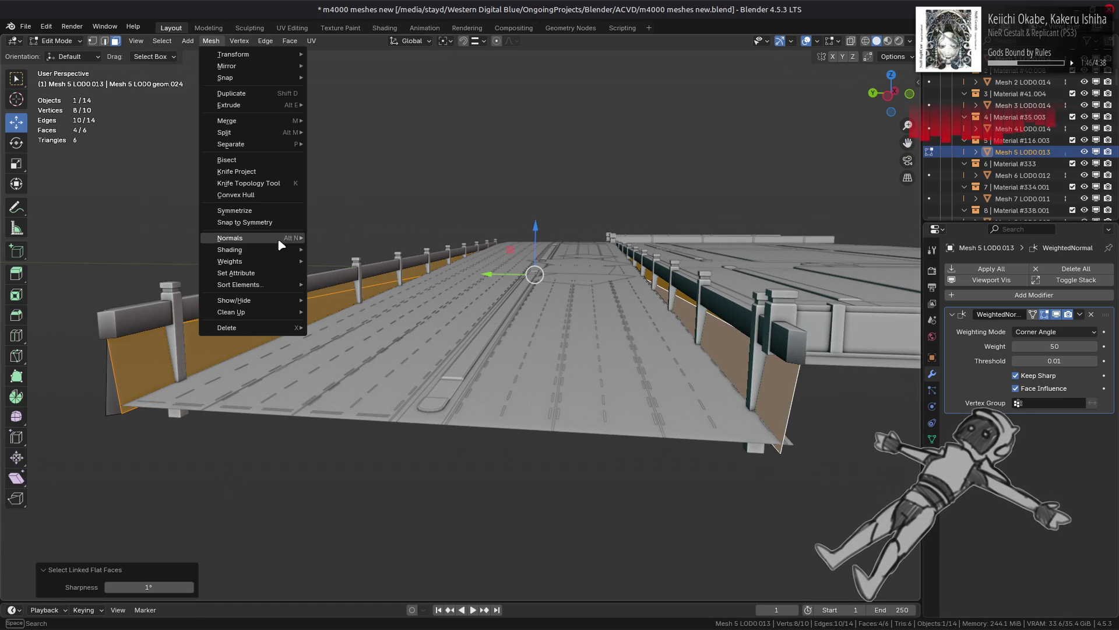
mouse_move(283, 237)
mouse_move(408, 412)
click(487, 442)
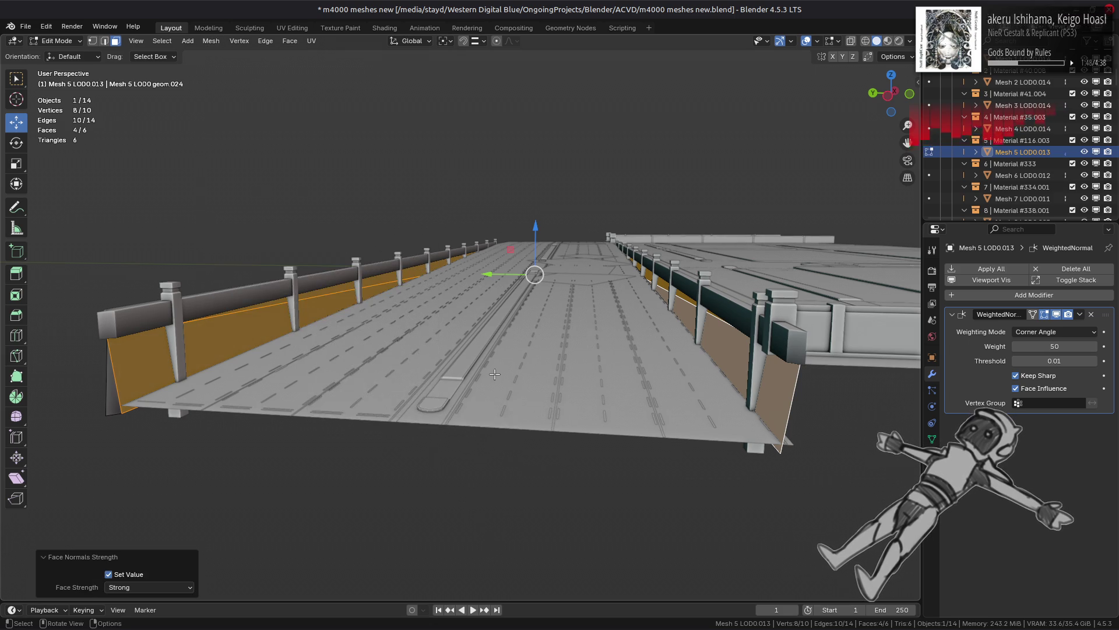
click(516, 294)
key(Tab)
key(Tab)
Step: Select the bottom corner vertex at the wall's end in vertex mode
mouse_move(274, 344)
middle_down()
mouse_move(321, 326)
mouse_move(326, 344)
mouse_move(184, 355)
mouse_move(303, 350)
mouse_move(585, 305)
mouse_move(539, 374)
mouse_move(532, 243)
middle_up()
click(359, 344)
shift+click(362, 343)
scroll(532, 243, up, 5)
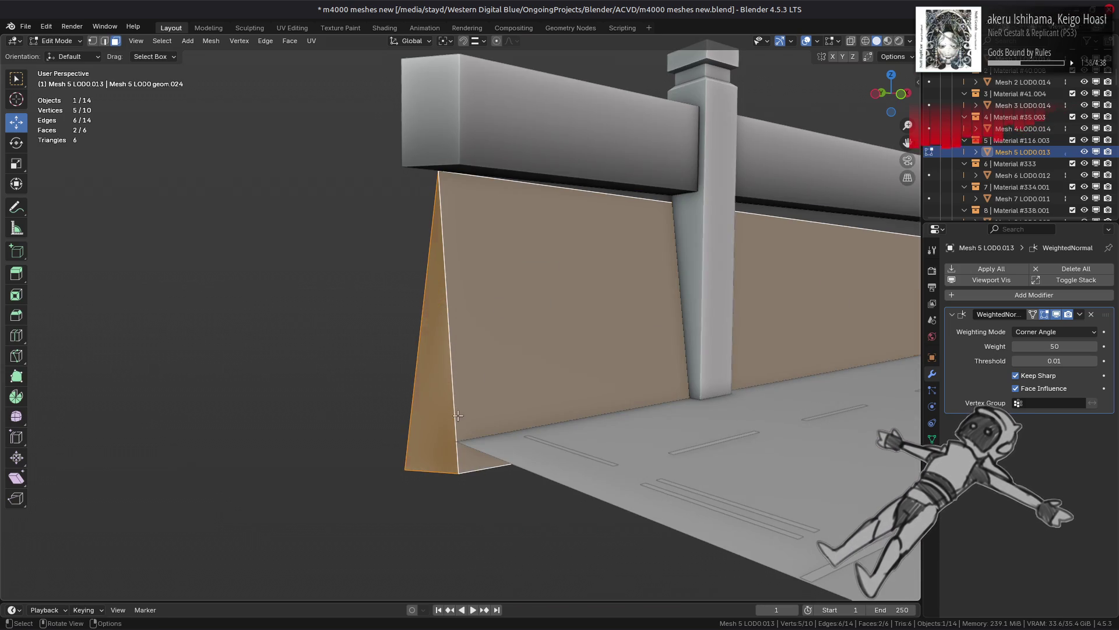
key(1)
click(458, 472)
Step: Move the wall's corner vertex onto the beam corner
key(g)
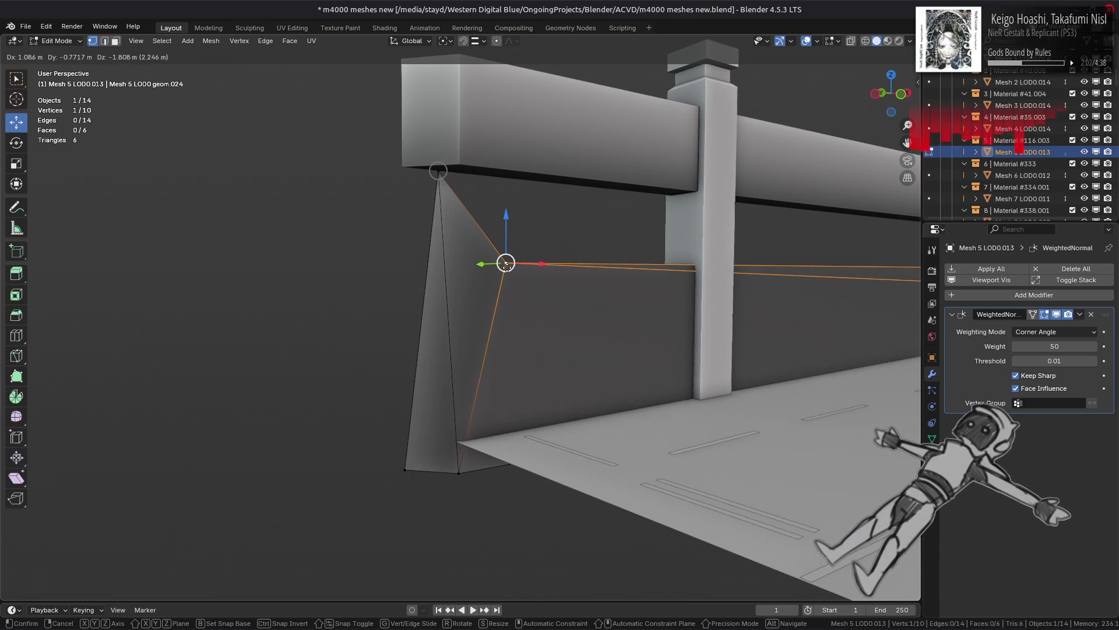
click(506, 263)
drag(506, 263, 437, 170)
scroll(460, 291, up, 5)
mouse_move(472, 295)
middle_down()
mouse_move(461, 295)
mouse_move(475, 293)
middle_up()
Step: Merge the overlapping vertices at the wall end by distance
key(ctrl+KP_Add)
right_click(475, 293)
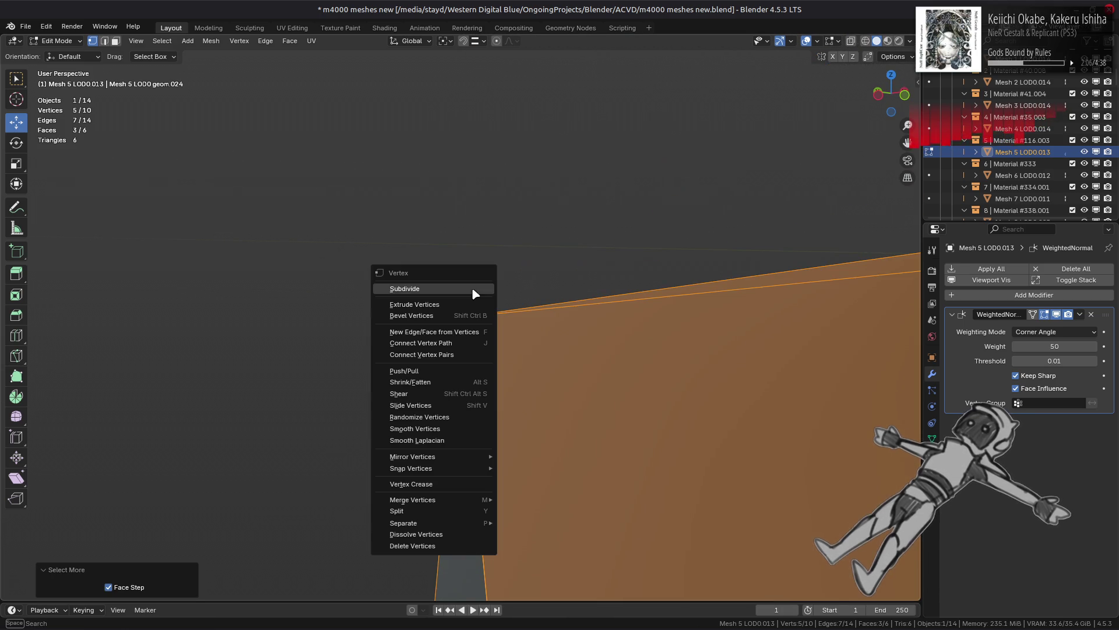
mouse_move(482, 500)
click(542, 570)
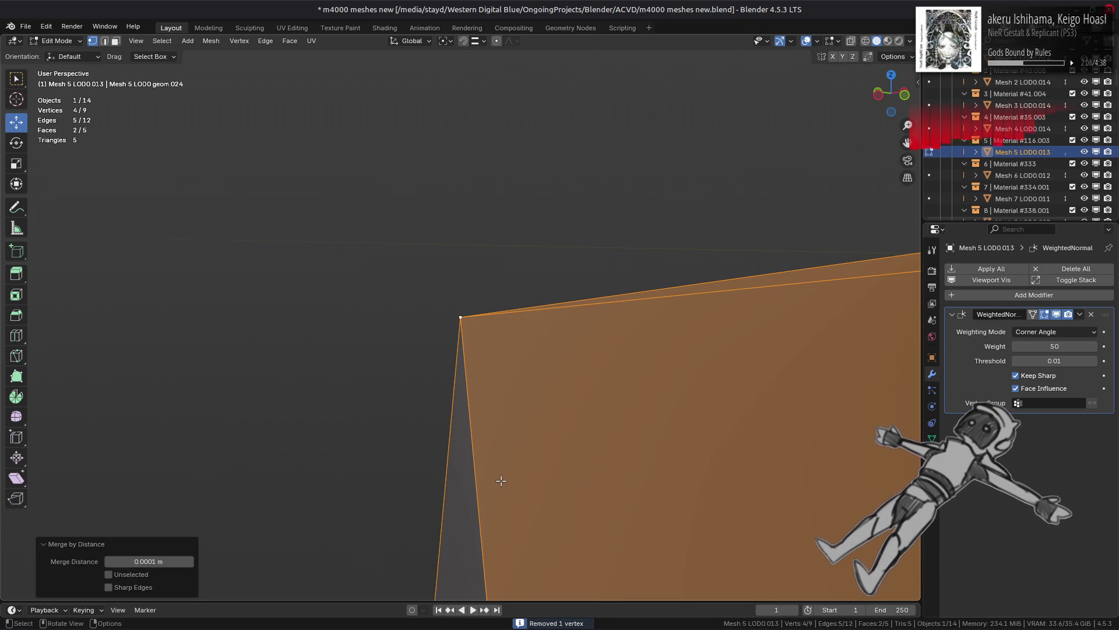
key(alt+a)
Step: Give the barrier's thin top faces Strong face strength
scroll(500, 475, down, 8)
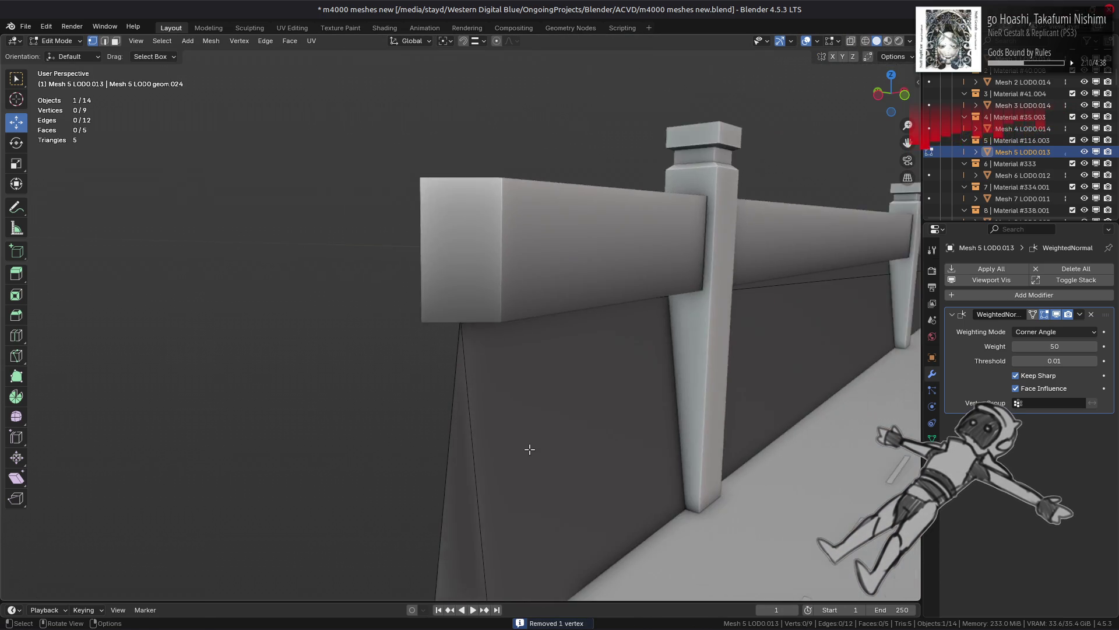
middle_drag(559, 400, 539, 284)
key(3)
click(556, 265)
shift+click(544, 289)
click(211, 41)
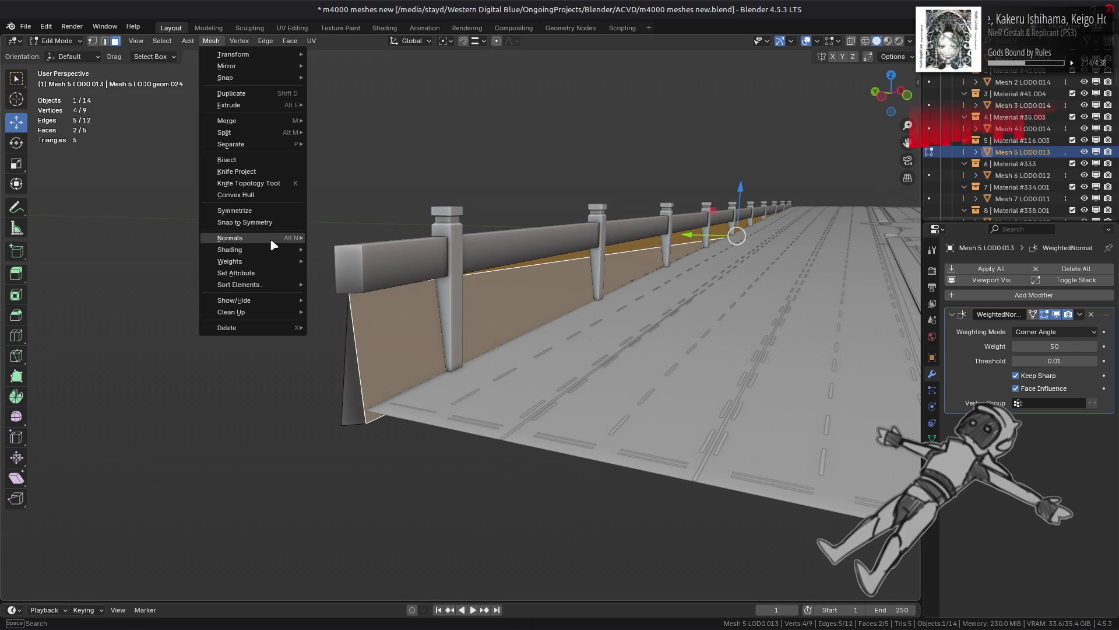
mouse_move(272, 239)
mouse_move(382, 414)
click(514, 446)
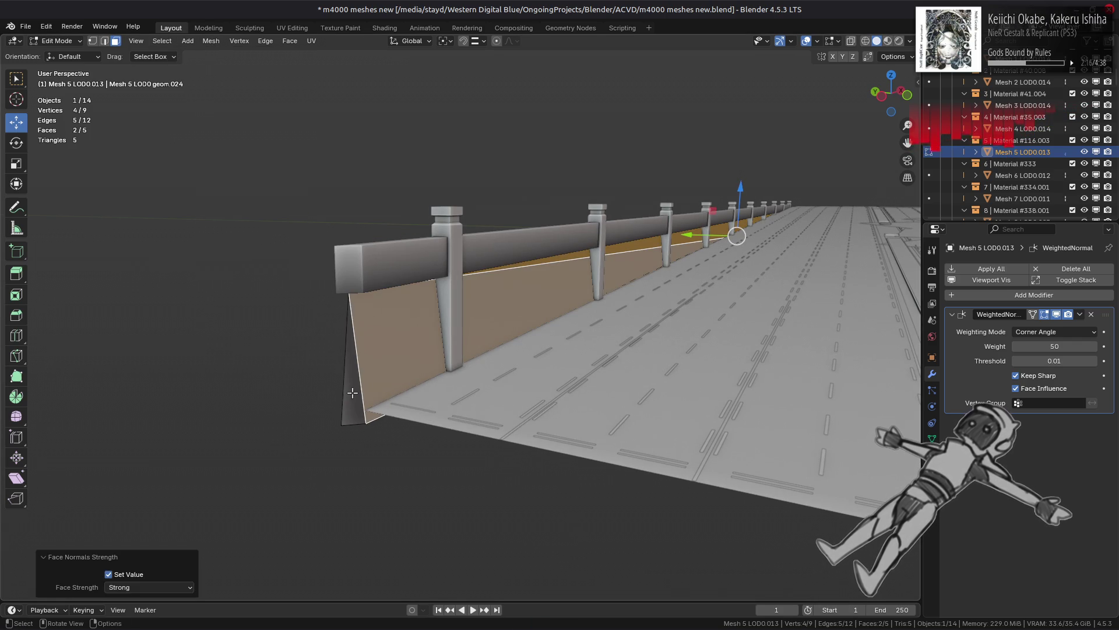
Step: Set the face strength of the wall end face as well
click(352, 392)
click(211, 41)
mouse_move(256, 236)
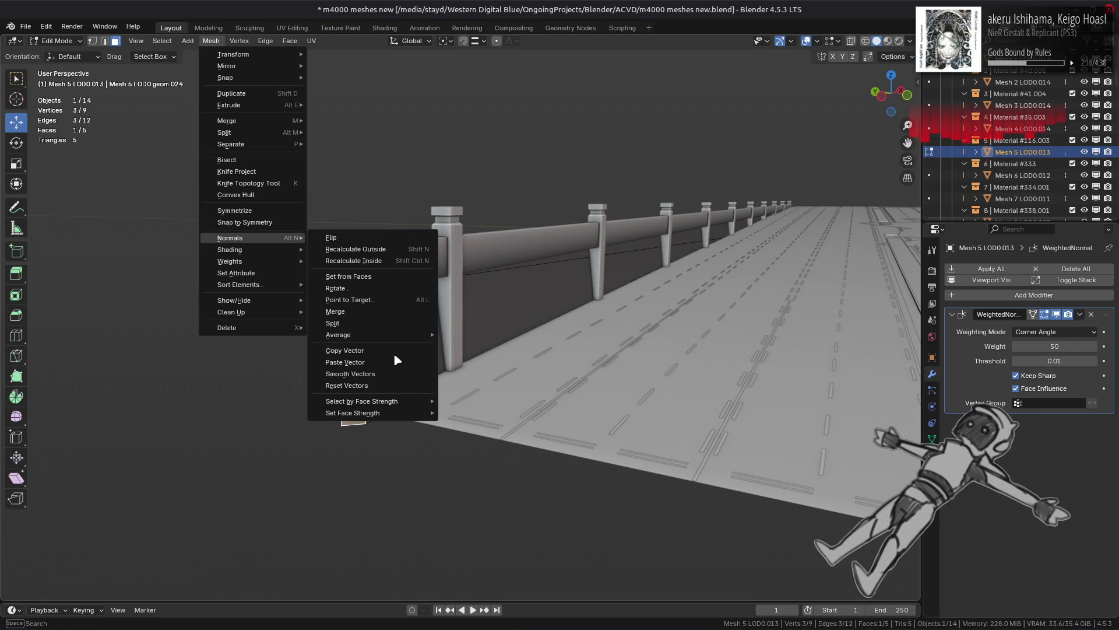
mouse_move(384, 413)
click(508, 438)
Step: Return to object mode and view the road from a new angle
key(Tab)
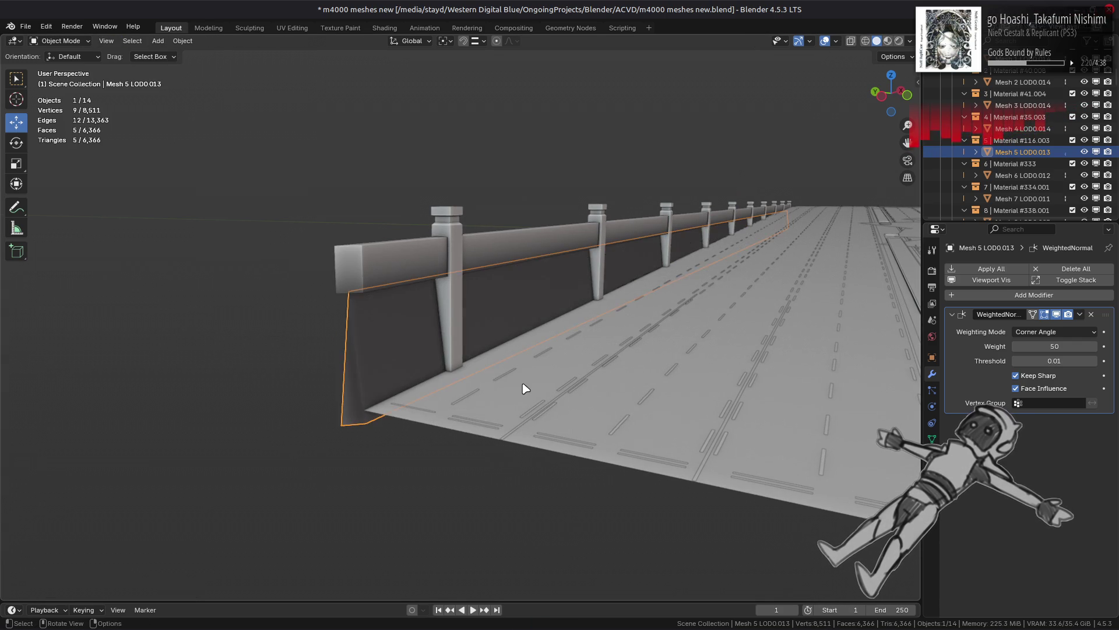
scroll(525, 387, down, 2)
scroll(606, 369, down, 1)
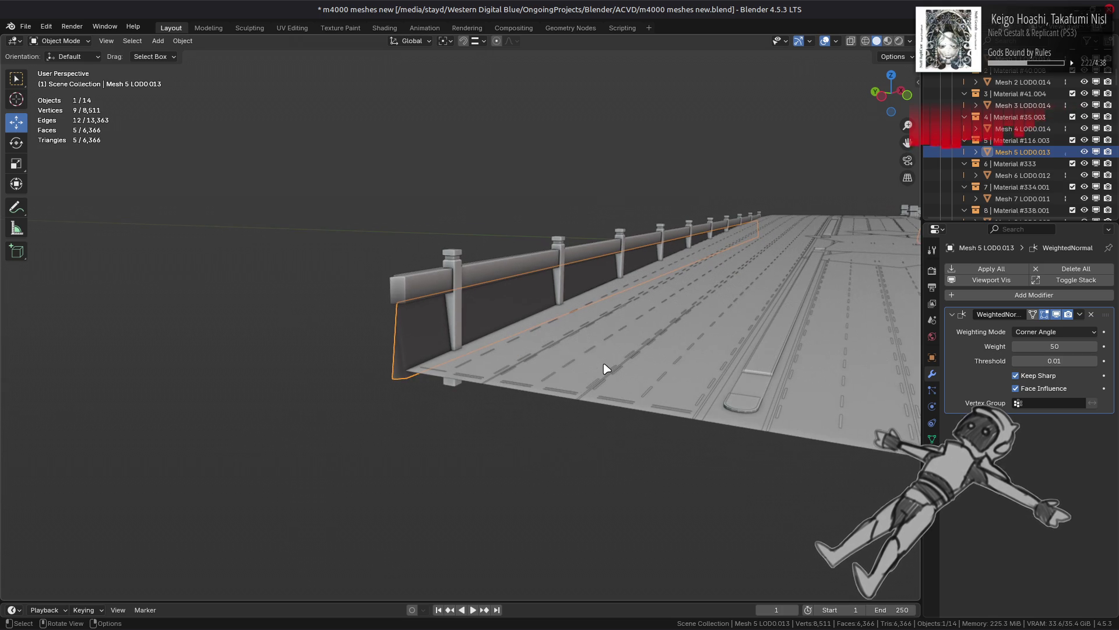
mouse_move(606, 369)
middle_down()
mouse_move(662, 357)
mouse_move(349, 380)
mouse_move(449, 350)
mouse_move(675, 357)
mouse_move(477, 347)
middle_up()
key(Tab)
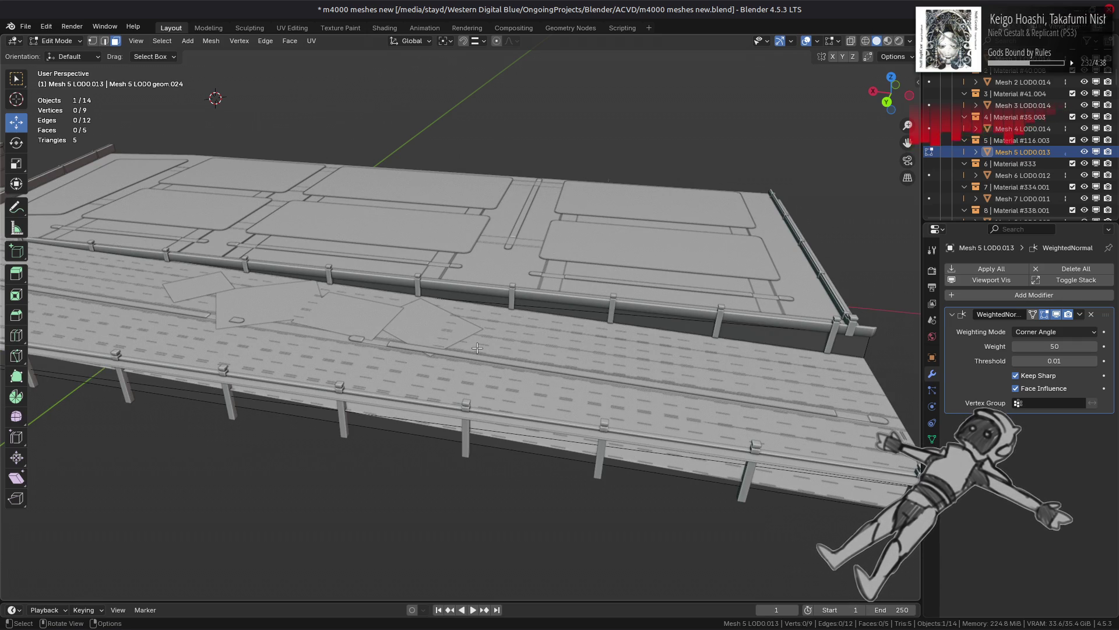
Step: Inspect the road and rail, then save m4000 meshes new.blend with Mesh 2 LOD0.014 active
mouse_move(478, 347)
middle_down()
mouse_move(455, 372)
mouse_move(512, 342)
mouse_move(465, 352)
mouse_move(603, 363)
mouse_move(449, 328)
middle_up()
key(Tab)
click(519, 345)
key(alt+a)
key(ctrl+s)
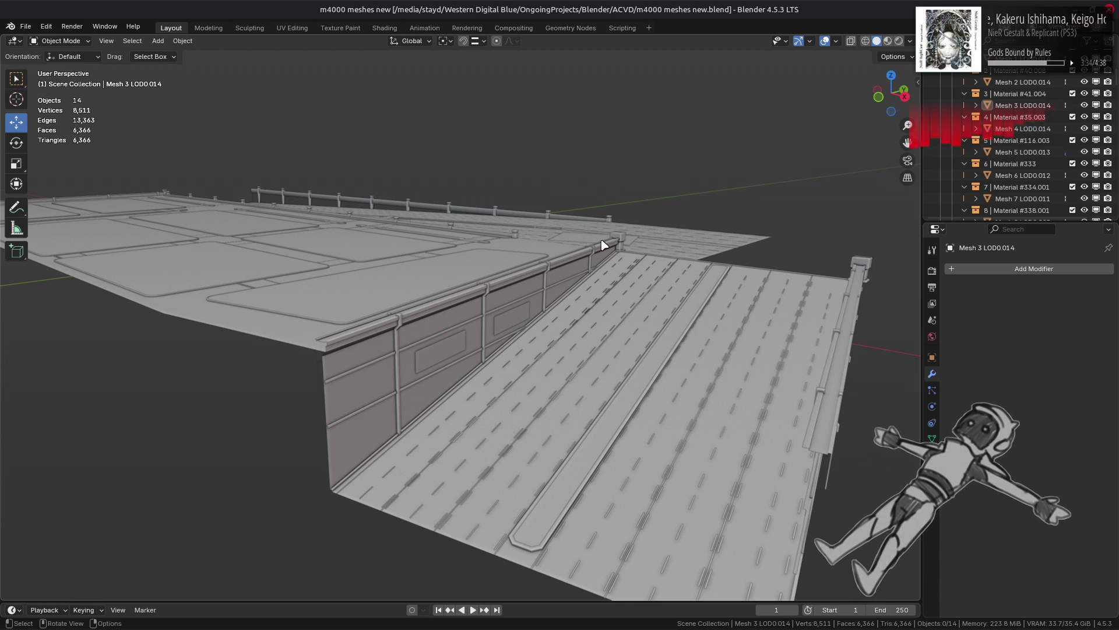
click(567, 251)
key(alt+a)
Step: Save, switch to Material Preview shading, and select the road mesh Mesh 2 LOD0.014
key(ctrl+s)
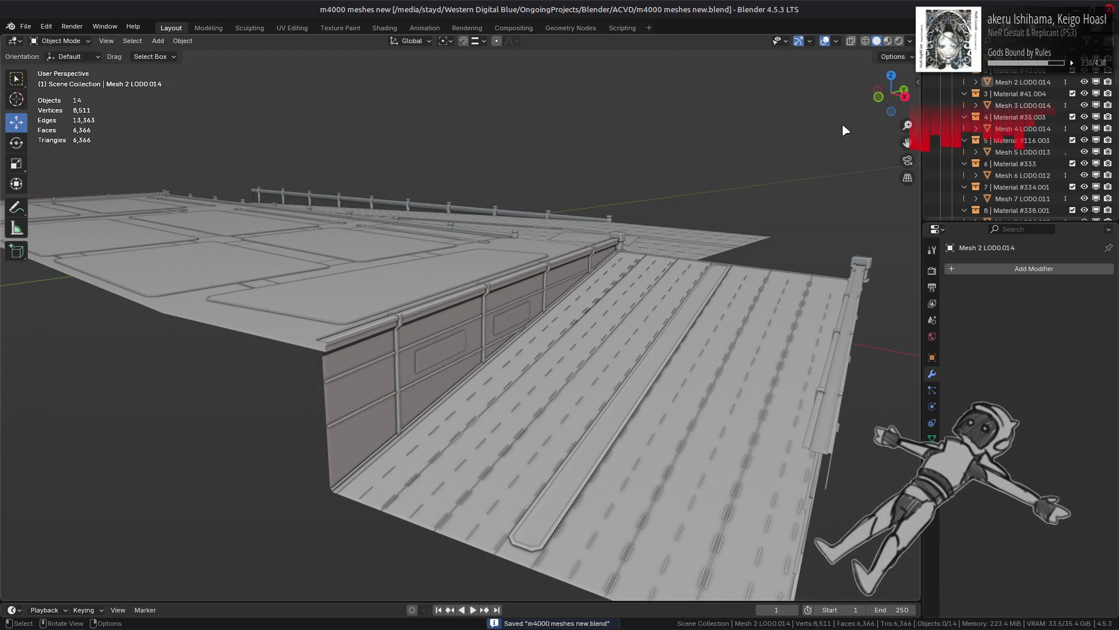
click(888, 41)
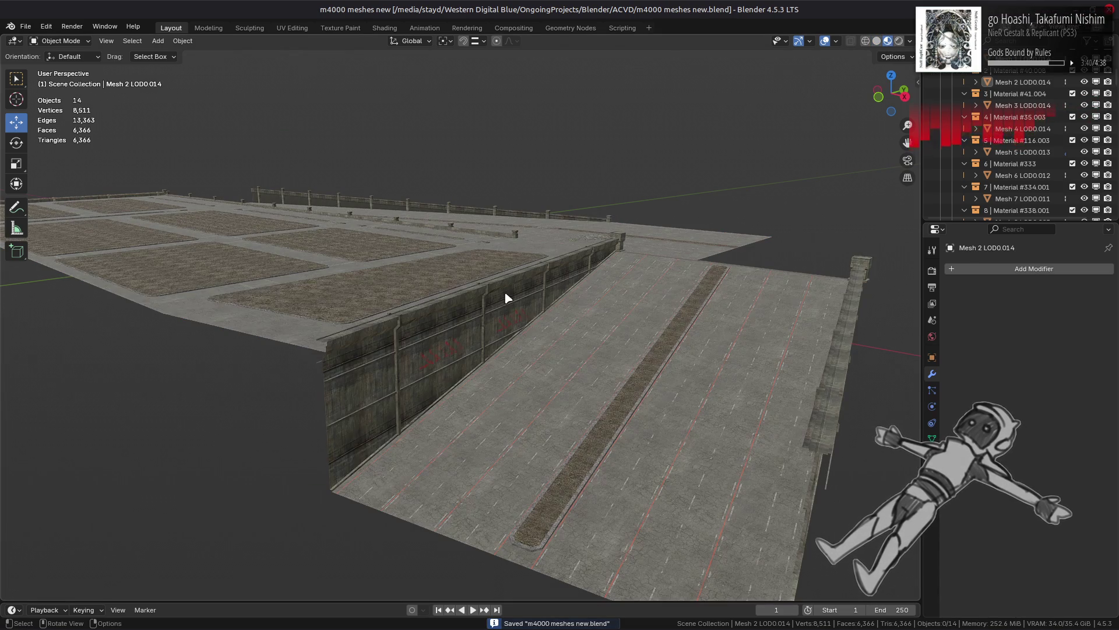
click(572, 362)
key(Tab)
key(Tab)
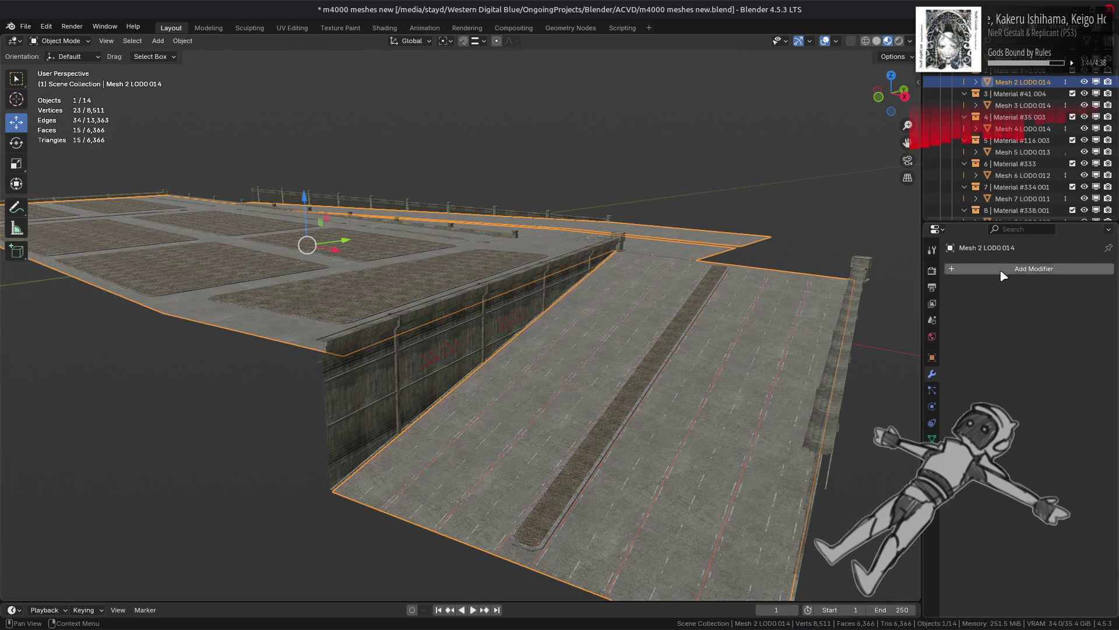
click(1001, 269)
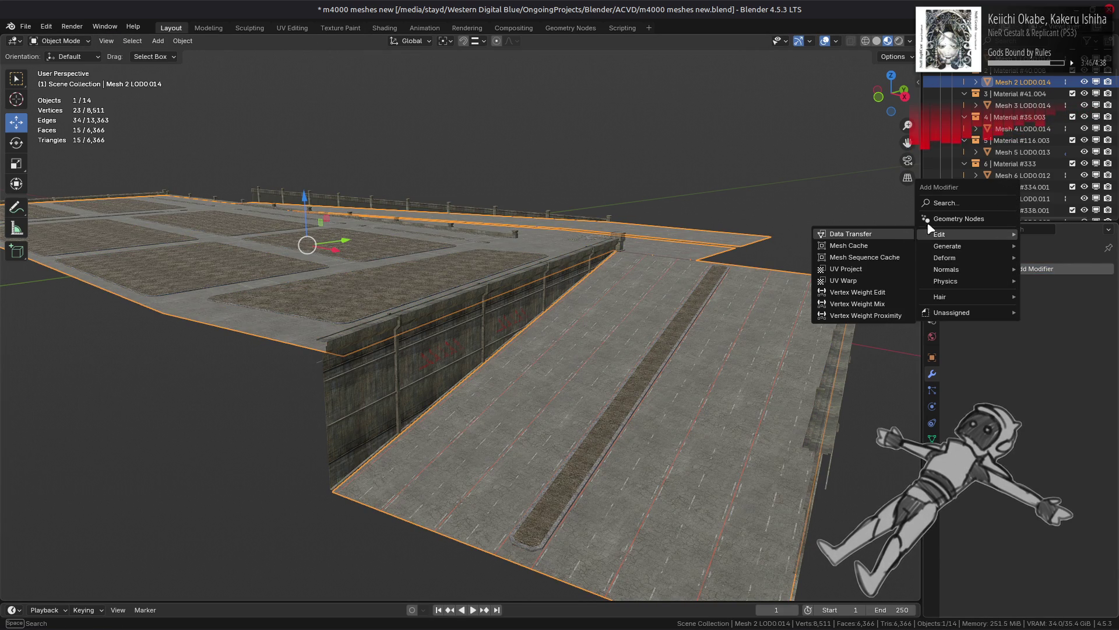
Step: Add an AO Gen Geometry Nodes modifier sampling Mesh 6 LOD0.012 with Outer Dist 16 m
click(959, 218)
click(956, 330)
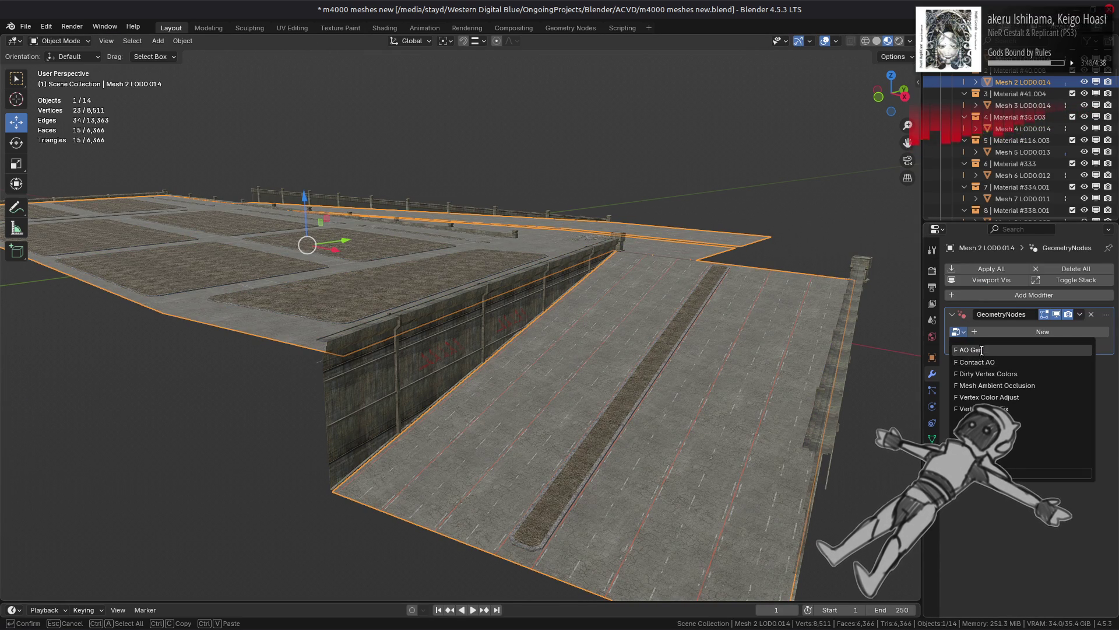
click(972, 349)
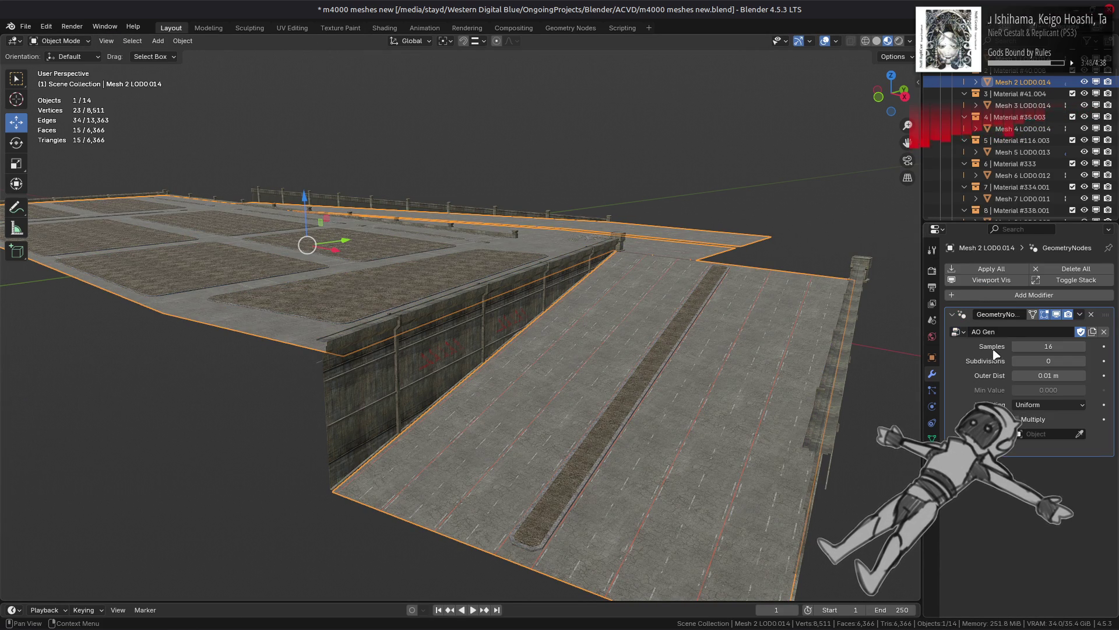
click(437, 373)
click(1016, 376)
text(16)
key(Return)
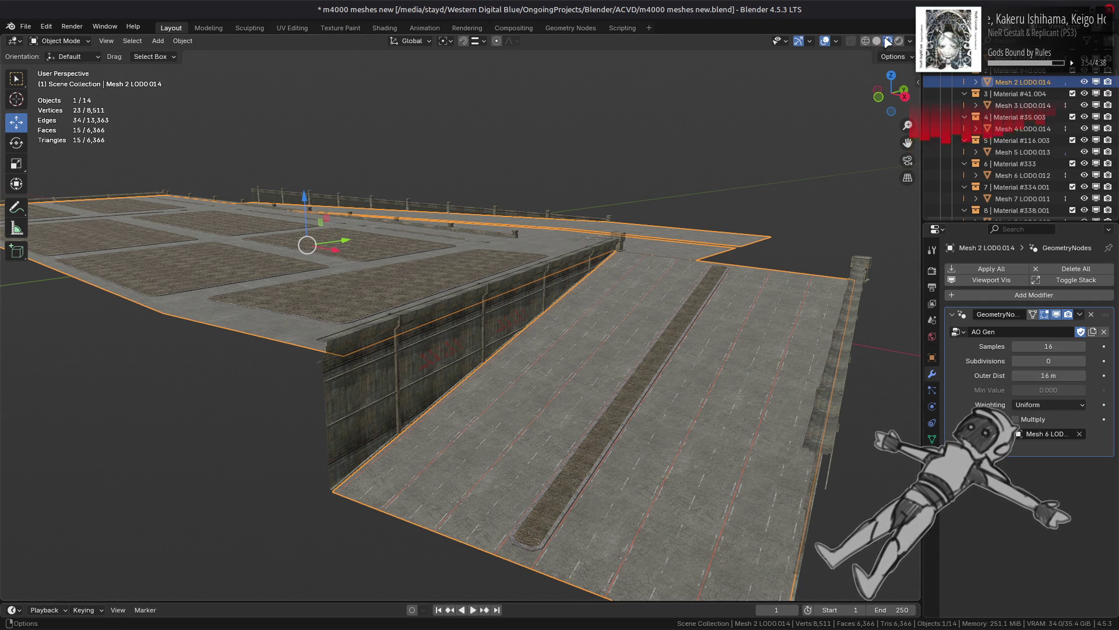
Step: Switch to Solid shading and set AO Gen to 2 samples and 4 subdivisions
click(877, 41)
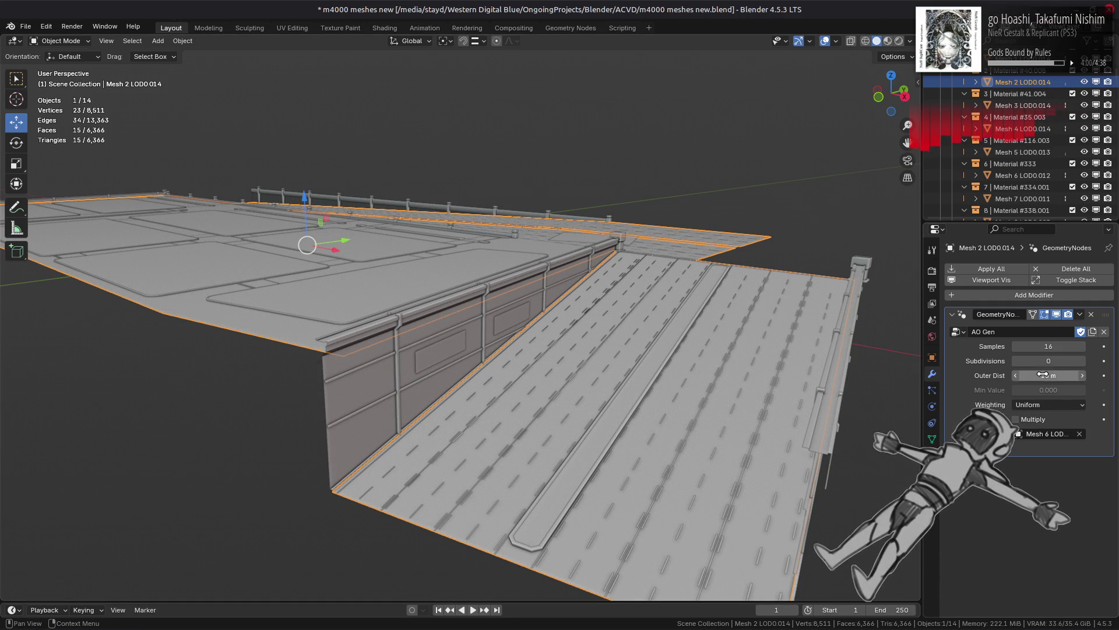
drag(1048, 346, 1012, 347)
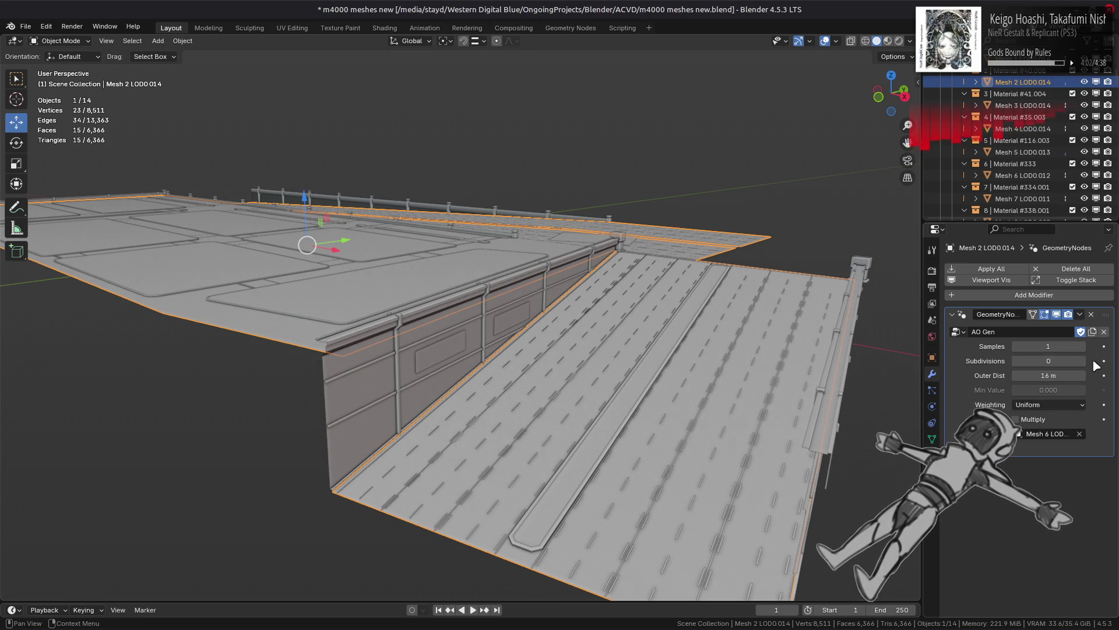
click(1082, 361)
click(1082, 361)
click(1082, 361)
click(1081, 361)
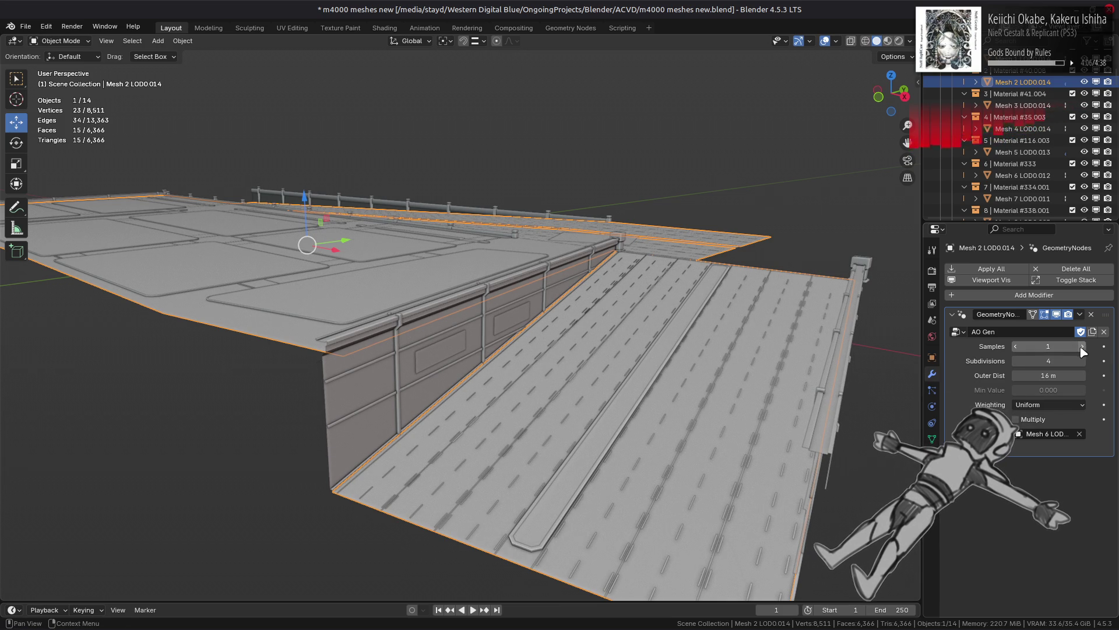
click(1082, 347)
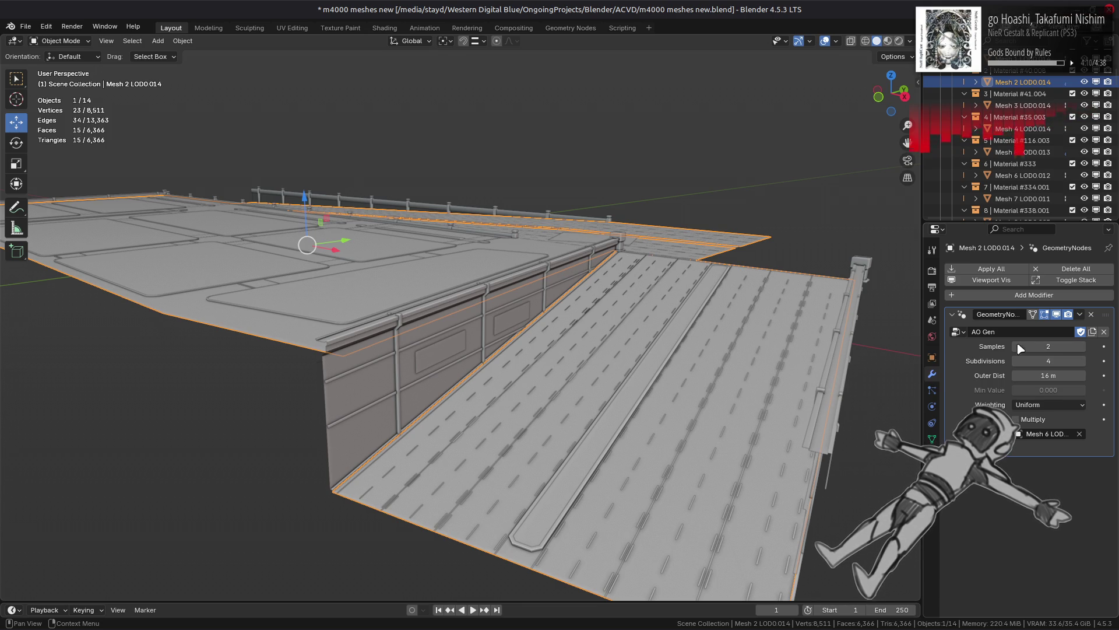
click(787, 251)
middle_drag(787, 251, 714, 247)
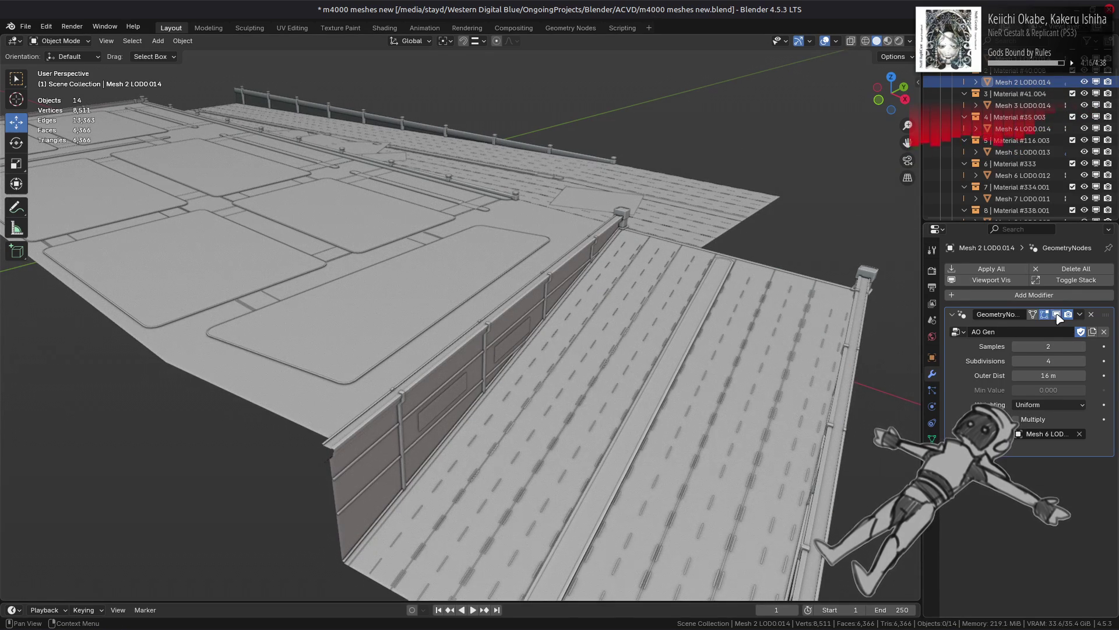
middle_drag(764, 347, 731, 344)
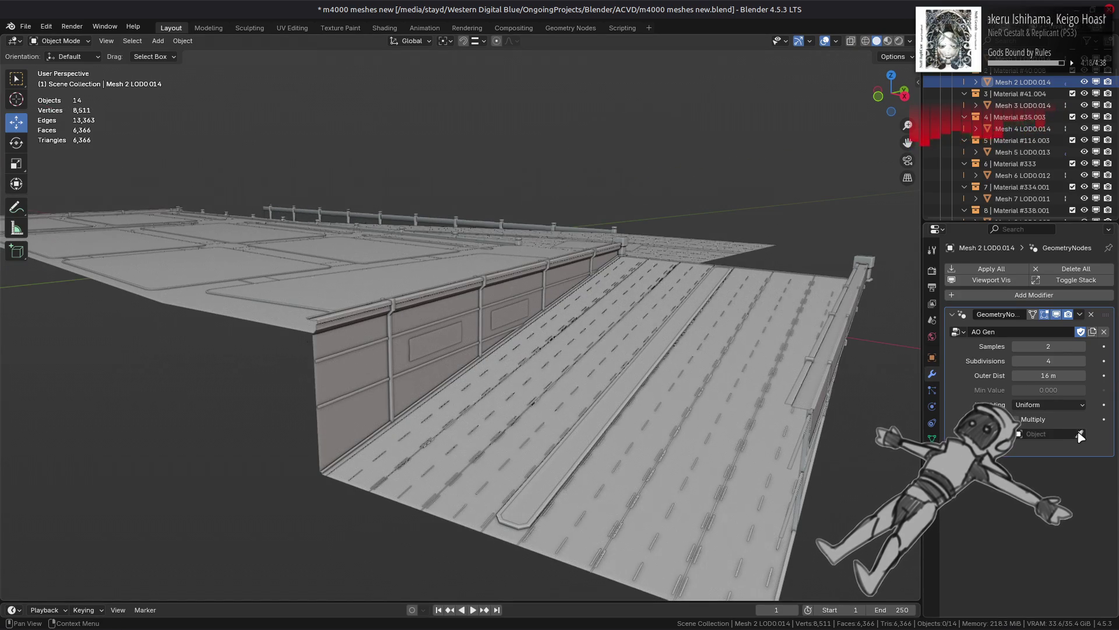
Step: Replace AO Gen's source object with Mesh 4 LOD0.014
click(1079, 434)
click(1046, 434)
click(353, 419)
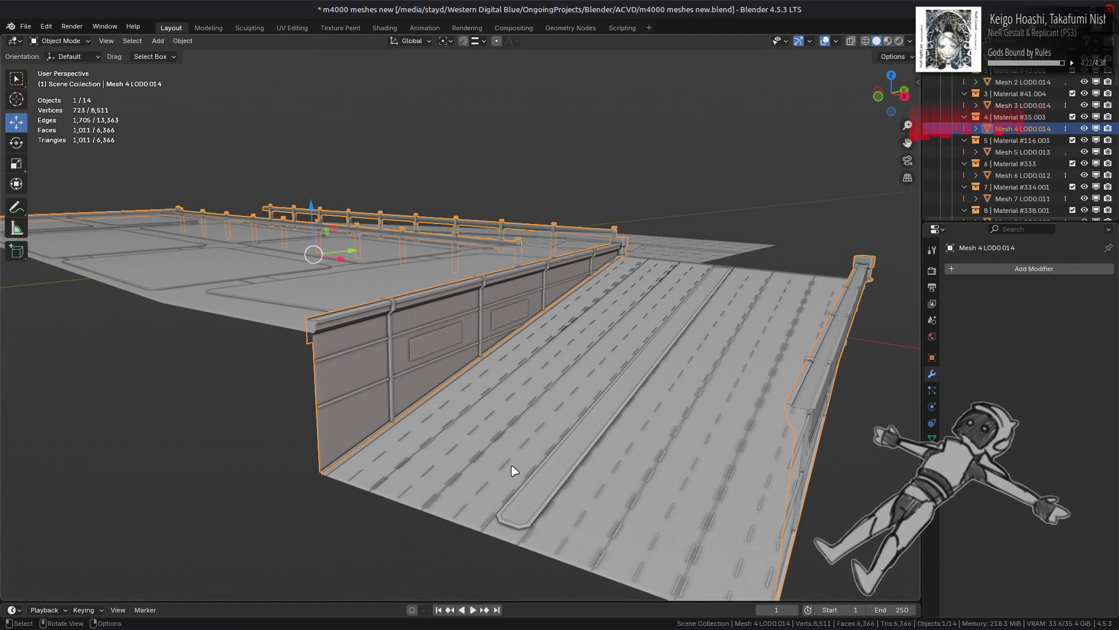
click(583, 472)
click(1079, 433)
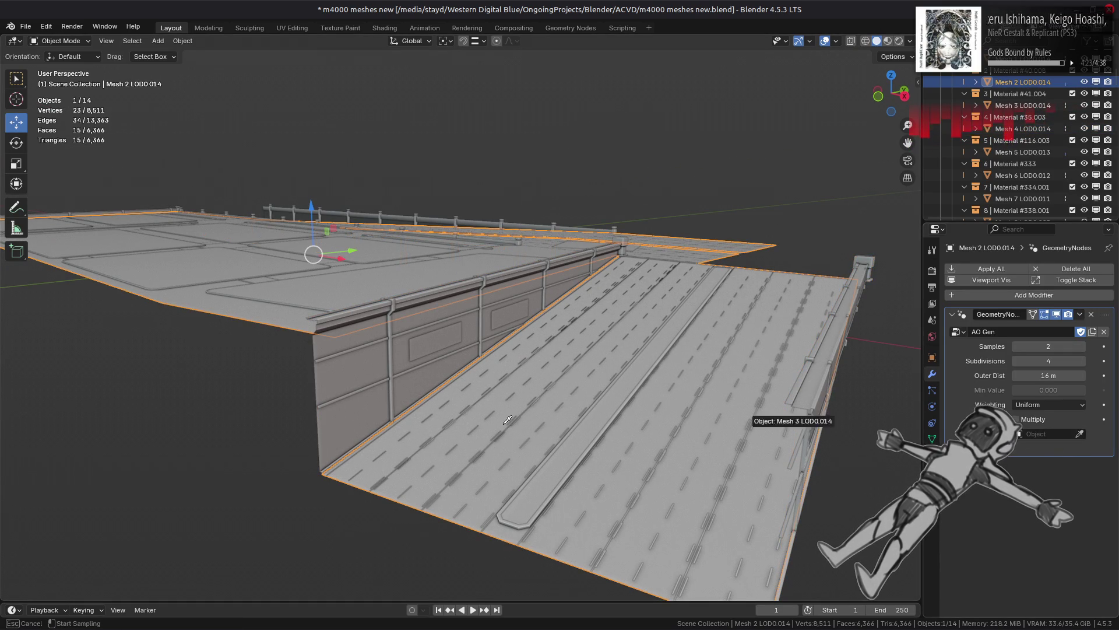
click(329, 420)
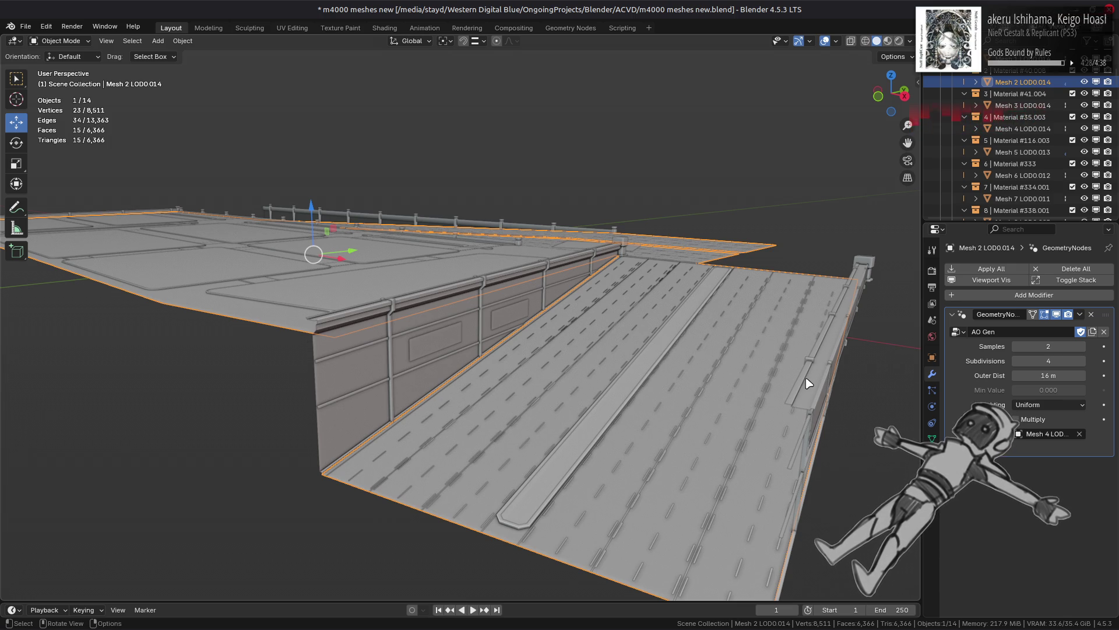
Step: Raise the AO Gen sample count and recheck the road's new AO
middle_drag(812, 382, 827, 384)
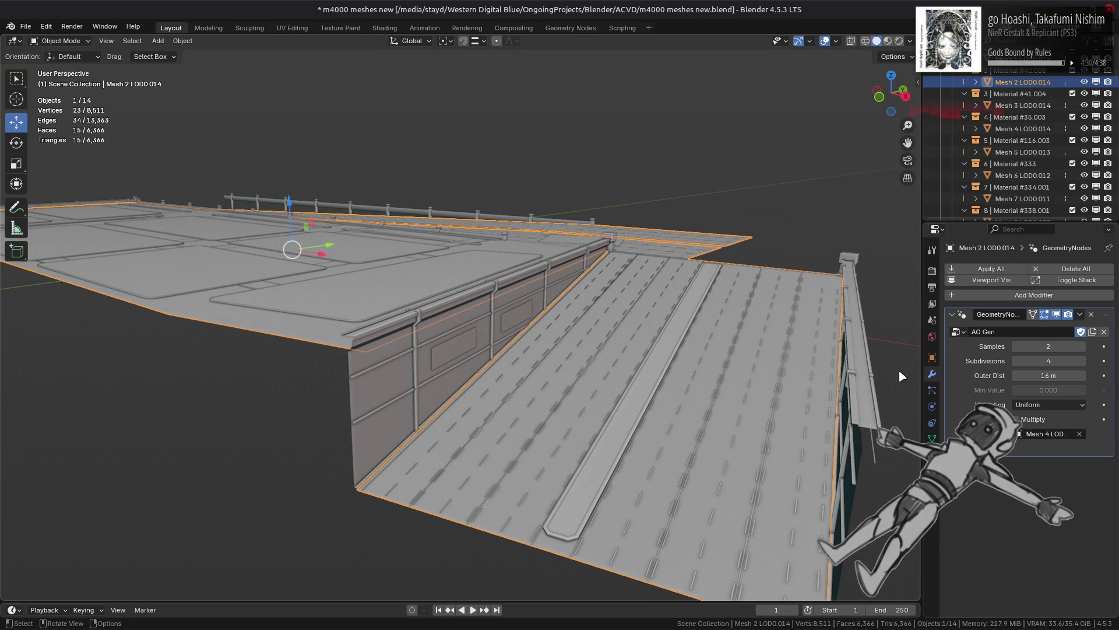
click(1083, 346)
click(1082, 347)
click(1082, 347)
click(1082, 347)
click(1082, 347)
click(1082, 347)
click(1083, 346)
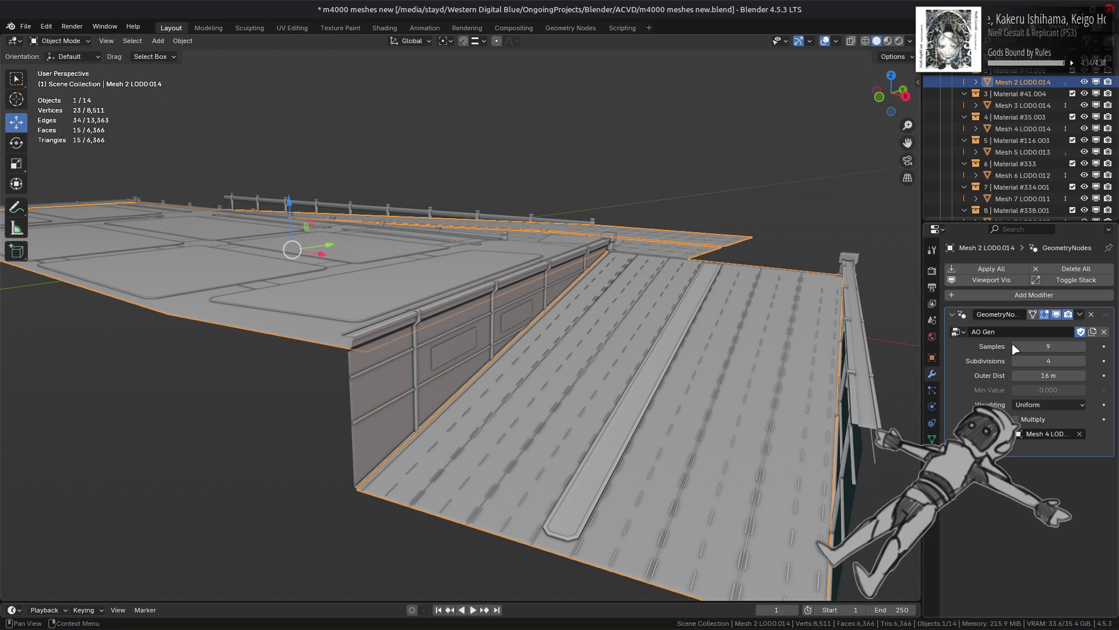
mouse_move(1014, 346)
mouse_down()
mouse_move(1033, 344)
mouse_move(1017, 346)
mouse_up()
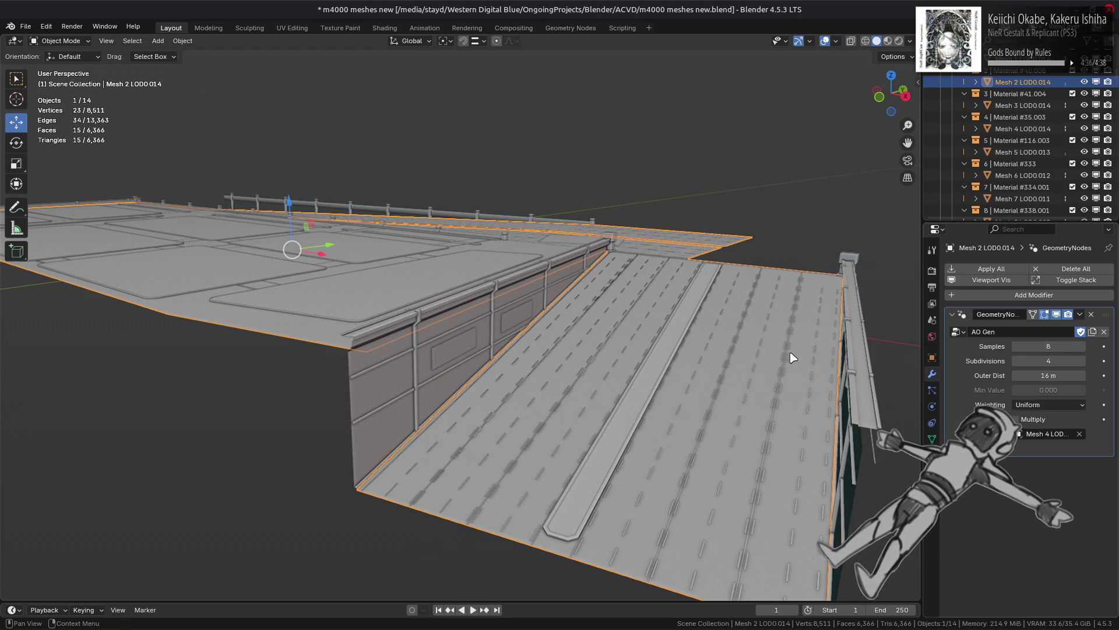
key(Tab)
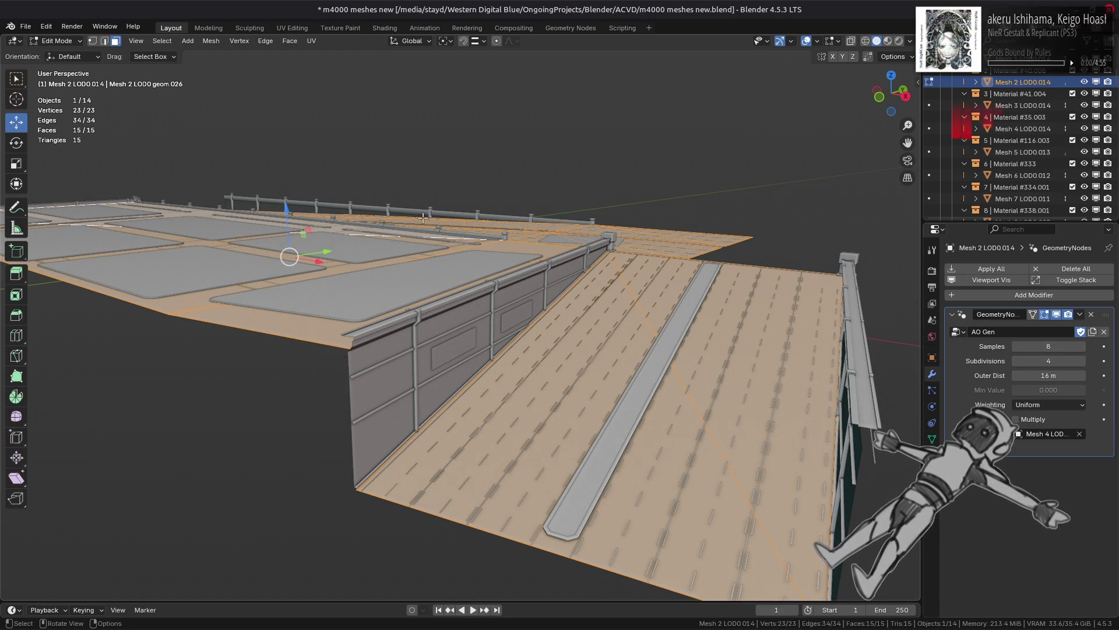
key(Tab)
click(1001, 295)
Step: Add a Simple Subdivision Surface modifier with Use Limit Surface turned off
mouse_move(985, 320)
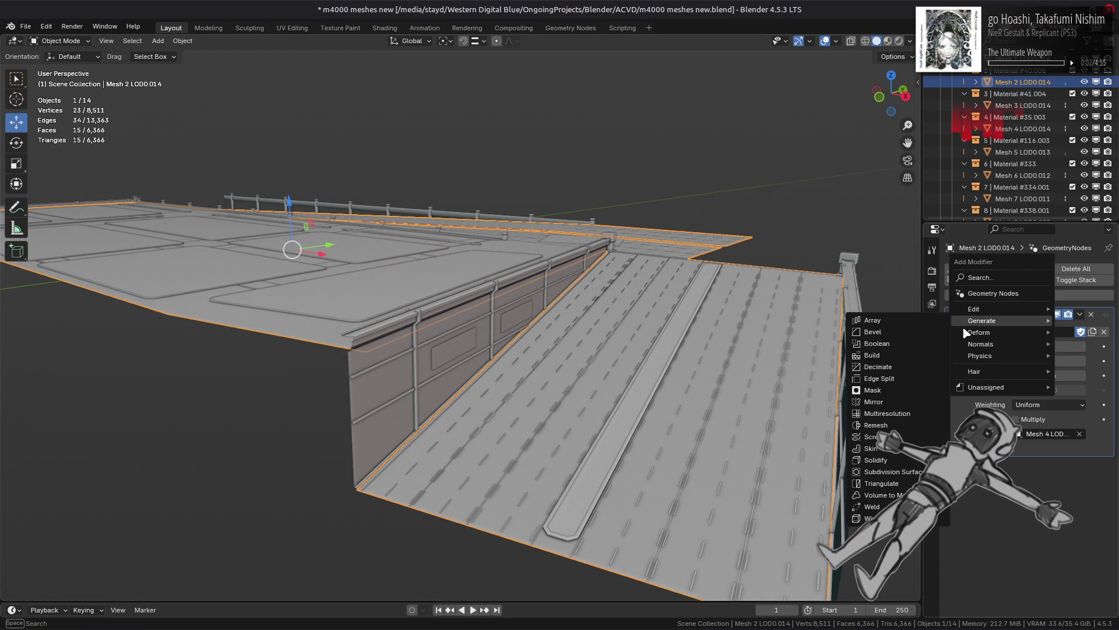
click(991, 471)
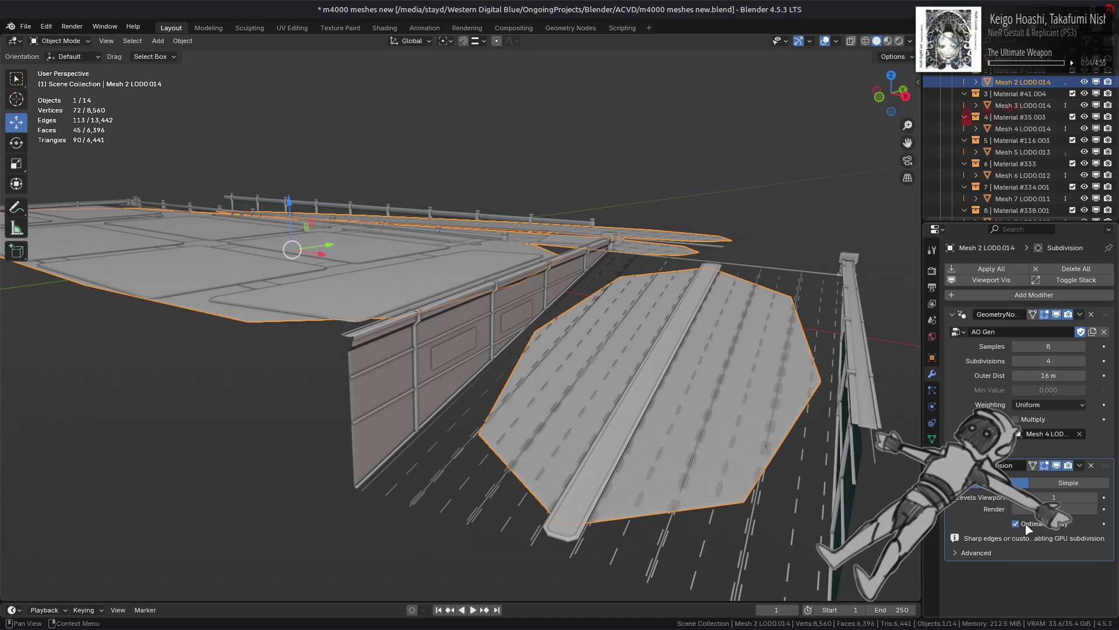
click(1068, 483)
click(989, 552)
scroll(989, 555, down, 2)
click(1016, 532)
Step: Move the subdivision above AO Gen, set viewport levels to 3, and adjust AO samples
drag(1107, 430, 1098, 349)
click(1093, 346)
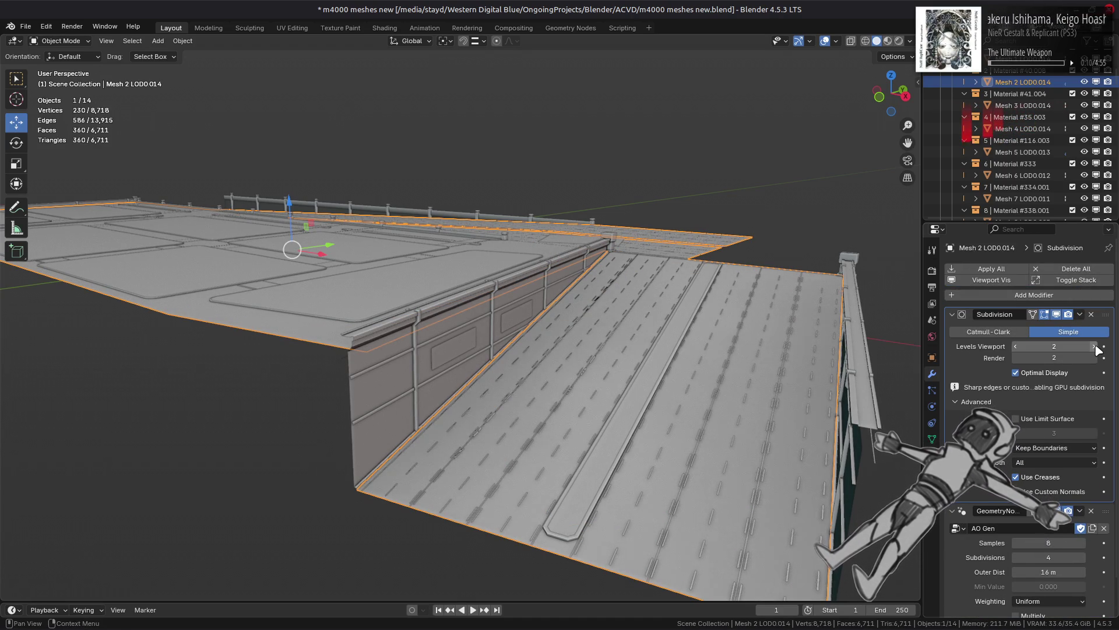
click(1094, 346)
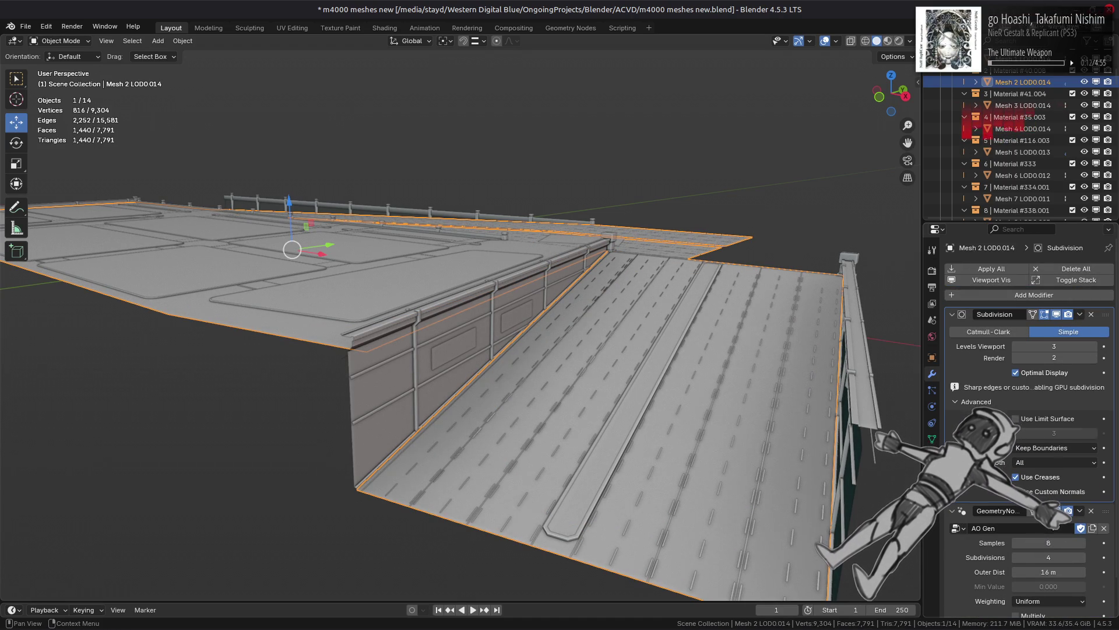
drag(1051, 544, 1056, 543)
mouse_move(749, 317)
middle_down()
mouse_move(760, 335)
mouse_move(619, 357)
mouse_move(707, 350)
mouse_move(542, 340)
mouse_move(655, 262)
mouse_move(717, 267)
mouse_move(717, 218)
middle_up()
scroll(725, 357, down, 5)
click(725, 357)
scroll(655, 261, up, 4)
scroll(717, 217, up, 2)
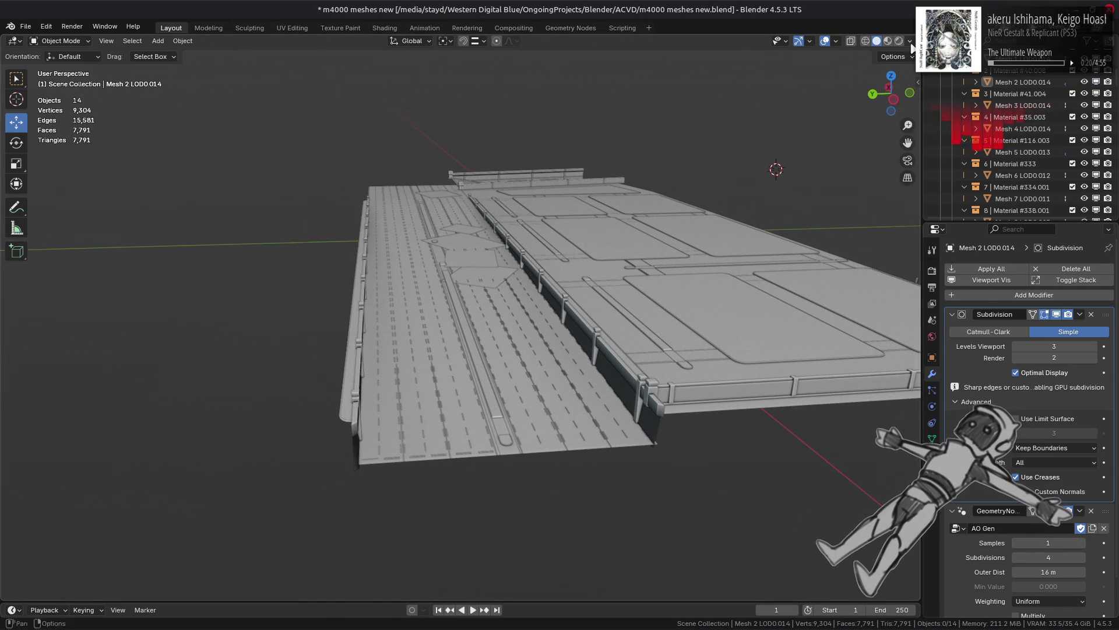
Step: Use Flat lighting with Cavity and Outline off, then compare the subdivision hidden and shown
click(910, 40)
click(954, 99)
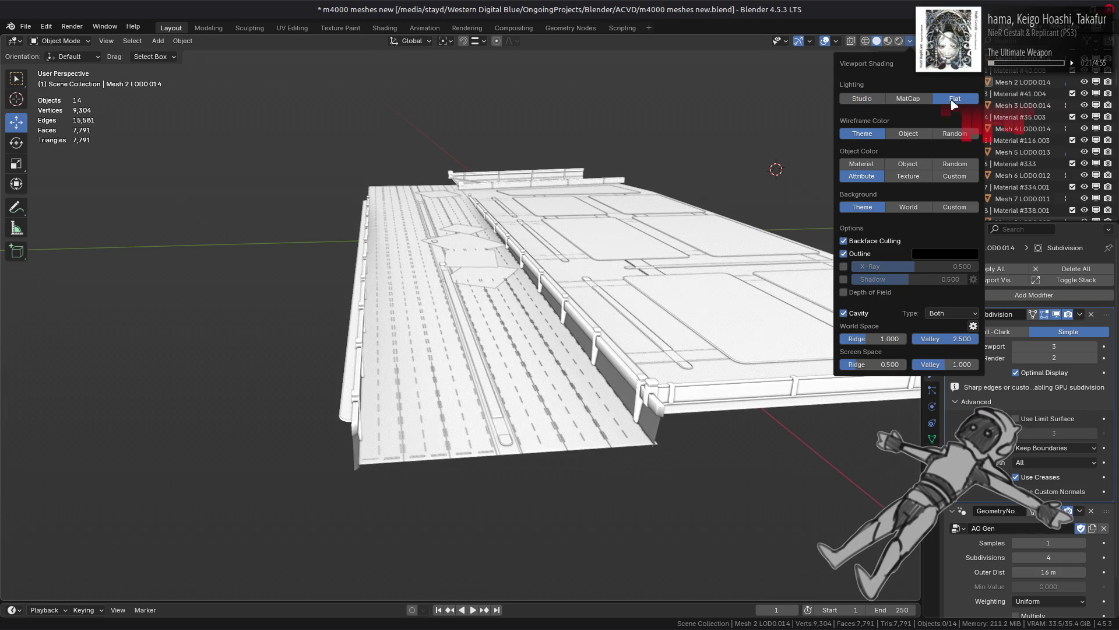
click(857, 313)
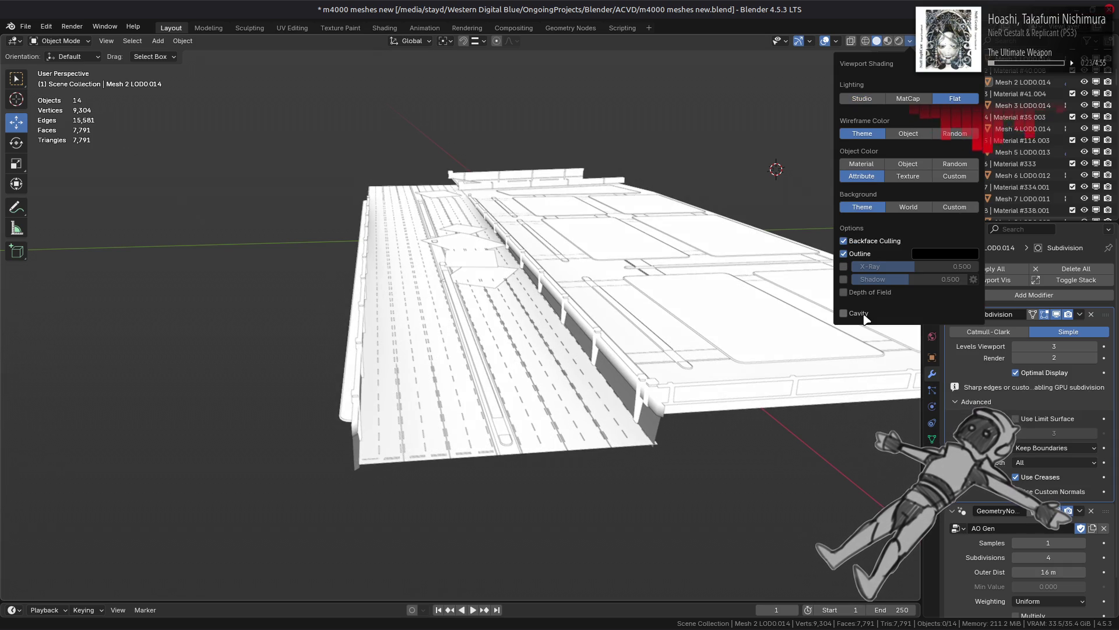
click(872, 257)
scroll(674, 380, up, 3)
mouse_move(610, 383)
middle_down()
mouse_move(623, 403)
mouse_move(641, 388)
mouse_move(689, 404)
middle_up()
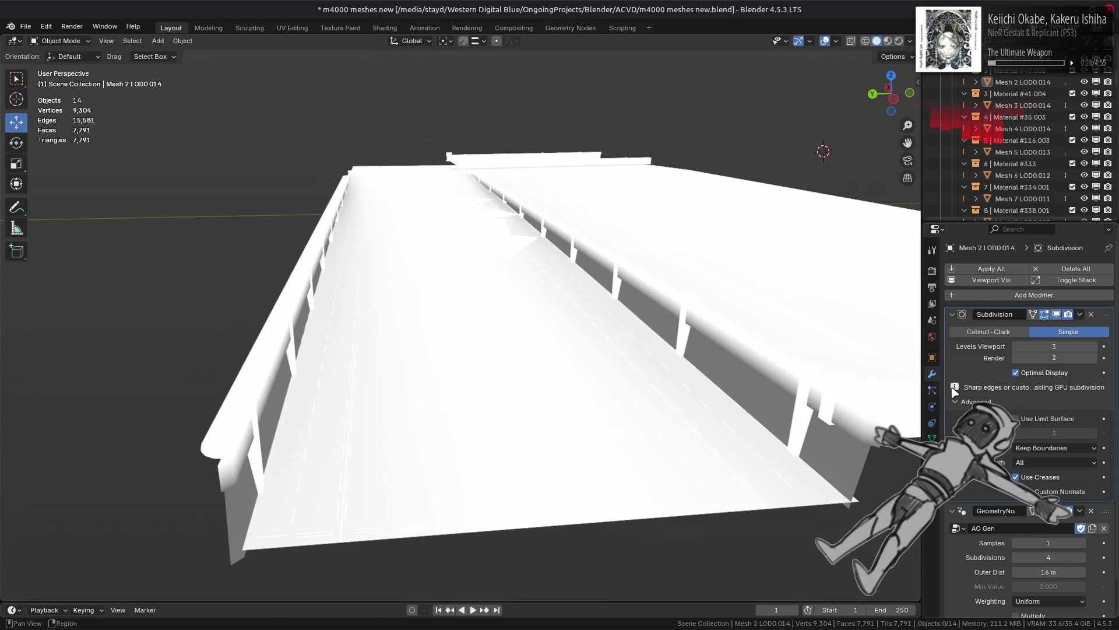
click(1058, 315)
click(1058, 315)
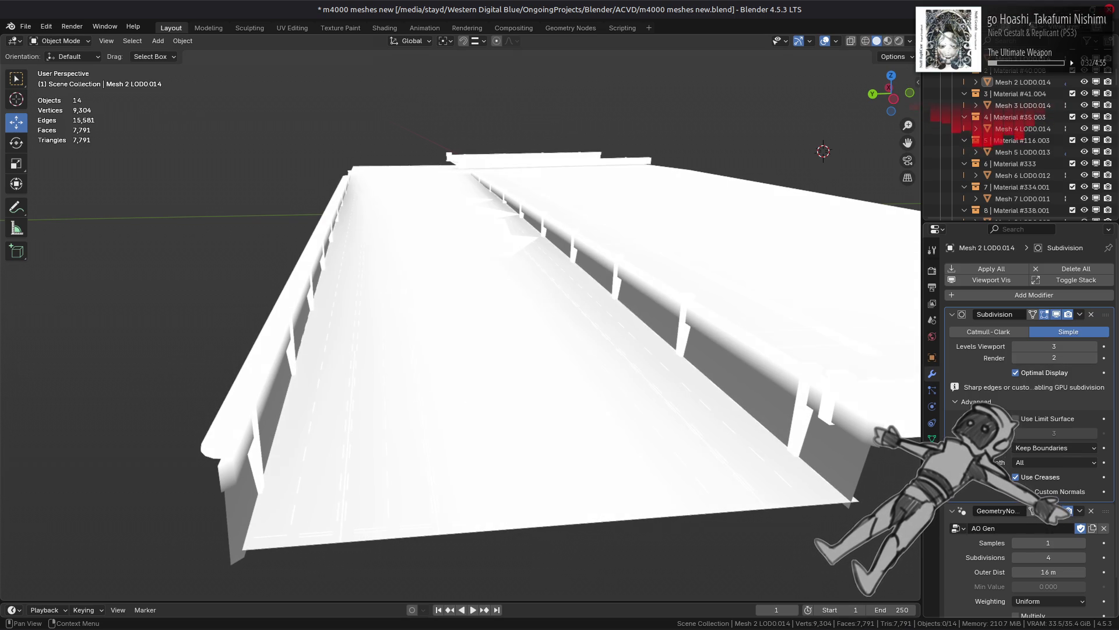
Step: Try the road's Levels Viewport subdivision at 4, then 2, then 4 again
click(1095, 347)
scroll(784, 354, up, 2)
click(1023, 345)
text(2)
key(Return)
mouse_move(787, 358)
middle_down()
mouse_move(717, 372)
mouse_move(822, 395)
mouse_move(664, 334)
mouse_move(824, 297)
mouse_move(849, 375)
middle_up()
click(1054, 346)
drag(1054, 347, 1078, 346)
Step: Select Mesh 2 LOD0.014, compare subdivision off and on, drop Levels Viewport to 0, then step it back to 3
mouse_move(703, 398)
middle_down()
mouse_move(711, 367)
mouse_move(721, 394)
mouse_move(725, 348)
mouse_move(712, 342)
middle_up()
scroll(733, 380, up, 4)
click(762, 372)
scroll(762, 372, down, 4)
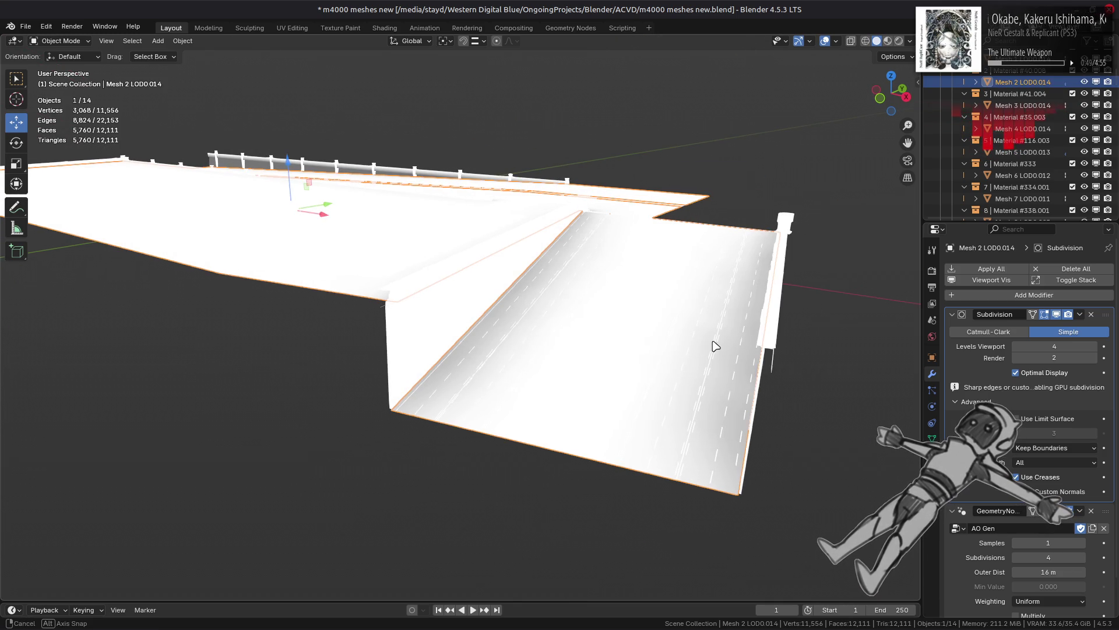
click(1060, 318)
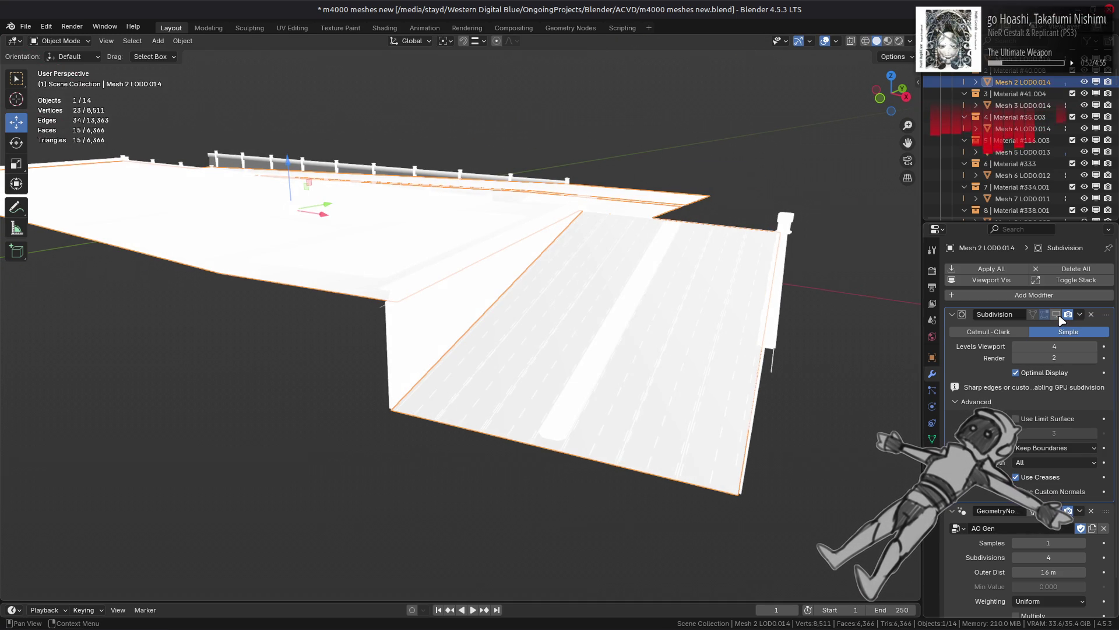
click(1056, 314)
mouse_move(1055, 347)
mouse_down()
mouse_move(1028, 346)
mouse_move(1054, 347)
mouse_up()
click(1095, 347)
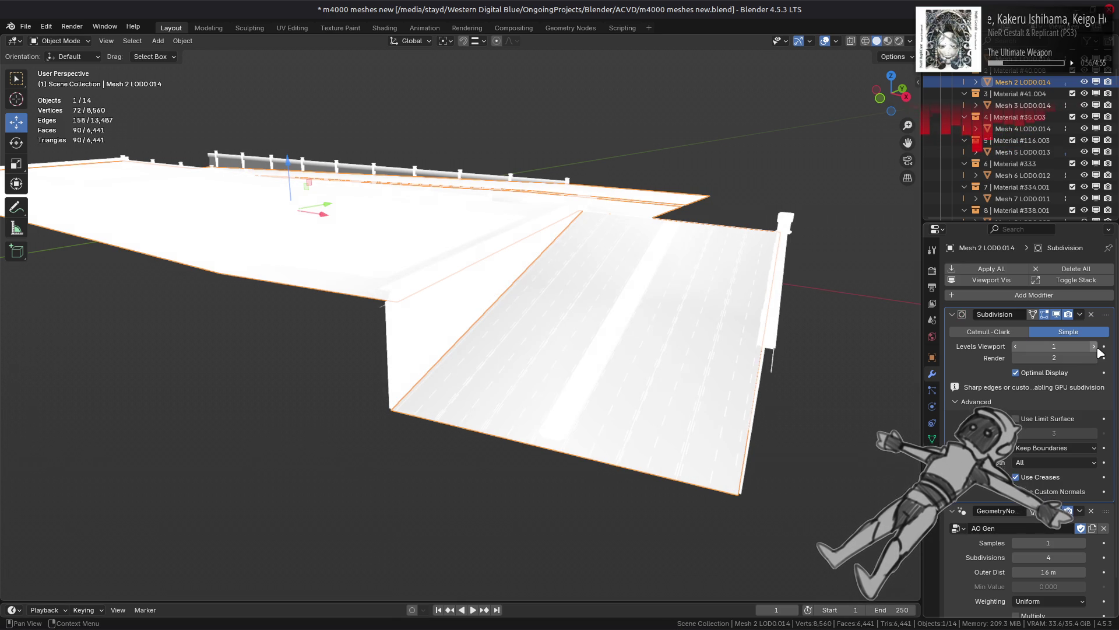
click(1094, 347)
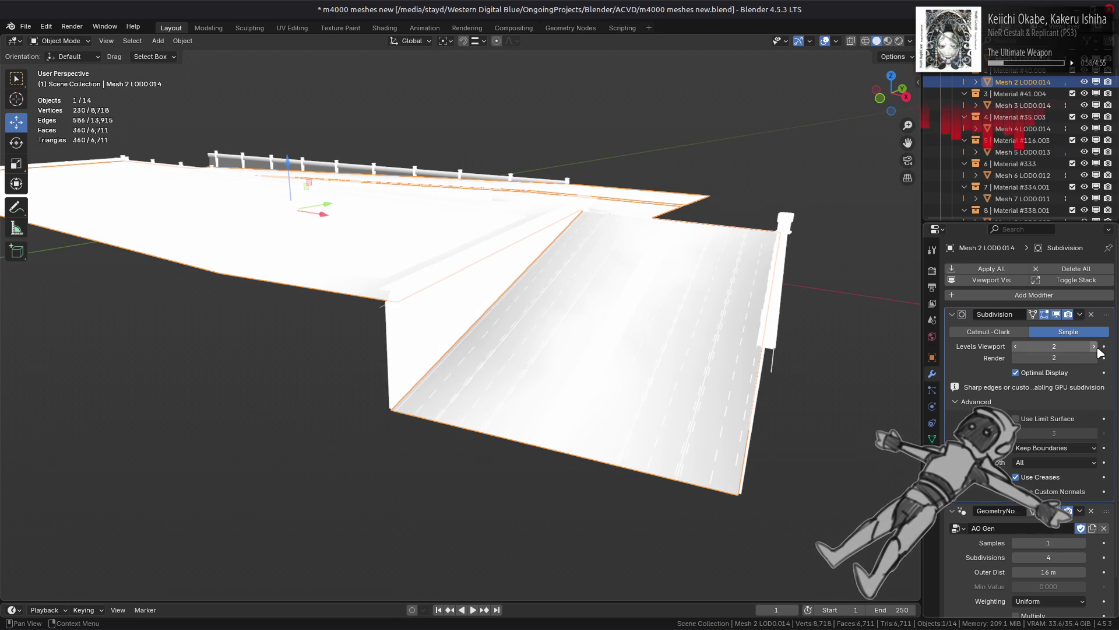
click(1095, 347)
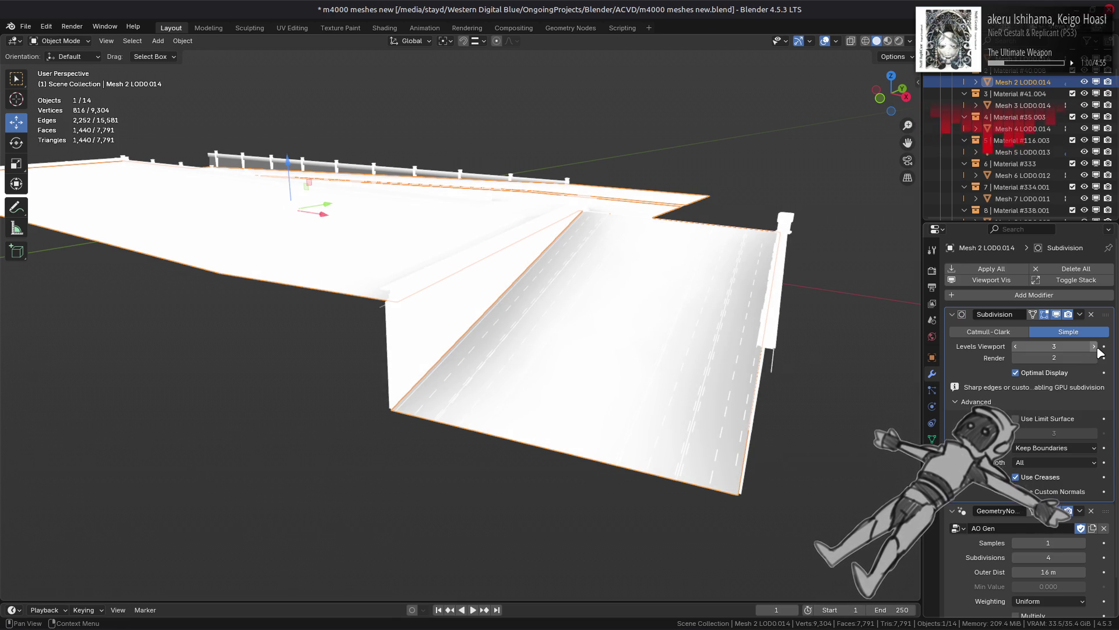
Step: Raise the AO Gen samples to 2 and return to material preview shading
click(1082, 543)
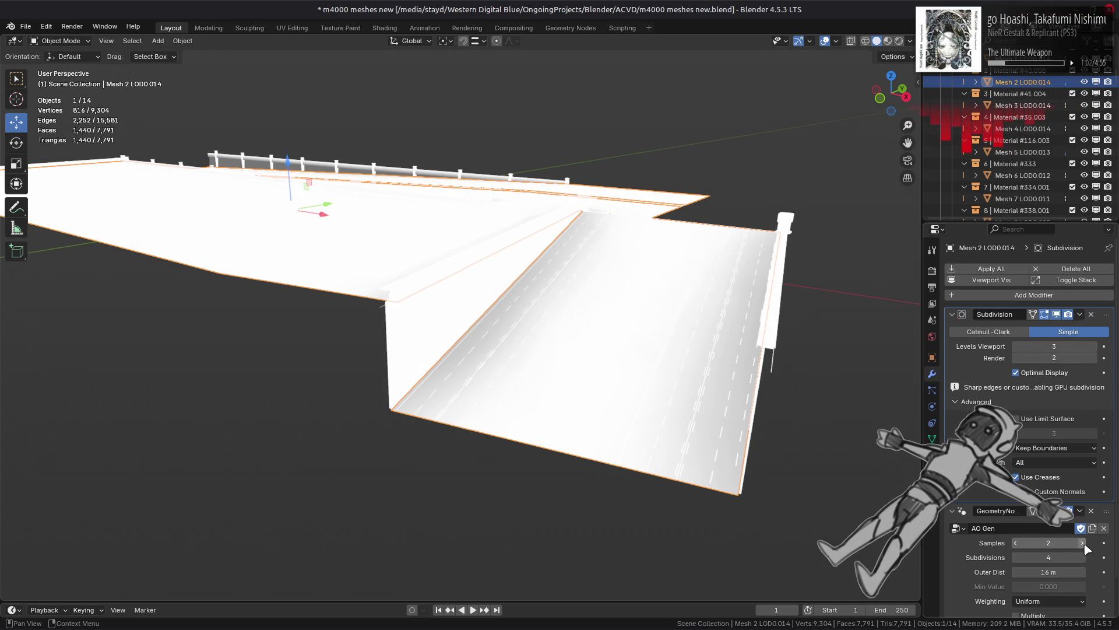
scroll(973, 558, down, 2)
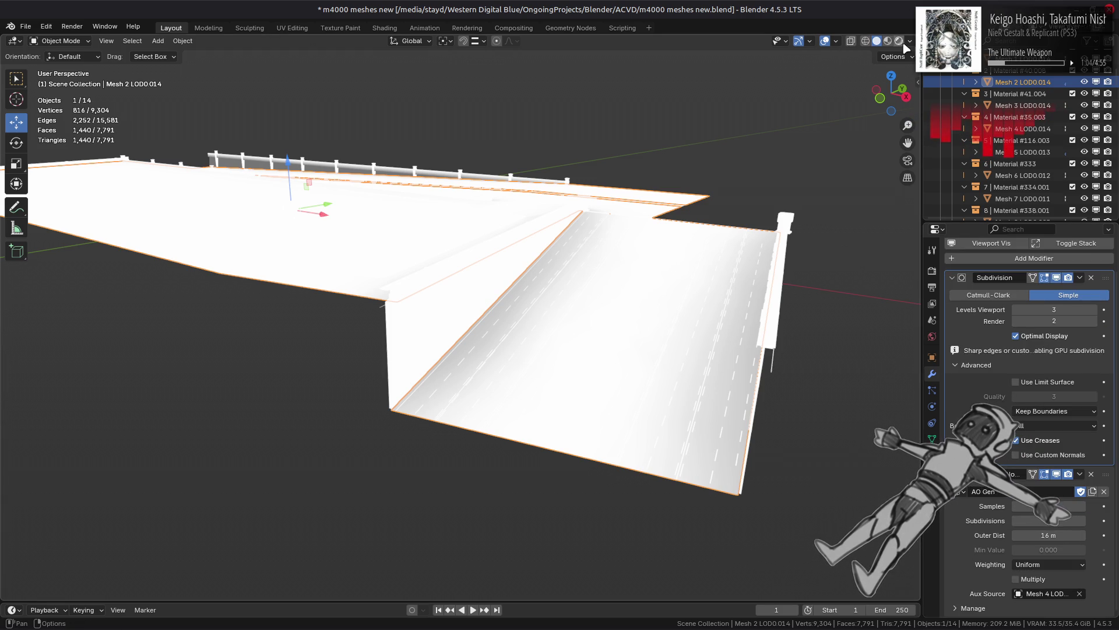
click(887, 41)
Step: Inspect the textured road from new angles, then show the bridge in Solid shading
mouse_move(717, 273)
middle_down()
mouse_move(552, 315)
mouse_move(402, 300)
mouse_move(417, 270)
mouse_move(405, 242)
mouse_move(484, 265)
middle_up()
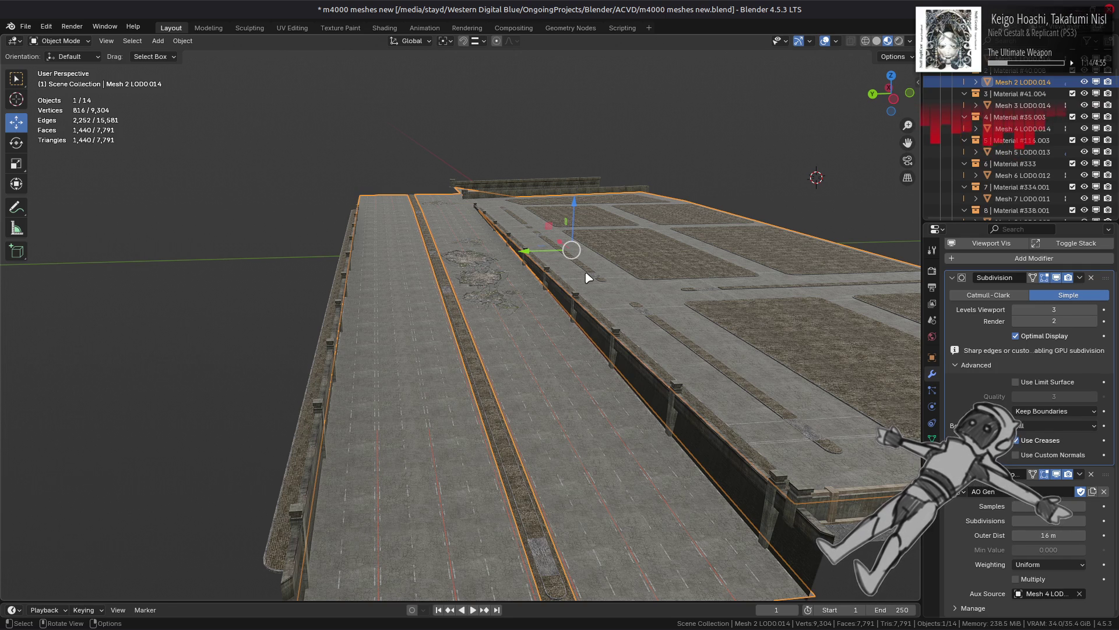
mouse_move(588, 277)
middle_down()
mouse_move(657, 282)
mouse_move(480, 307)
mouse_move(633, 274)
middle_up()
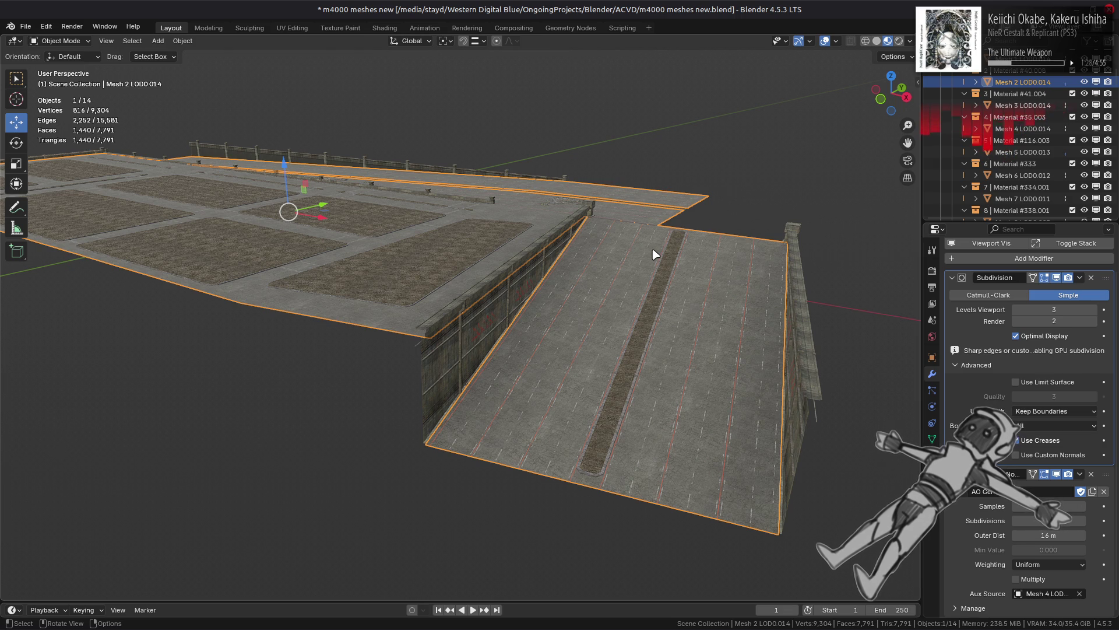
click(879, 41)
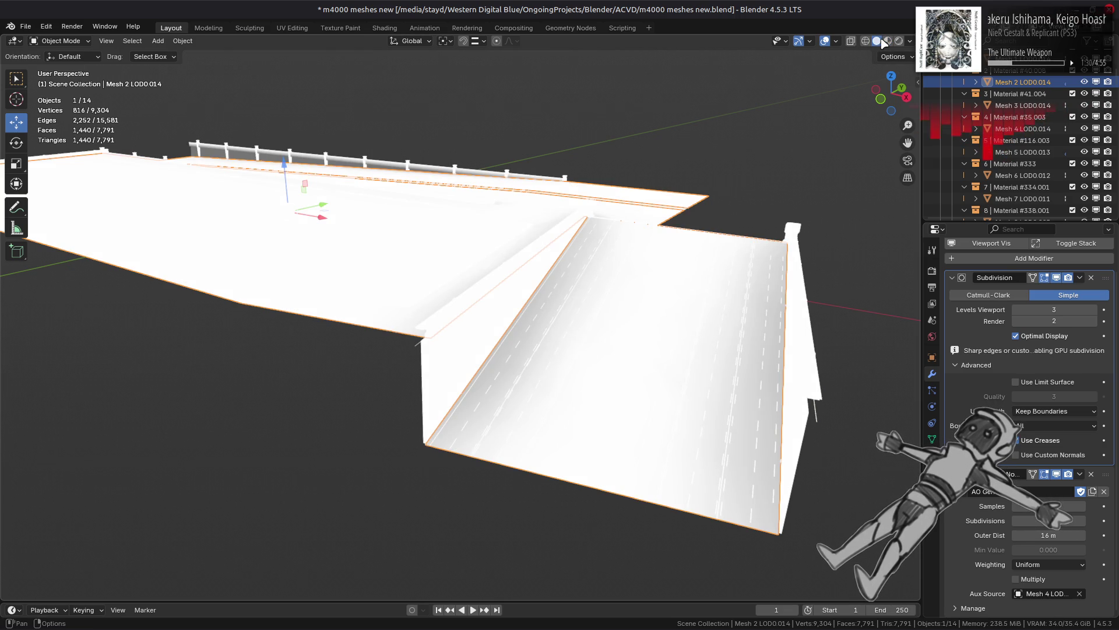
Step: Delete the road's Subdivision modifier and merge its two road triangles with Triangles to Quads
click(1092, 277)
key(Tab)
click(690, 332)
shift+click(534, 311)
click(296, 43)
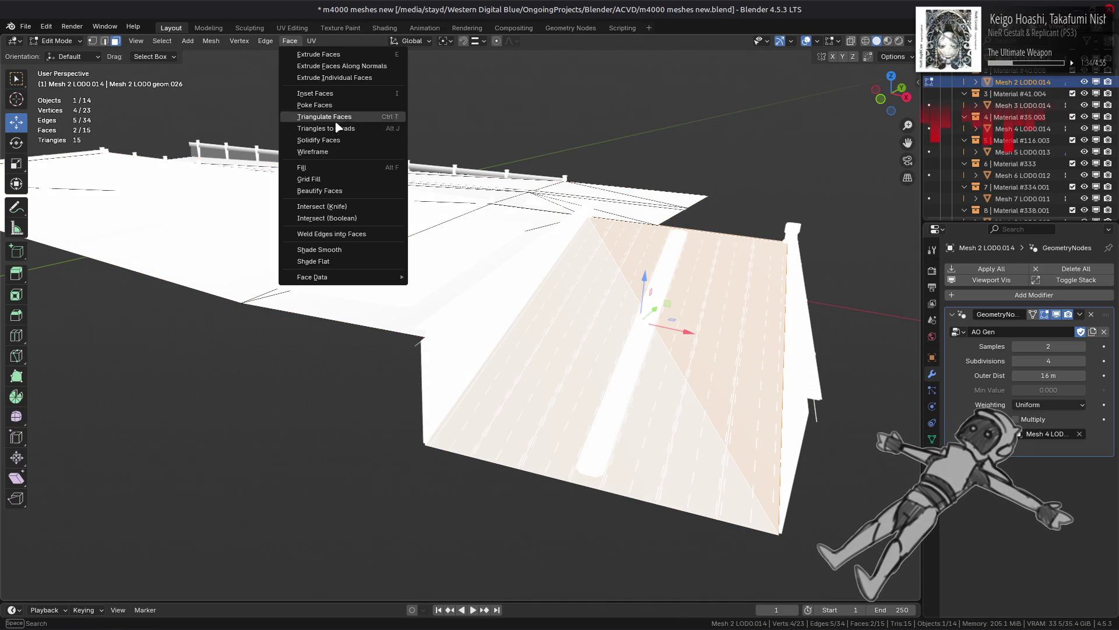
click(338, 127)
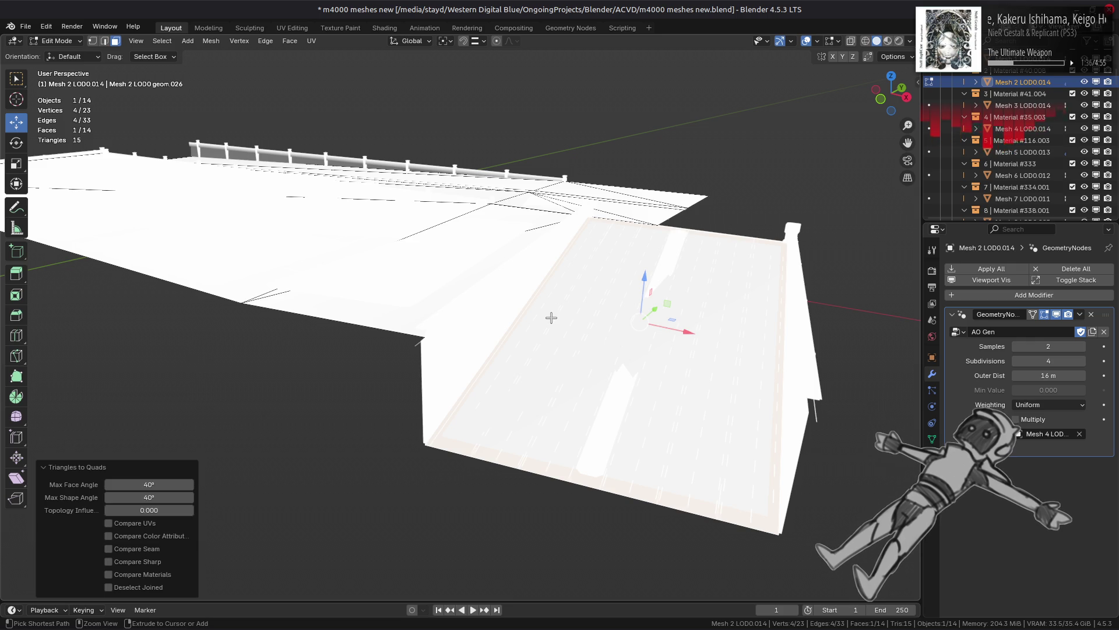
Step: Compare the quad merge with repeated undo and redo, leaving the quad merged
key(ctrl+z)
key(ctrl+shift+z)
key(ctrl+z)
middle_drag(553, 314, 542, 293)
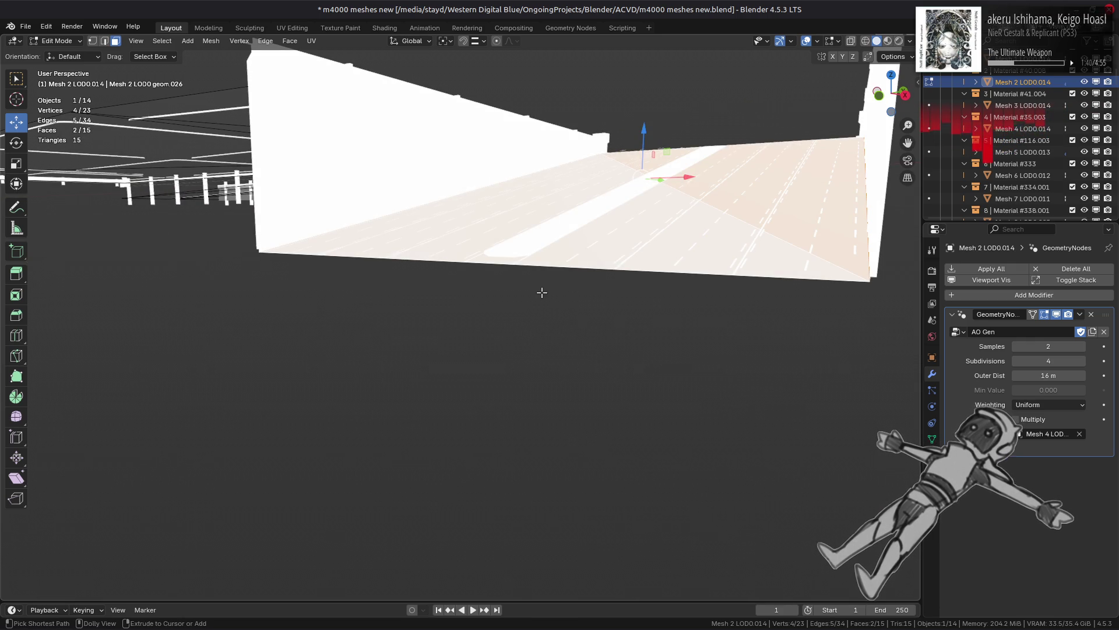
key(ctrl+shift+z)
key(ctrl+z)
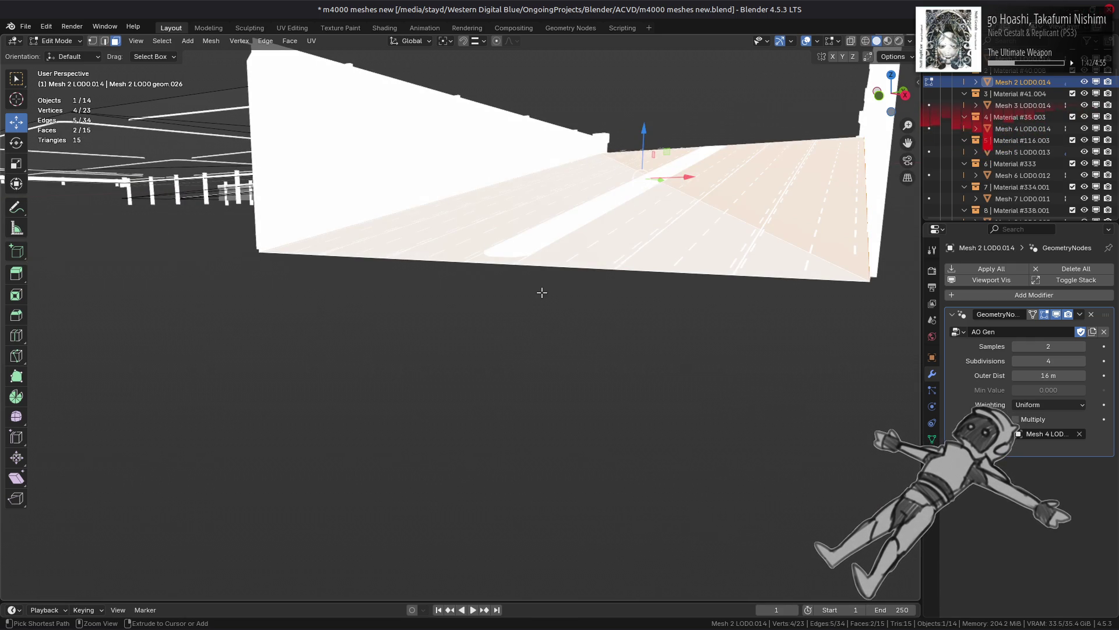
key(ctrl+shift+z)
key(ctrl+shift+z)
middle_drag(645, 227, 657, 267)
right_click(448, 277)
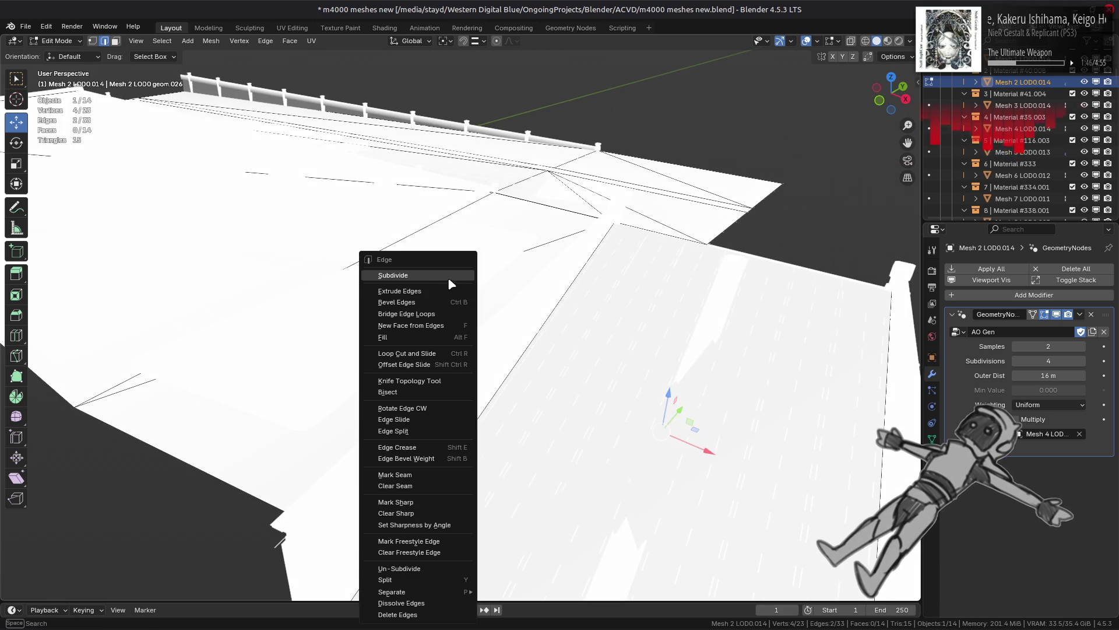
Step: Subdivide the selected road edges and compare the result with undo and redo
click(443, 278)
mouse_move(500, 325)
middle_down()
mouse_move(500, 295)
mouse_move(497, 305)
middle_up()
key(ctrl+z)
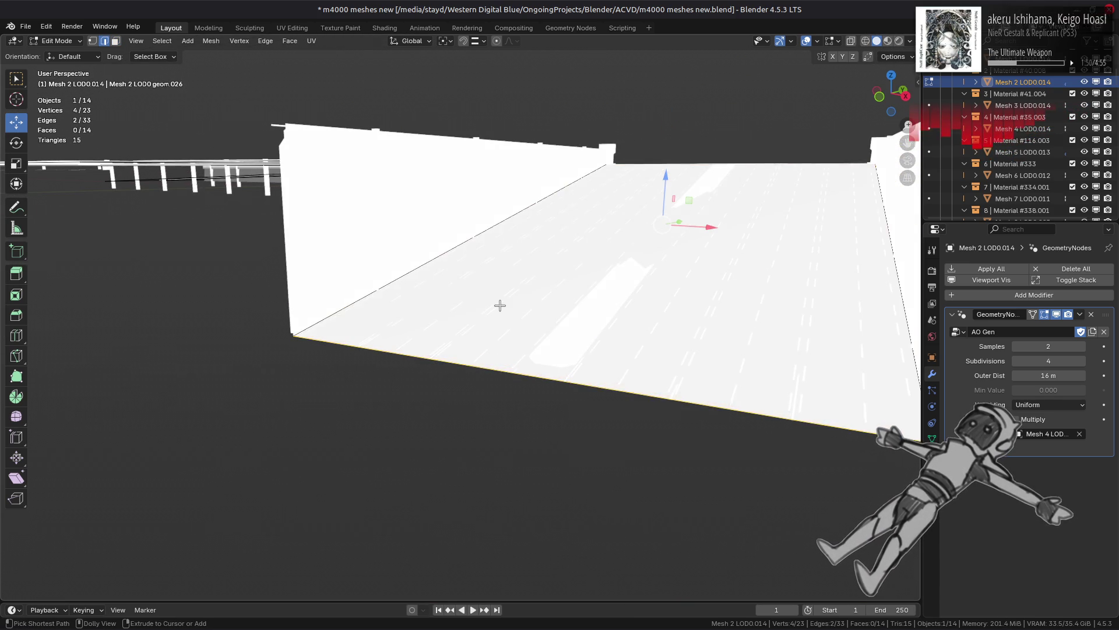
key(ctrl+shift+z)
key(ctrl+z)
key(ctrl+shift+z)
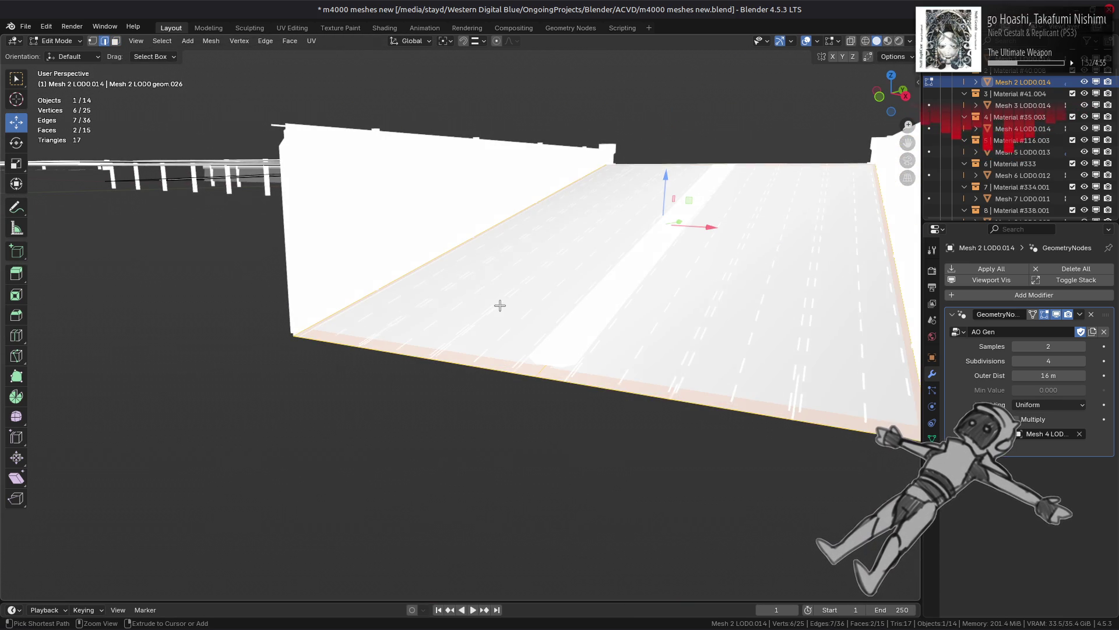
key(ctrl+z)
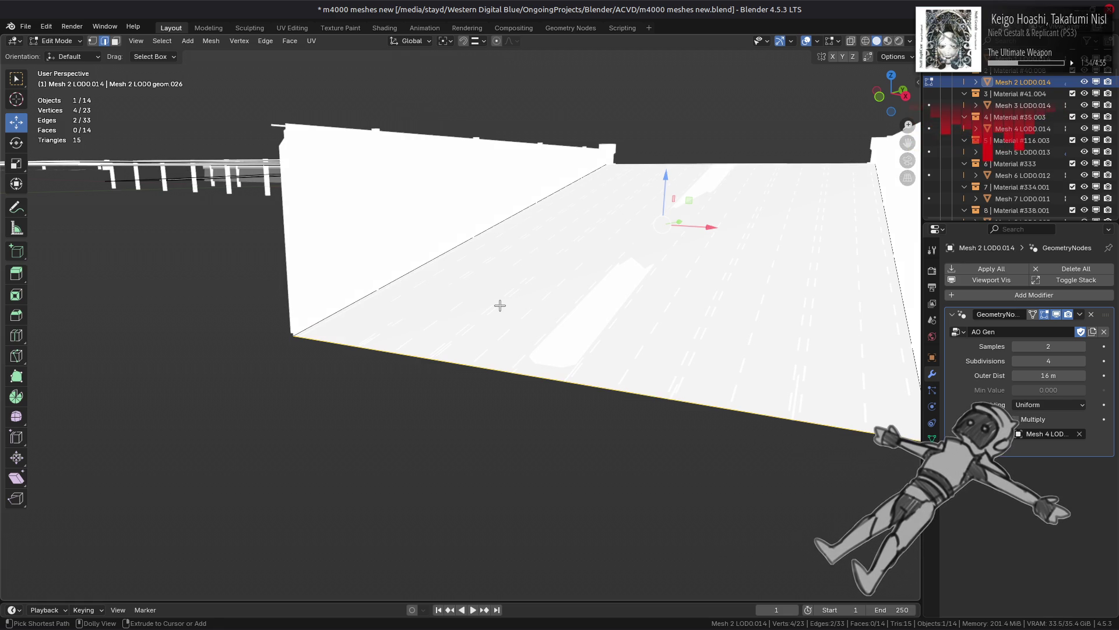
key(ctrl+shift+z)
Step: Undo past the subdivision and quad merge, leaving both original road triangles selected
key(2)
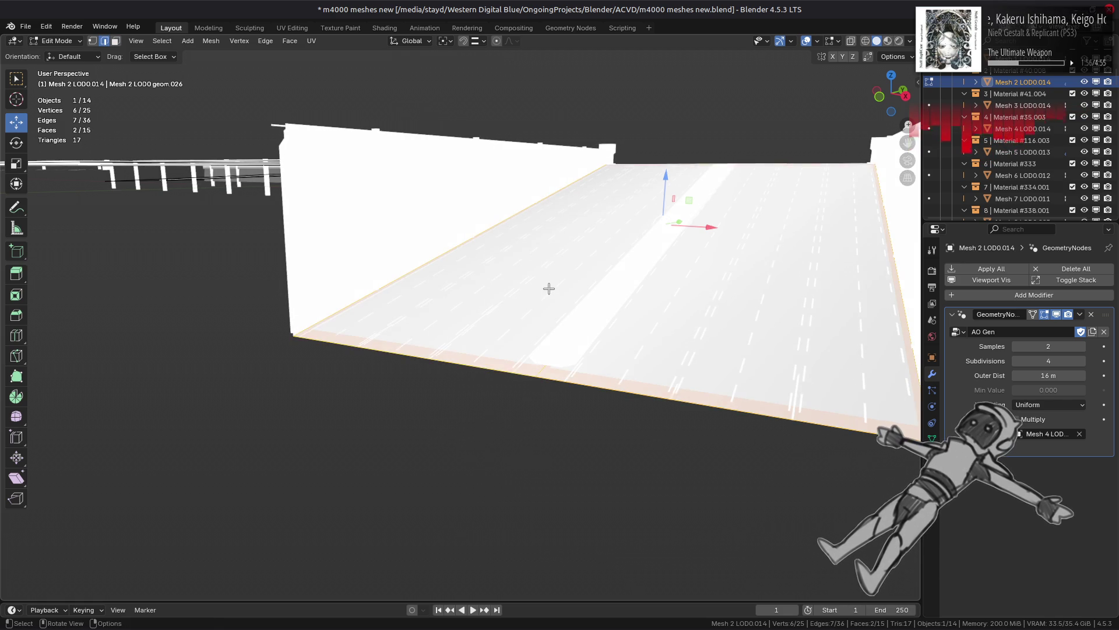
key(ctrl+l)
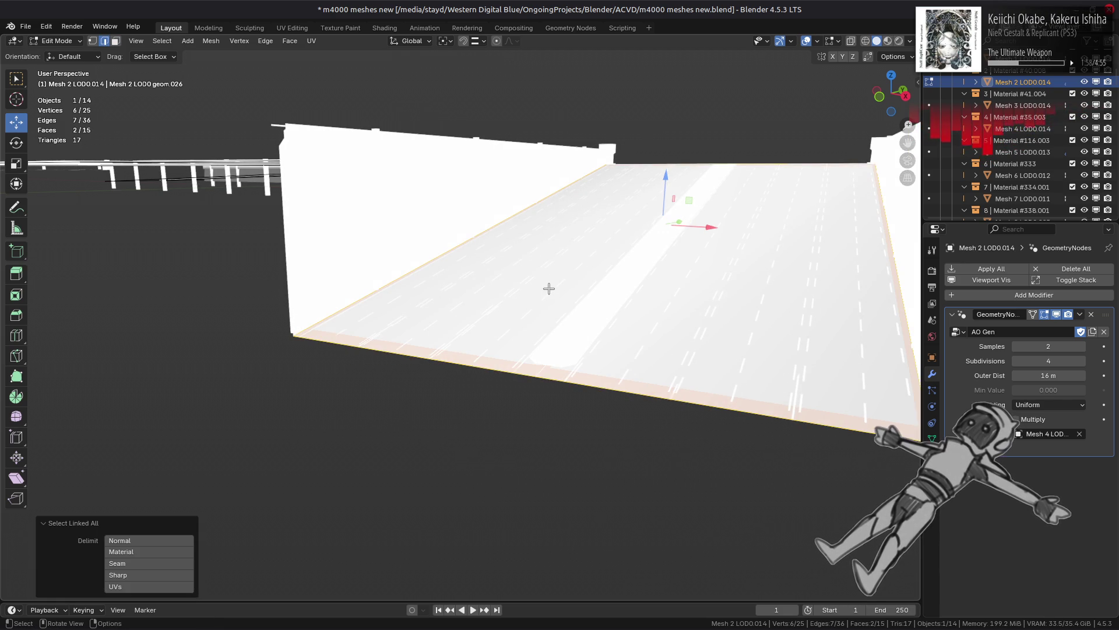
key(1)
key(ctrl+z)
key(ctrl+z)
key(ctrl+z)
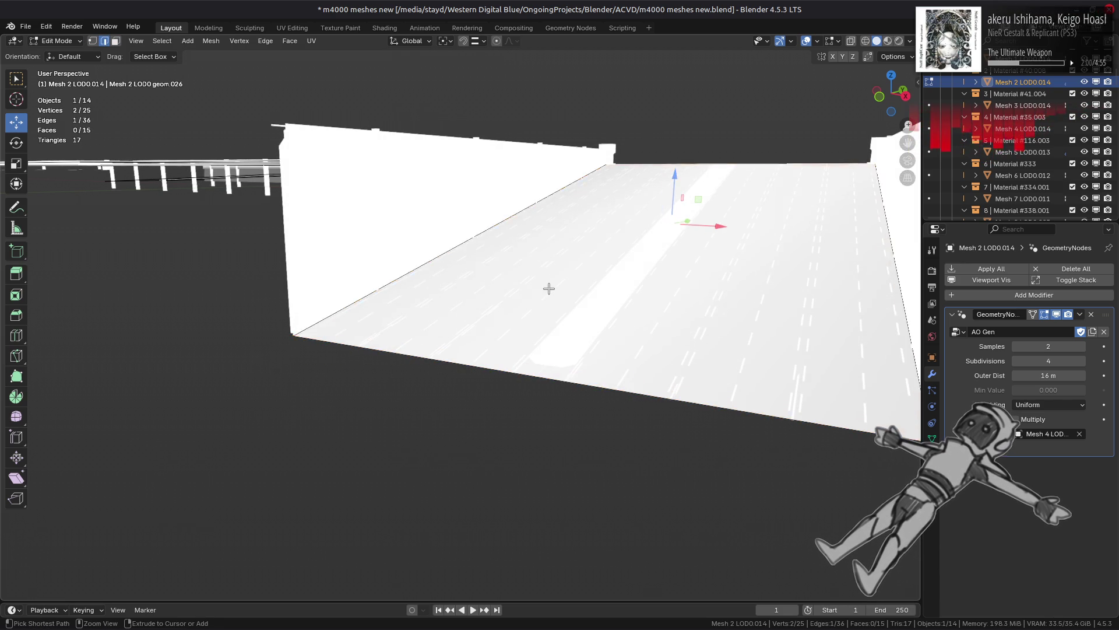
key(ctrl+z)
key(ctrl+shift+z)
key(ctrl+z)
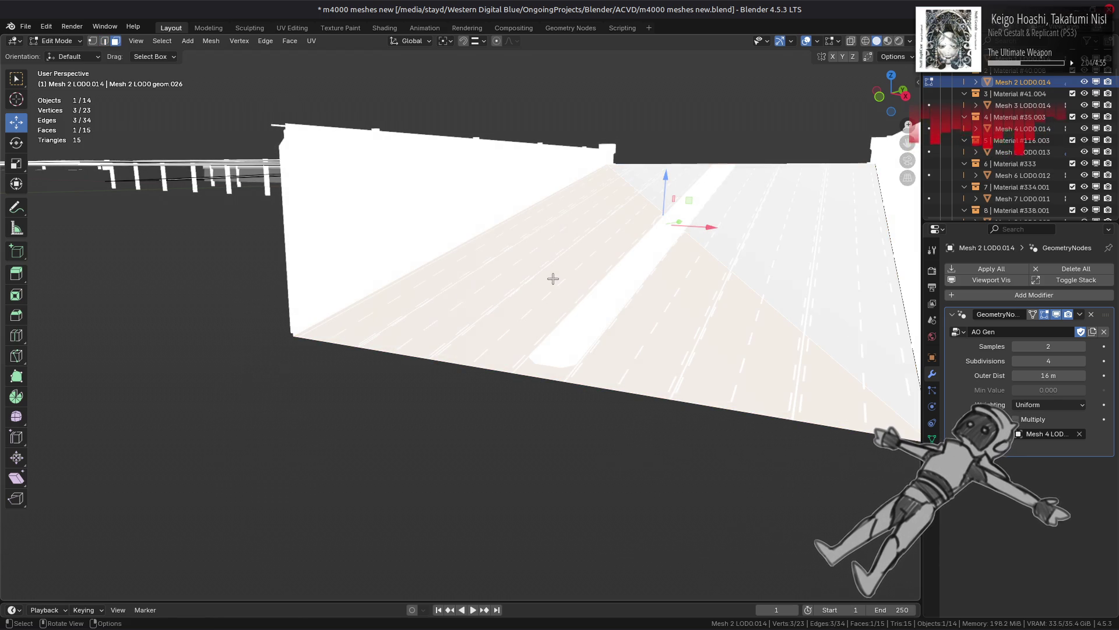
key(ctrl+shift+z)
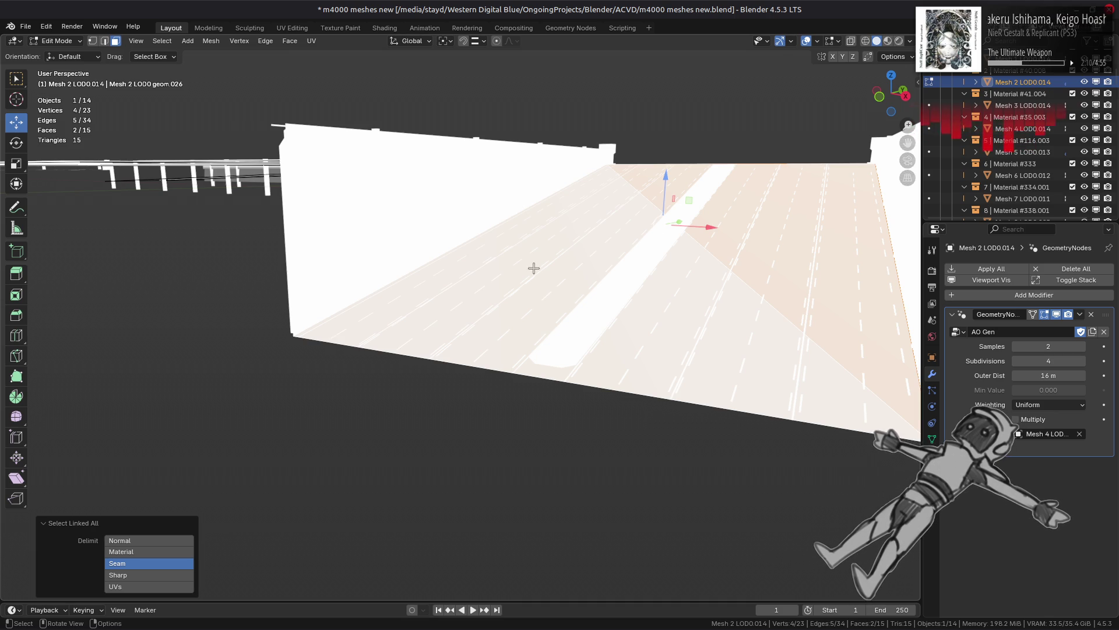
click(289, 41)
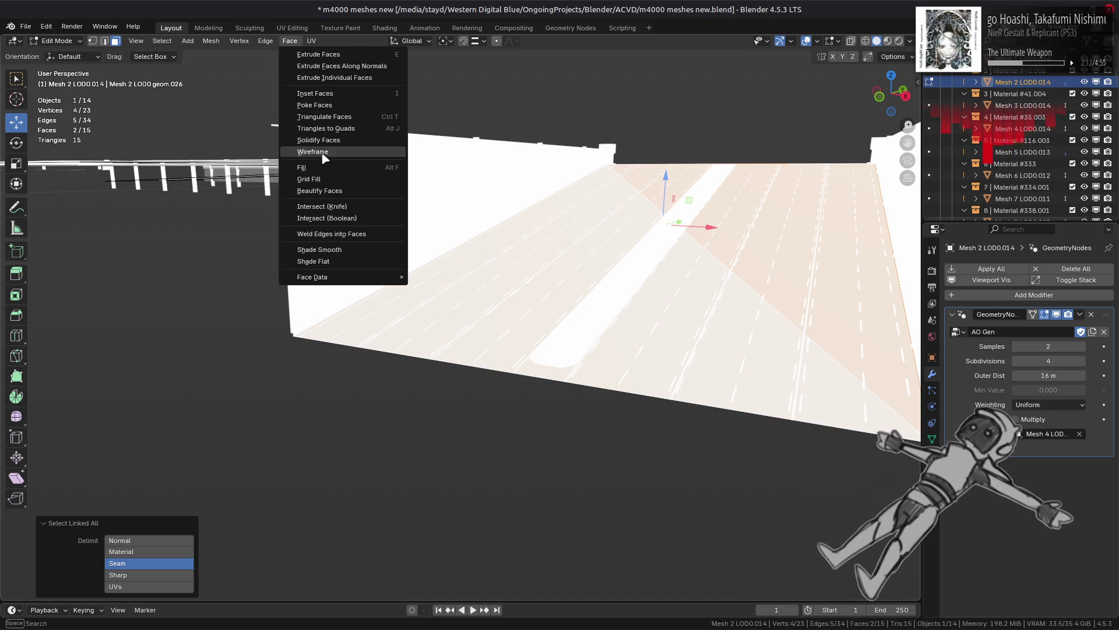
Step: Merge the road triangles into a quad and subdivide its selected edges
click(335, 130)
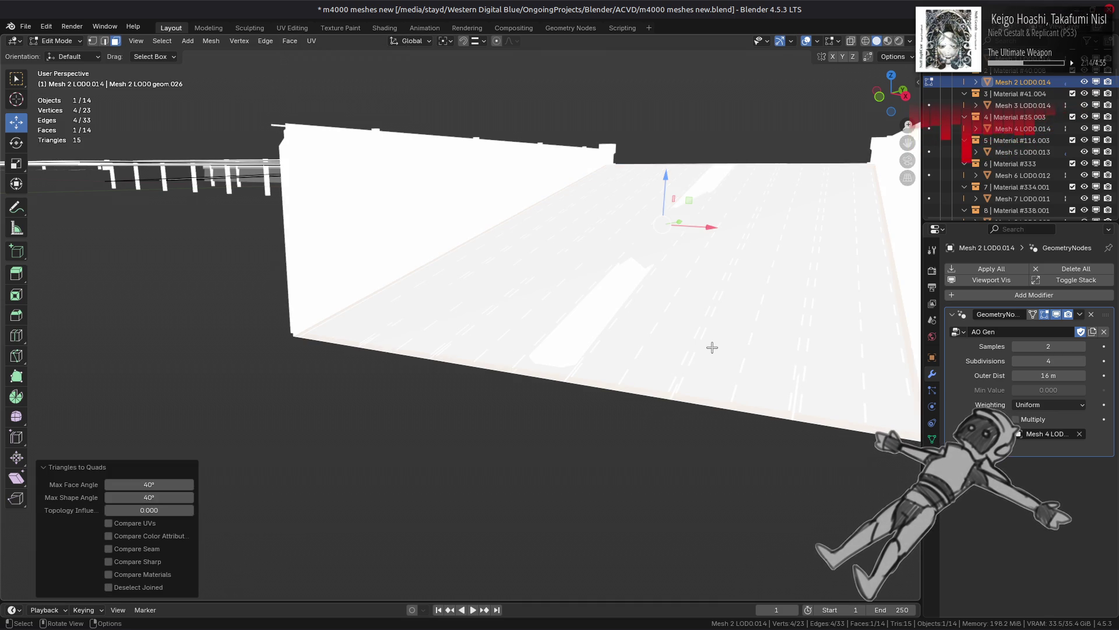
key(2)
click(637, 379)
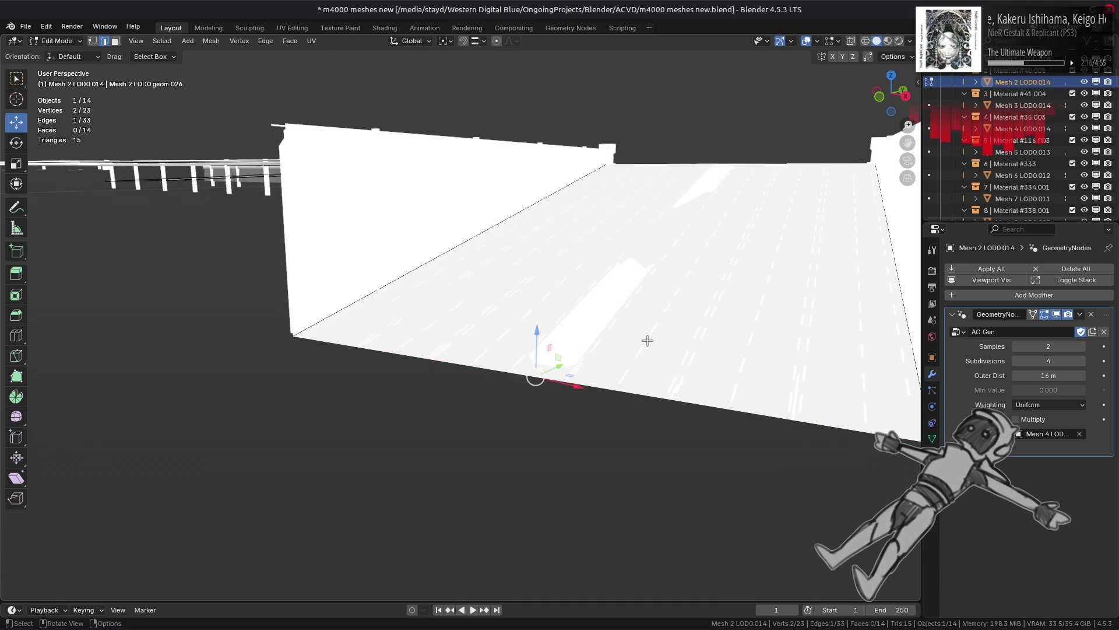
right_click(691, 226)
click(661, 232)
mouse_move(617, 272)
middle_down()
mouse_move(610, 295)
mouse_move(659, 320)
mouse_move(593, 332)
mouse_move(579, 320)
middle_up()
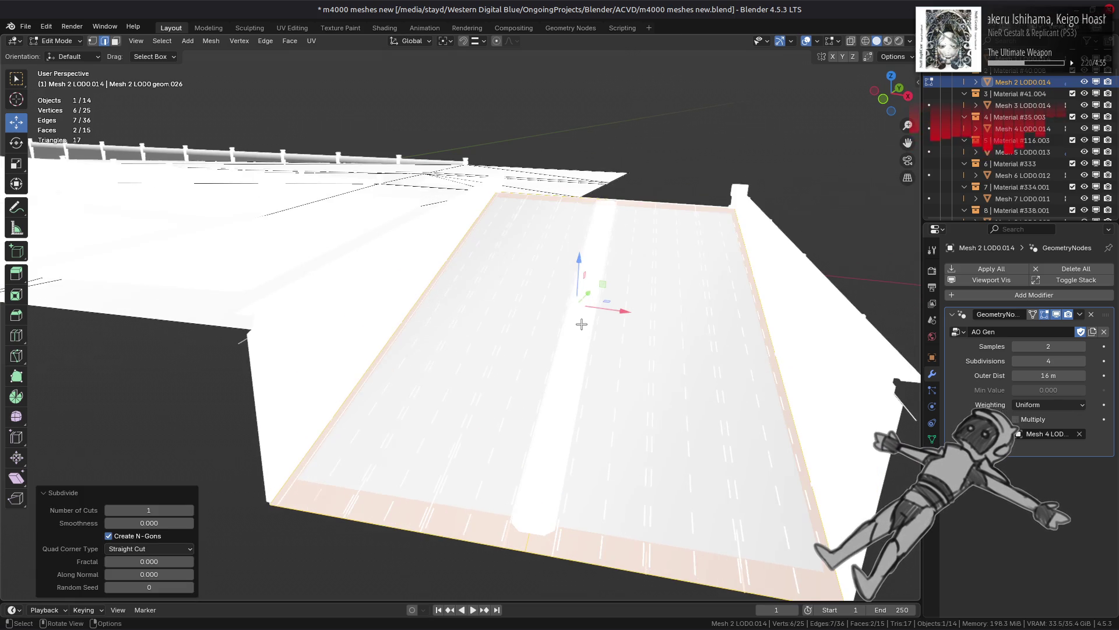
Step: Join the new bottom midpoint to the top-left and top-right corners, then return to Object Mode
key(1)
click(542, 440)
click(513, 549)
shift+click(496, 194)
key(j)
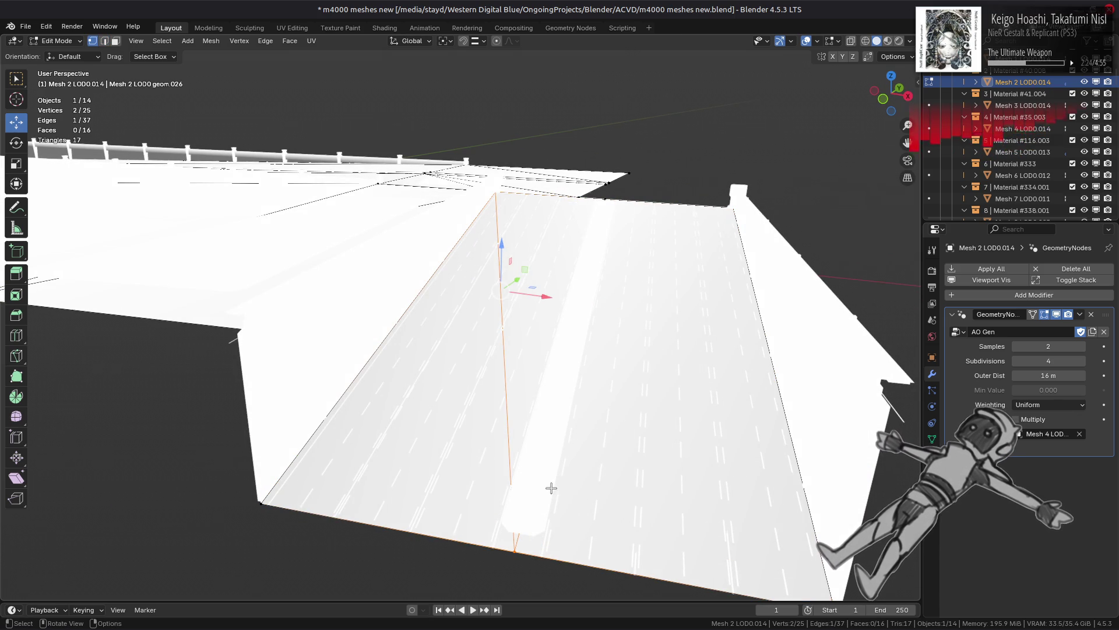
key(alt+a)
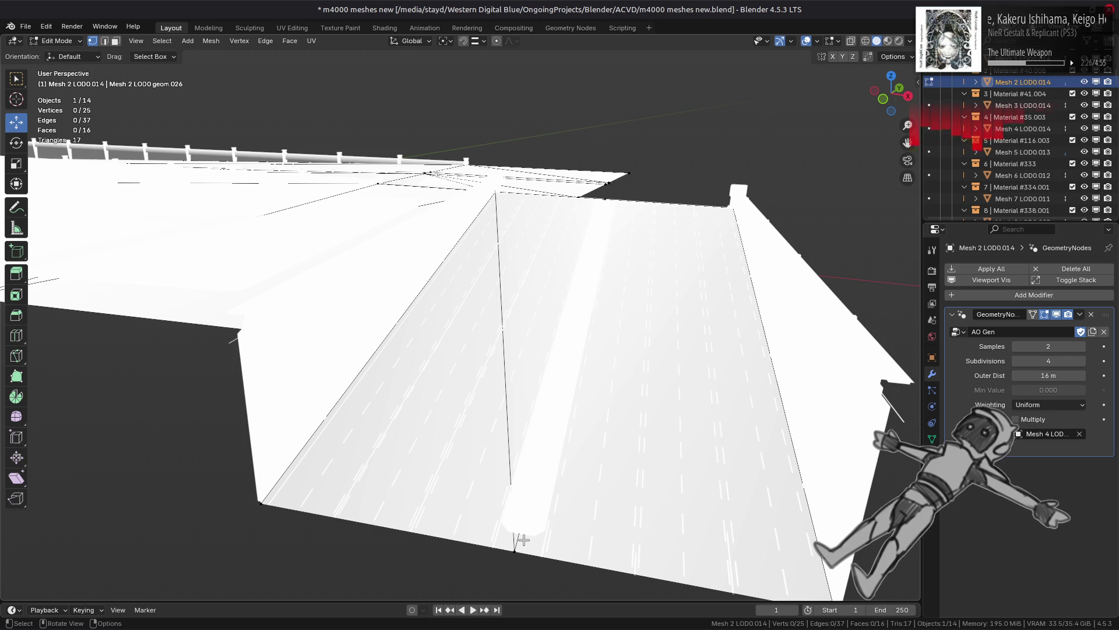
click(514, 548)
shift+click(732, 207)
key(j)
key(Tab)
mouse_move(650, 282)
middle_down()
mouse_move(612, 295)
mouse_move(612, 352)
mouse_move(610, 299)
middle_up()
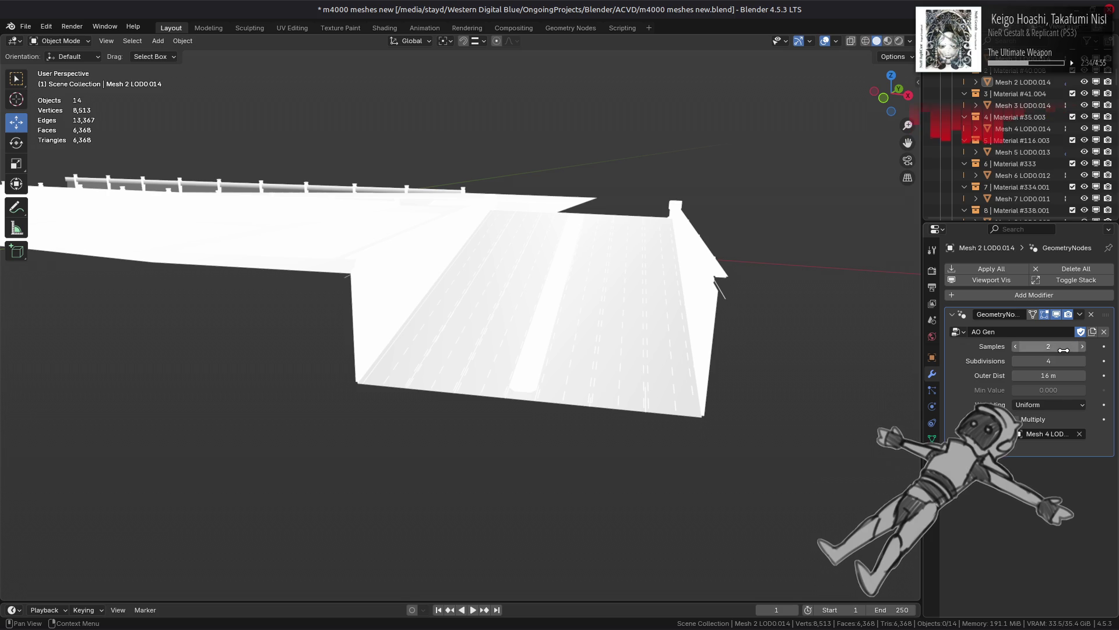
Step: Increase the AO Gen Samples value from 2 to 8
click(1083, 347)
click(1083, 347)
click(1083, 347)
click(1083, 347)
click(1083, 346)
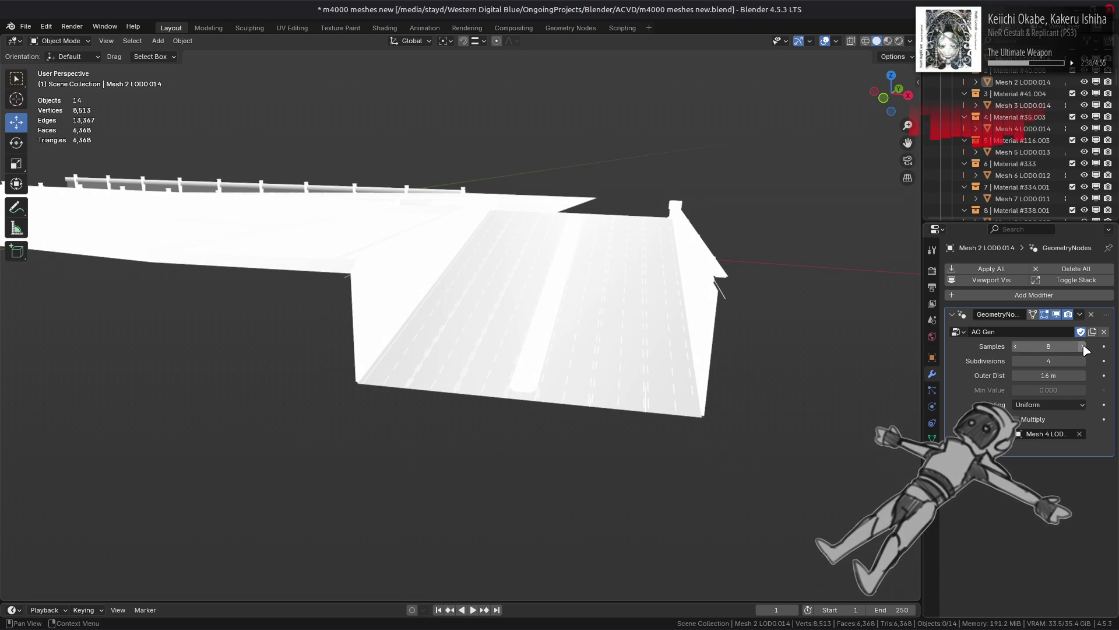
middle_drag(675, 305, 671, 311)
scroll(671, 312, up, 2)
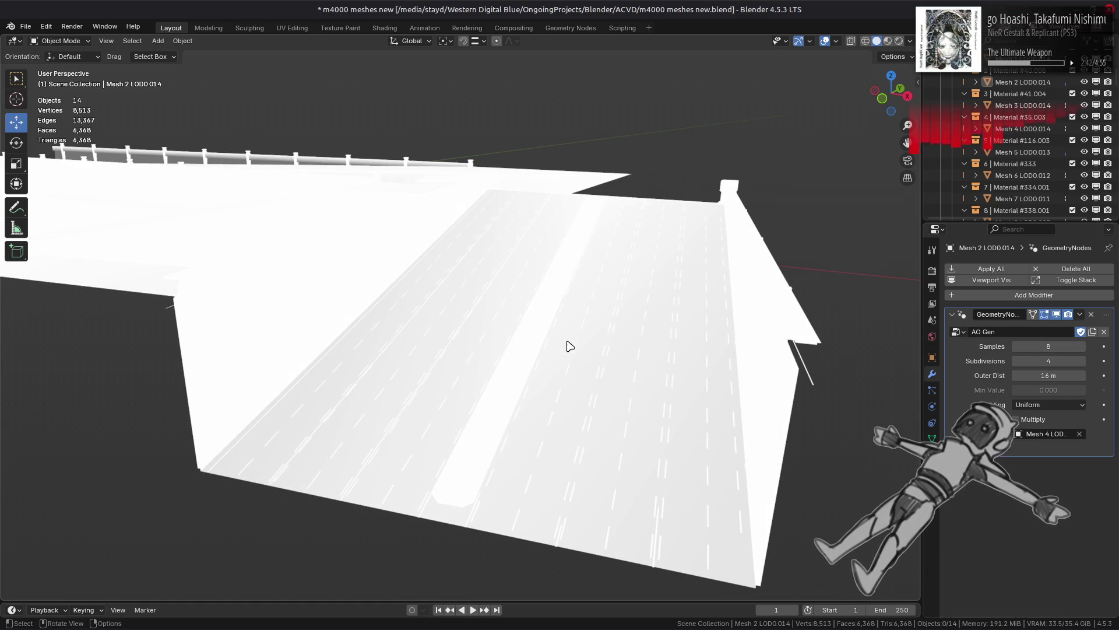
Step: Enter Edit Mode on the road in face select and select a road face
key(Tab)
middle_drag(570, 338, 573, 340)
key(2)
key(3)
click(552, 380)
Step: Merge the selected road triangles into quads and subdivide a bottom and a top edge
ctrl+click(641, 274)
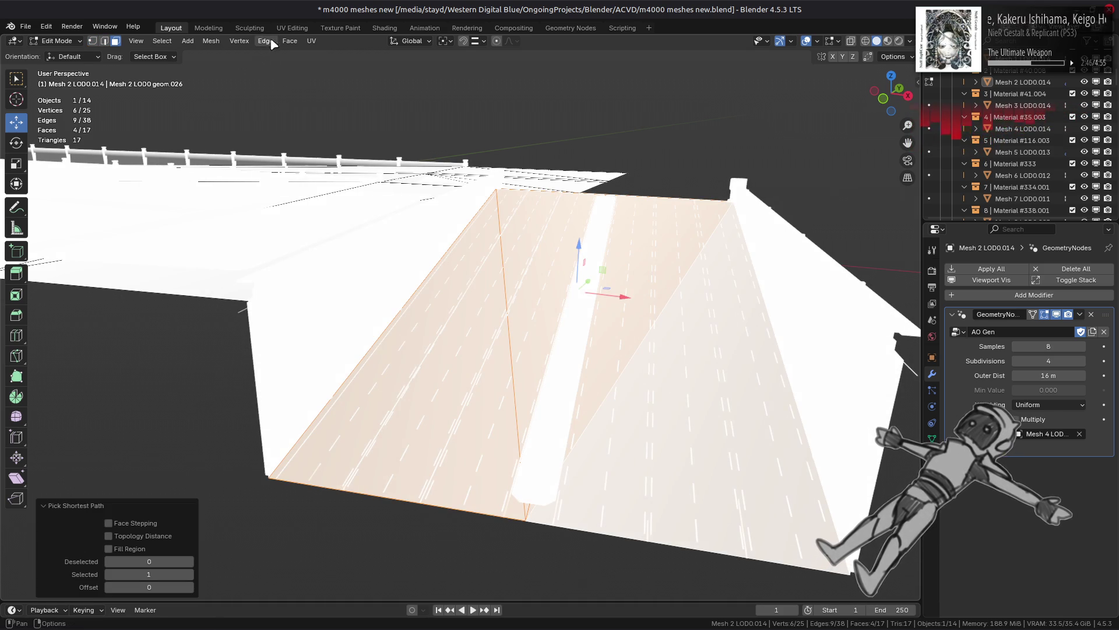
click(290, 41)
click(337, 131)
click(446, 493)
shift+click(549, 198)
right_click(435, 317)
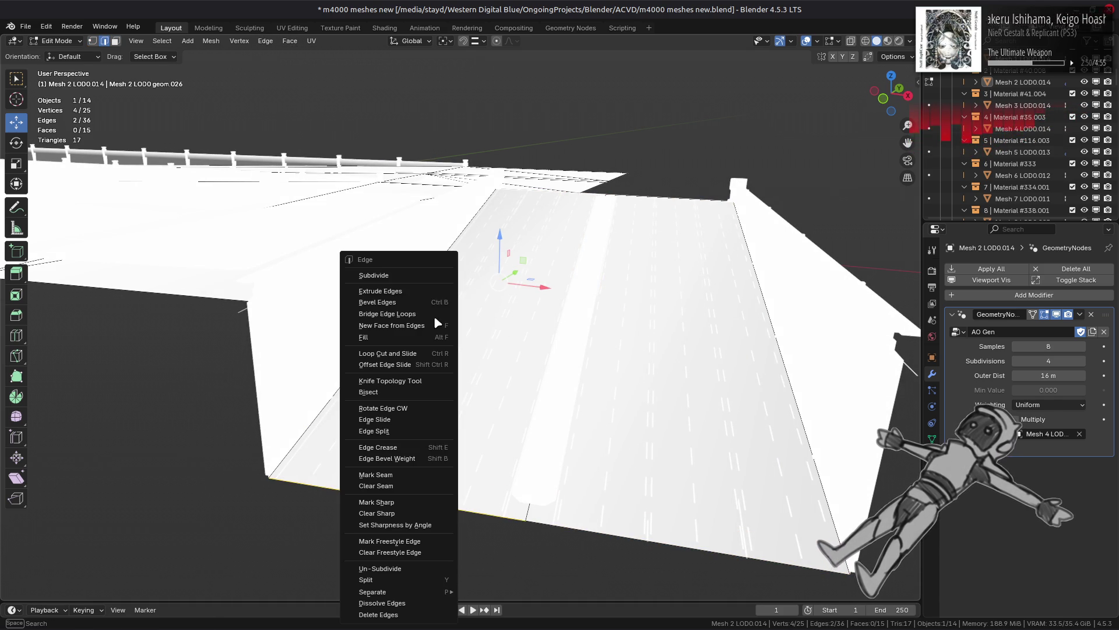
click(401, 280)
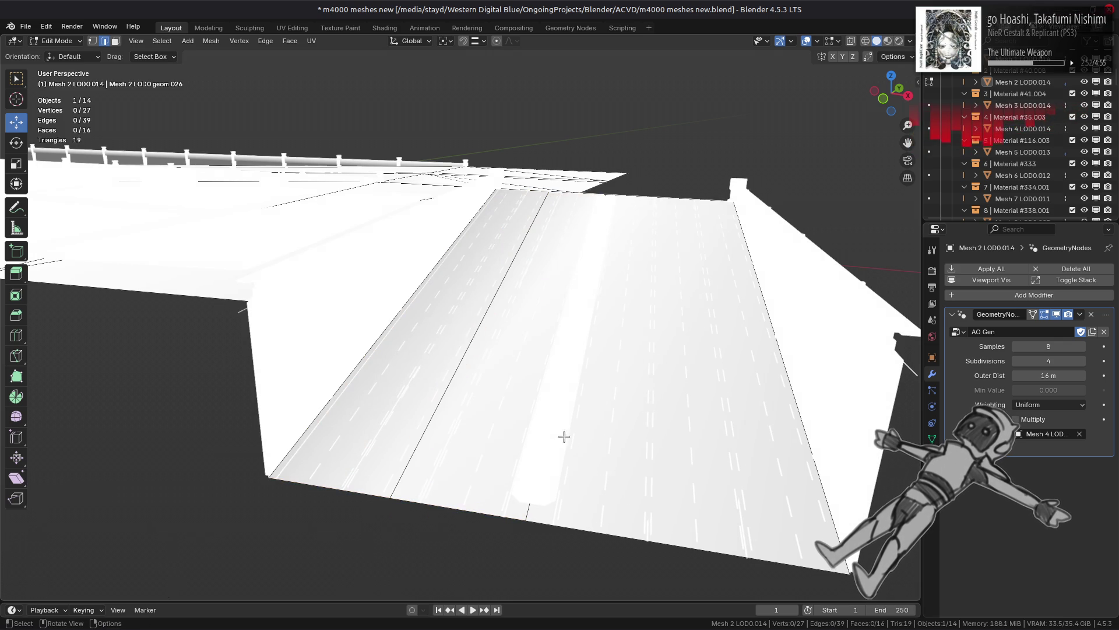
Step: Subdivide another bottom and top road edge pair, then return to Object Mode
click(671, 536)
shift+click(636, 194)
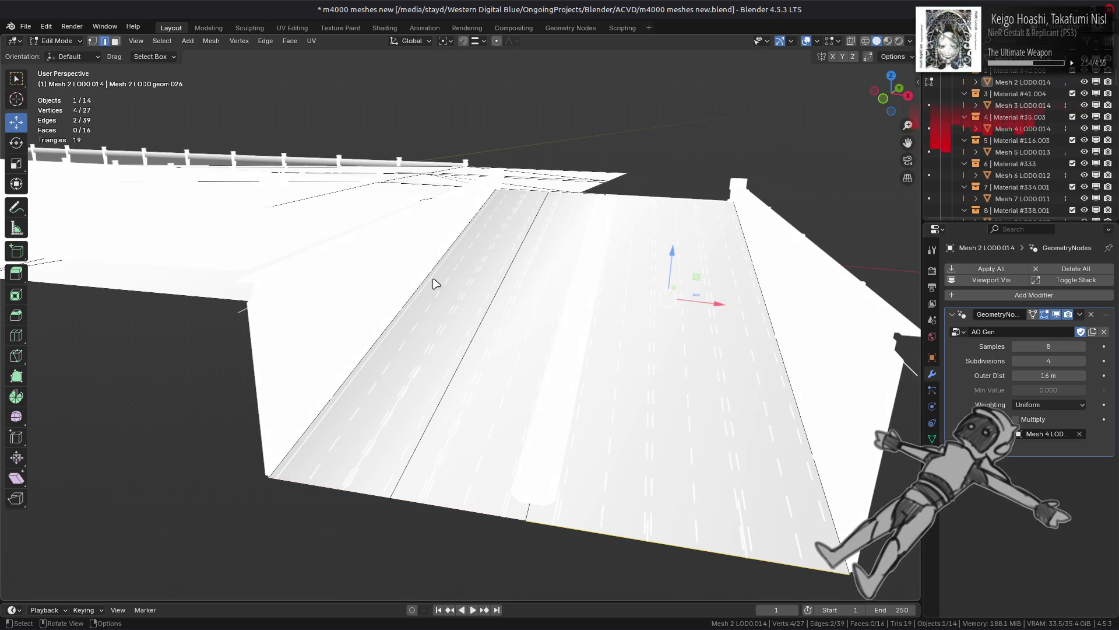
right_click(424, 275)
click(424, 275)
key(Tab)
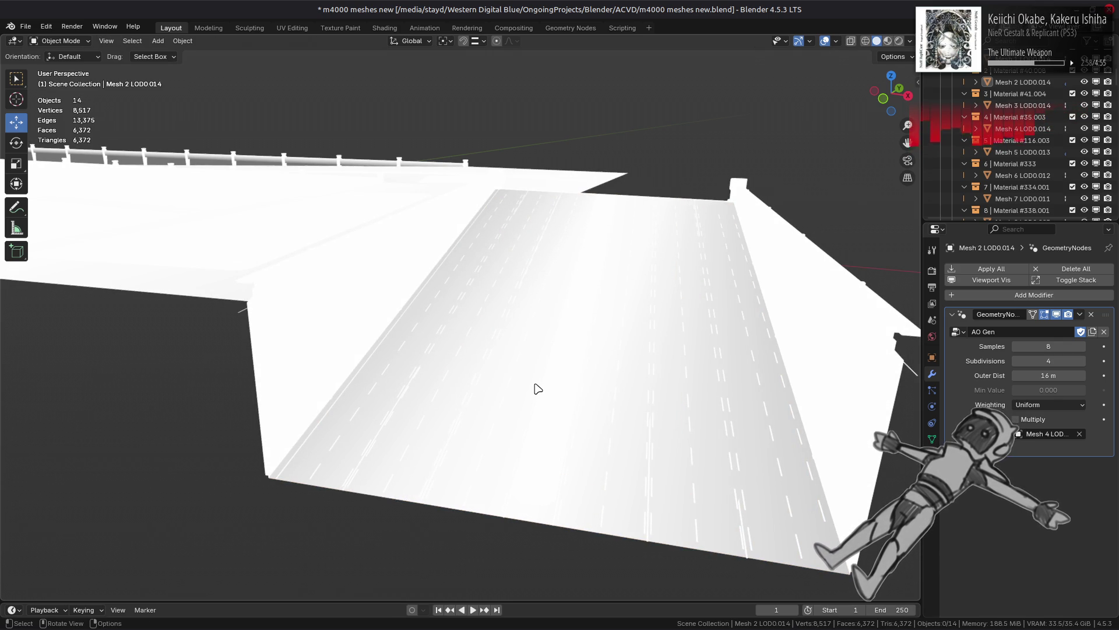
Step: Slide the new top-edge vertices along the road's top edge in Edit Mode
key(Tab)
click(668, 199)
drag(668, 199, 731, 201)
click(547, 193)
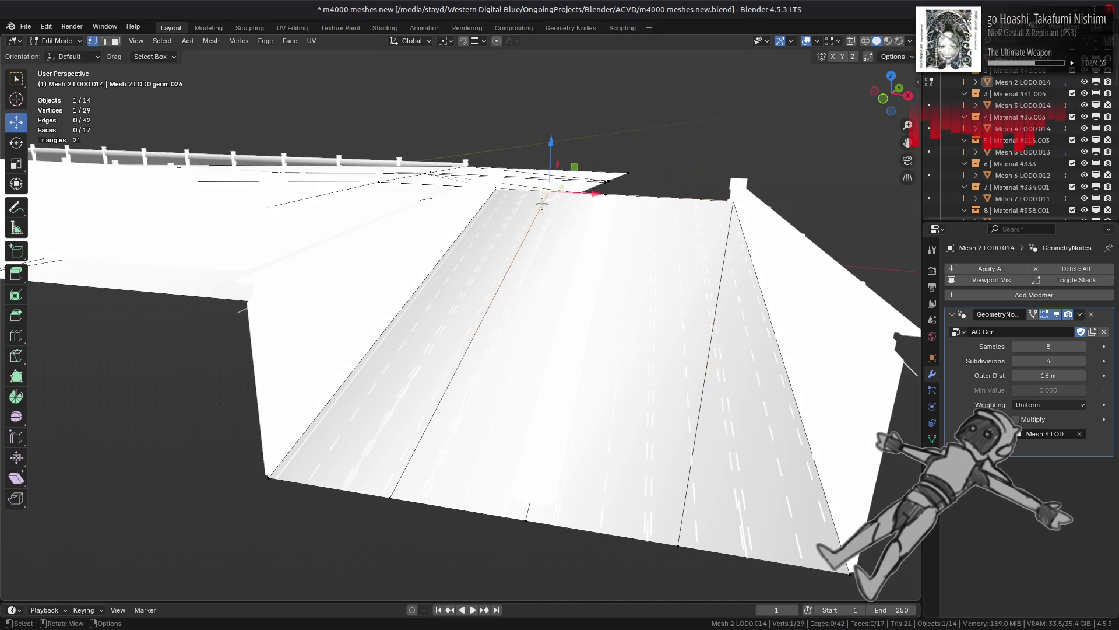
key(g)
key(g)
click(483, 312)
key(alt+a)
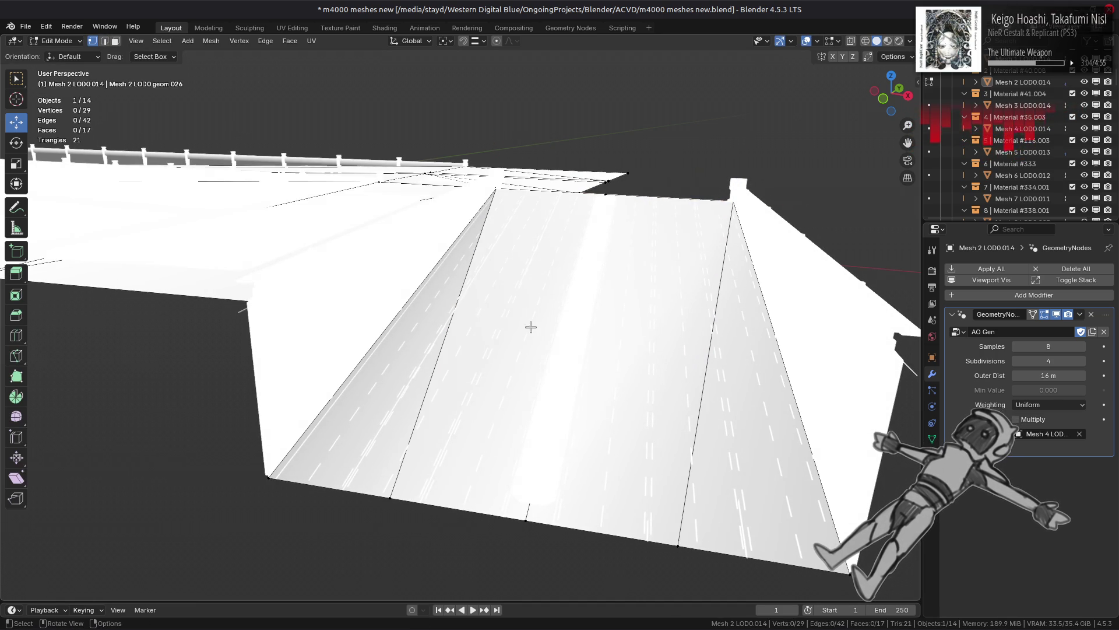
Step: Select the whole road, Merge Vertices By Distance to remove 2 duplicates, and exit to Object Mode
click(519, 513)
key(ctrl+l)
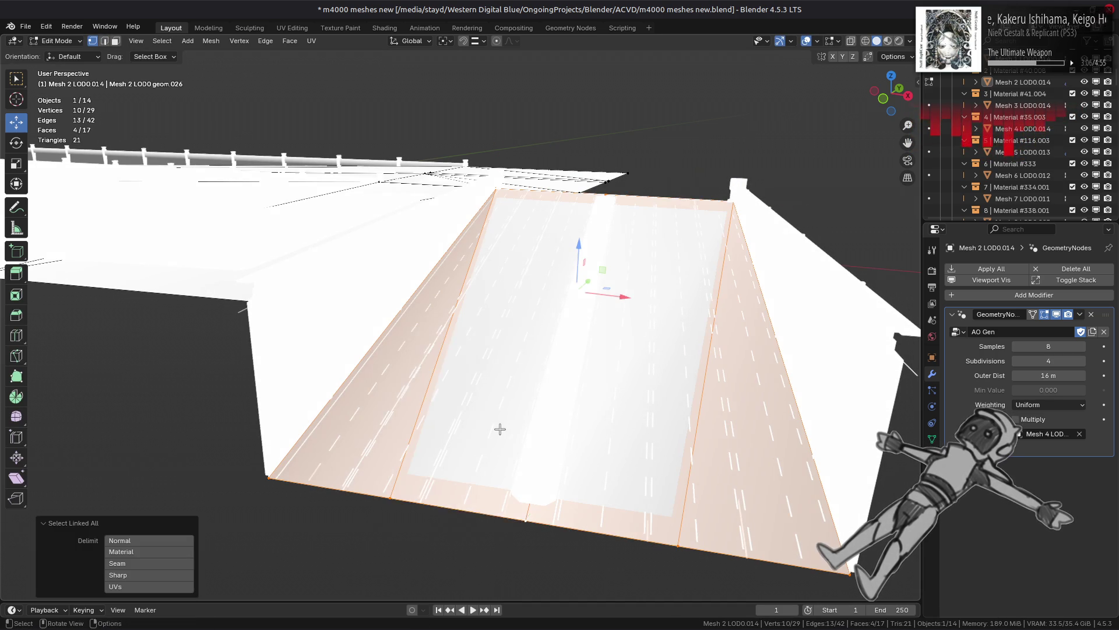
right_click(500, 430)
mouse_move(517, 571)
click(562, 568)
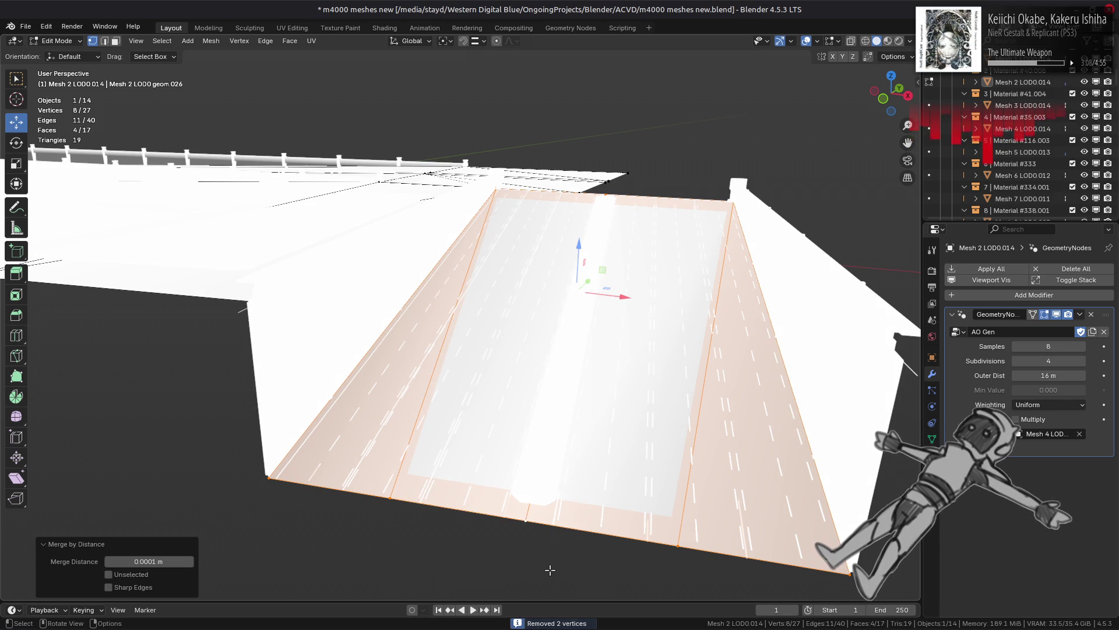
key(Tab)
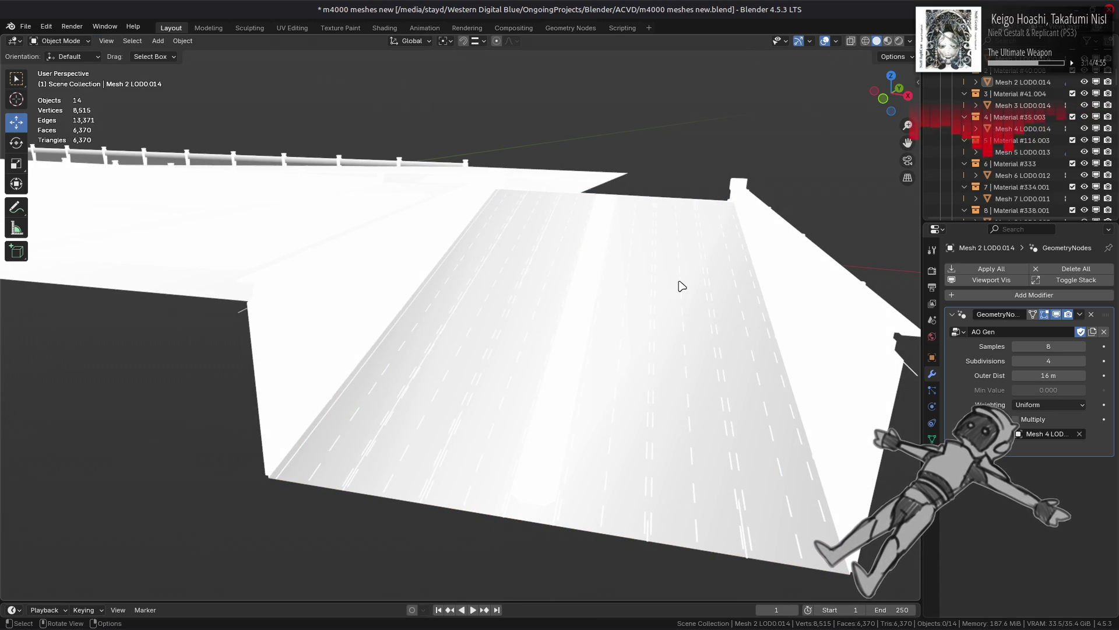
Step: Join two vertices on the road deck with a new edge using J
mouse_move(673, 339)
middle_down()
mouse_move(615, 372)
mouse_move(620, 305)
mouse_move(614, 317)
middle_up()
key(Tab)
key(a)
key(Tab)
key(alt+a)
key(Tab)
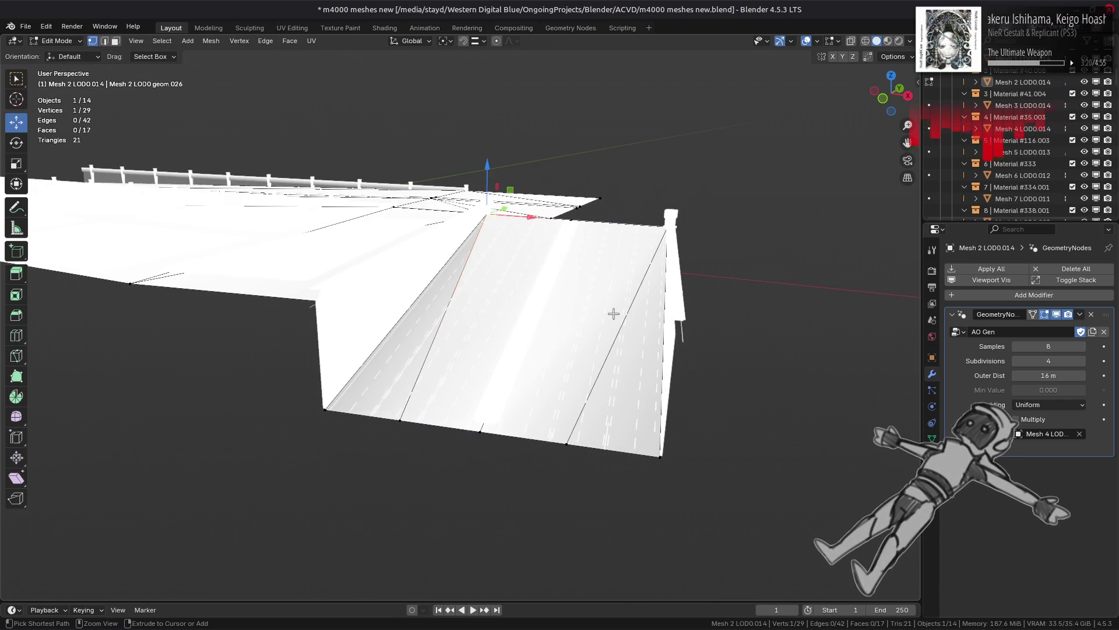
key(Tab)
mouse_move(615, 322)
middle_down()
mouse_move(621, 339)
mouse_move(565, 317)
middle_up()
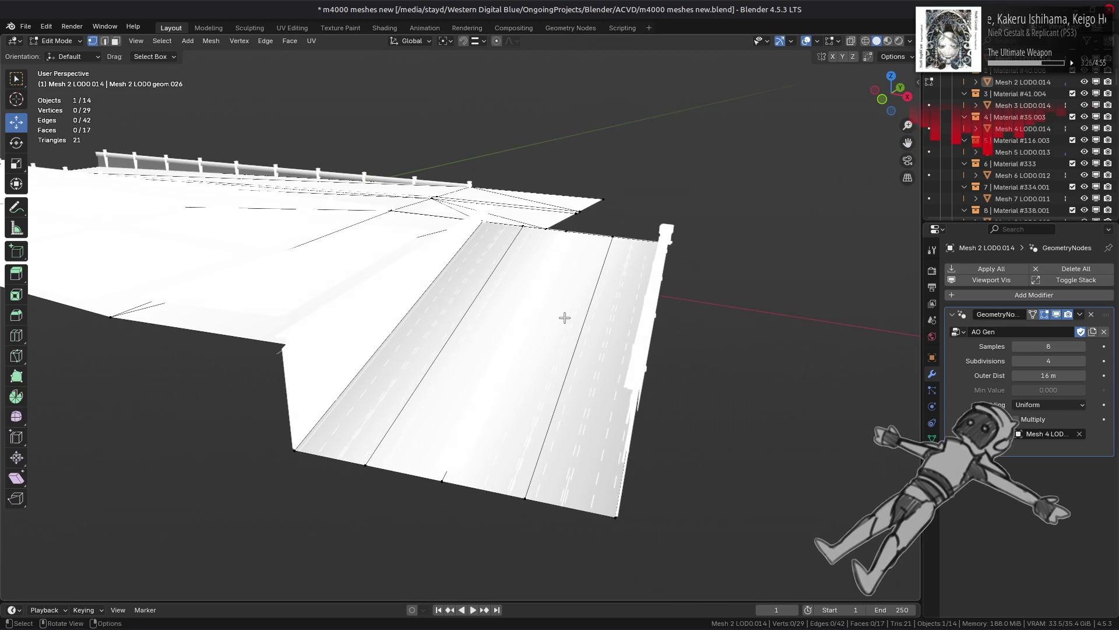
key(Tab)
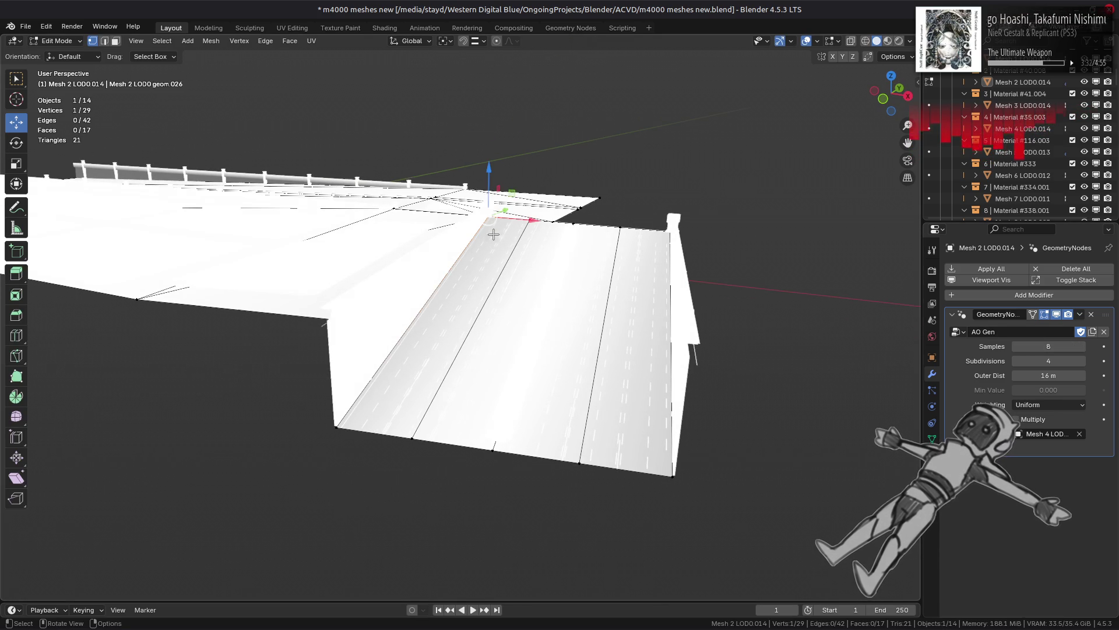
shift+click(414, 436)
key(j)
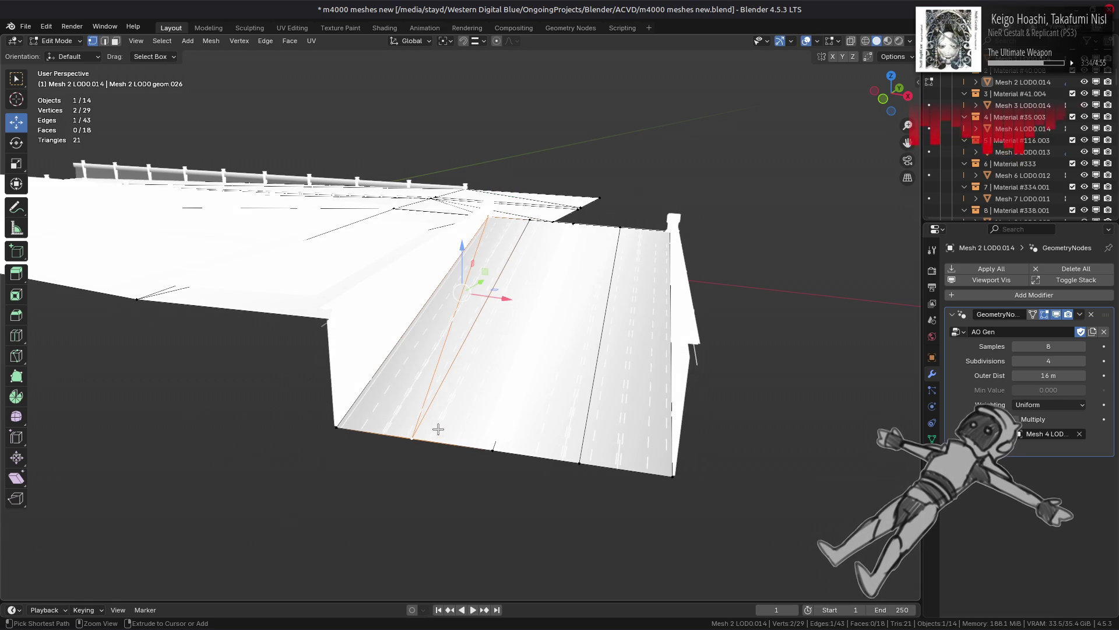
Step: Dissolve the stray diagonal edge on the road deck
click(580, 463)
shift+click(651, 308)
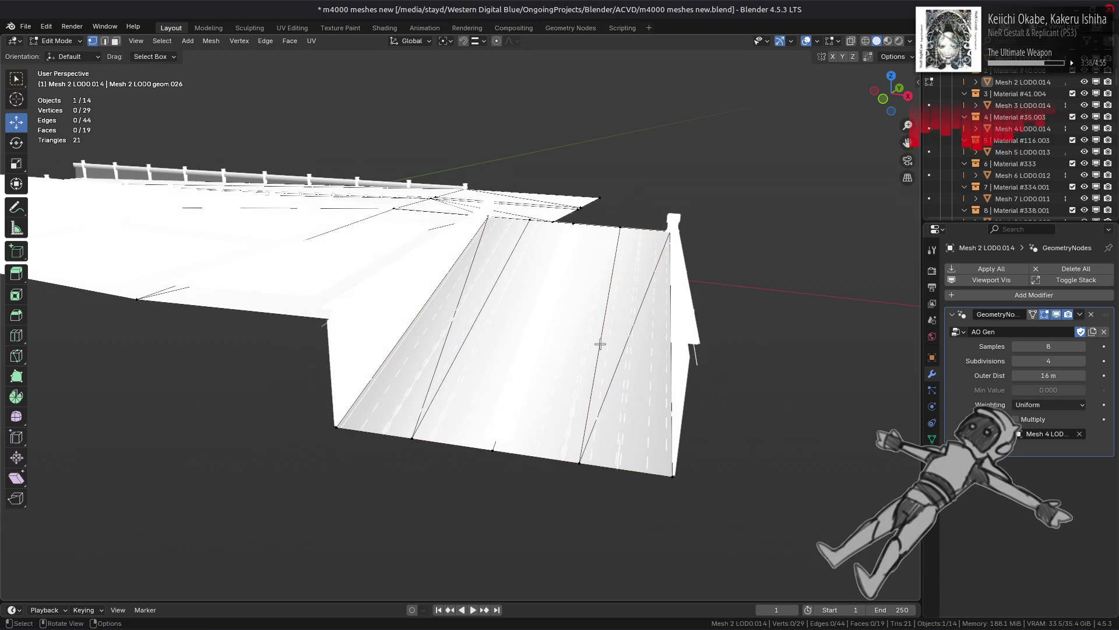
key(Tab)
key(Tab)
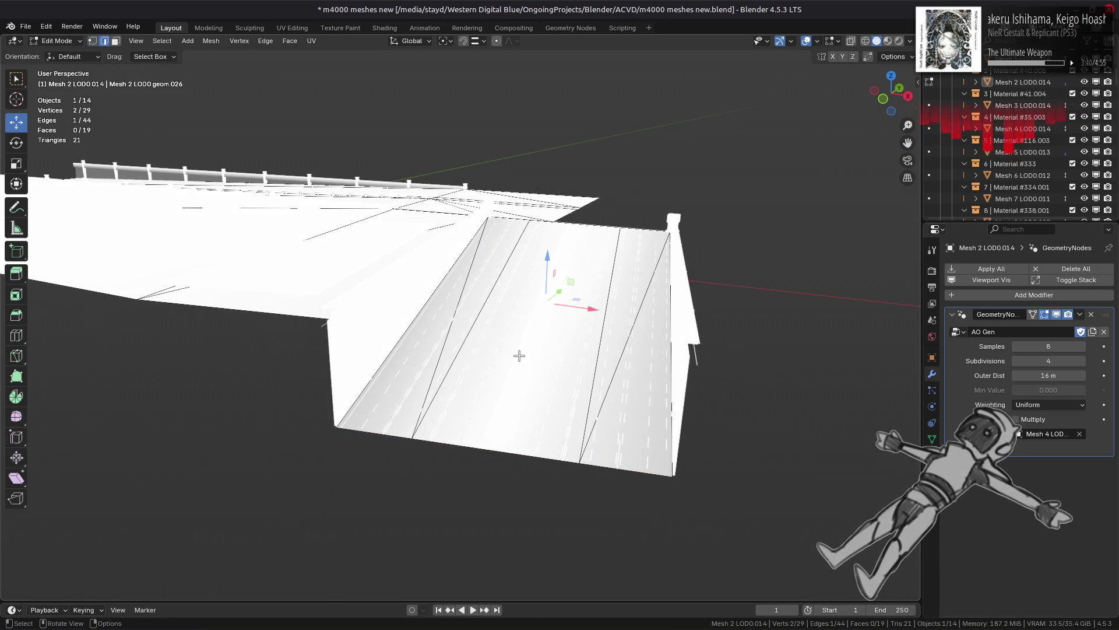
right_click(520, 355)
click(461, 600)
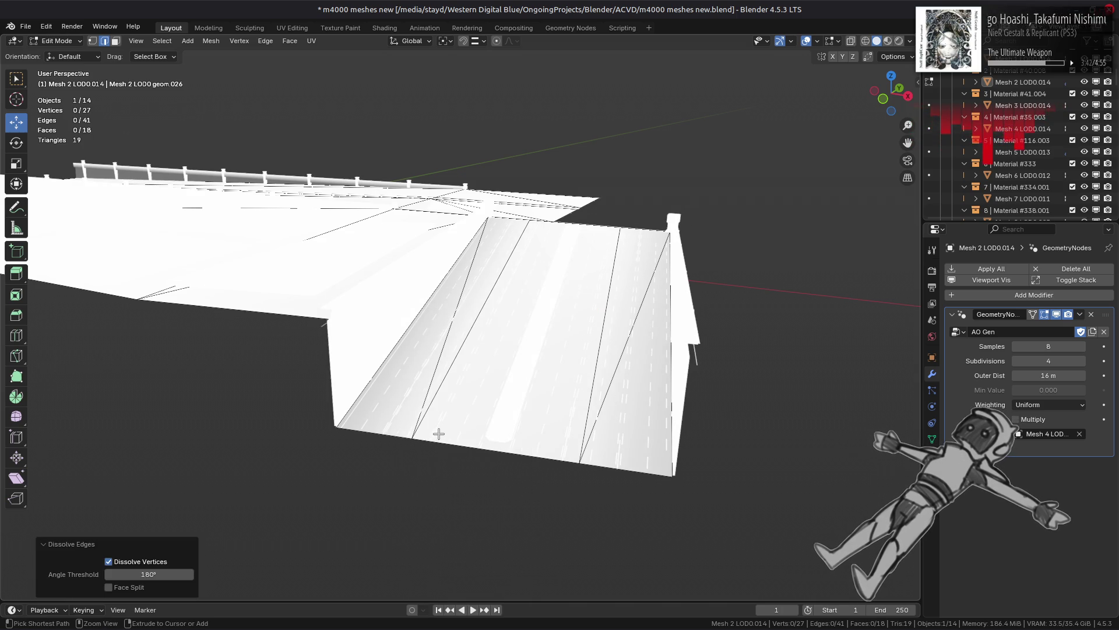
Step: Slide two near-edge vertices along their edges and merge the close vertices by distance
key(Tab)
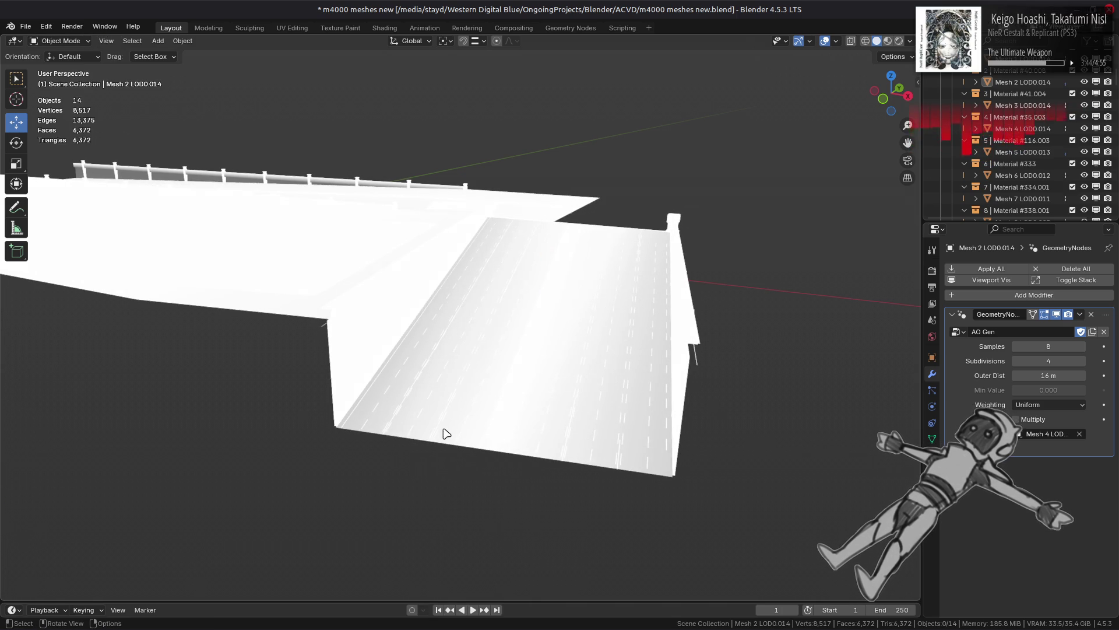
key(Tab)
click(413, 438)
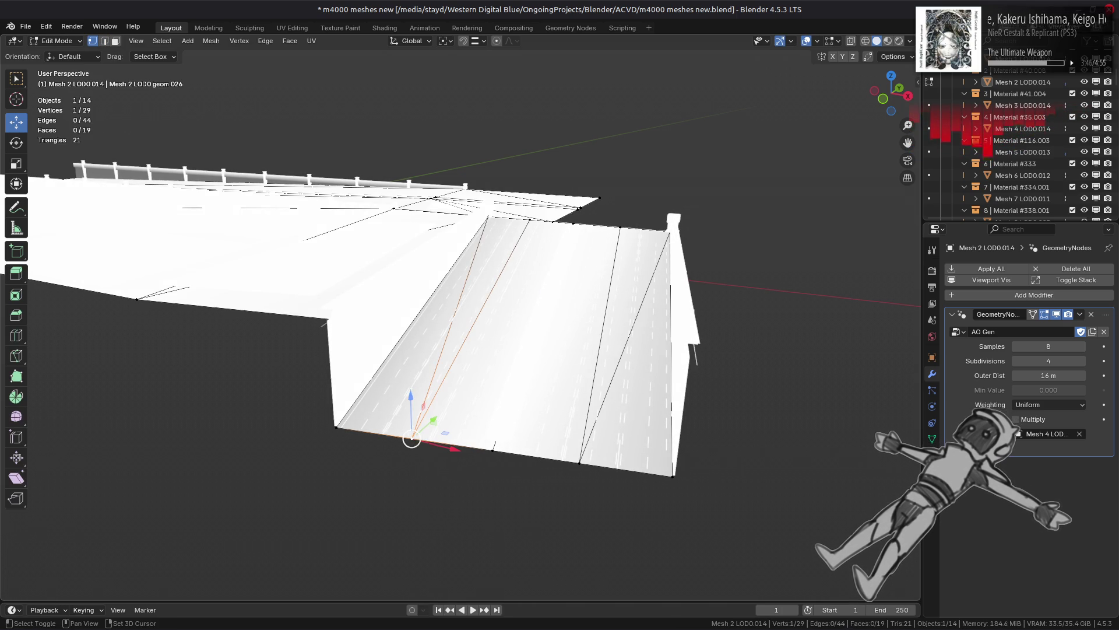
key(shift+v)
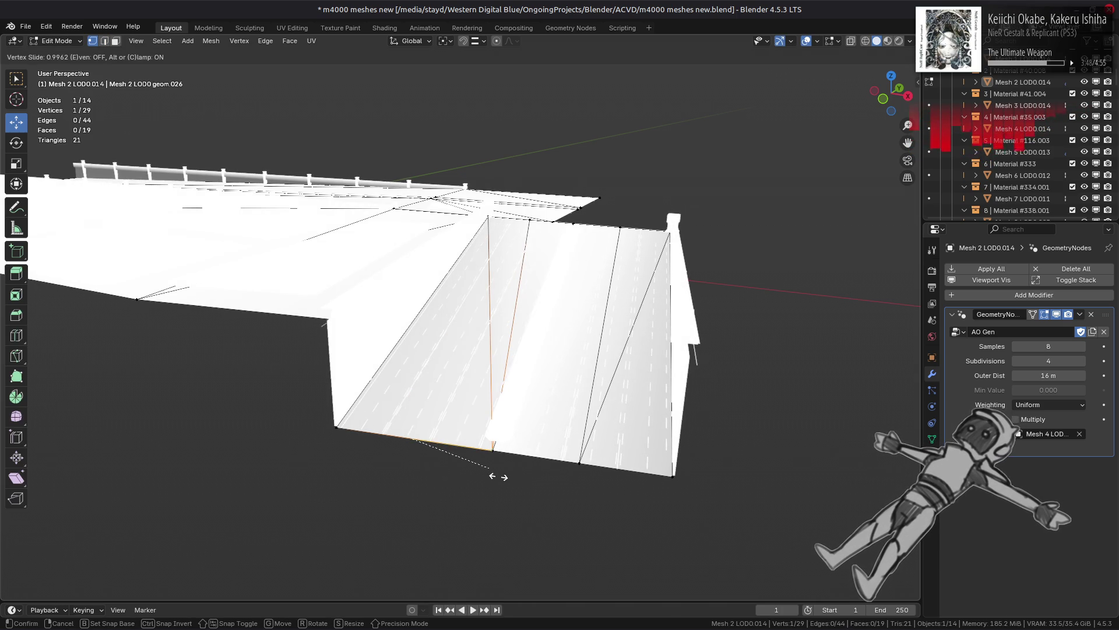
click(525, 481)
key(shift+v)
click(426, 461)
key(ctrl+KP_Add)
right_click(425, 463)
mouse_move(425, 571)
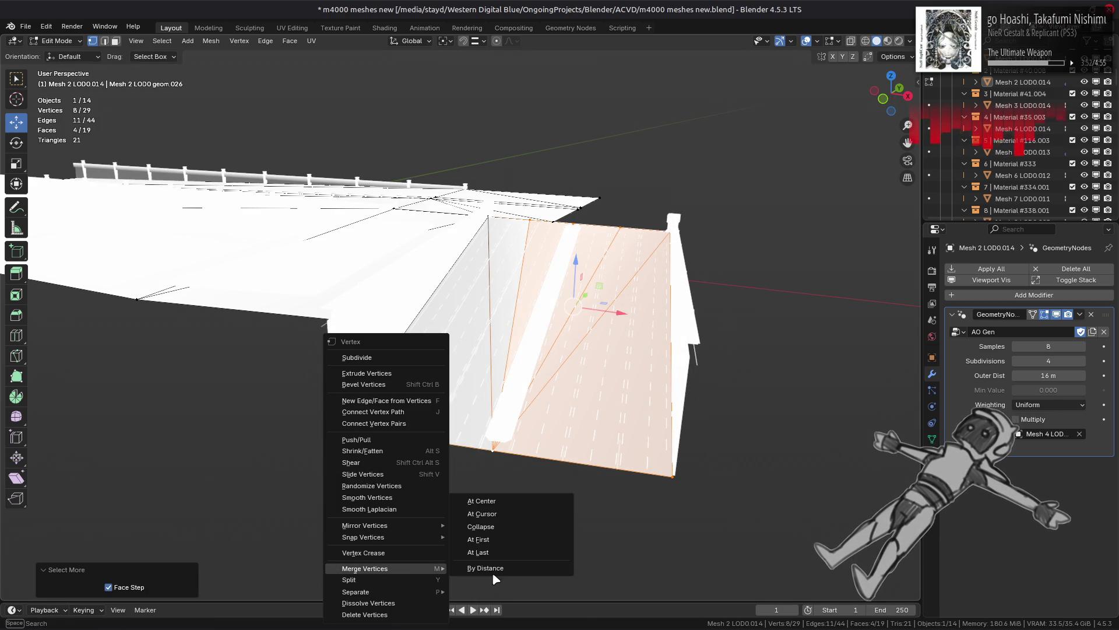
click(492, 575)
key(Tab)
key(Tab)
Step: Convert the selected road-deck triangles into quads with Face > Triangles to Quads
click(484, 453)
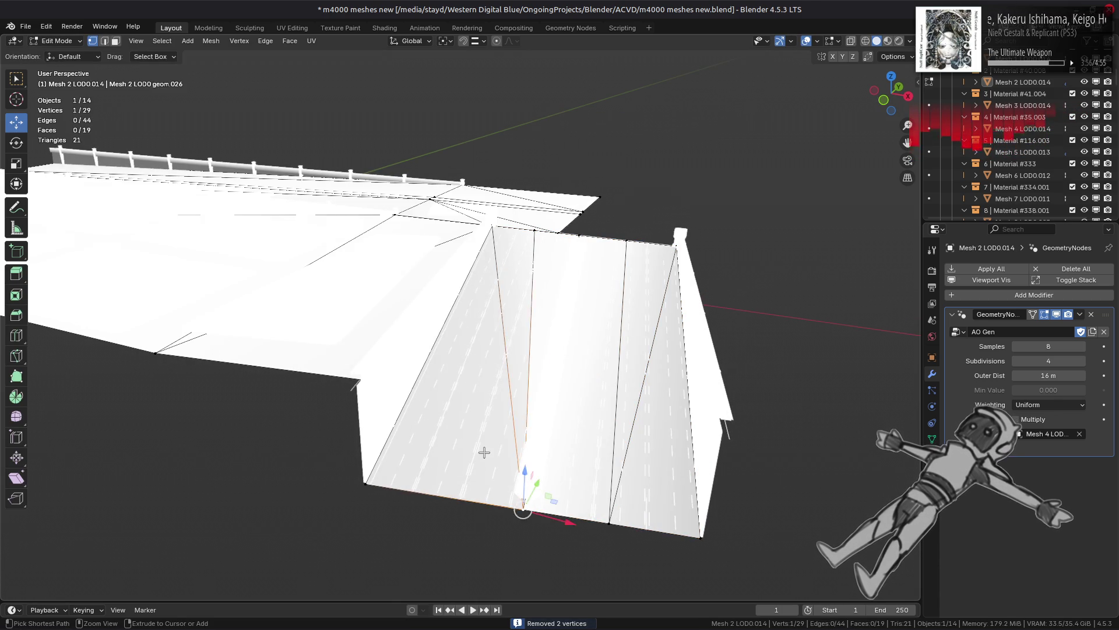
key(Tab)
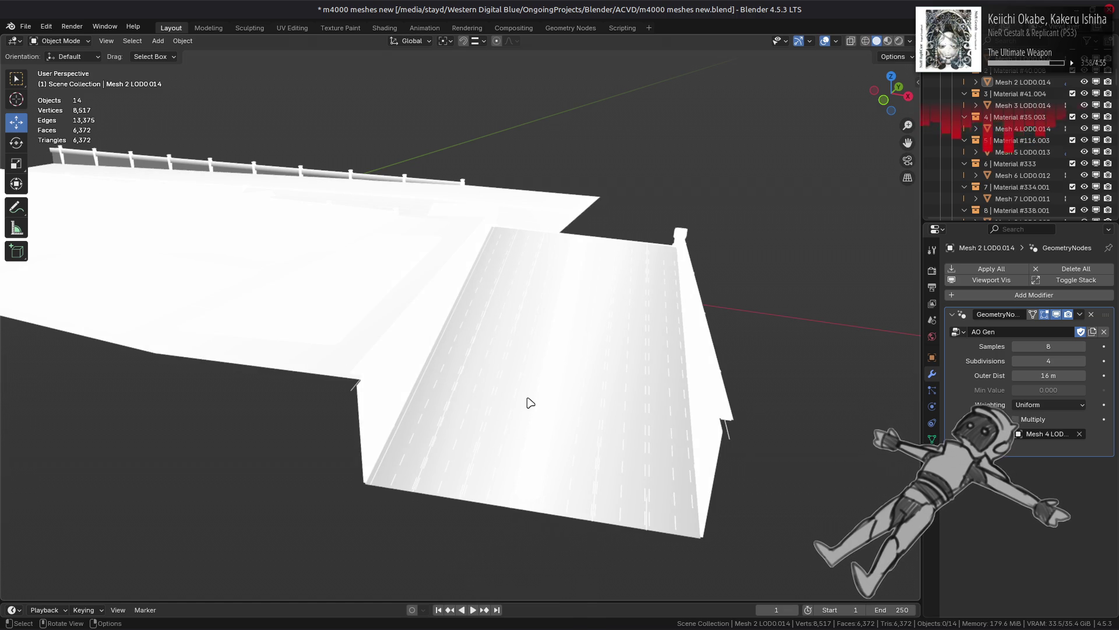
key(Tab)
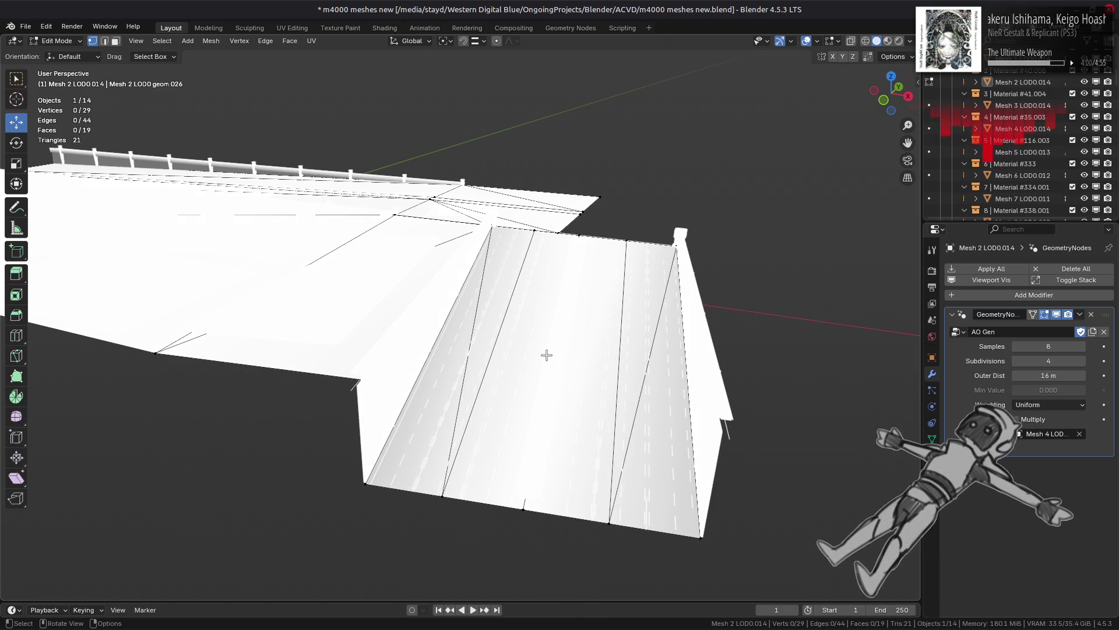
key(2)
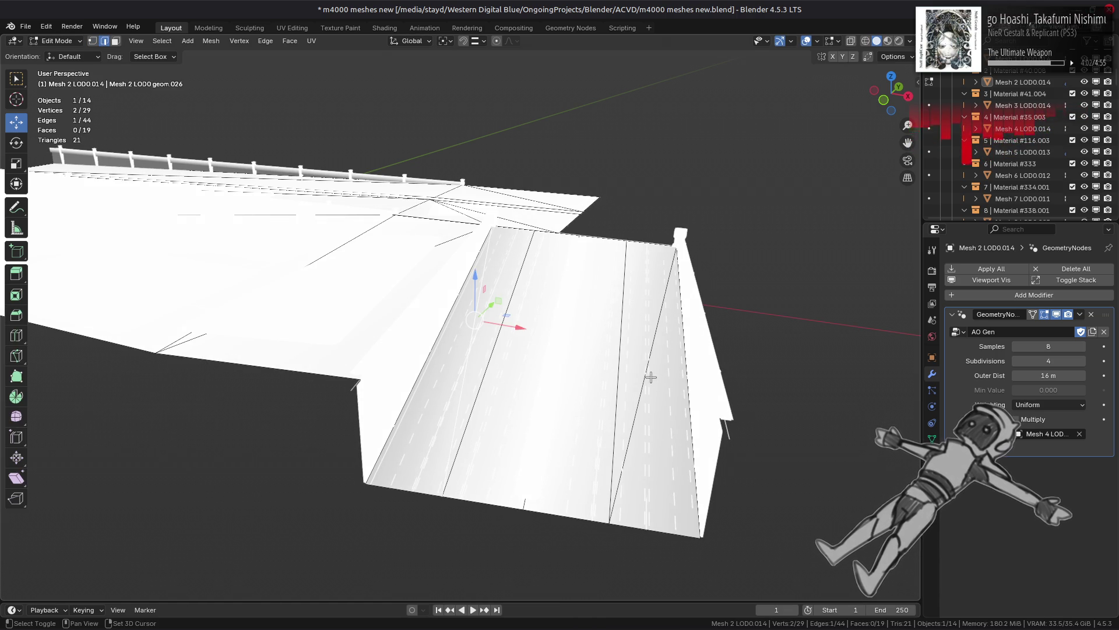
key(3)
click(654, 407)
ctrl+click(421, 410)
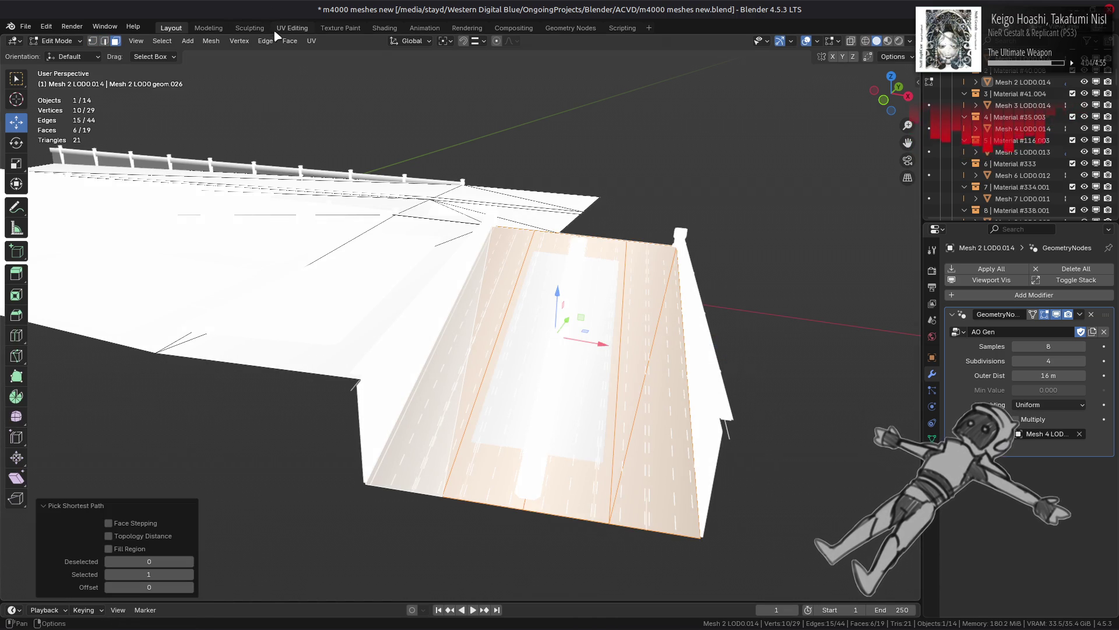
click(290, 41)
click(344, 129)
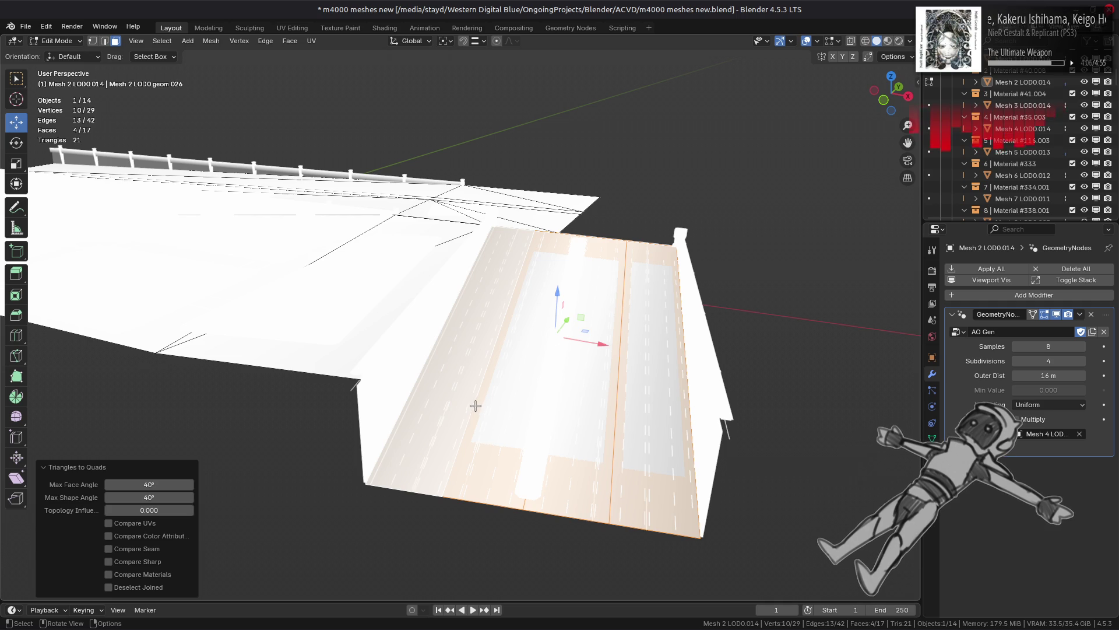
Step: Subdivide the left strip's edge rings, then return to object mode
key(2)
alt+click(413, 488)
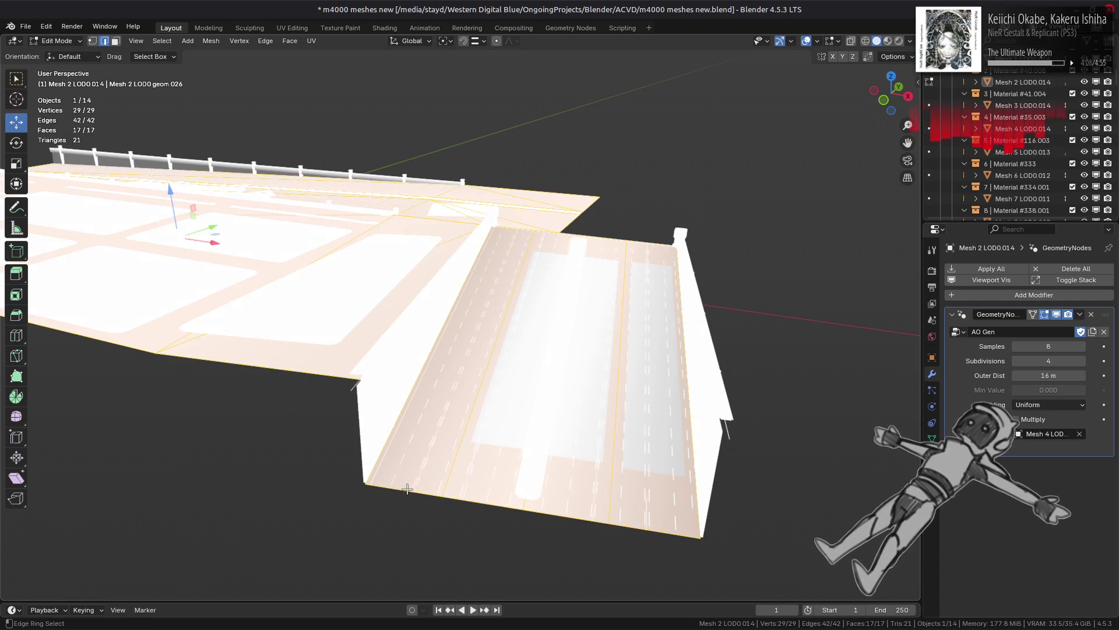
ctrl+alt+click(646, 507)
ctrl+alt+click(500, 439)
right_click(346, 324)
click(339, 273)
key(alt+a)
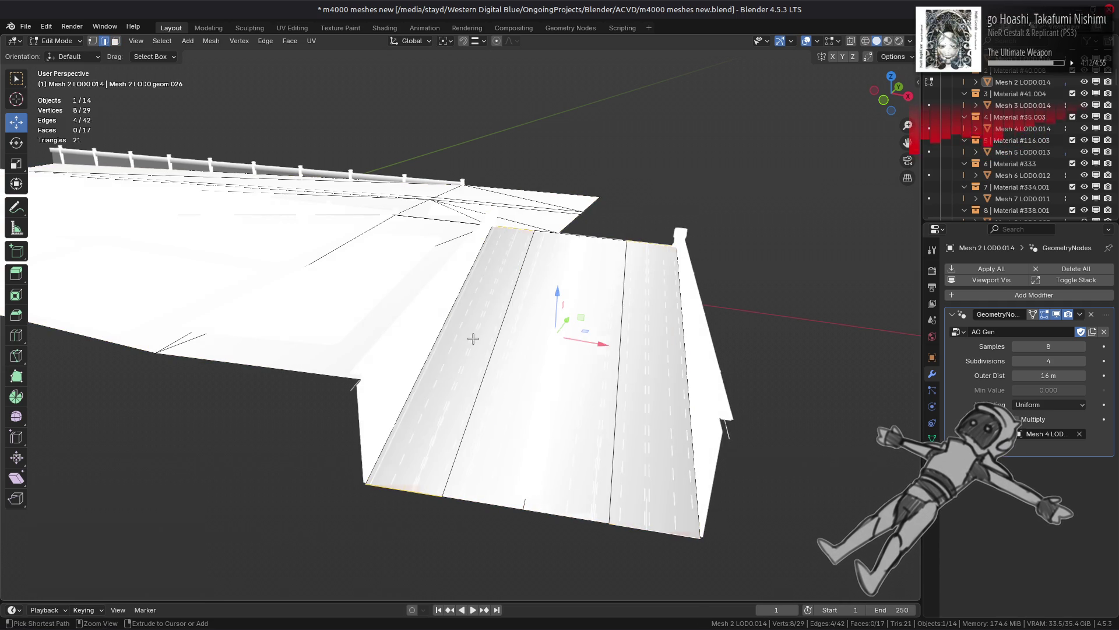
key(Tab)
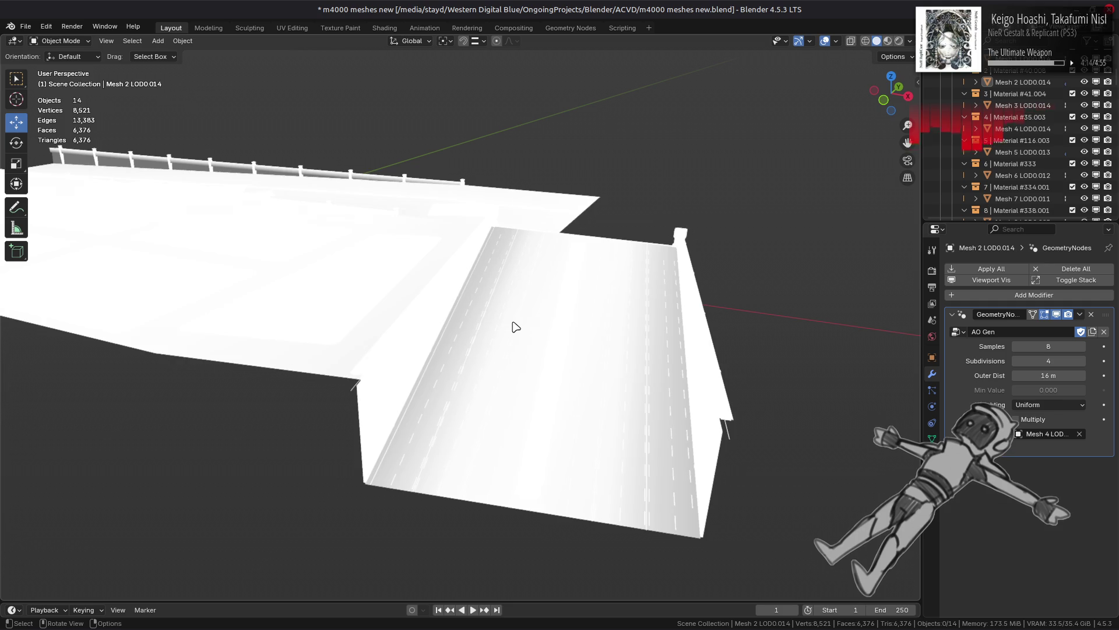
Step: Preview the road in textured shading, then switch back to plain shading to see the AO
scroll(510, 335, up, 5)
mouse_move(495, 382)
middle_down()
mouse_move(522, 309)
mouse_move(507, 317)
middle_up()
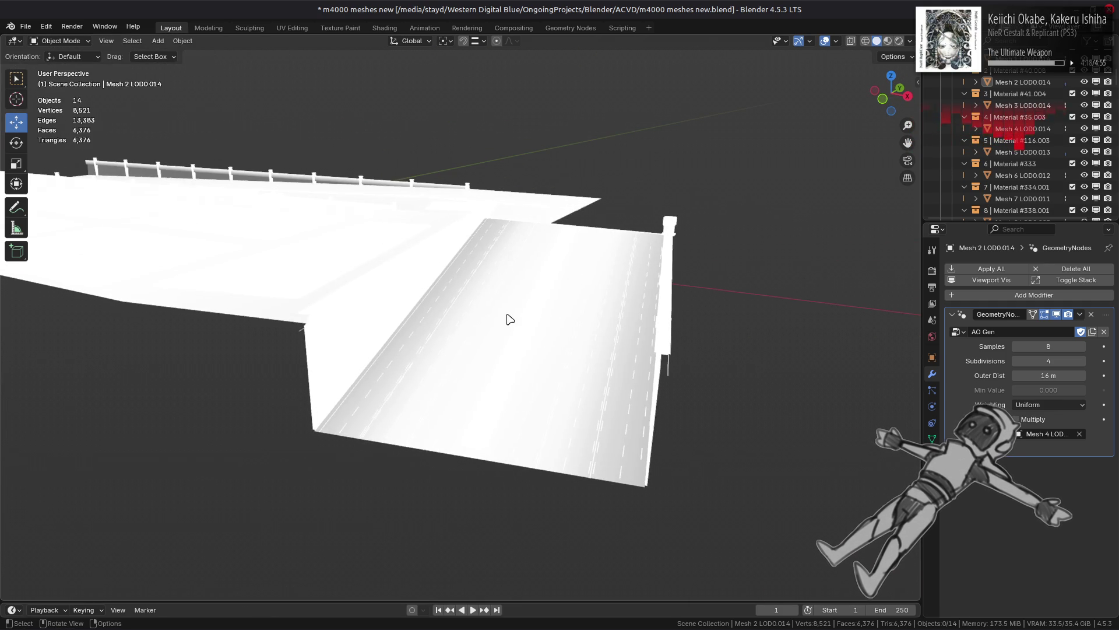
click(510, 319)
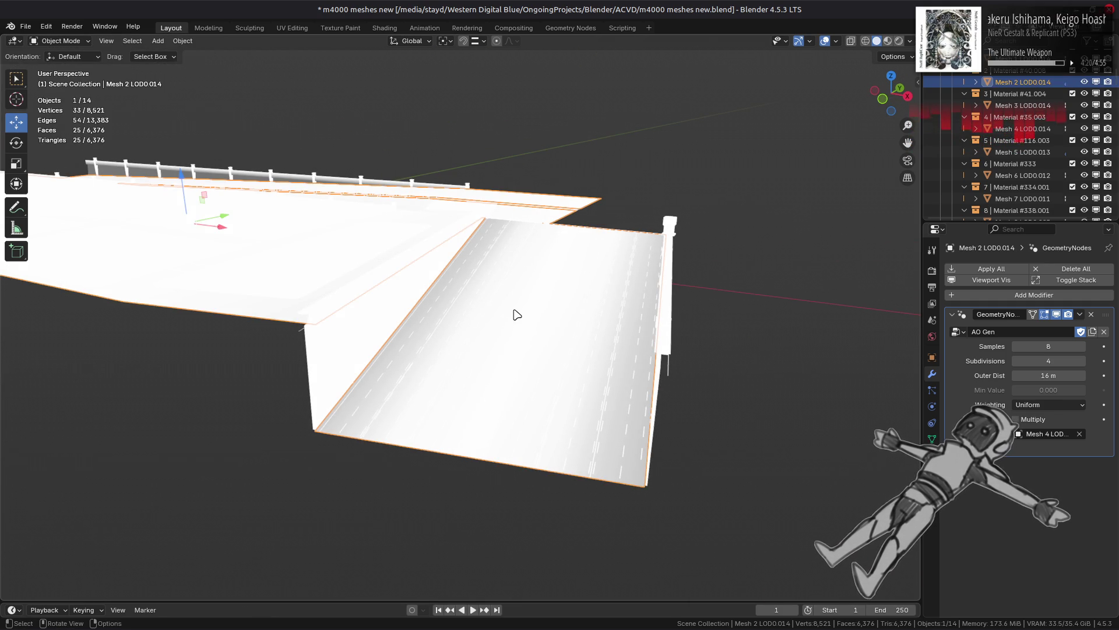
click(888, 41)
key(alt+a)
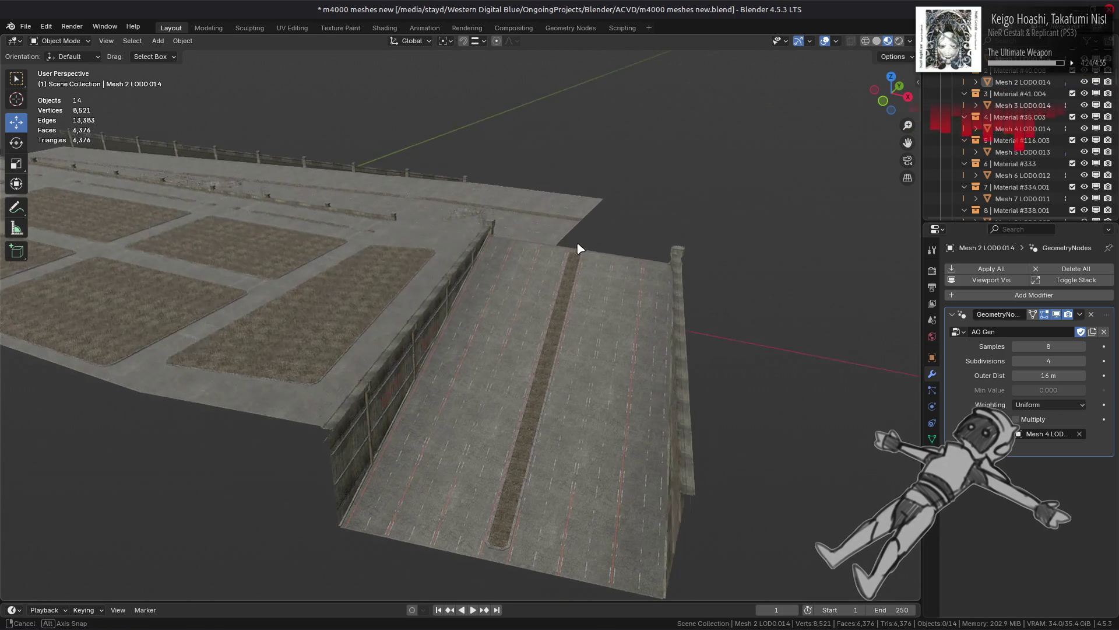
scroll(577, 245, up, 2)
click(877, 40)
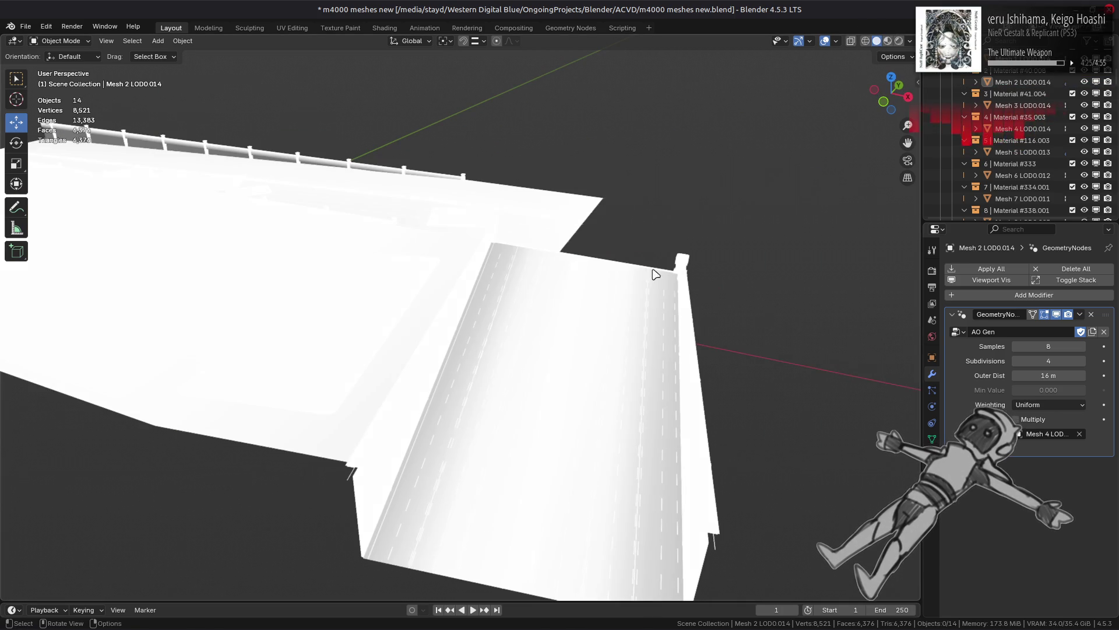
click(523, 382)
Step: Try subdividing an edge ring across the road deck, then undo it
key(Tab)
click(508, 385)
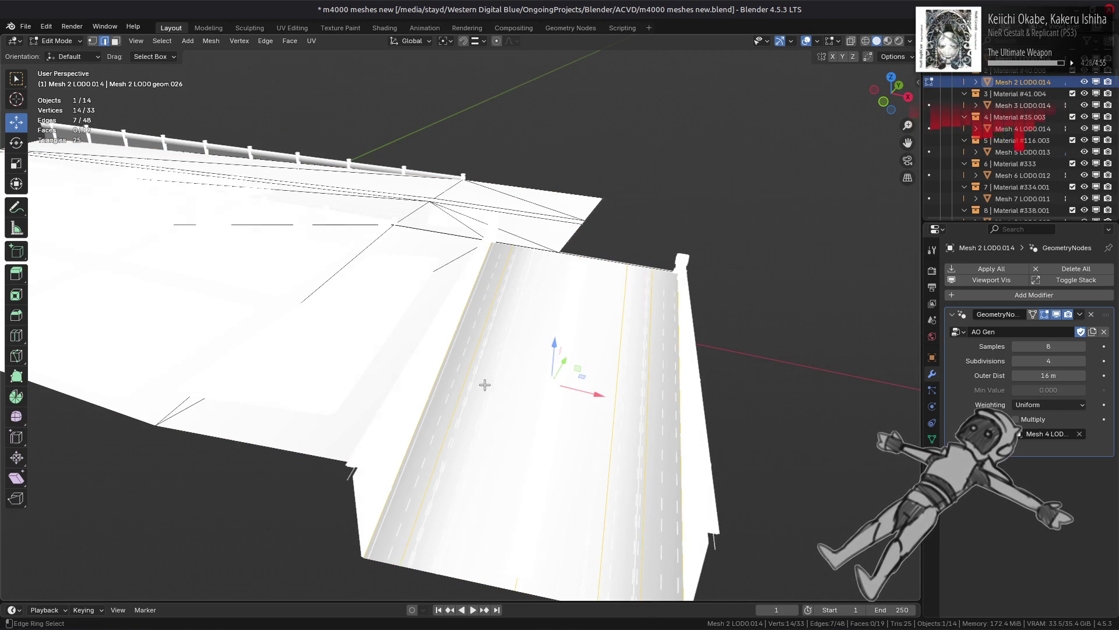
right_click(314, 274)
click(313, 278)
key(ctrl+z)
key(ctrl+z)
key(ctrl+z)
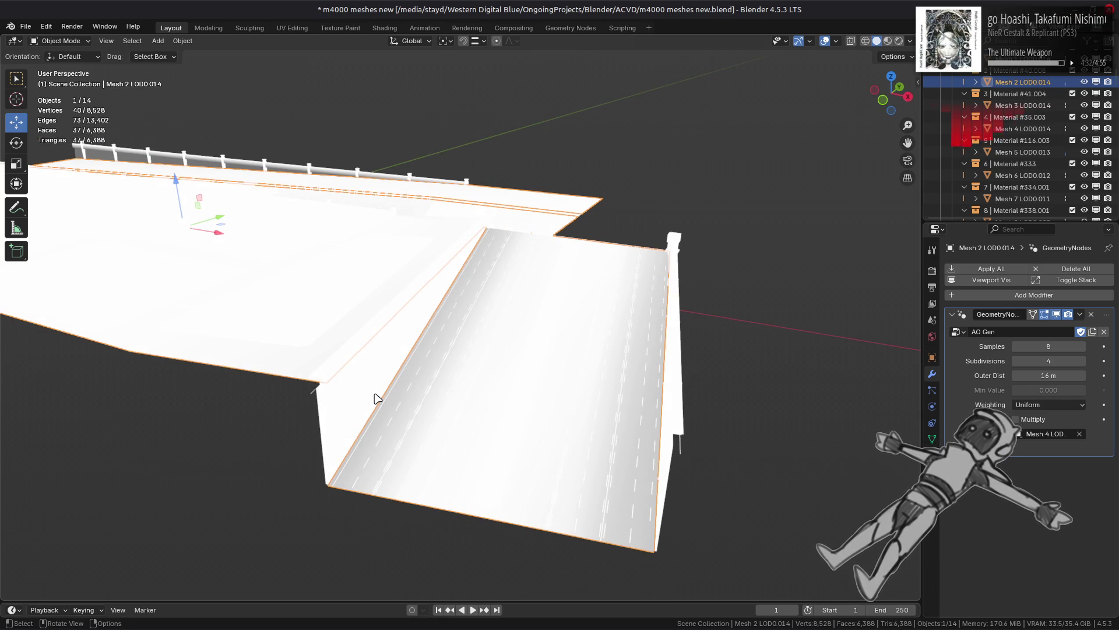
Step: Subdivide the selected road edges with Number of Cuts set to 3
key(Tab)
right_click(263, 428)
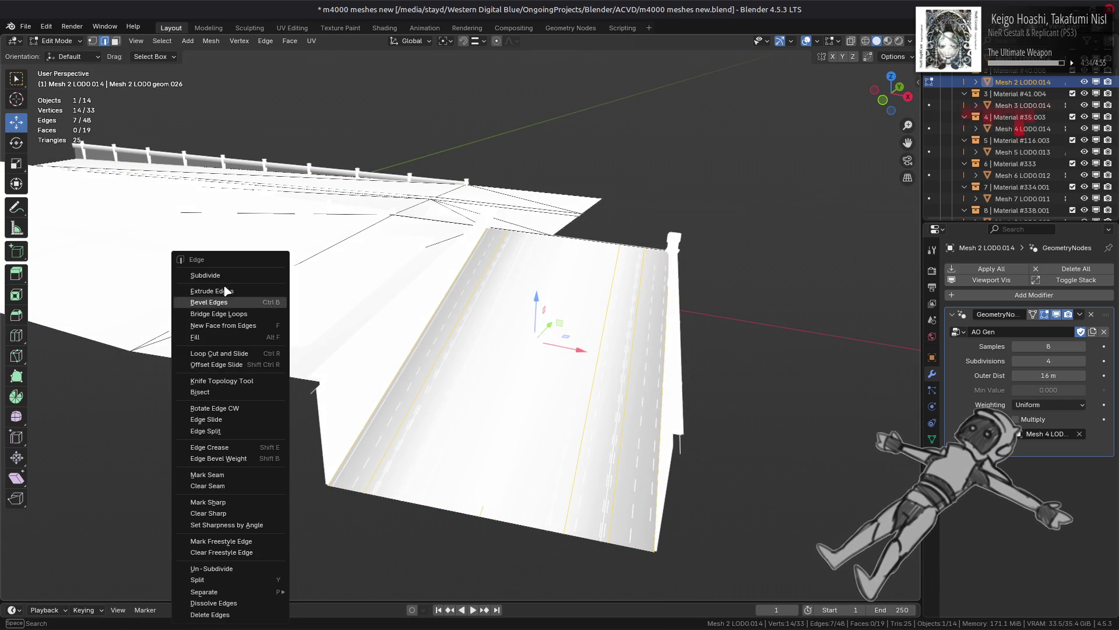
click(233, 277)
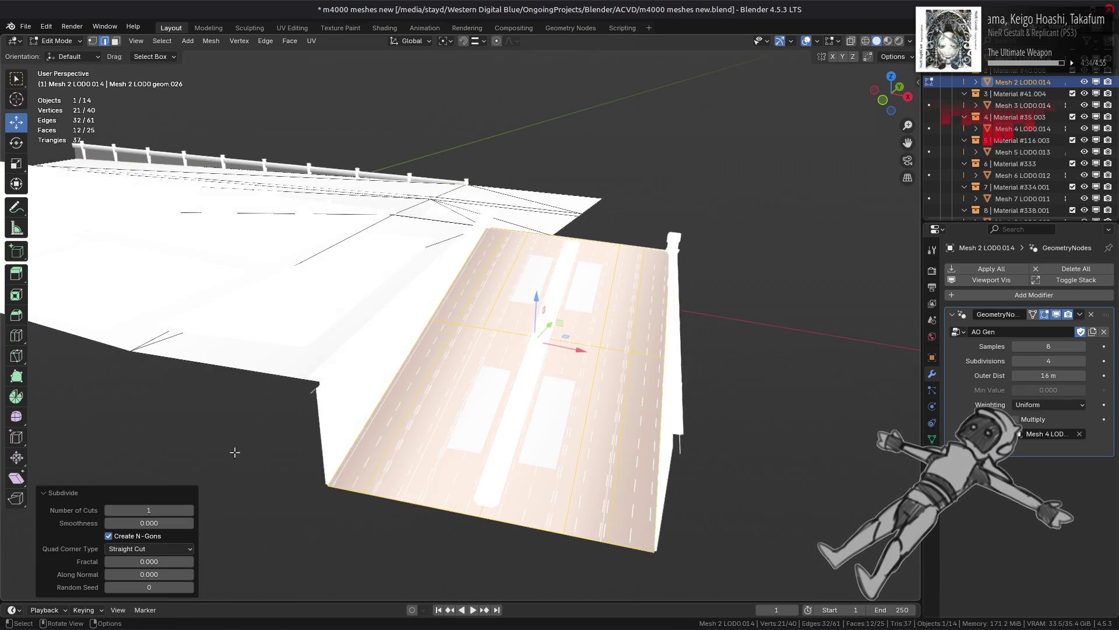
click(190, 511)
click(191, 511)
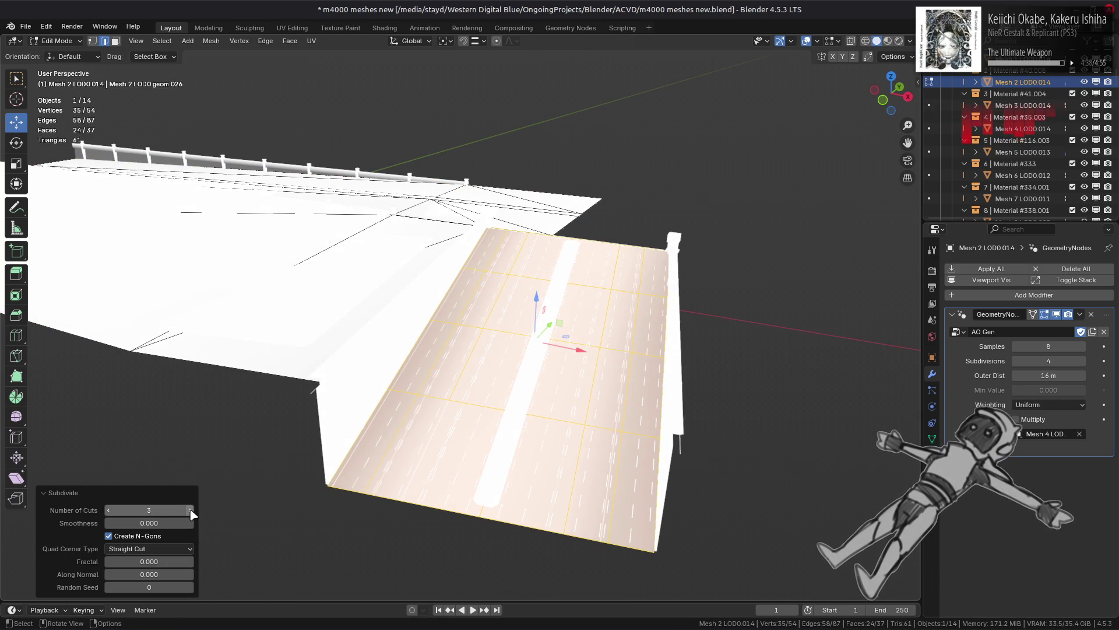
click(146, 509)
text(1)
key(Return)
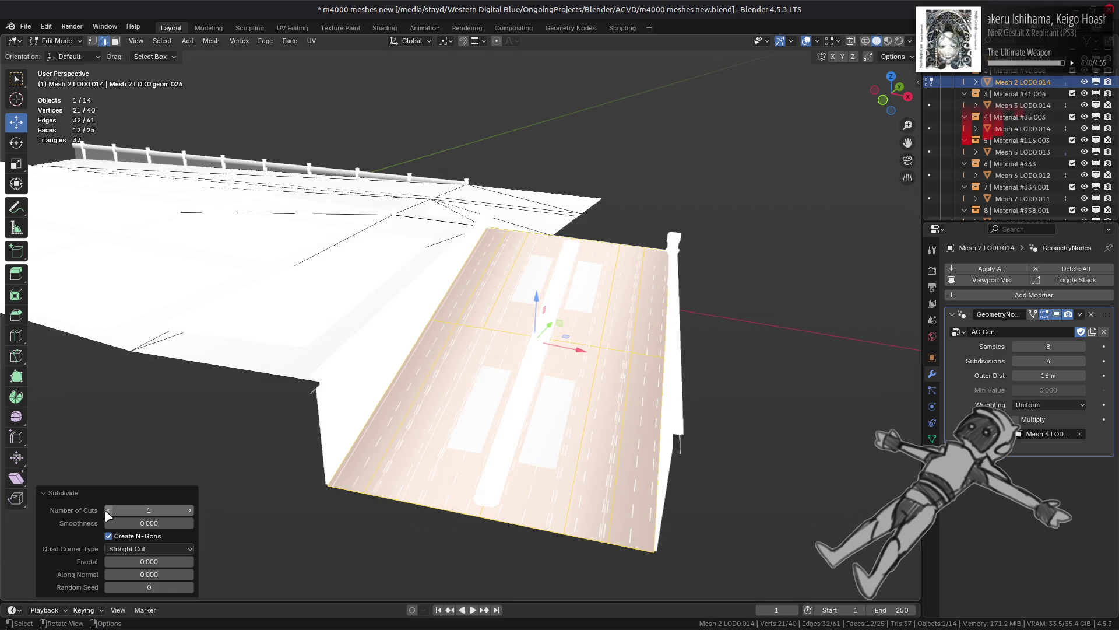
click(191, 510)
click(190, 511)
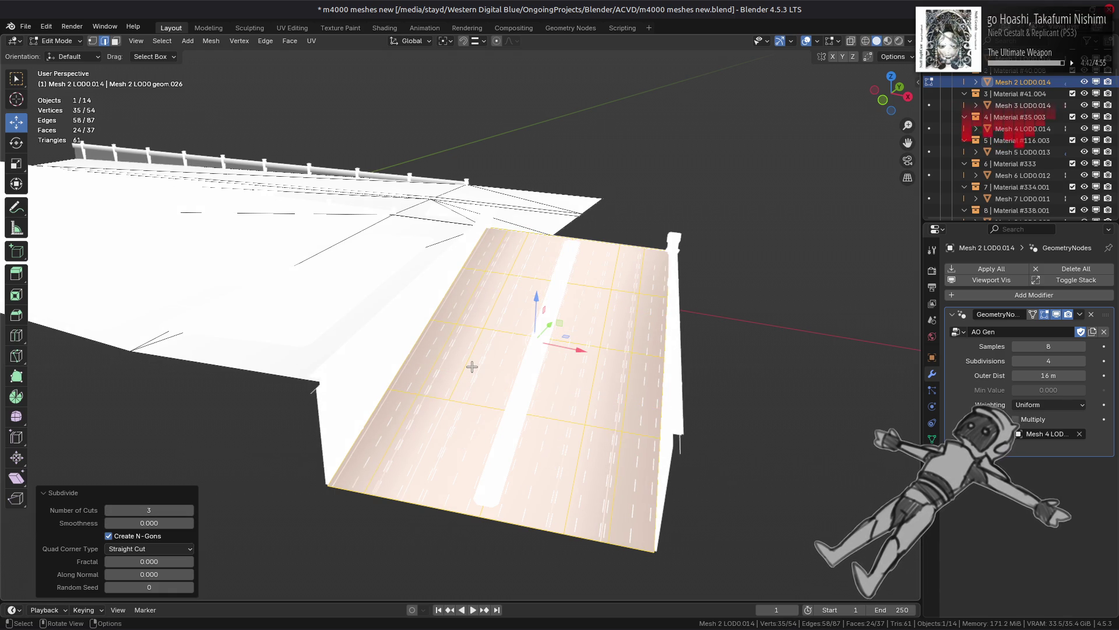
Step: Inspect the shaded road in object mode and drag the AO Gen Samples value down
key(Tab)
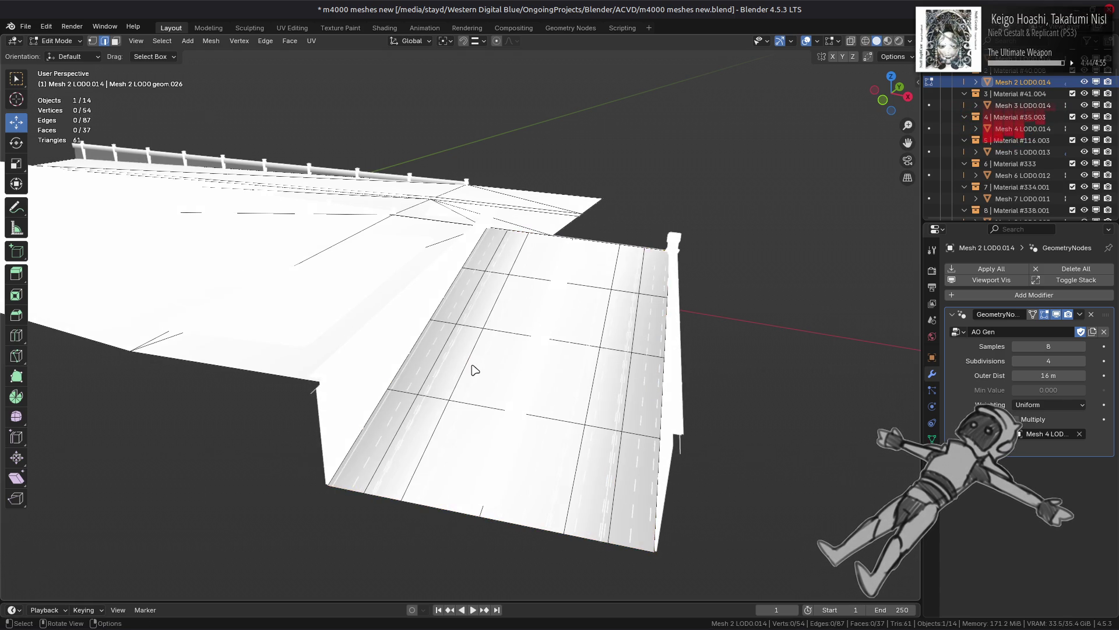
mouse_move(475, 370)
middle_down()
mouse_move(484, 392)
mouse_move(484, 365)
middle_up()
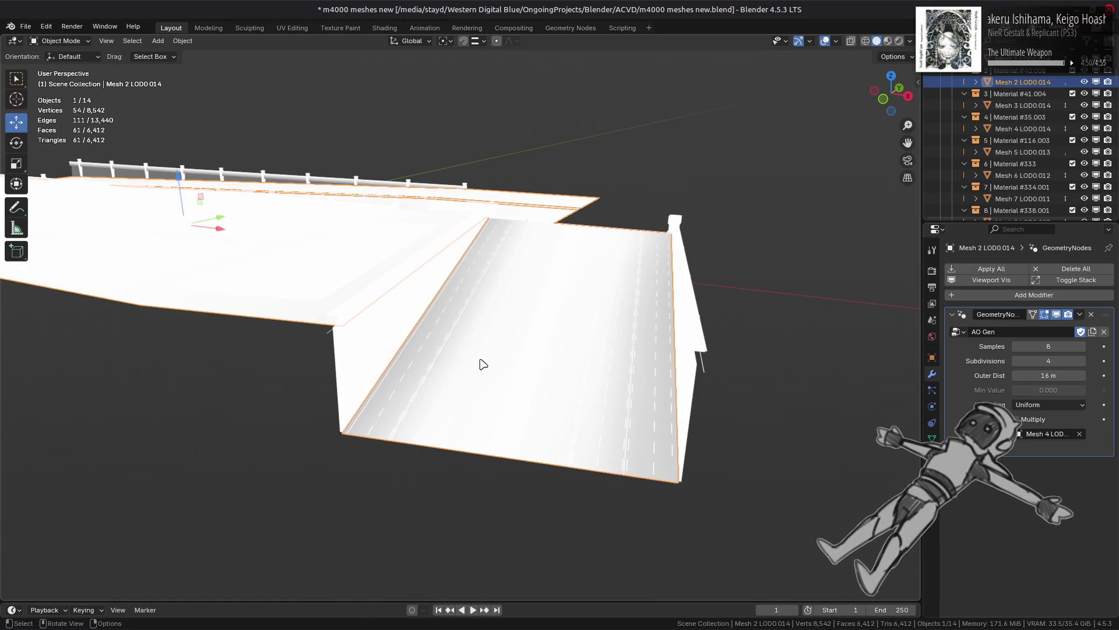
drag(1049, 346, 1026, 347)
Step: Set the AO Gen samples to 2 and toggle the modifier's viewport display to compare
click(1084, 346)
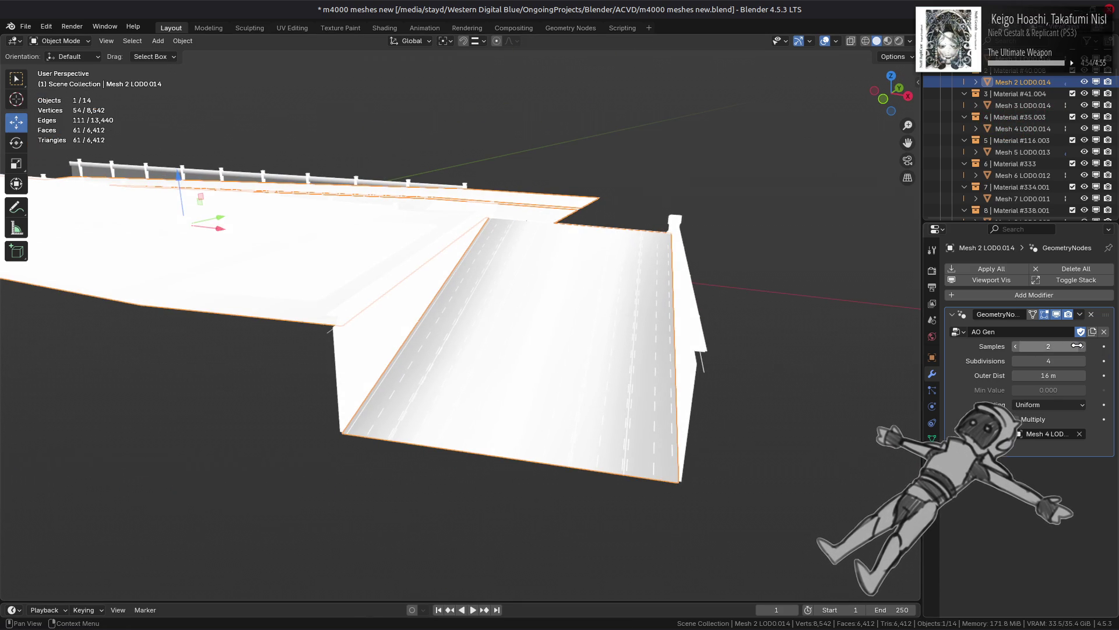
click(1057, 315)
click(1057, 315)
click(1057, 315)
click(1057, 315)
Step: Try subdividing two edge rings across the road, then undo it
mouse_move(699, 338)
middle_down()
mouse_move(745, 338)
mouse_move(667, 338)
mouse_move(704, 317)
mouse_move(508, 320)
middle_up()
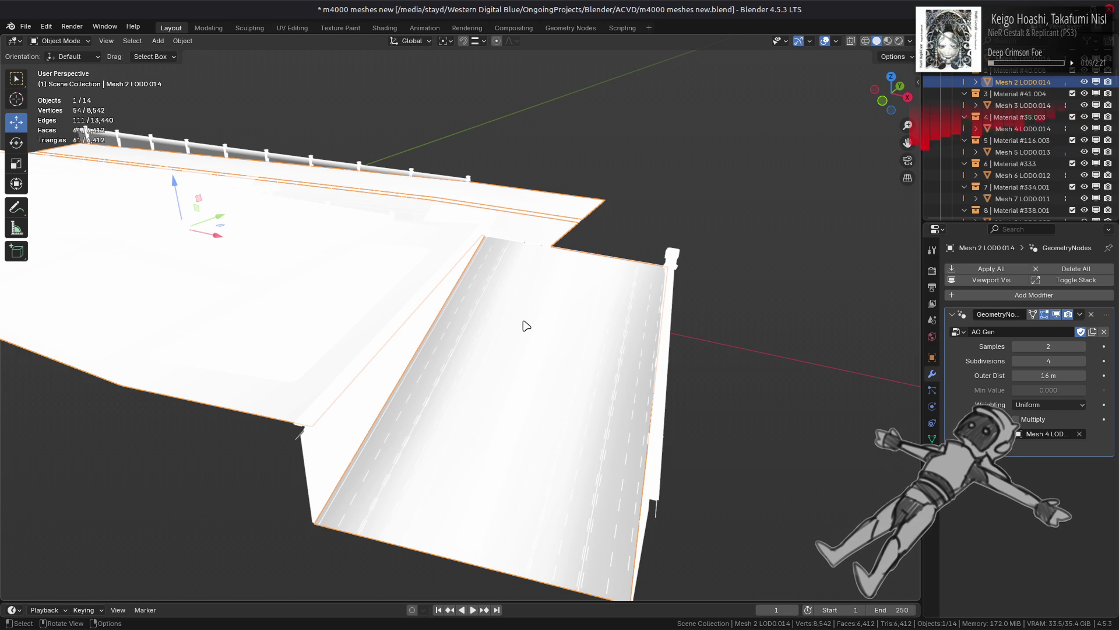
key(Tab)
key(a)
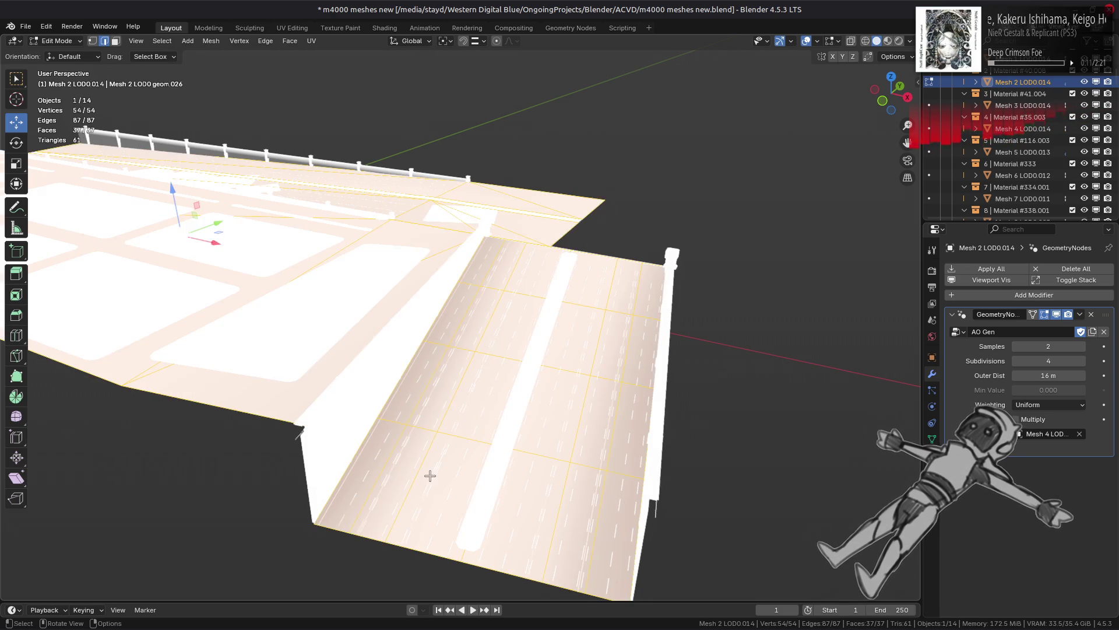
ctrl+alt+click(421, 470)
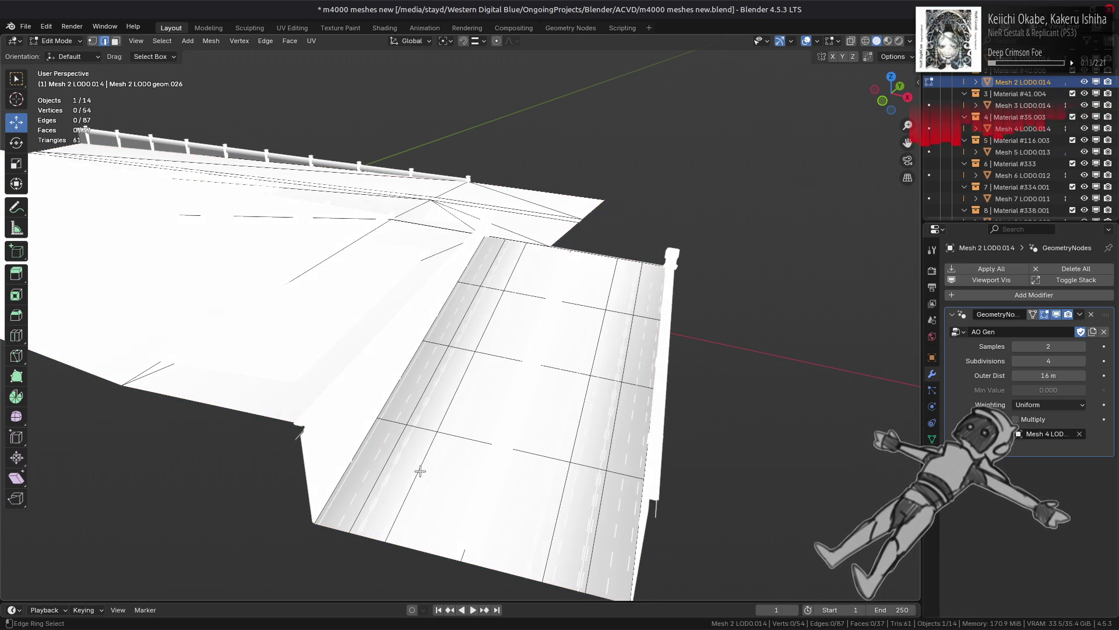
ctrl+alt+shift+click(514, 272)
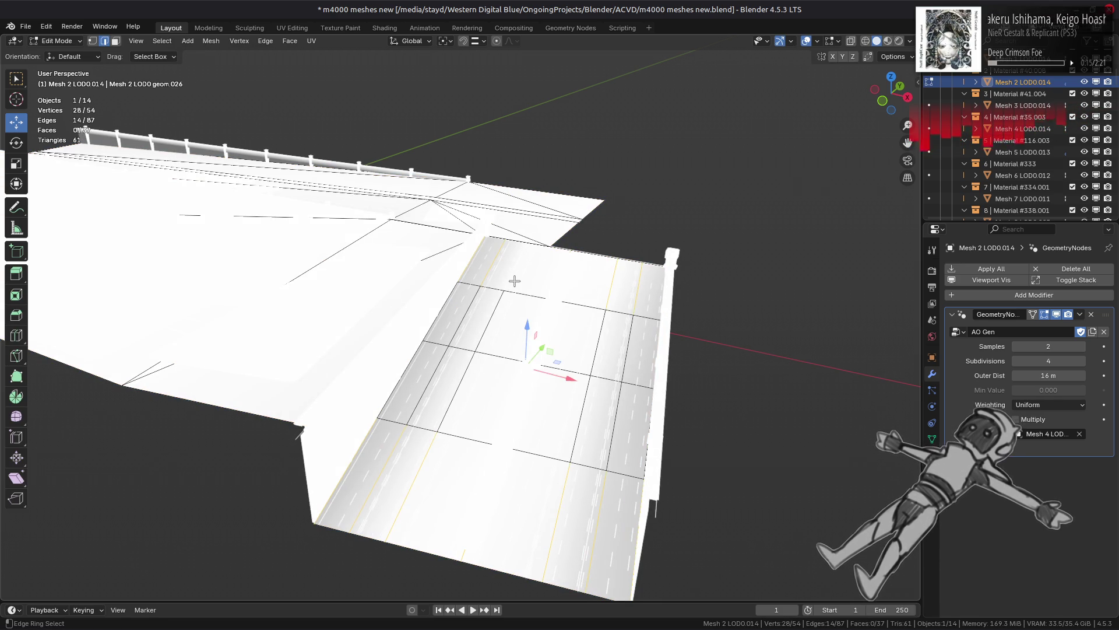
key(ctrl+e)
click(366, 275)
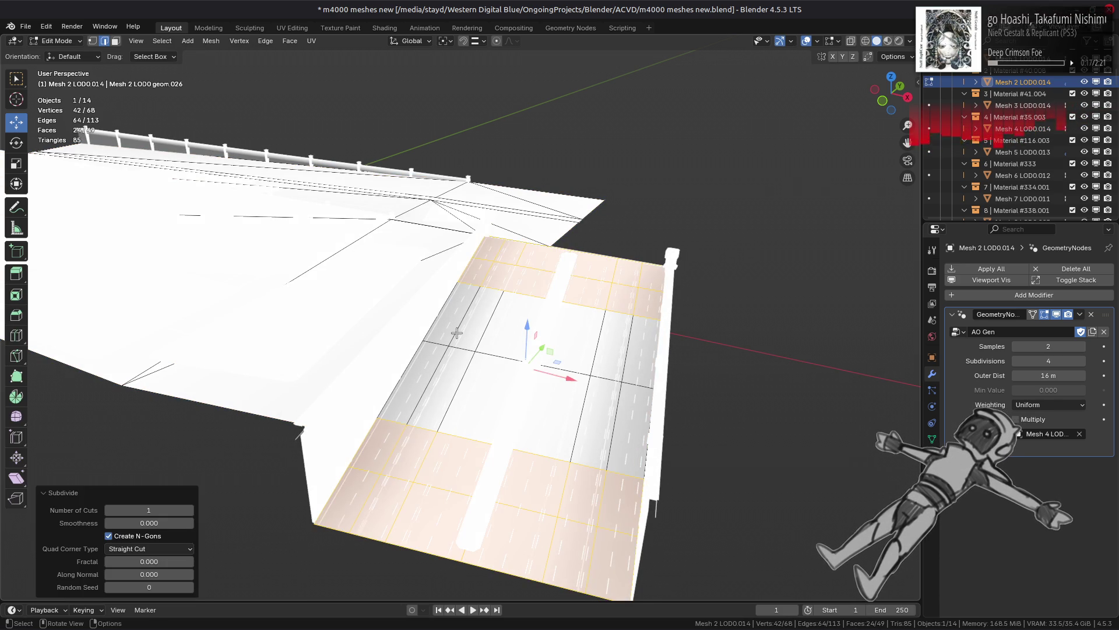
key(ctrl+z)
key(ctrl+shift+z)
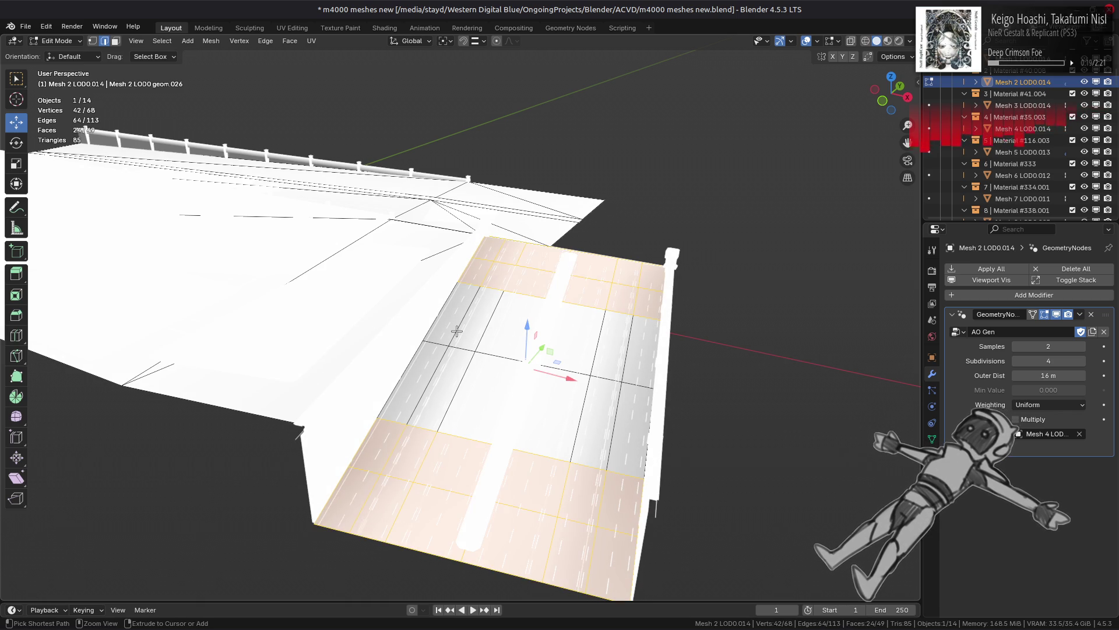
key(ctrl+z)
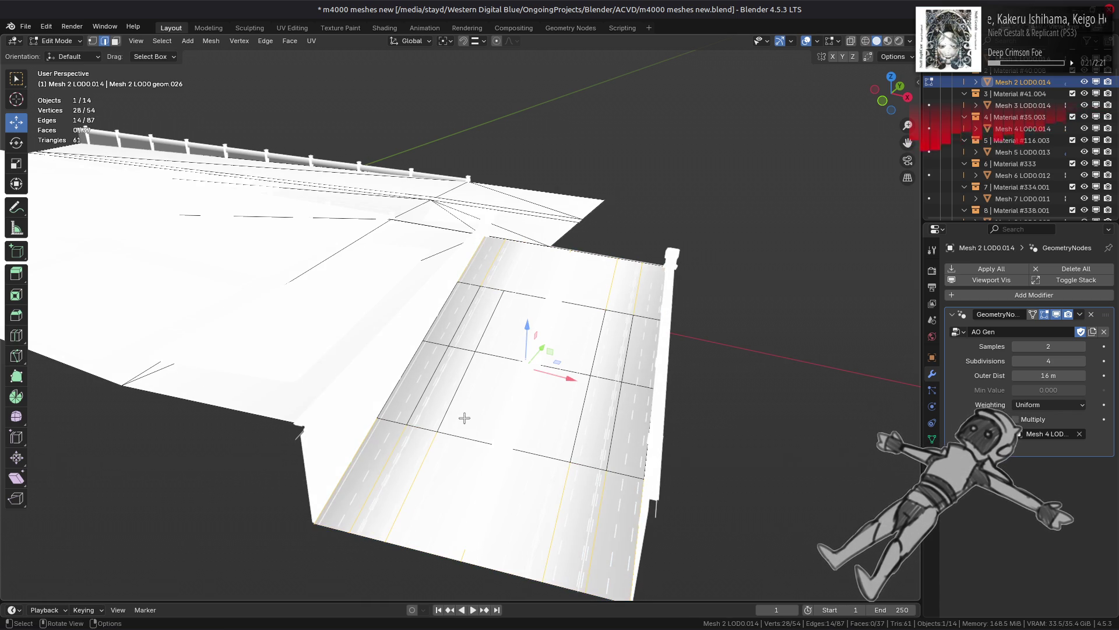
Step: Dissolve an edge loop across the road and subdivide the cross edges
alt+click(438, 434)
key(ctrl+e)
click(400, 603)
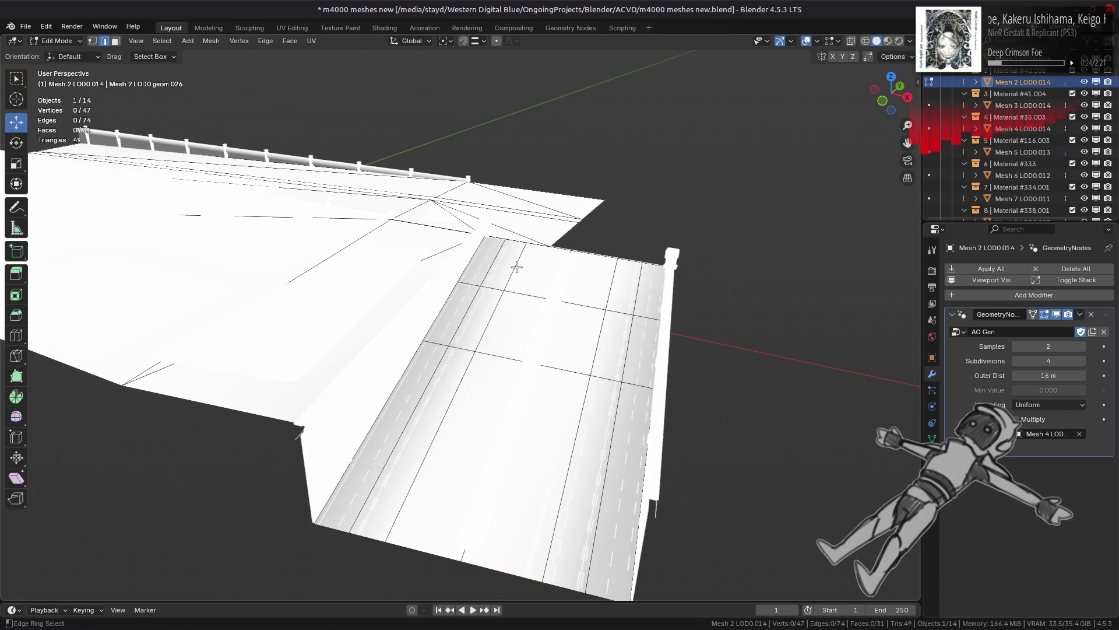
key(ctrl+e)
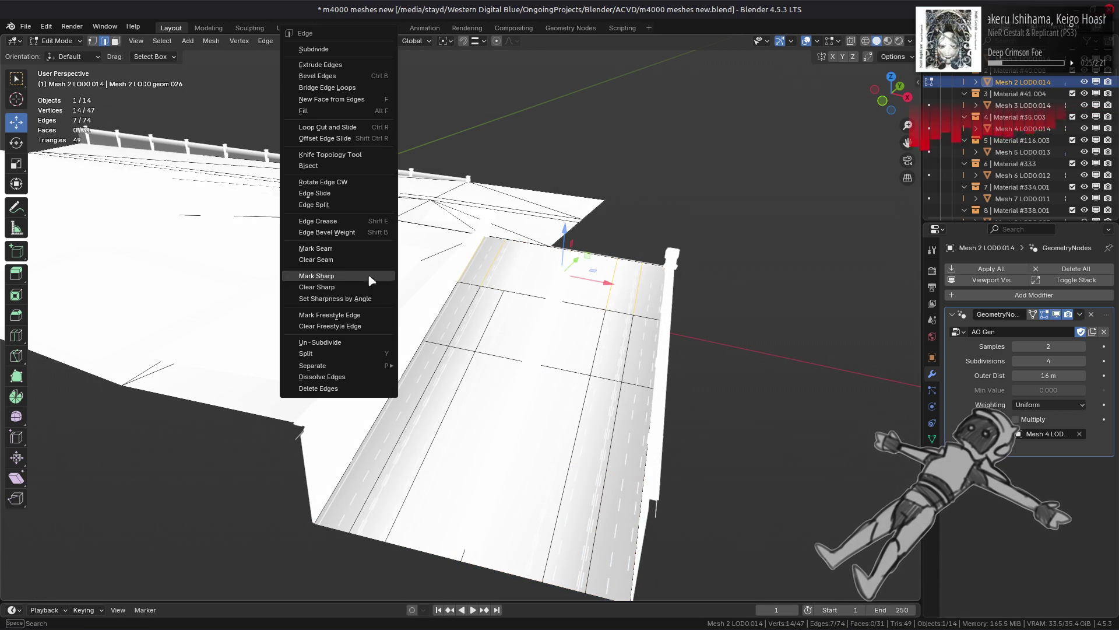
click(326, 61)
Step: Add a 1-cut subdivision to an edge loop near the road's far end
middle_drag(534, 285, 430, 313)
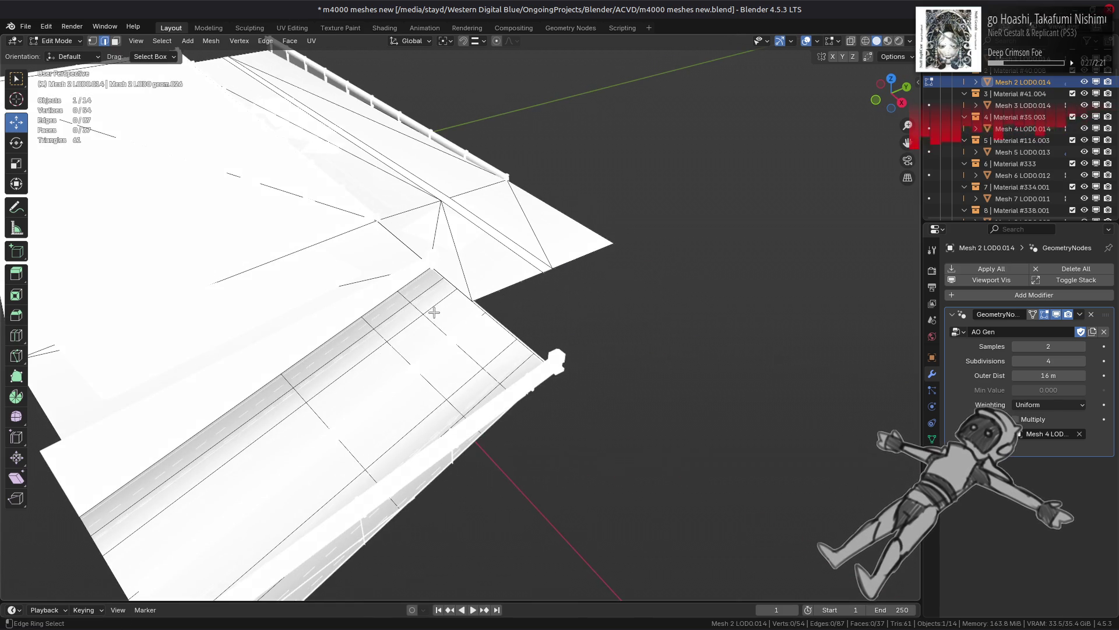
alt+click(439, 305)
key(ctrl+e)
click(252, 274)
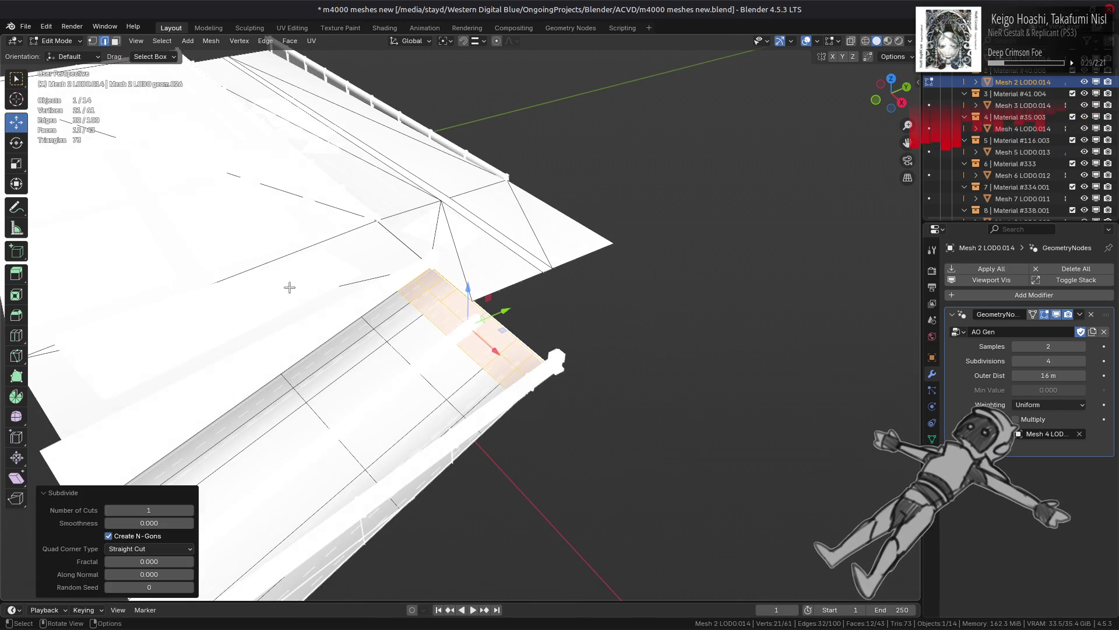
key(Tab)
scroll(507, 376, up, 4)
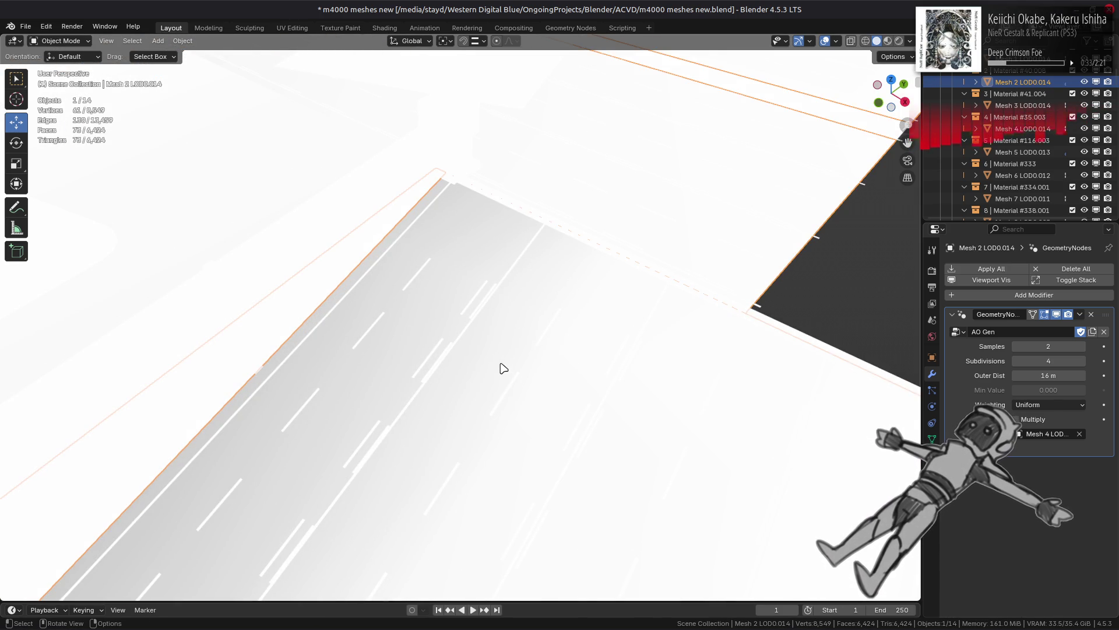
Step: Hide the Mesh 7 LOD0.011 object with H
scroll(557, 335, down, 3)
mouse_move(627, 227)
middle_down()
mouse_move(594, 254)
mouse_move(464, 238)
middle_up()
scroll(461, 238, up, 3)
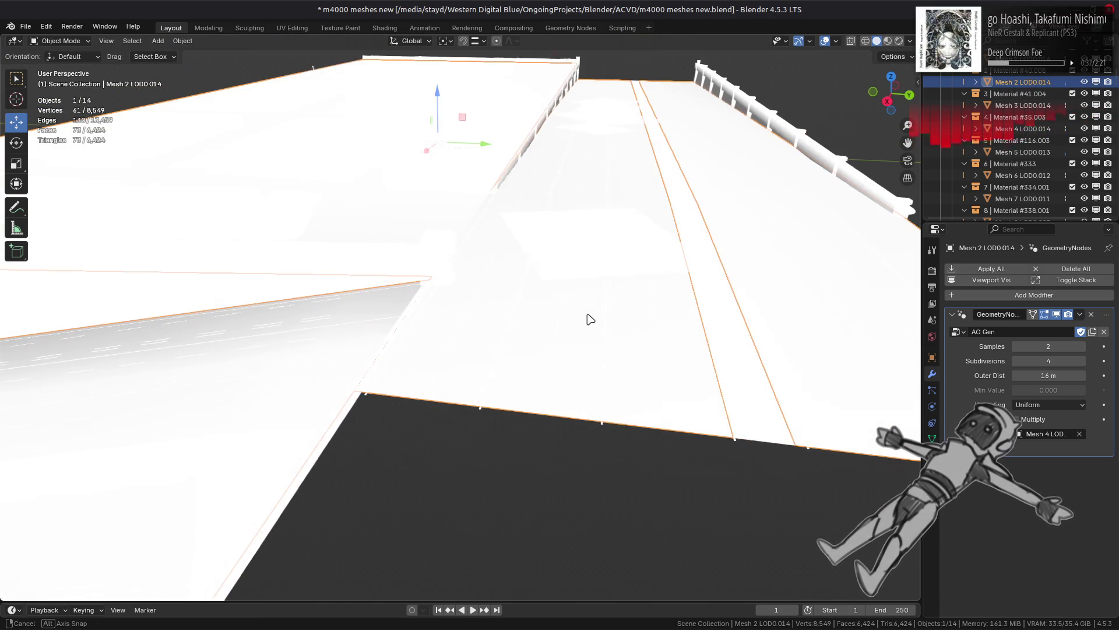
scroll(590, 318, up, 3)
mouse_move(630, 302)
middle_down()
mouse_move(614, 279)
mouse_move(614, 291)
middle_up()
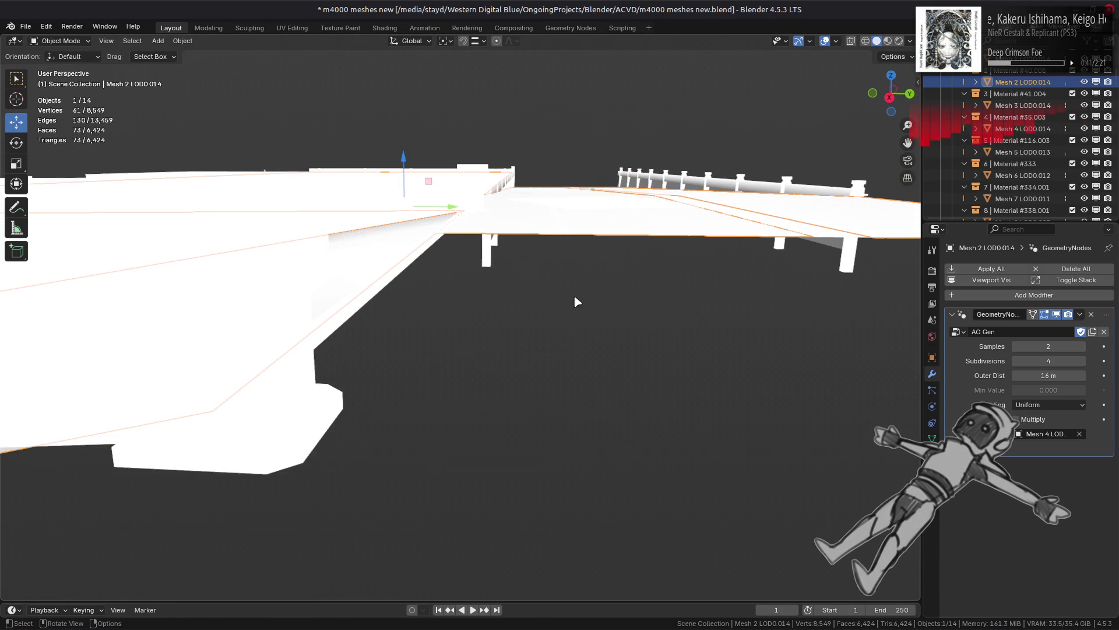
key(ctrl+z)
scroll(349, 289, up, 3)
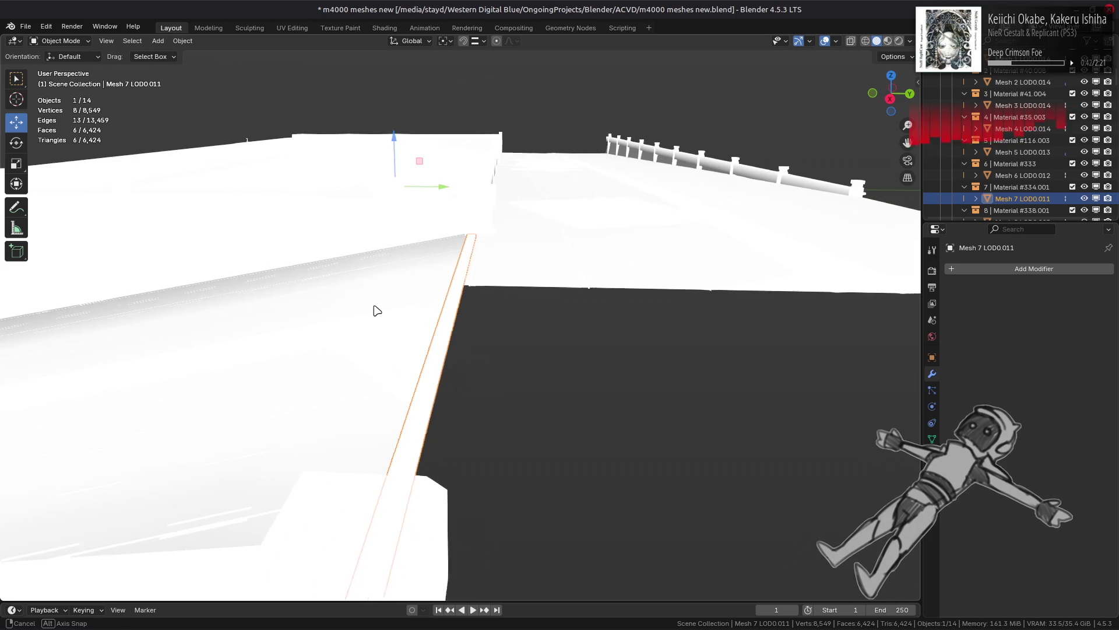
click(475, 285)
key(h)
Step: Select the road mesh Mesh 2 LOD0.014 and enter edit mode
middle_drag(490, 313, 492, 271)
click(532, 250)
key(Tab)
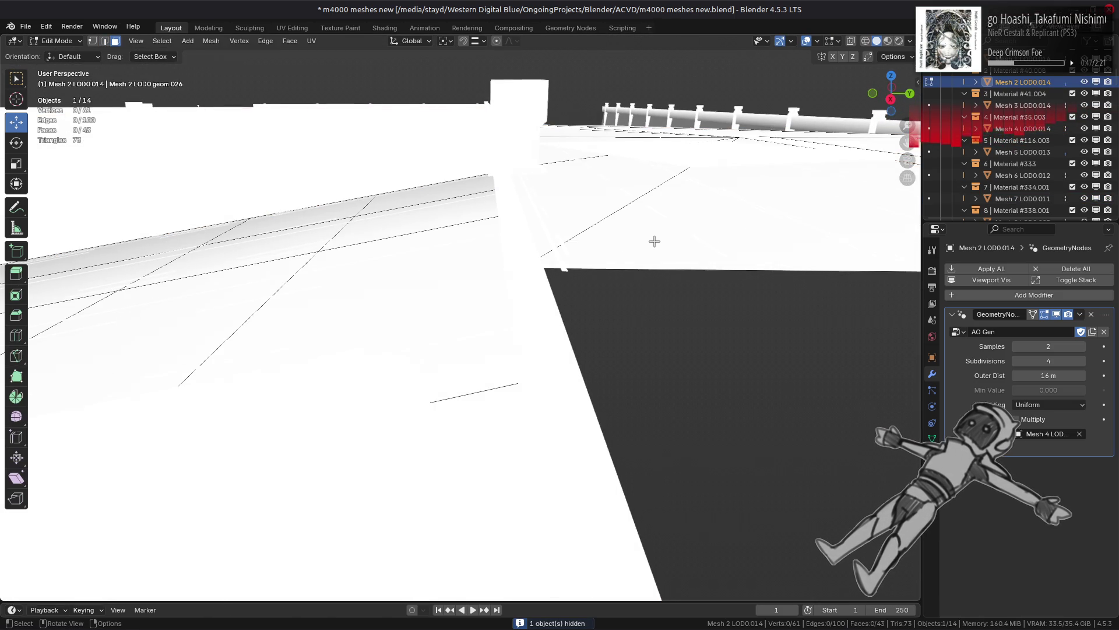
Step: Lower a linked section of the road mesh by 2.802 m along Z
click(670, 248)
key(ctrl+l)
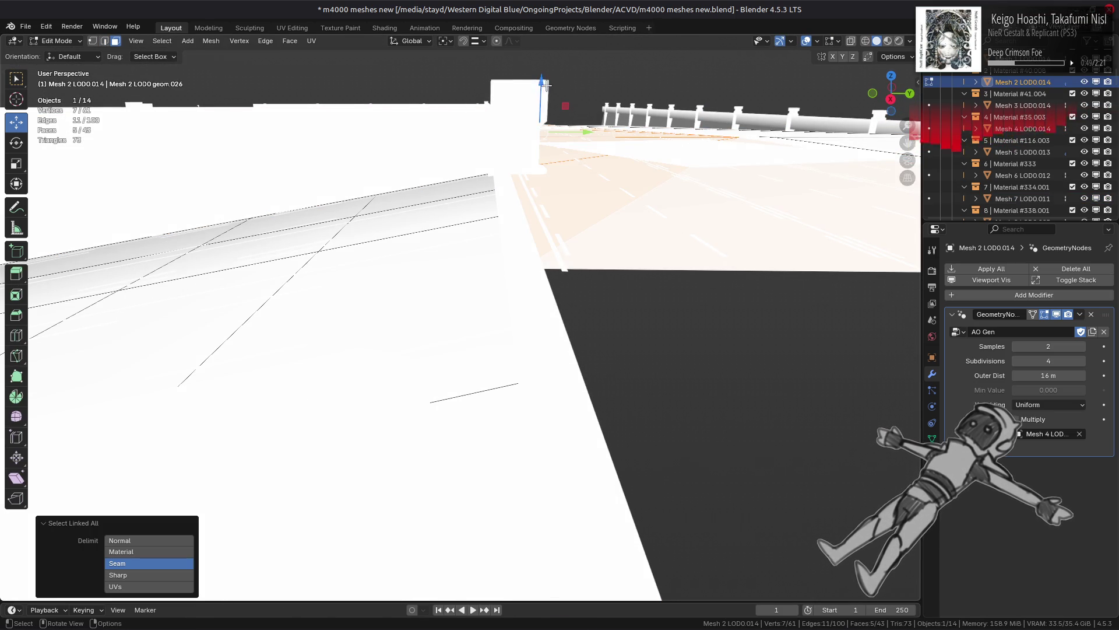
key(g)
key(z)
click(500, 230)
middle_drag(500, 230, 497, 267)
key(Tab)
Step: Select Mesh 4 LOD0.014, hide one more object, and orbit to a bridge overview
scroll(520, 277, up, 3)
key(Tab)
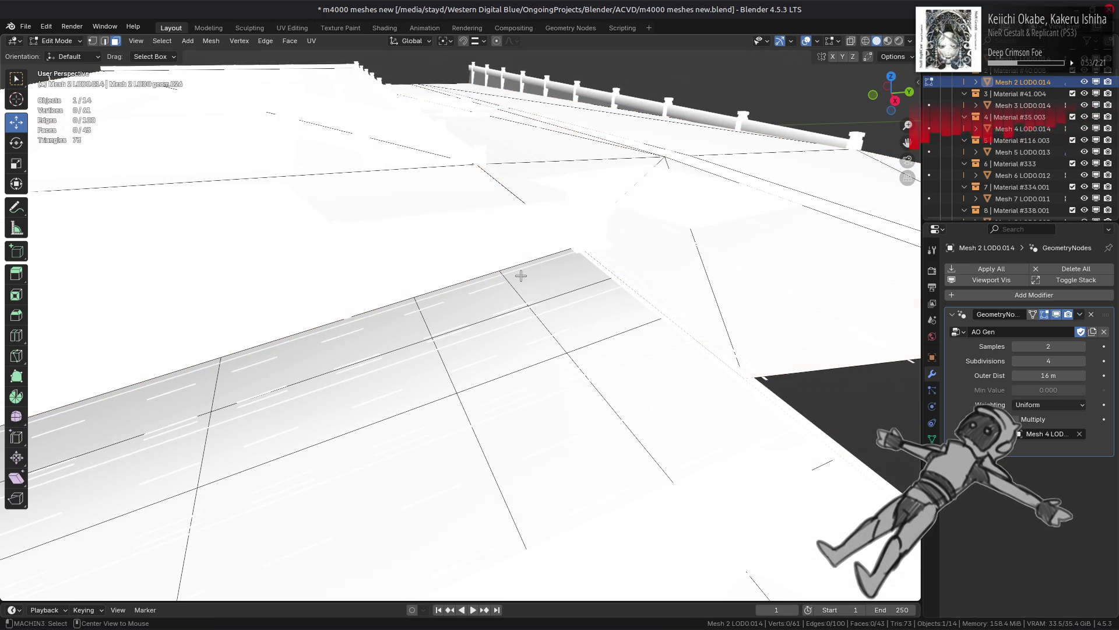
key(2)
key(Tab)
key(Tab)
key(Tab)
click(458, 273)
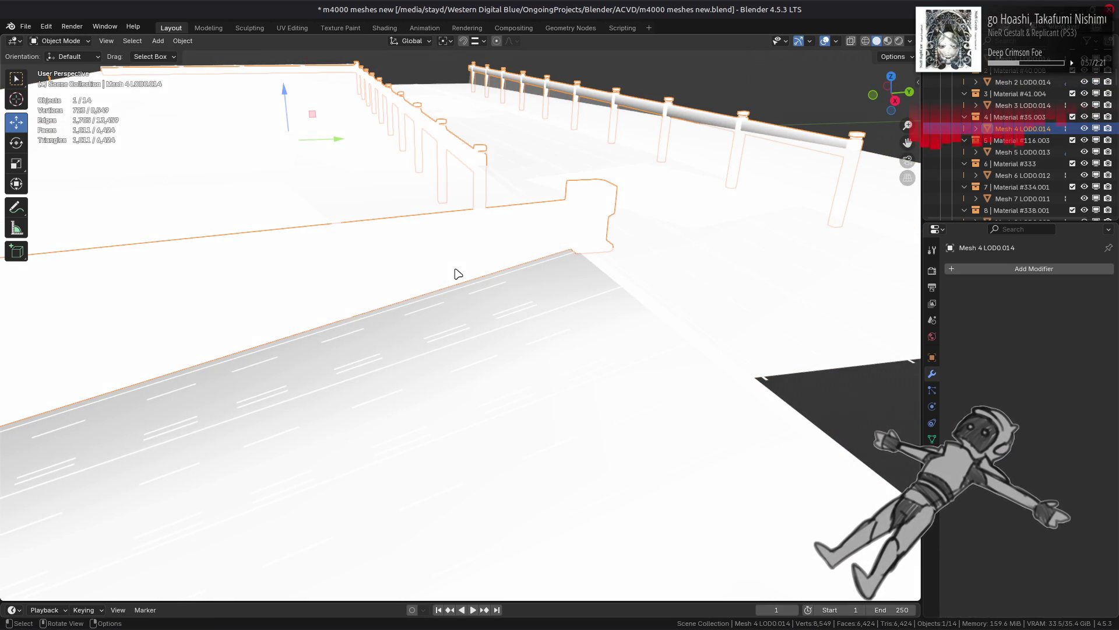
key(h)
mouse_move(458, 274)
middle_down()
mouse_move(575, 283)
mouse_move(594, 307)
mouse_move(577, 280)
mouse_move(382, 383)
middle_up()
middle_drag(463, 392, 478, 398)
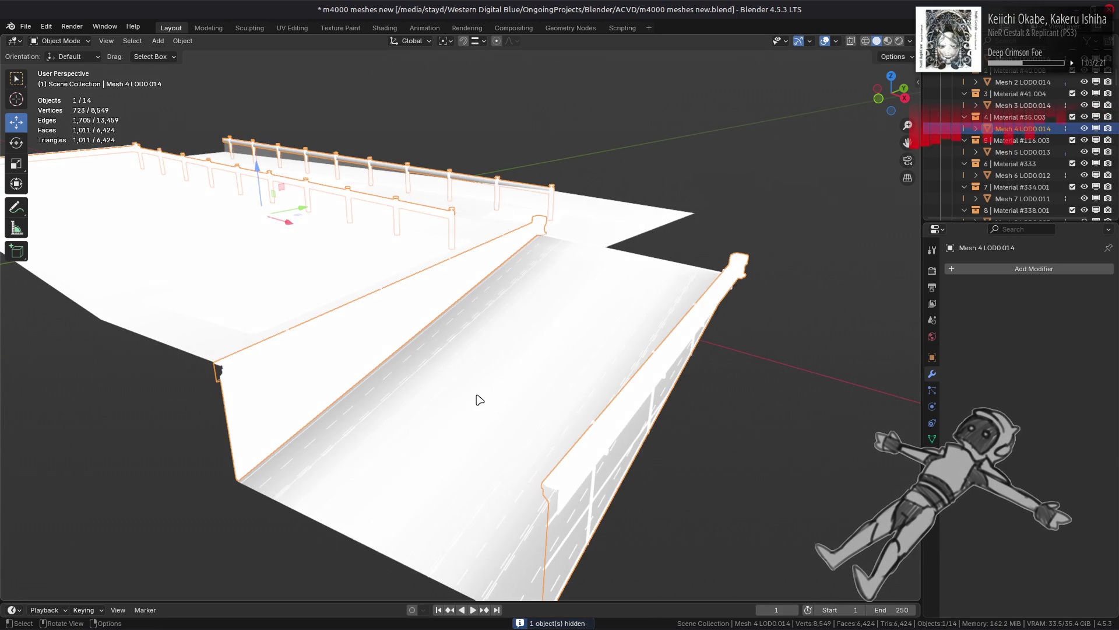
Step: On Mesh 2 LOD0.014, uncheck AO Gen Multiply, try Area and Inv Area weighting, then return to Uniform
click(478, 399)
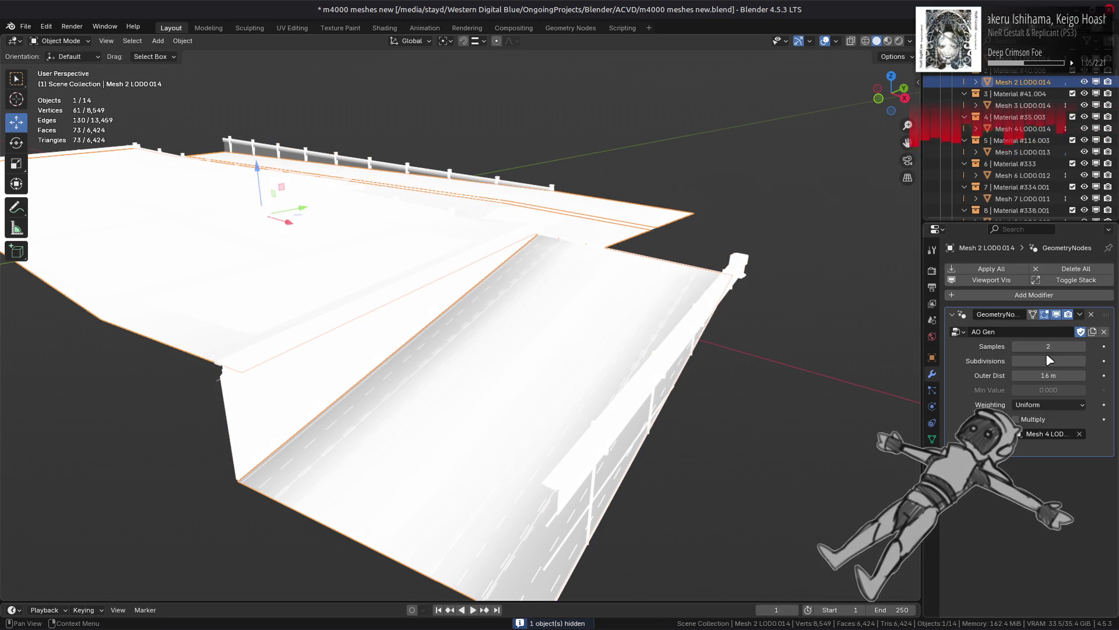
click(1024, 418)
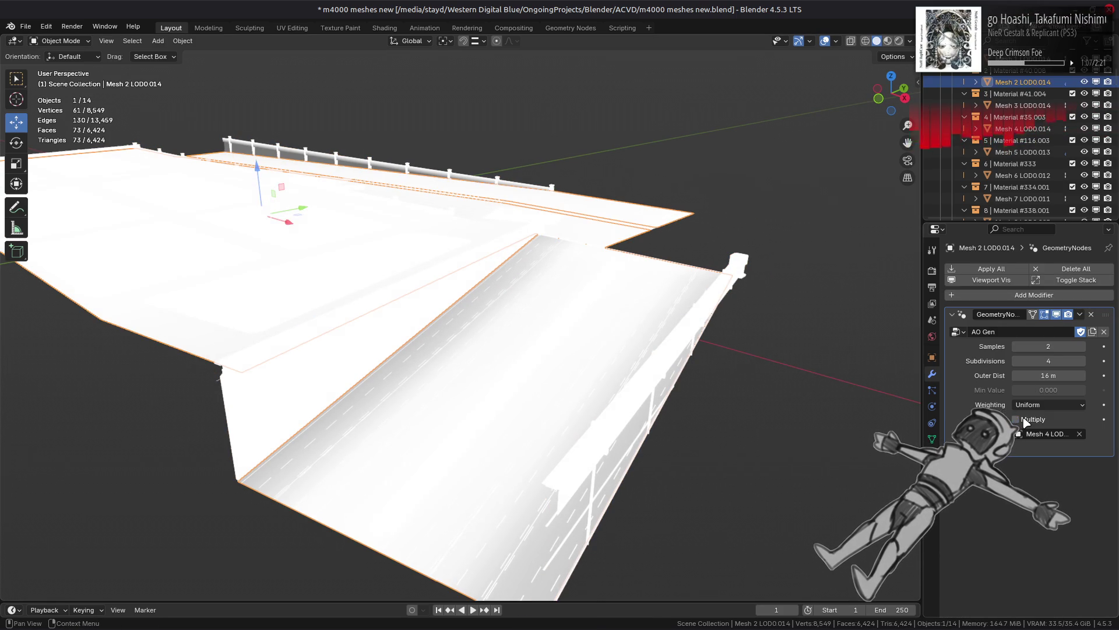
click(1031, 405)
click(1038, 431)
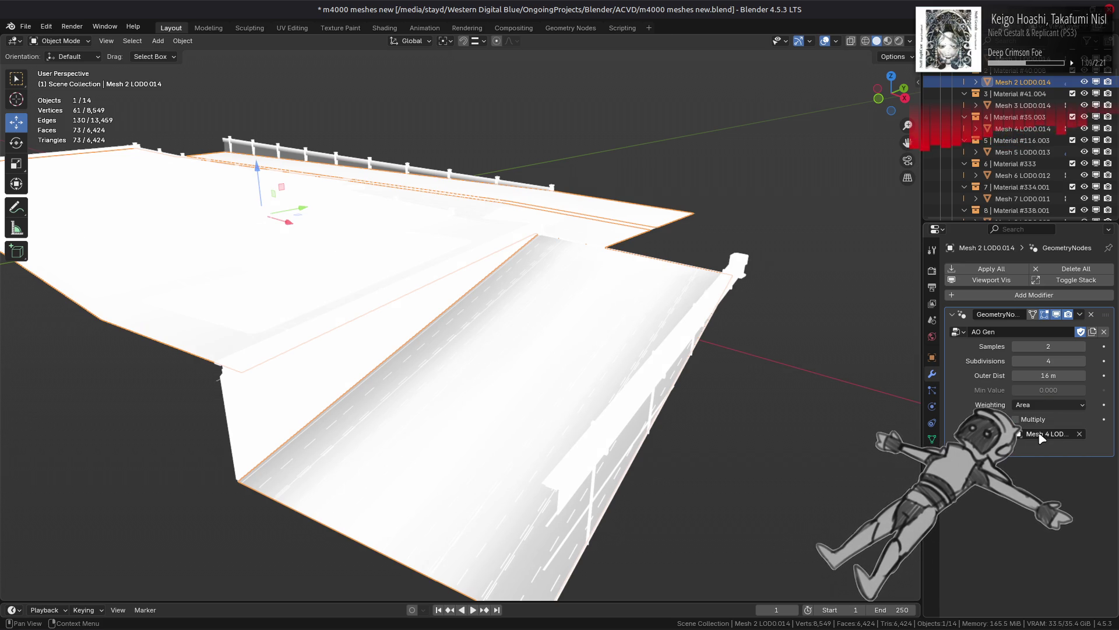
click(1040, 405)
click(1045, 457)
click(1044, 405)
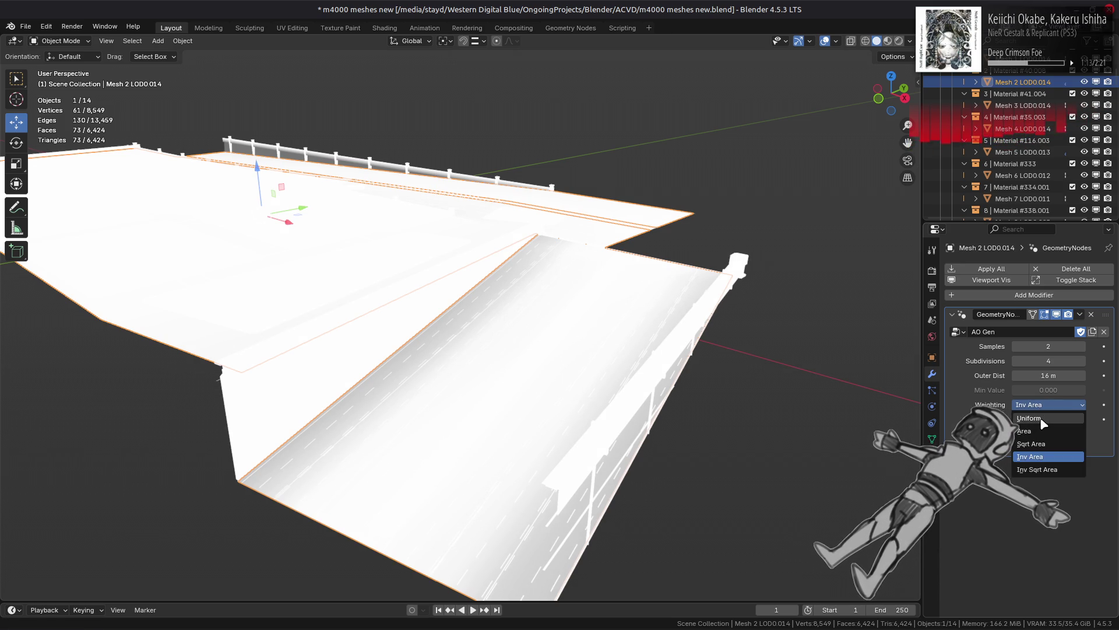
click(1043, 418)
middle_drag(769, 349, 810, 361)
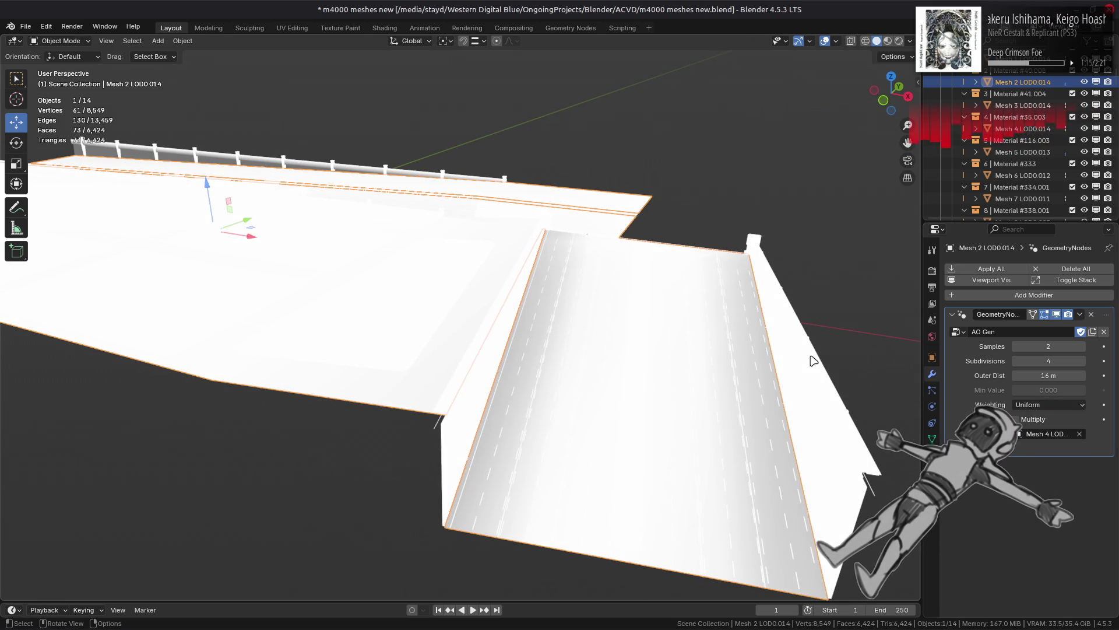
key(Tab)
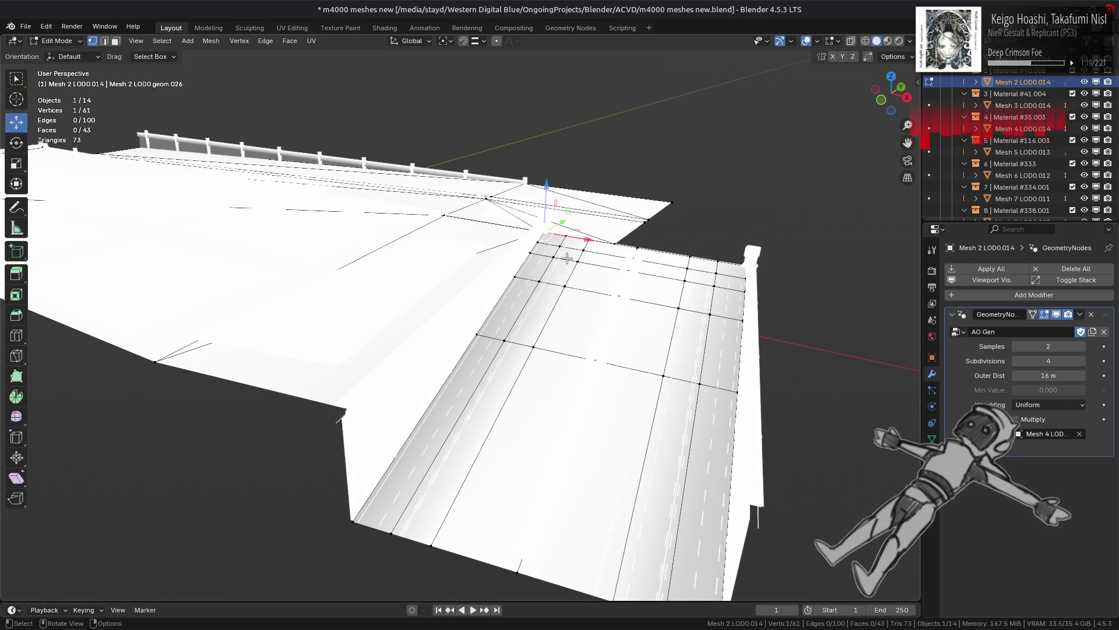
Step: Connect the road-corner and junction vertex pairs with new edges
scroll(567, 258, up, 3)
shift+click(590, 233)
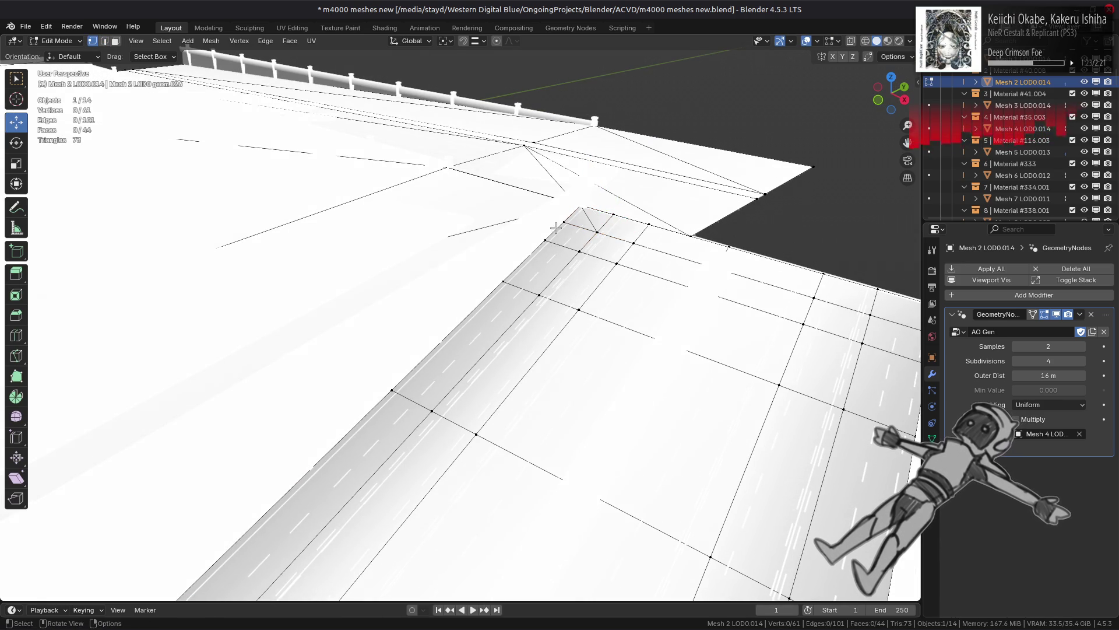
key(j)
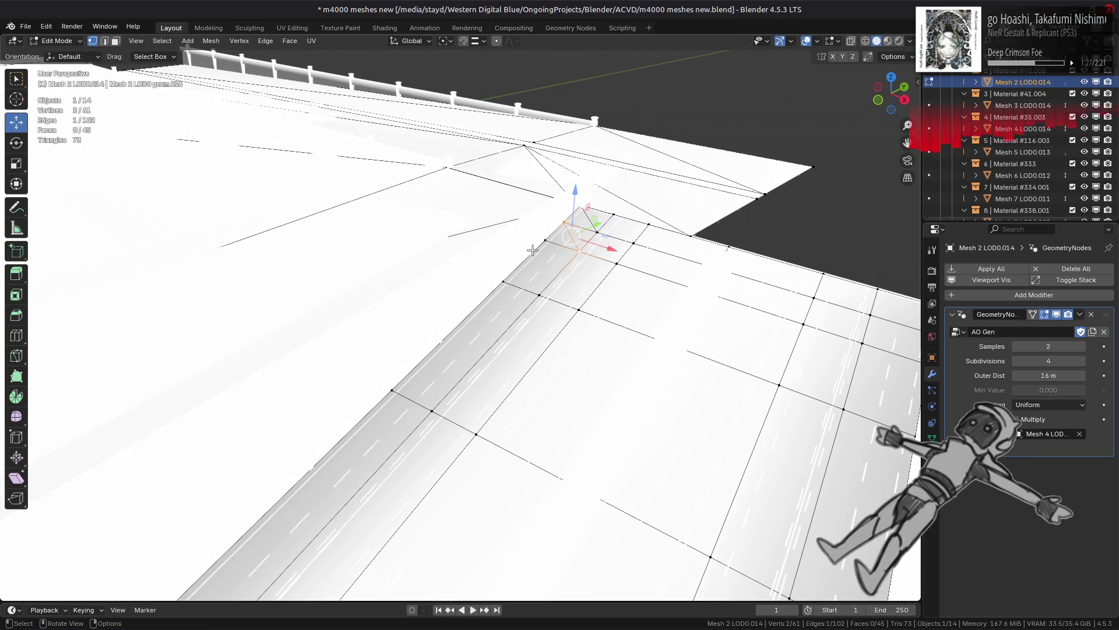
shift+click(537, 296)
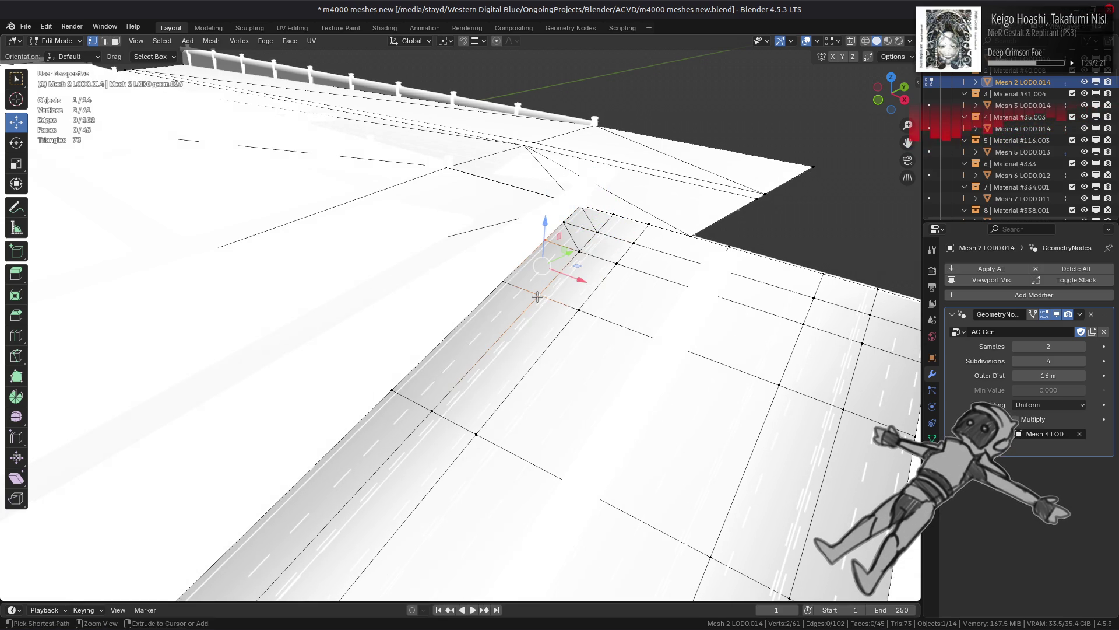
key(j)
Step: Fill faces between the junction wall's top and bottom vertices, then return to Object Mode
shift+click(627, 240)
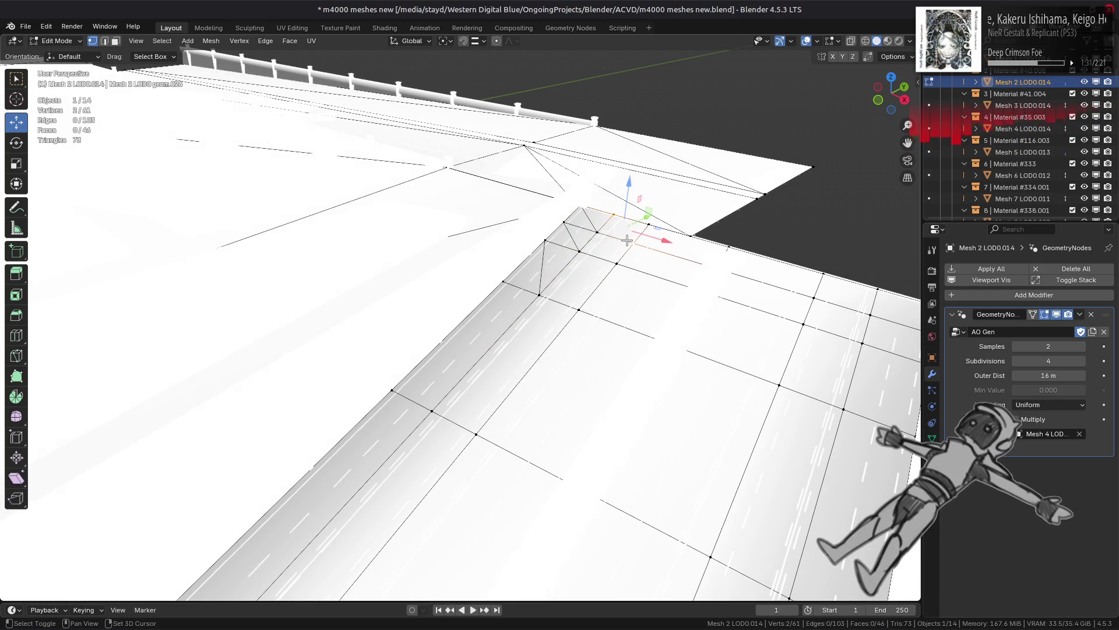
shift+click(598, 235)
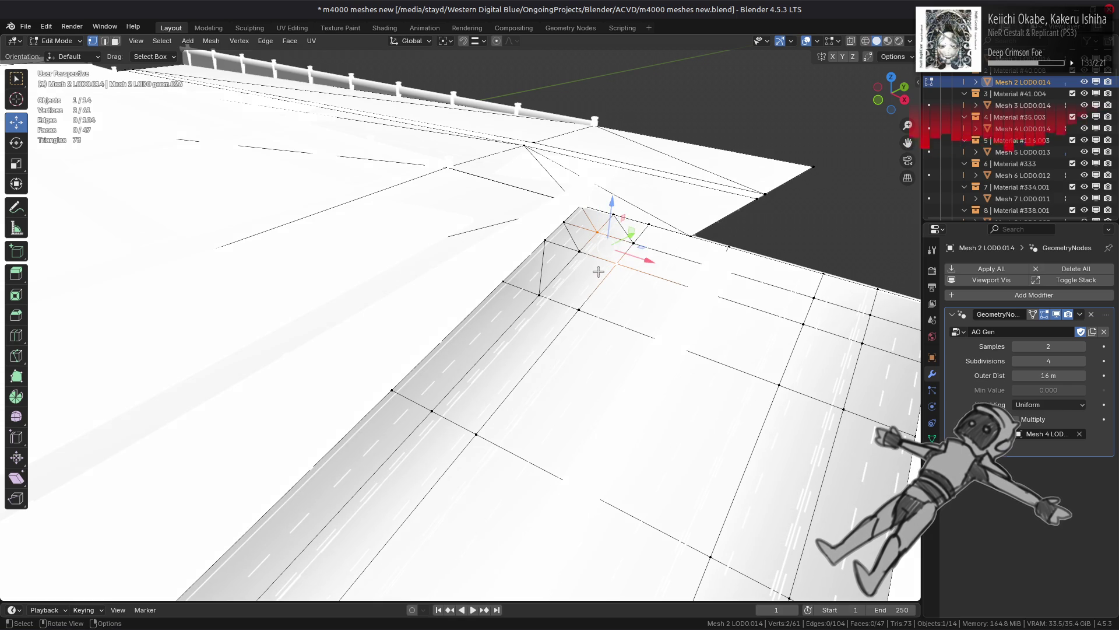
click(581, 258)
shift+click(579, 313)
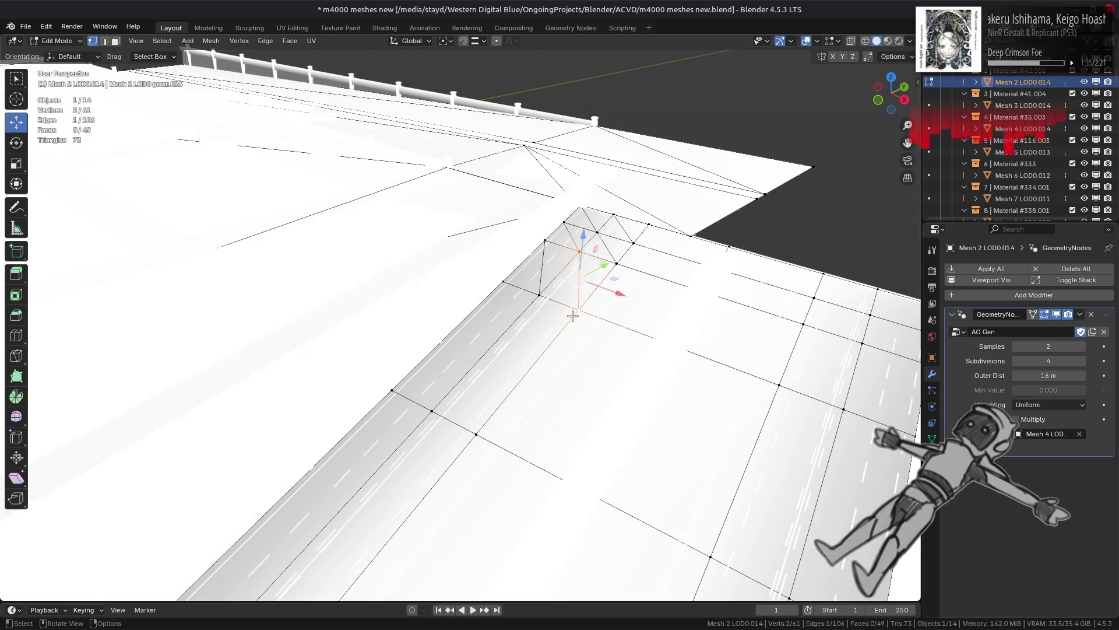
click(503, 283)
shift+click(446, 404)
shift+click(509, 342)
shift+click(519, 418)
key(f)
scroll(589, 415, down, 6)
key(Tab)
scroll(611, 391, up, 4)
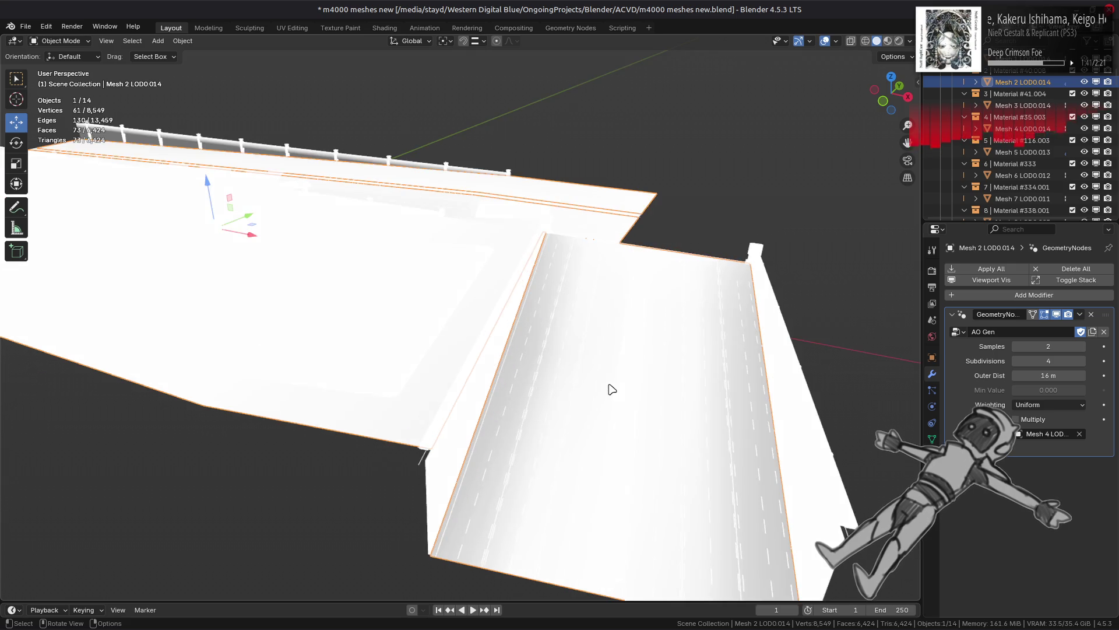
Step: Undo the junction fills and earlier road edits, stepping back out of Edit Mode
key(Tab)
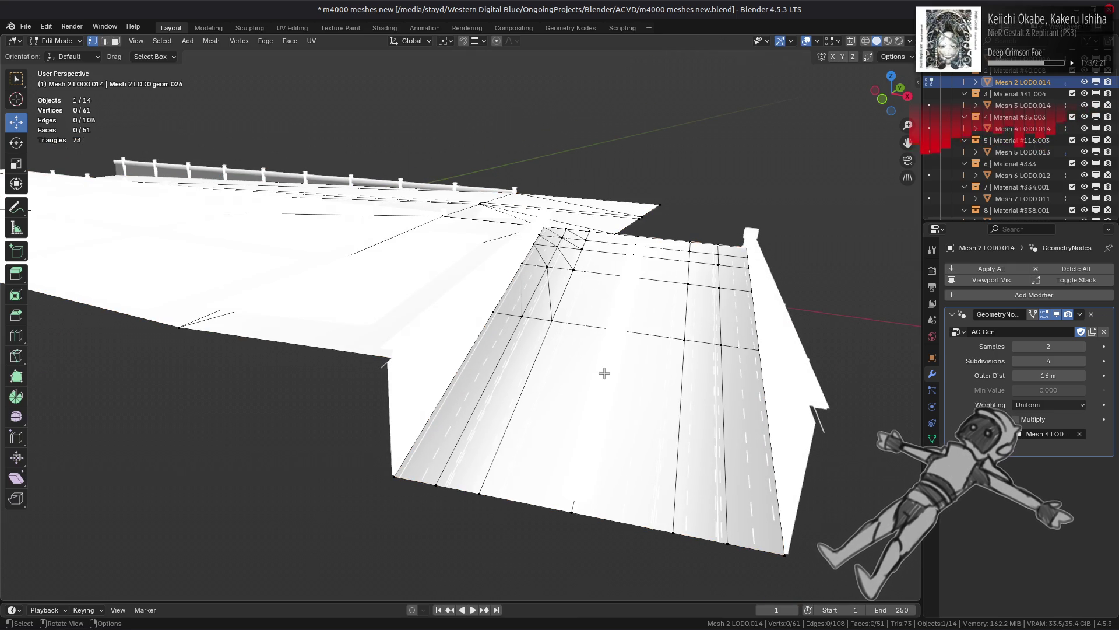
key(ctrl+z)
key(ctrl+z)
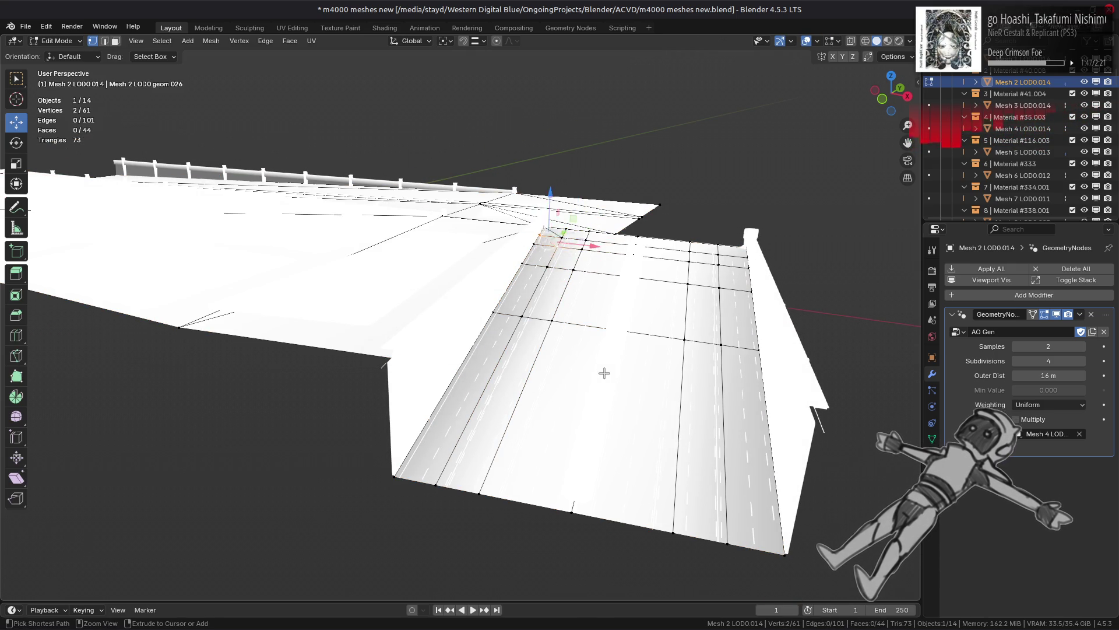
key(ctrl+z)
key(ctrl+z)
key(ctrl+z)
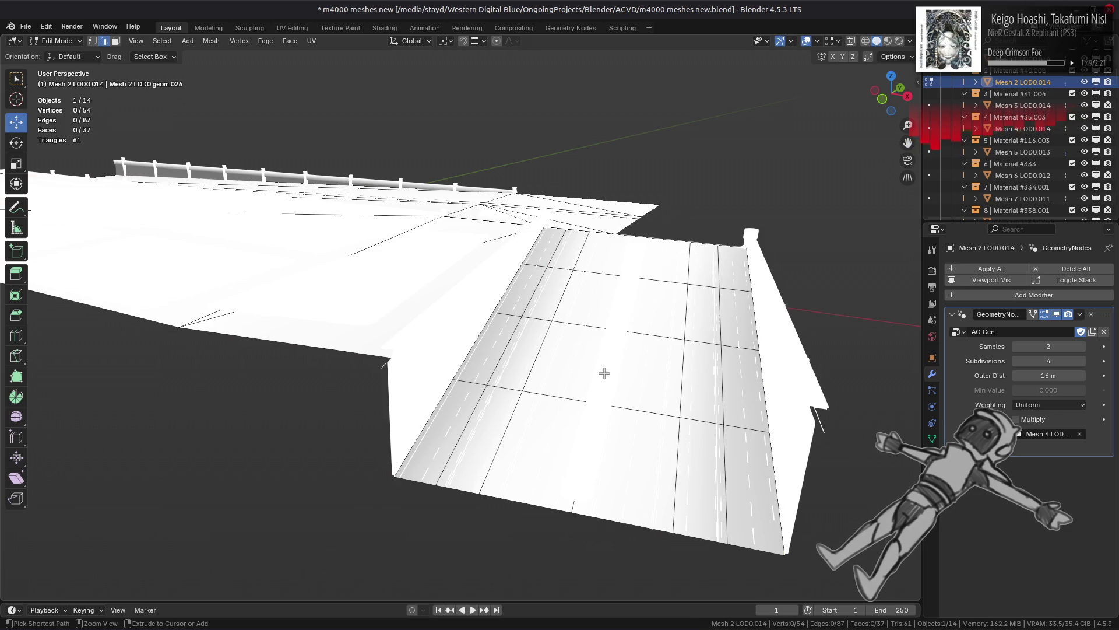
key(Tab)
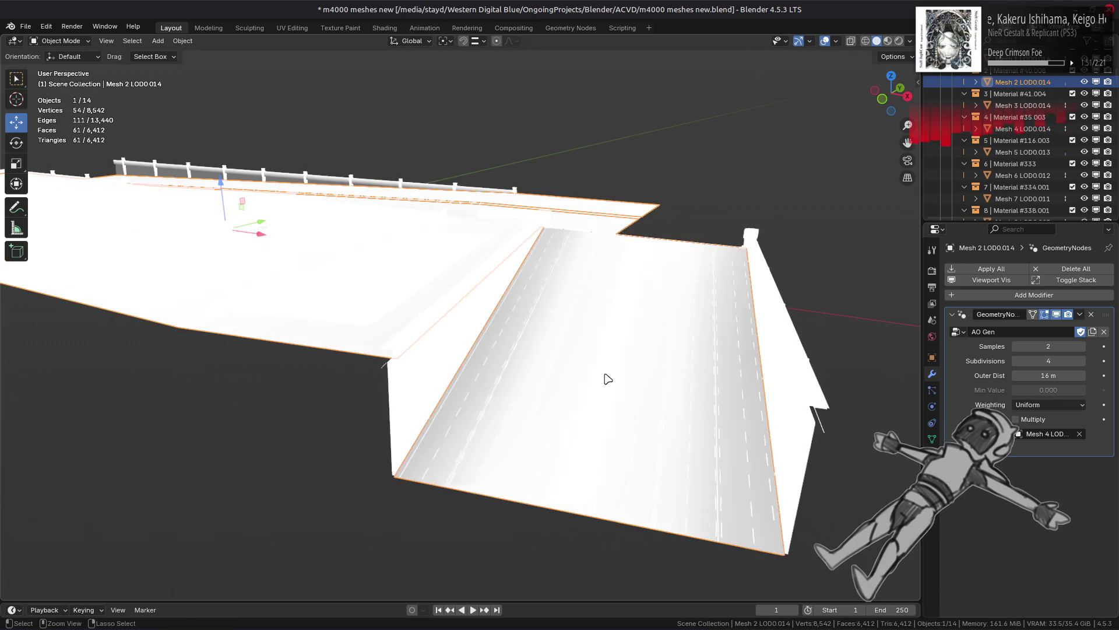
key(ctrl+z)
key(ctrl+z)
key(ctrl+z)
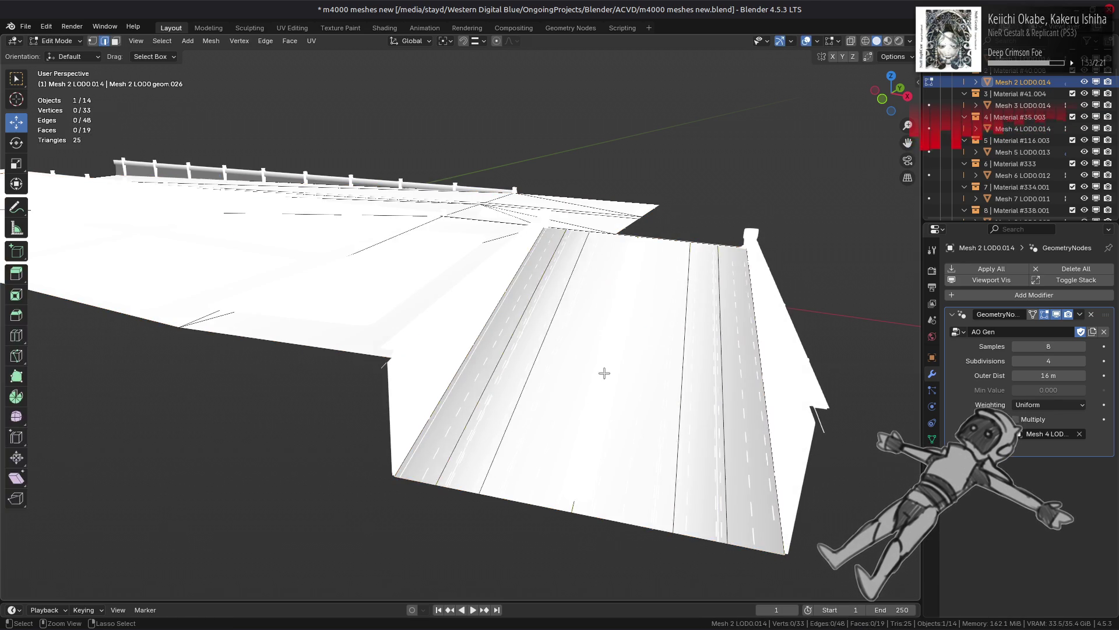
key(ctrl+z)
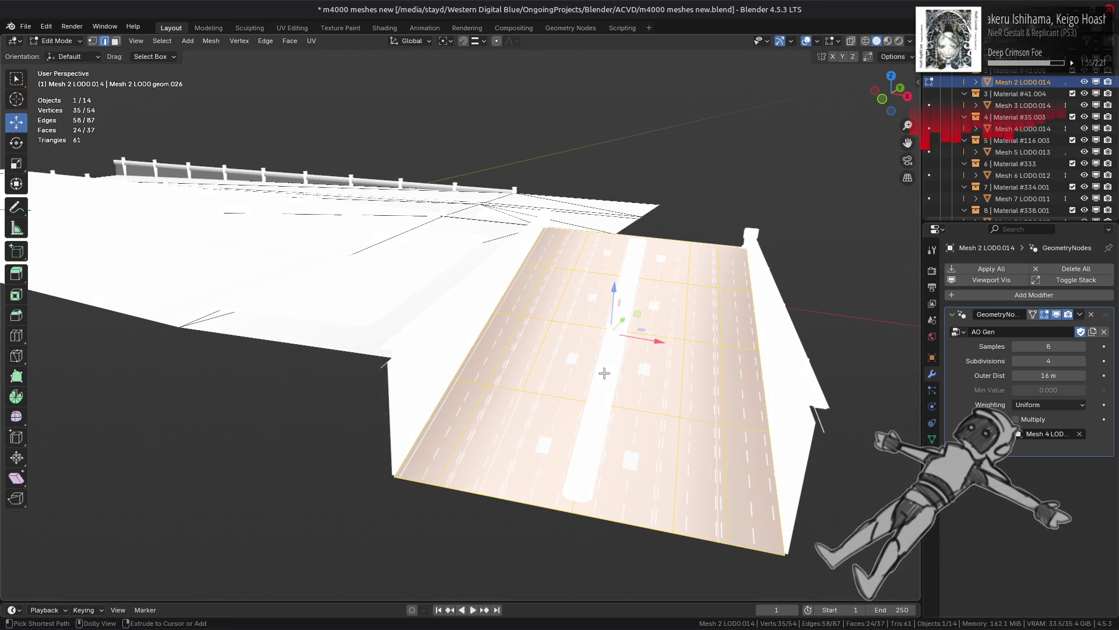
key(ctrl+z)
key(ctrl+shift+z)
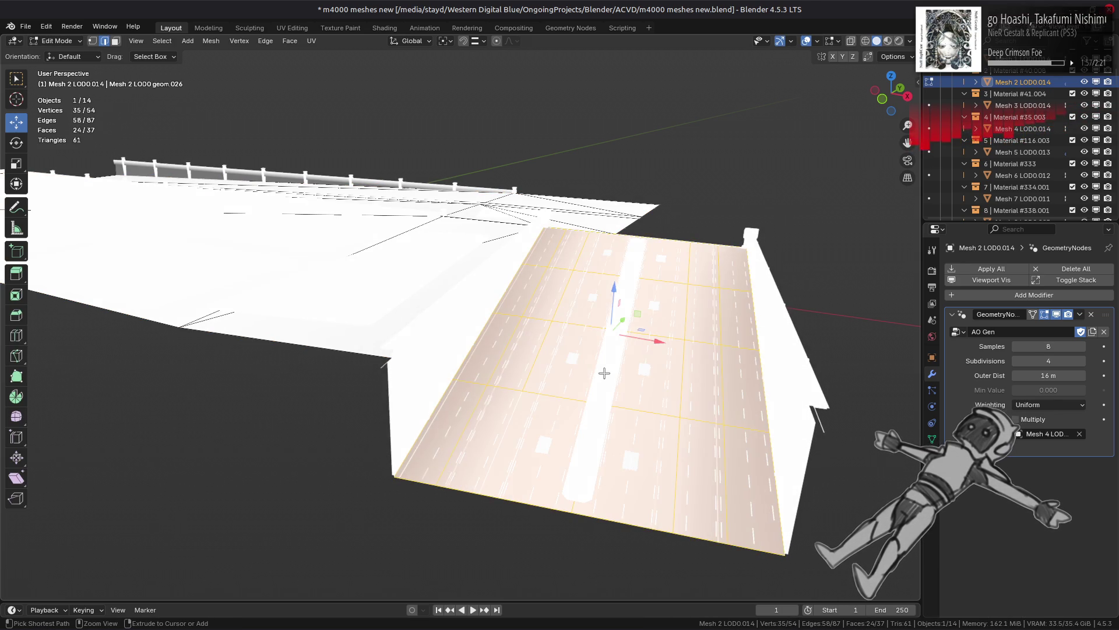
key(ctrl+z)
key(ctrl+z)
key(ctrl+z)
Step: Redo back into Edit Mode with the road's lane edges selected for edge operations
key(ctrl+shift+z)
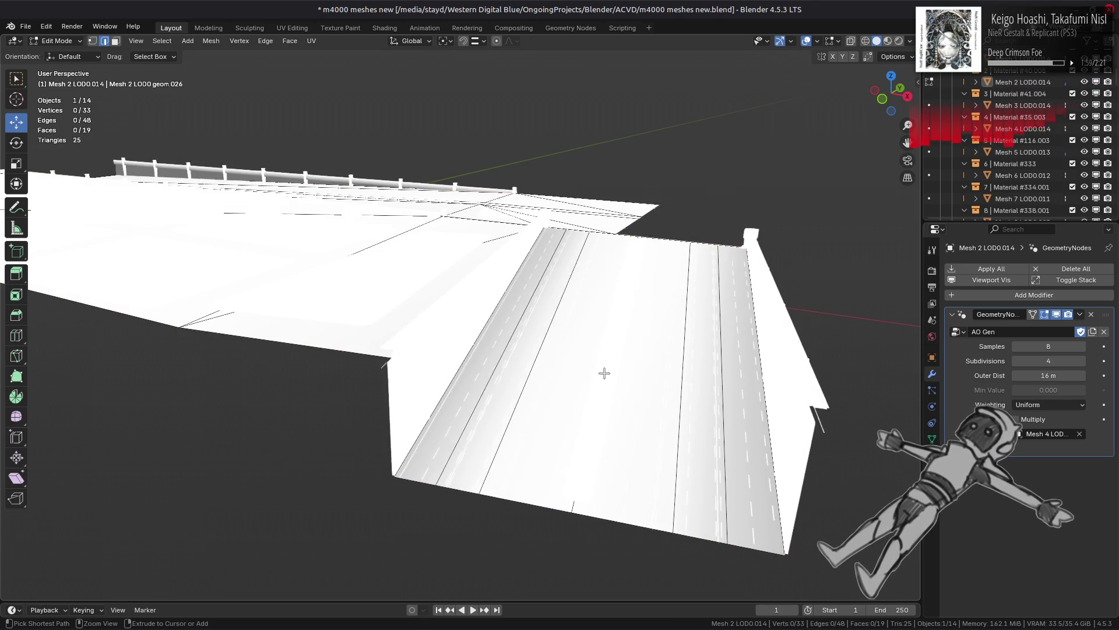
key(ctrl+shift+z)
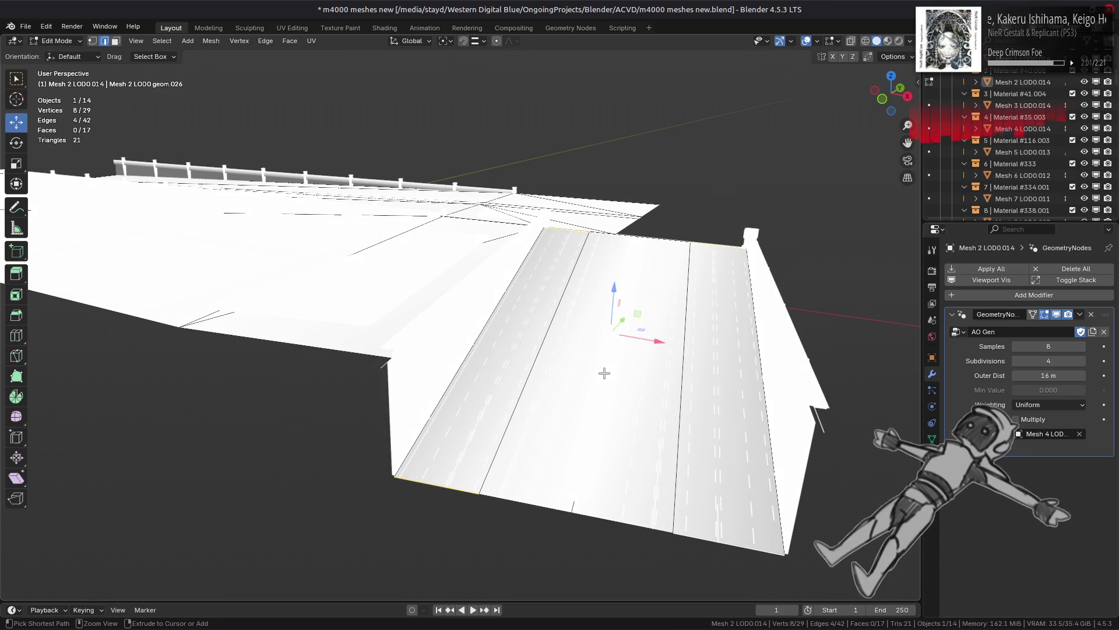
key(ctrl+shift+z)
key(ctrl+z)
key(ctrl+shift+z)
key(ctrl+z)
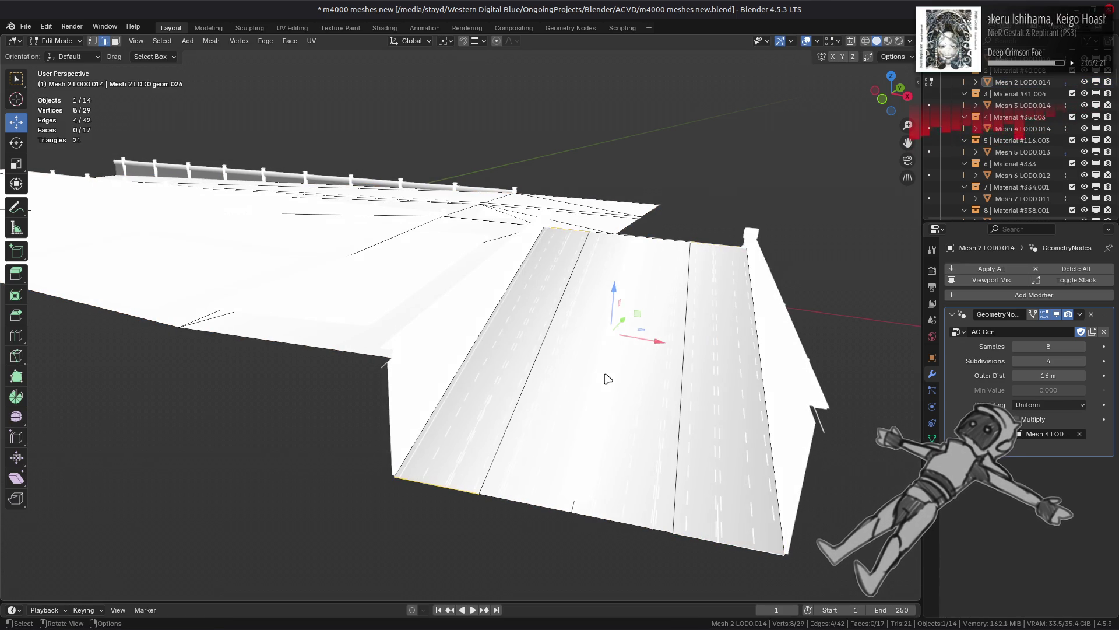
key(ctrl+z)
key(ctrl+shift+z)
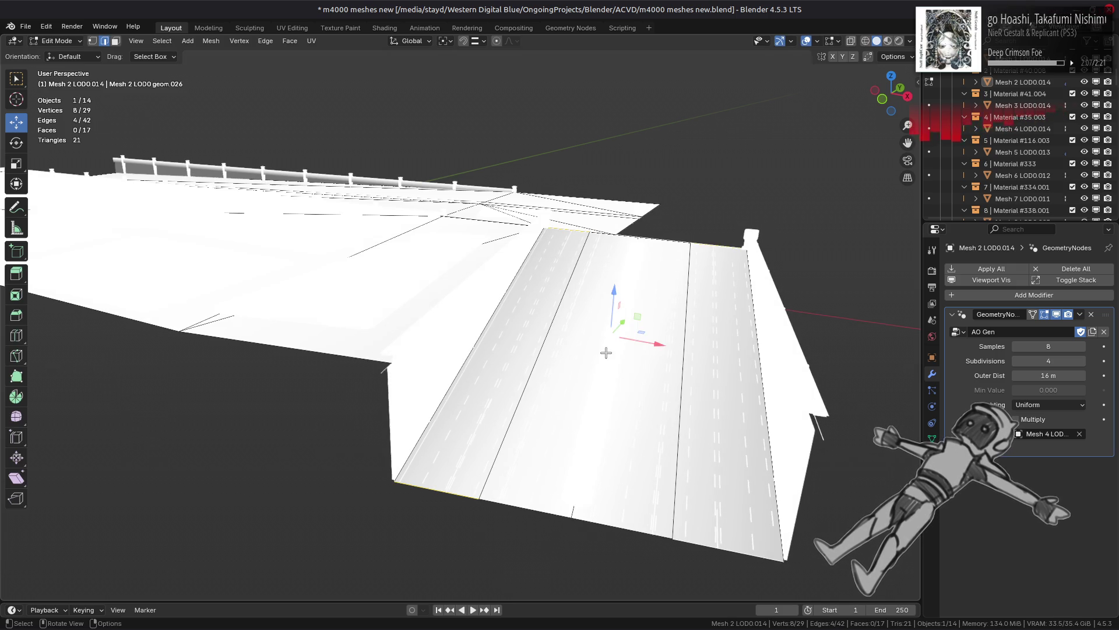
key(ctrl+shift+z)
right_click(609, 315)
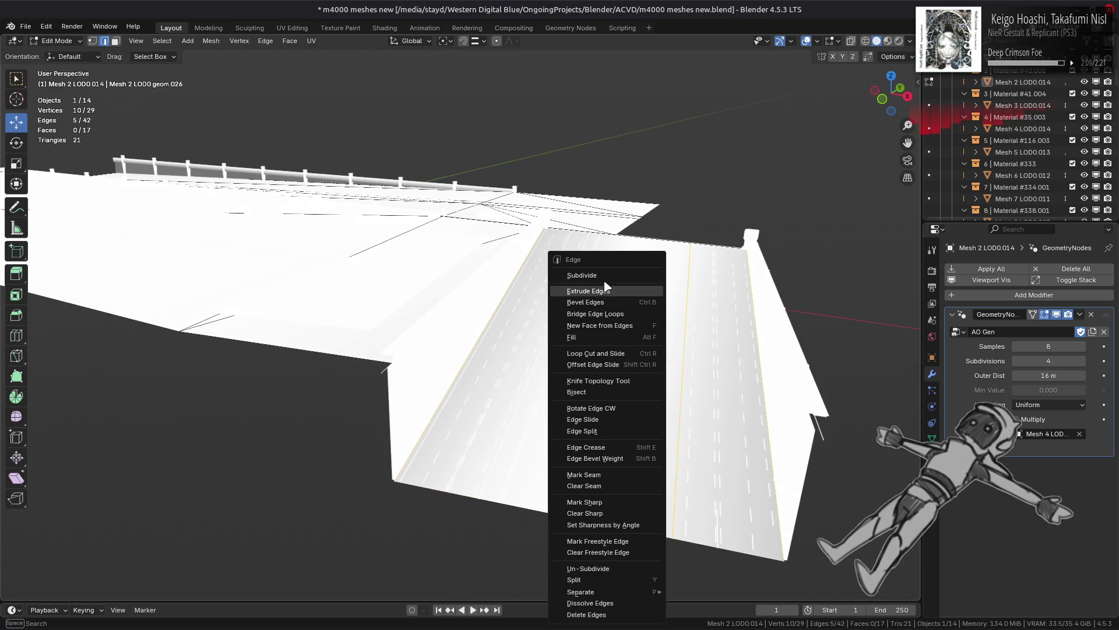
Step: Subdivide the road's selected lane edges with one cut twice, reviewing the result between passes
click(613, 287)
key(ctrl+z)
key(ctrl+z)
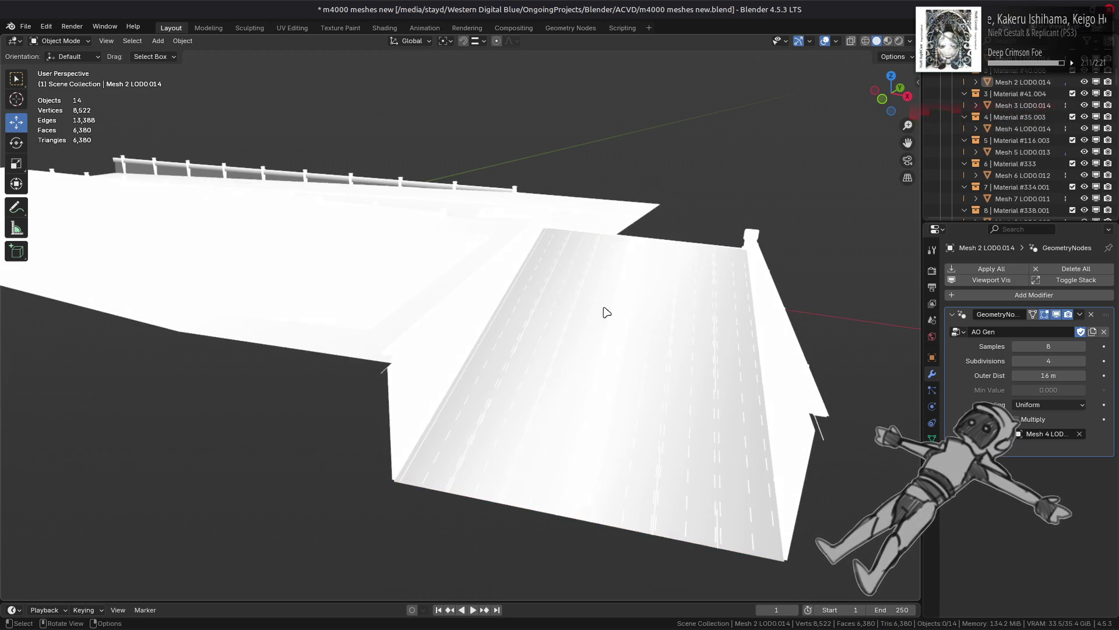
key(ctrl+shift+z)
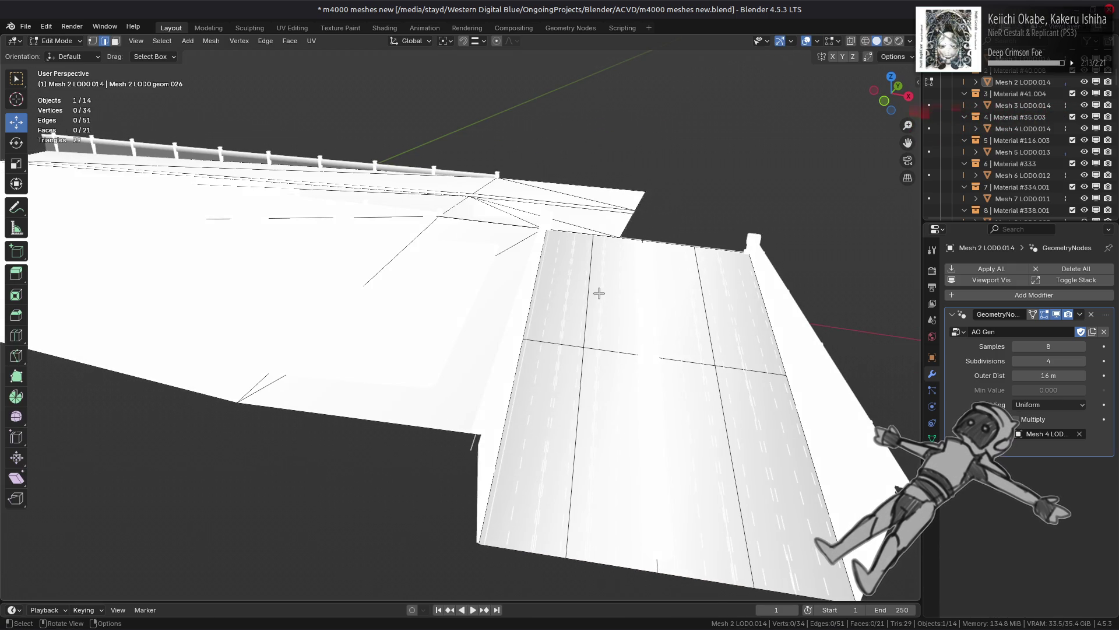
right_click(652, 283)
click(652, 279)
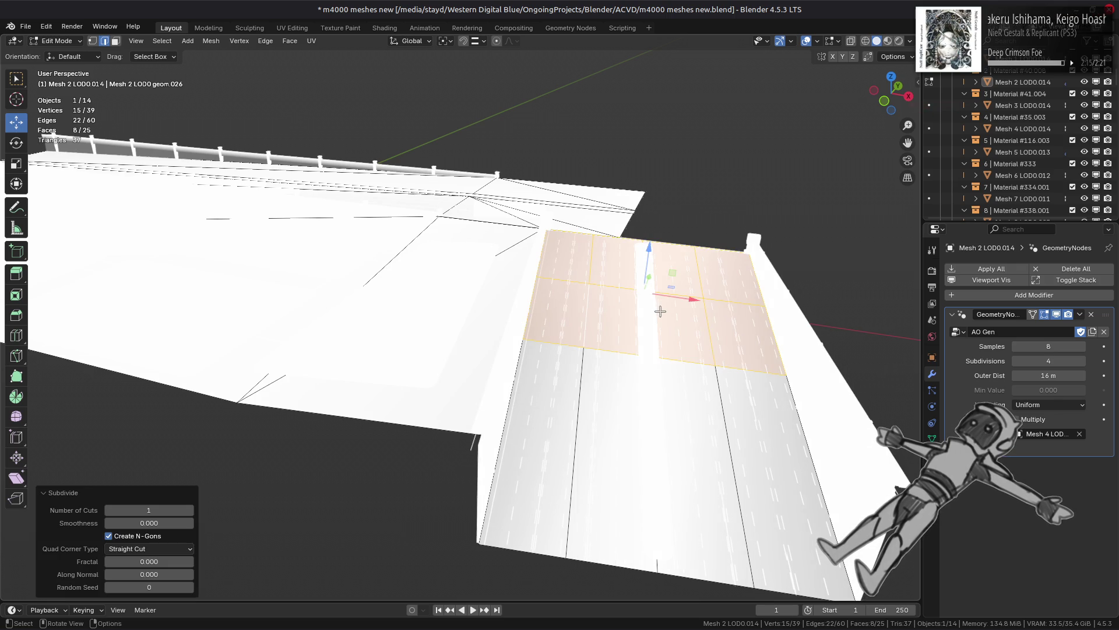
key(ctrl+z)
key(ctrl+z)
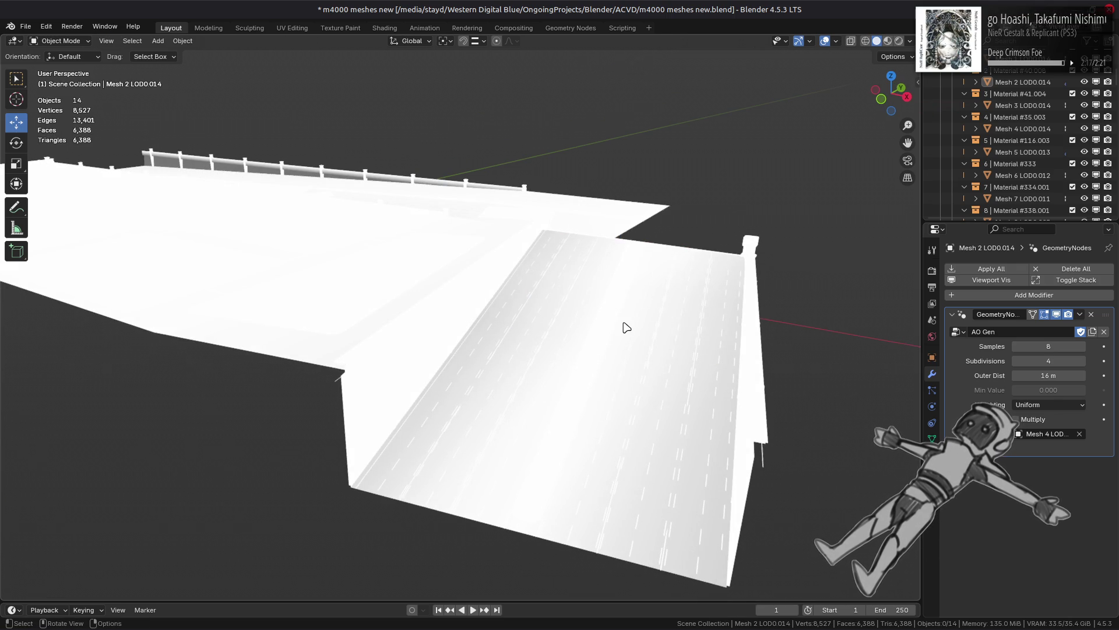
click(627, 327)
key(Tab)
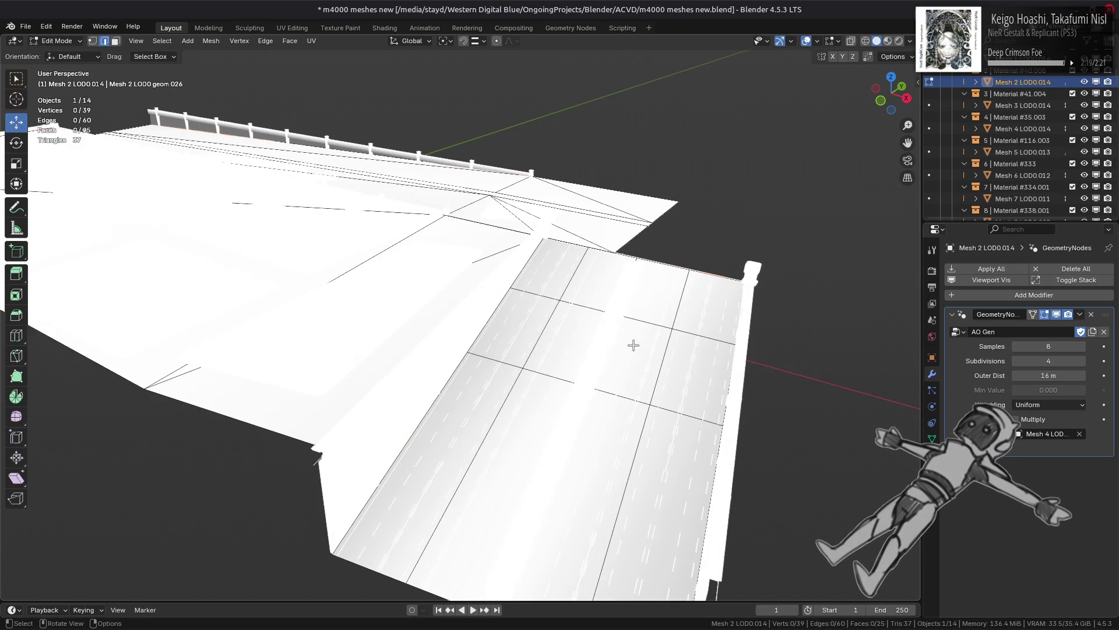
Step: Add a loop cut across the top row of the road section's faces
click(547, 251)
shift+click(559, 288)
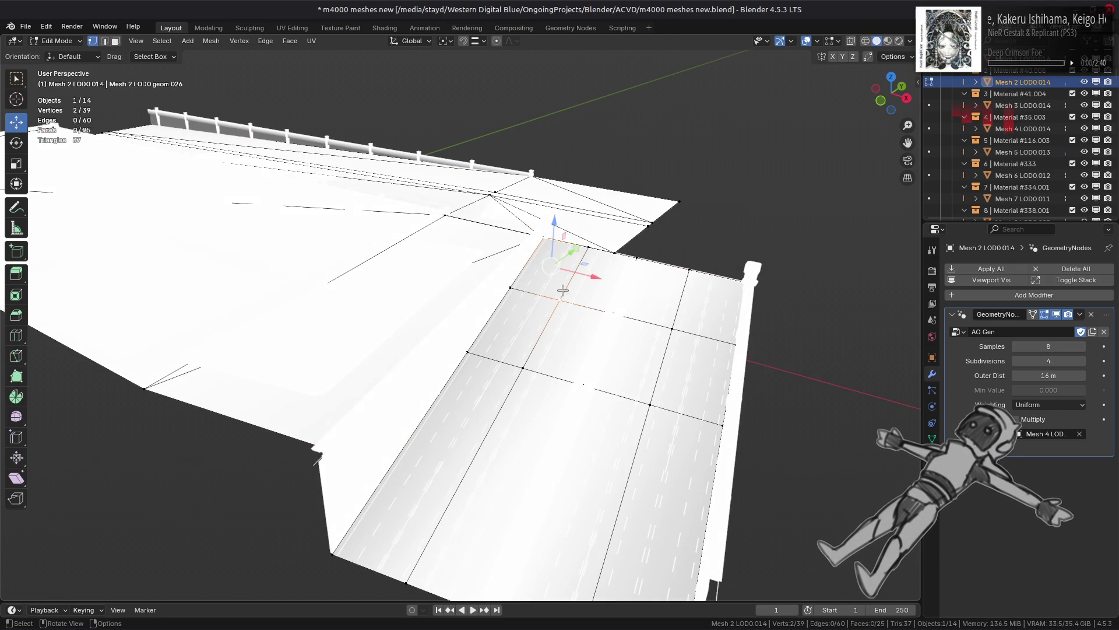
key(Tab)
middle_drag(583, 314, 594, 303)
key(Tab)
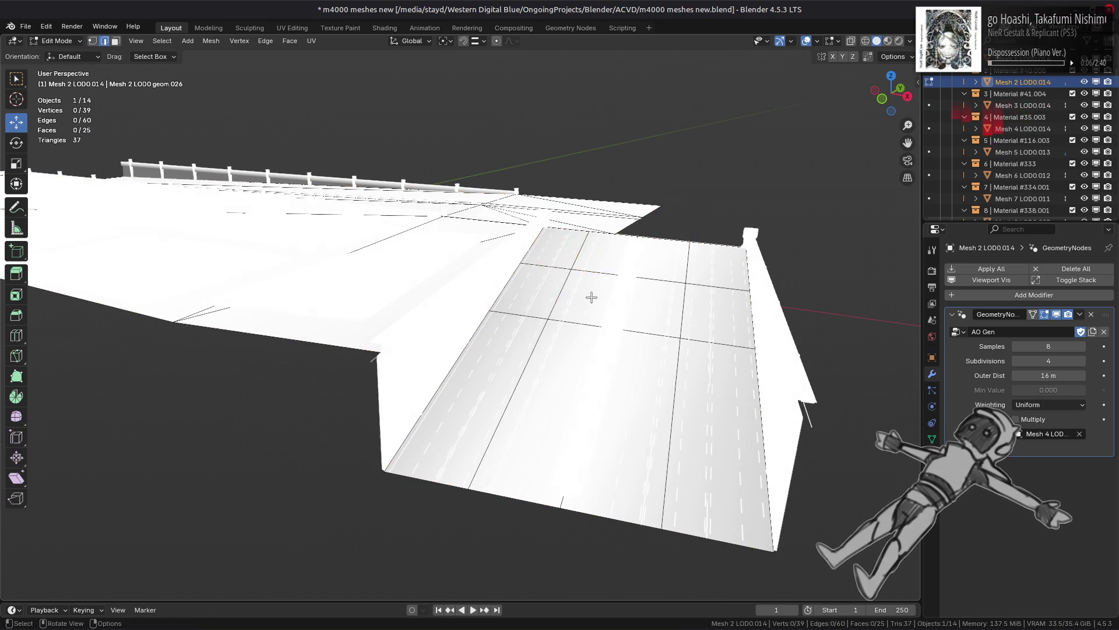
key(ctrl+r)
click(662, 254)
Step: Subdivide two edge rings running across the road
right_click(450, 271)
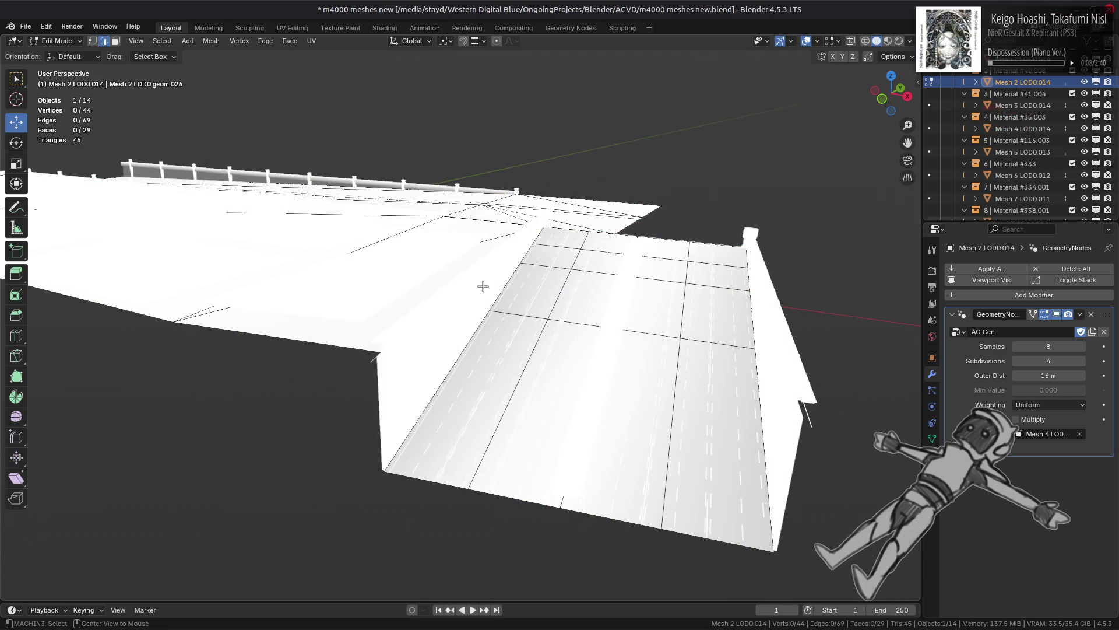
scroll(524, 277, down, 3)
scroll(535, 290, up, 4)
ctrl+alt+click(561, 289)
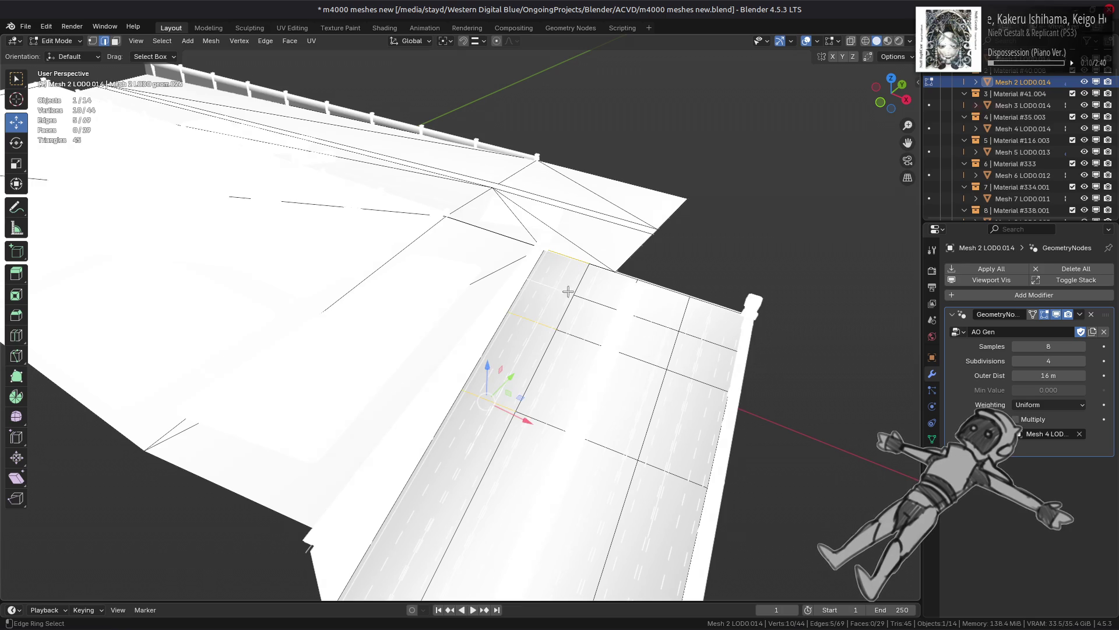
ctrl+alt+shift+click(718, 337)
right_click(505, 320)
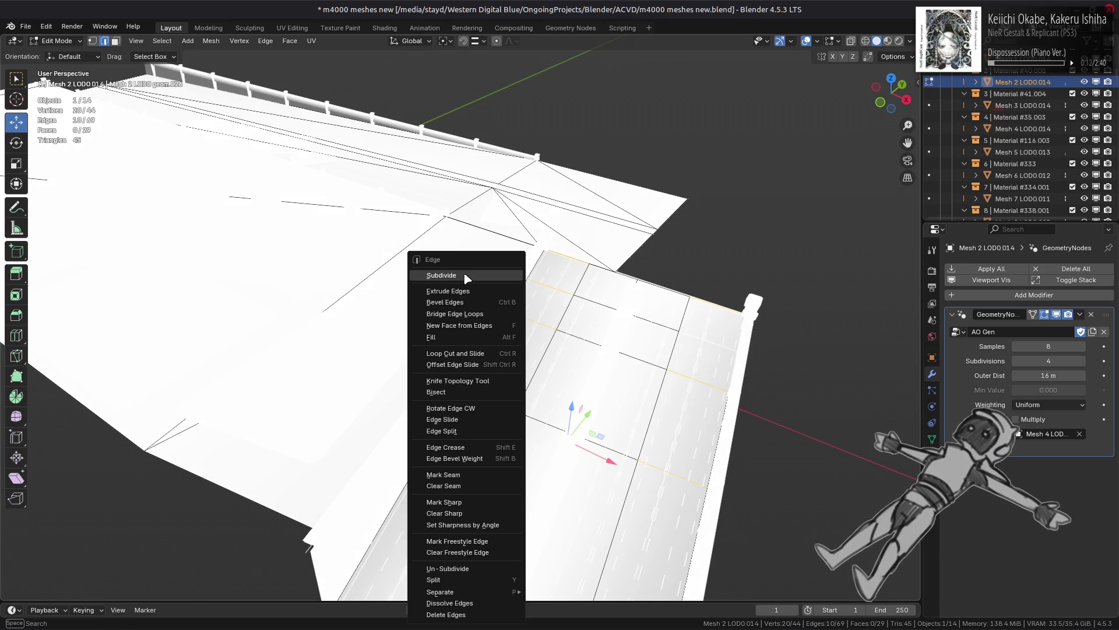
click(467, 278)
Step: Triangulate the faces along the junction wall and return to Object Mode
mouse_move(527, 280)
middle_down()
mouse_move(502, 308)
mouse_move(482, 283)
middle_up()
key(alt+a)
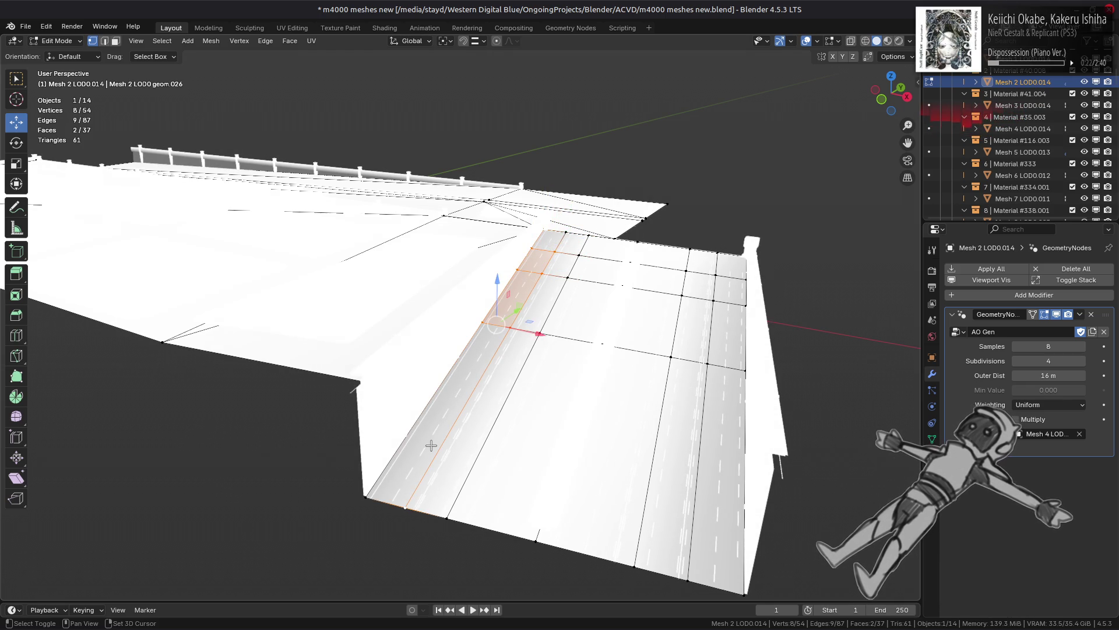
key(ctrl+t)
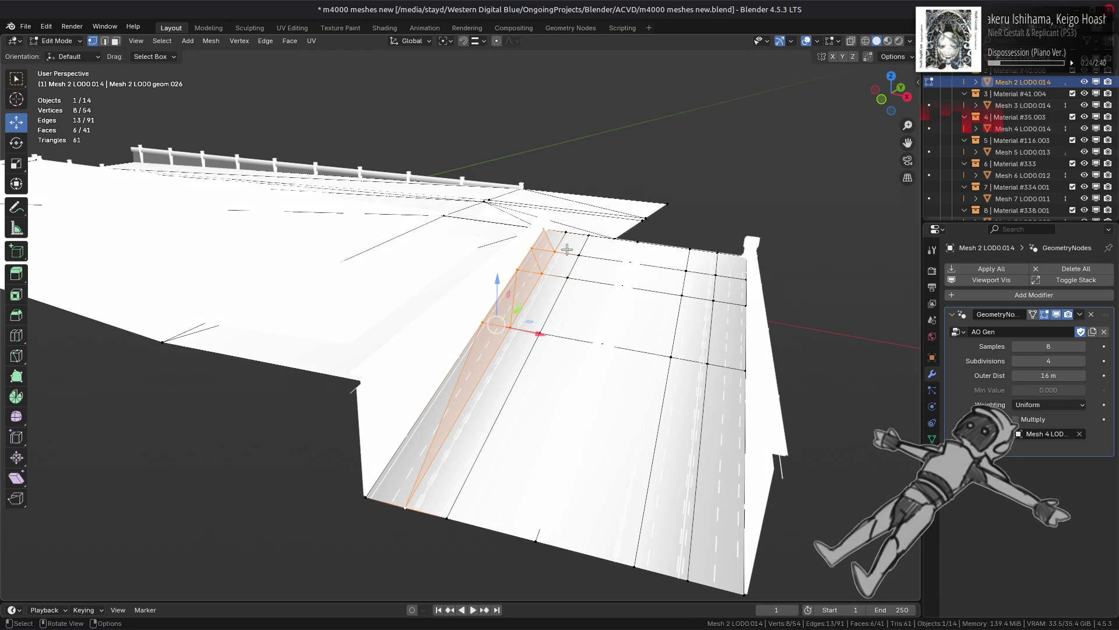
click(568, 234)
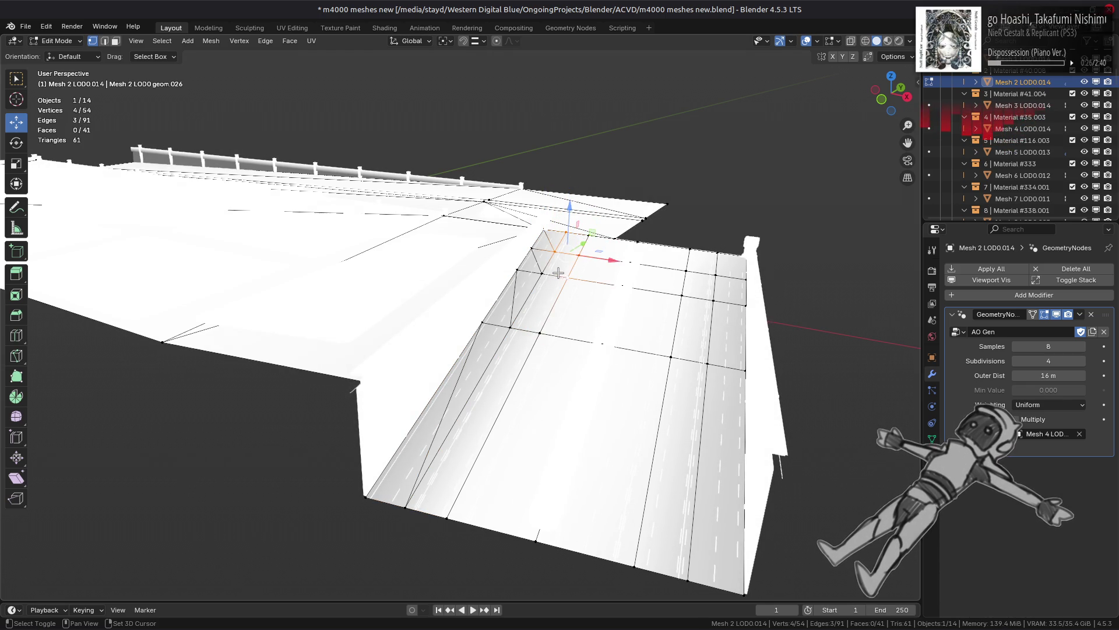
shift+click(513, 328)
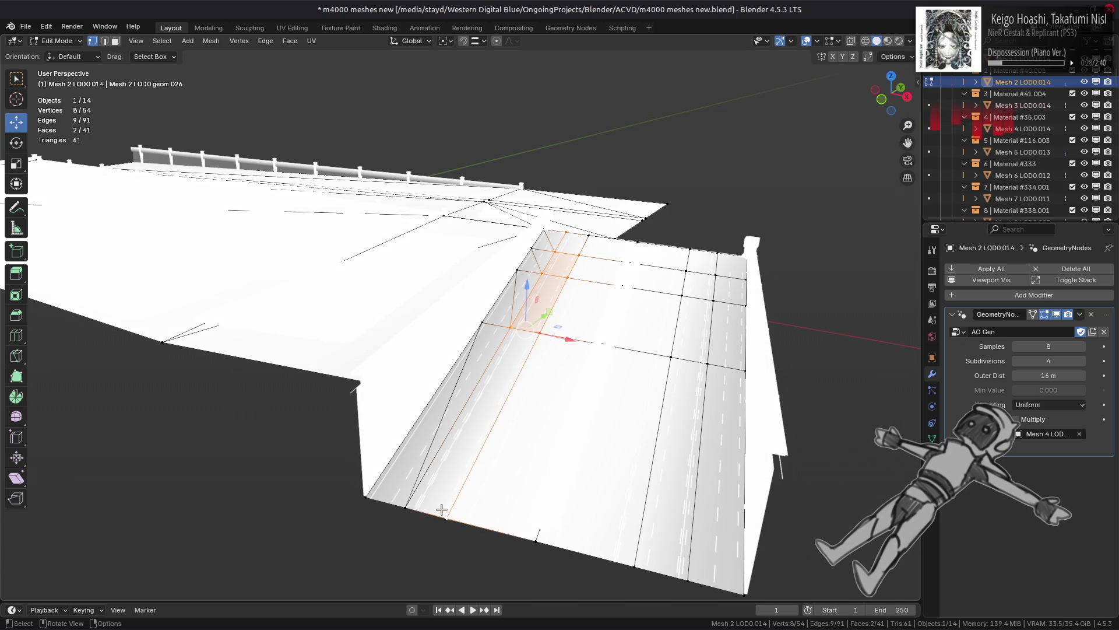
key(ctrl+t)
key(Tab)
scroll(533, 429, down, 5)
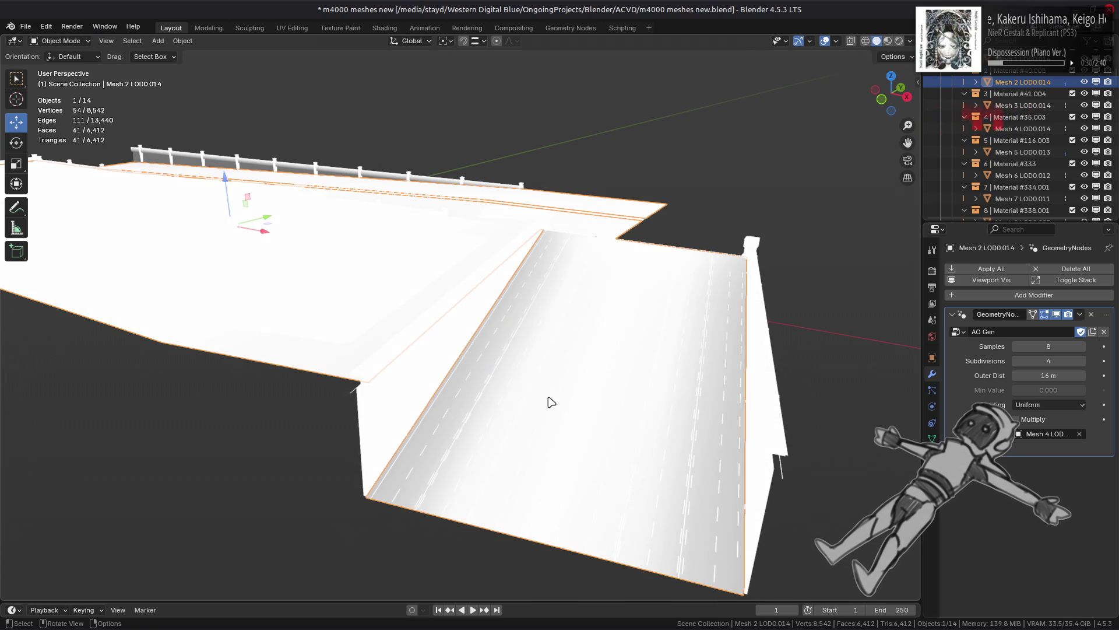
Step: Lower the AO Gen Samples value from 8 to 4
scroll(537, 404, up, 4)
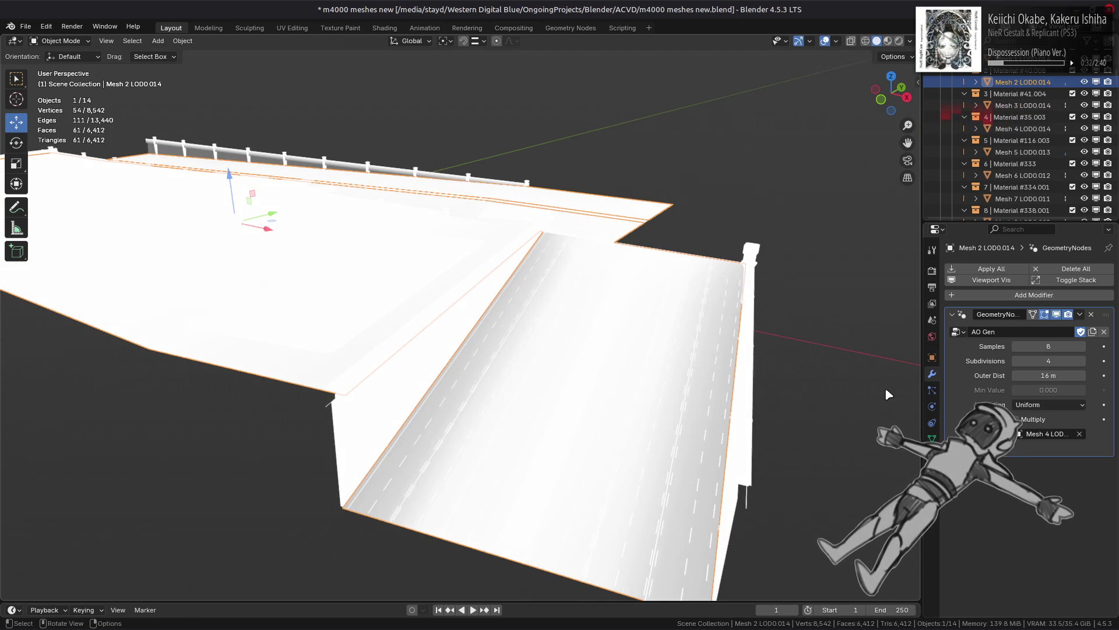
mouse_move(1049, 346)
mouse_down()
mouse_move(1025, 346)
mouse_move(1060, 350)
mouse_up()
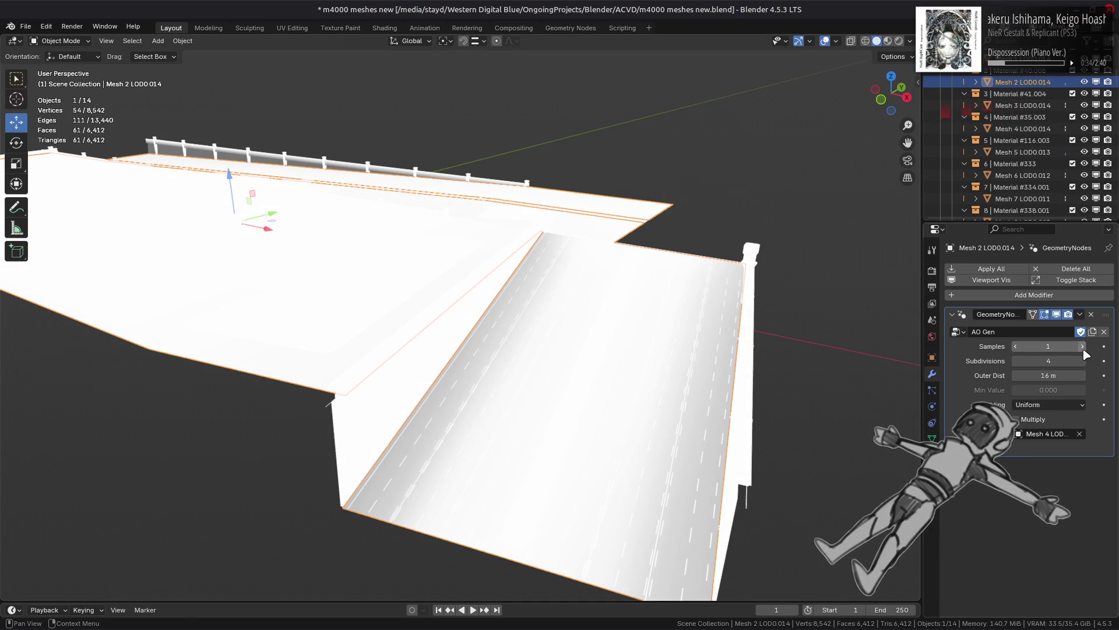
click(1085, 349)
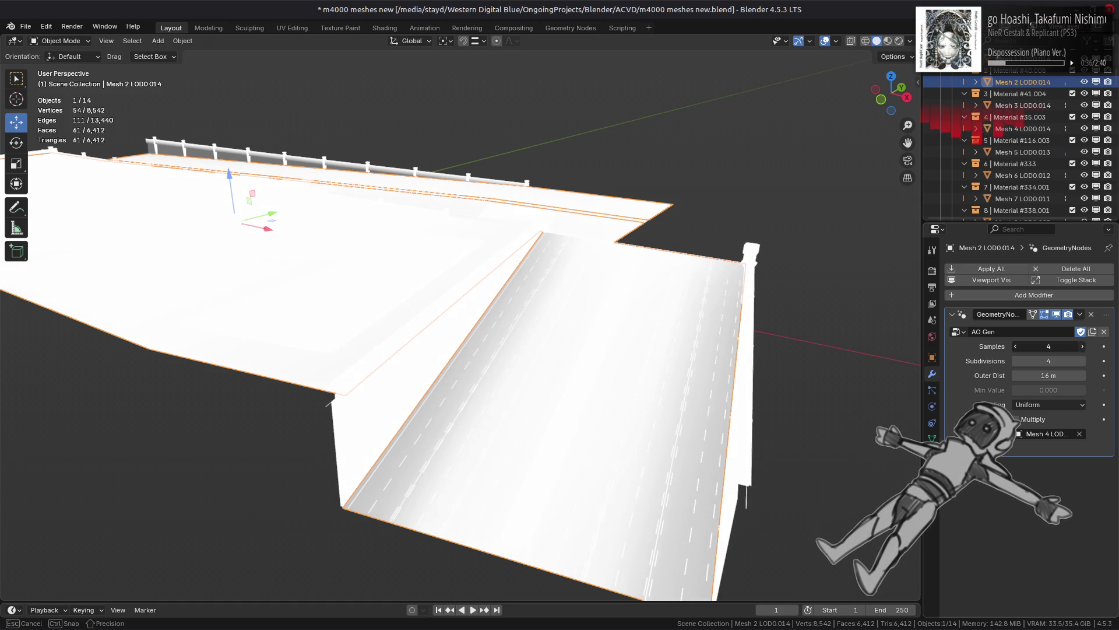
mouse_move(1030, 350)
mouse_down()
mouse_move(1018, 349)
mouse_move(1030, 350)
mouse_up()
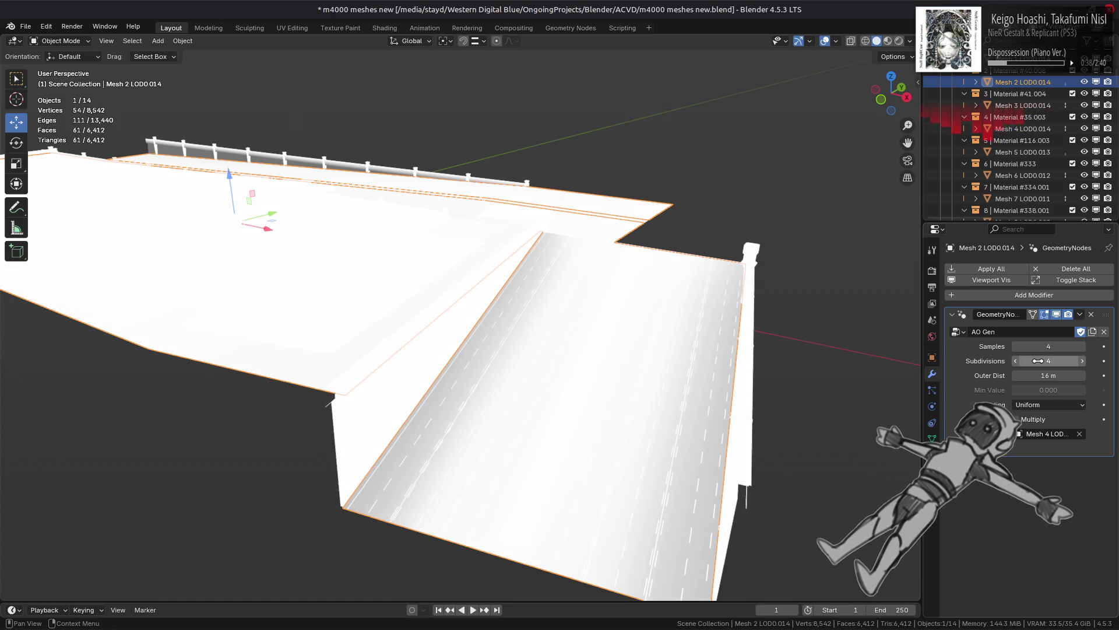
Step: Switch to Material Preview and toggle the AO modifier repeatedly to compare shading
click(1057, 314)
click(1058, 315)
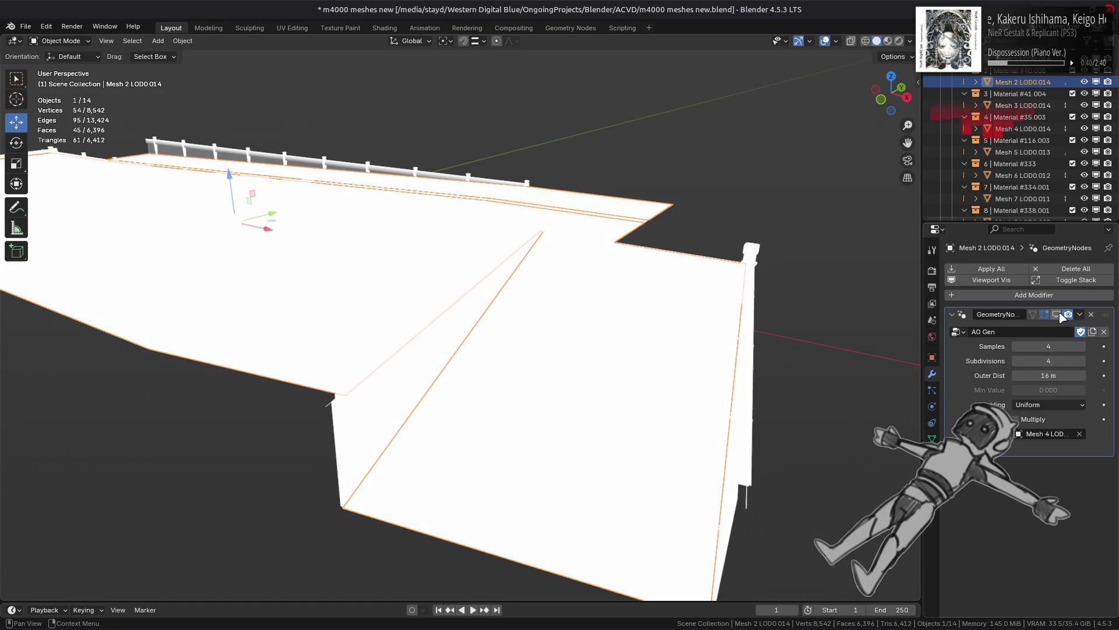
click(888, 41)
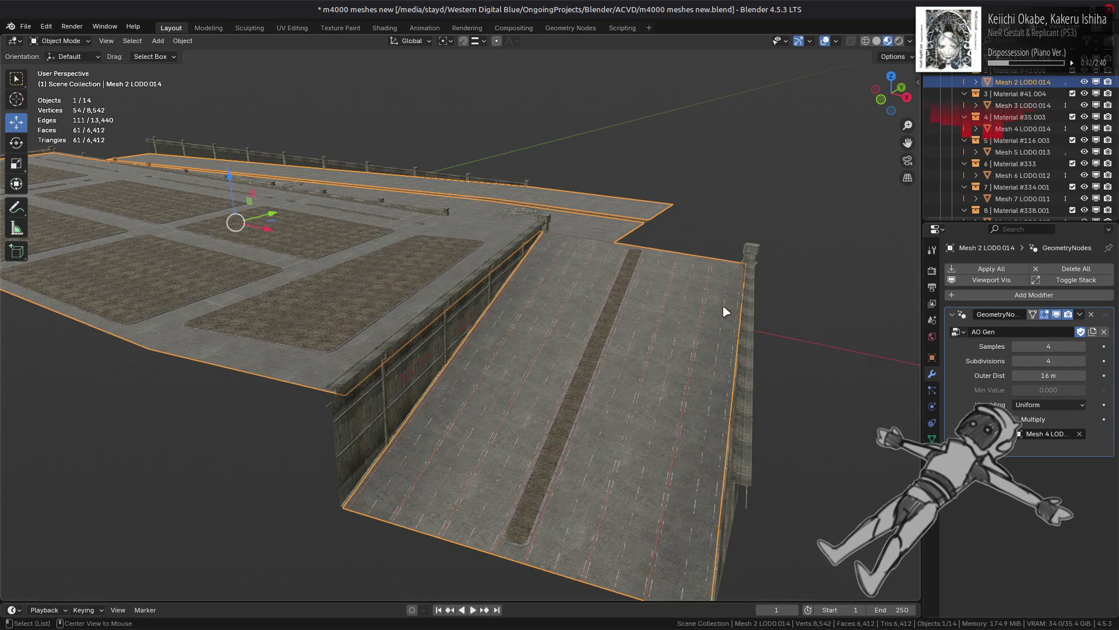
key(alt+a)
click(1057, 314)
click(1057, 314)
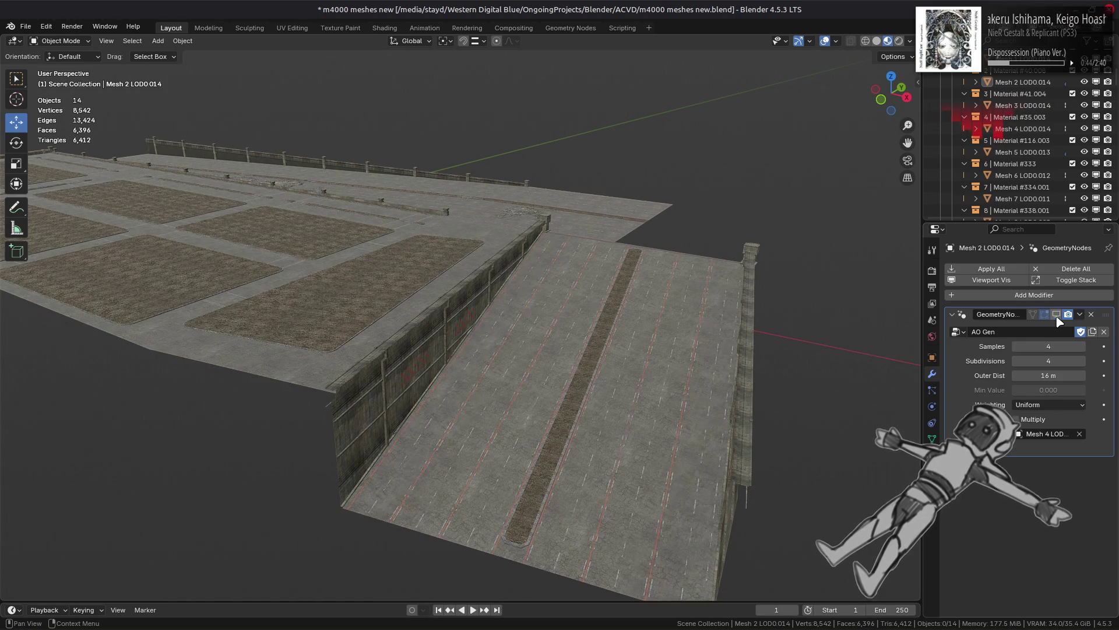
click(1057, 314)
click(1057, 314)
click(1057, 314)
click(1057, 314)
click(1056, 314)
click(1057, 314)
click(1057, 314)
click(1057, 314)
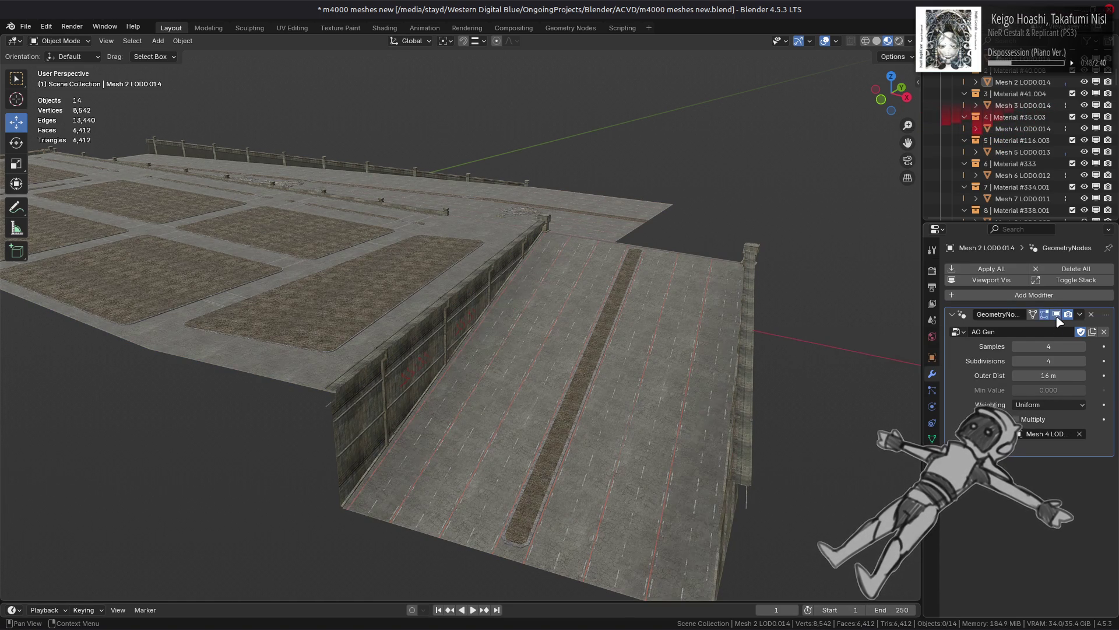
scroll(489, 387, up, 3)
click(511, 420)
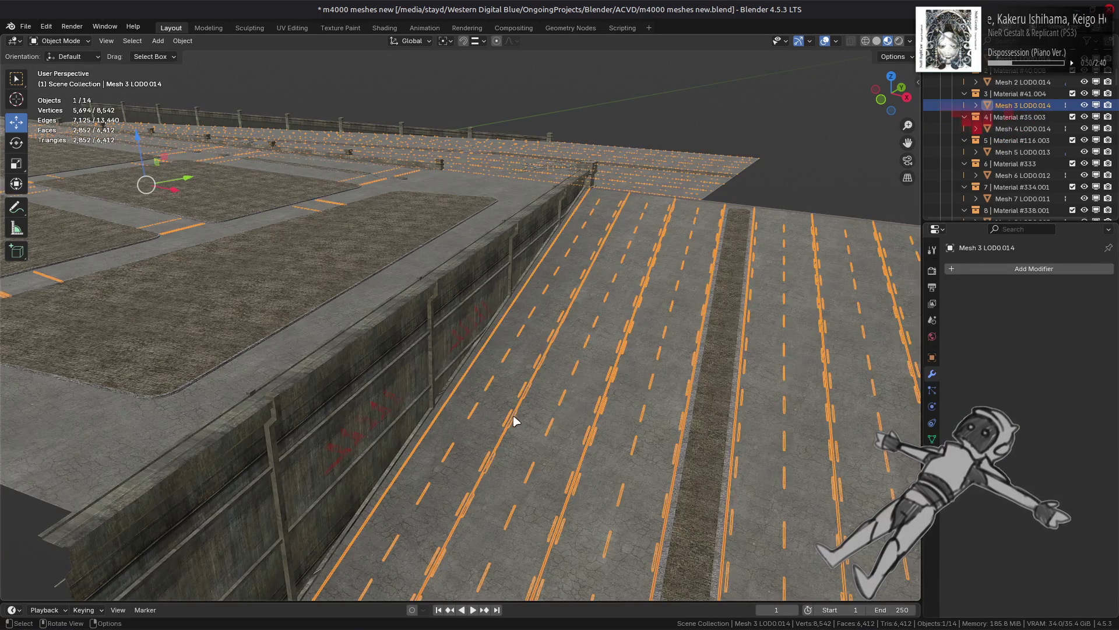
Step: Add a Data Transfer modifier copying Mesh 2 LOD0.014's face-corner colours with Nearest Face Interpolated mapping
click(1030, 269)
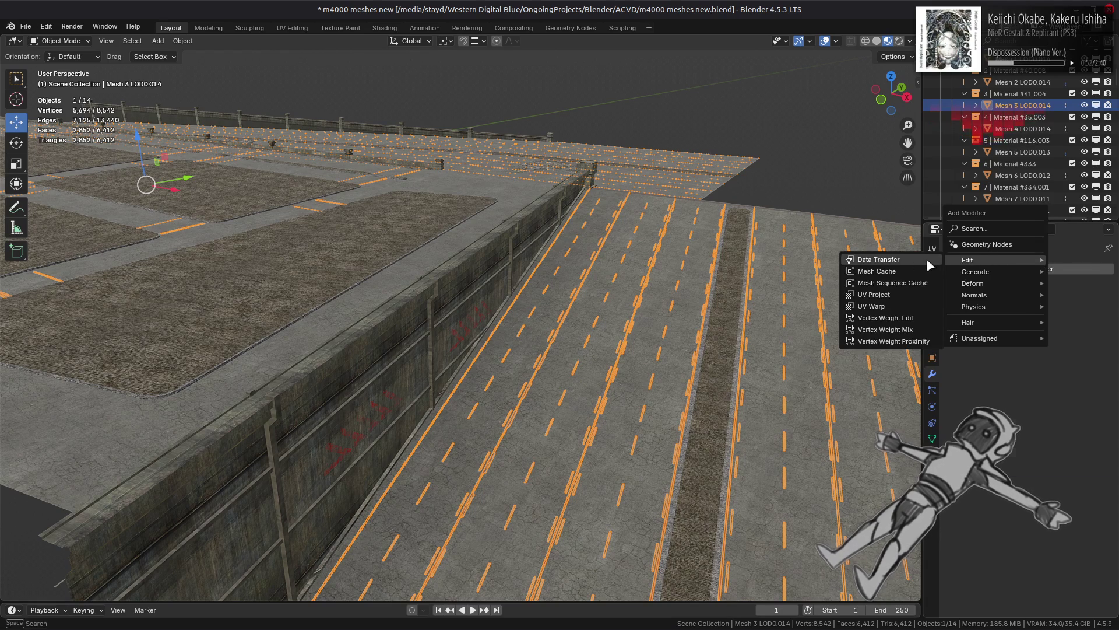
click(868, 188)
click(1080, 331)
click(650, 392)
click(991, 437)
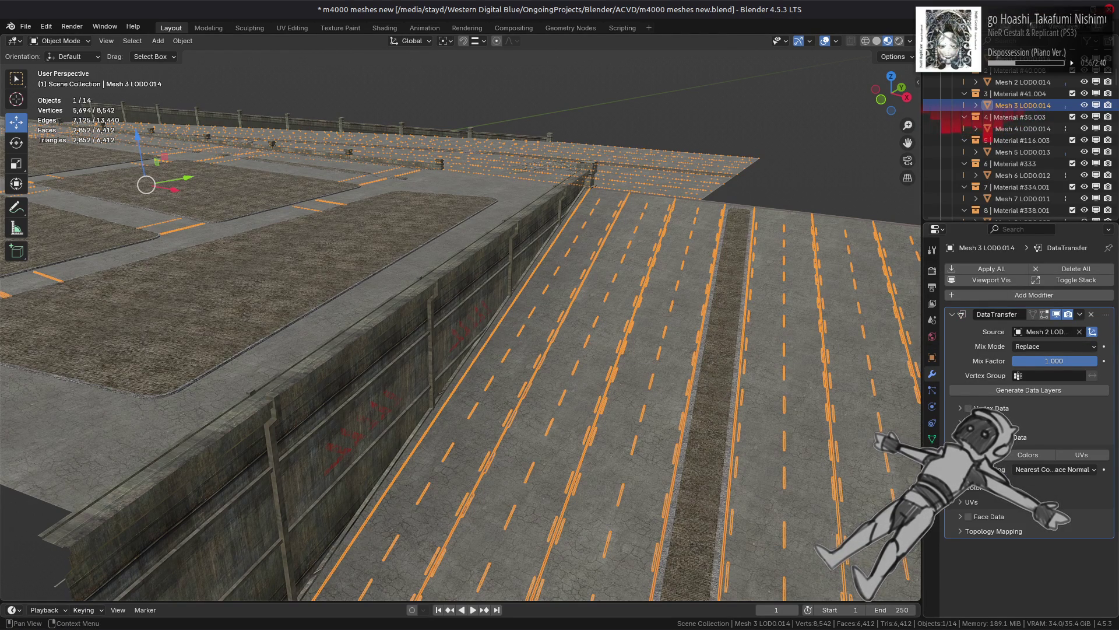
click(1035, 461)
click(1043, 469)
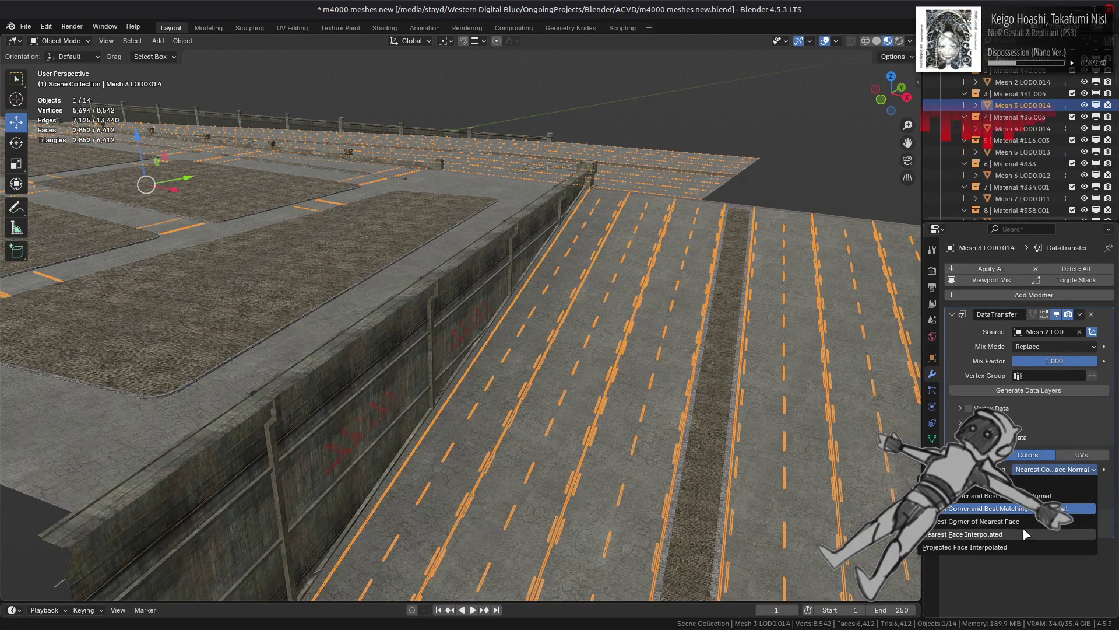
click(1044, 495)
Step: Check the colour layer settings, reselect the lane-marking mesh and switch to the Shading workspace
shift+click(822, 417)
shift+middle_drag(821, 418, 822, 407)
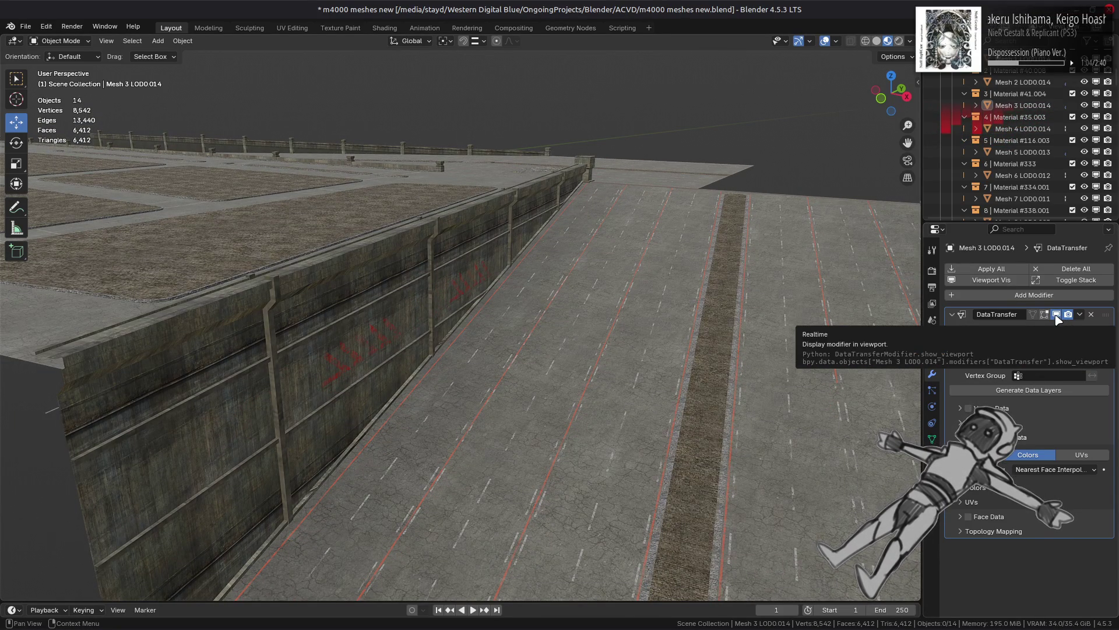
click(982, 488)
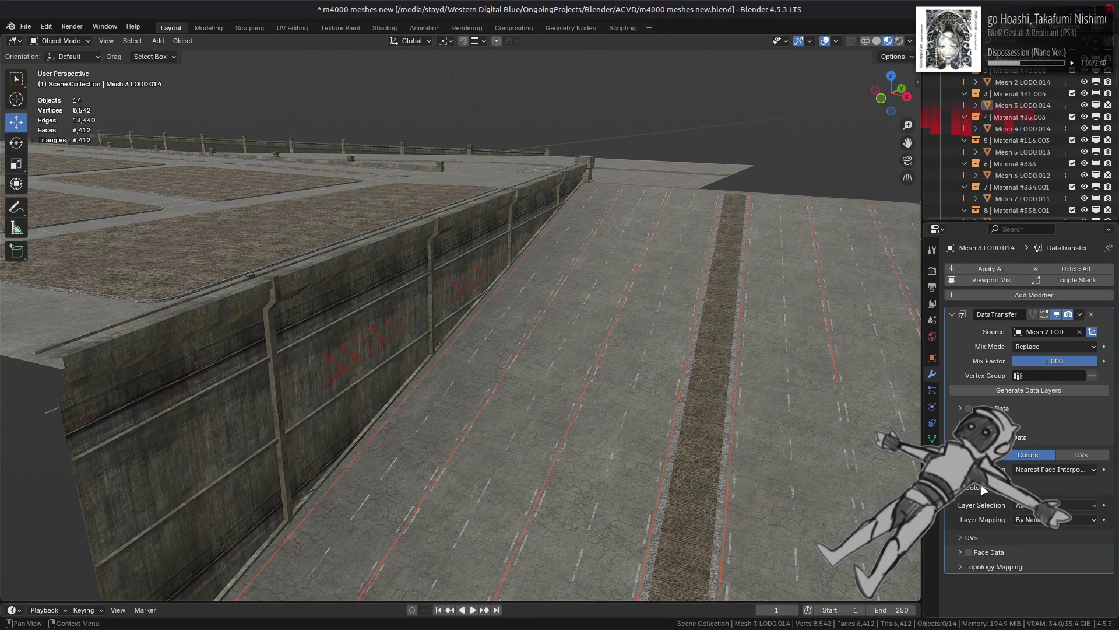
scroll(612, 405, up, 5)
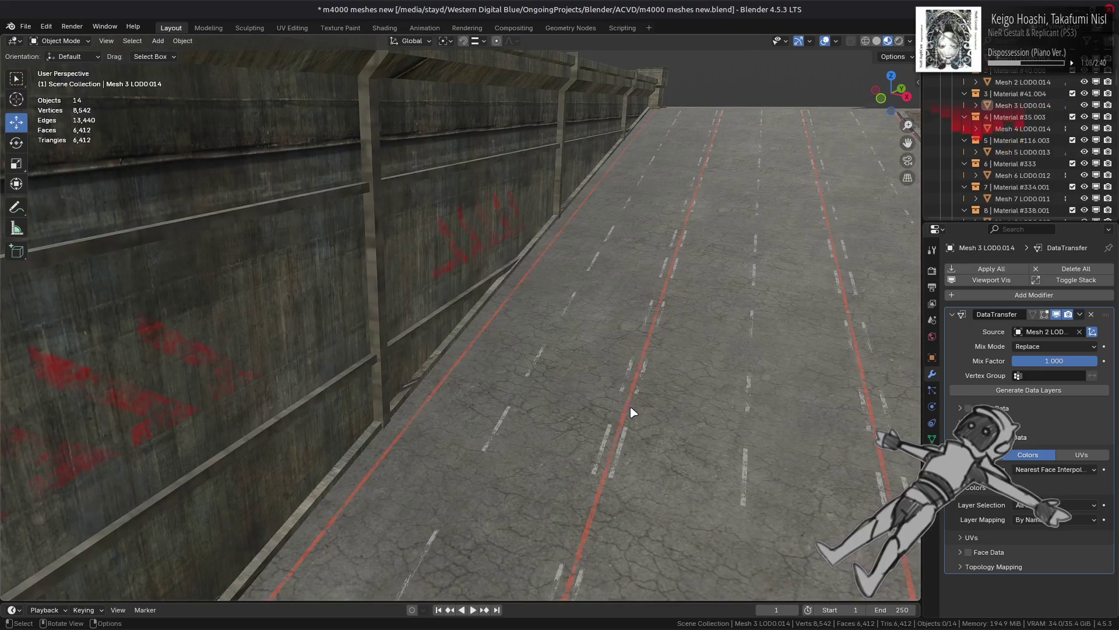
click(632, 412)
click(384, 27)
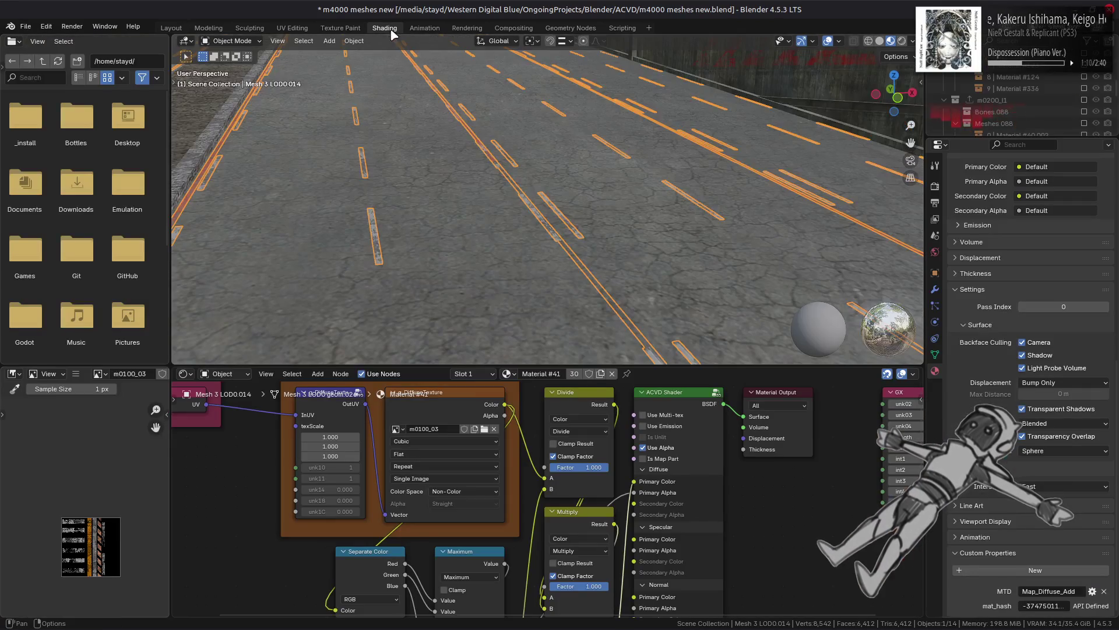
Step: Turn off Use Alpha on the ACVD Shader and compare the road and lane meshes in Layout
click(667, 448)
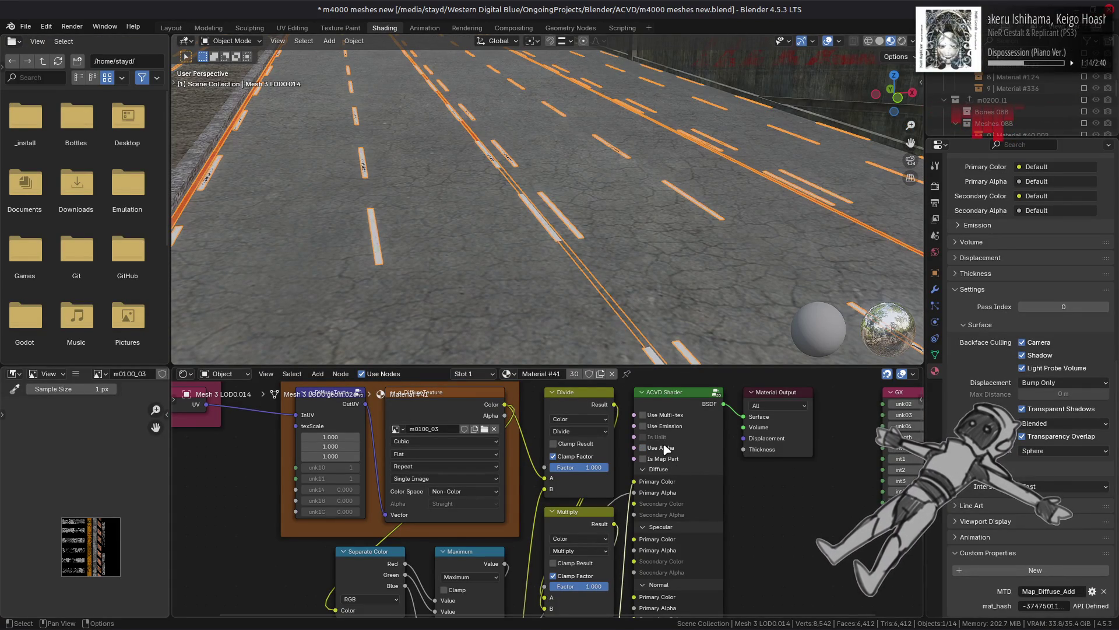
click(171, 28)
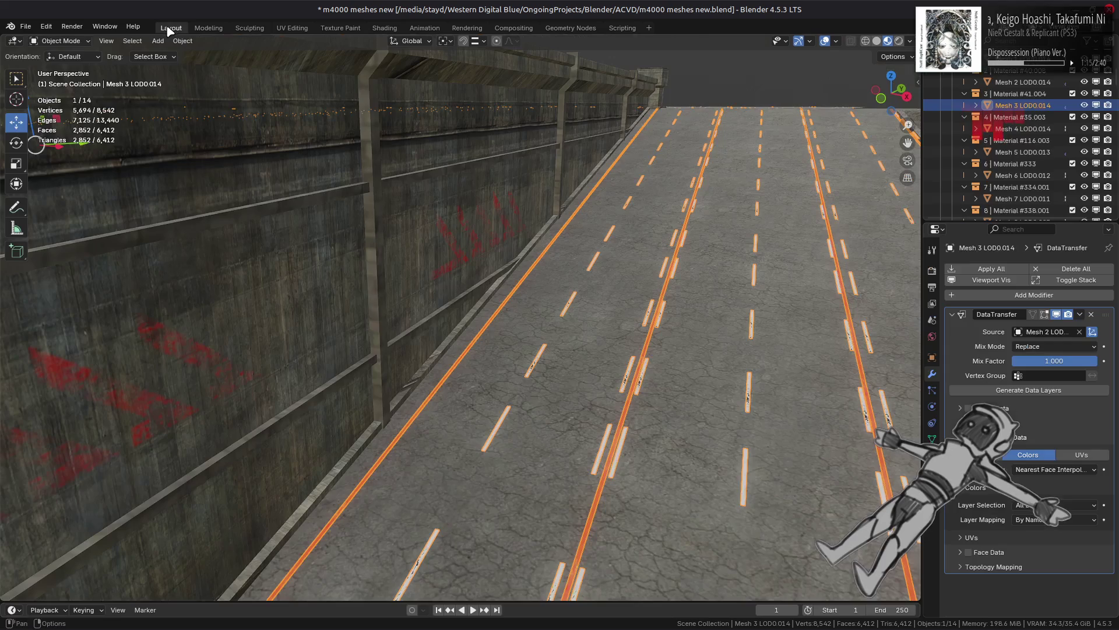
click(1057, 314)
click(729, 284)
click(1080, 315)
click(1074, 328)
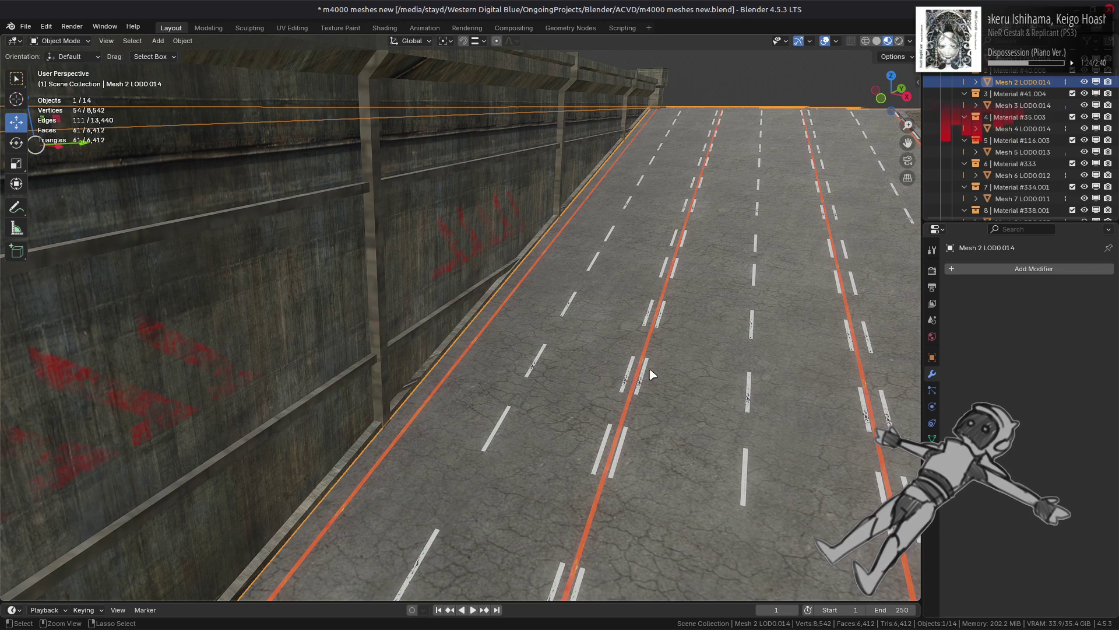
click(643, 382)
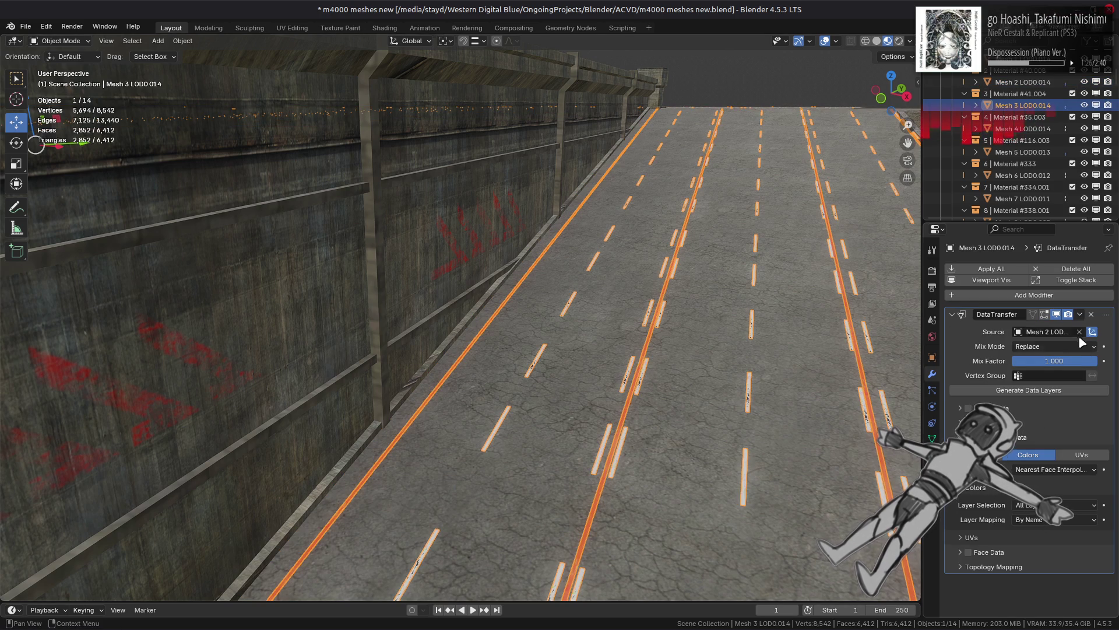
click(798, 387)
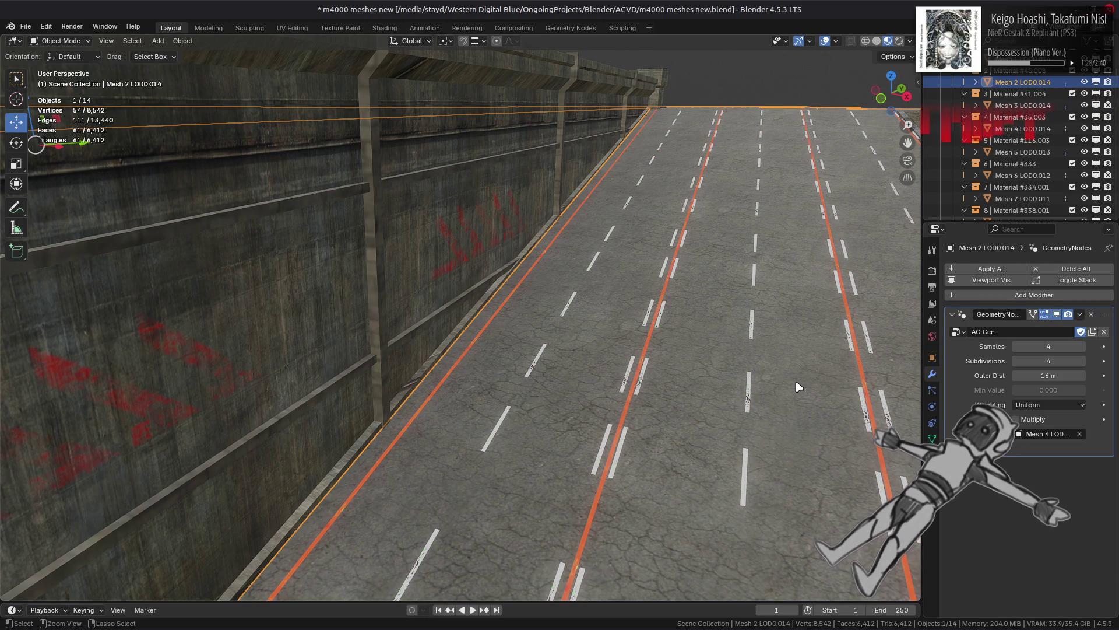
click(799, 387)
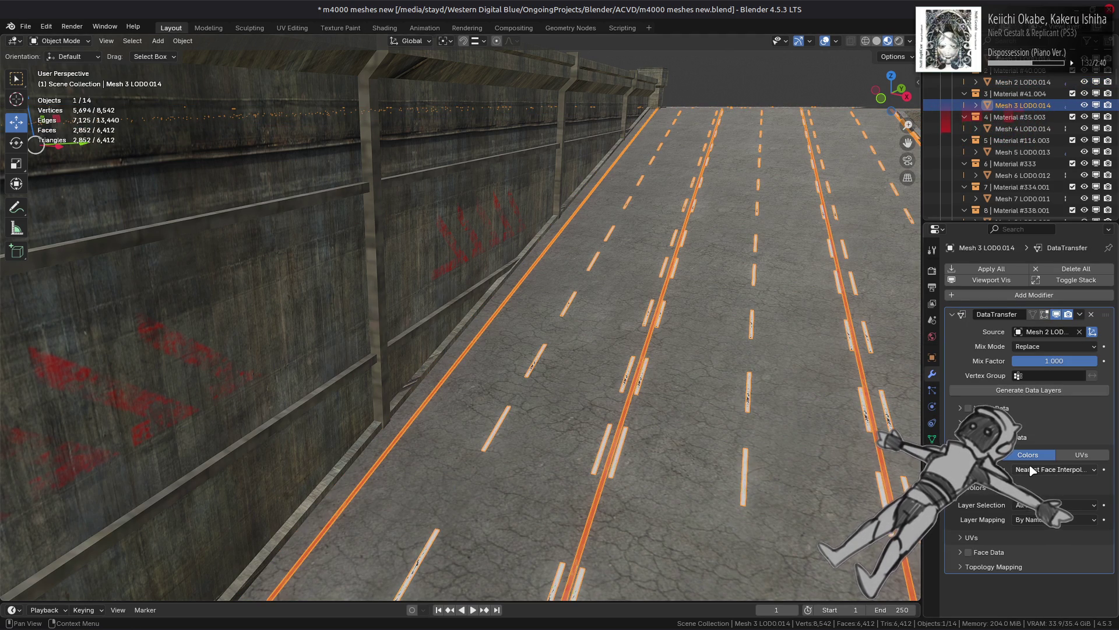
Step: Try Projected Face Interpolated mapping, revert to Nearest, disable Face Corner Data, keep Replace mix
click(1043, 470)
click(1020, 546)
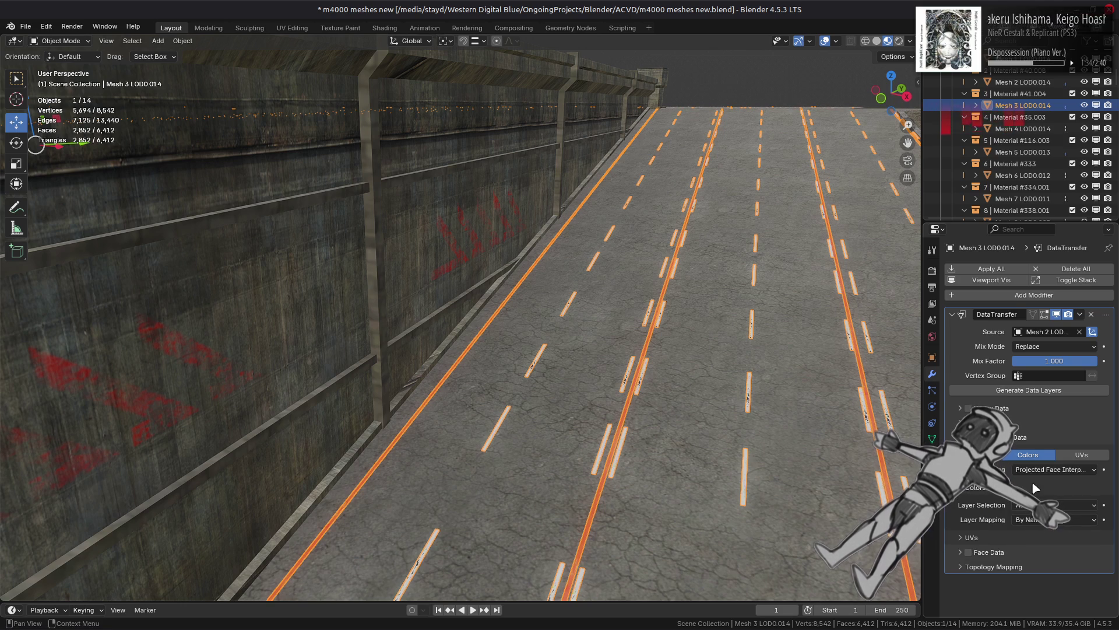
click(1052, 470)
click(1028, 534)
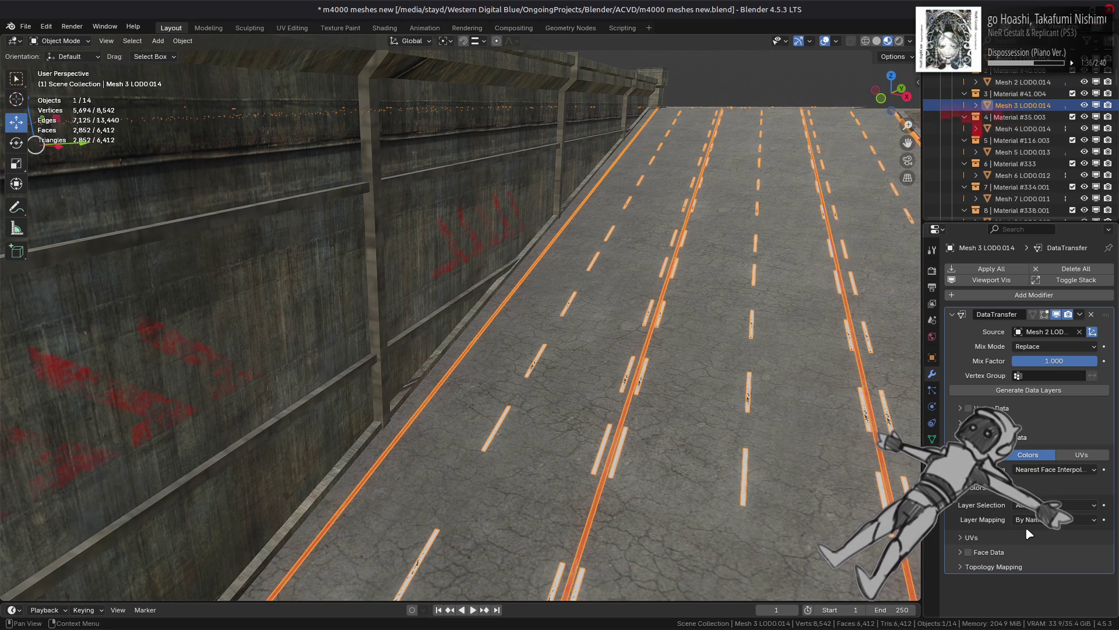
click(1028, 454)
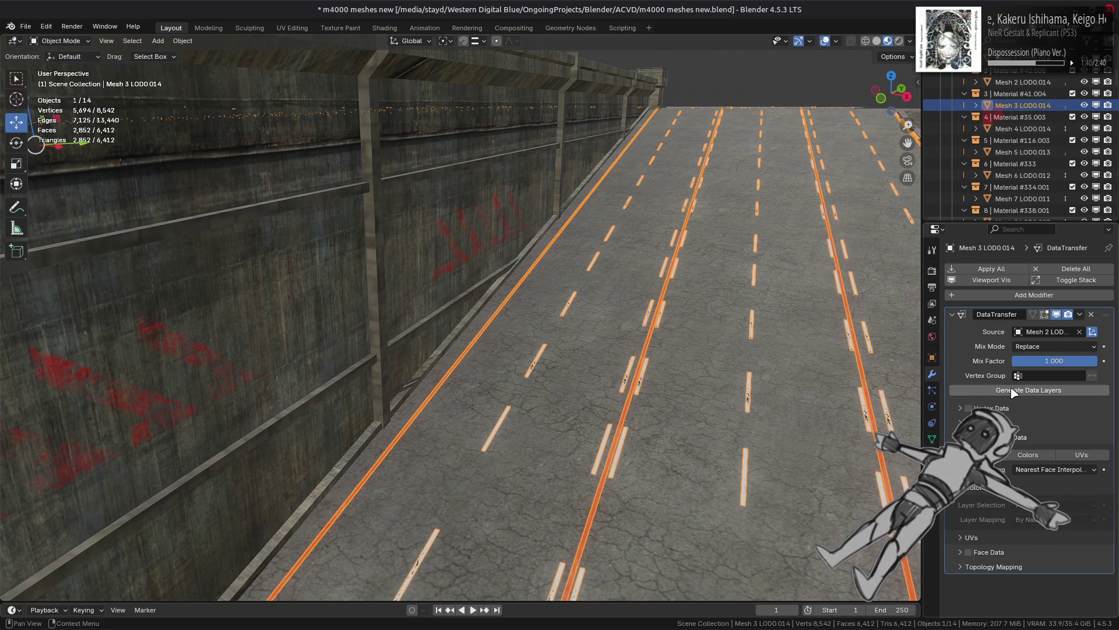
click(1044, 347)
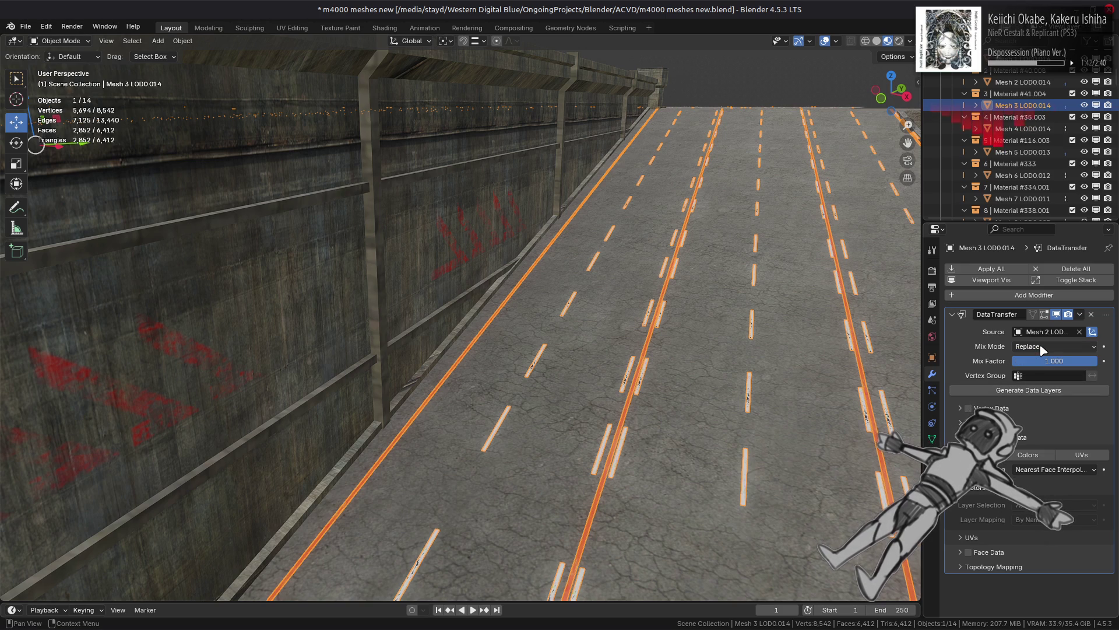
click(1046, 346)
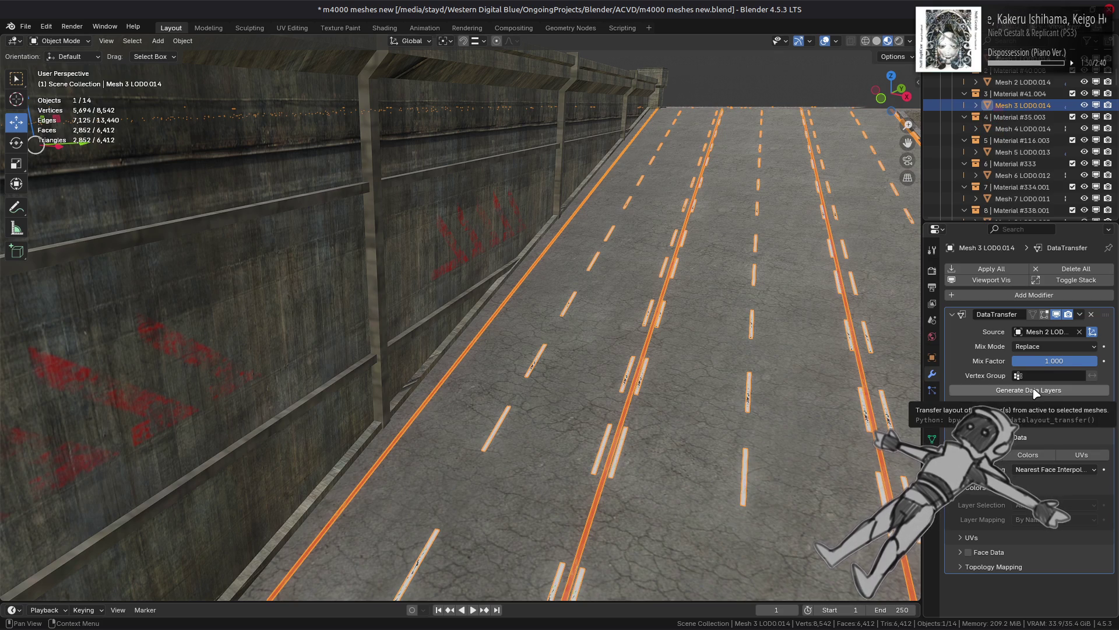
Step: Review the lane mesh's data and material properties, then reselect it in the Shading workspace
click(932, 439)
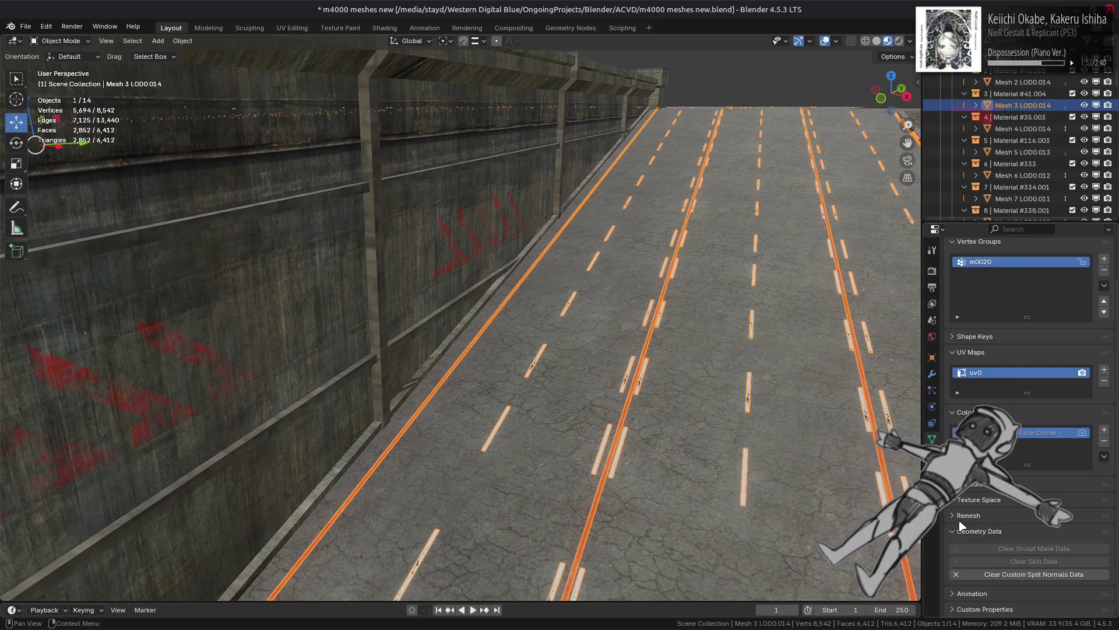
click(932, 456)
key(alt+a)
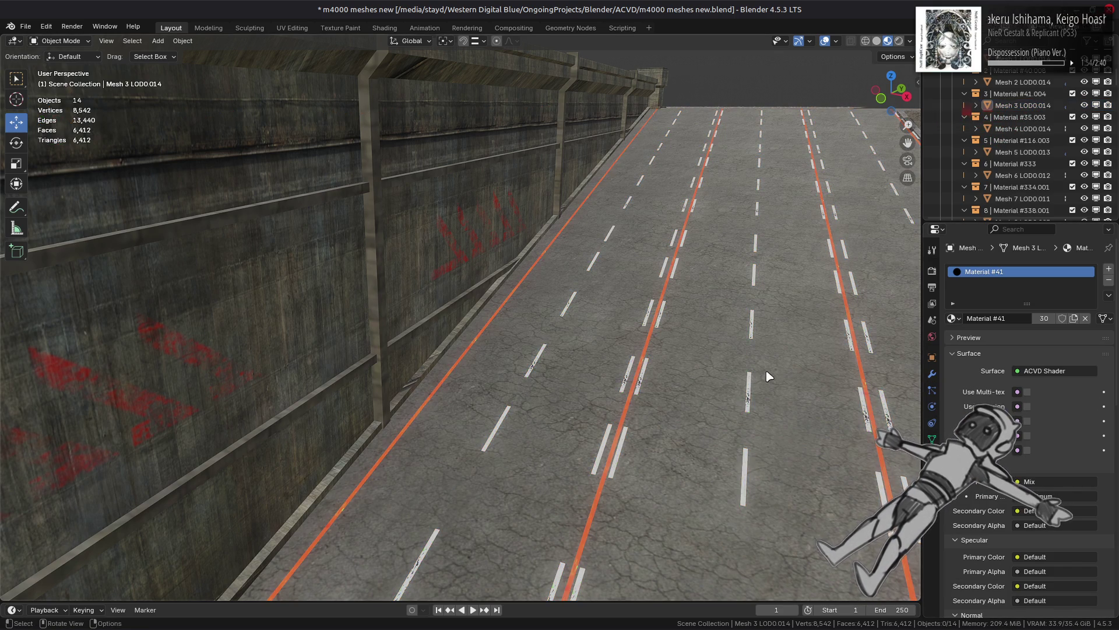
click(657, 315)
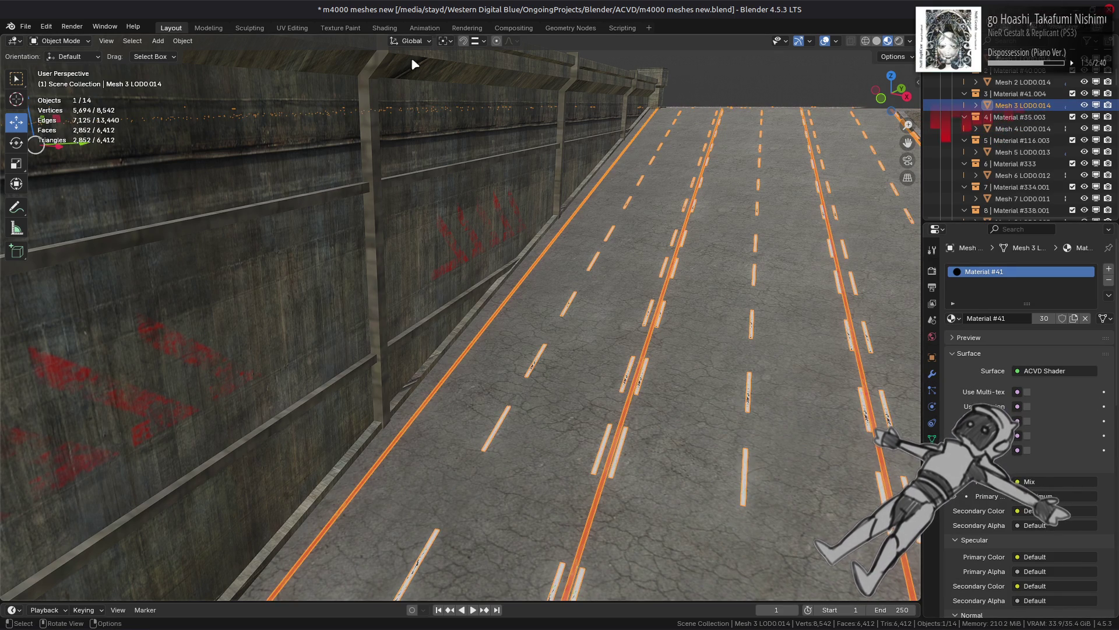
click(385, 28)
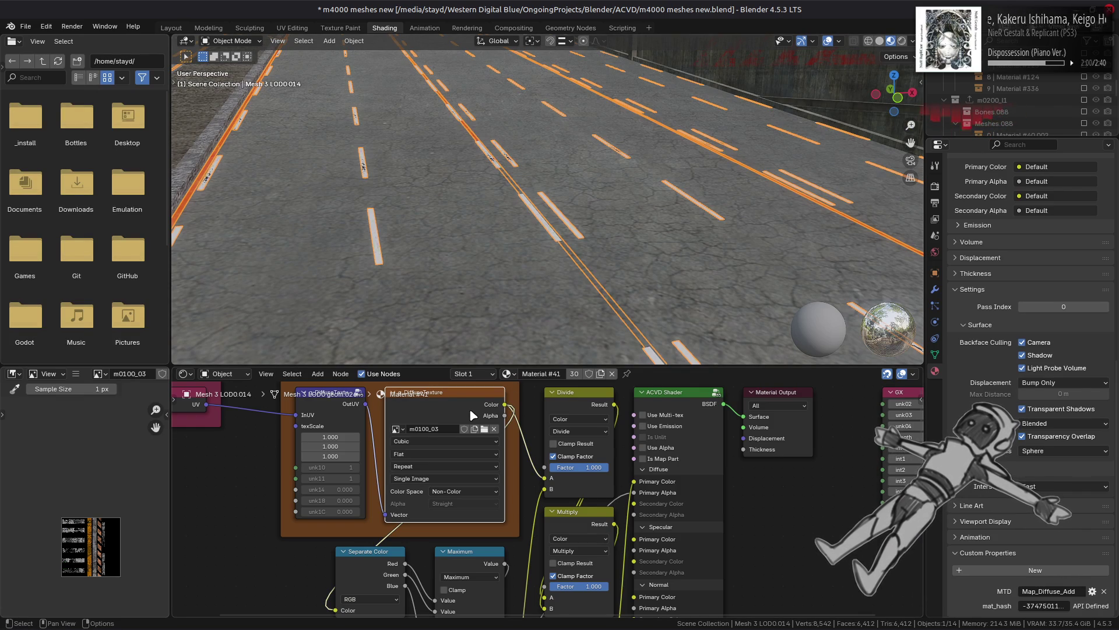
Step: Inspect the ACVD Shader group's Vertex Colors links and test clamping on the Divide node
click(669, 392)
key(Tab)
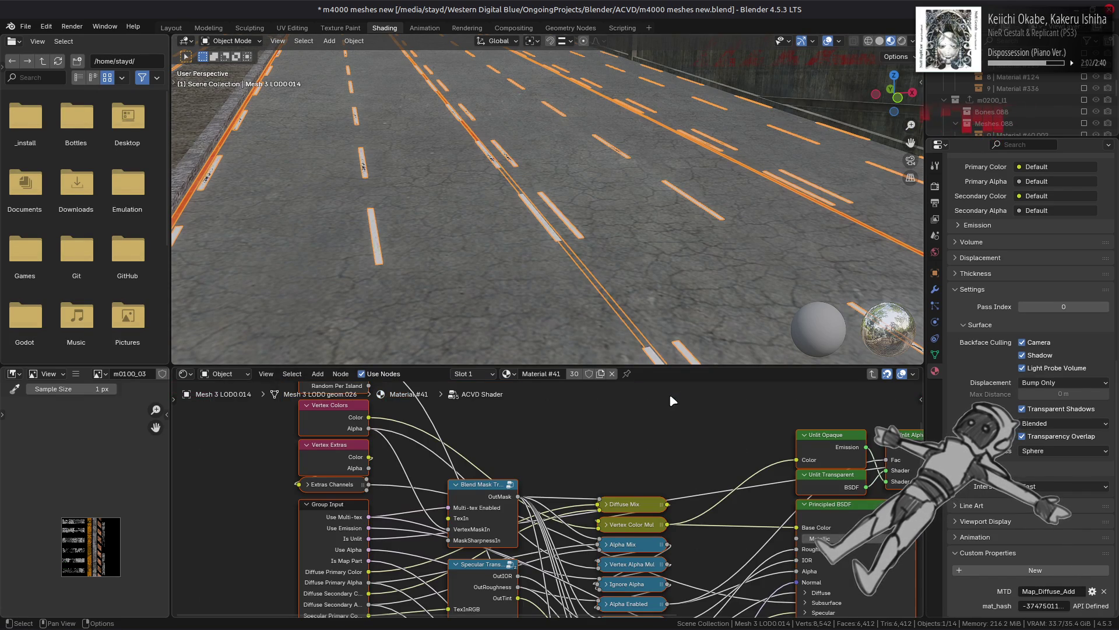
click(350, 463)
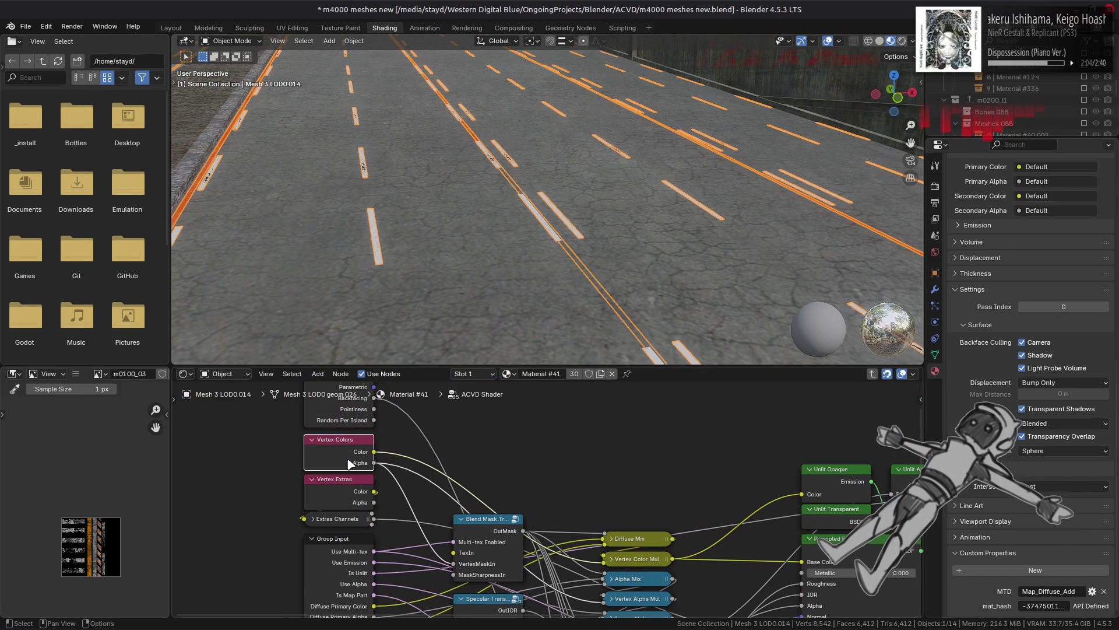
middle_drag(502, 440, 498, 476)
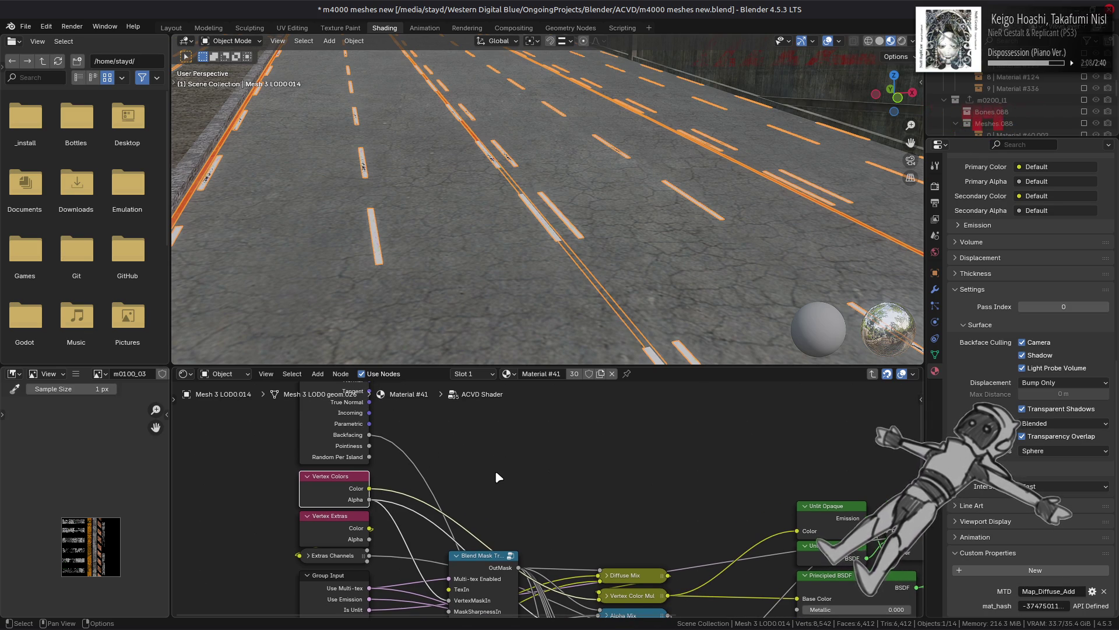
key(Tab)
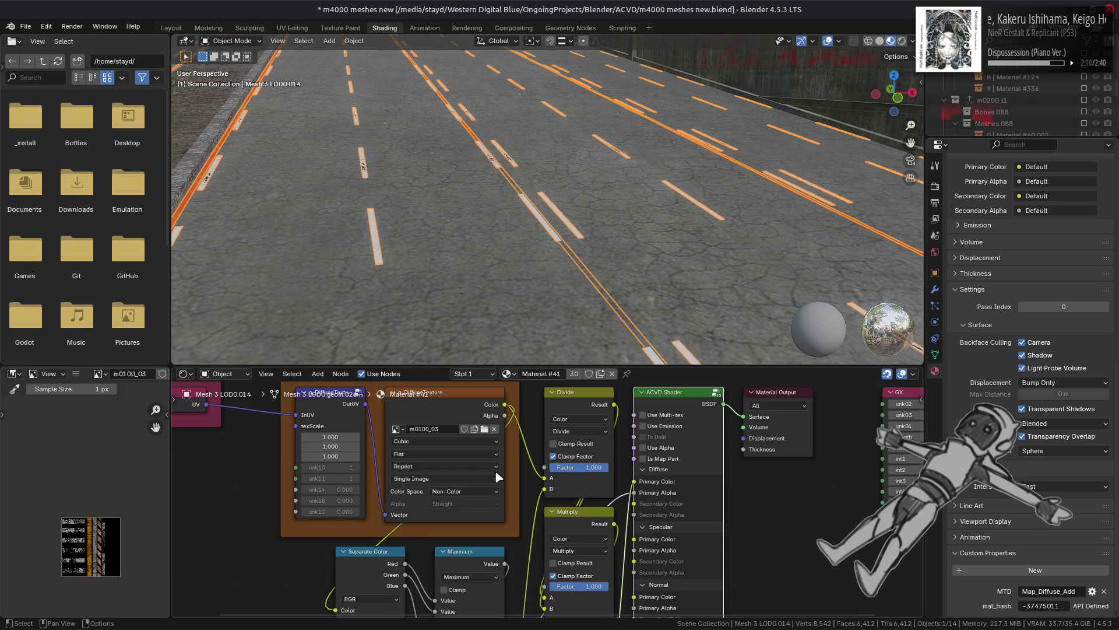
click(581, 444)
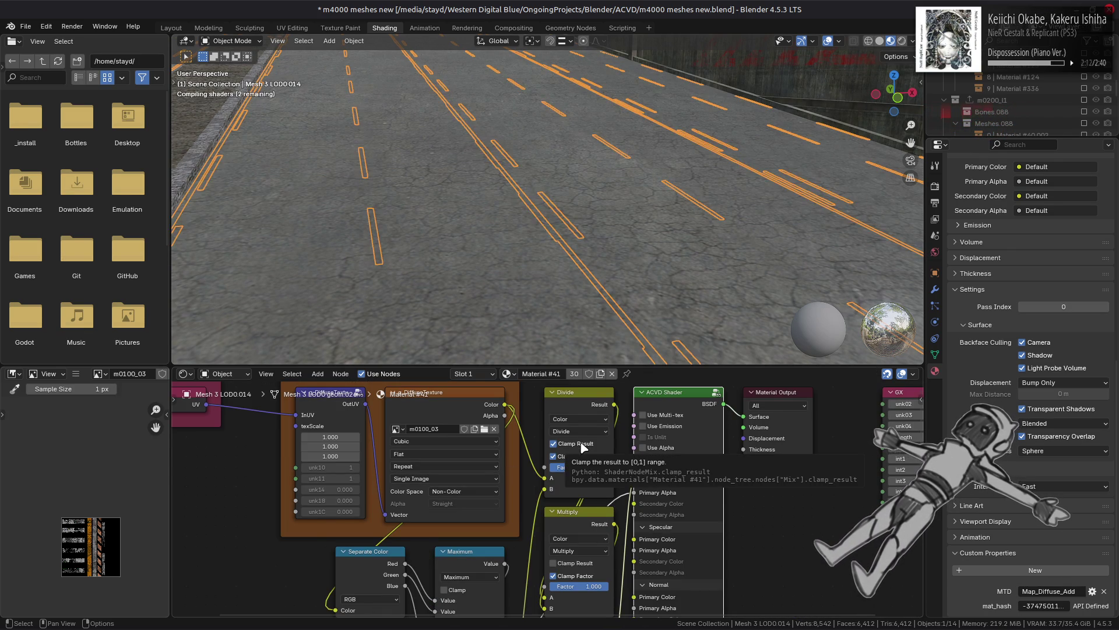
click(584, 444)
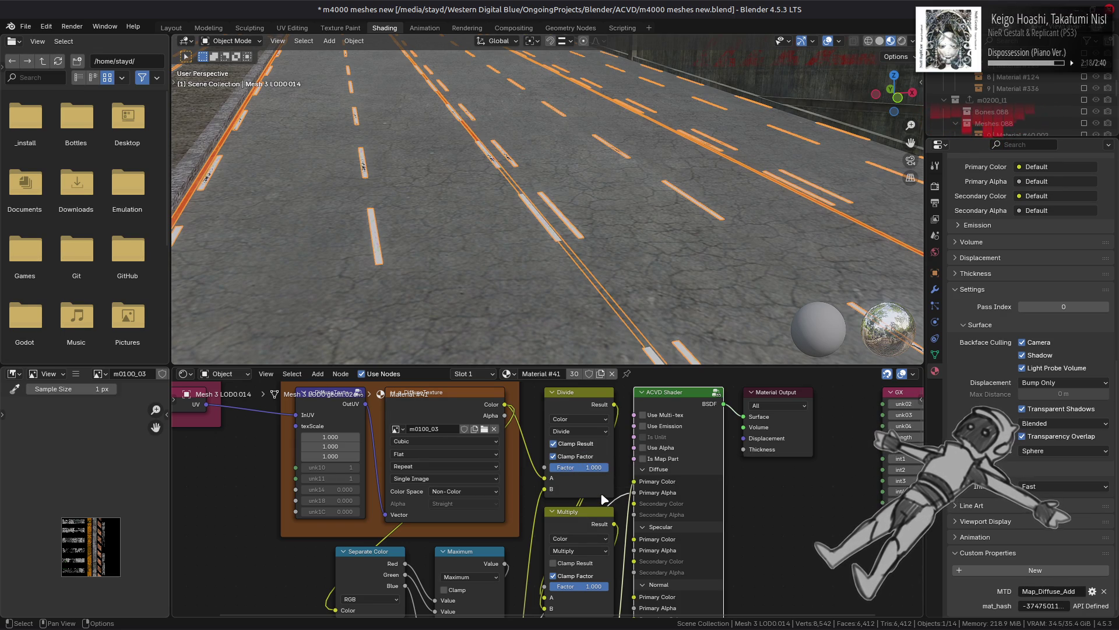
Step: Enable Use Alpha on the ACVD Shader, test Mix clamping, then reselect Mesh 3 LOD0.014 in Layout
click(663, 448)
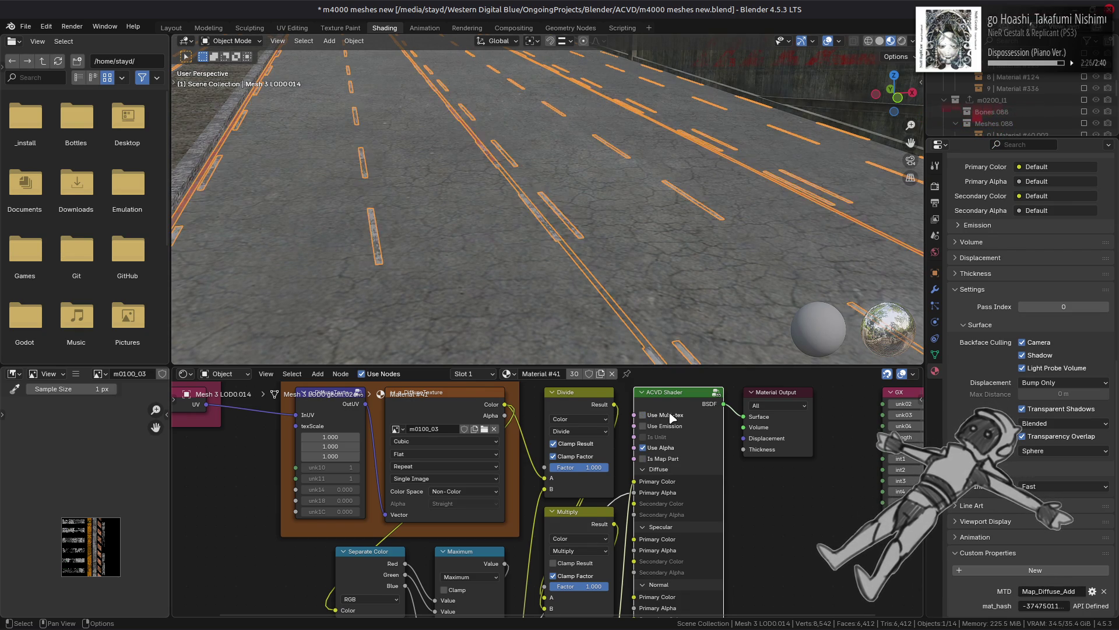
mouse_move(717, 528)
middle_down()
mouse_move(730, 604)
mouse_move(732, 586)
middle_up()
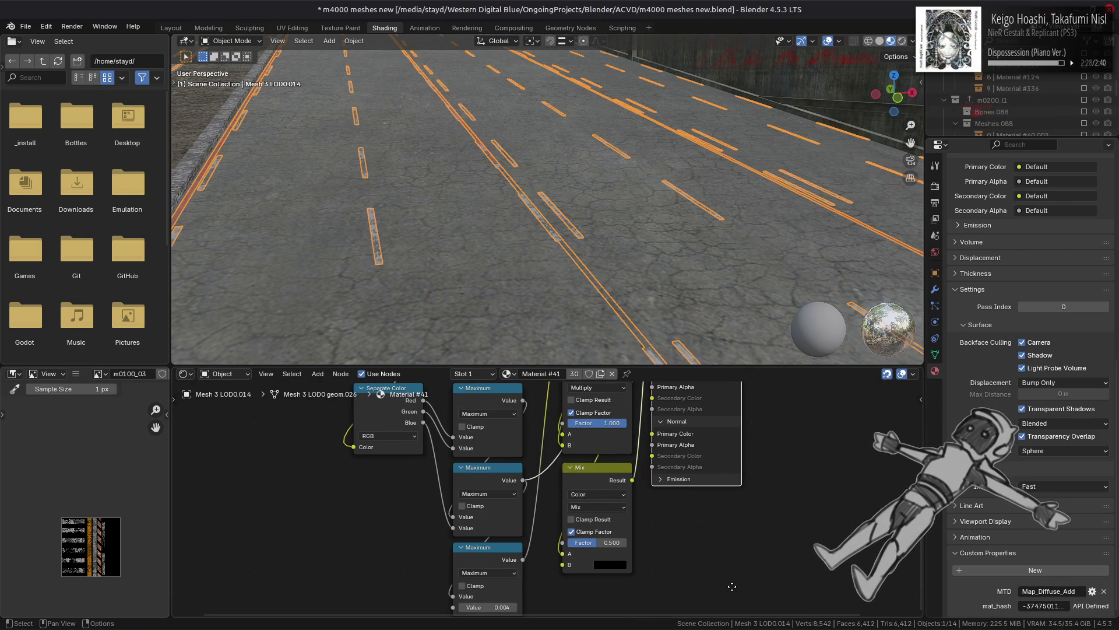
click(605, 518)
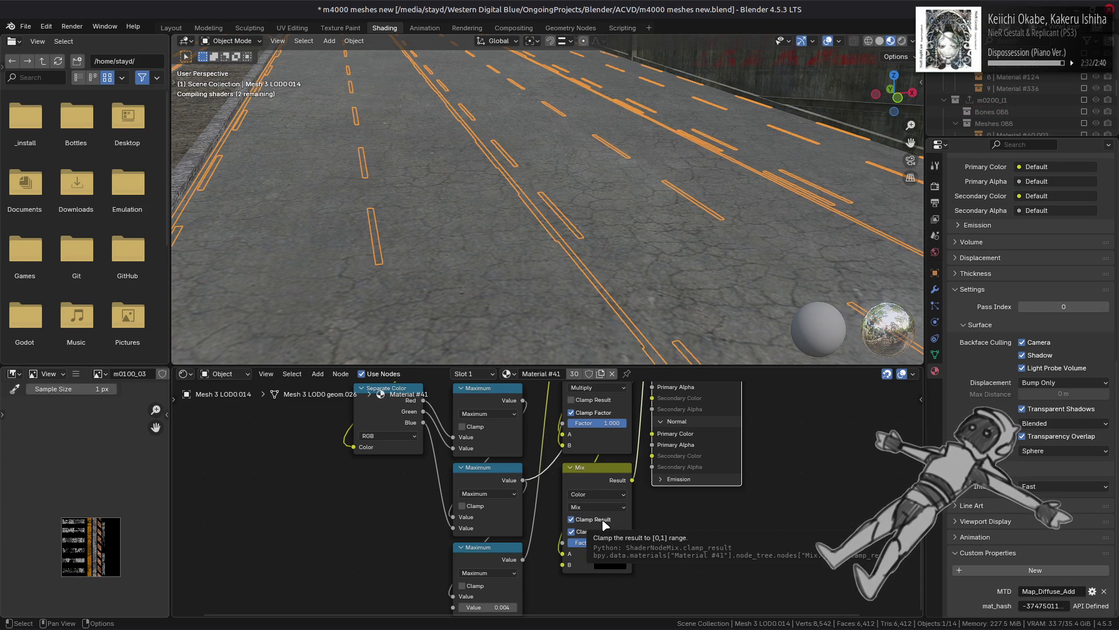
click(604, 522)
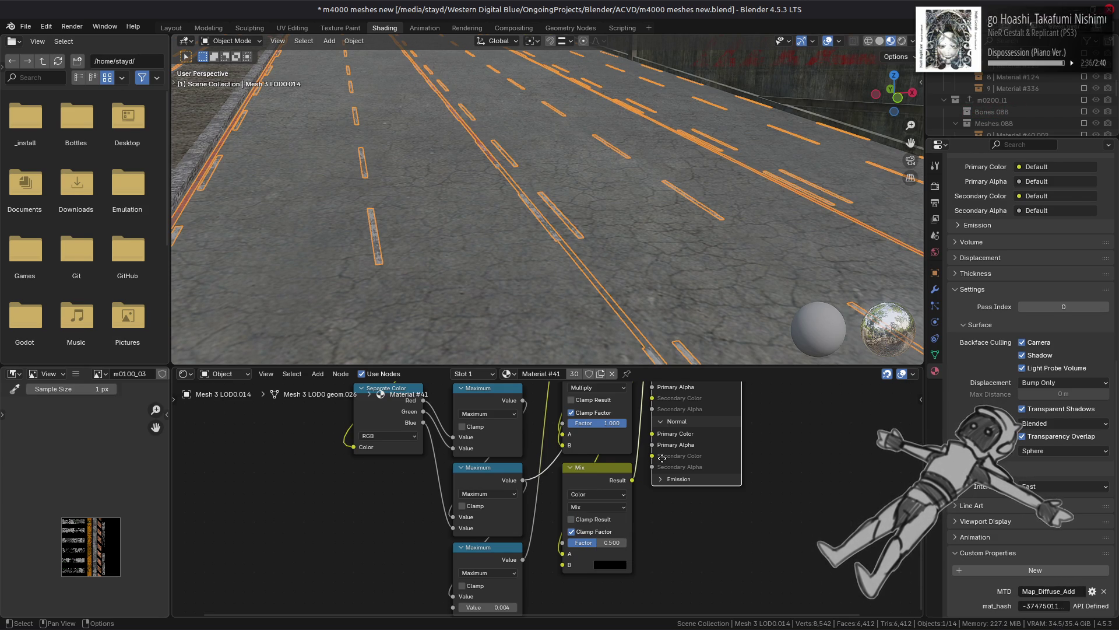
middle_drag(662, 458, 667, 611)
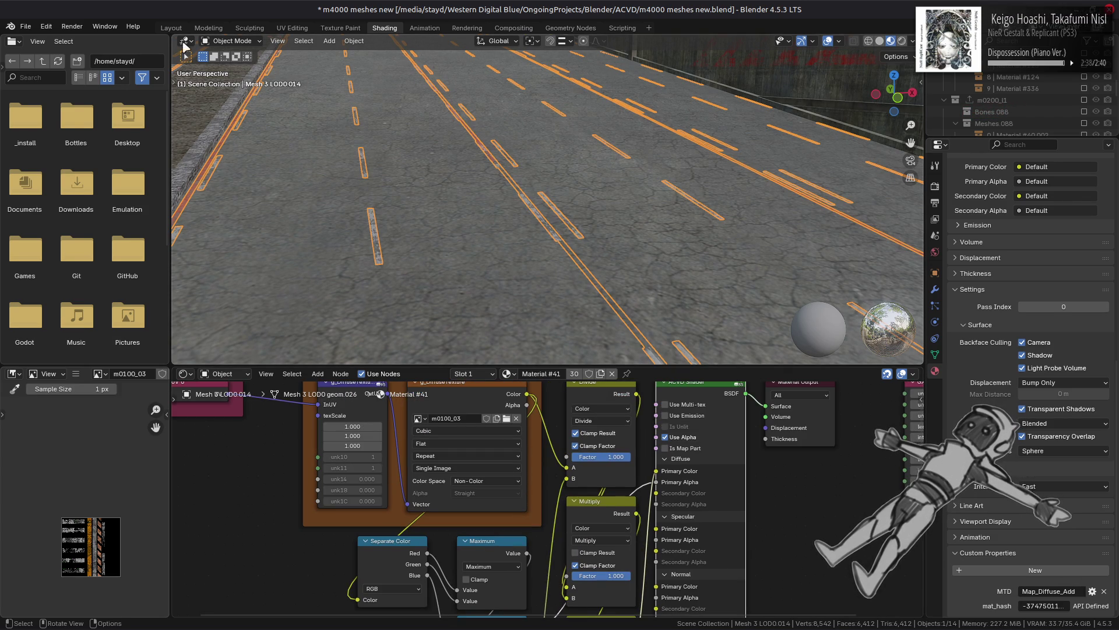
click(171, 28)
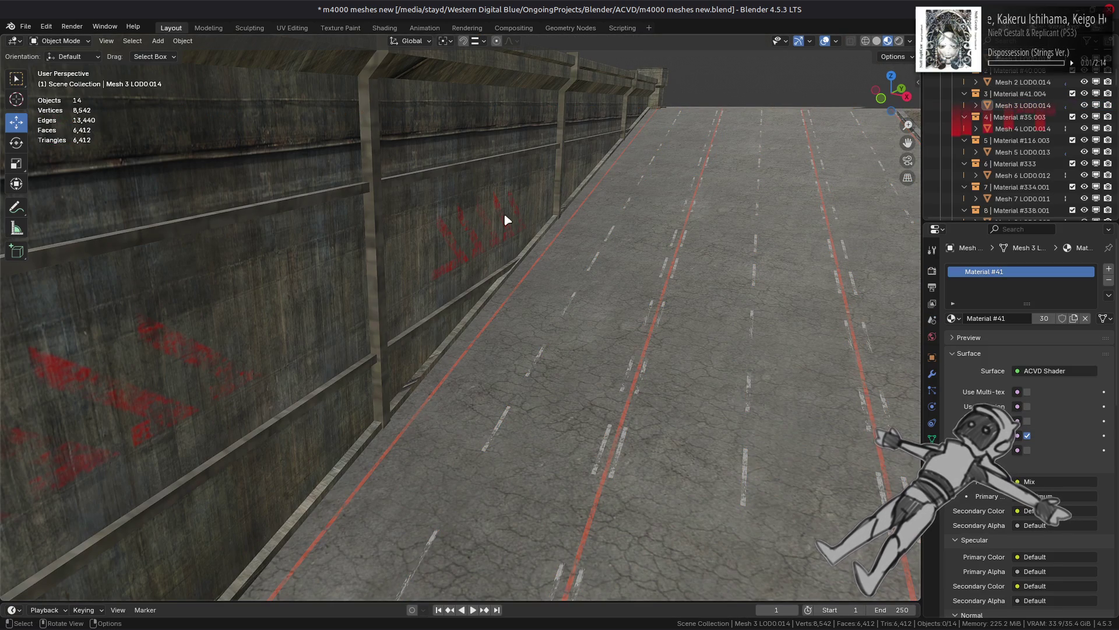
click(675, 267)
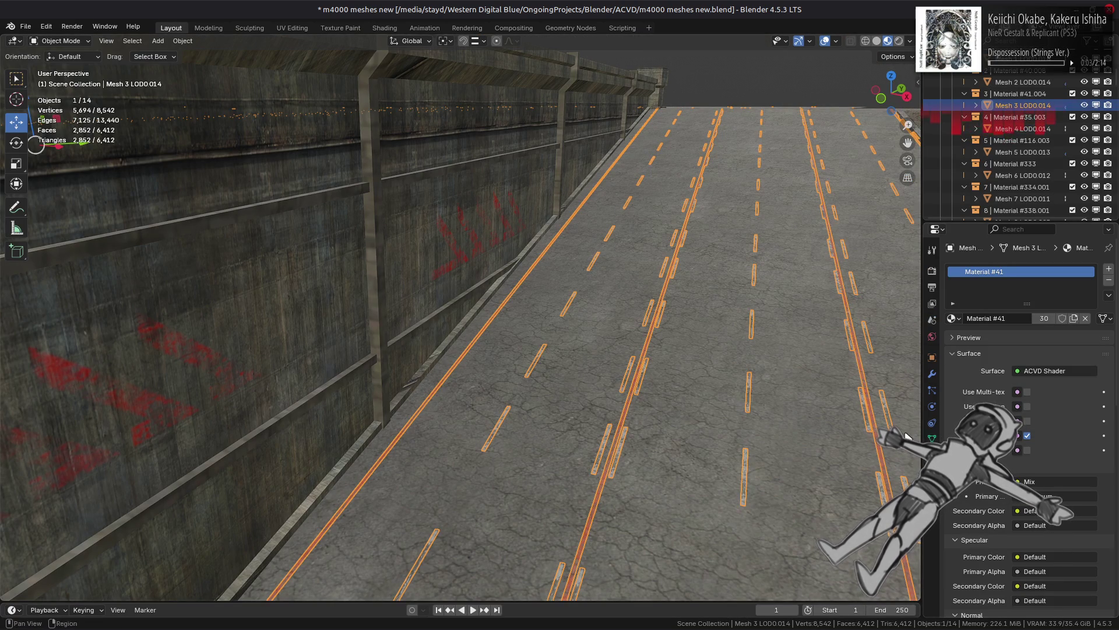
Step: Apply and then undo the road's Data Transfer modifier, keeping it live
key(alt+a)
click(932, 373)
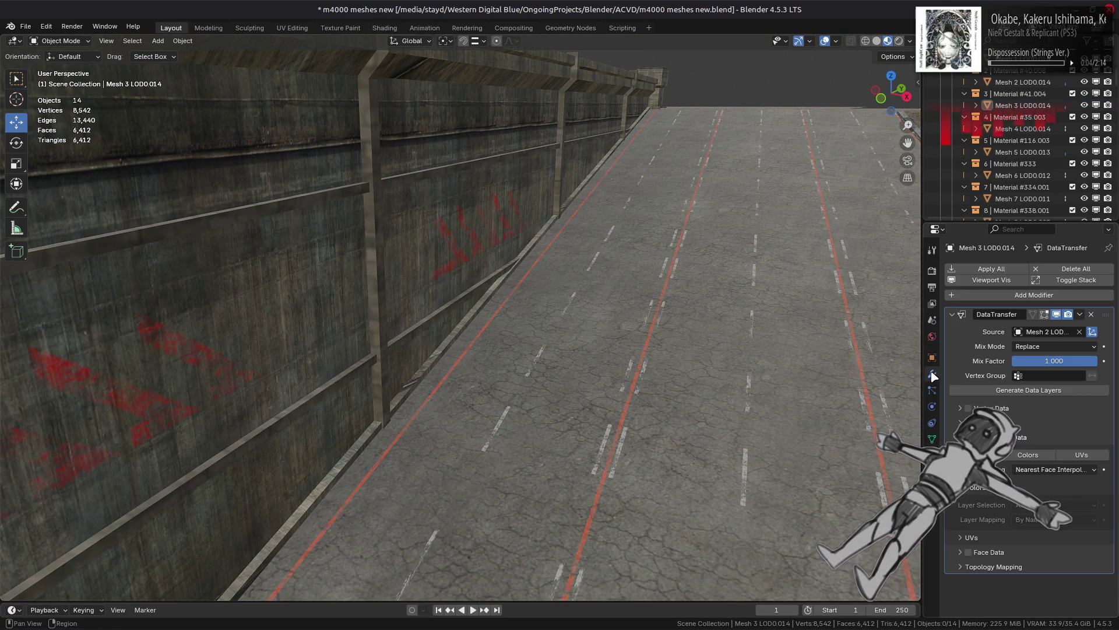
click(1080, 315)
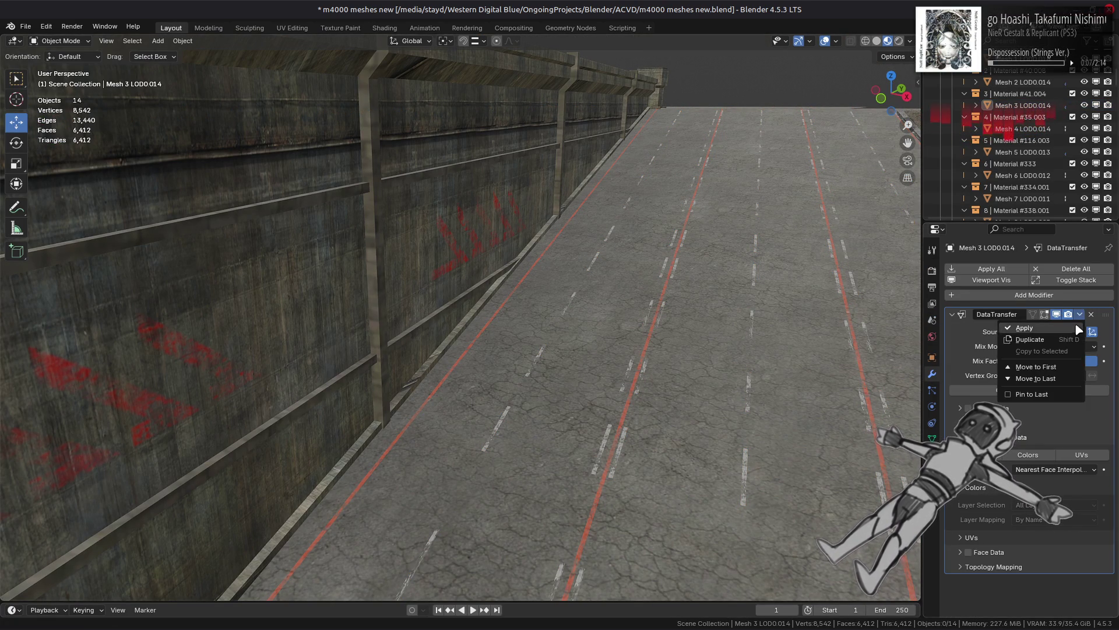
click(1075, 324)
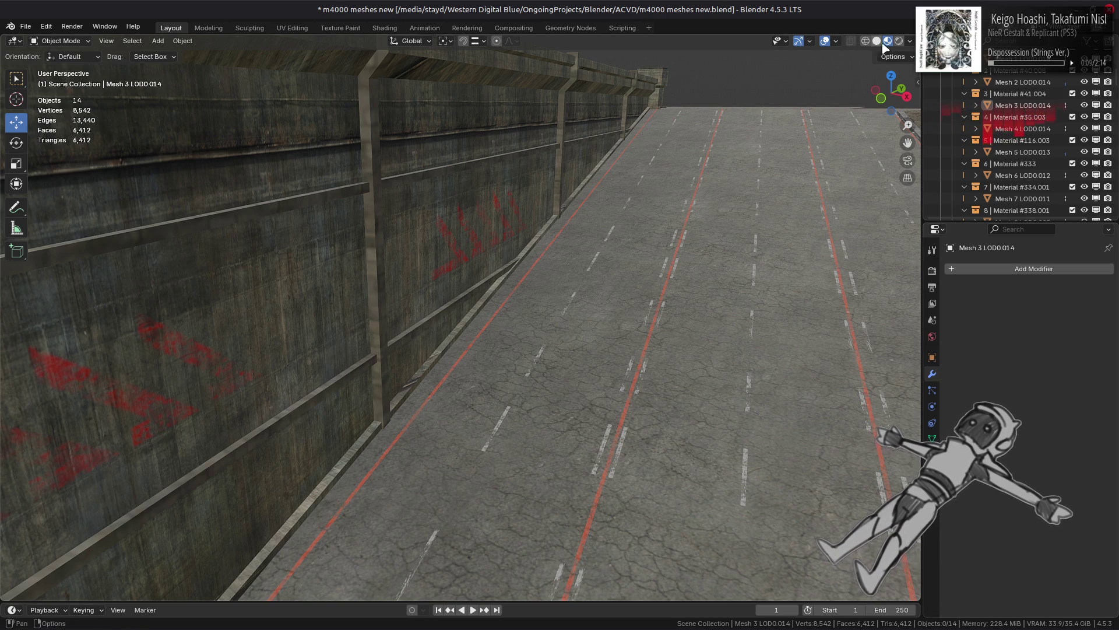
key(ctrl+z)
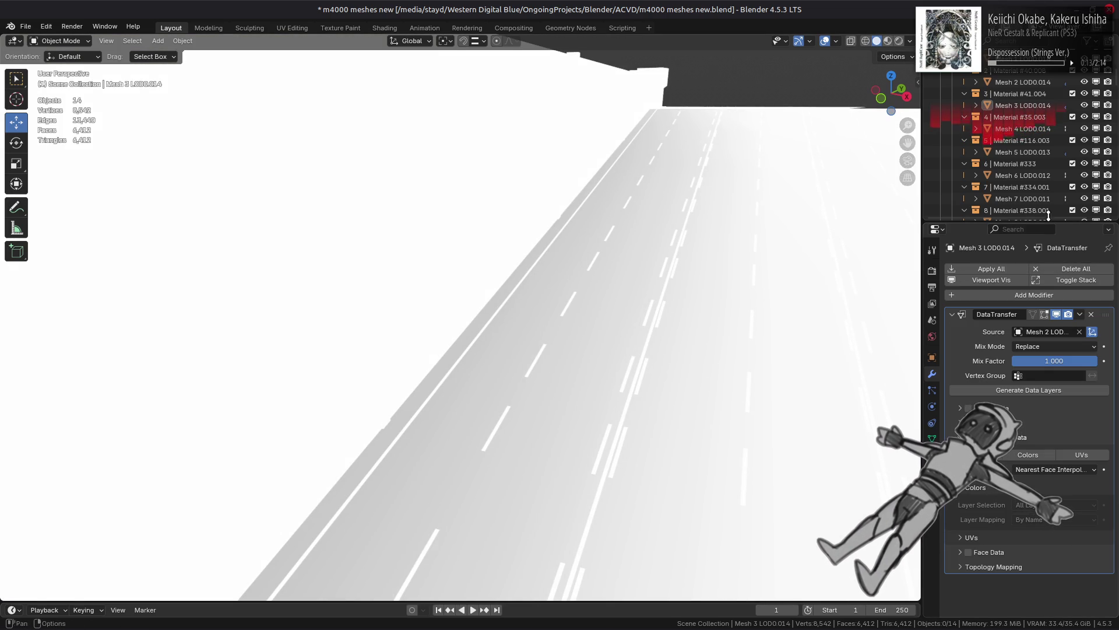
Step: Apply the AO Gen modifier on Mesh 2 LOD0.014, leaving Multiply off
click(679, 292)
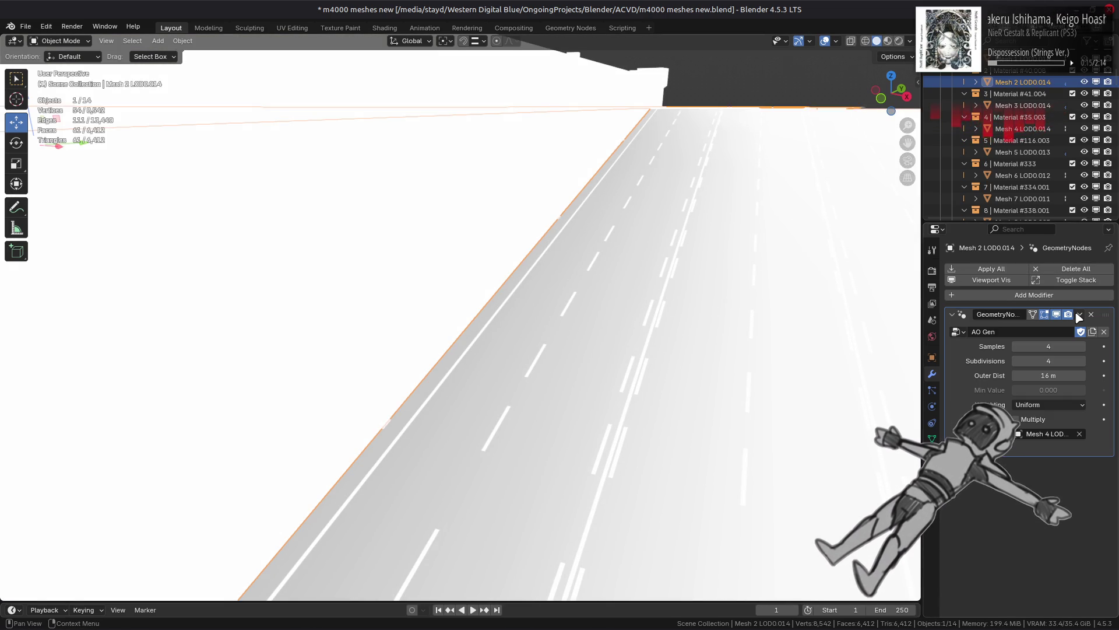
click(1042, 419)
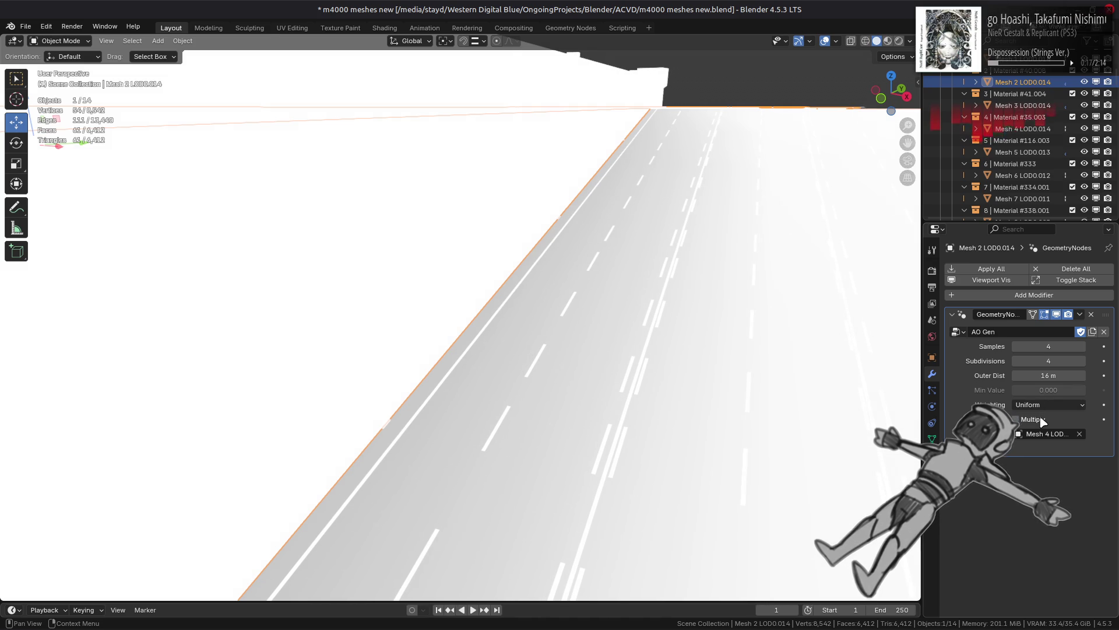
click(1042, 419)
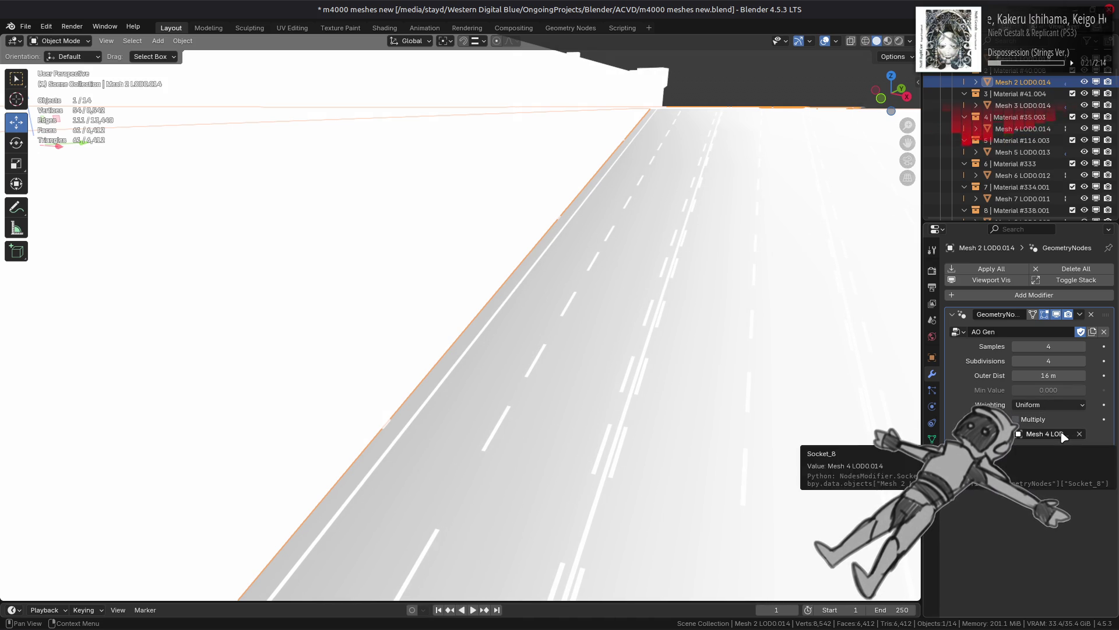
click(1079, 314)
click(1075, 328)
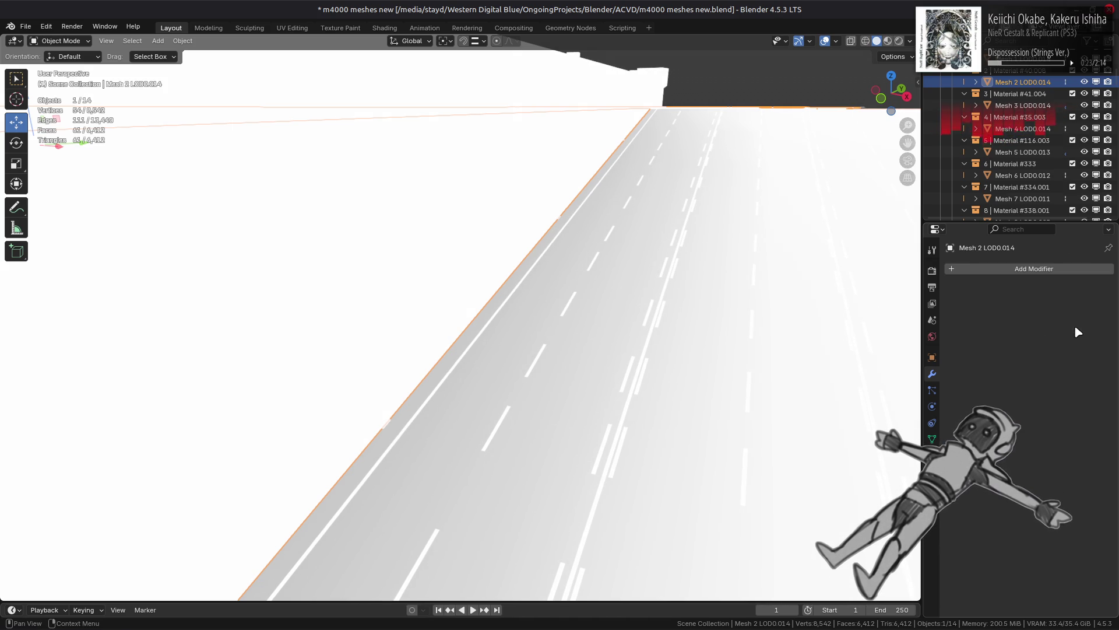
Step: Set Mesh 3 LOD0.014's Data Transfer source to Mesh 2 LOD0.014 with the eyedropper
click(662, 309)
click(1080, 332)
click(1080, 332)
click(685, 358)
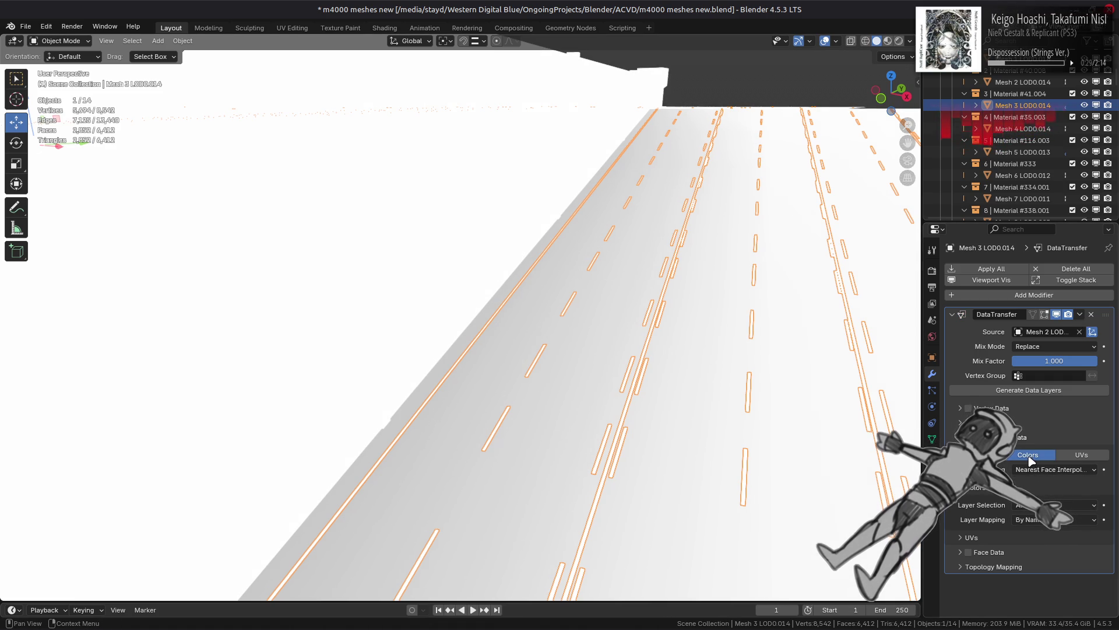
Step: Review the road mesh's data layers and material settings, then view the road from above
click(692, 352)
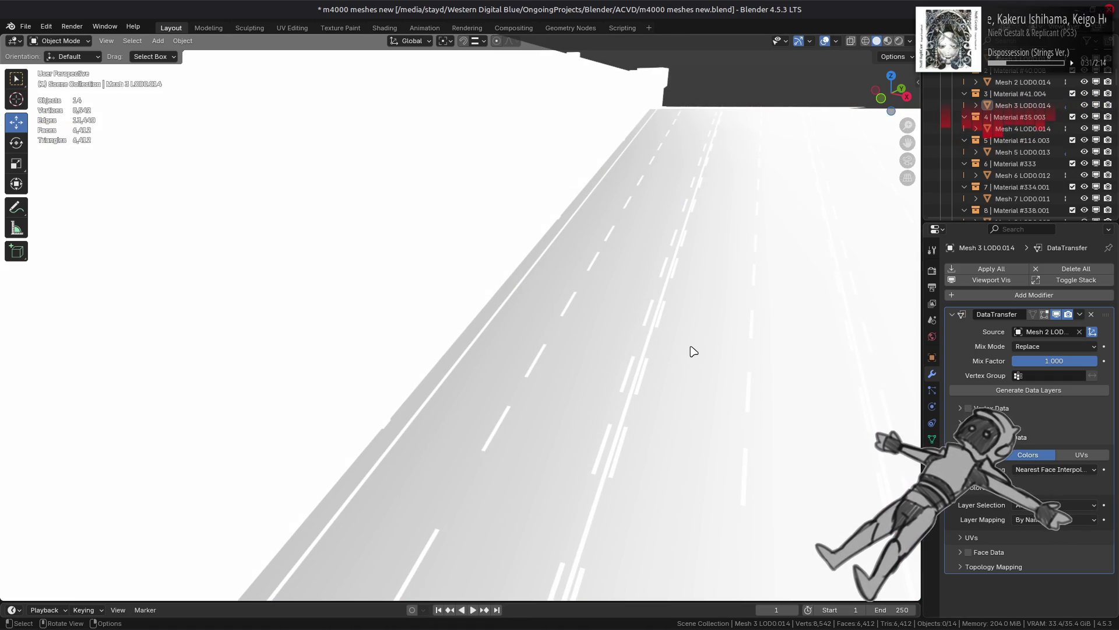
click(932, 439)
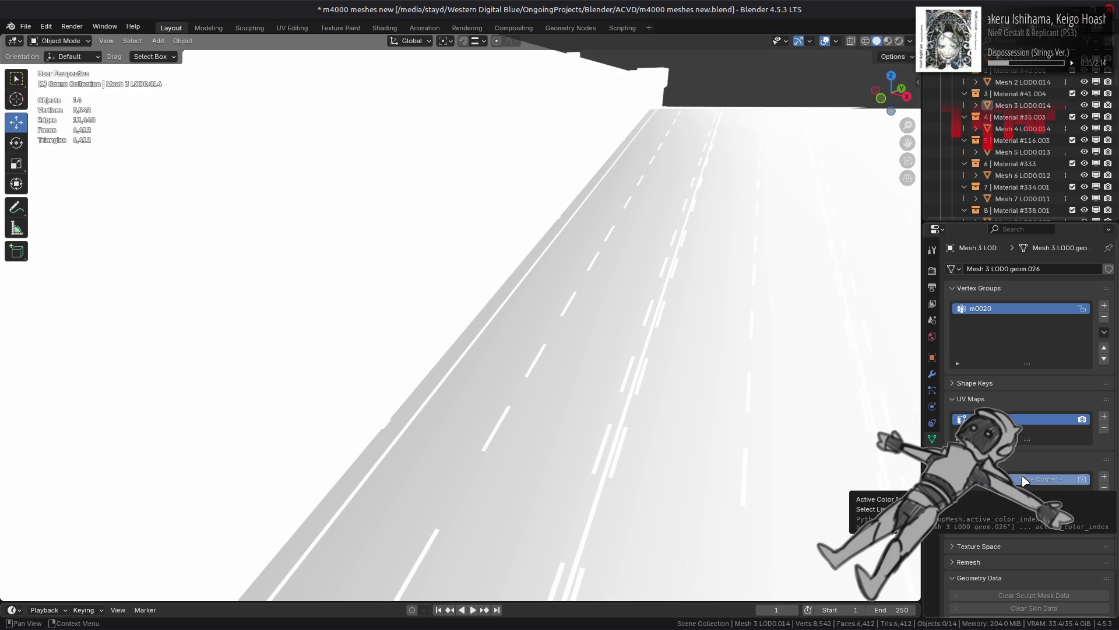
click(932, 455)
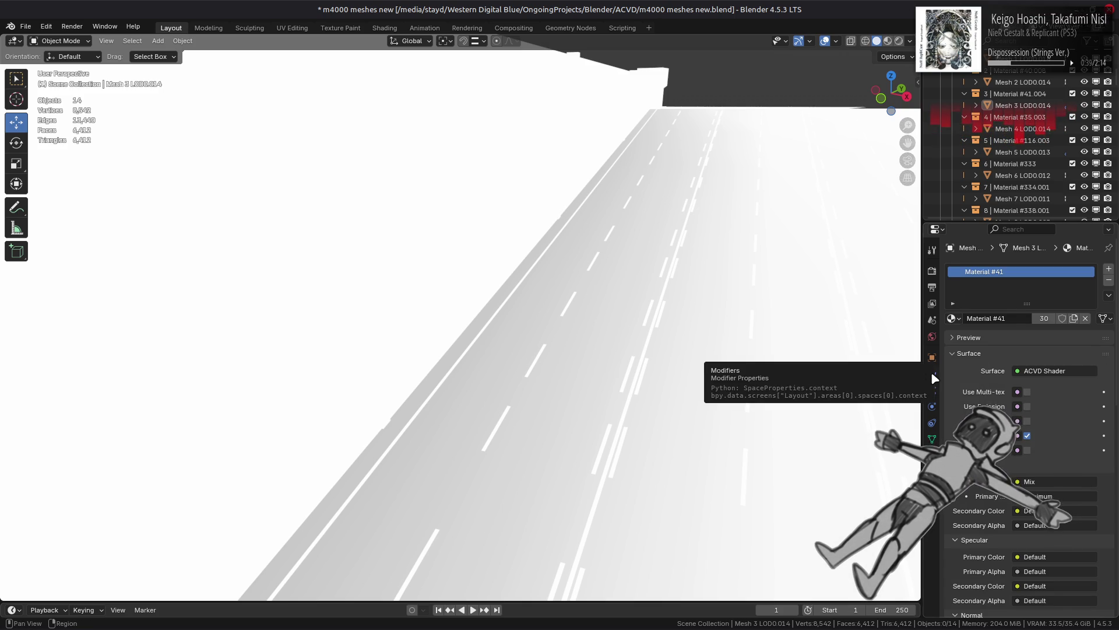
click(931, 372)
mouse_move(607, 245)
middle_down()
mouse_move(582, 222)
mouse_move(562, 297)
mouse_move(531, 342)
mouse_move(429, 335)
mouse_move(532, 244)
mouse_move(582, 317)
mouse_move(561, 319)
mouse_move(744, 359)
middle_up()
scroll(560, 319, up, 2)
Step: Enable Vertex Data in the Data Transfer modifier and apply it on Mesh 3 LOD0.014
click(961, 407)
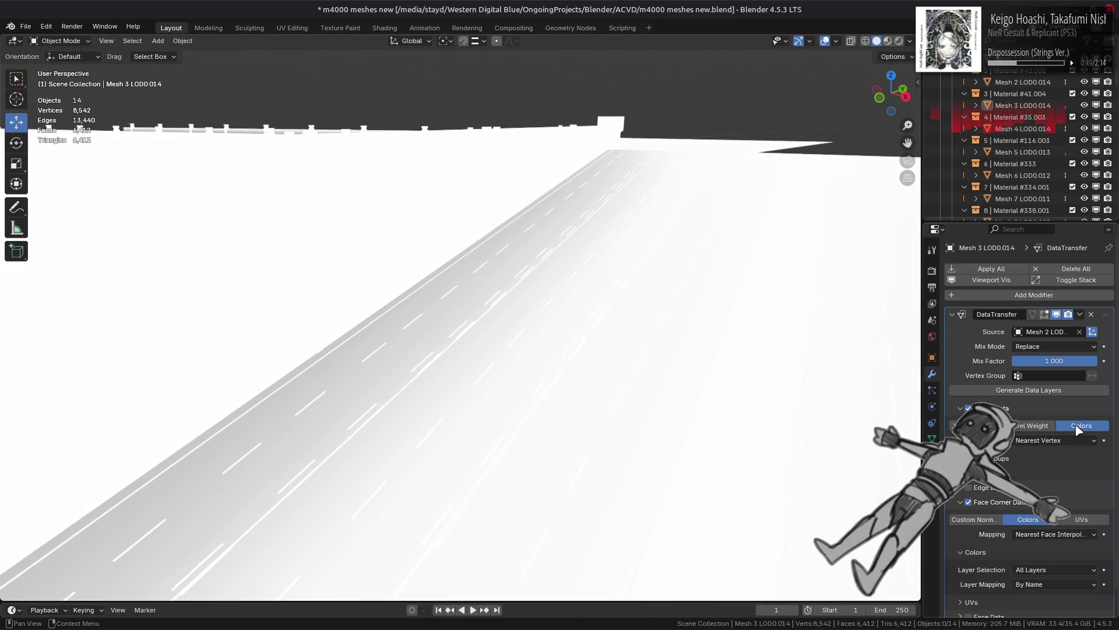
click(764, 333)
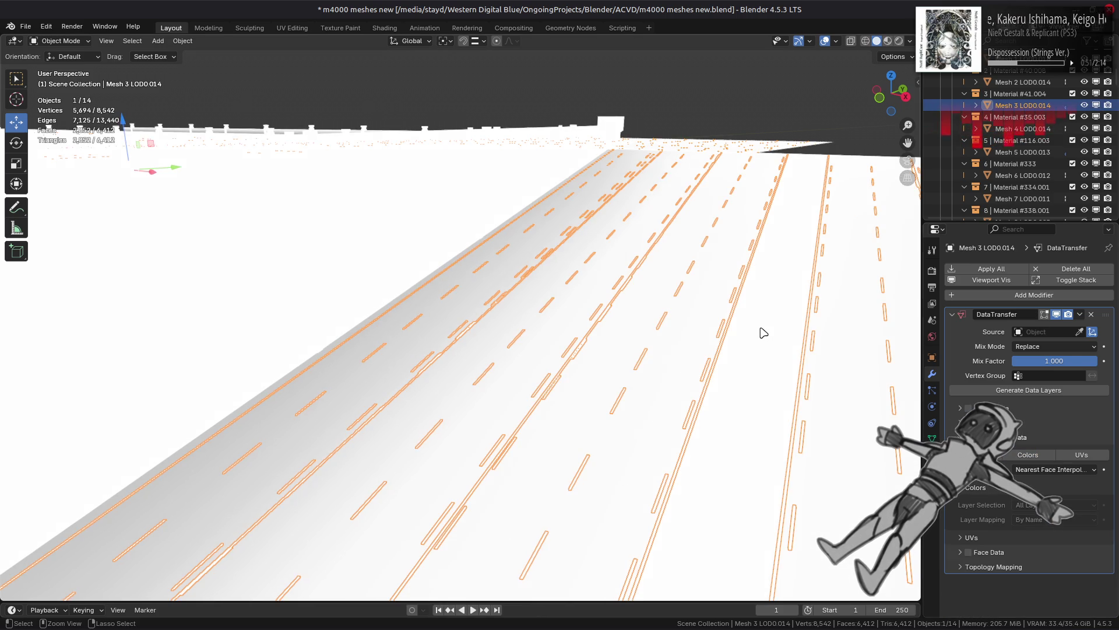
click(763, 332)
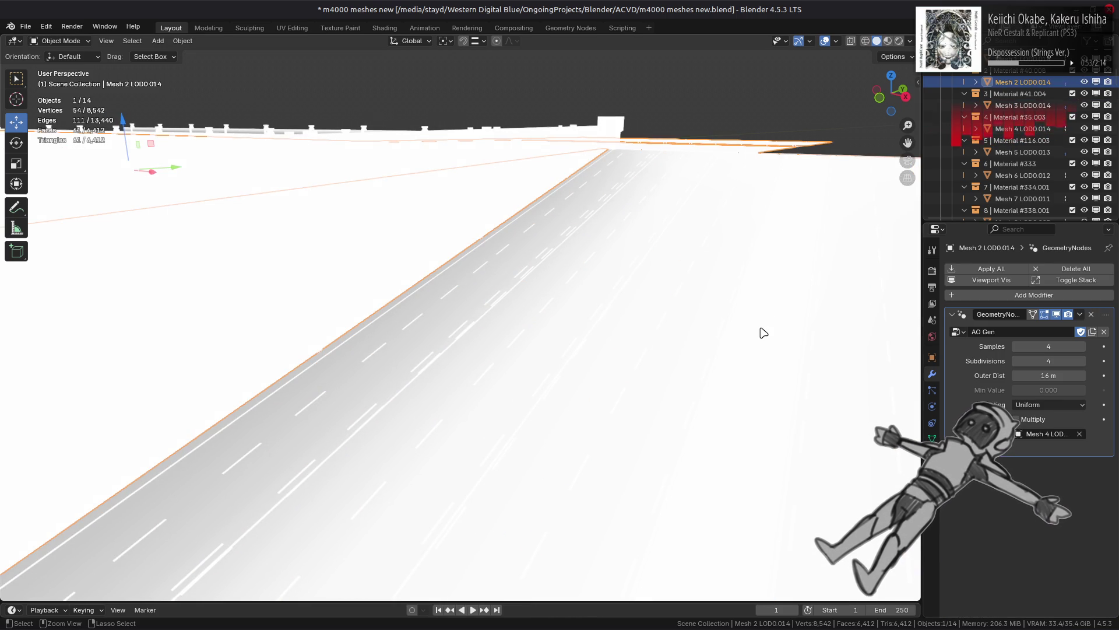
click(531, 269)
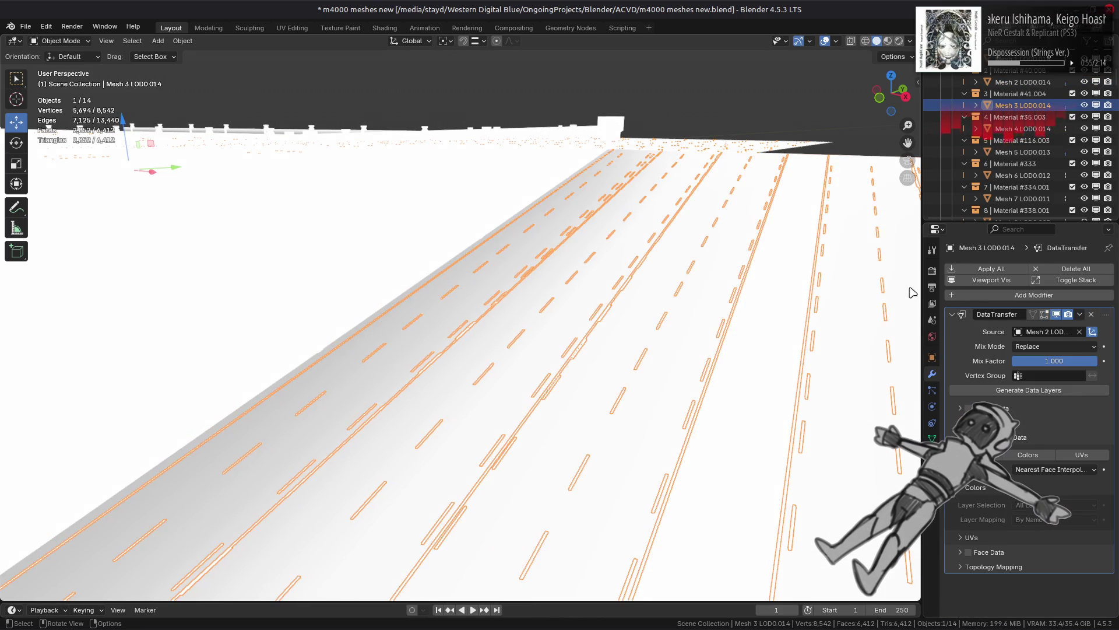
click(1091, 315)
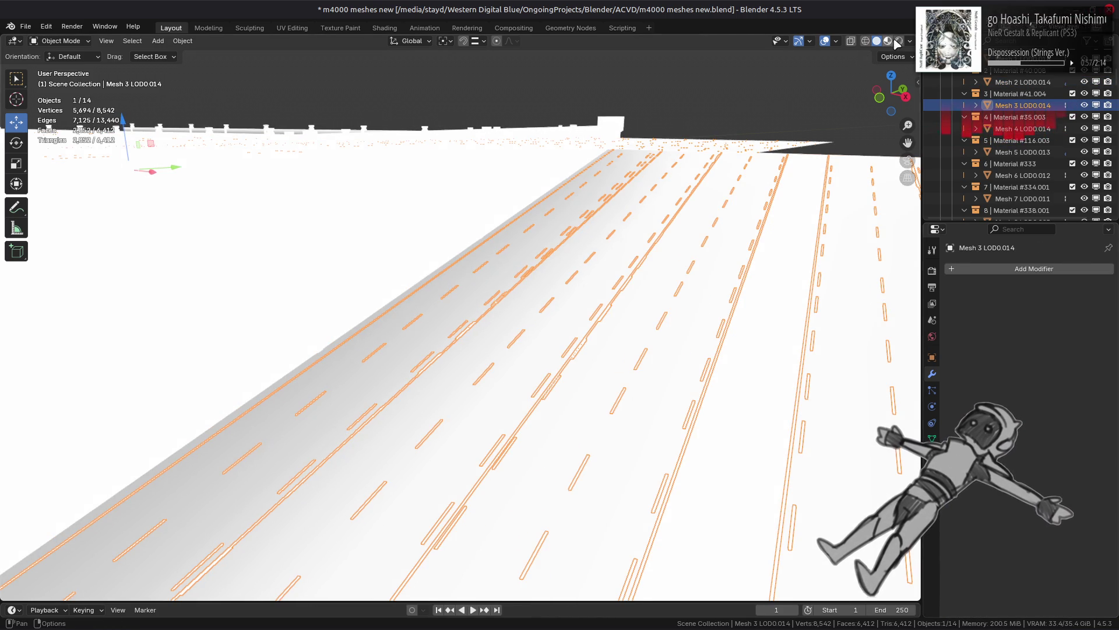
Step: Switch to Material Preview, deselect everything and save m4000 meshes new.blend
click(889, 42)
scroll(679, 327, up, 2)
key(alt+a)
key(ctrl+s)
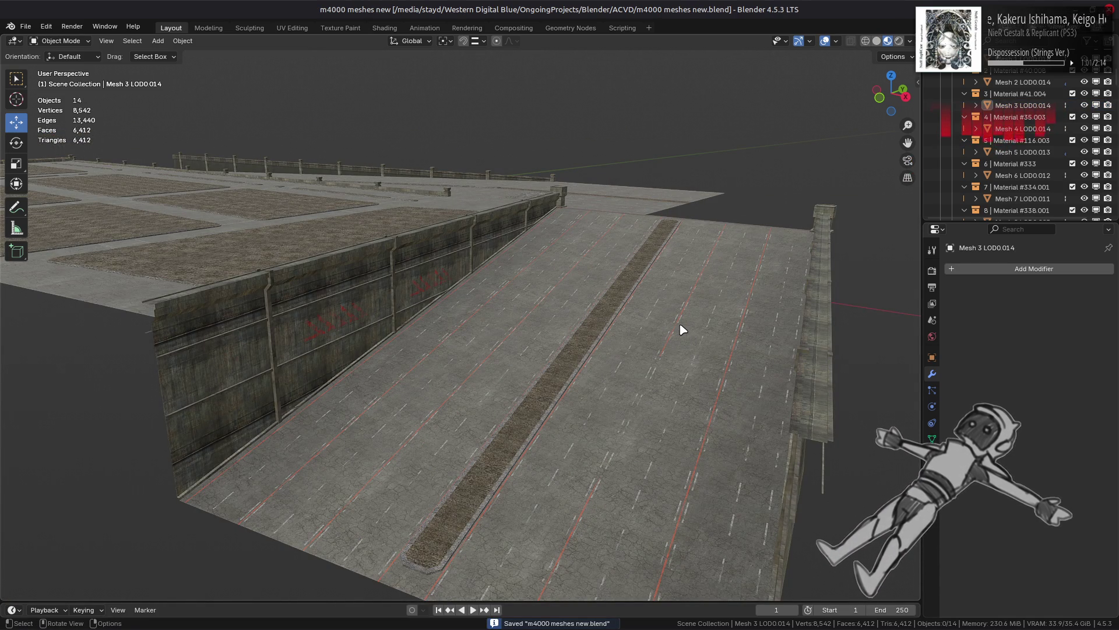
Step: Zoom out and orbit low so the view runs along the sloping road toward the tall wall
scroll(682, 329, up, 2)
mouse_move(680, 327)
middle_down()
mouse_move(683, 314)
mouse_move(744, 309)
mouse_move(752, 254)
mouse_move(652, 292)
mouse_move(590, 372)
mouse_move(632, 447)
mouse_move(697, 380)
mouse_move(650, 369)
mouse_move(510, 412)
middle_up()
click(511, 410)
click(439, 427)
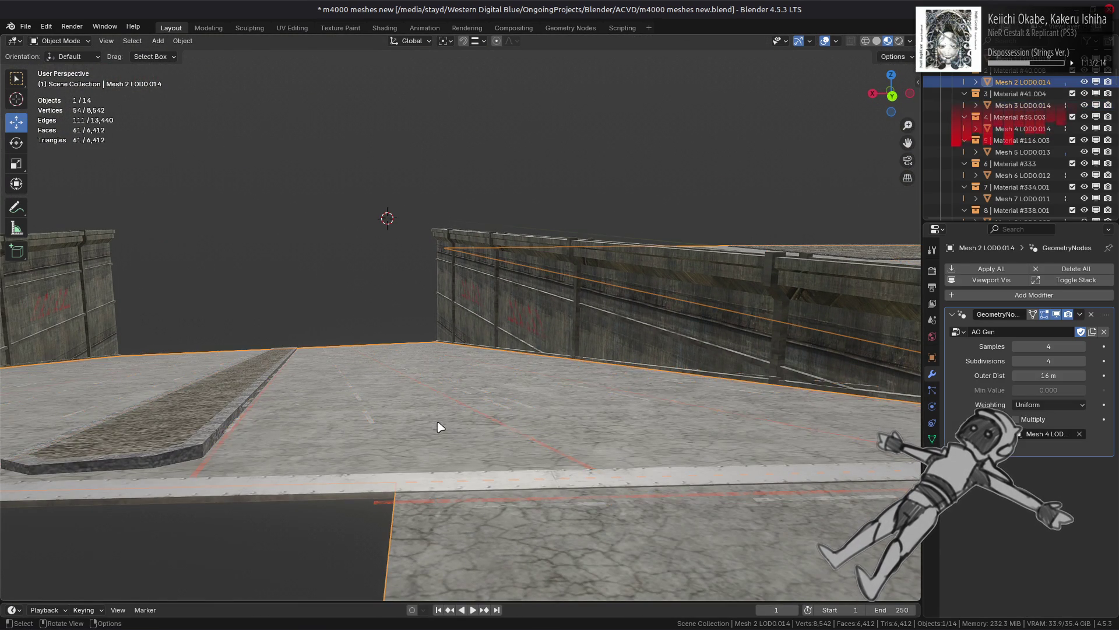
mouse_move(441, 423)
middle_down()
mouse_move(457, 367)
mouse_move(589, 414)
mouse_move(535, 399)
middle_up()
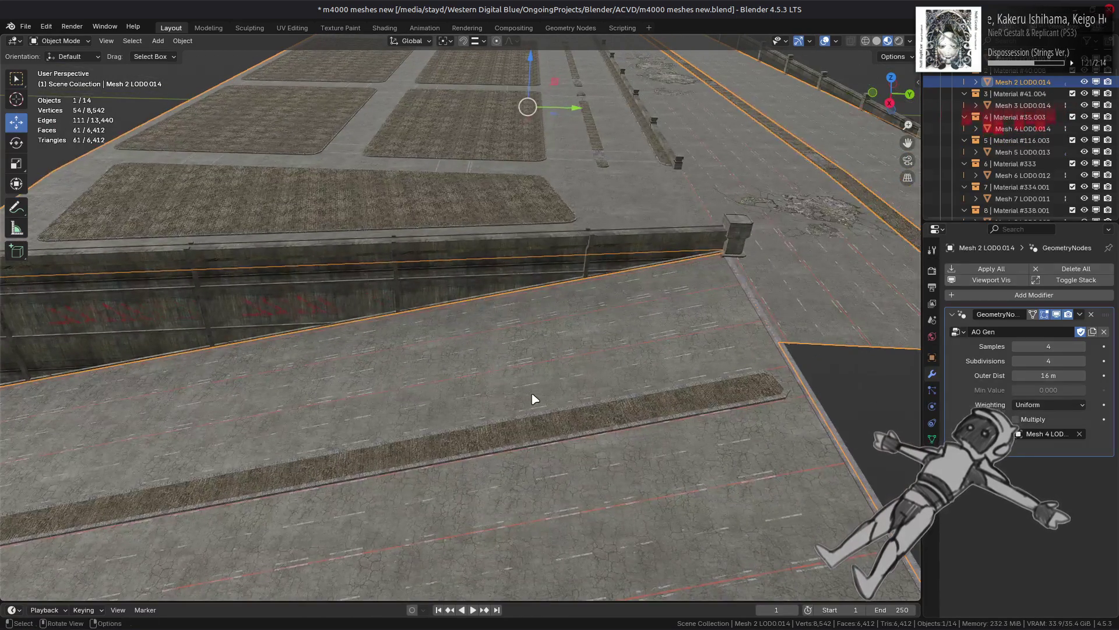
key(alt+a)
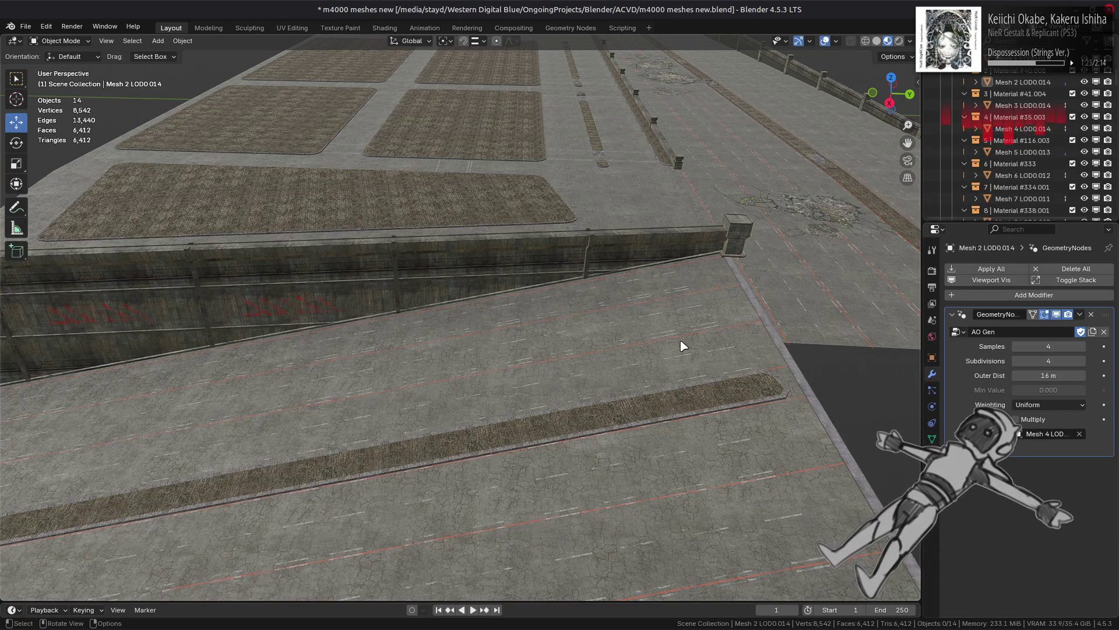
scroll(587, 345, down, 5)
mouse_move(455, 414)
middle_down()
mouse_move(410, 443)
mouse_move(552, 387)
mouse_move(550, 375)
mouse_move(490, 346)
mouse_move(579, 332)
middle_up()
Step: Copy the road's AO Gen modifier onto the wall mesh with Copy to Selected
click(400, 332)
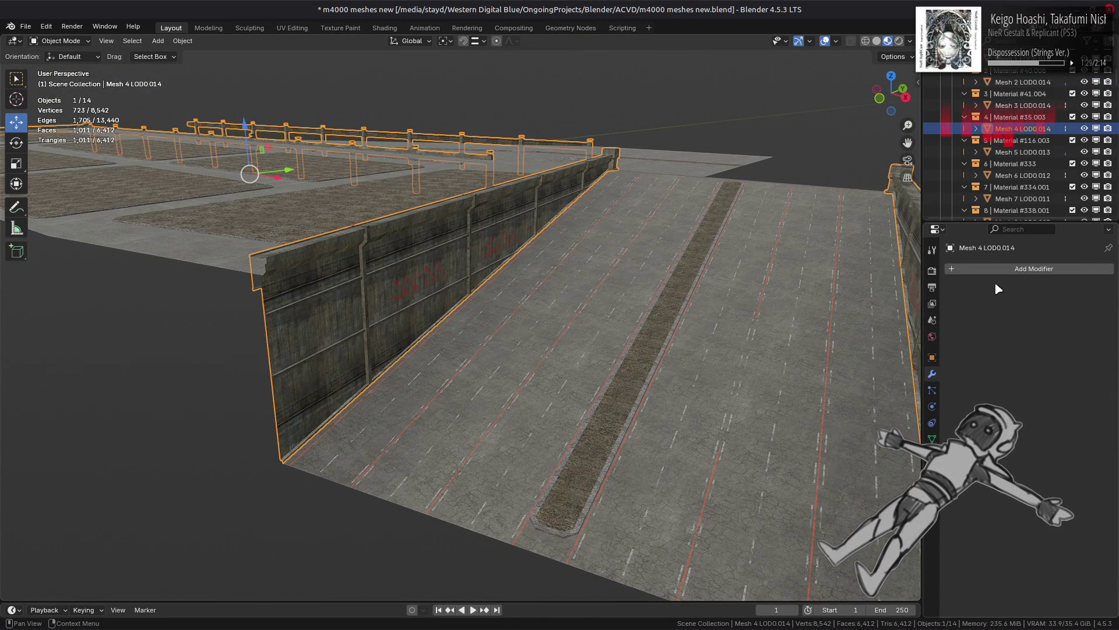
shift+click(558, 382)
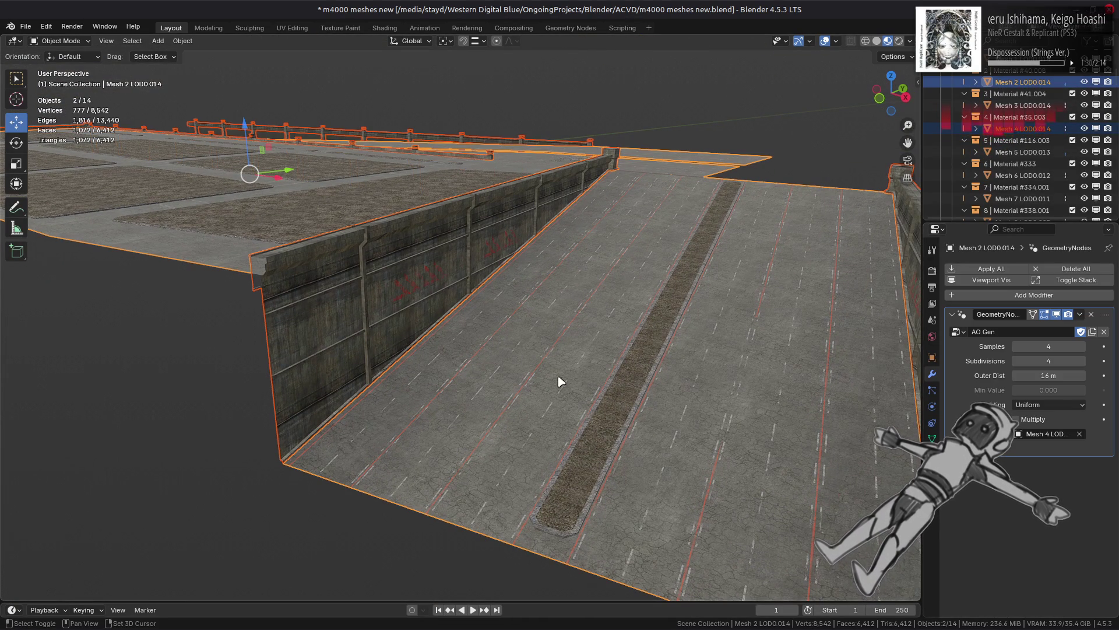
click(1079, 314)
click(1017, 352)
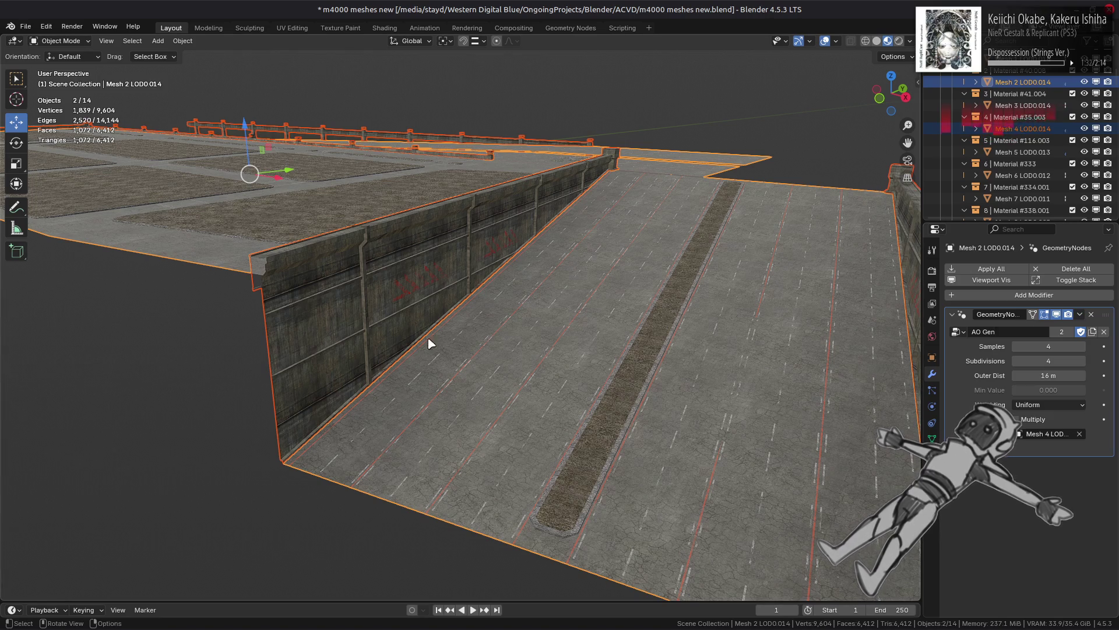
Step: Set the wall's AO Gen target object to the road Mesh 2 LOD0.014, leaving it unapplied
click(322, 320)
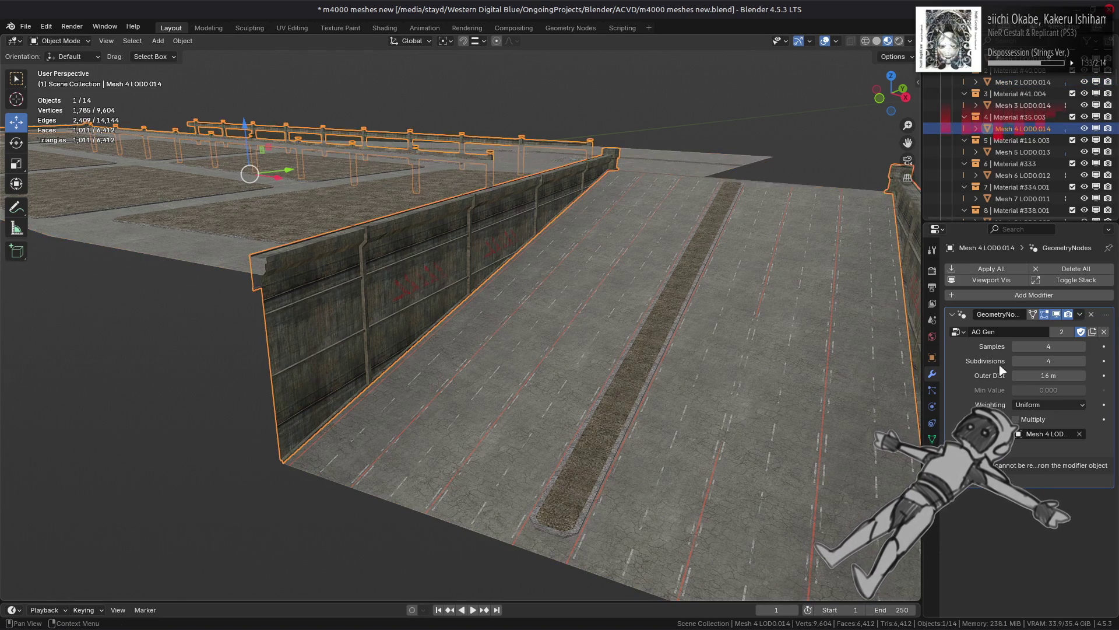
click(1080, 433)
click(1079, 434)
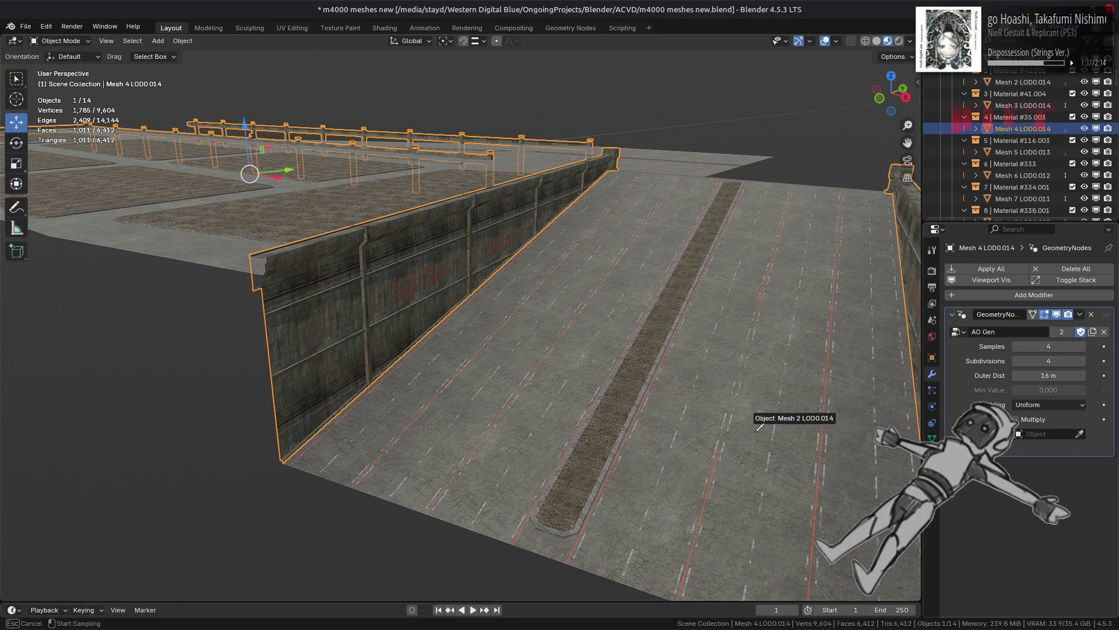
click(758, 429)
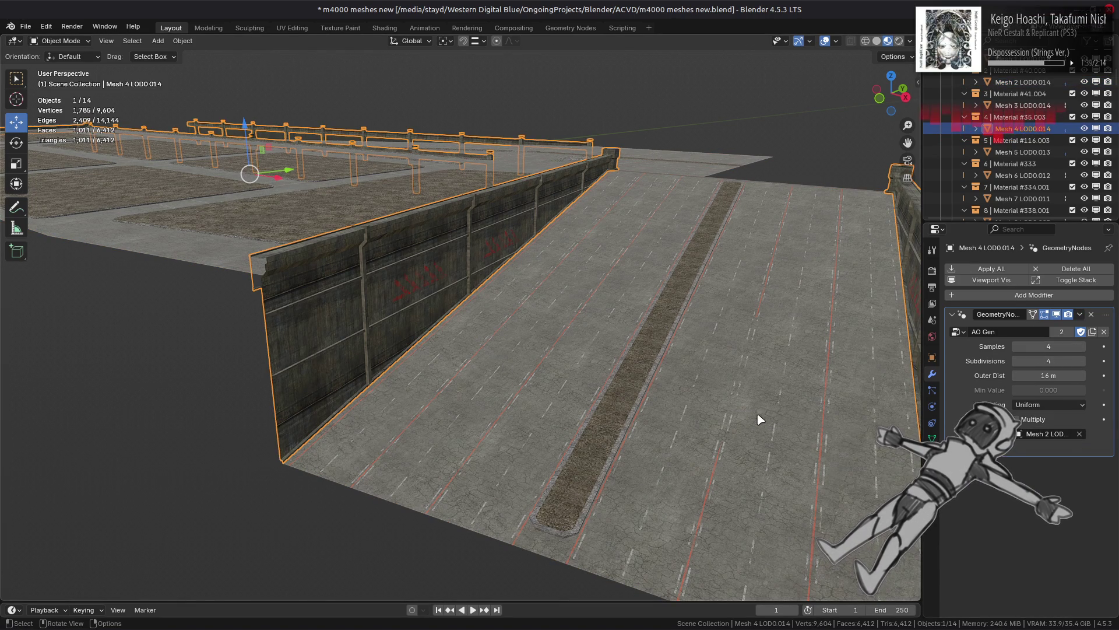
click(1080, 315)
click(1011, 325)
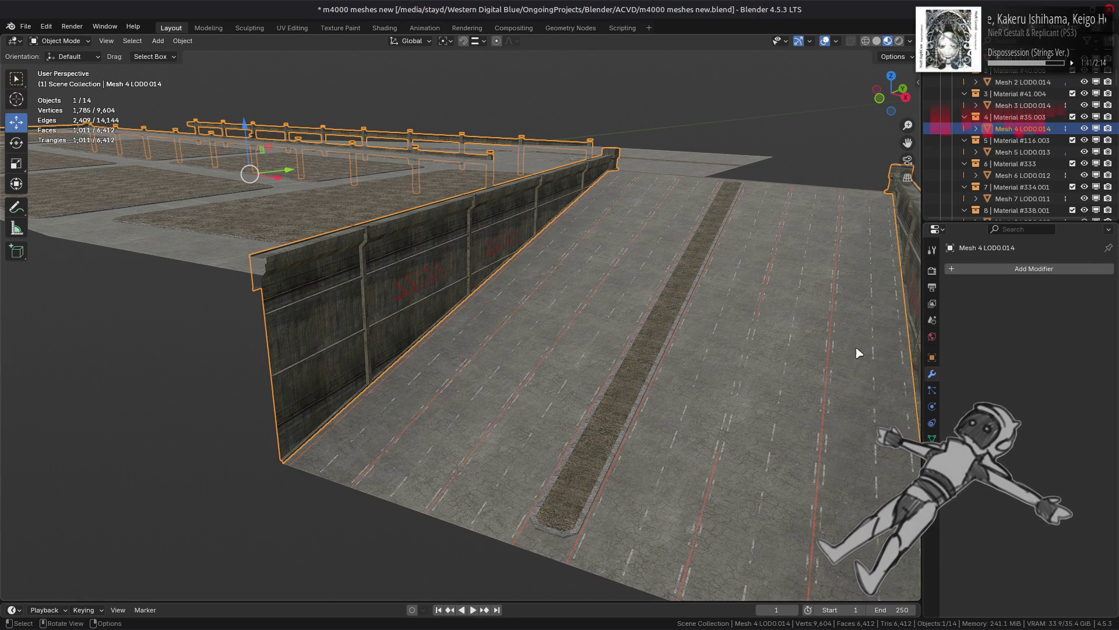
key(ctrl+z)
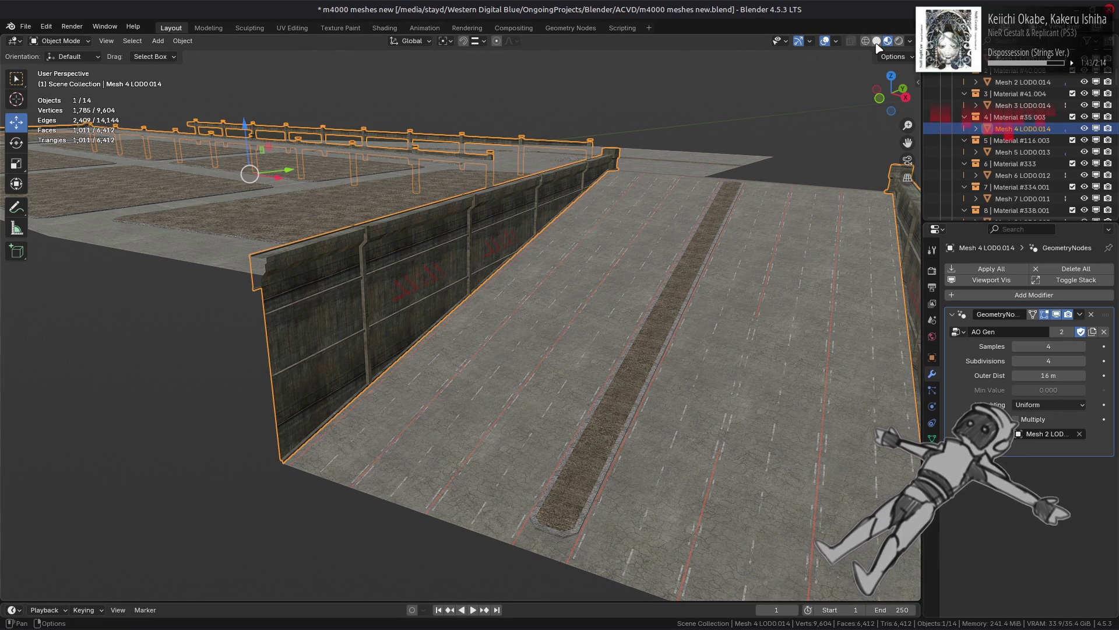
Step: Clear the road's AO Gen target object, switch to solid shading, and edit the wall mesh
click(773, 304)
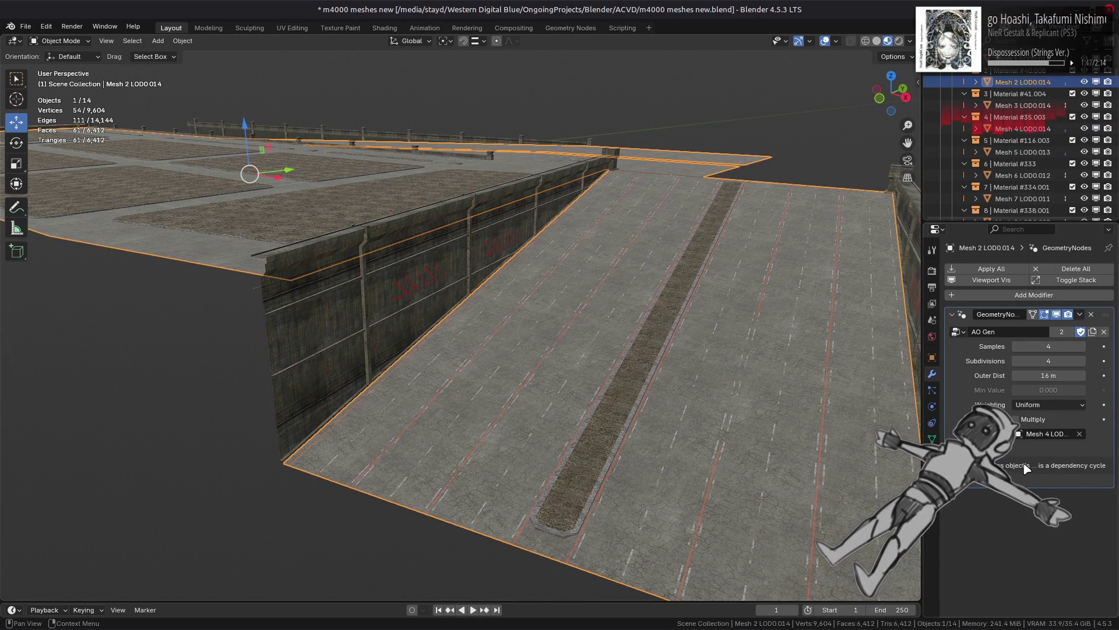
click(1079, 433)
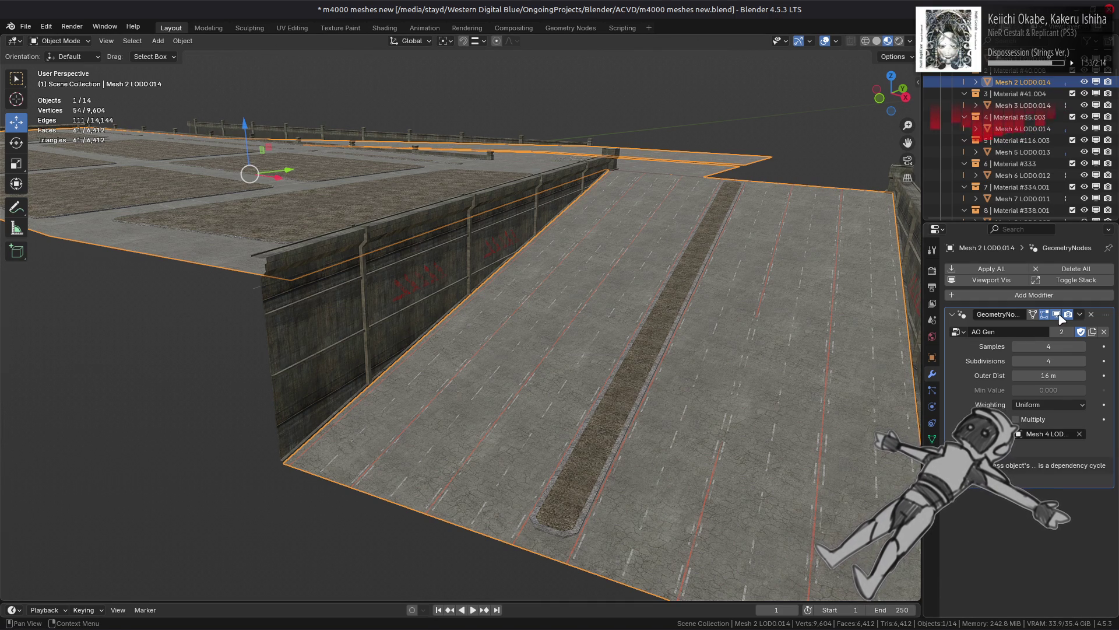
click(877, 41)
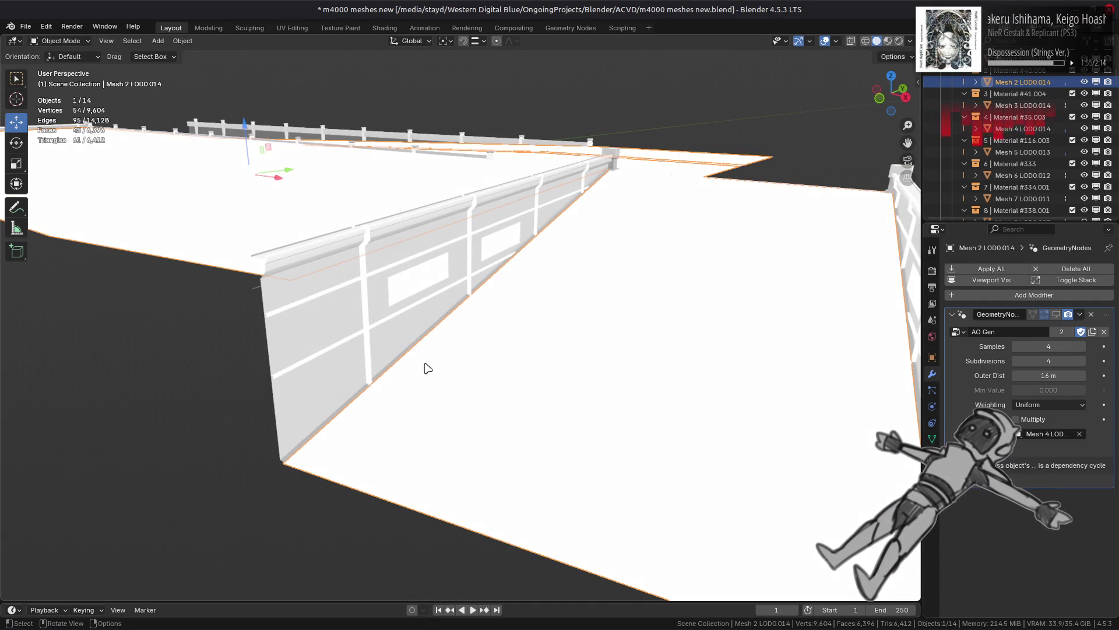
click(340, 368)
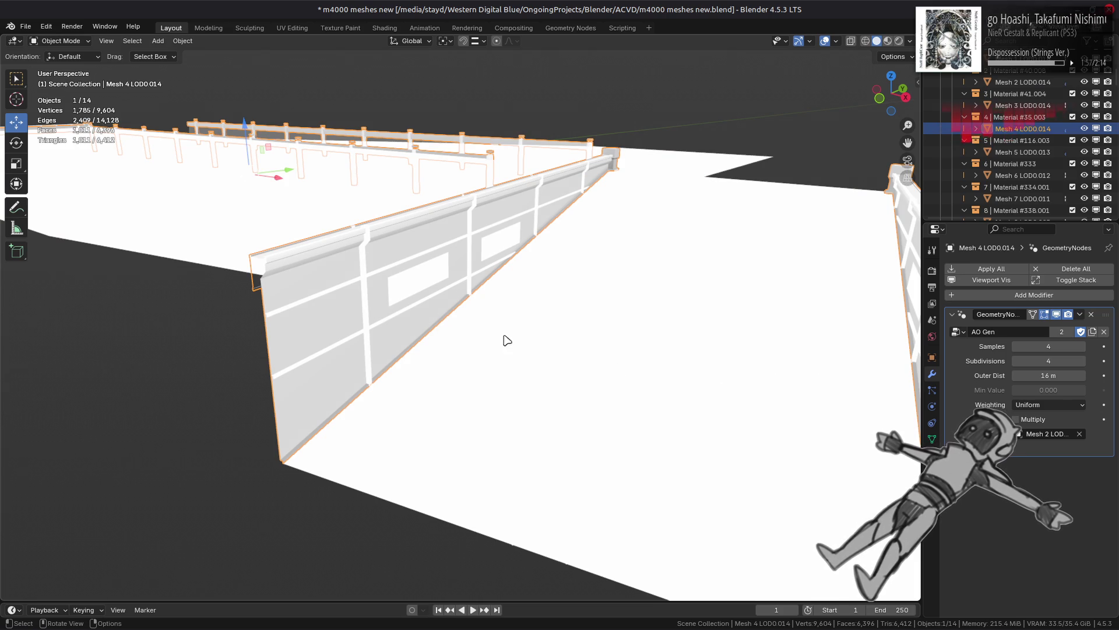
key(Tab)
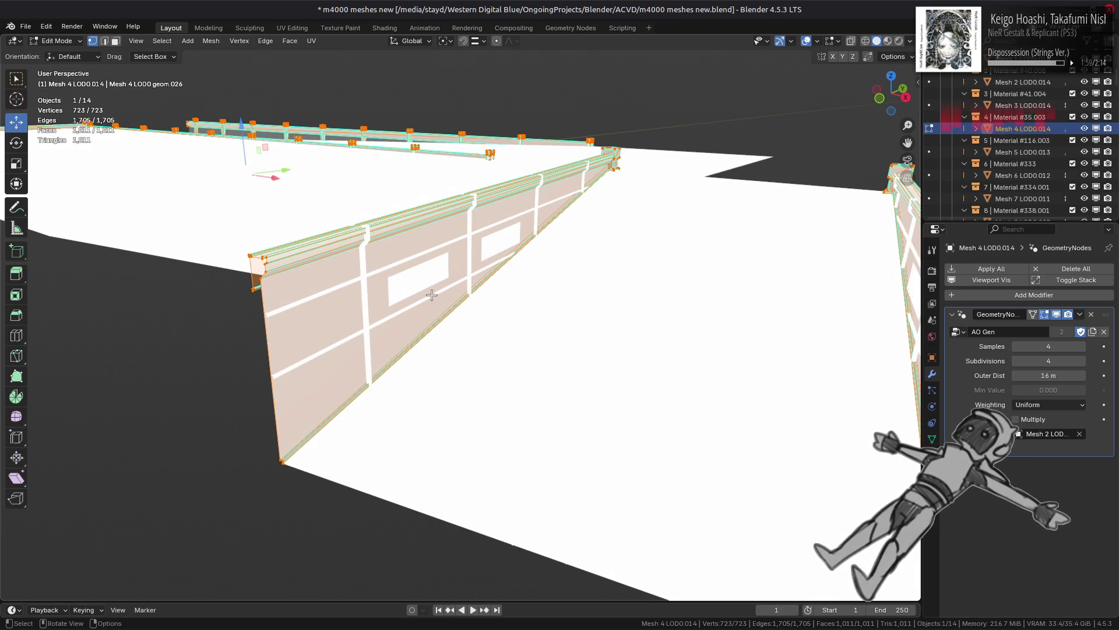
Step: Select the left wall's linked flat faces in face mode and run Beautify Faces on them
middle_drag(445, 292, 612, 263)
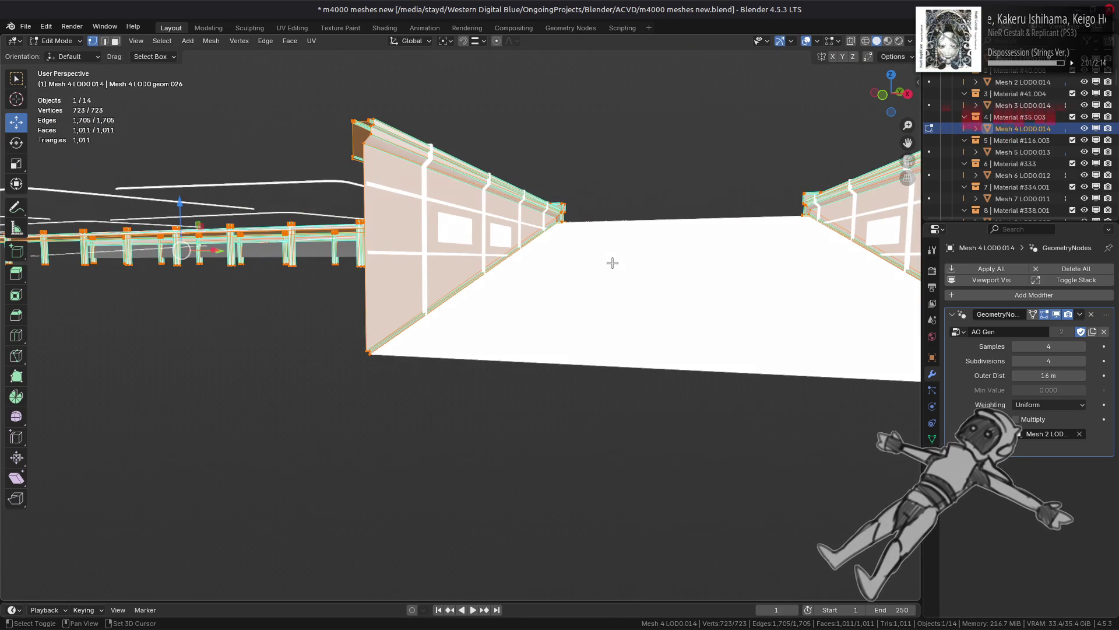
key(3)
click(444, 274)
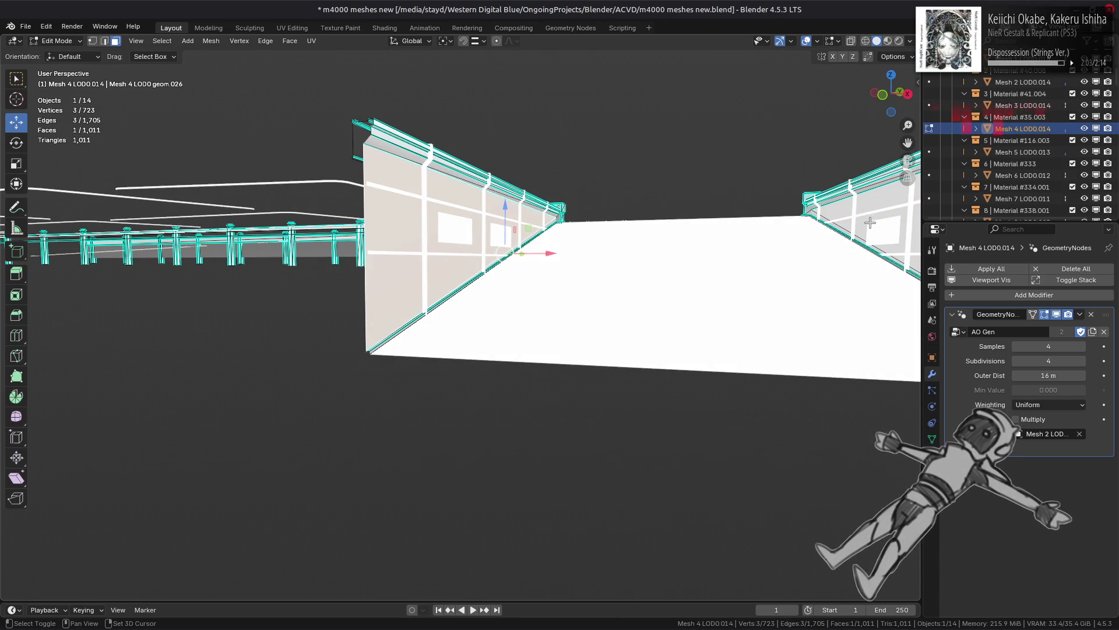
click(211, 41)
mouse_move(162, 43)
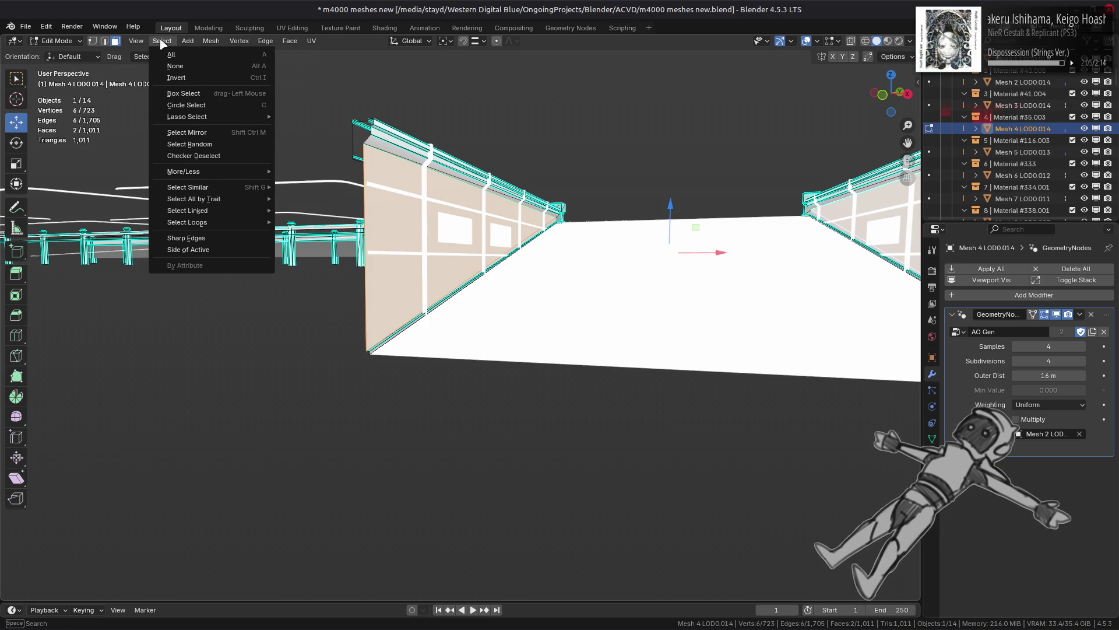
mouse_move(233, 212)
click(308, 234)
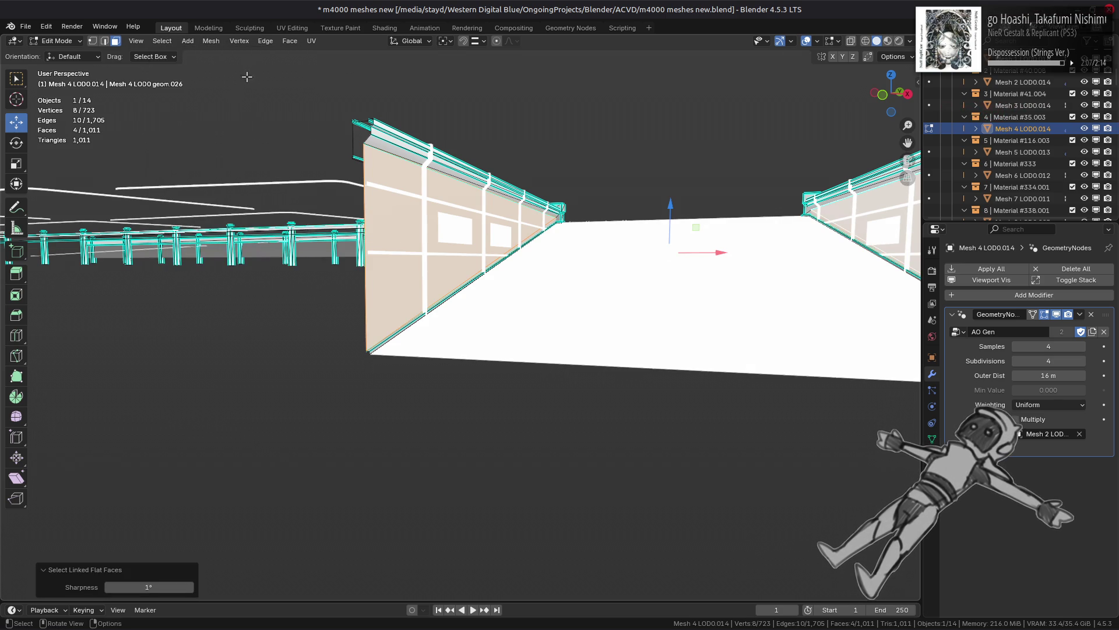
click(290, 41)
click(333, 193)
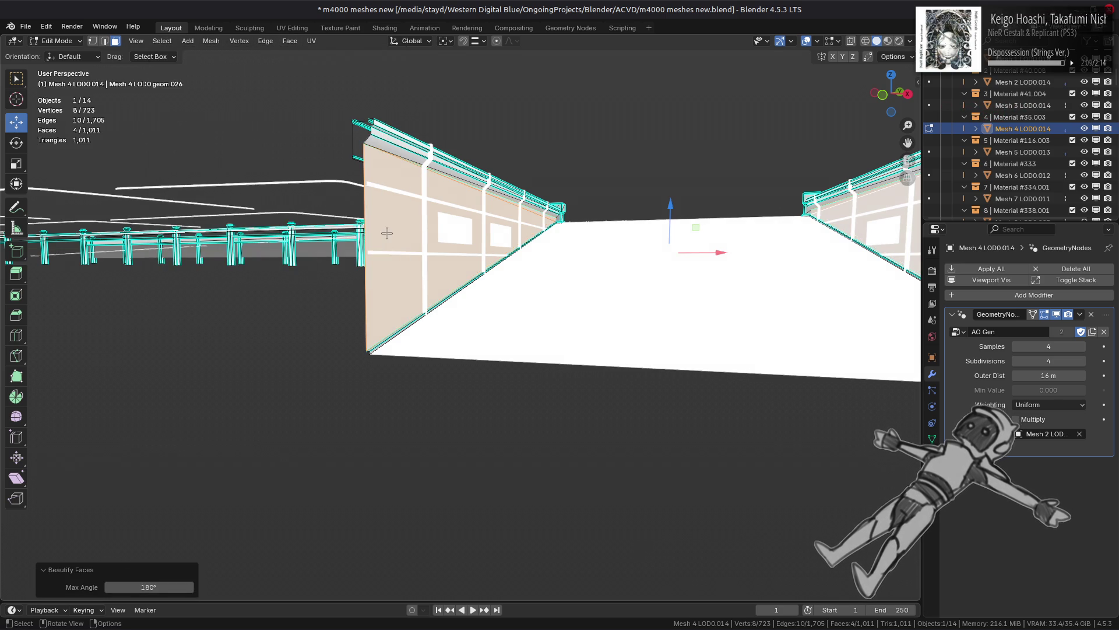
Step: Return to Material Preview, compare the selection, and convert the four flat wall faces to quads
mouse_move(411, 224)
middle_down()
mouse_move(395, 237)
mouse_move(345, 212)
mouse_move(373, 216)
middle_up()
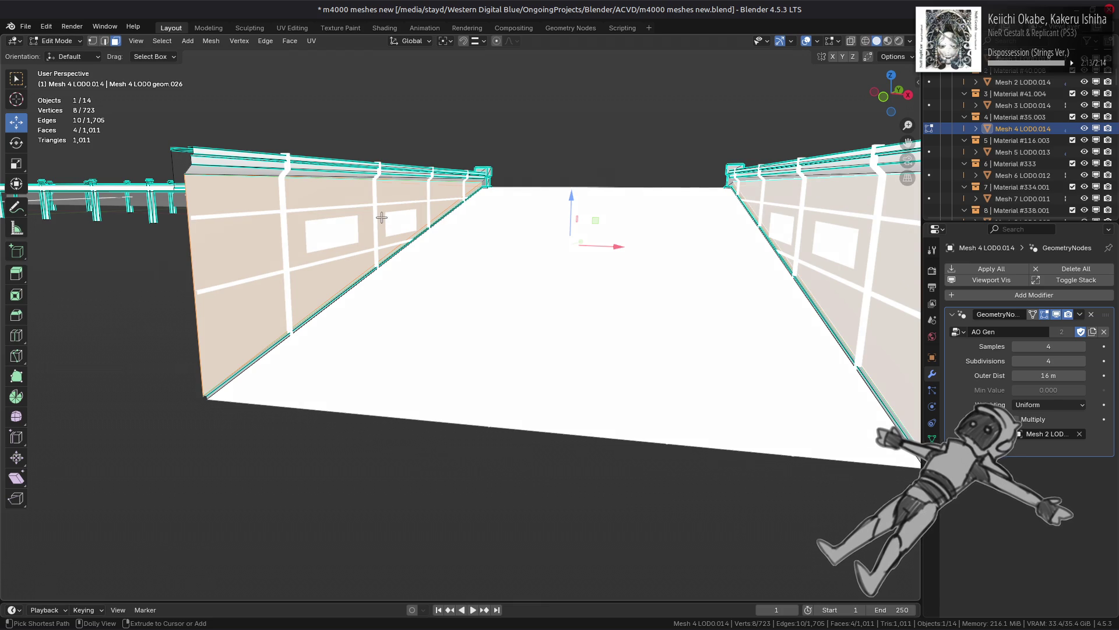
click(887, 41)
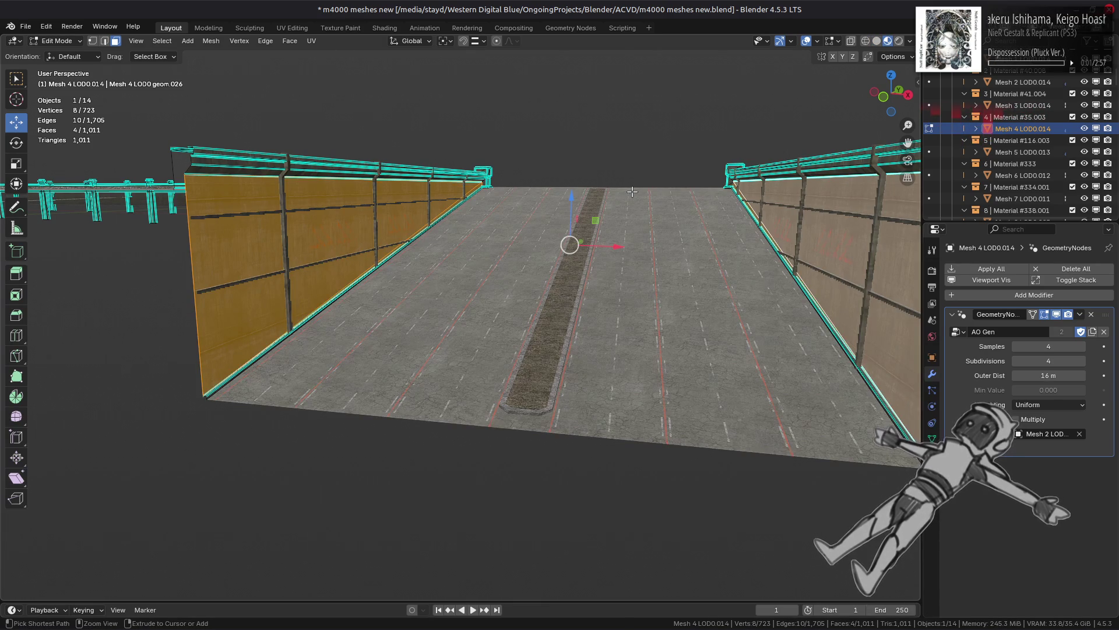
key(alt+a)
key(ctrl+z)
key(ctrl+shift+z)
key(ctrl+z)
key(ctrl+shift+z)
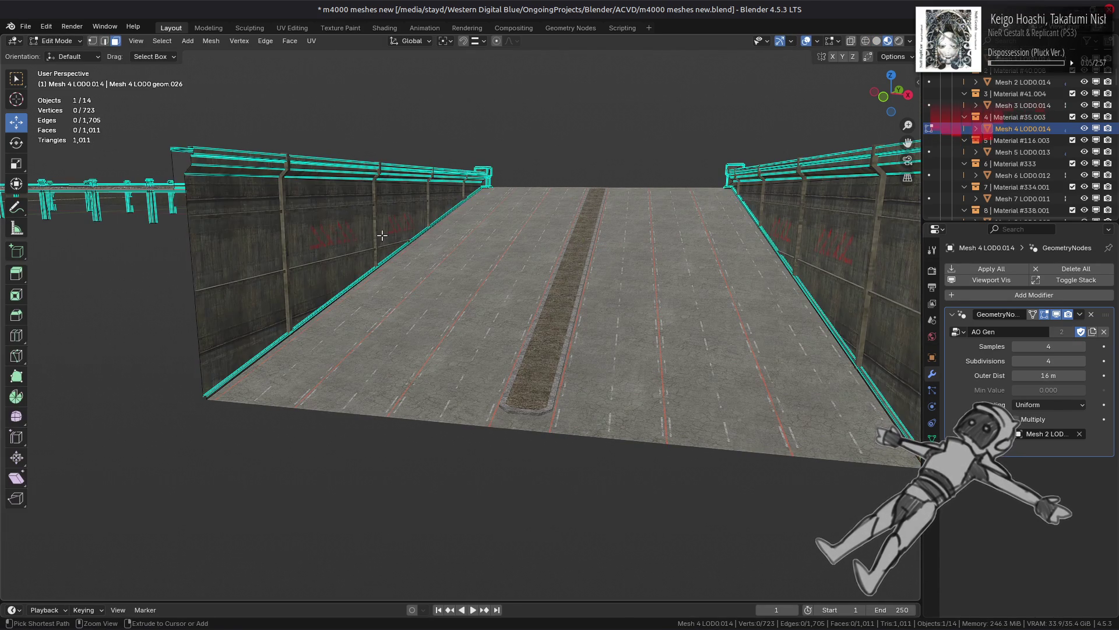
key(ctrl+z)
click(289, 42)
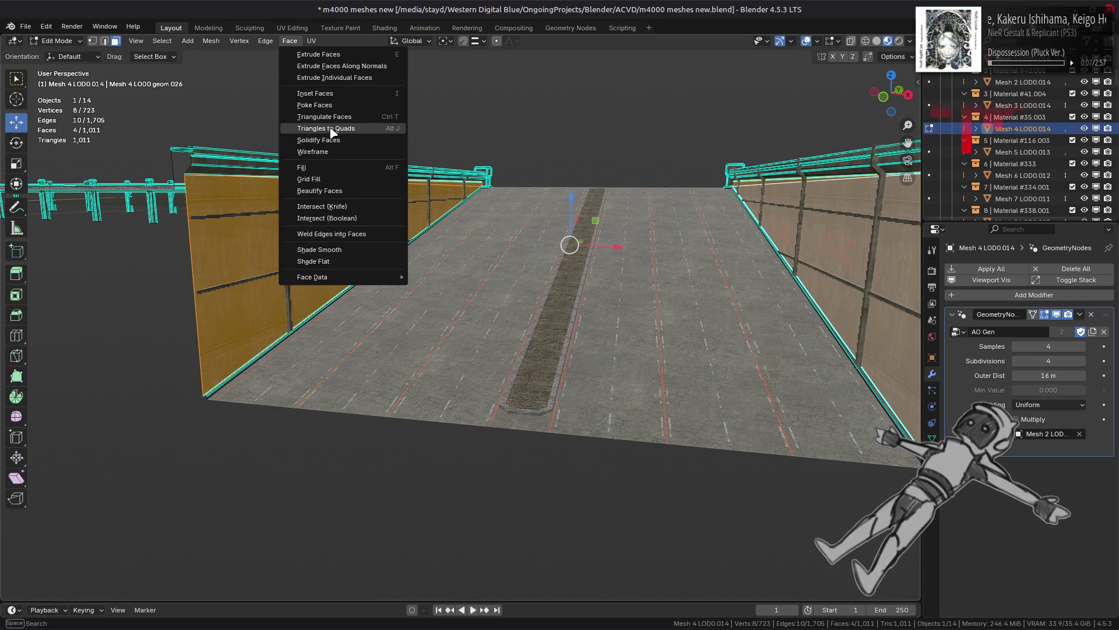
click(329, 127)
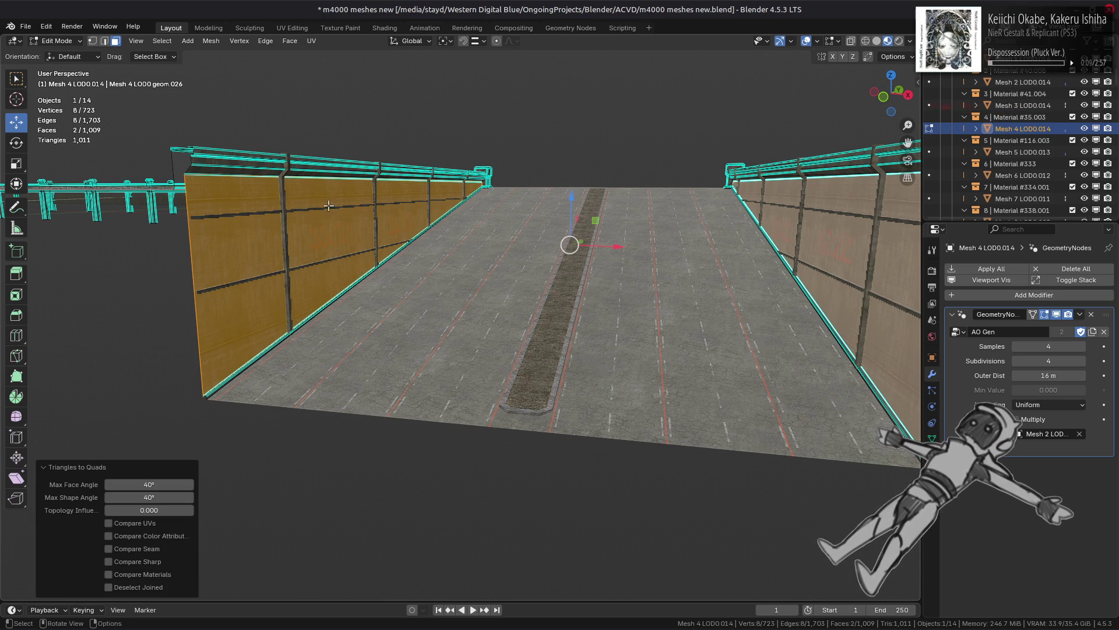
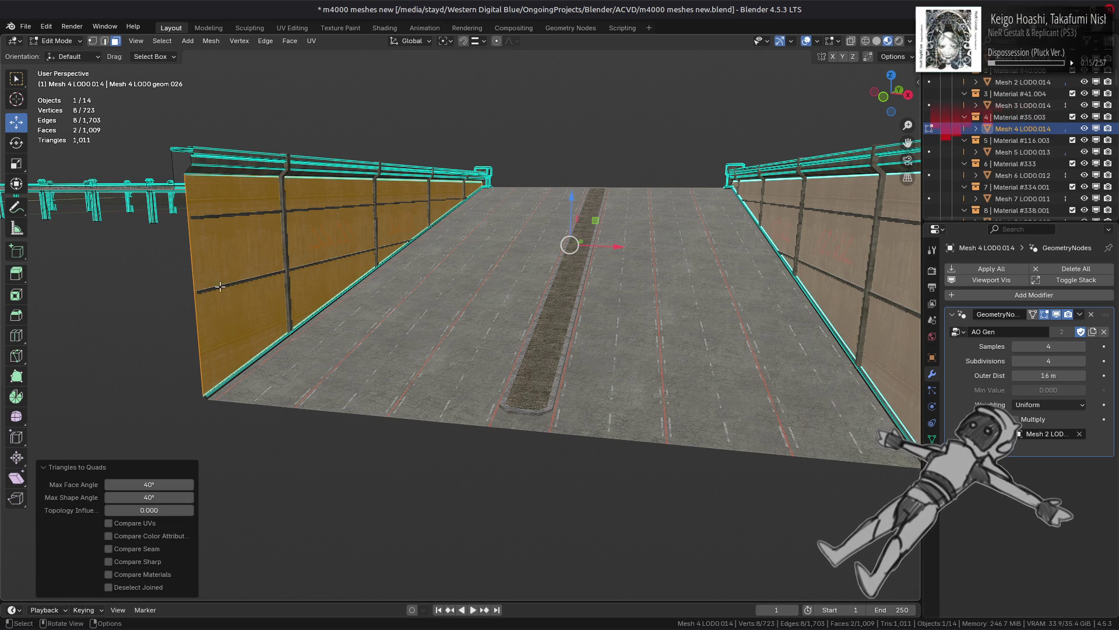
Step: Select a barrier wall edge and subdivide it, viewing the result in solid shading
key(2)
click(195, 287)
middle_drag(194, 288, 736, 303)
key(ctrl+e)
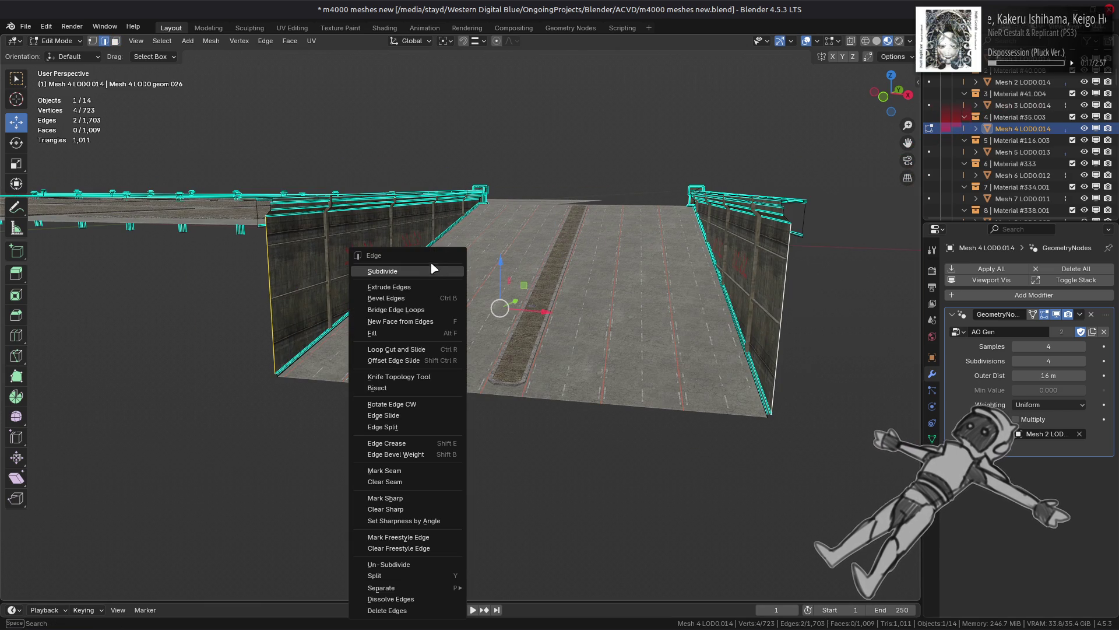
click(428, 271)
click(876, 41)
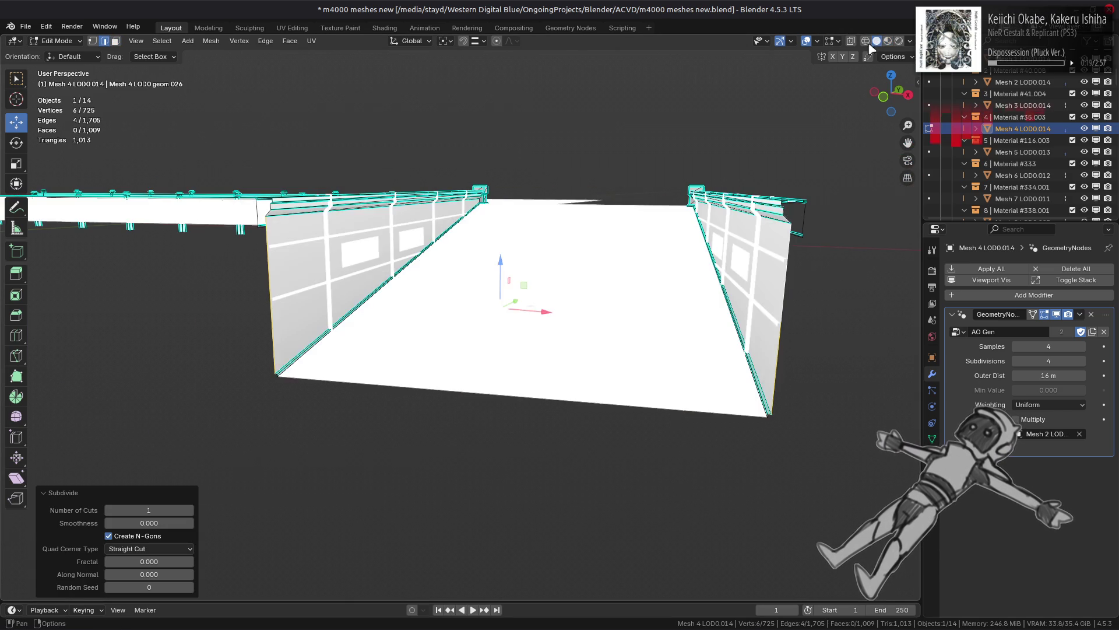
scroll(525, 229, up, 2)
key(2)
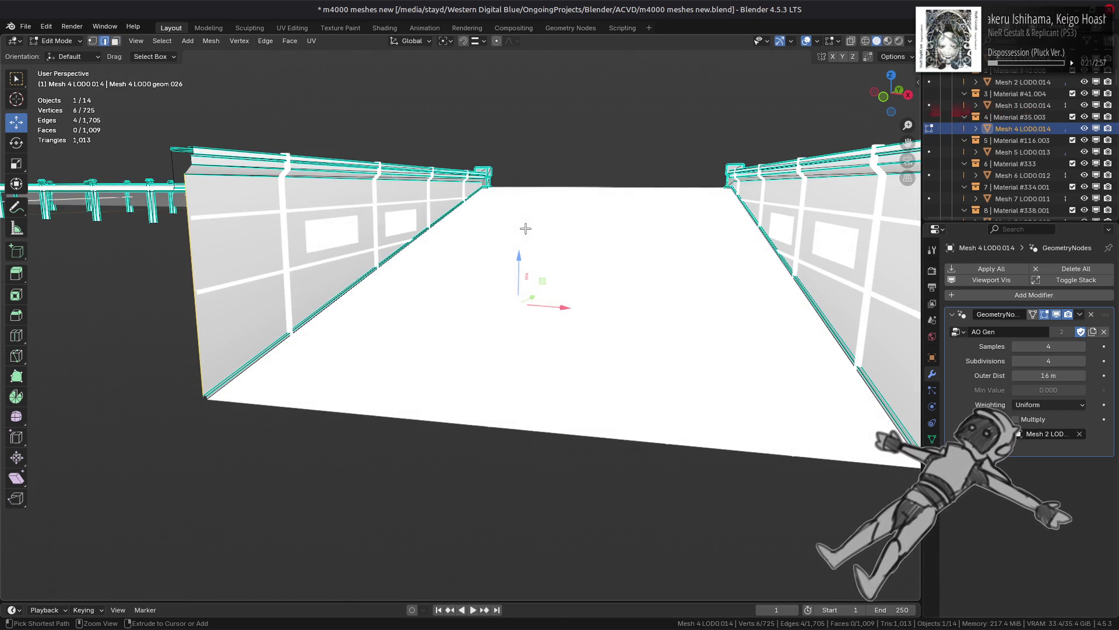
Step: Redo the wall edge subdivision and reduce the number of cuts to 1
key(ctrl+z)
key(ctrl+e)
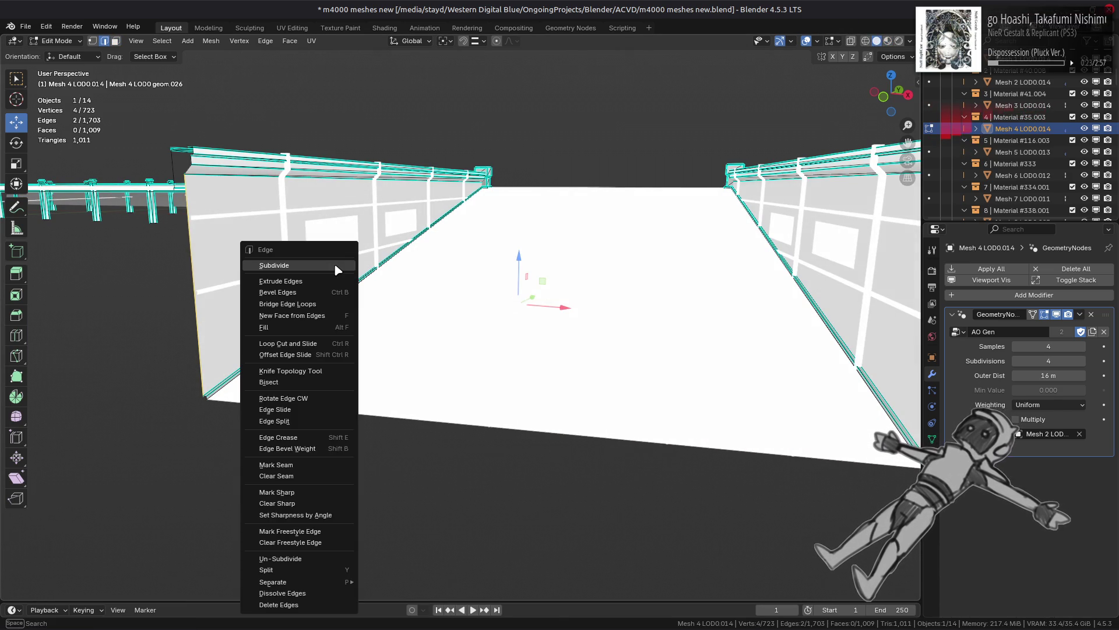
key(Return)
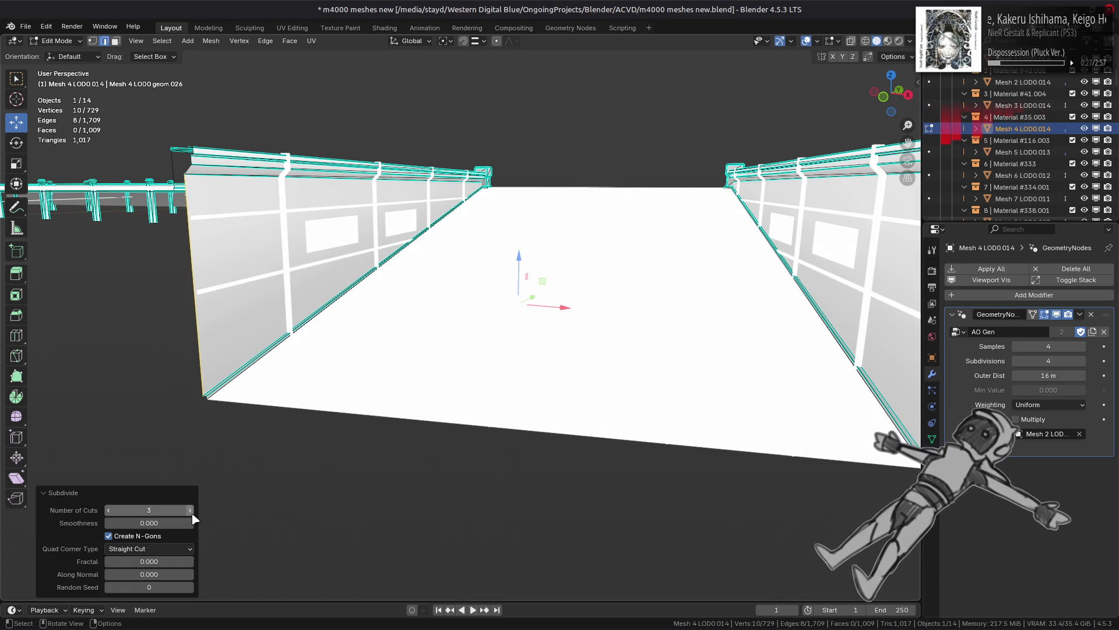
click(109, 511)
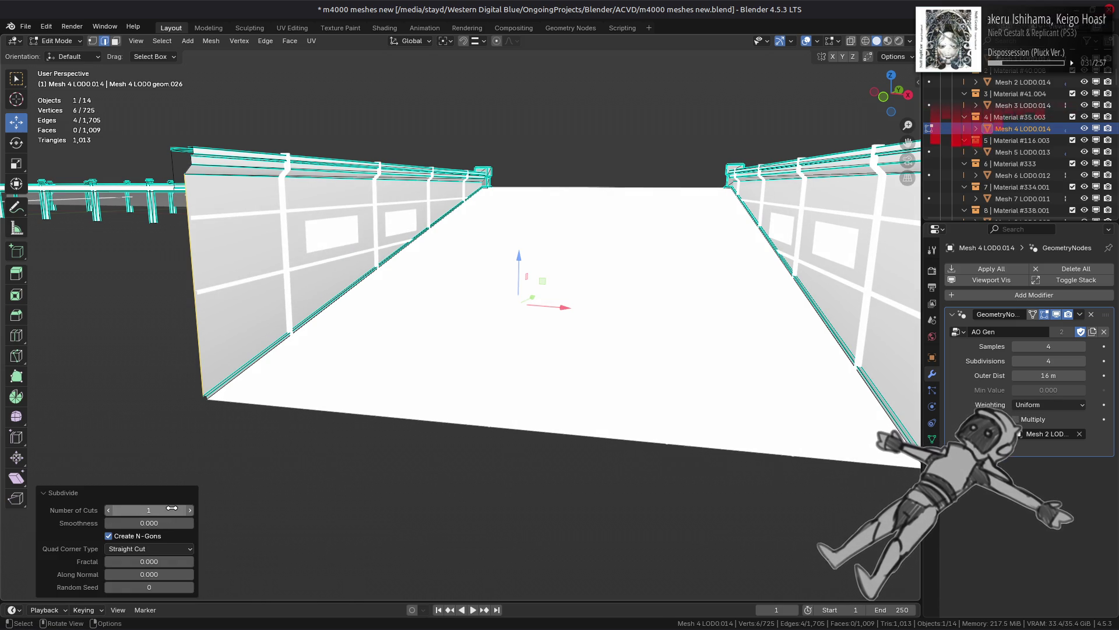
click(192, 511)
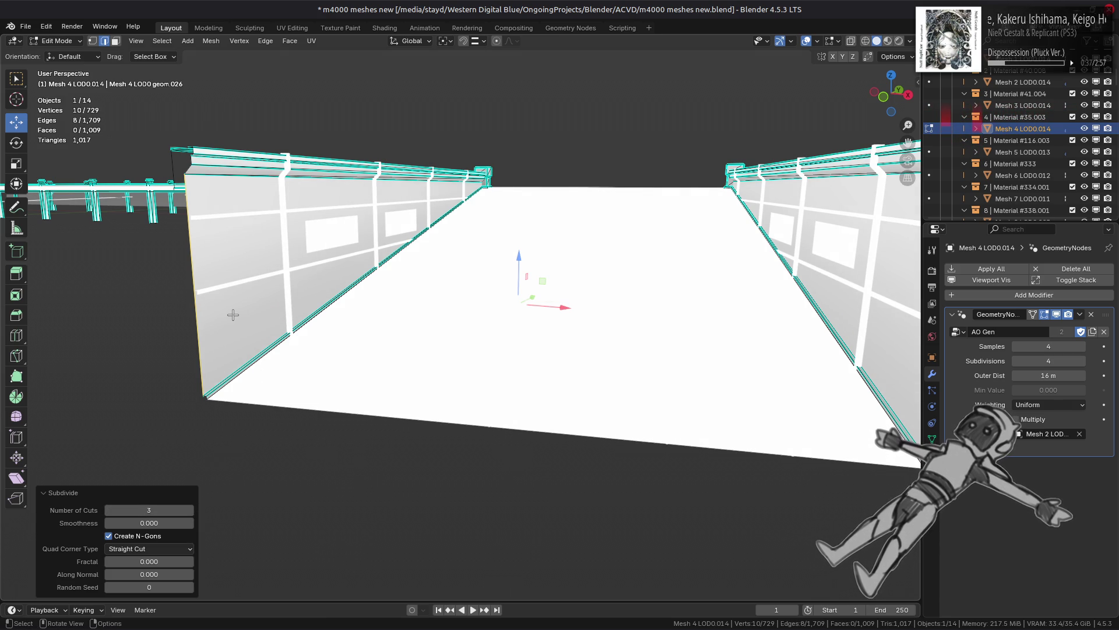
Step: Reselect the wall edges, subdivide them again and raise the cuts to 3
key(3)
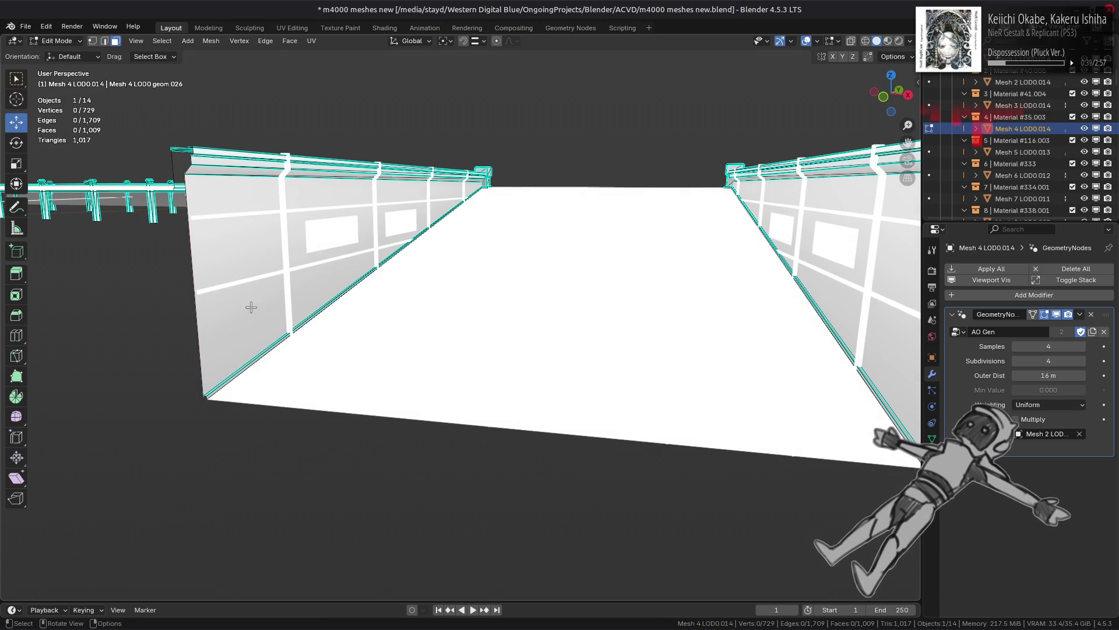
shift+click(910, 324)
key(2)
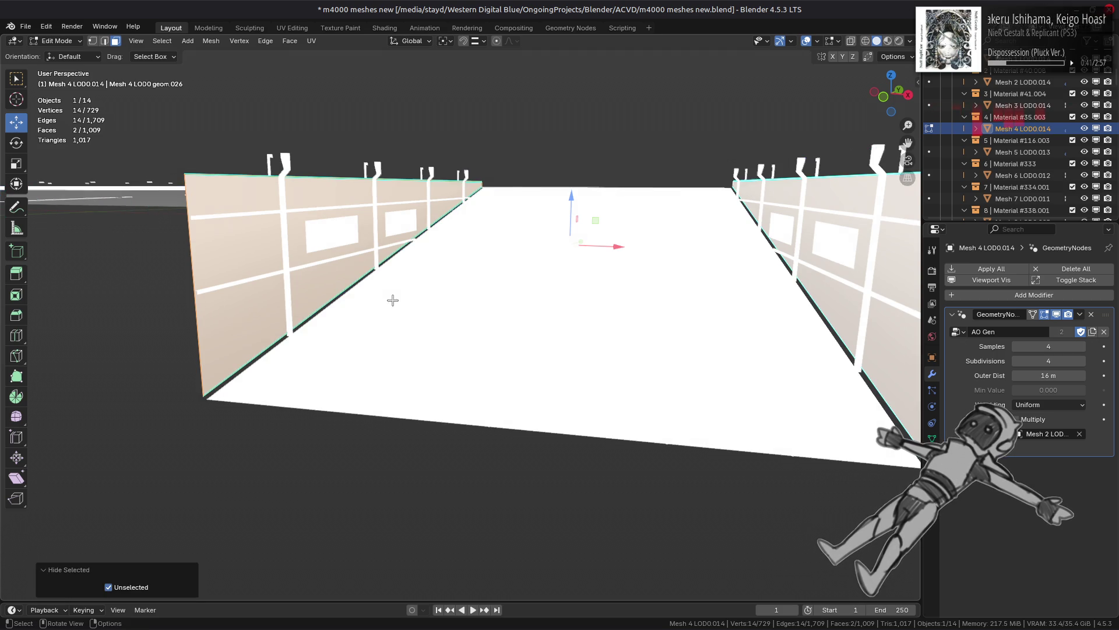
key(alt+a)
right_click(539, 248)
click(537, 251)
mouse_move(418, 331)
middle_down()
mouse_move(362, 362)
mouse_move(373, 343)
middle_up()
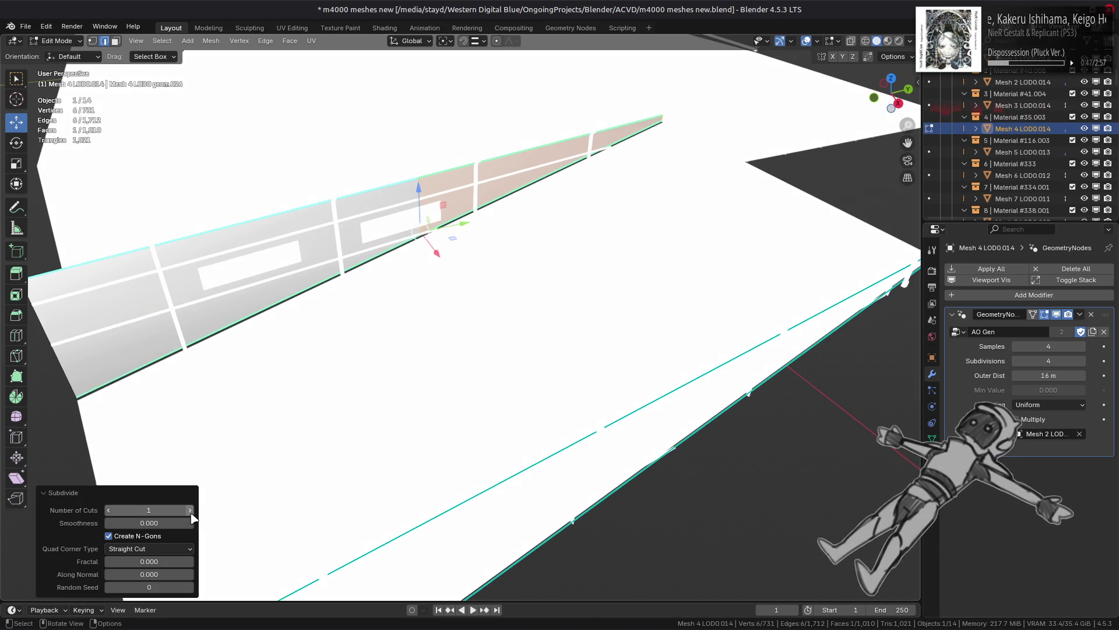
click(189, 510)
Step: Deselect all edges and return to Object Mode
click(190, 510)
mouse_move(475, 376)
middle_down()
mouse_move(497, 339)
mouse_move(542, 333)
middle_up()
key(alt+a)
key(Tab)
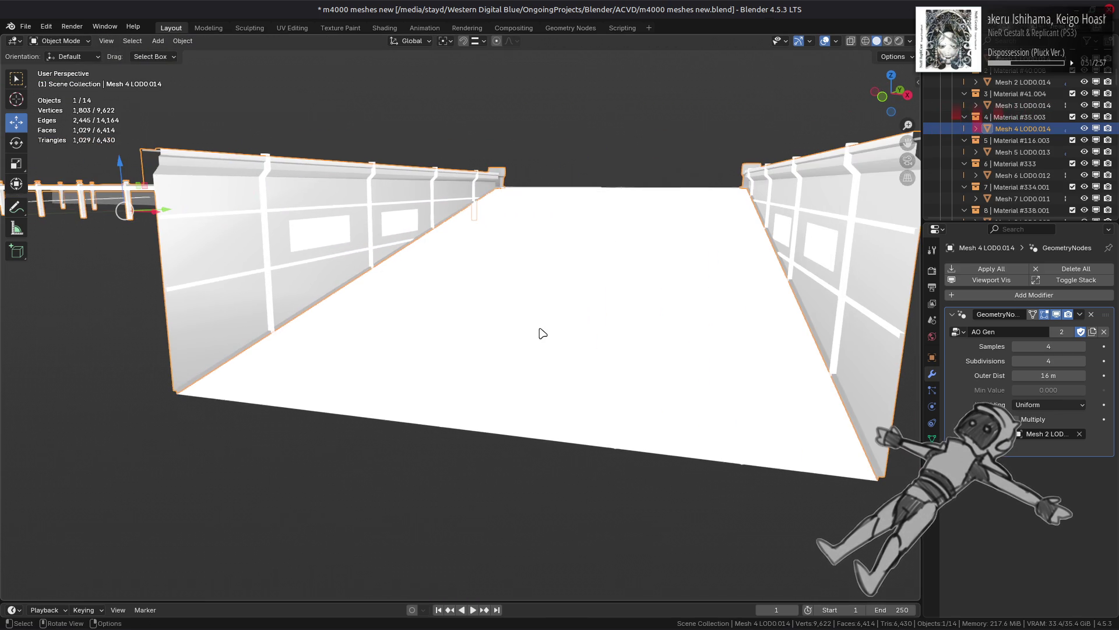
Step: Remove extra wall faces, subdivide the left wall's edges and one single edge, then exit Edit Mode
key(Tab)
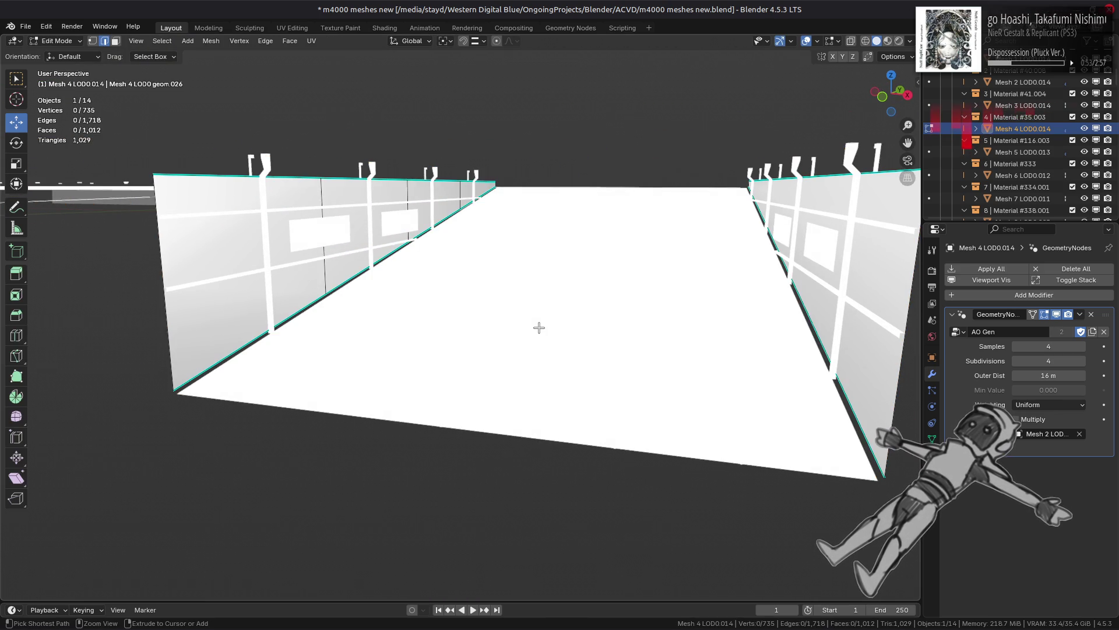
key(x)
click(381, 275)
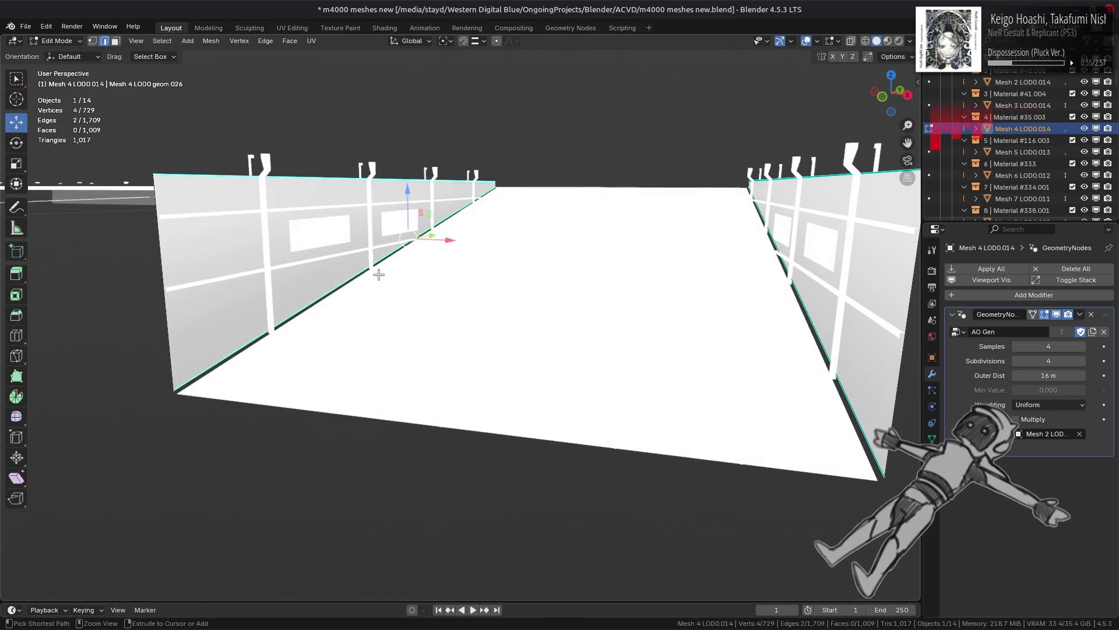
key(ctrl+e)
click(304, 255)
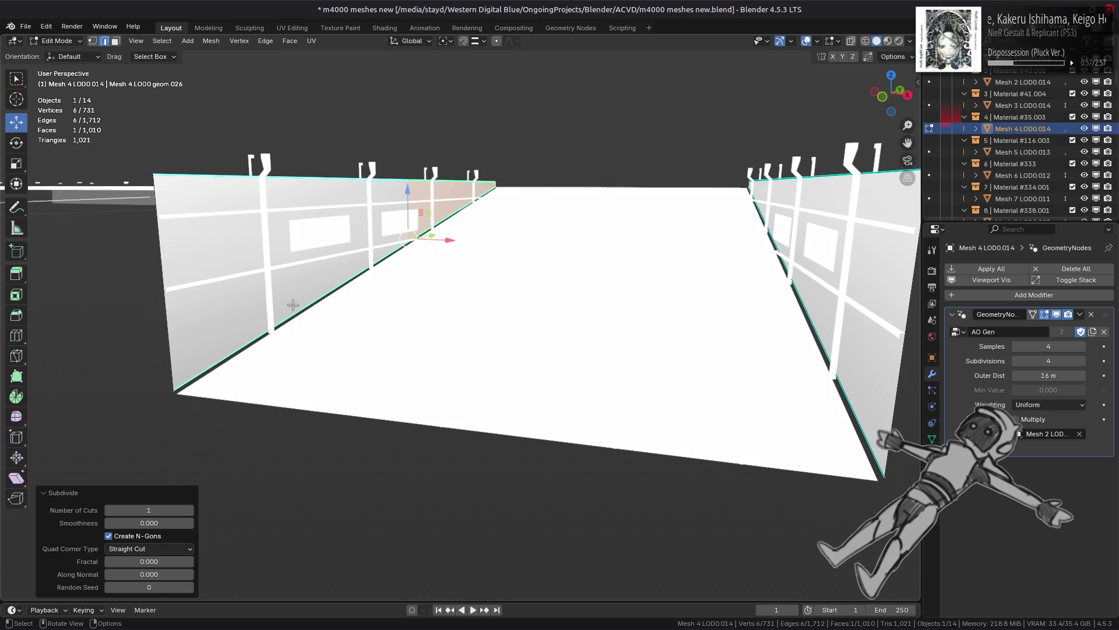
click(409, 213)
key(ctrl+e)
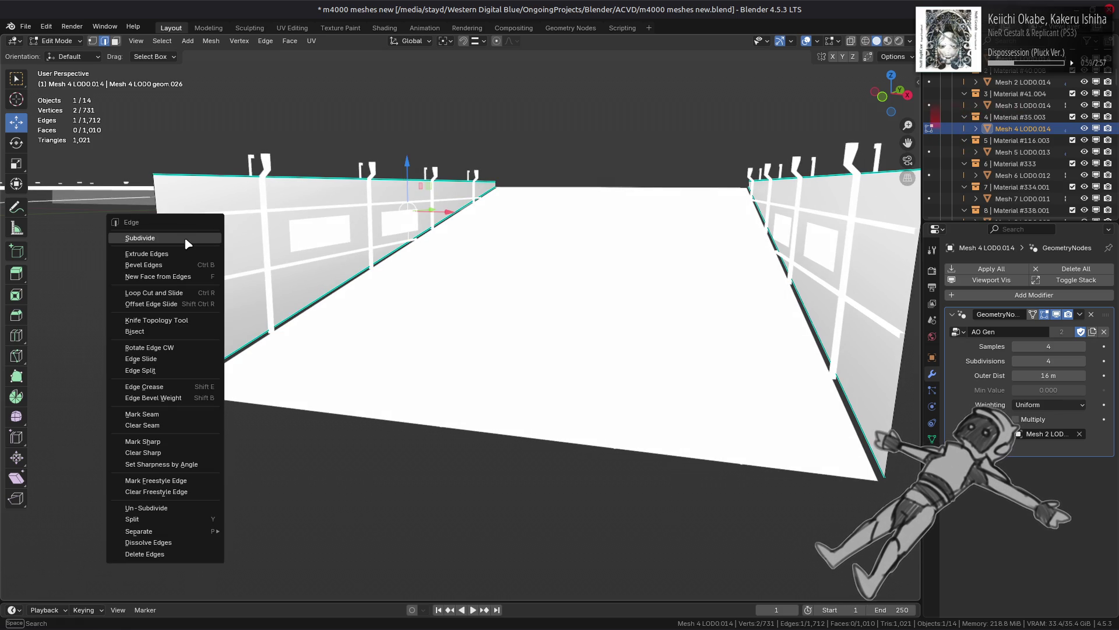
click(188, 237)
click(239, 245)
key(Tab)
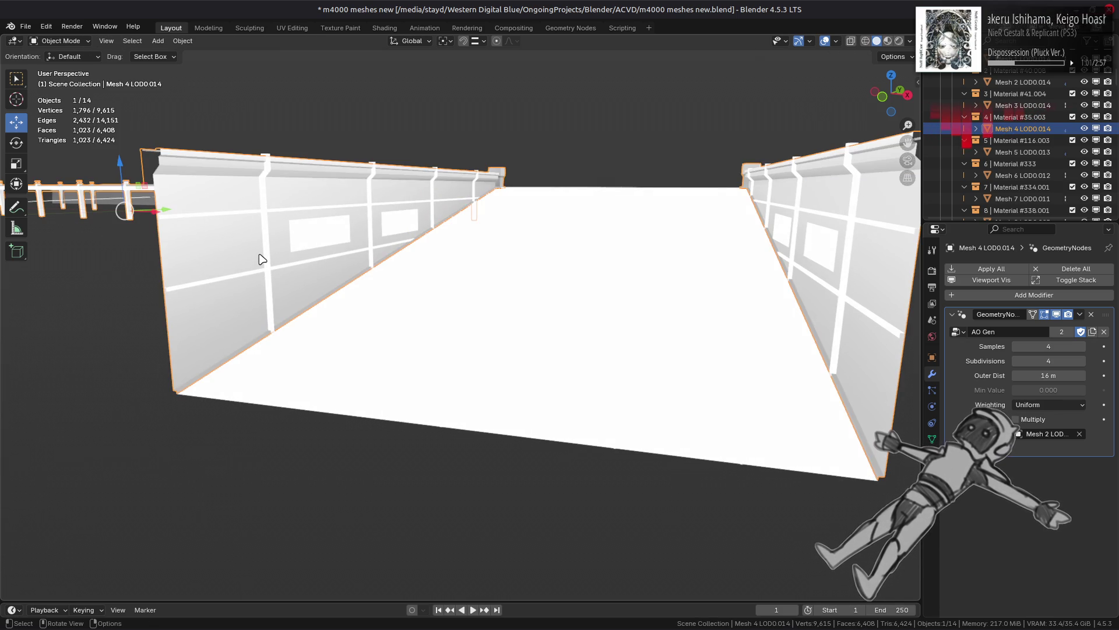
Step: Switch to Material Preview and toggle the AO Gen modifier's viewport display to compare
click(887, 42)
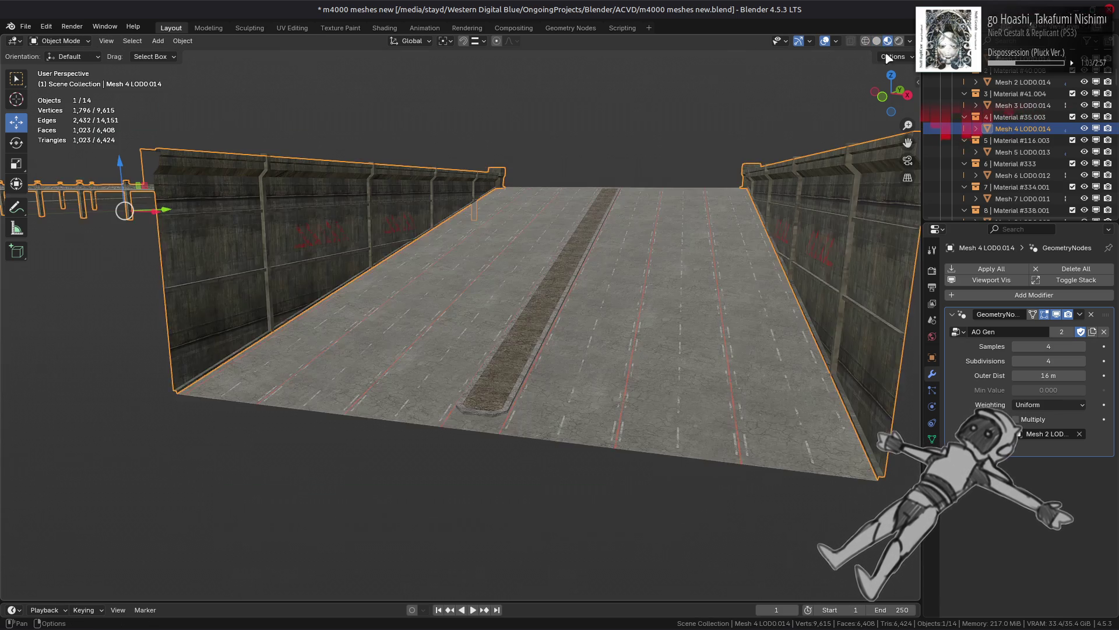
click(1057, 314)
click(1057, 314)
click(1056, 314)
click(1056, 315)
click(1057, 315)
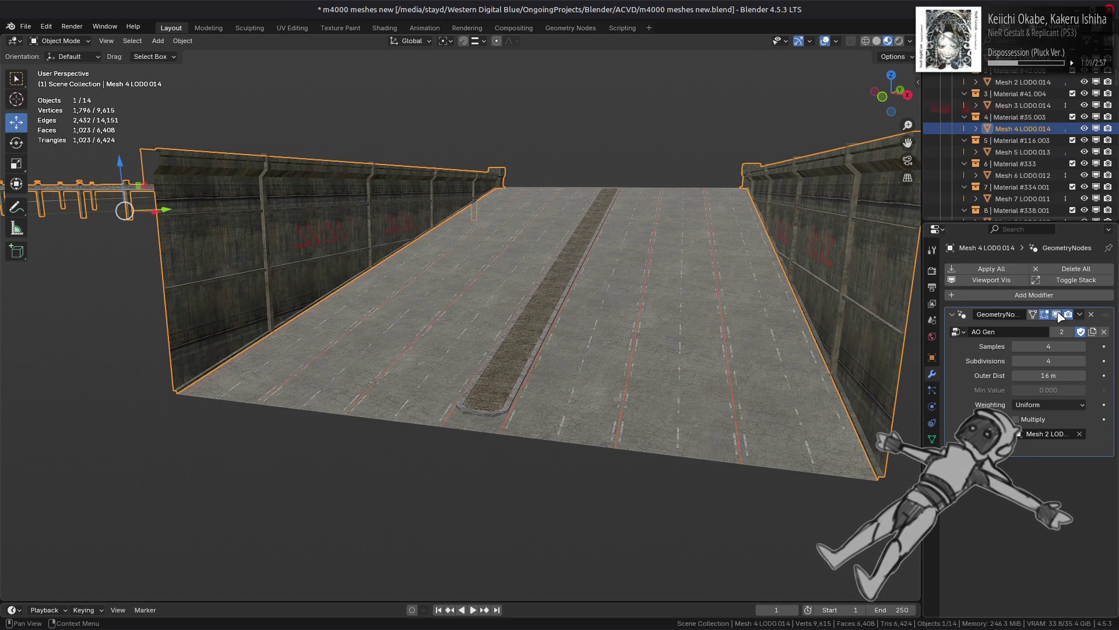
Step: Triangulate the selected wall faces in Edit Mode
key(Tab)
key(ctrl+t)
key(KP_Decimal)
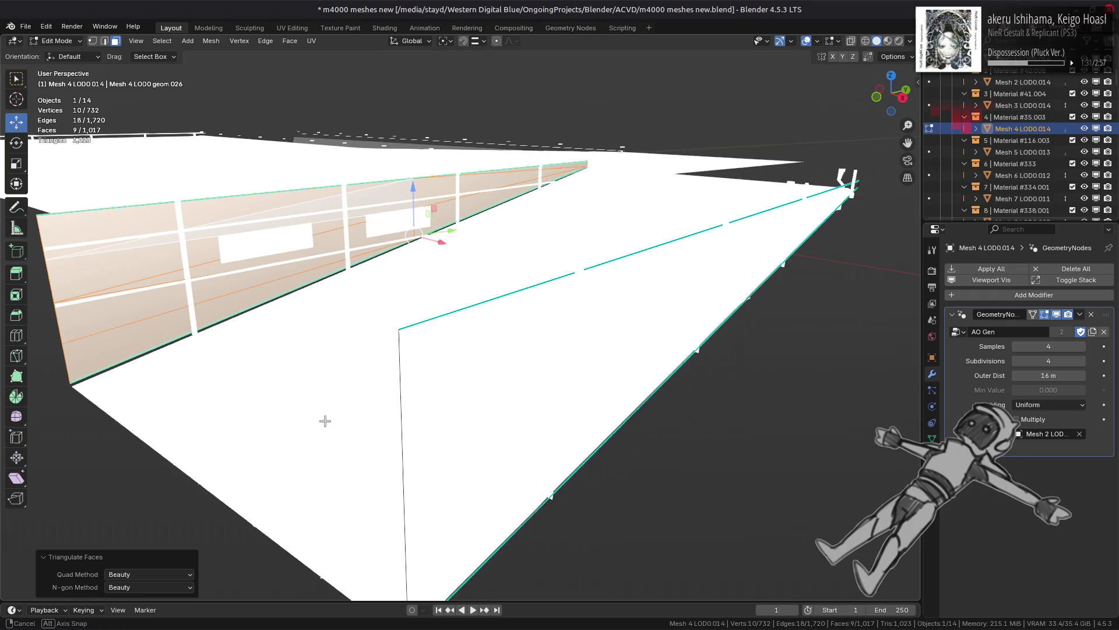
middle_drag(293, 422, 291, 426)
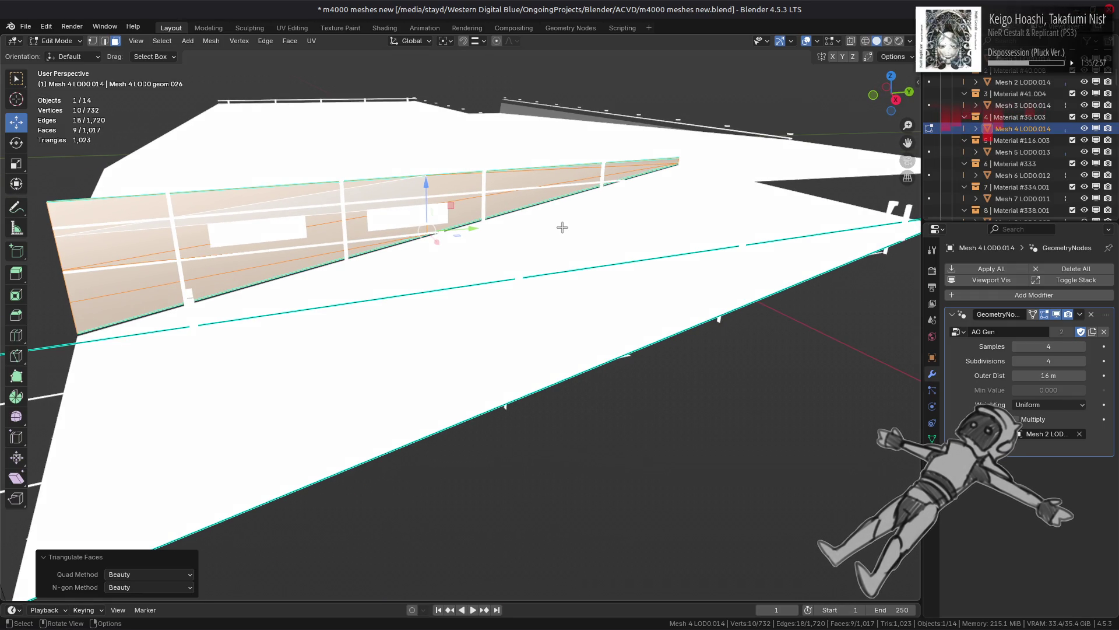
middle_drag(563, 227, 566, 217)
Step: Rotate the shared edge of a two-face strip near the wall top clockwise
click(555, 182)
shift+click(630, 177)
click(265, 41)
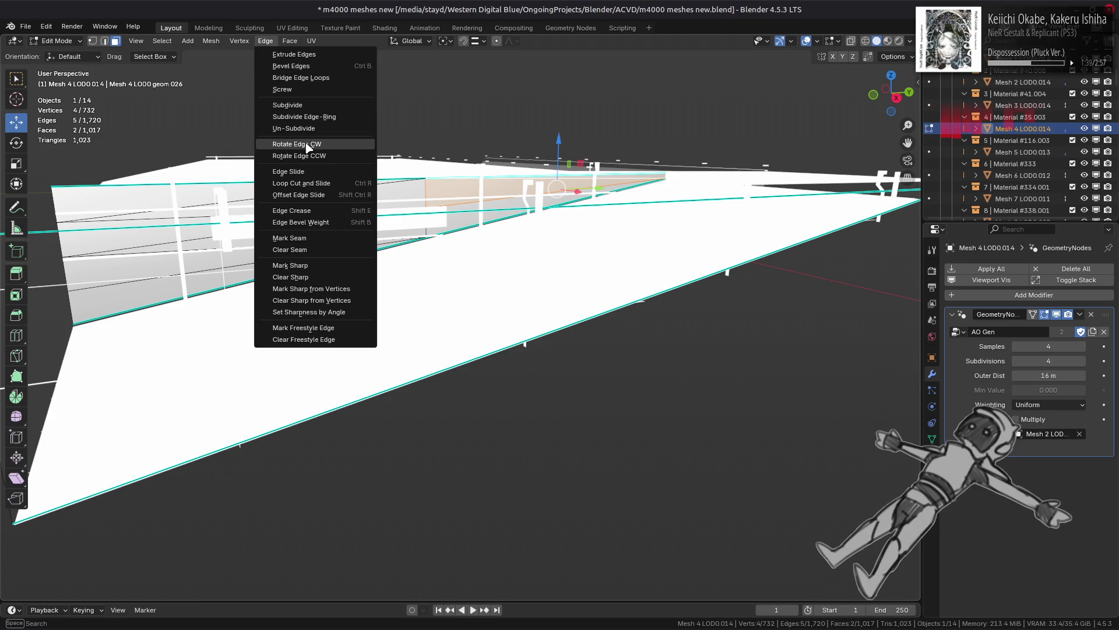
click(307, 144)
click(443, 248)
middle_drag(450, 243, 448, 257)
Step: Inspect wall face selections, then leave Edit Mode and show the scene in Material Preview
click(482, 208)
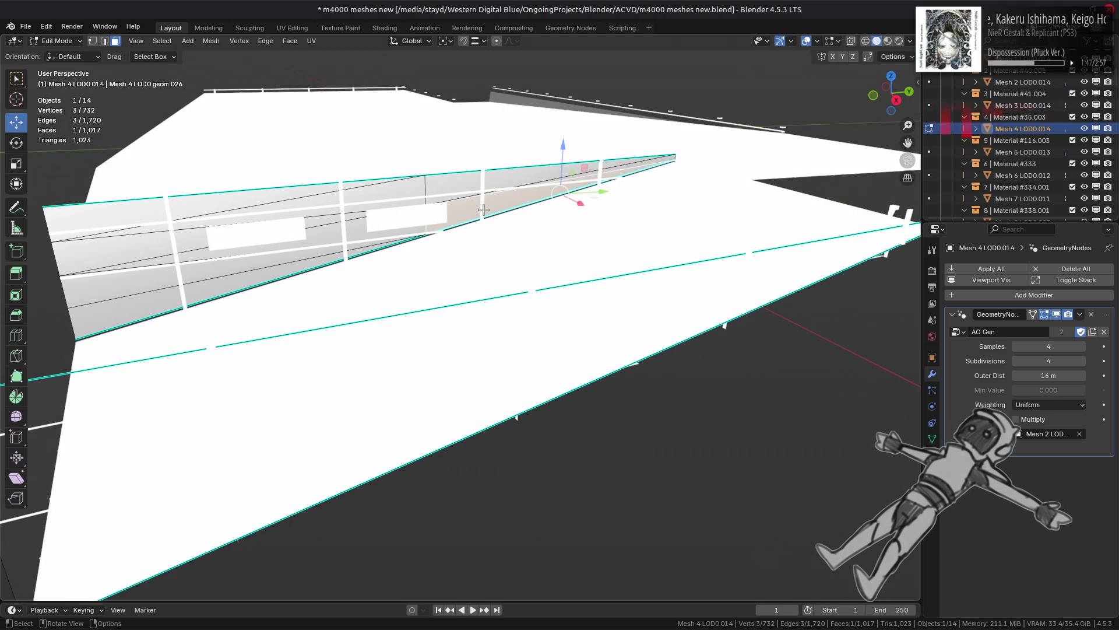
key(ctrl+KP_Add)
click(504, 205)
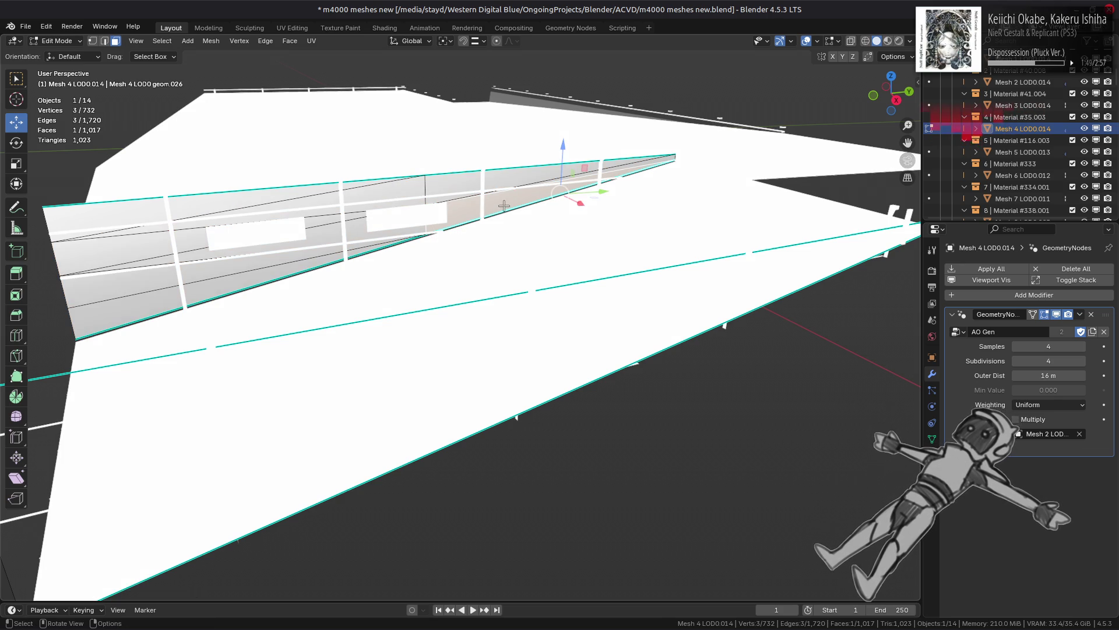
key(alt+a)
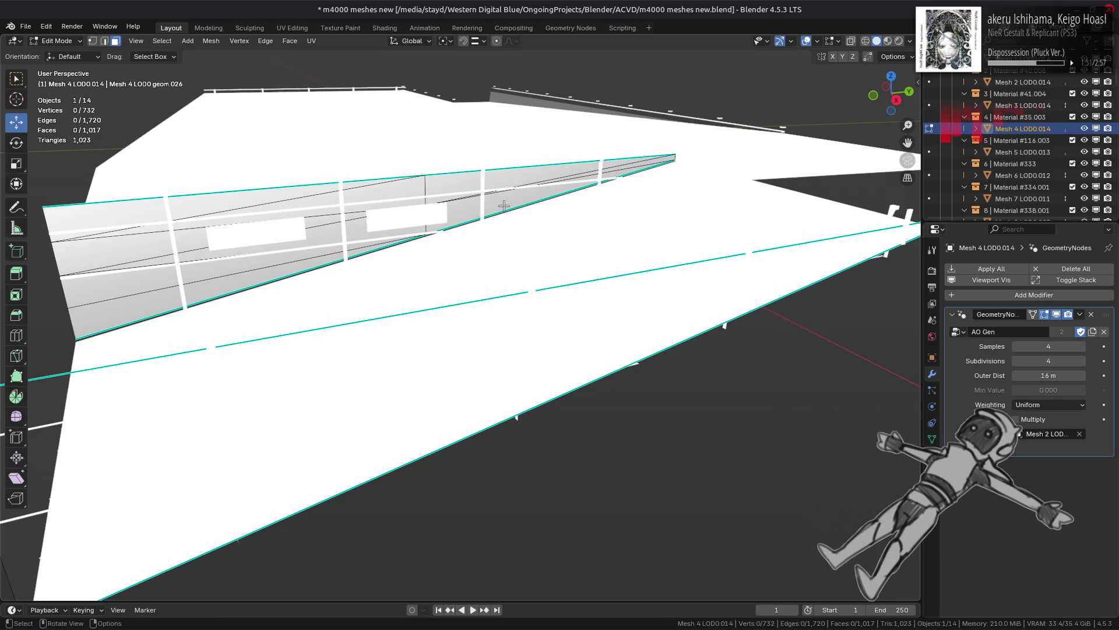
key(Tab)
middle_drag(337, 162, 844, 47)
click(887, 41)
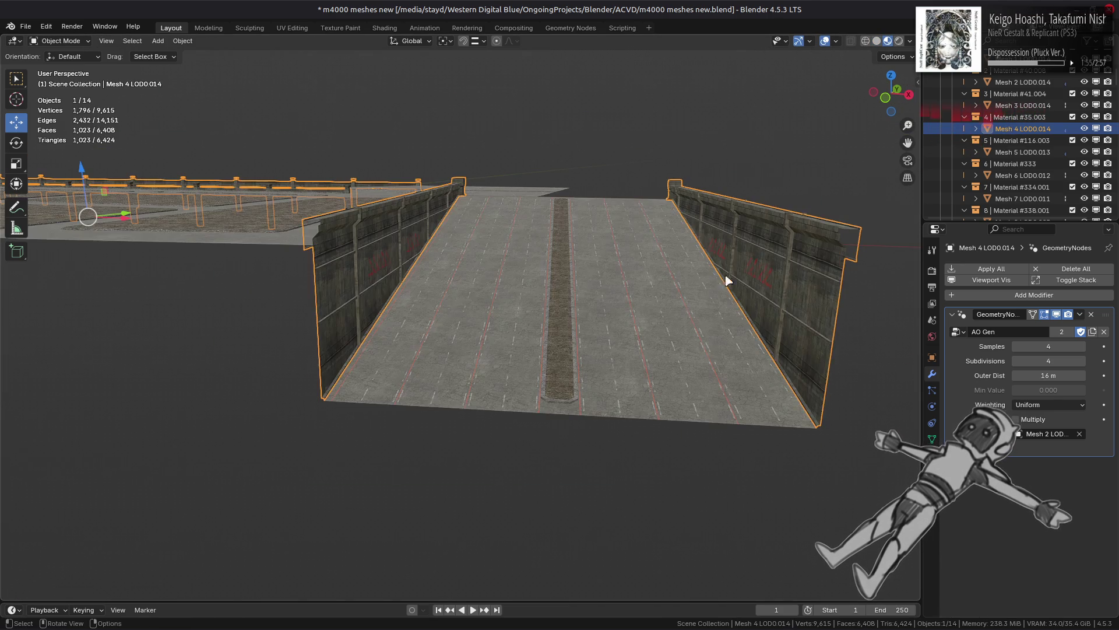
Step: Light the viewport with the scene world and show the World properties
middle_drag(702, 283, 642, 280)
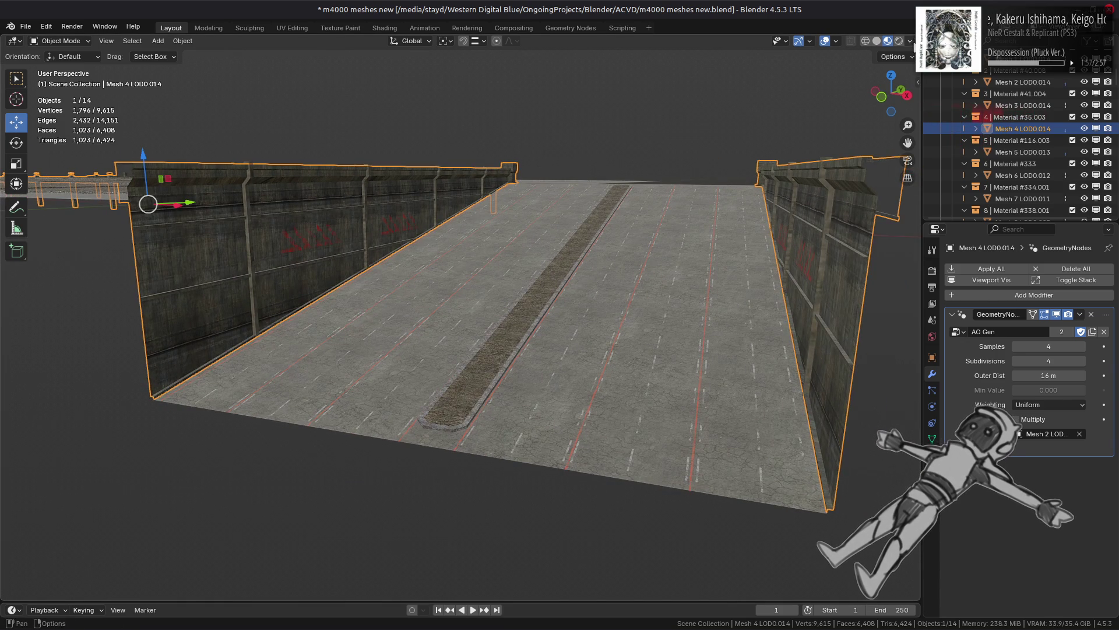
click(910, 41)
click(868, 111)
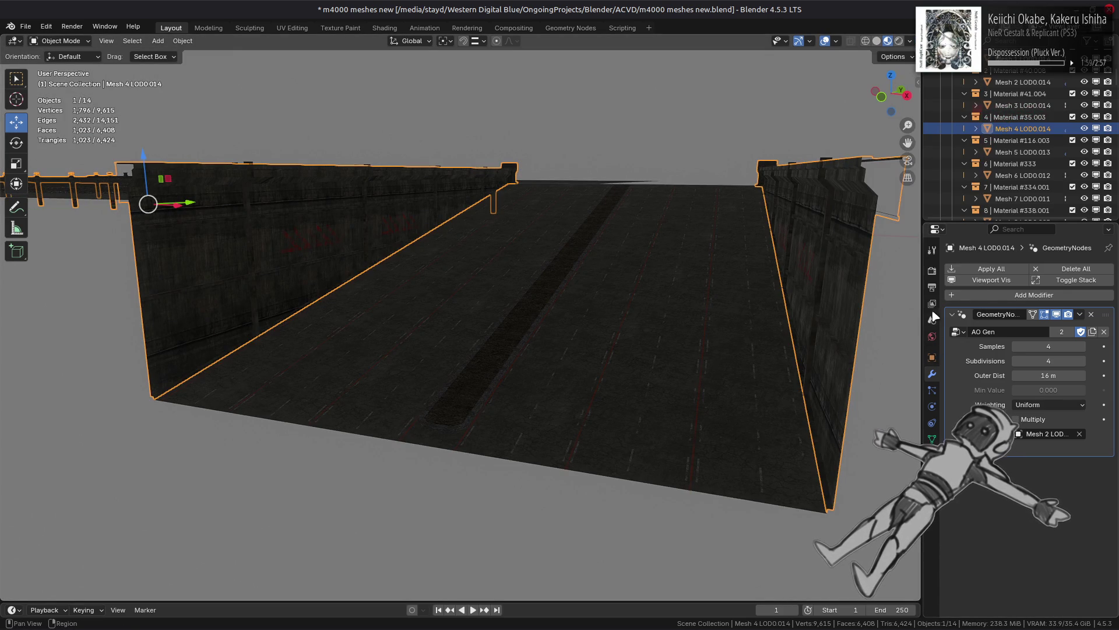
click(931, 336)
Step: Set the world colour value to 0.5, then raise it to white (1.000)
click(1060, 348)
drag(1038, 301, 1084, 300)
mouse_move(752, 300)
middle_down()
mouse_move(725, 309)
mouse_move(891, 351)
middle_up()
click(1060, 347)
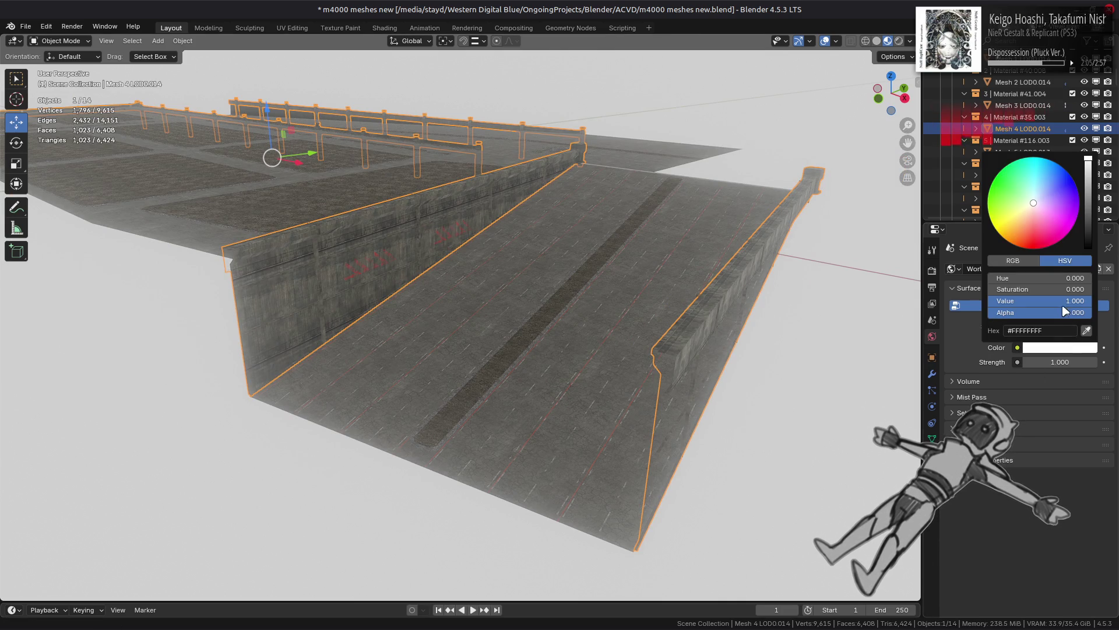
click(1061, 301)
text(0.5)
key(Return)
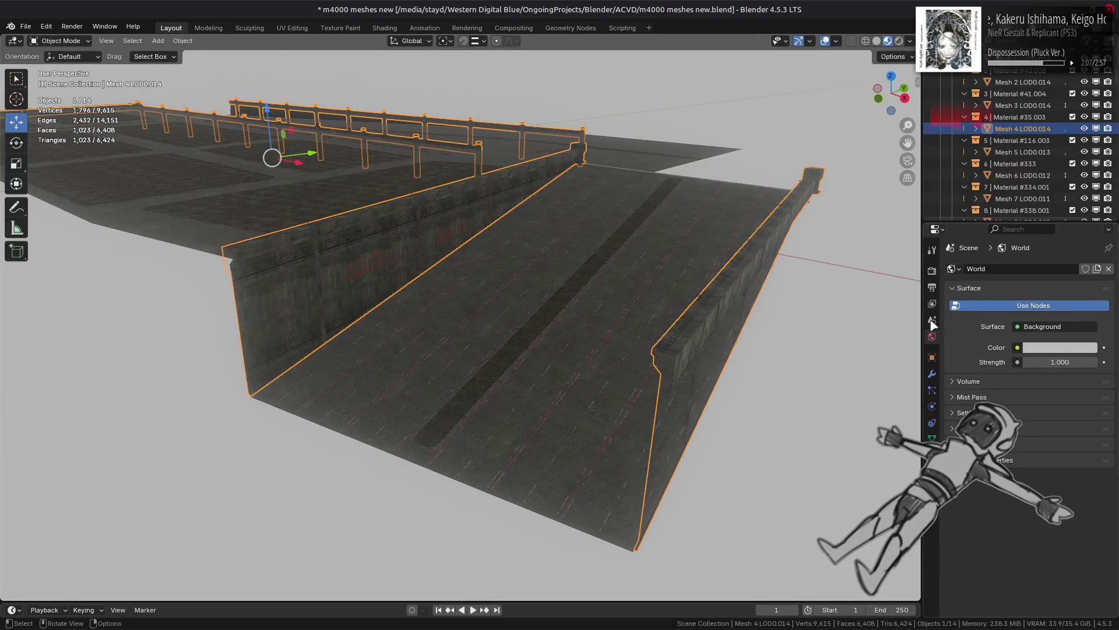
click(1052, 347)
drag(1036, 302, 1090, 302)
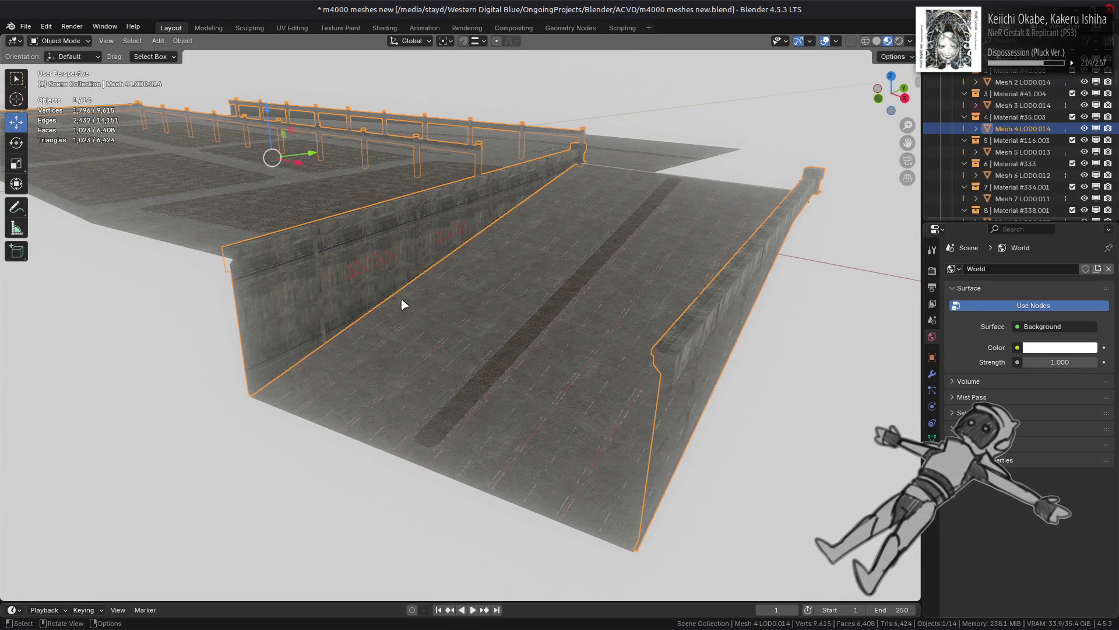
Step: Show the walls' Modifier Properties and hide the AO Gen result in the viewport
middle_drag(408, 304, 478, 326)
click(937, 375)
click(1057, 315)
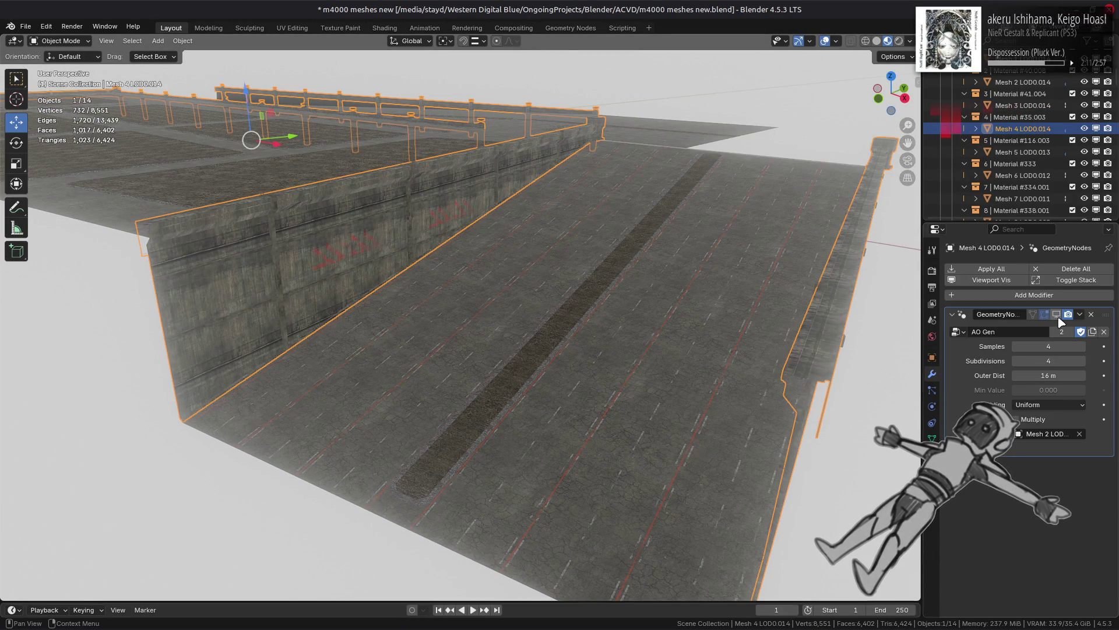
Step: Toggle the walls' AO effect in the viewport and select the road, then the wall mesh
click(1056, 315)
click(1057, 315)
click(1057, 314)
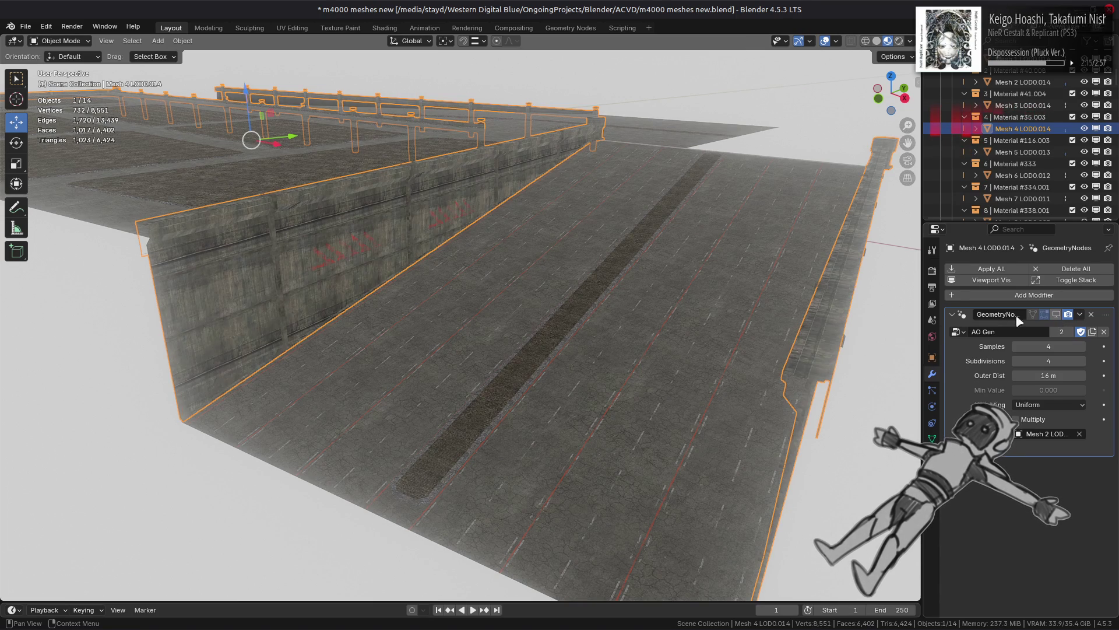
mouse_move(707, 317)
middle_down()
mouse_move(732, 315)
mouse_move(702, 317)
middle_up()
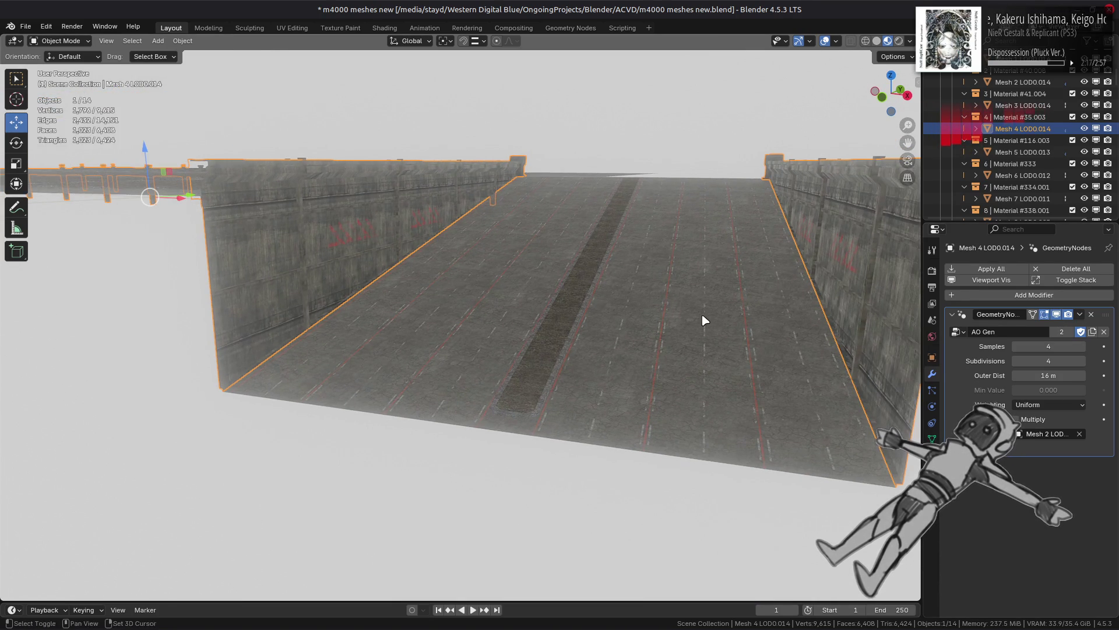
scroll(667, 325, up, 5)
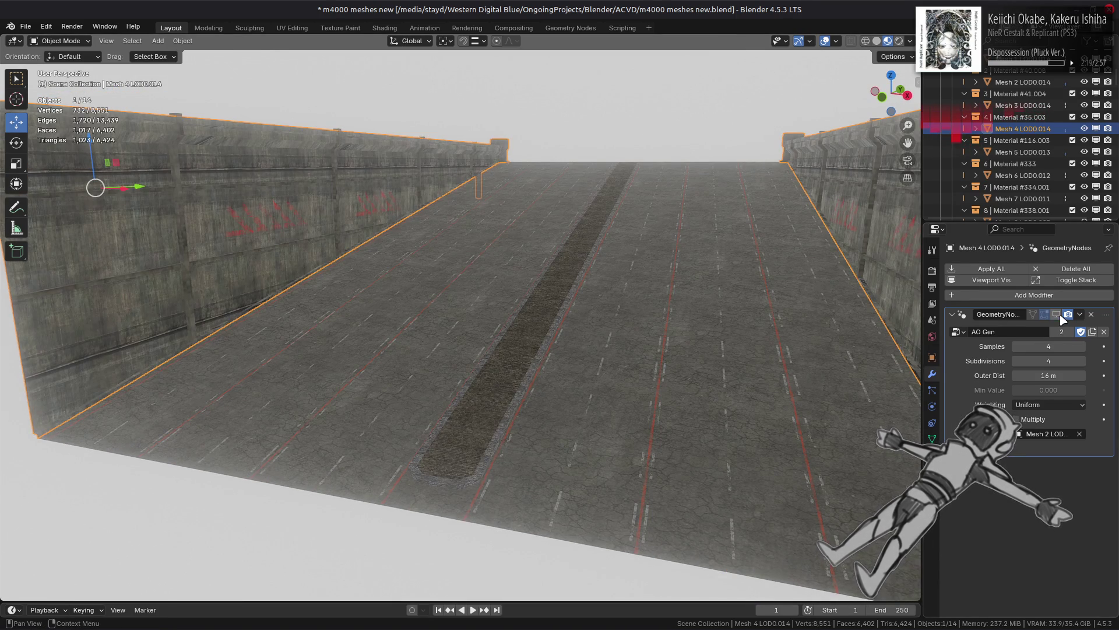
click(632, 332)
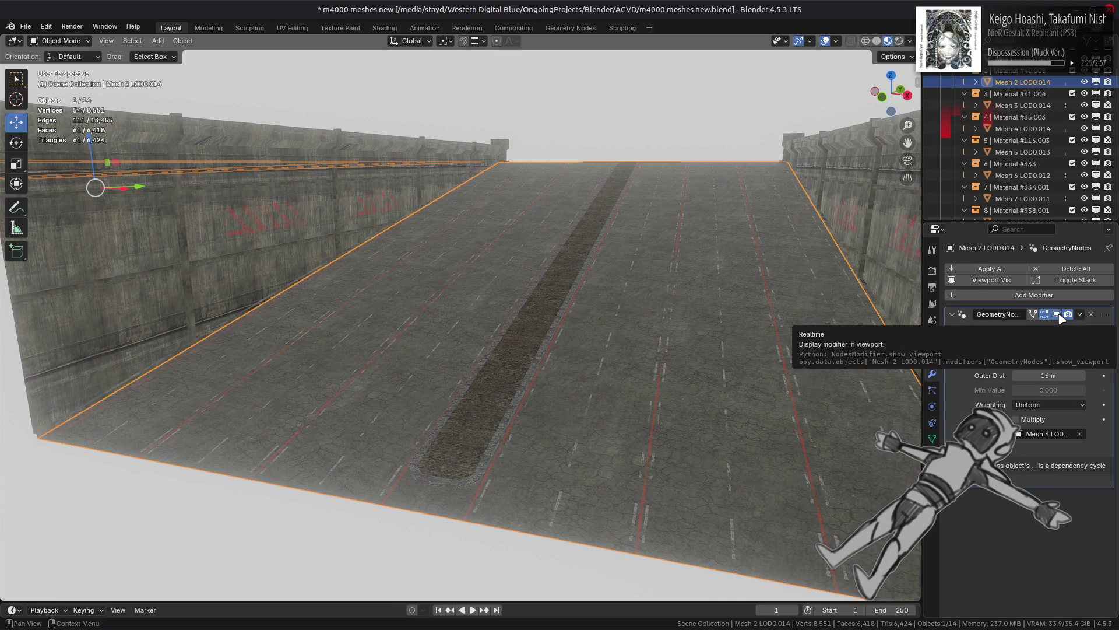
click(258, 286)
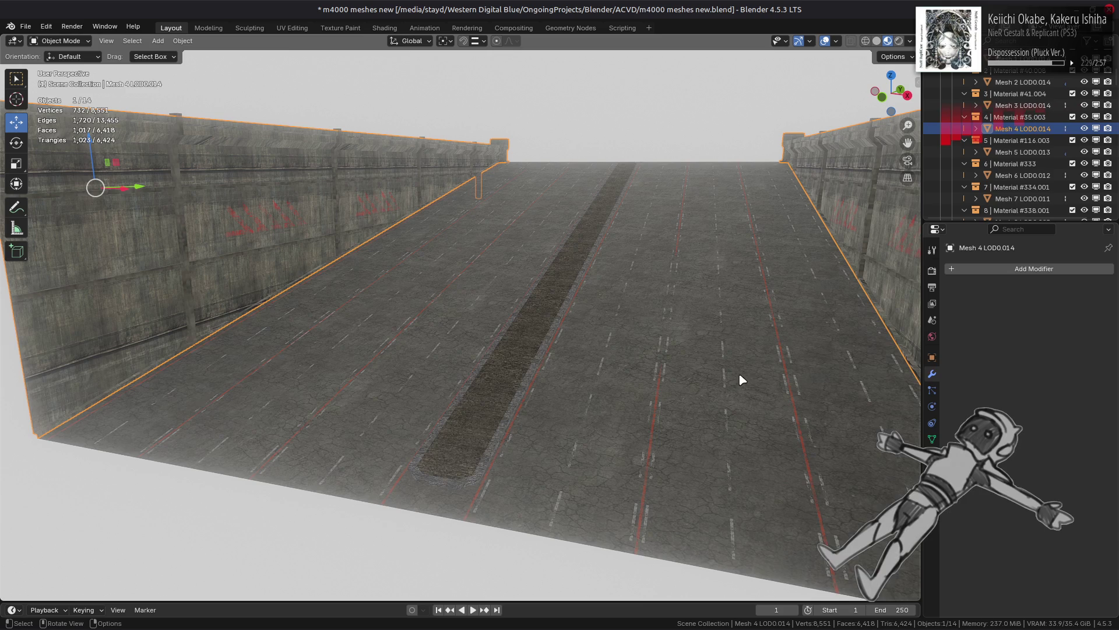
Step: Restore the AO Gen modifier and set Samples, giving the road's modifier 2 samples
key(ctrl+z)
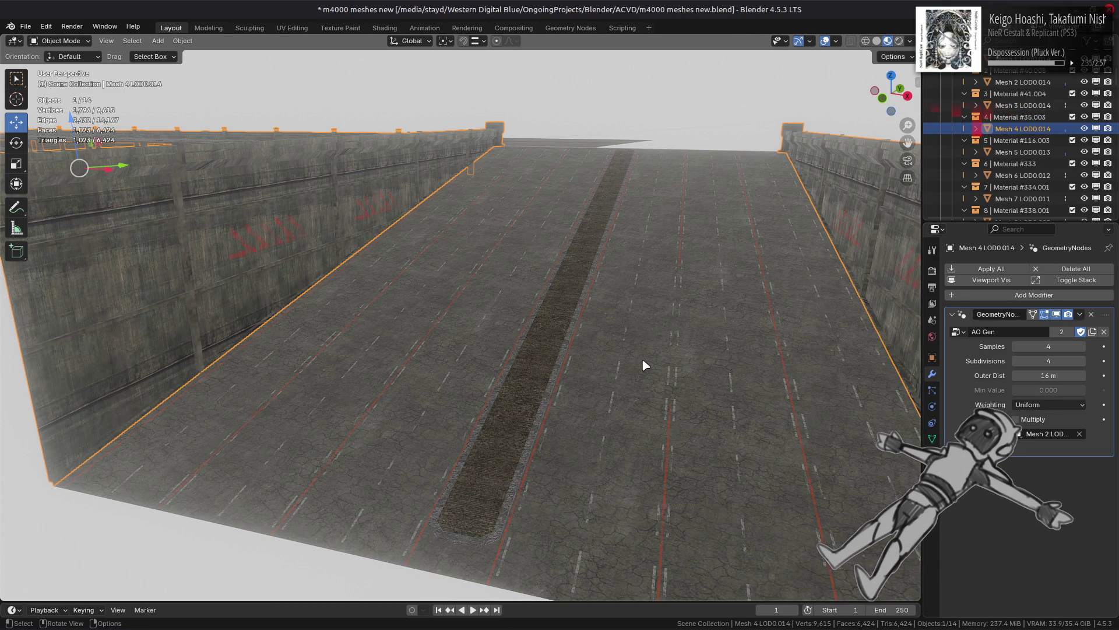
click(1057, 314)
click(1057, 314)
drag(1056, 347, 1056, 346)
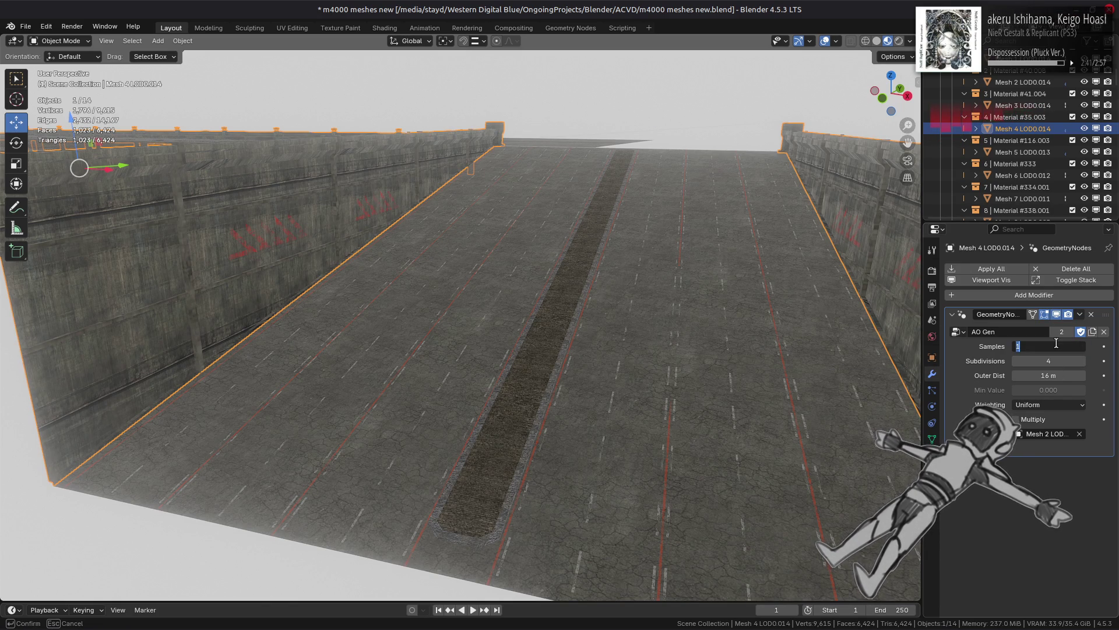
text(2)
key(Return)
click(697, 346)
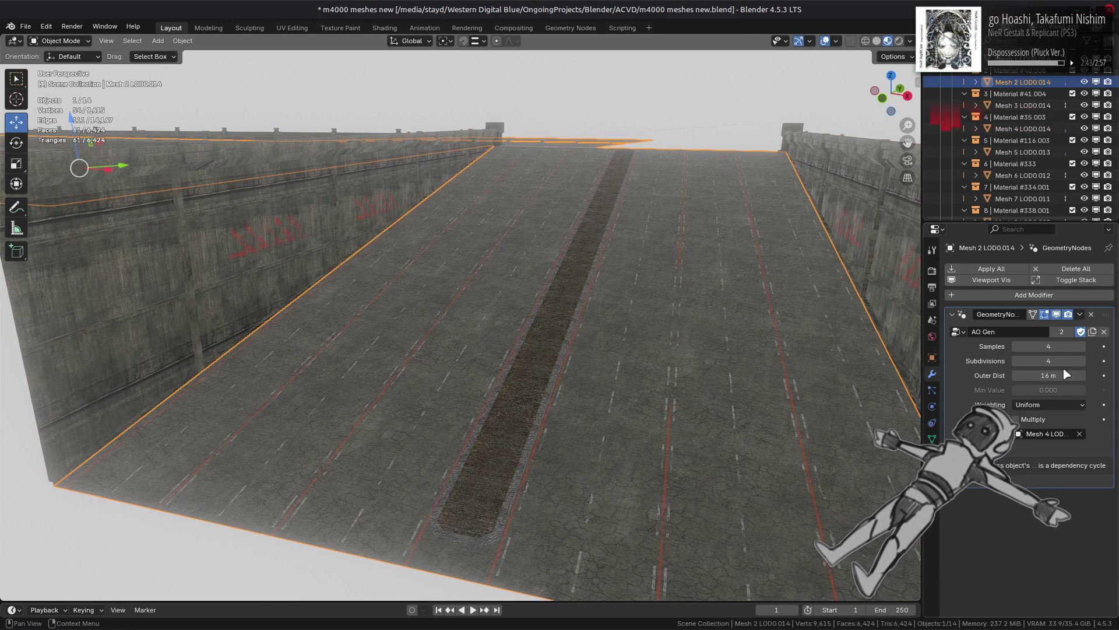
click(1055, 347)
text(2)
key(Return)
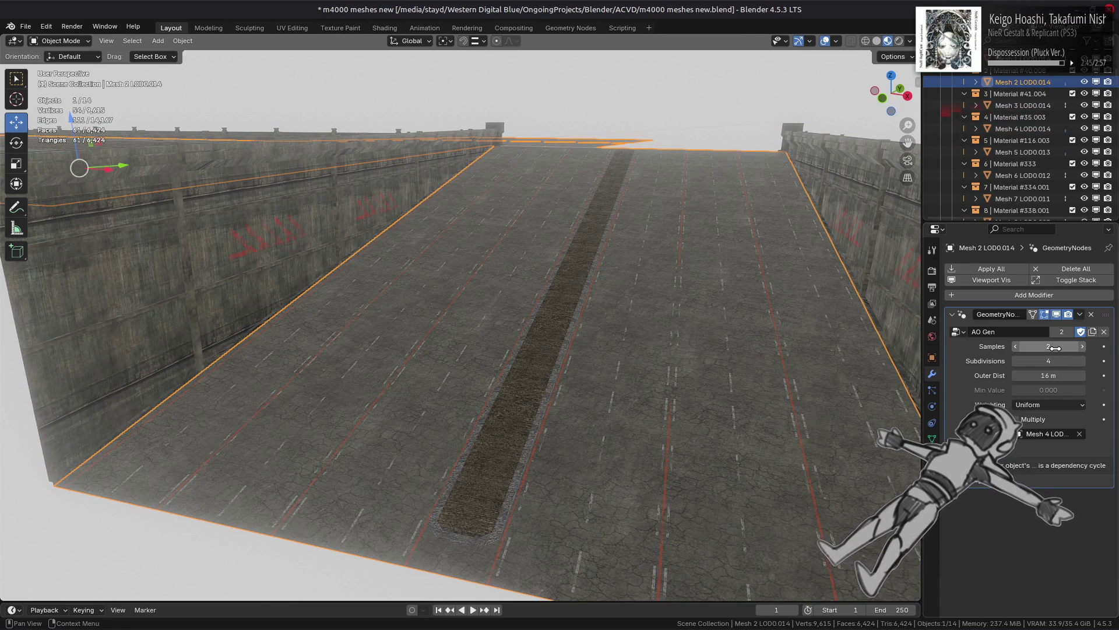
Step: Apply the AO Gen modifier on both the road mesh and the wall mesh
click(1080, 314)
click(1044, 325)
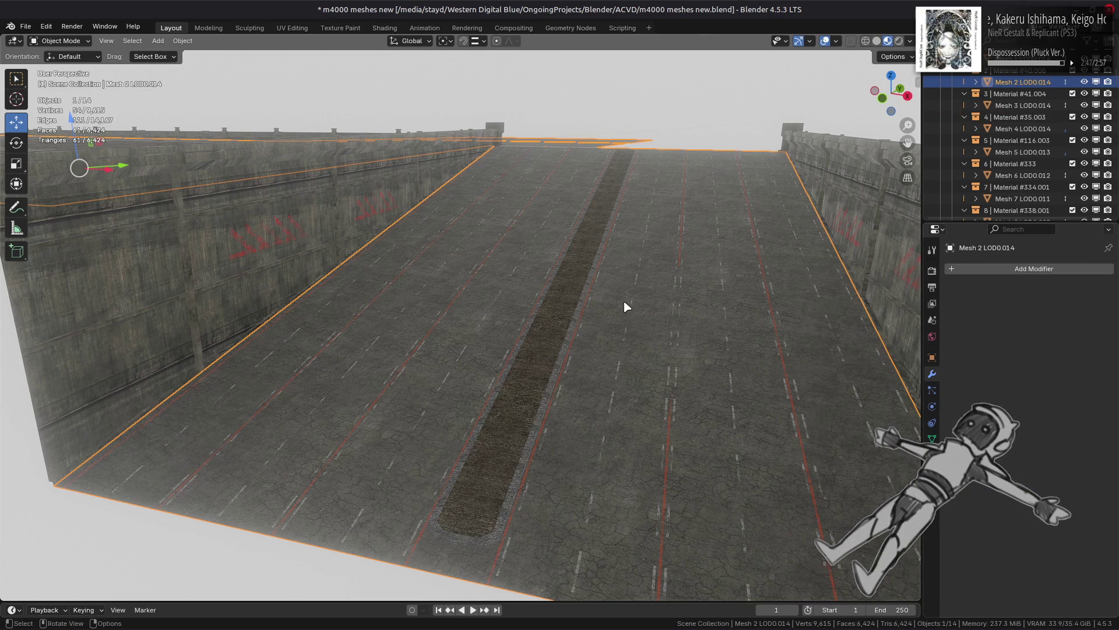
click(252, 296)
click(1081, 315)
click(1049, 326)
Step: Inspect the bridge road in solid shading, then return to Material Preview
click(877, 41)
scroll(674, 158, down, 5)
mouse_move(674, 159)
middle_down()
mouse_move(672, 169)
mouse_move(495, 209)
mouse_move(692, 243)
mouse_move(638, 233)
mouse_move(774, 232)
mouse_move(607, 230)
middle_up()
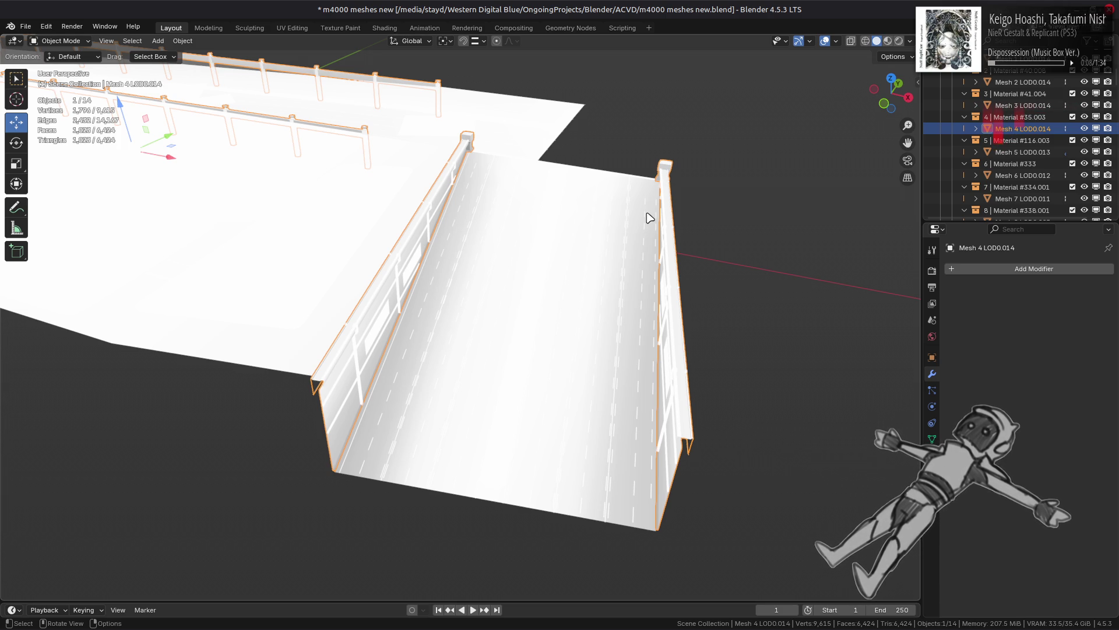
scroll(614, 202, up, 5)
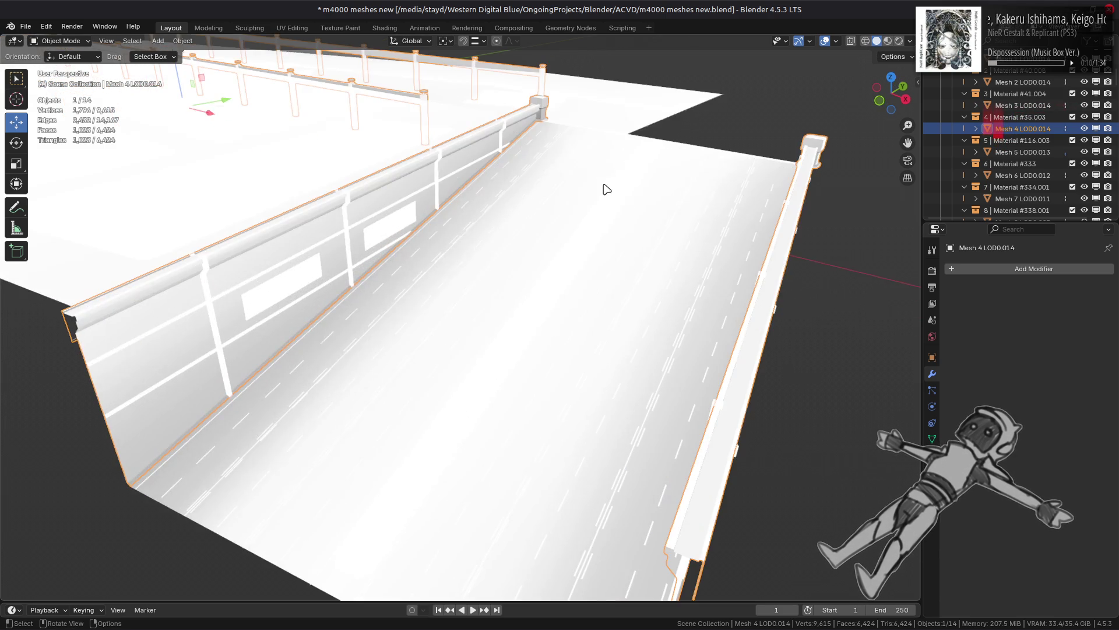
mouse_move(704, 155)
middle_down()
mouse_move(711, 113)
mouse_move(735, 112)
mouse_move(729, 125)
mouse_move(546, 135)
mouse_move(623, 201)
mouse_move(353, 178)
mouse_move(569, 190)
mouse_move(592, 202)
middle_up()
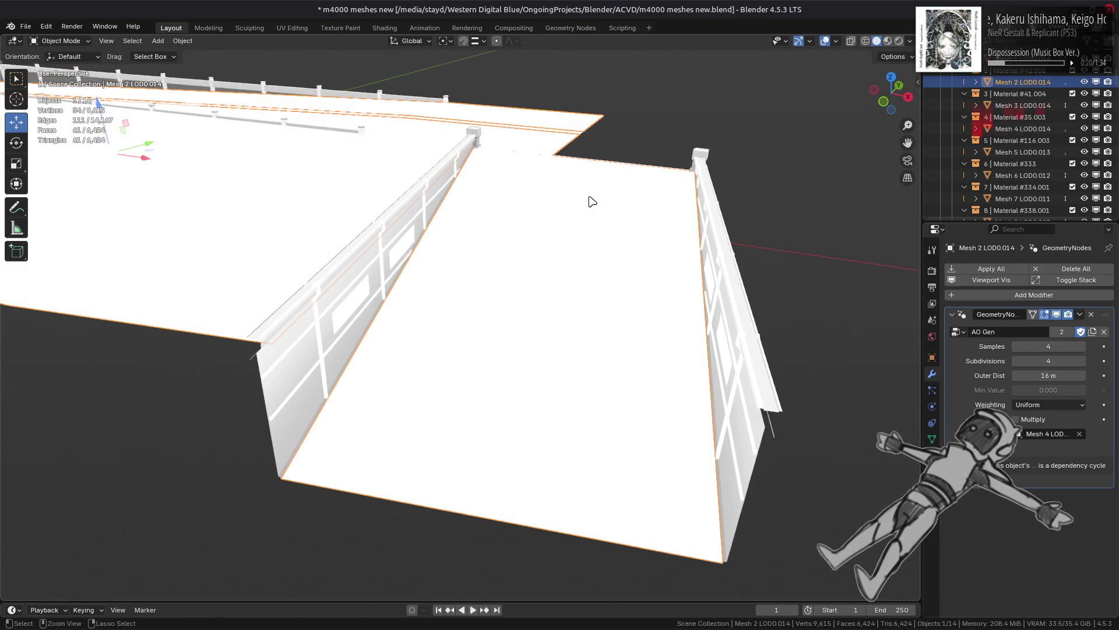
click(887, 41)
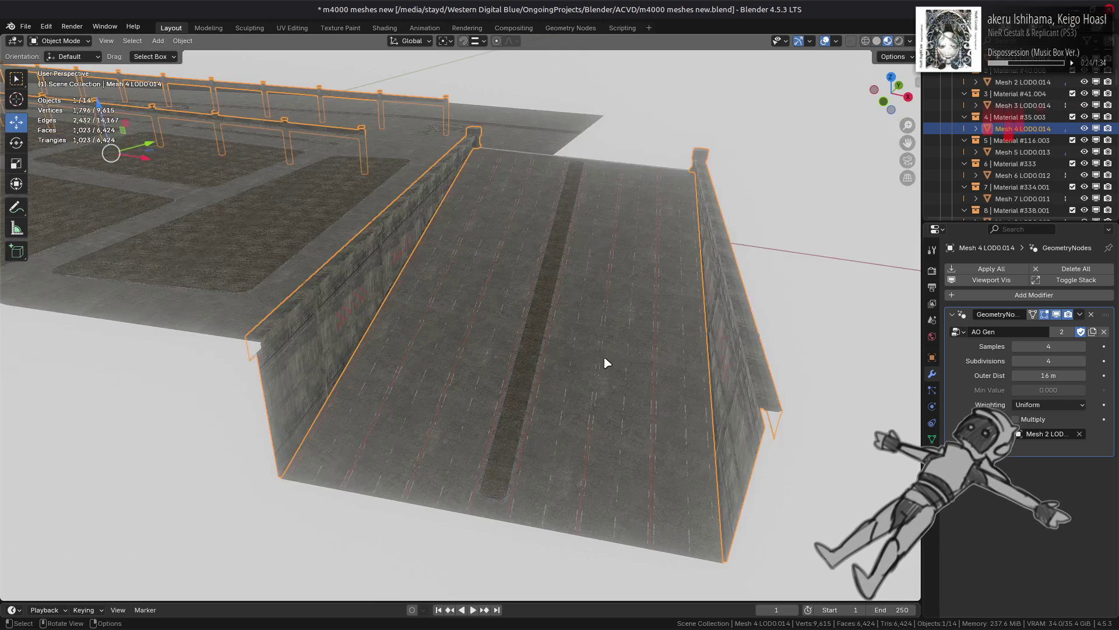
Step: Select the wall and railing mesh, hide its modifier result, and save the file
click(606, 363)
key(alt+a)
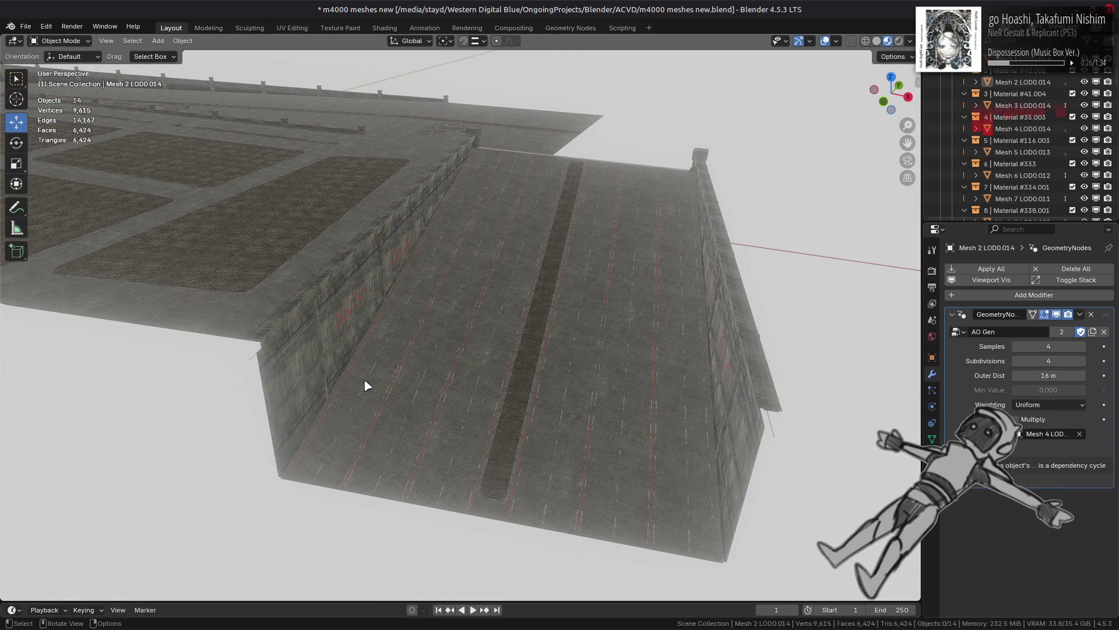
click(284, 389)
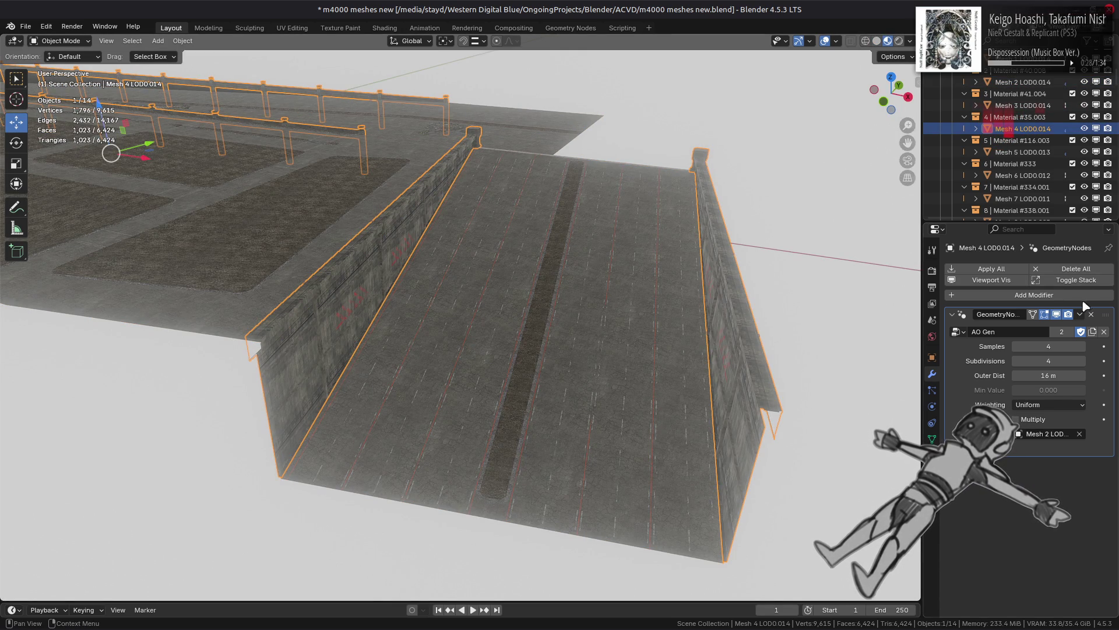
click(1061, 315)
mouse_move(476, 302)
middle_down()
mouse_move(262, 344)
mouse_move(429, 325)
mouse_move(517, 337)
mouse_move(478, 332)
mouse_move(450, 208)
middle_up()
key(ctrl+s)
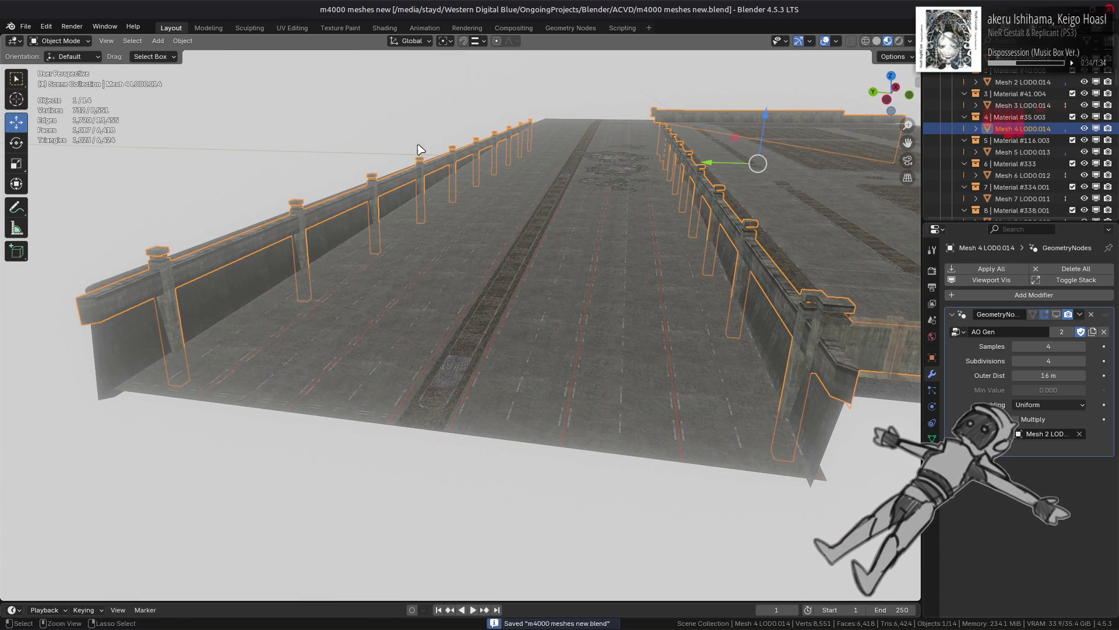
Step: In the Geometry Nodes workspace, move the Subdivide Mesh node off the Clamp node
click(571, 28)
mouse_move(230, 423)
middle_down()
mouse_move(357, 440)
mouse_move(376, 454)
middle_up()
click(366, 420)
mouse_move(367, 420)
mouse_down()
mouse_move(408, 388)
mouse_move(330, 432)
mouse_move(407, 431)
mouse_up()
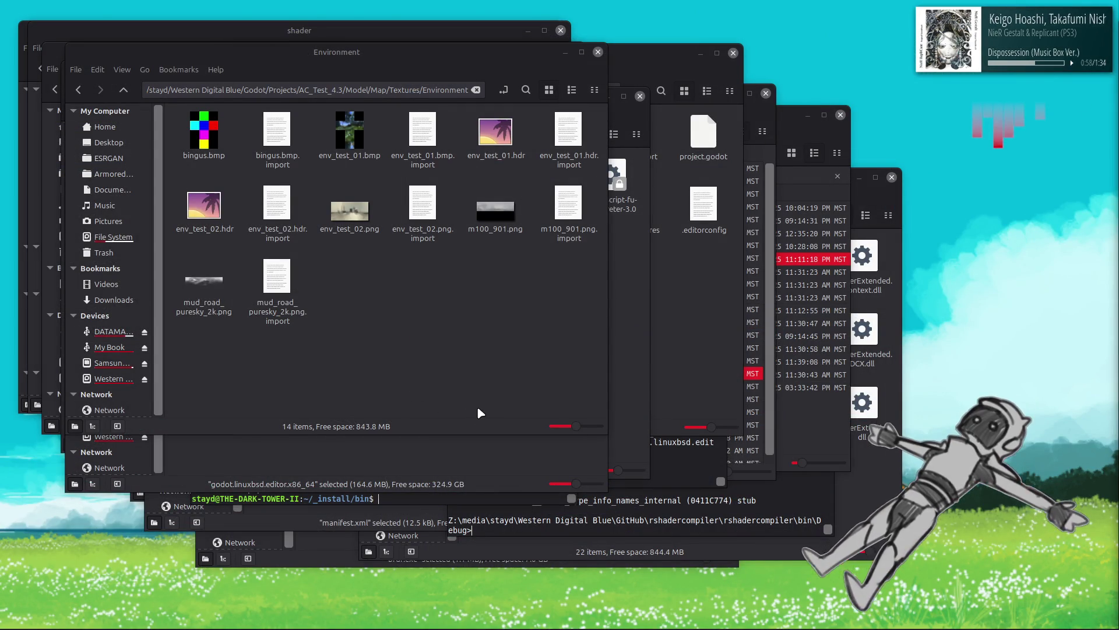
Step: Launch Blender by searching 'bl', reopen m4000 meshes new.blend, and select the Mesh 5 LOD0.013 deck
key(super)
text(bl)
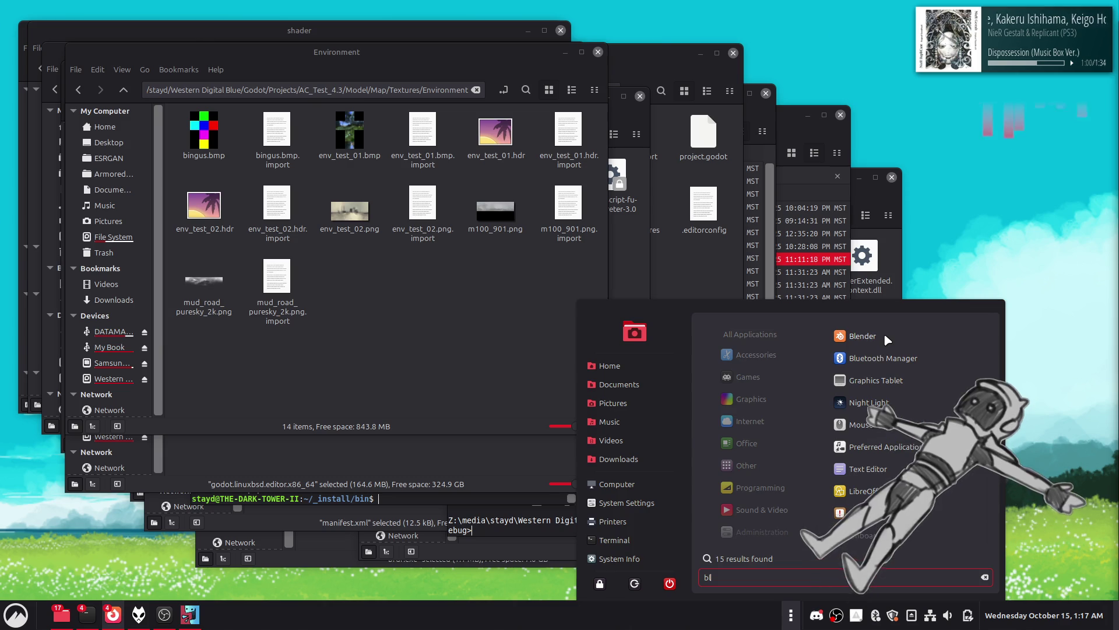
click(884, 333)
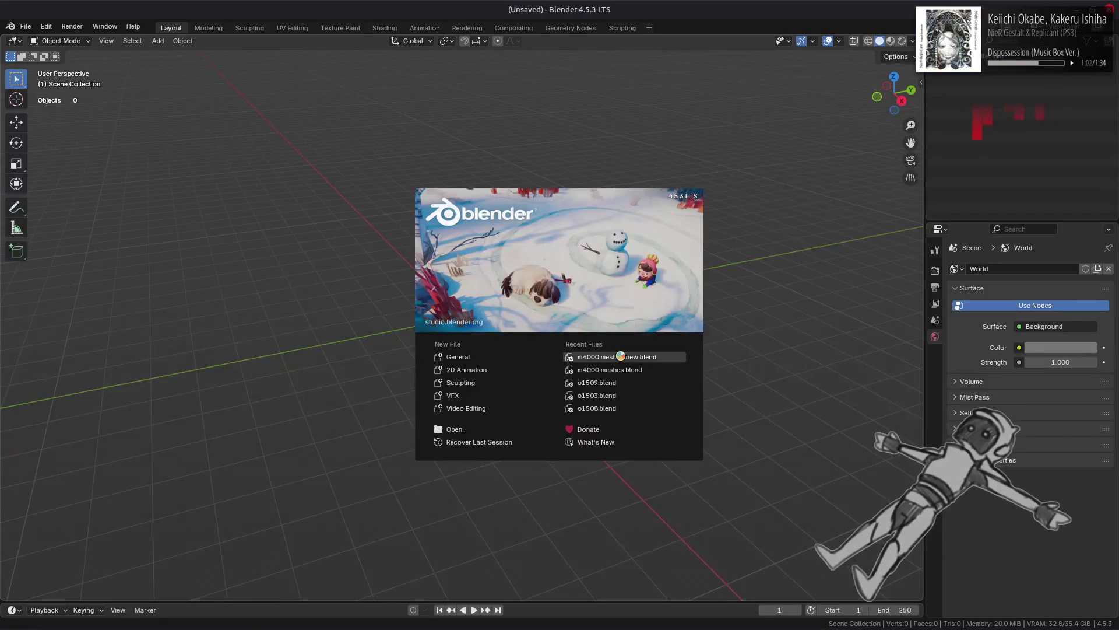
click(619, 357)
click(270, 280)
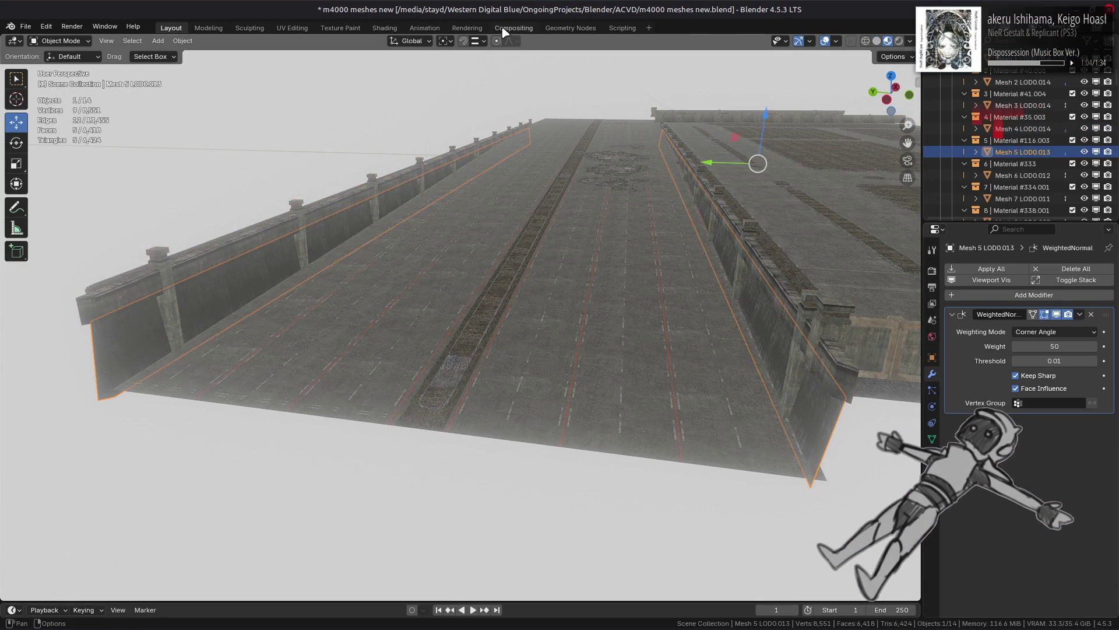
Step: In the Geometry Nodes workspace, select wall mesh Mesh 4 LOD0.014 and show its AO Gen result
click(570, 28)
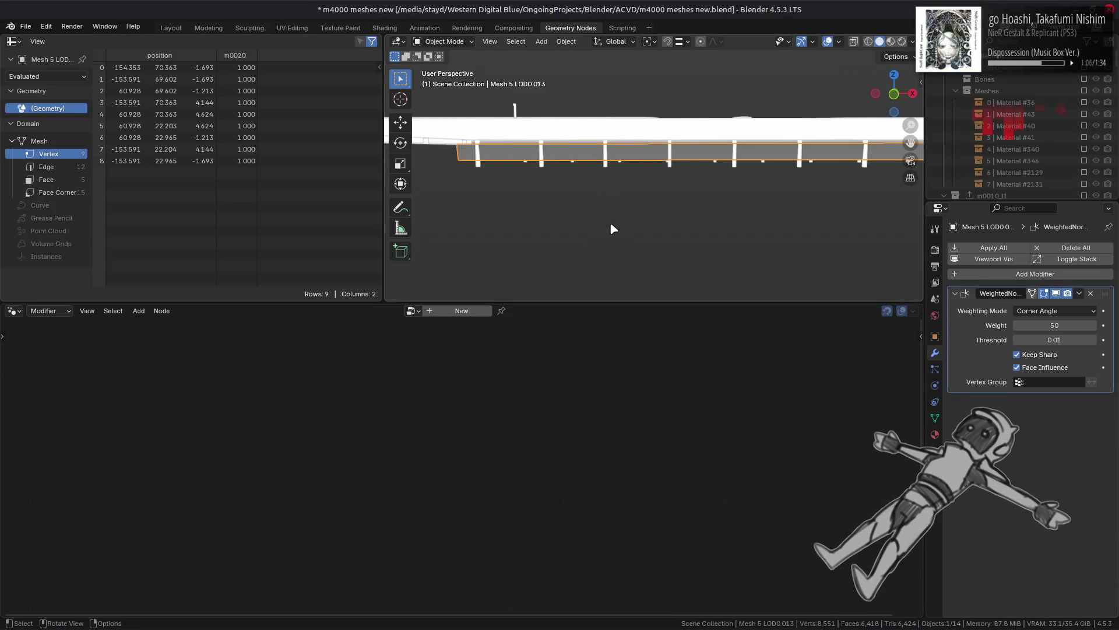
mouse_move(675, 160)
middle_down()
mouse_move(675, 192)
mouse_move(851, 175)
middle_up()
mouse_move(685, 199)
middle_down()
mouse_move(701, 215)
mouse_move(647, 229)
middle_up()
click(698, 216)
click(913, 42)
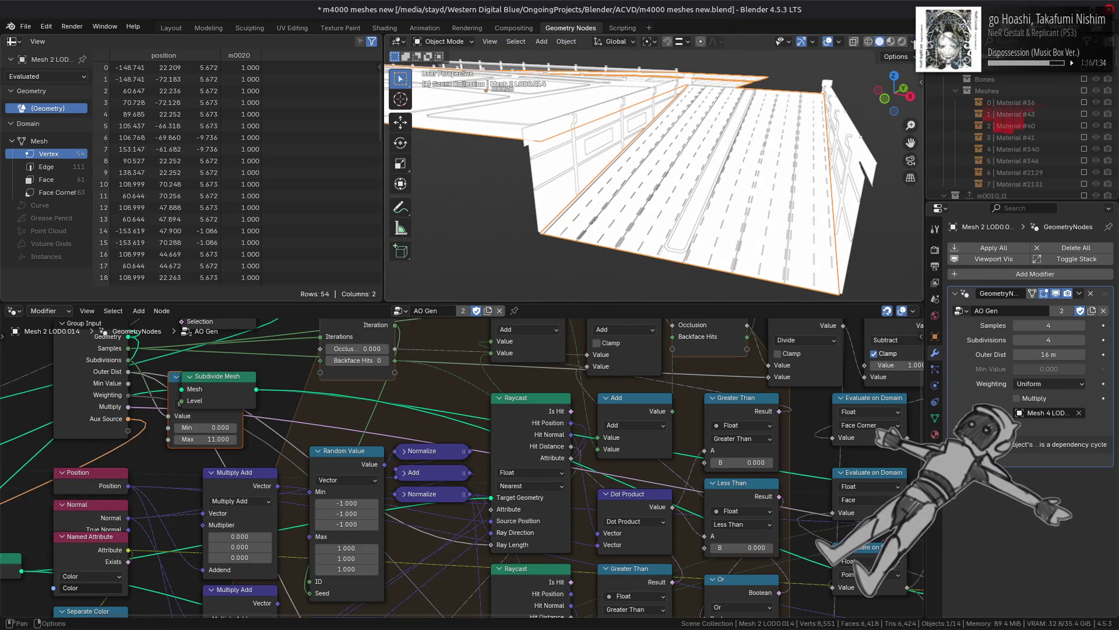
click(575, 205)
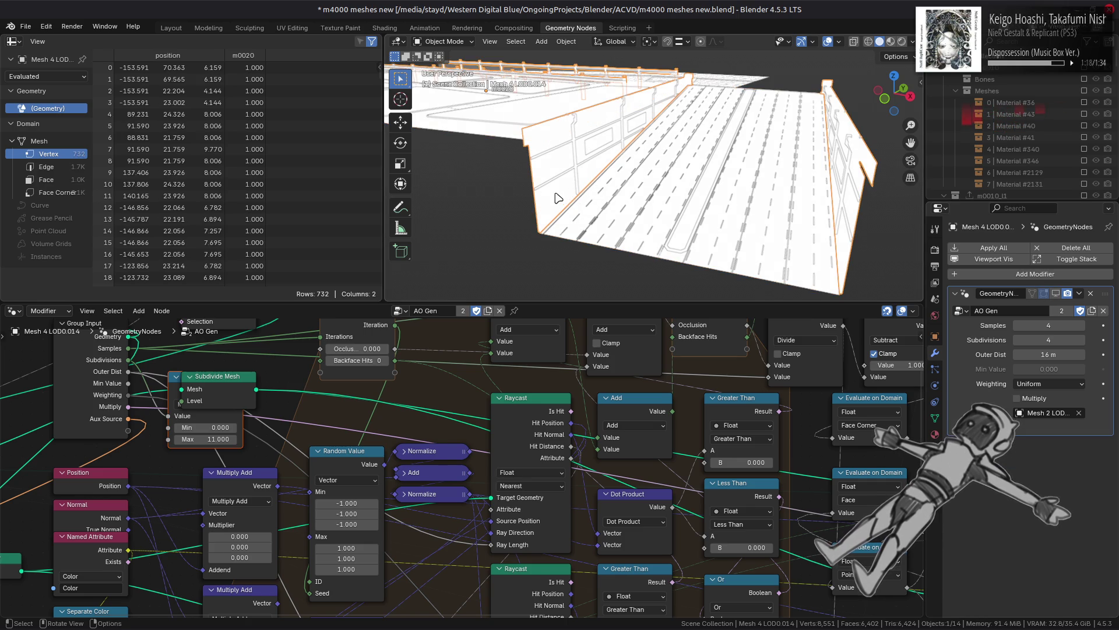
click(1059, 297)
Step: Move the Clamp node from under Subdivide Mesh and link Group Input Subdivisions to its Level
middle_drag(368, 407, 630, 437)
click(551, 414)
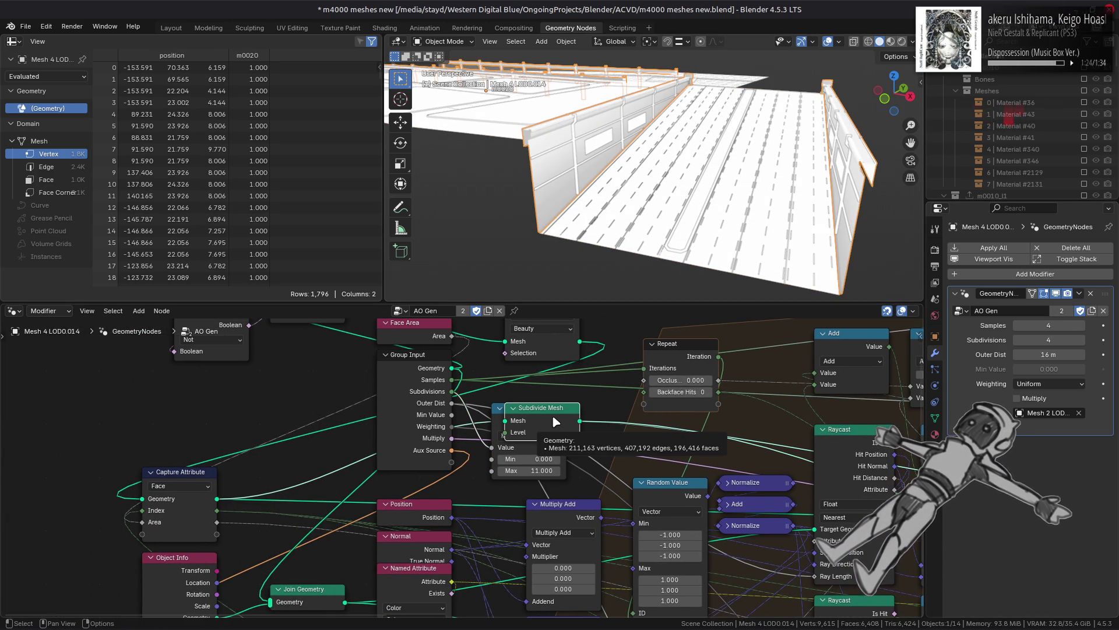
mouse_move(537, 433)
mouse_down()
mouse_move(507, 471)
mouse_move(518, 471)
mouse_up()
drag(458, 396, 462, 403)
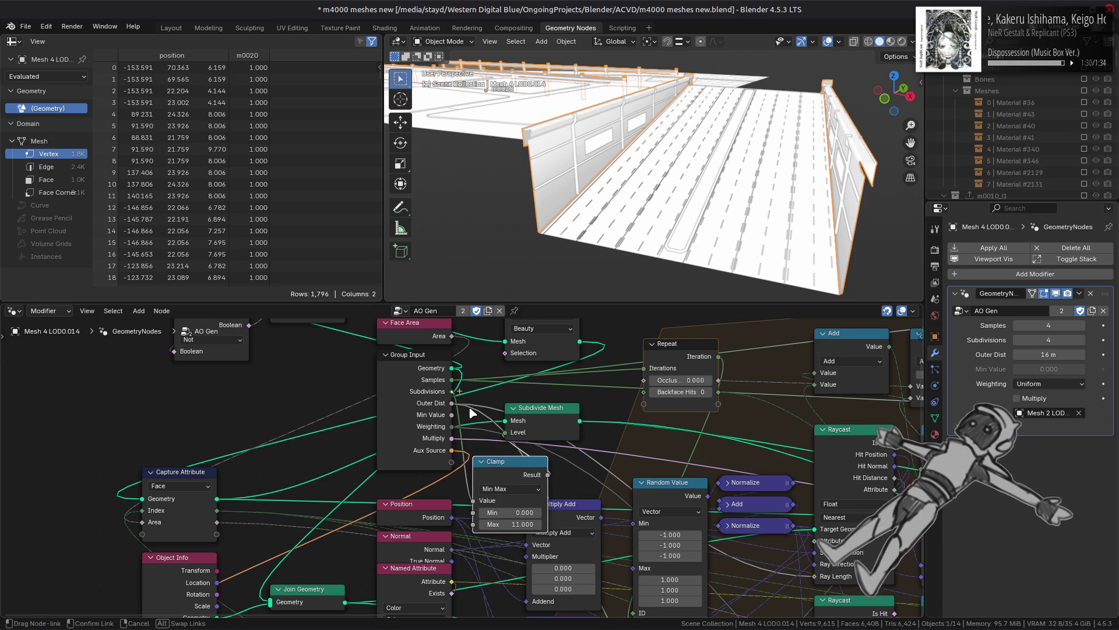
drag(500, 444, 504, 436)
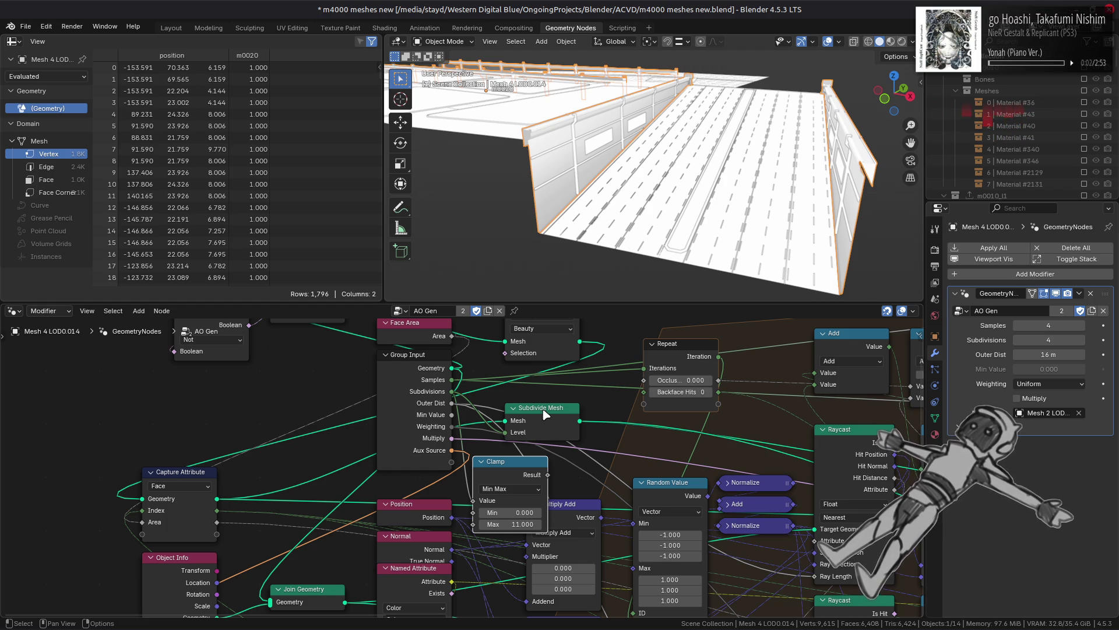
Step: Relaunch Blender from the app menu and open the recent m4000 meshes new.blend project
key(ctrl+alt+Right)
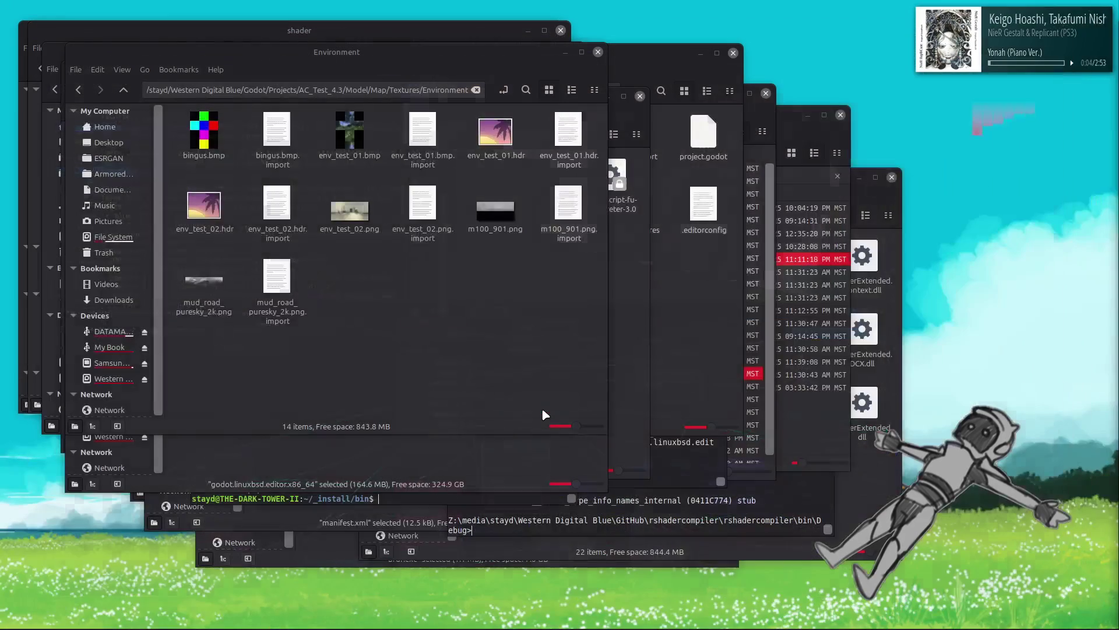
key(super)
text(bl)
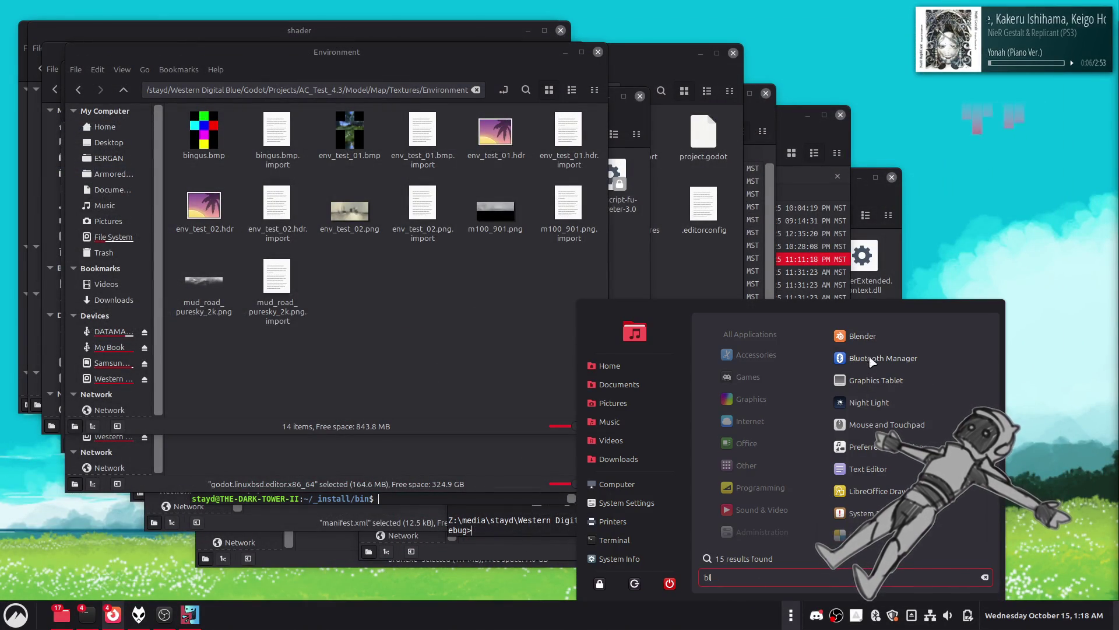
click(876, 335)
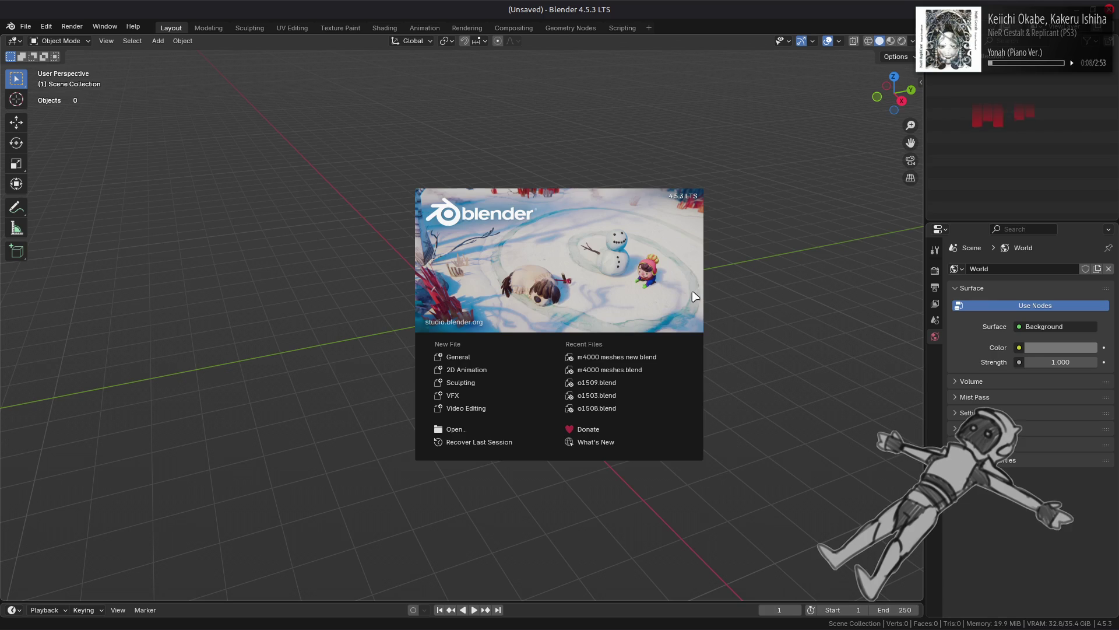
click(637, 356)
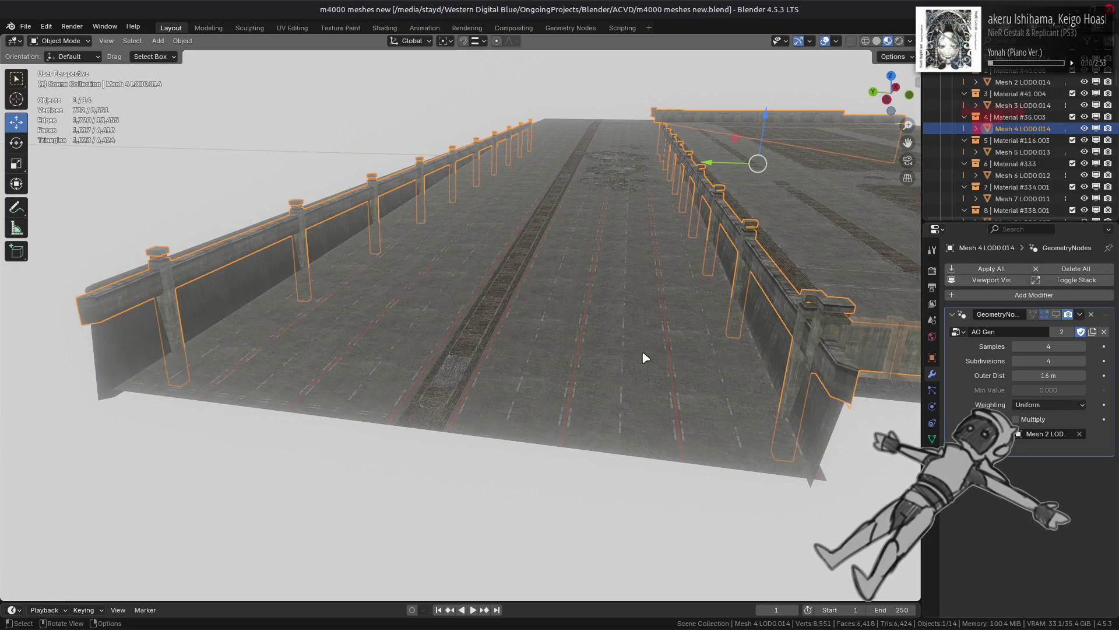
Step: Select the wall mesh Mesh 4 LOD0.014 in the Layout viewport
click(579, 30)
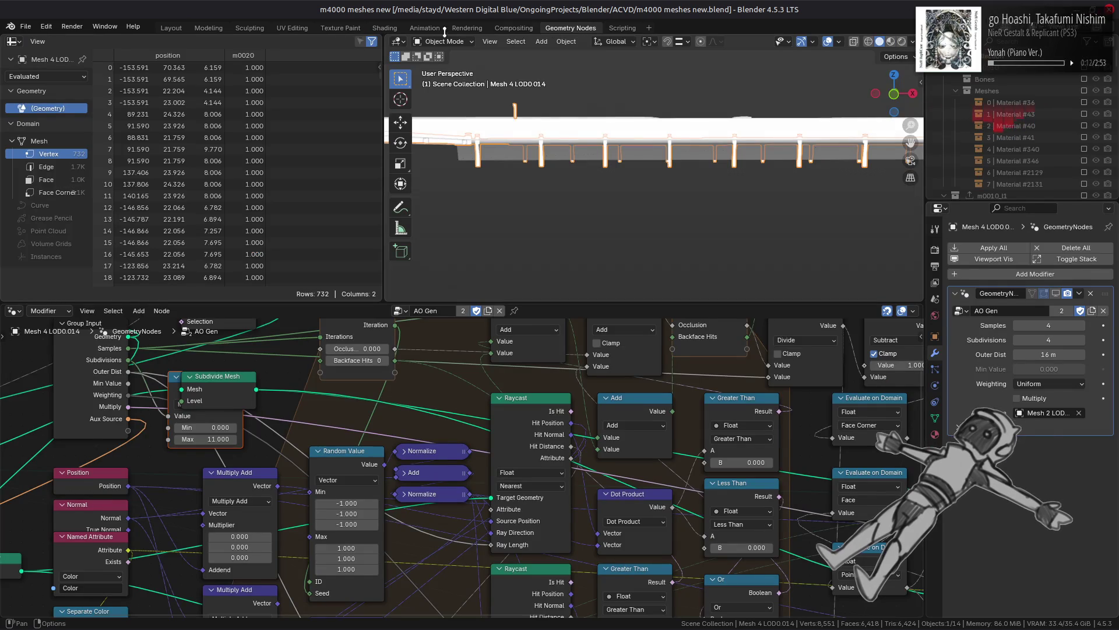
click(167, 28)
scroll(559, 239, down, 6)
mouse_move(559, 240)
middle_down()
mouse_move(434, 263)
mouse_move(490, 300)
middle_up()
mouse_move(508, 302)
middle_down()
mouse_move(527, 307)
mouse_move(467, 317)
middle_up()
click(434, 329)
click(535, 385)
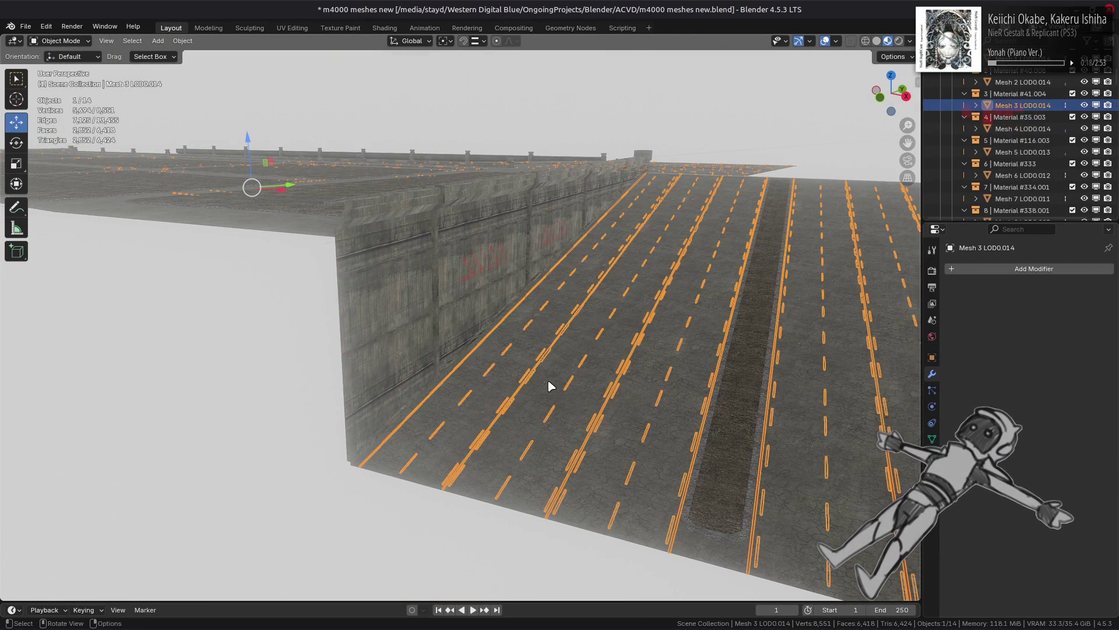
click(427, 354)
Step: In Geometry Nodes, link the AO Gen Subdivisions input to the Subdivide Mesh Level
click(573, 27)
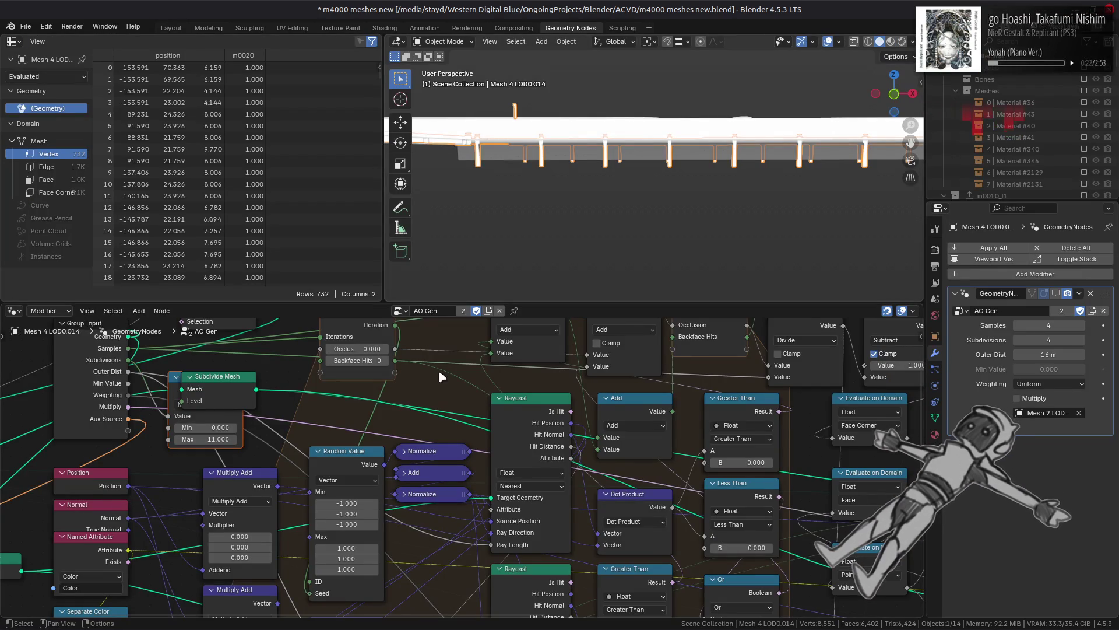
middle_drag(264, 395, 443, 429)
click(443, 429)
drag(362, 399, 411, 446)
click(401, 420)
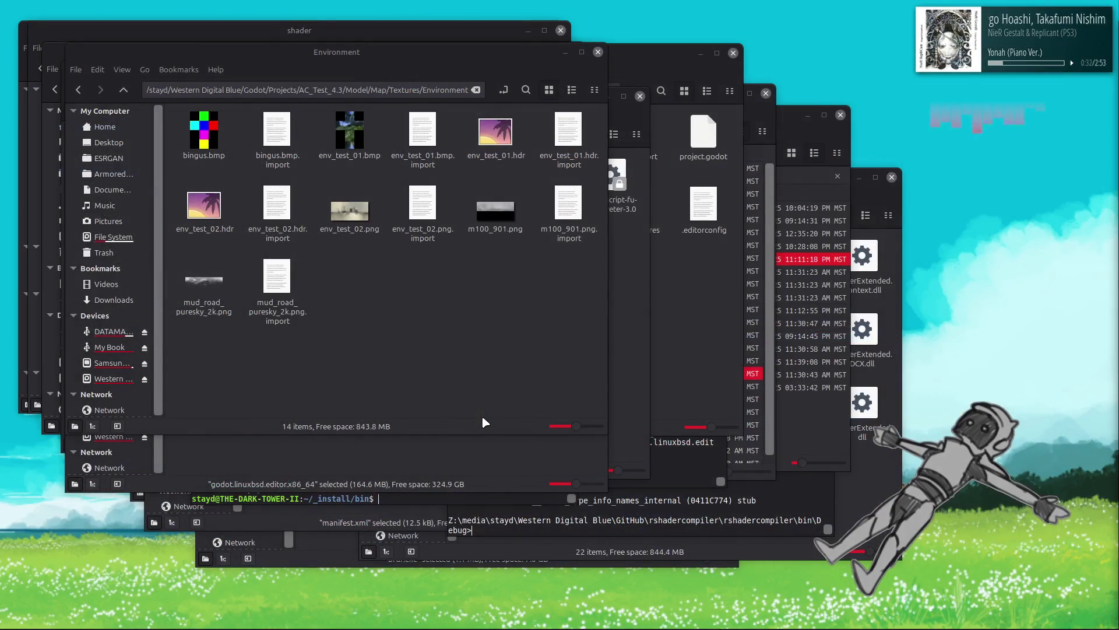
Step: Relaunch Blender from the Cinnamon menu and reopen m4000 meshes new.blend from Recent Files
key(super)
click(870, 344)
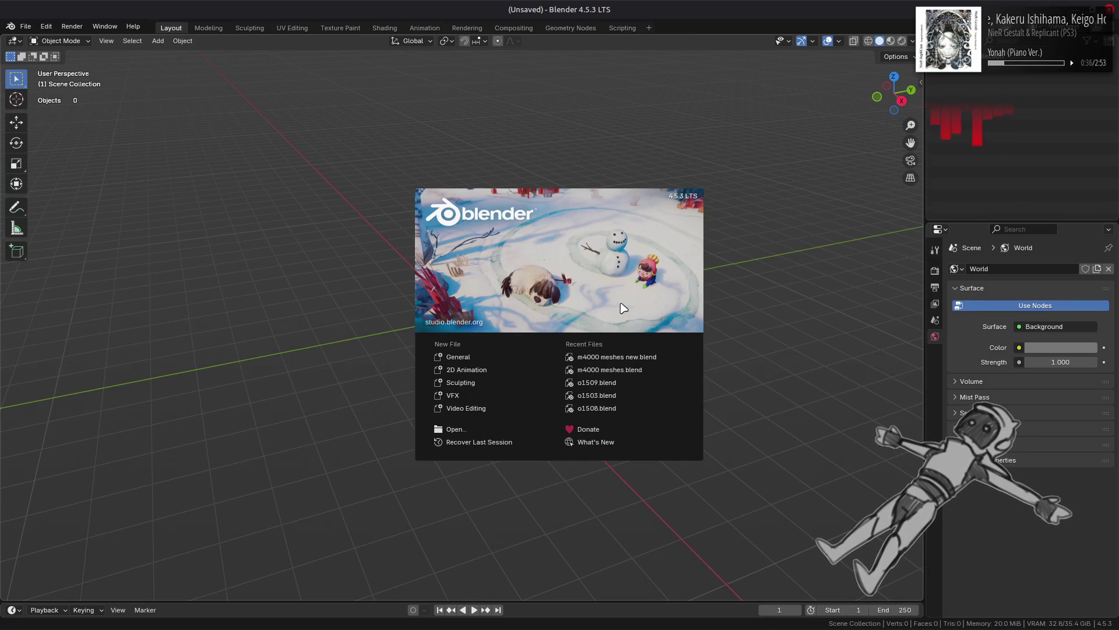
click(619, 356)
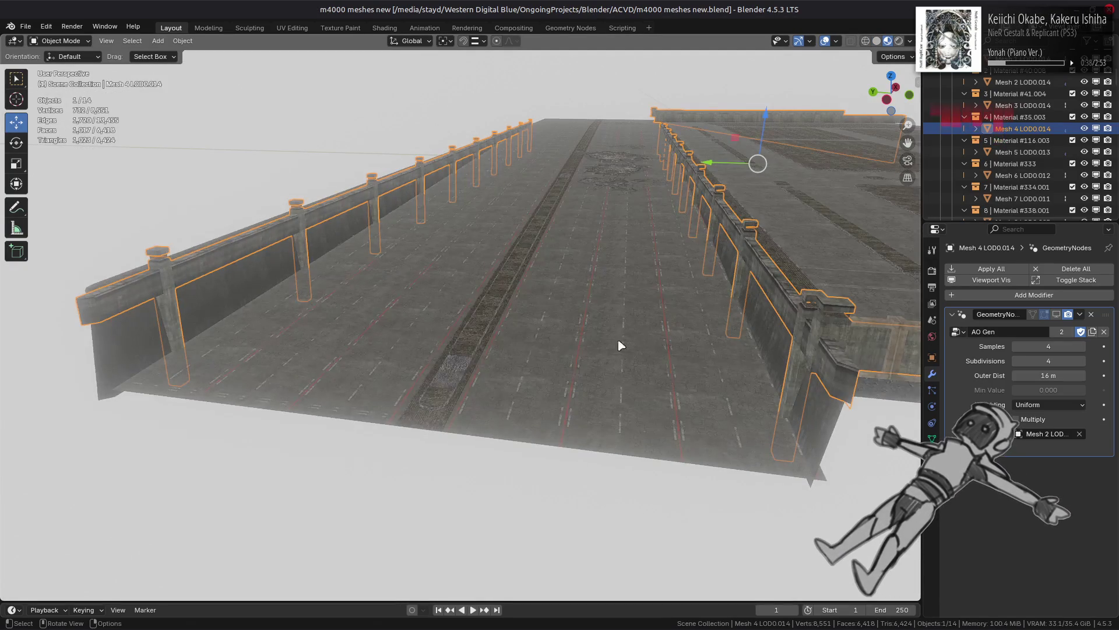
Step: Bring the Join Geometry node into view and show the node group sidebar
click(571, 28)
scroll(349, 411, left, 10)
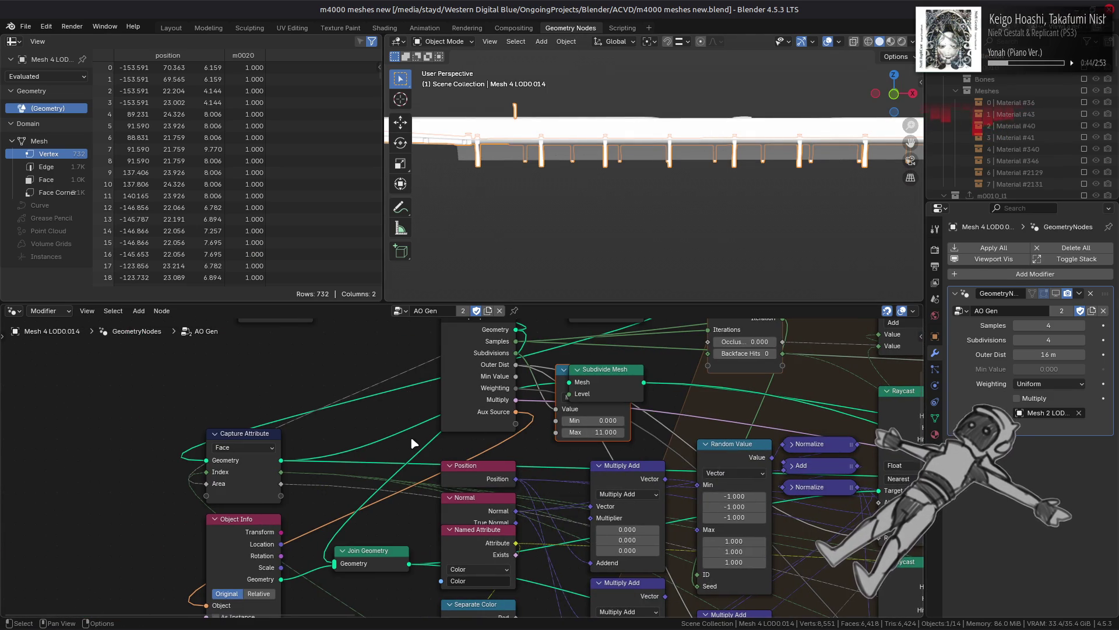
scroll(350, 421, down, 5)
scroll(350, 420, left, 3)
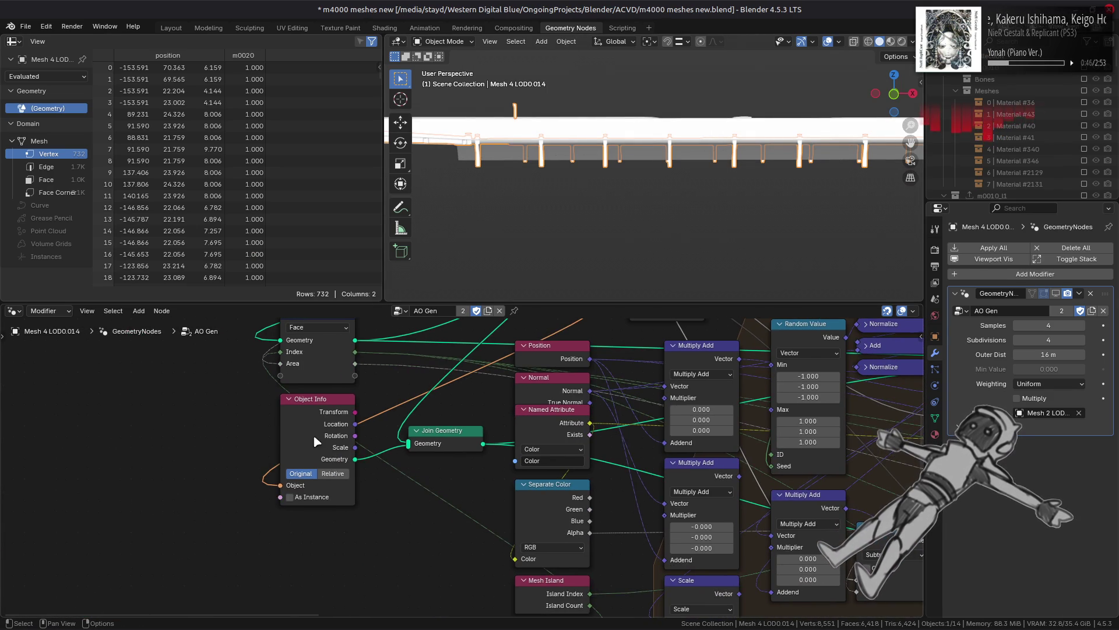
middle_drag(421, 430, 337, 588)
key(n)
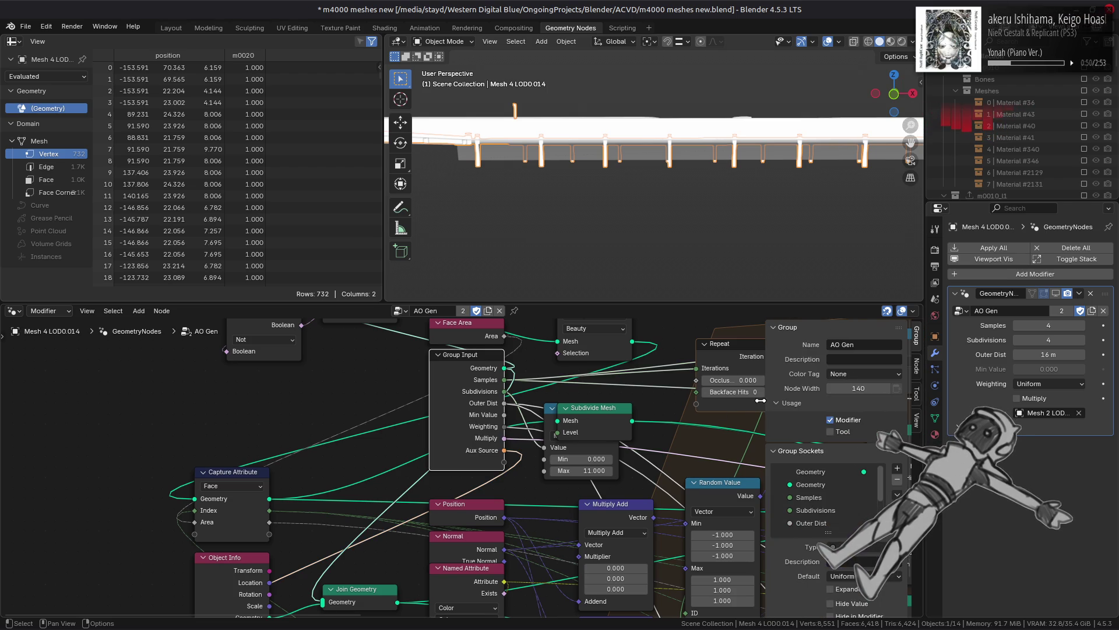
scroll(821, 496, down, 4)
Step: Duplicate the Aux Source socket and rename the copy Aux Source 2
click(813, 523)
click(897, 494)
click(962, 508)
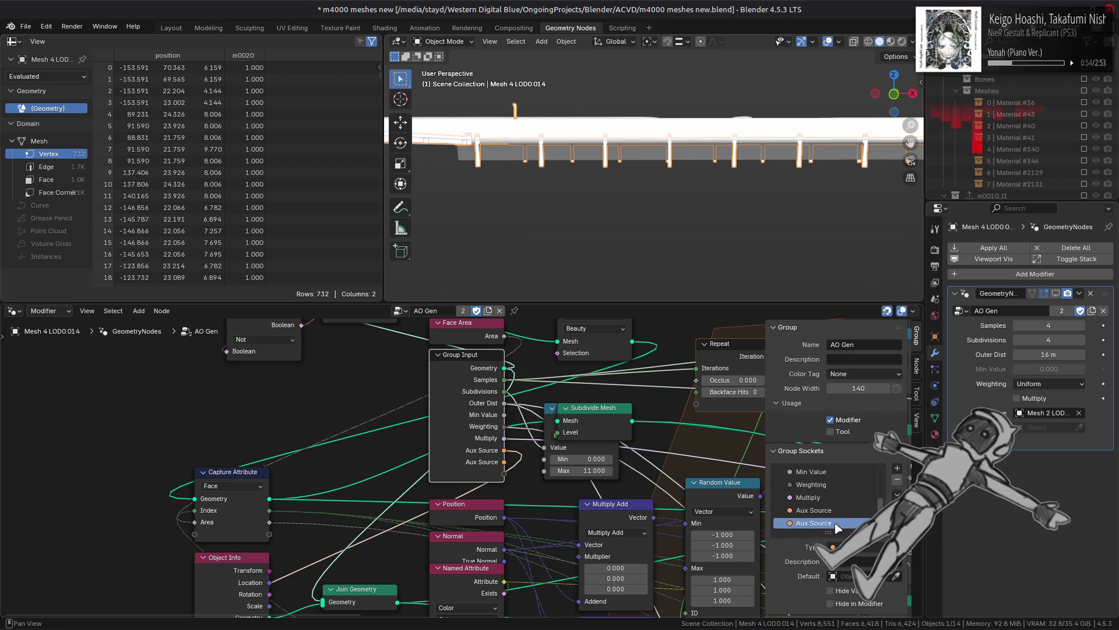
double_click(841, 522)
text(2)
key(Return)
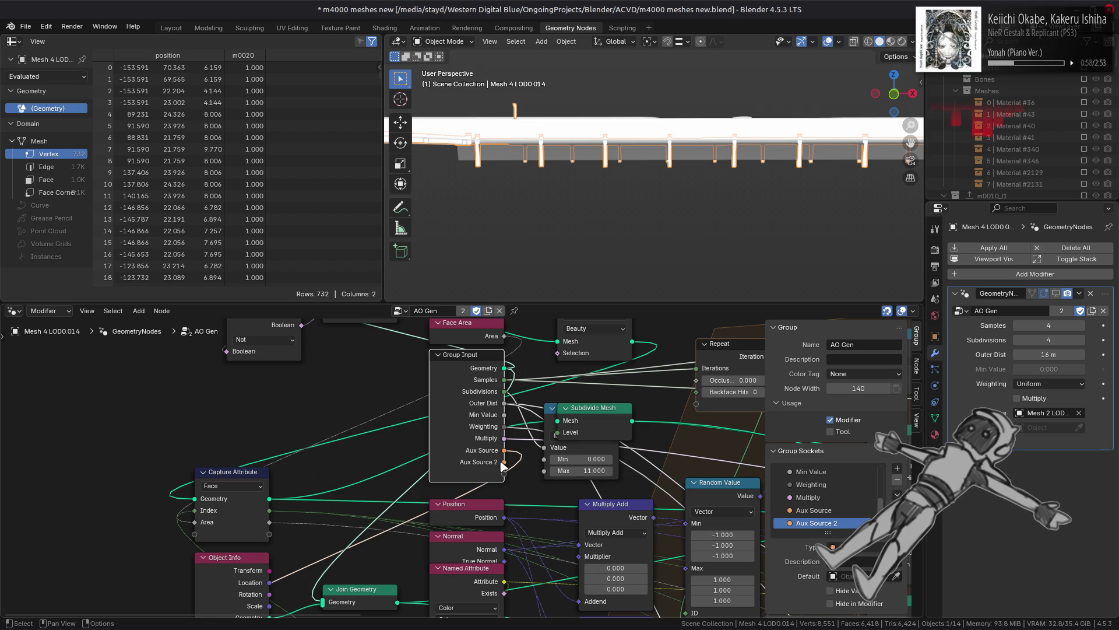
Step: Wire Aux Source 2 through a second Object Info node into Join Geometry
mouse_move(503, 463)
mouse_down()
mouse_move(408, 554)
mouse_move(233, 626)
mouse_move(193, 626)
mouse_move(195, 575)
mouse_up()
drag(270, 548, 319, 421)
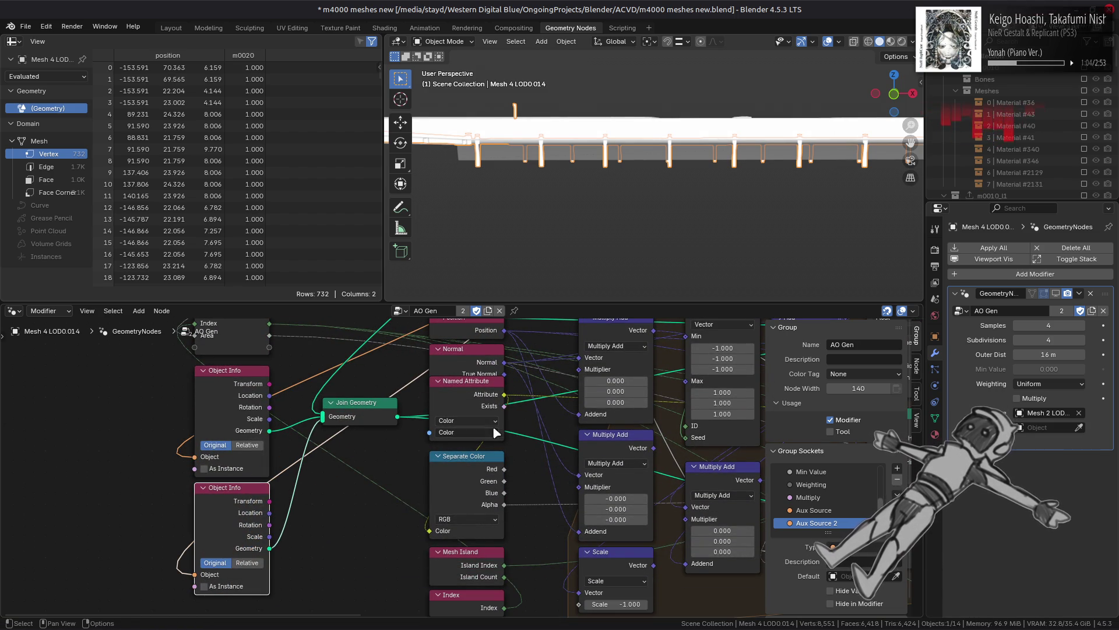
click(172, 27)
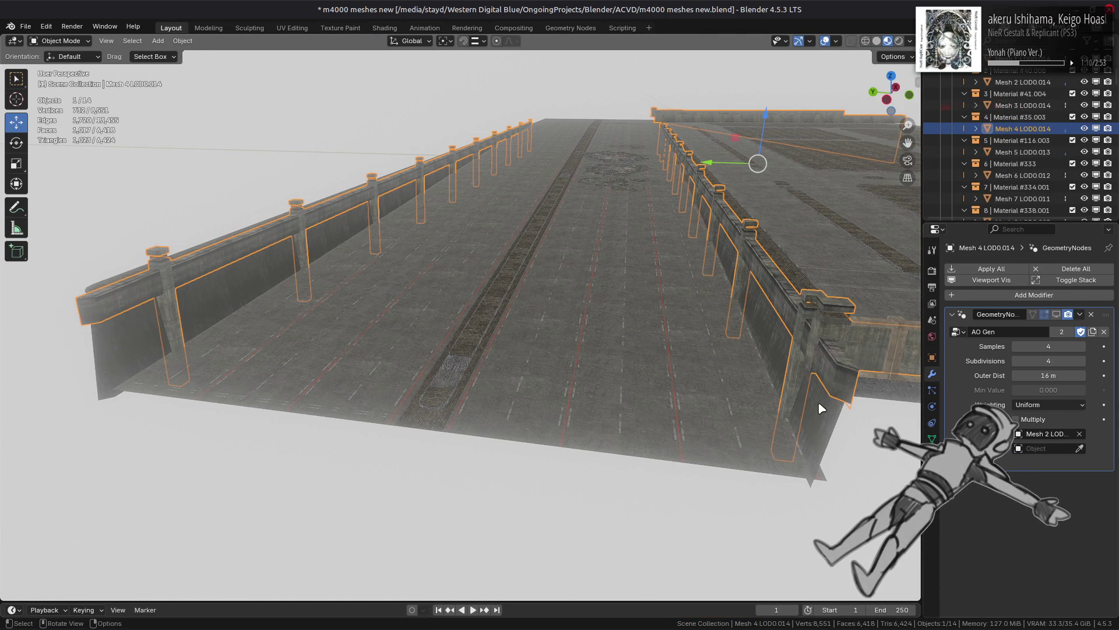
Step: Remove the node modifier from Mesh 4 LOD0.014 and reselect the road mesh Mesh 2 LOD0.014
click(615, 364)
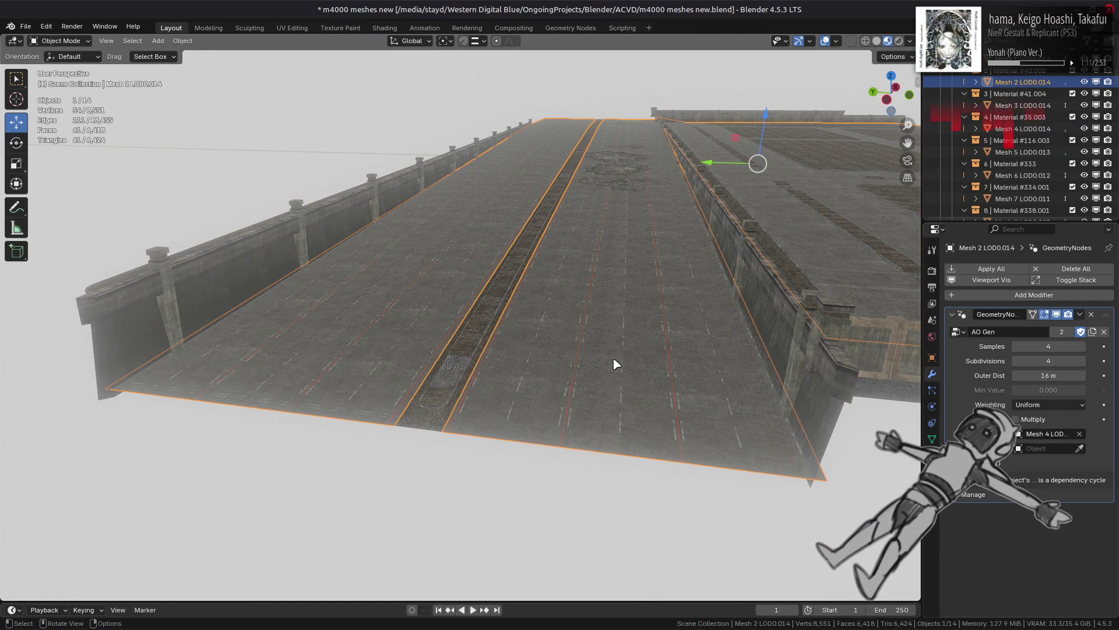
click(1080, 448)
key(Escape)
click(840, 383)
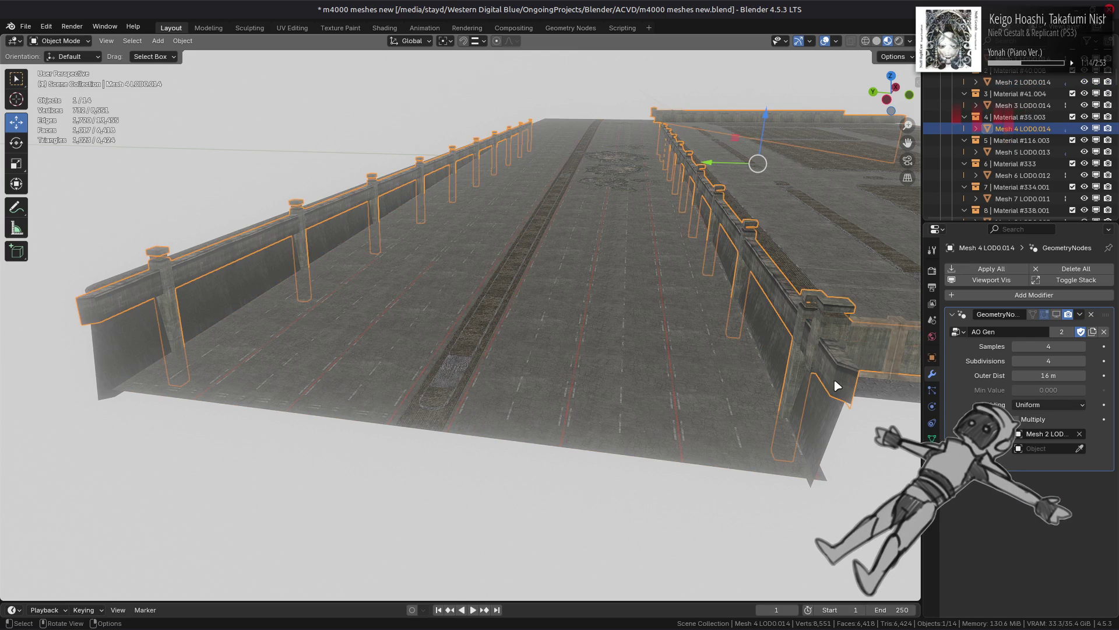
click(1091, 314)
click(643, 375)
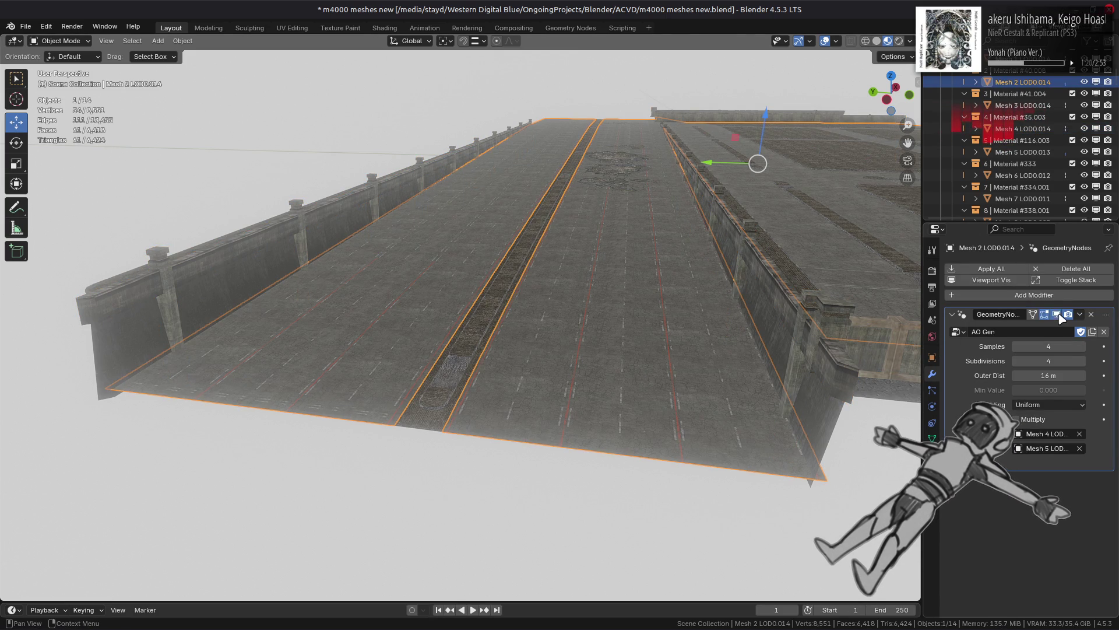
Step: Switch to Solid shading and enter Edit Mode on the road mesh
click(877, 40)
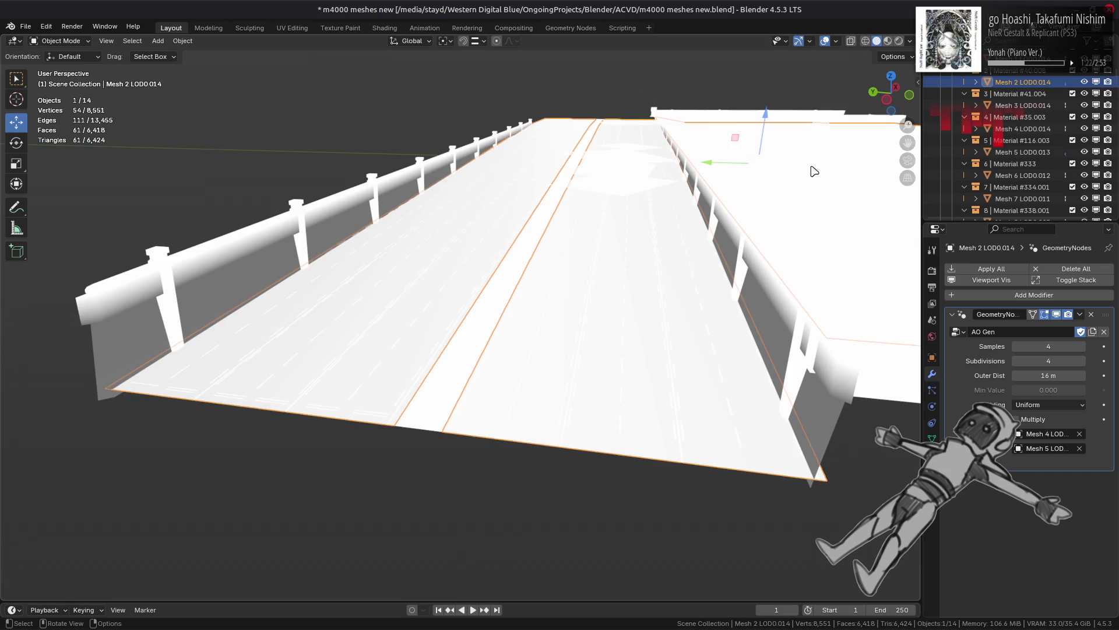
scroll(812, 208, down, 5)
middle_drag(812, 208, 758, 285)
scroll(648, 281, up, 5)
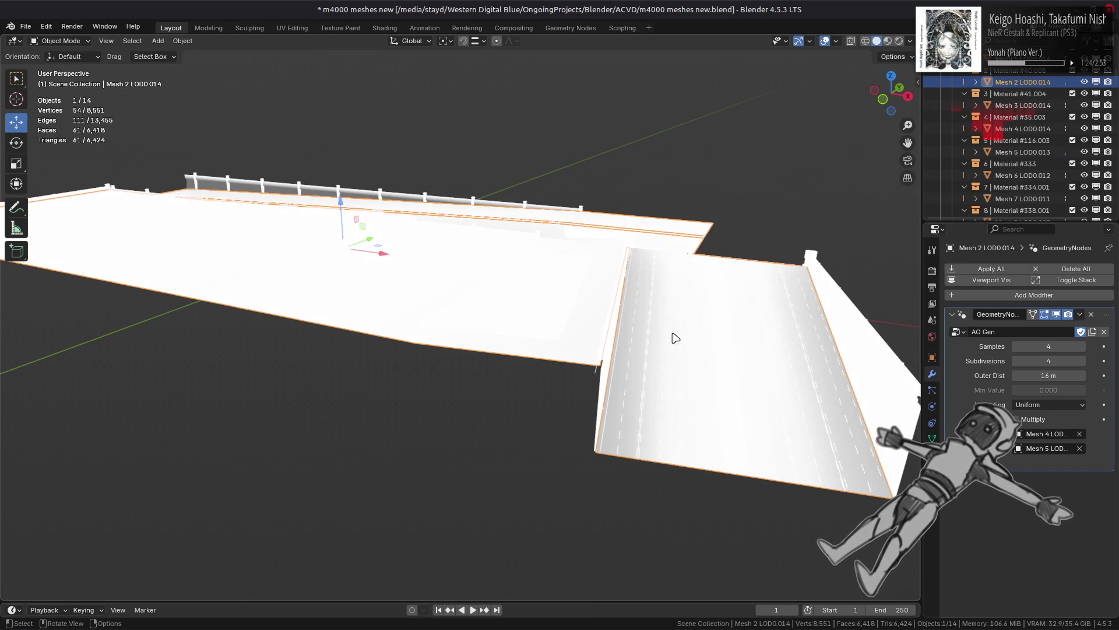
key(Tab)
mouse_move(362, 305)
middle_down()
mouse_move(572, 335)
mouse_move(540, 337)
mouse_move(563, 298)
middle_up()
Step: Select the whole connected side strip and convert its triangles to quads
click(534, 337)
mouse_move(532, 332)
middle_down()
mouse_move(532, 370)
mouse_move(529, 283)
middle_up()
shift+click(580, 197)
middle_drag(584, 196, 478, 217)
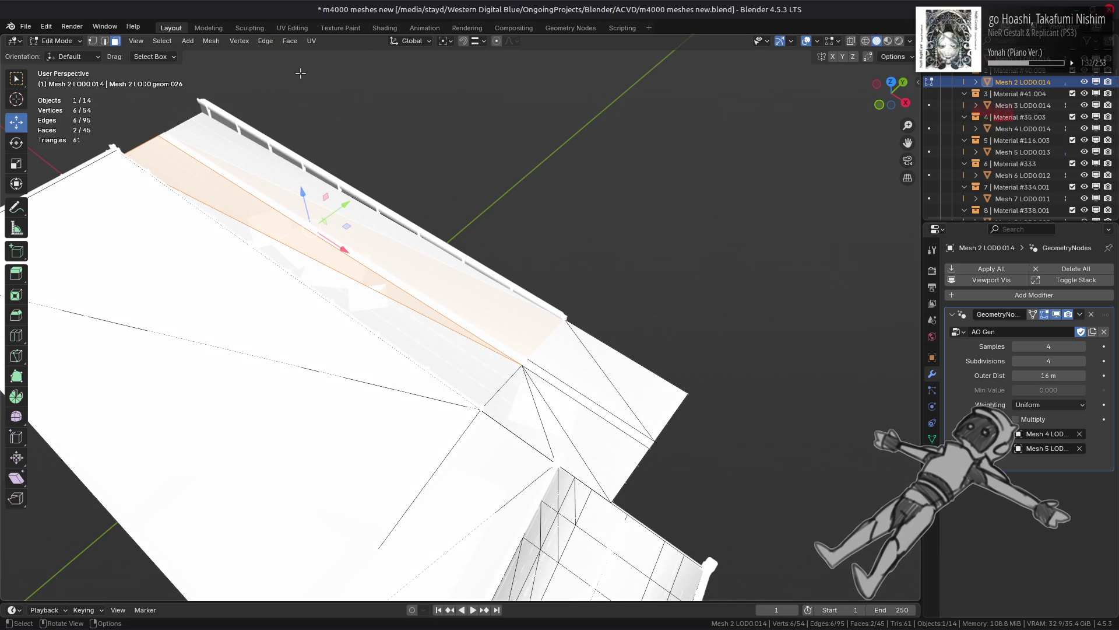
key(ctrl+l)
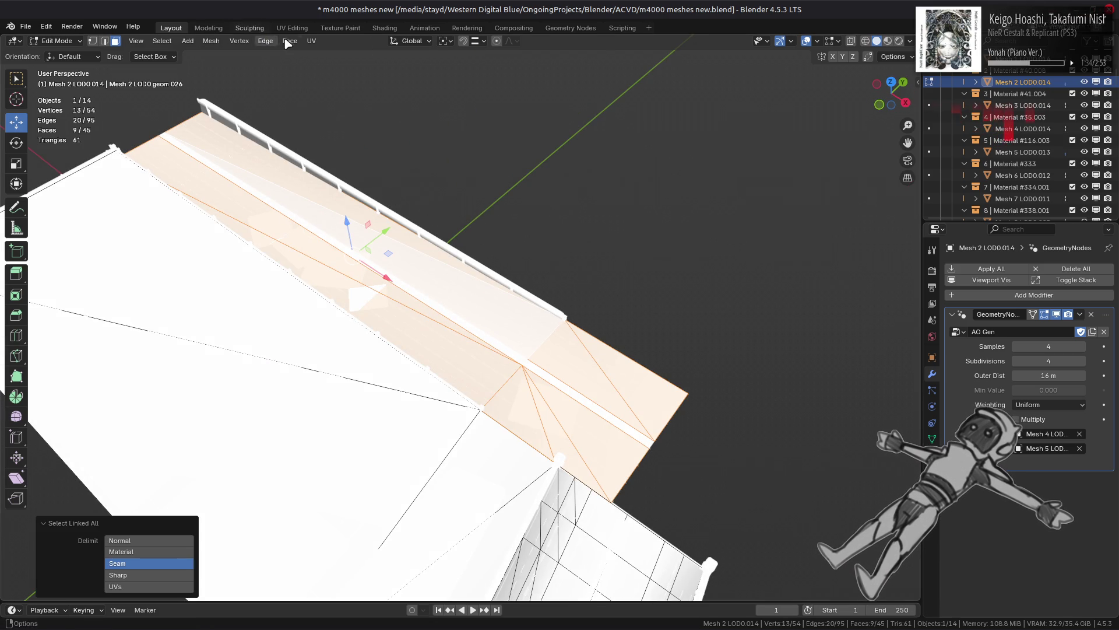
click(286, 42)
click(360, 130)
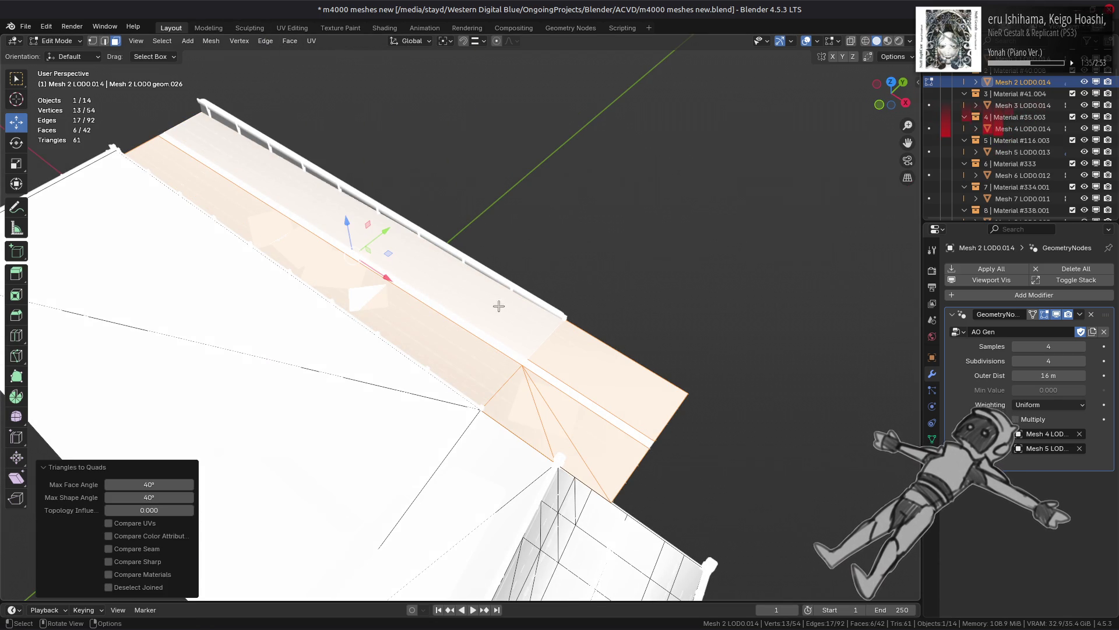
Step: Rotate one diagonal edge of the strip clockwise
key(2)
click(582, 452)
click(267, 42)
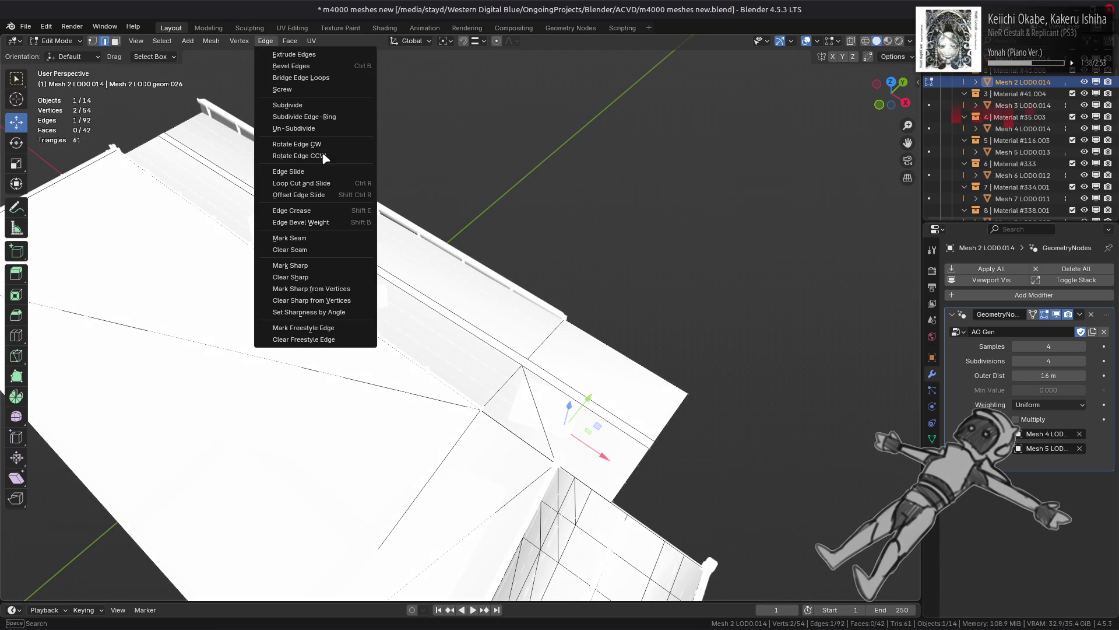
click(320, 145)
mouse_move(580, 350)
middle_down()
mouse_move(470, 299)
mouse_move(435, 335)
mouse_move(248, 352)
mouse_move(627, 204)
mouse_move(595, 208)
mouse_move(542, 320)
mouse_move(504, 209)
mouse_move(554, 290)
mouse_move(542, 323)
mouse_move(577, 313)
mouse_move(516, 297)
middle_up()
click(492, 128)
click(542, 323)
Step: Mark two deck edges sharp, then clear the selection
click(437, 270)
shift+click(519, 293)
right_click(594, 388)
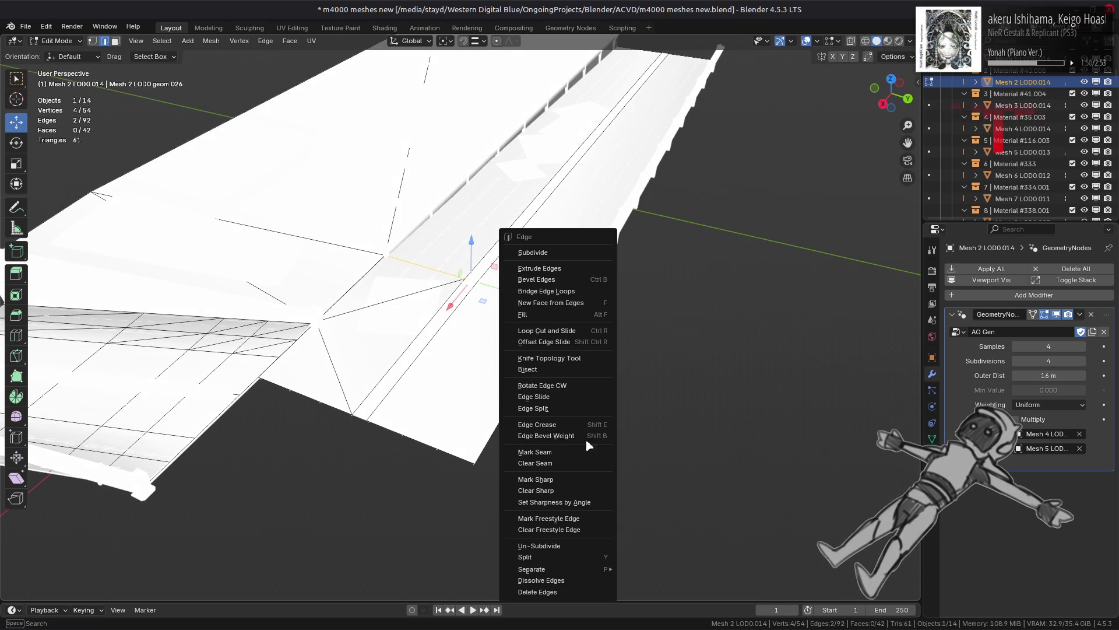
click(572, 479)
key(ctrl+z)
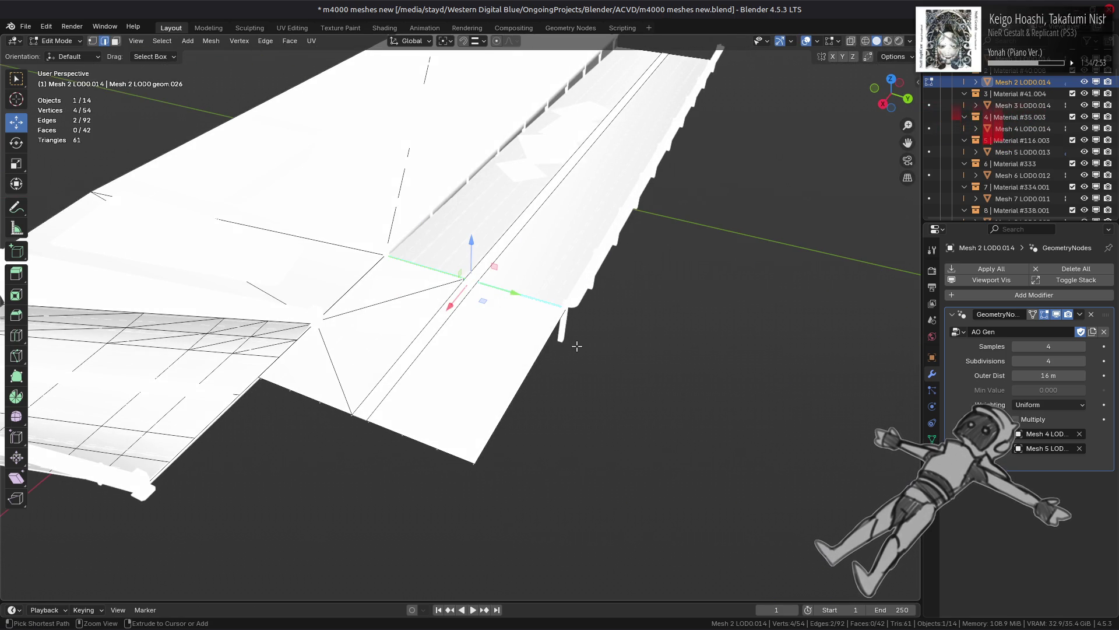
key(ctrl+shift+z)
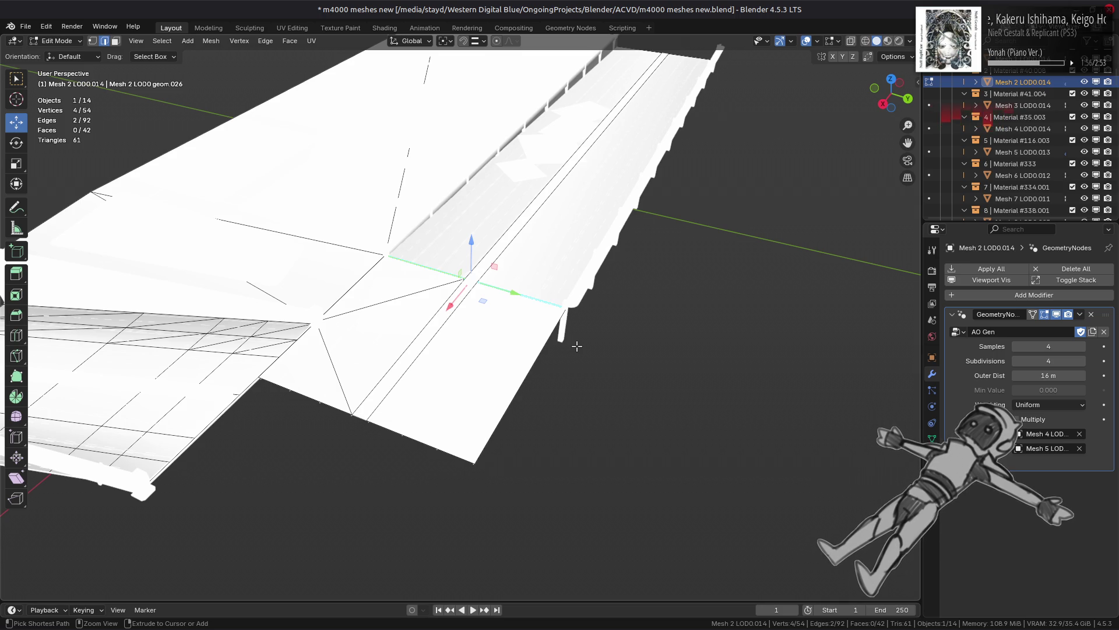
alt+click(499, 337)
key(alt+a)
Step: Raise a barrier-wall face about 8.41 m upward, then undo the move
mouse_move(480, 330)
middle_down()
mouse_move(534, 321)
mouse_move(507, 337)
mouse_move(582, 357)
mouse_move(601, 385)
mouse_move(412, 330)
mouse_move(484, 329)
middle_up()
scroll(508, 339, up, 3)
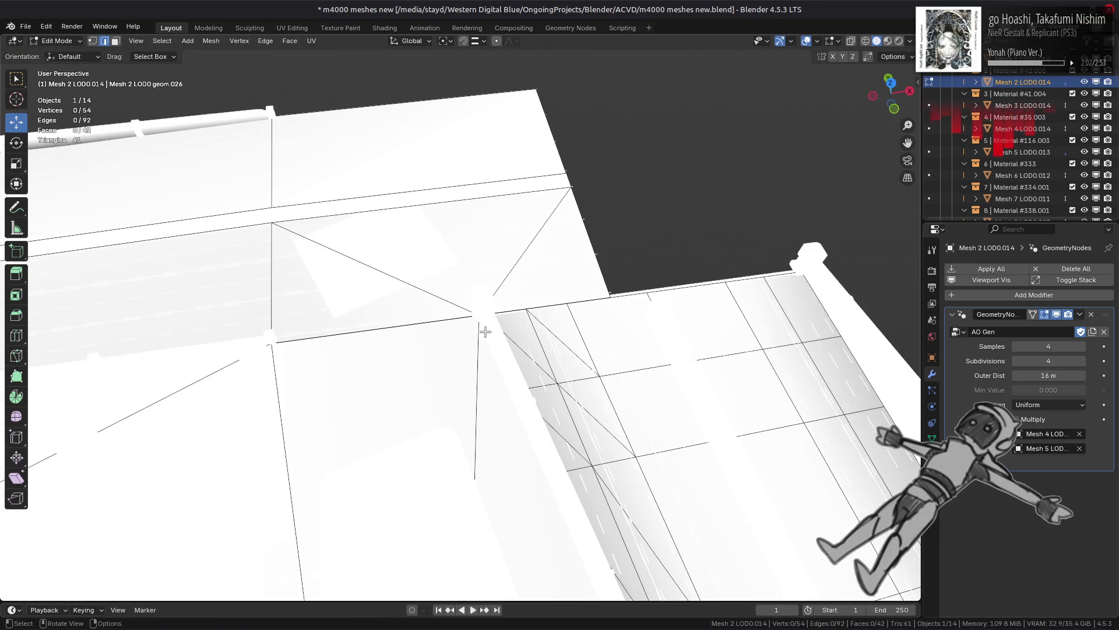
click(449, 398)
mouse_move(380, 340)
middle_down()
mouse_move(533, 313)
mouse_move(480, 357)
mouse_move(415, 370)
mouse_move(554, 349)
middle_up()
click(415, 370)
click(554, 350)
drag(613, 181, 577, 175)
middle_drag(465, 268, 533, 430)
key(ctrl+z)
Step: Merge the selected vertices by distance, then undo the accidental extrusion
key(z)
shift+click(533, 430)
key(1)
key(ctrl+v)
mouse_move(501, 569)
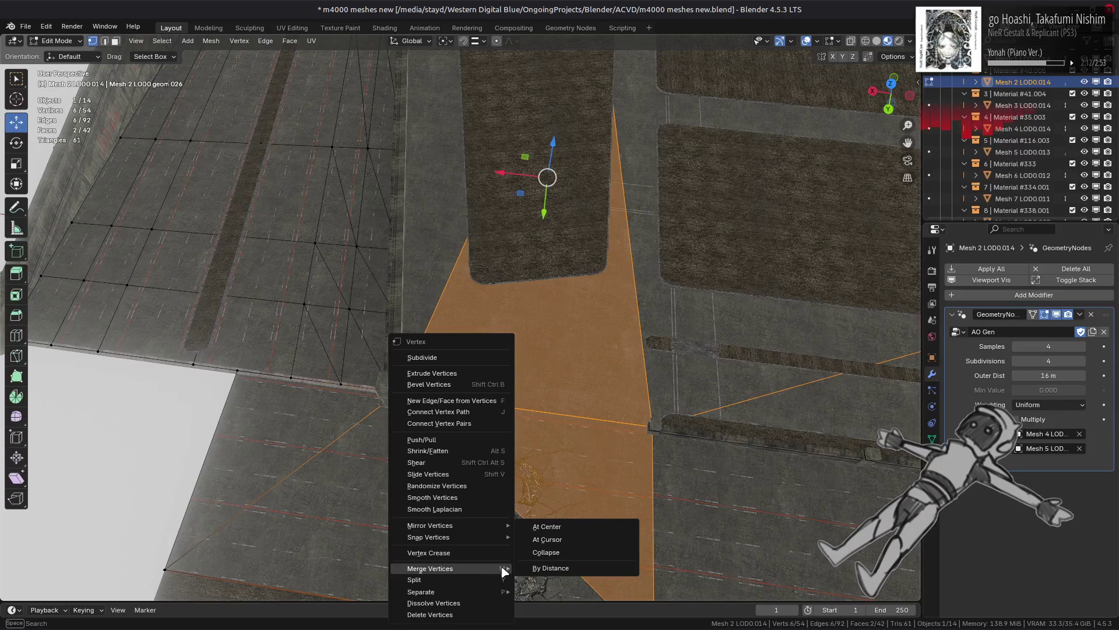
click(542, 568)
ctrl+right_click(541, 564)
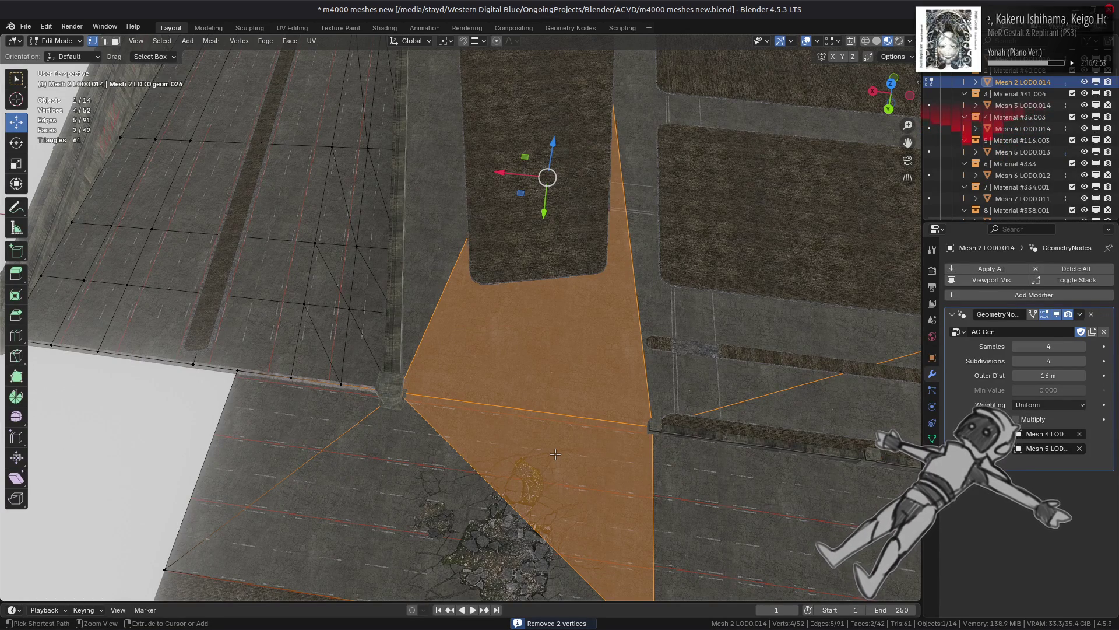
key(ctrl+z)
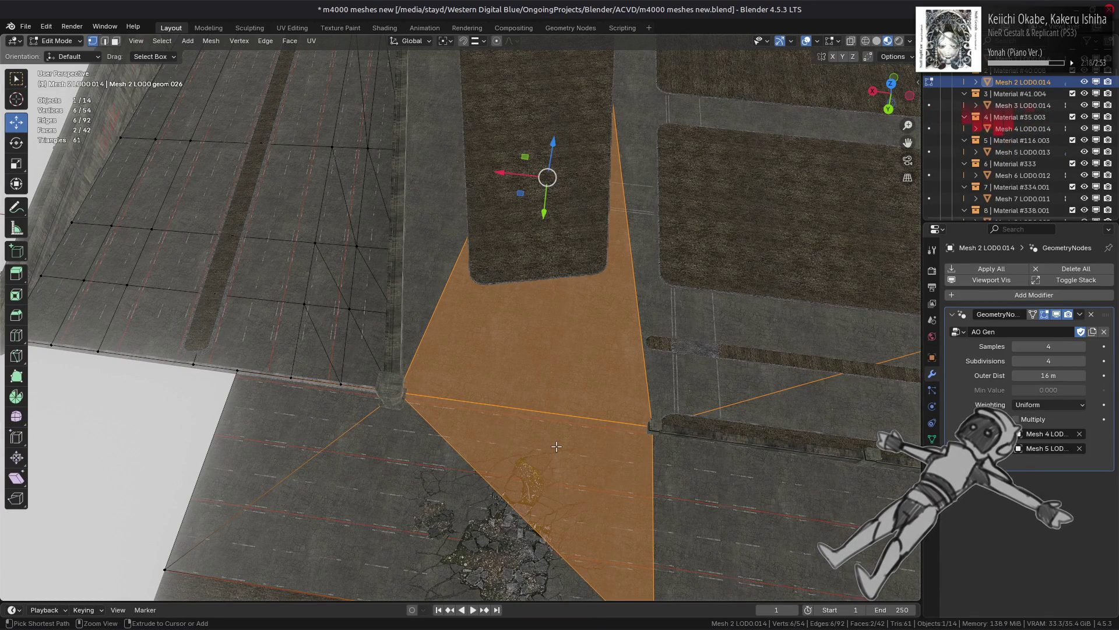
Step: Select the diagonal deck edge, leave Edit Mode, and select the barrier wall
middle_drag(547, 446, 626, 411)
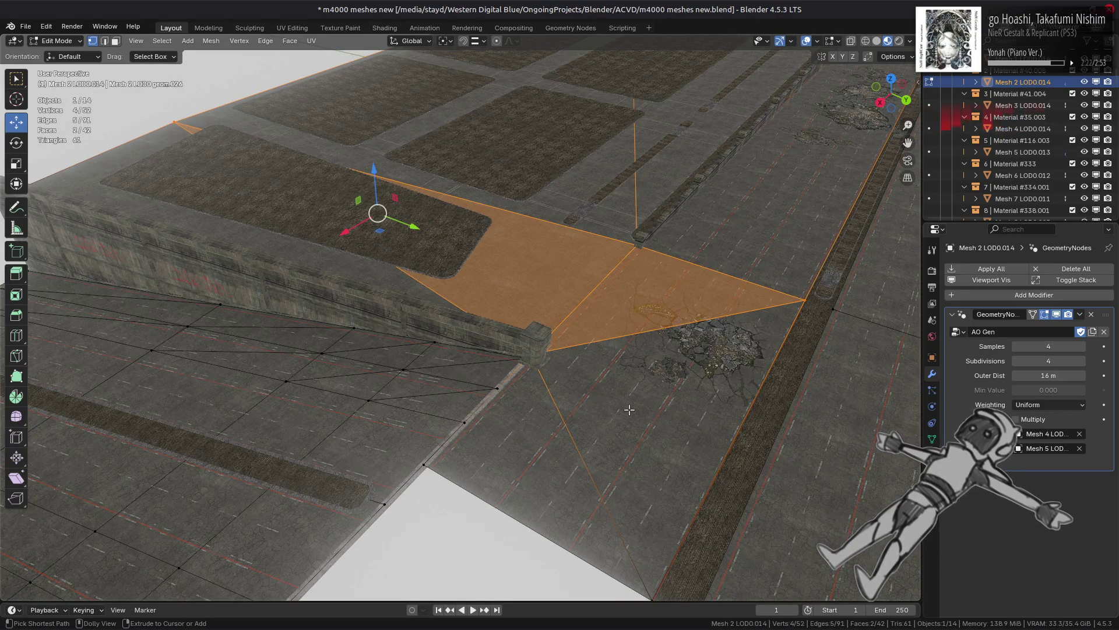
key(2)
middle_drag(671, 364, 493, 339)
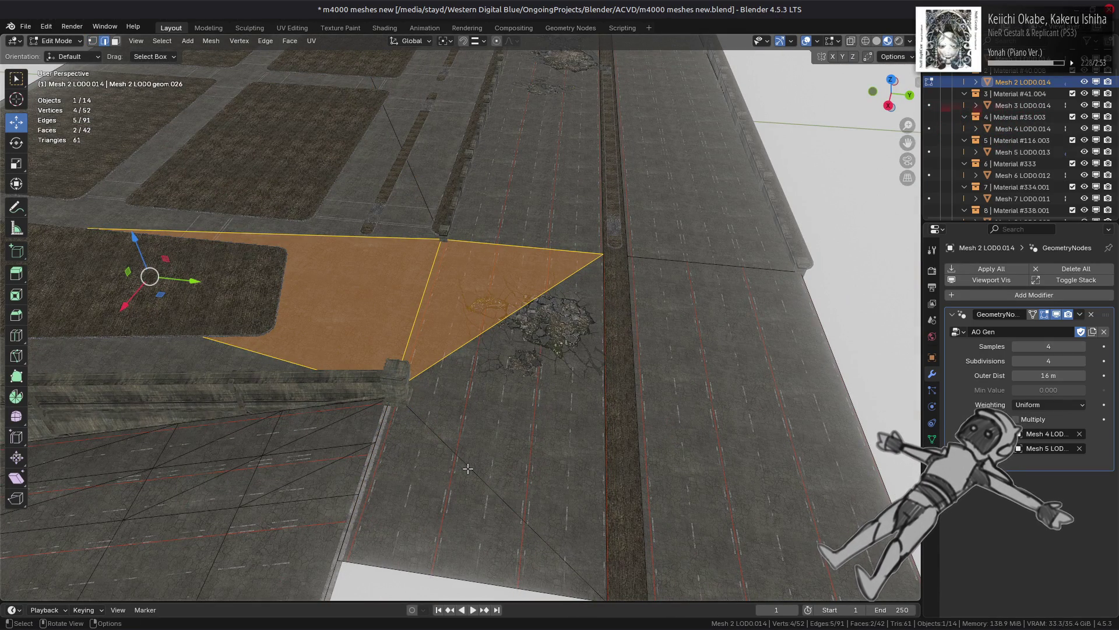
click(468, 468)
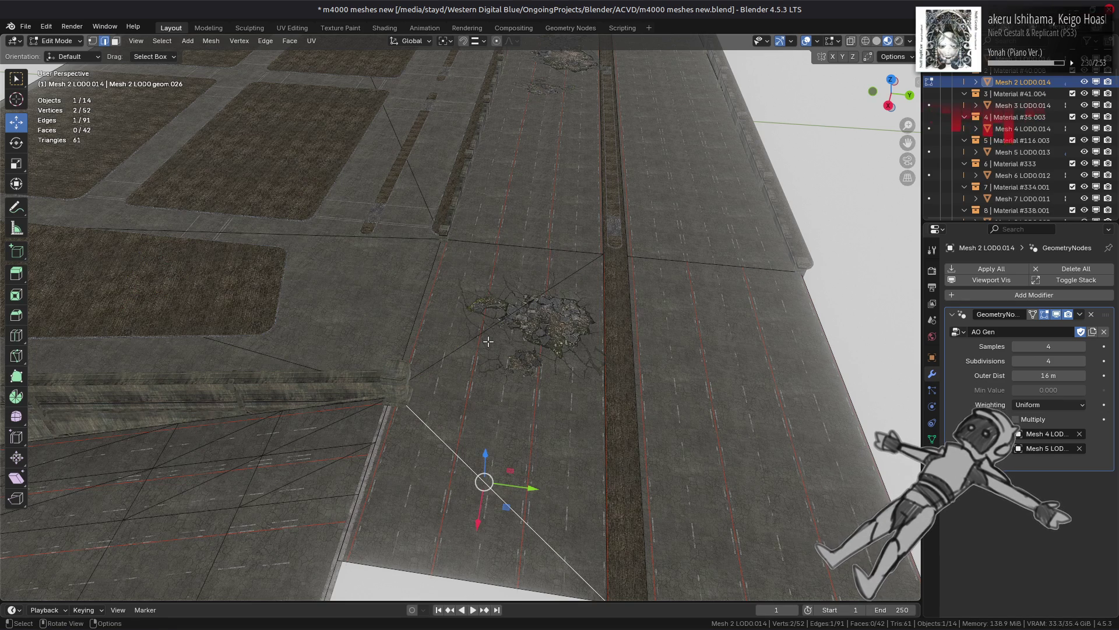
key(Tab)
click(407, 370)
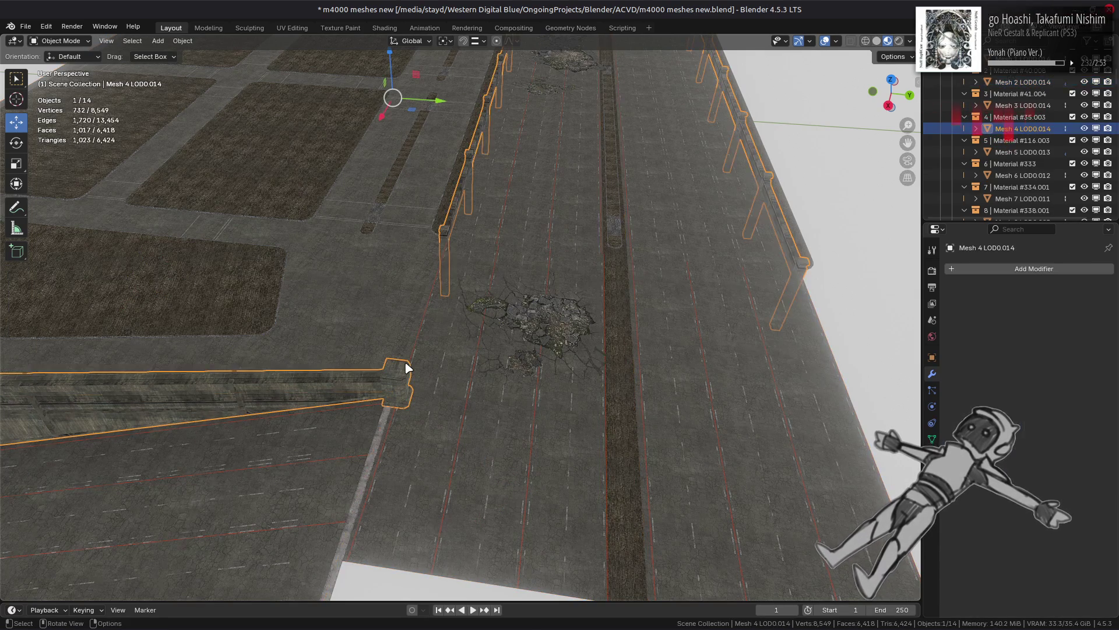
Step: Hide the barrier wall and dissolve two diagonal edges of the road deck
key(h)
click(484, 378)
key(Tab)
key(Tab)
click(484, 378)
key(Tab)
middle_drag(484, 378, 552, 357)
shift+click(552, 357)
right_click(412, 606)
click(376, 602)
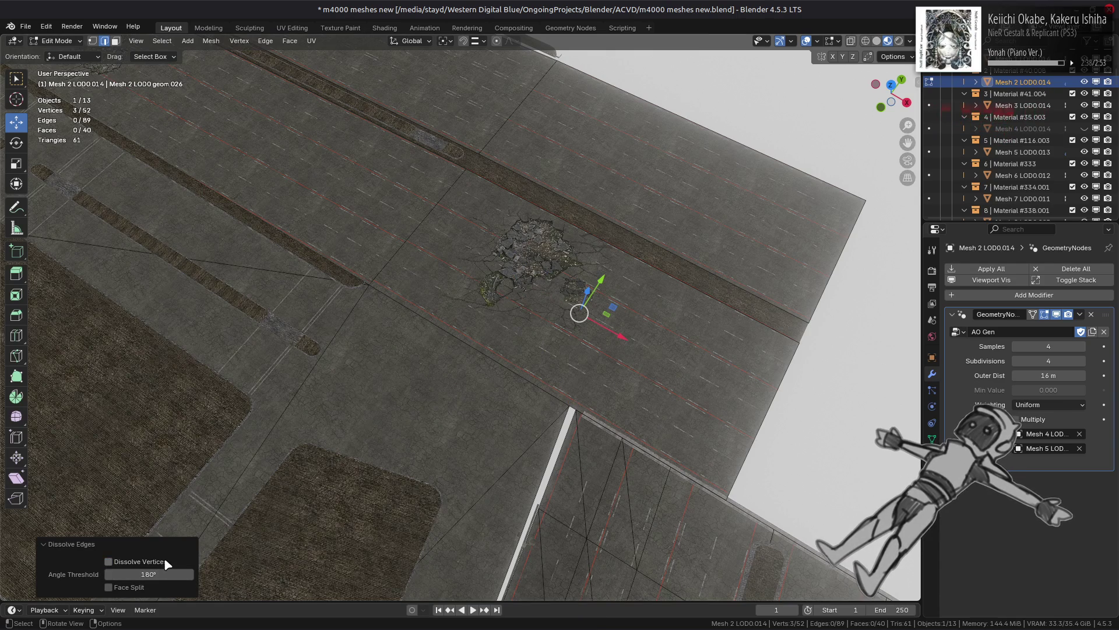
Step: Subdivide the long median edge and slide the new vertex unclamped along its edge
click(663, 282)
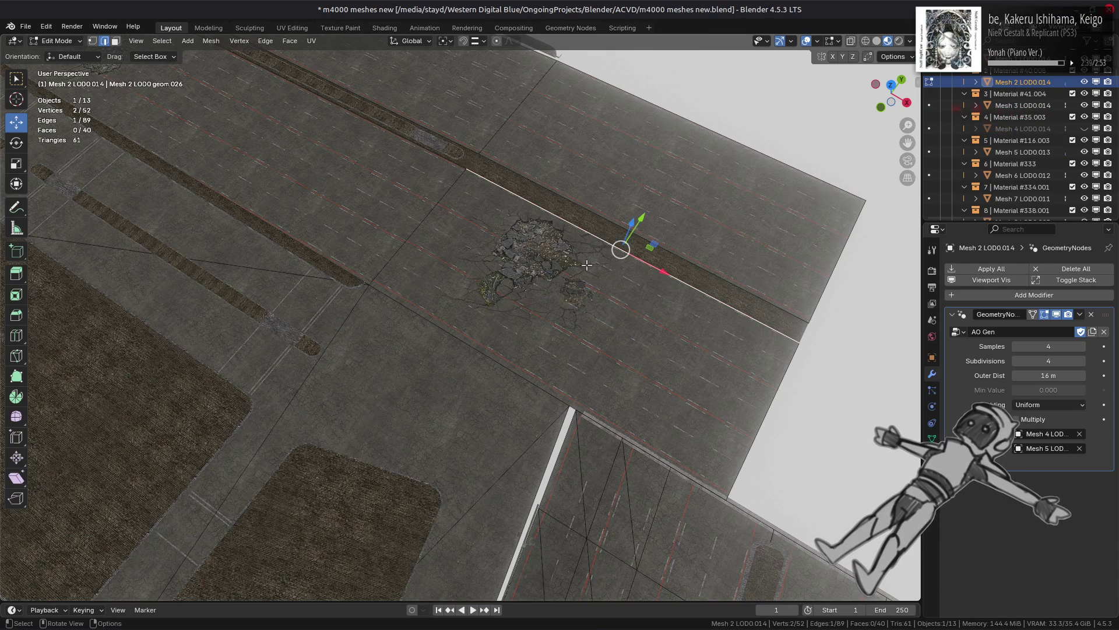
right_click(556, 262)
click(501, 47)
key(1)
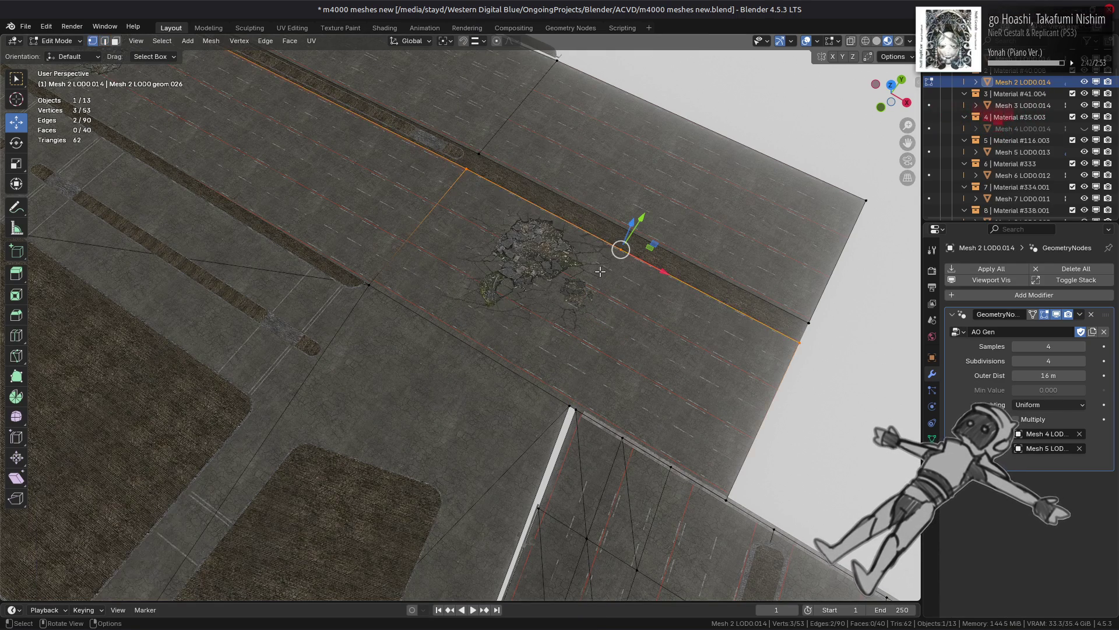
key(alt+a)
key(shift+v)
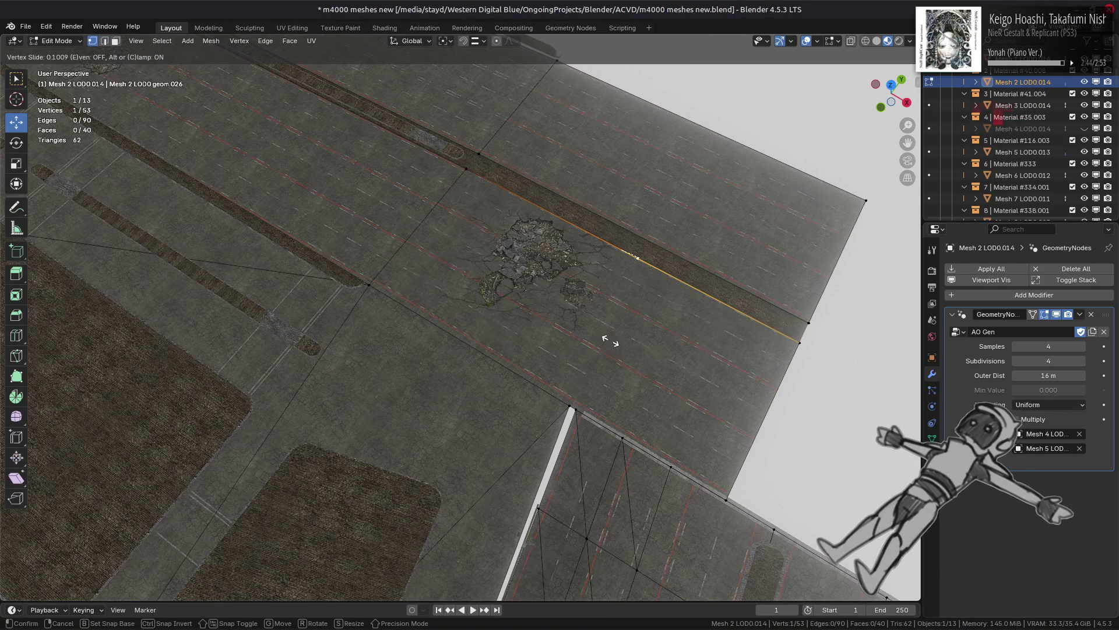
key(c)
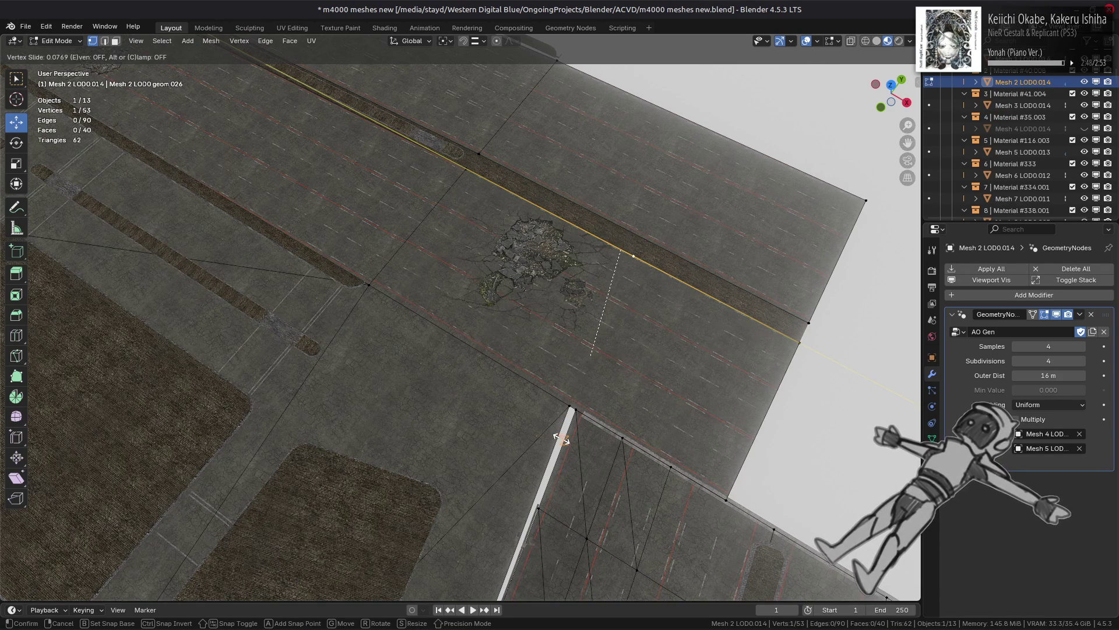
click(561, 438)
Step: Connect the barrier-end vertex and the slid vertex with a new edge
click(571, 403)
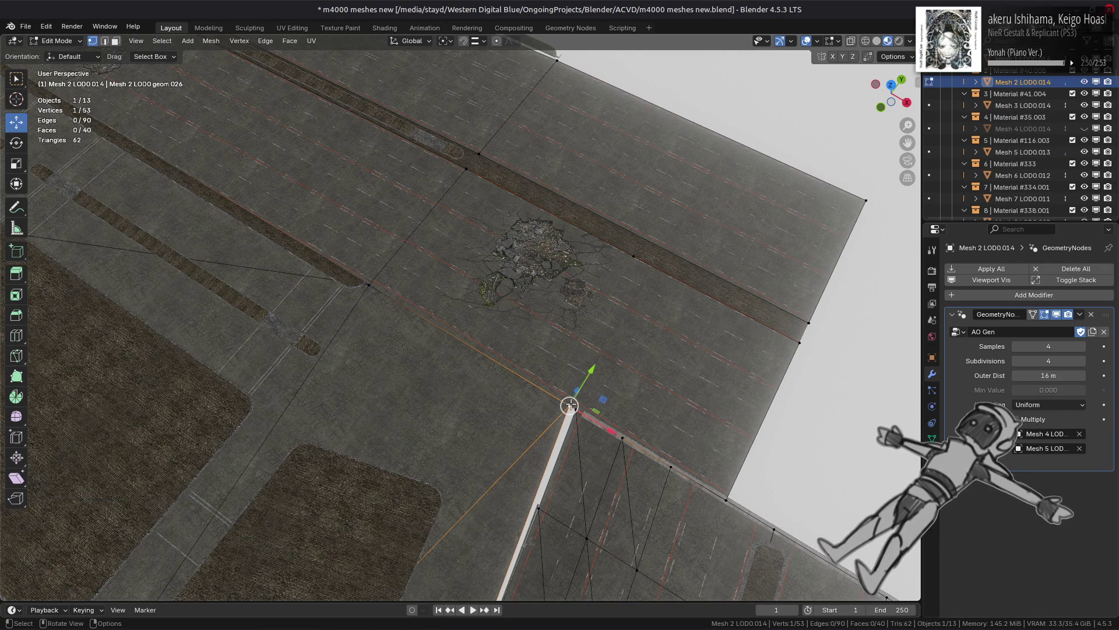
shift+click(634, 256)
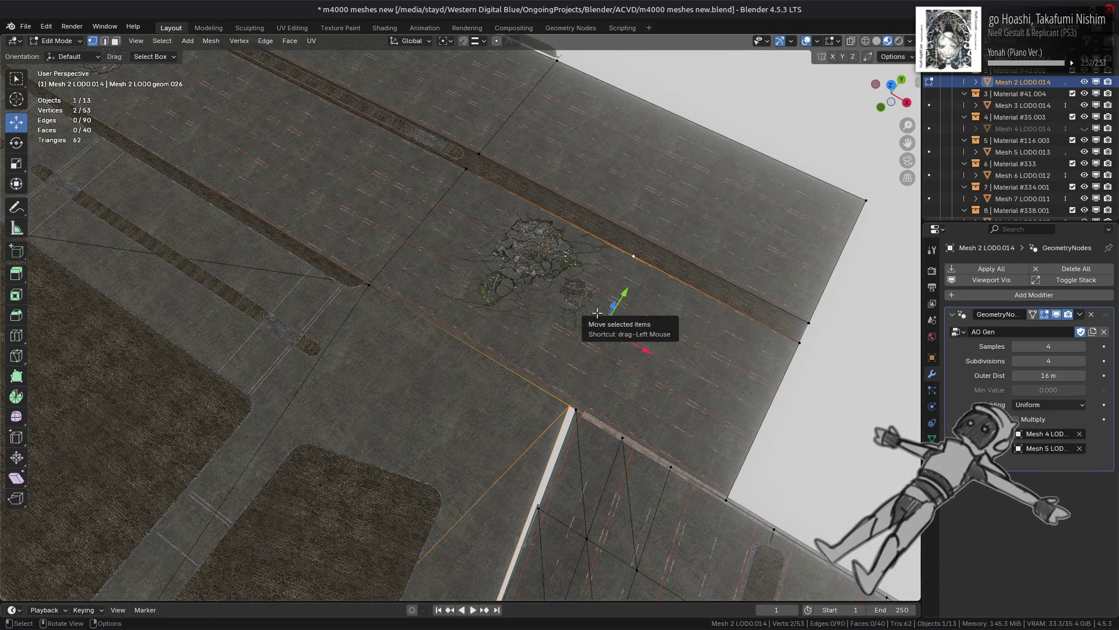
key(j)
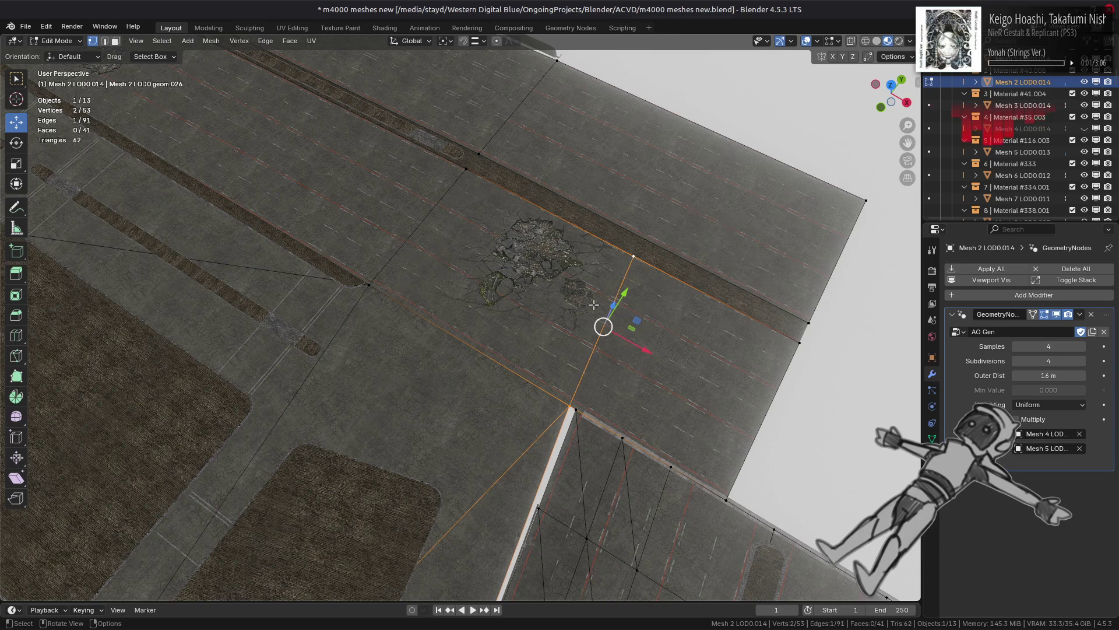
mouse_move(592, 296)
middle_down()
mouse_move(498, 267)
mouse_move(513, 272)
middle_up()
key(alt+a)
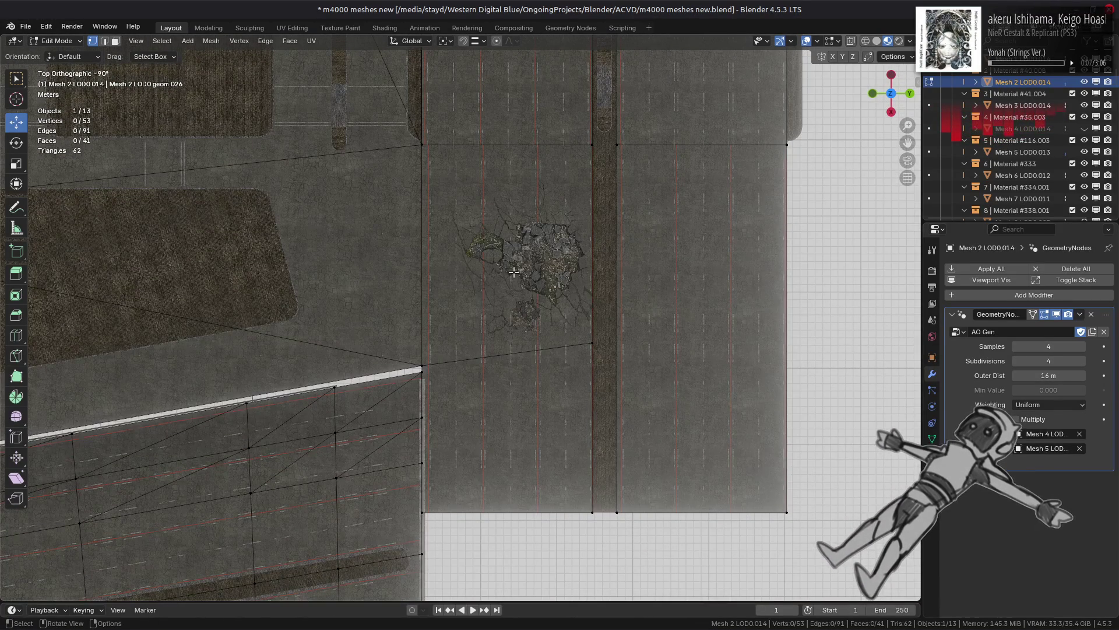
Step: With vertex snapping on, slide the deck-edge vertex onto the wall corner and exit Edit Mode
click(481, 41)
click(489, 123)
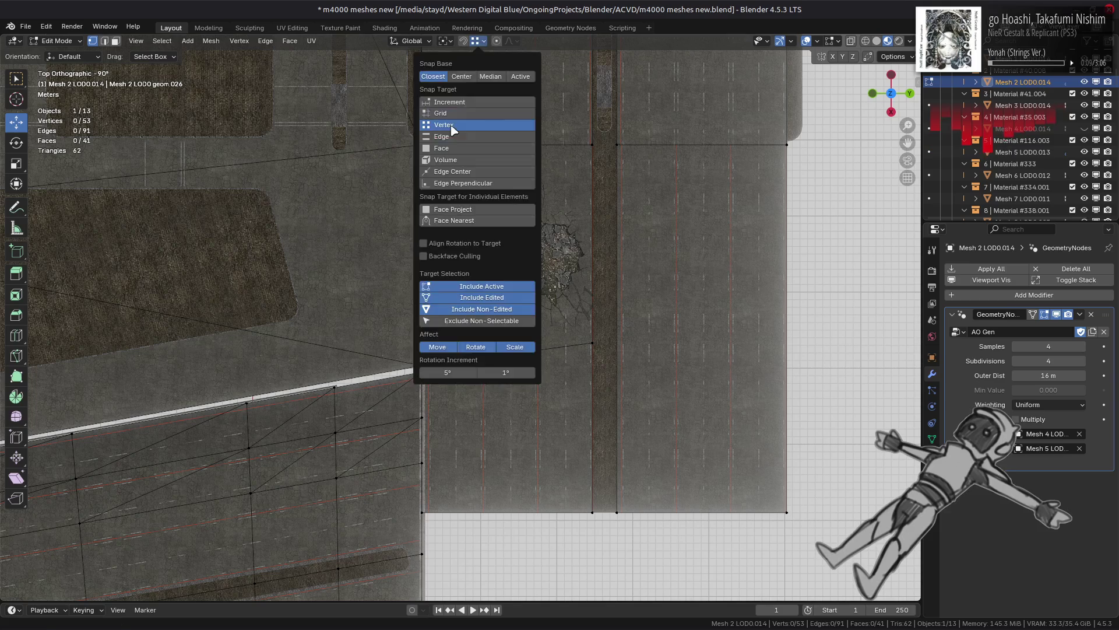
click(577, 343)
key(g)
key(g)
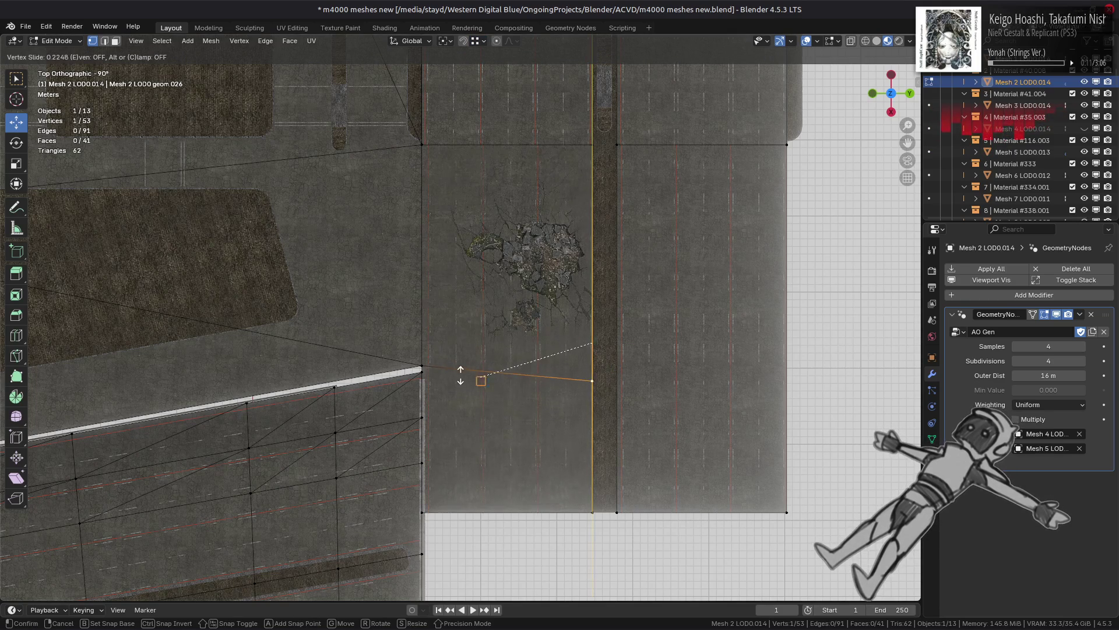
click(417, 364)
key(alt+a)
mouse_move(417, 364)
middle_down()
mouse_move(414, 333)
mouse_move(447, 338)
middle_up()
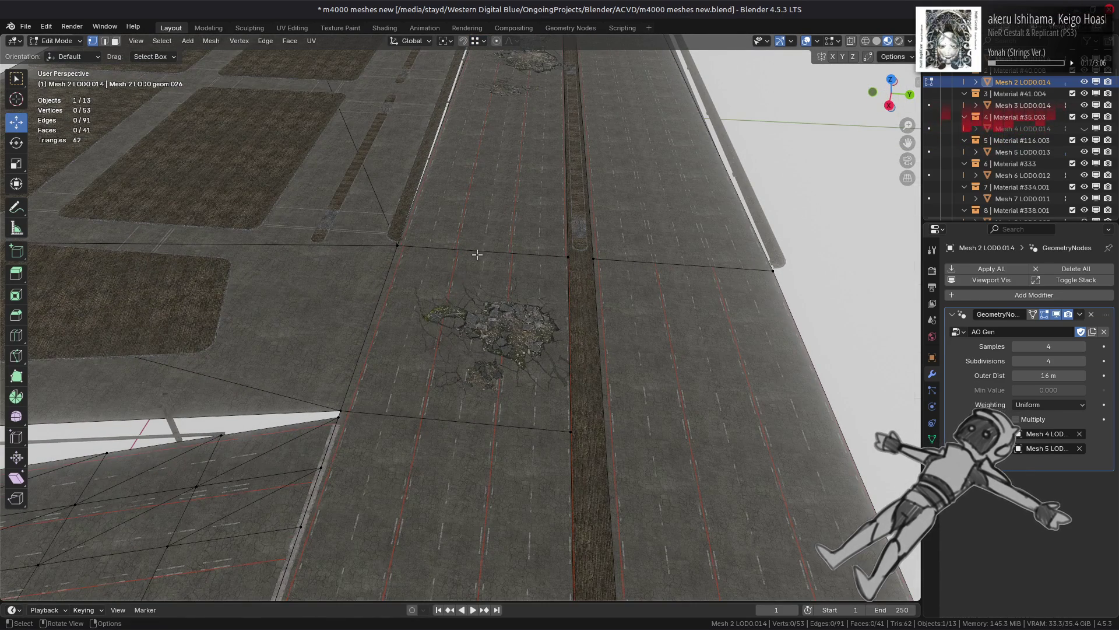
middle_drag(523, 223, 447, 351)
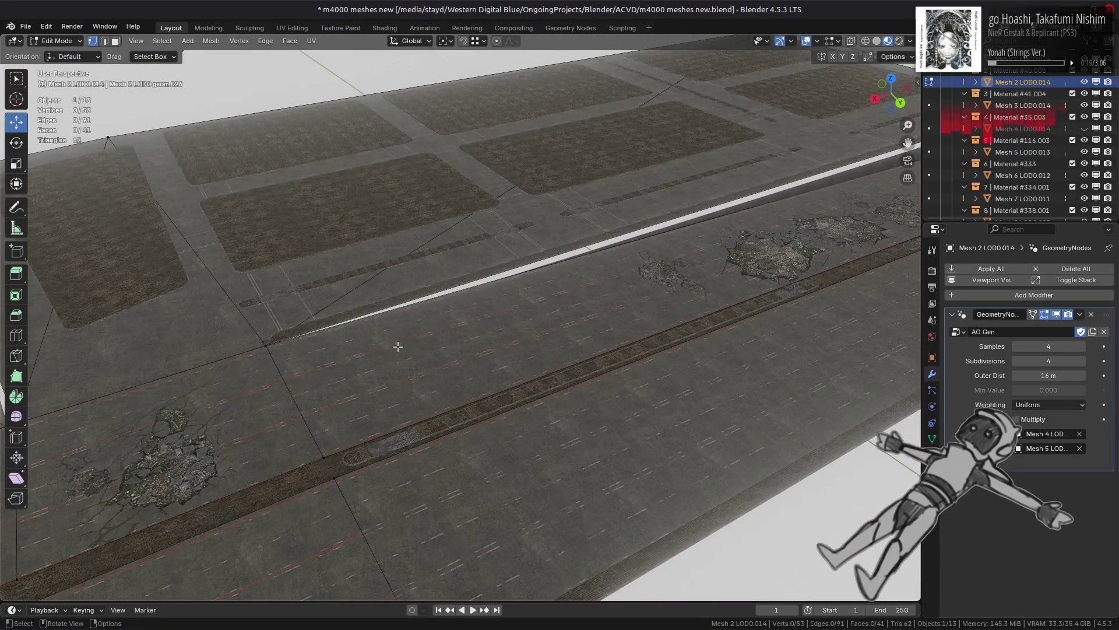
key(Tab)
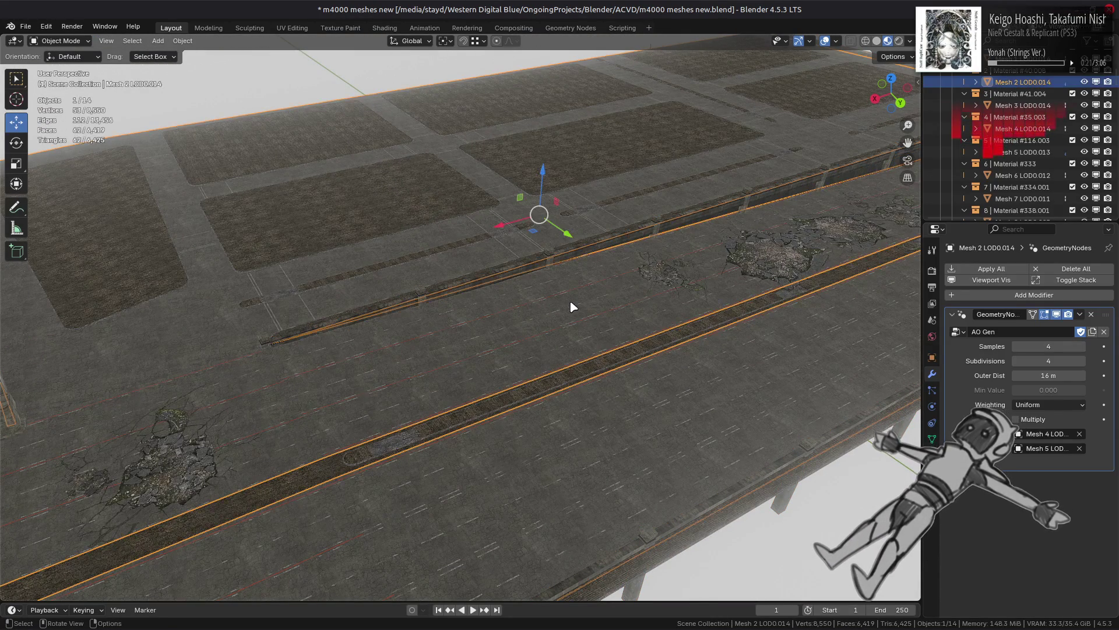
Step: In Edit Mode on the road mesh, subdivide the selected lane edges
key(Tab)
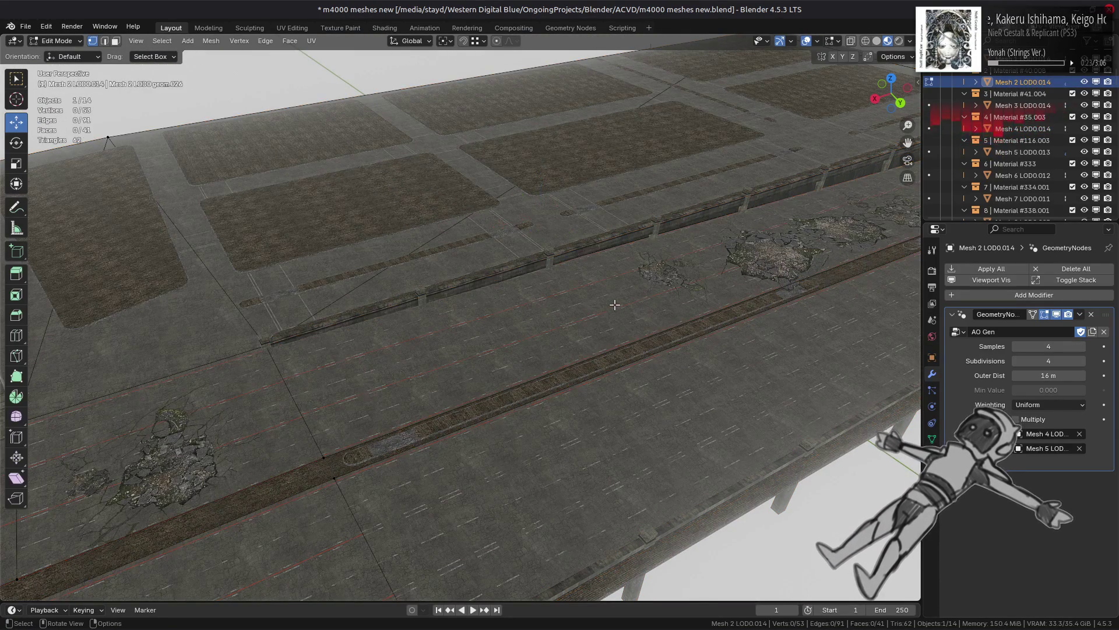
key(a)
middle_drag(597, 306, 476, 296)
key(alt+a)
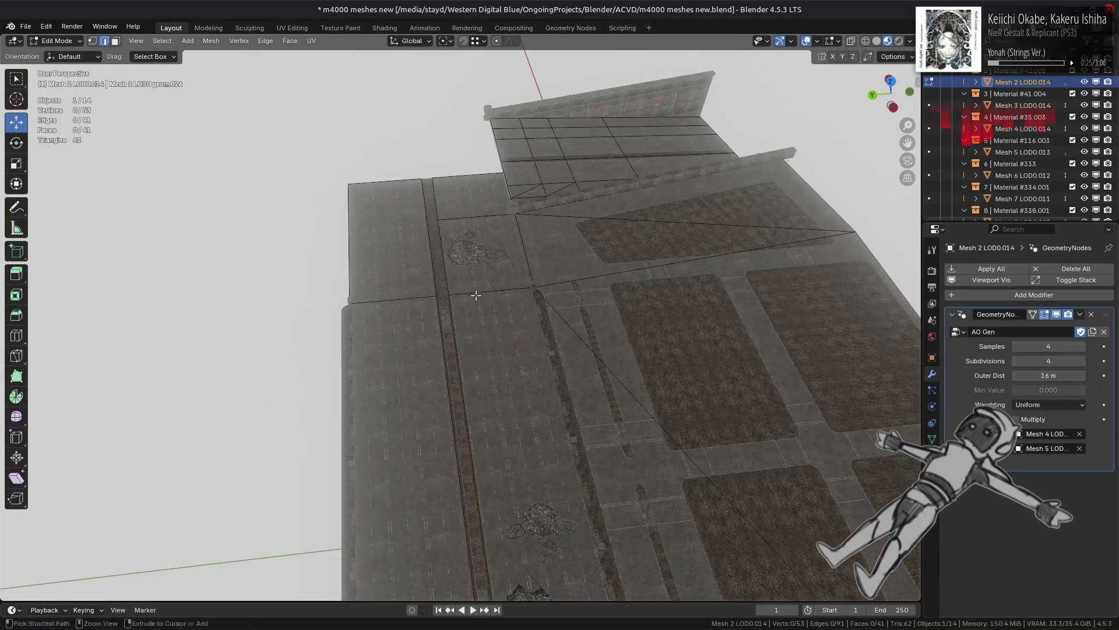
middle_drag(561, 420, 433, 161)
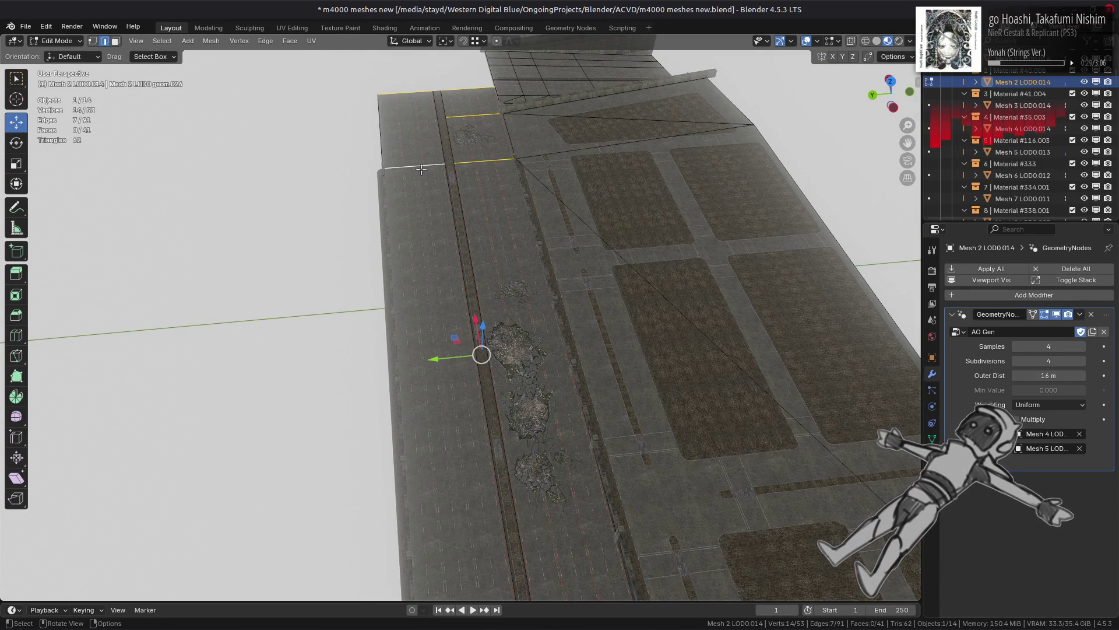
mouse_move(345, 78)
middle_down()
mouse_move(423, 86)
mouse_move(386, 298)
mouse_move(388, 222)
mouse_move(417, 212)
mouse_move(362, 155)
middle_up()
ctrl+drag(408, 201, 606, 294)
right_click(641, 305)
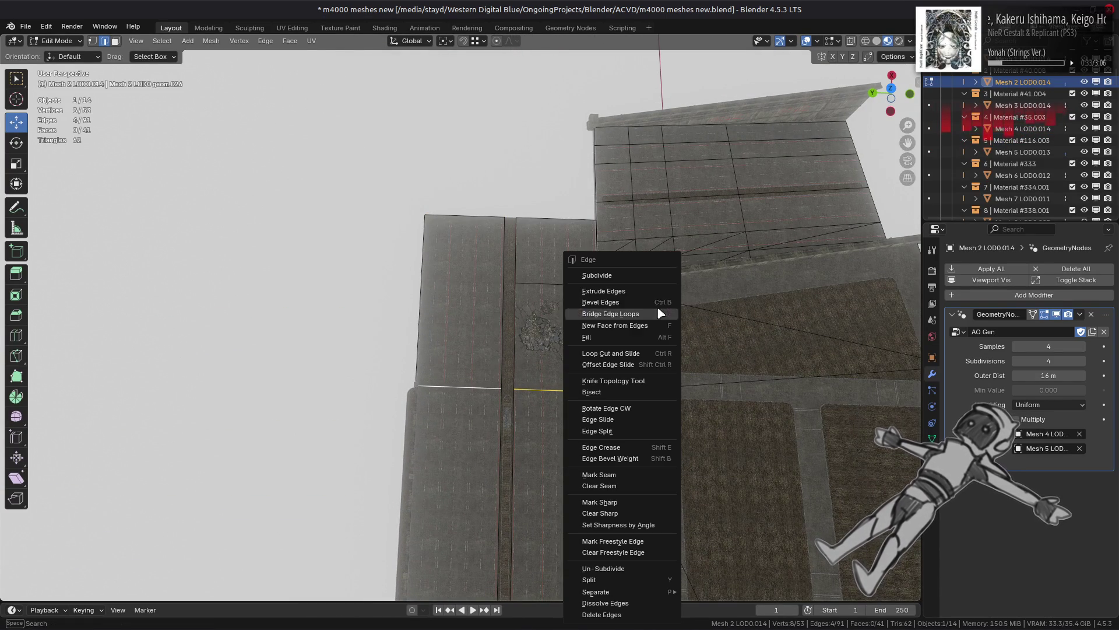
click(597, 275)
Step: Try subdividing the edge loop across the lanes, then undo it
scroll(552, 266, up, 3)
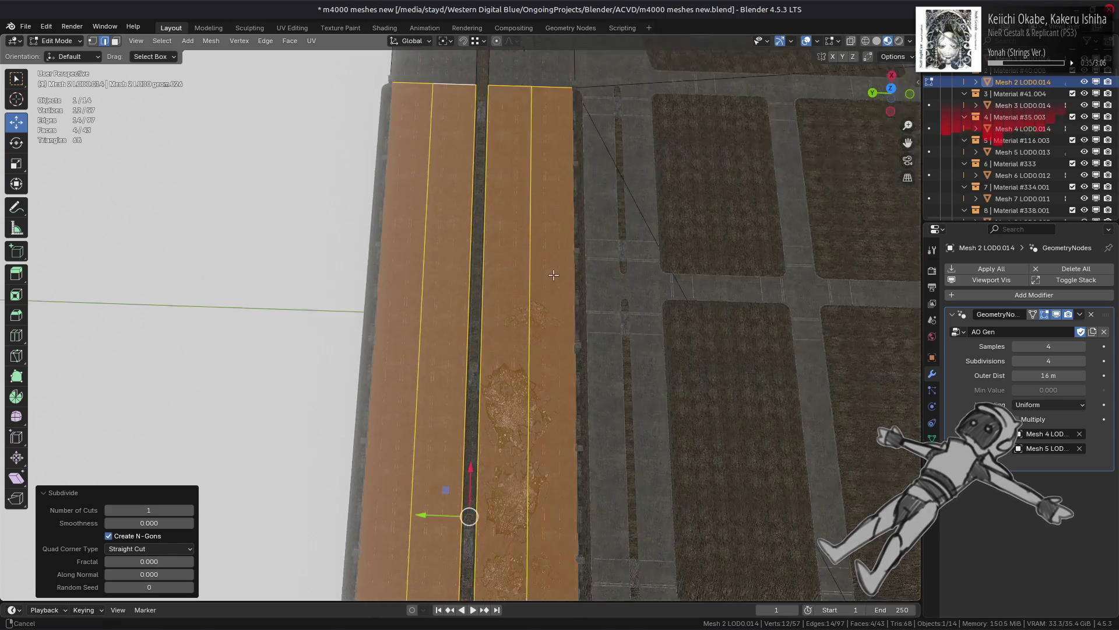
scroll(528, 217, down, 3)
shift+scroll(536, 192, down, 4)
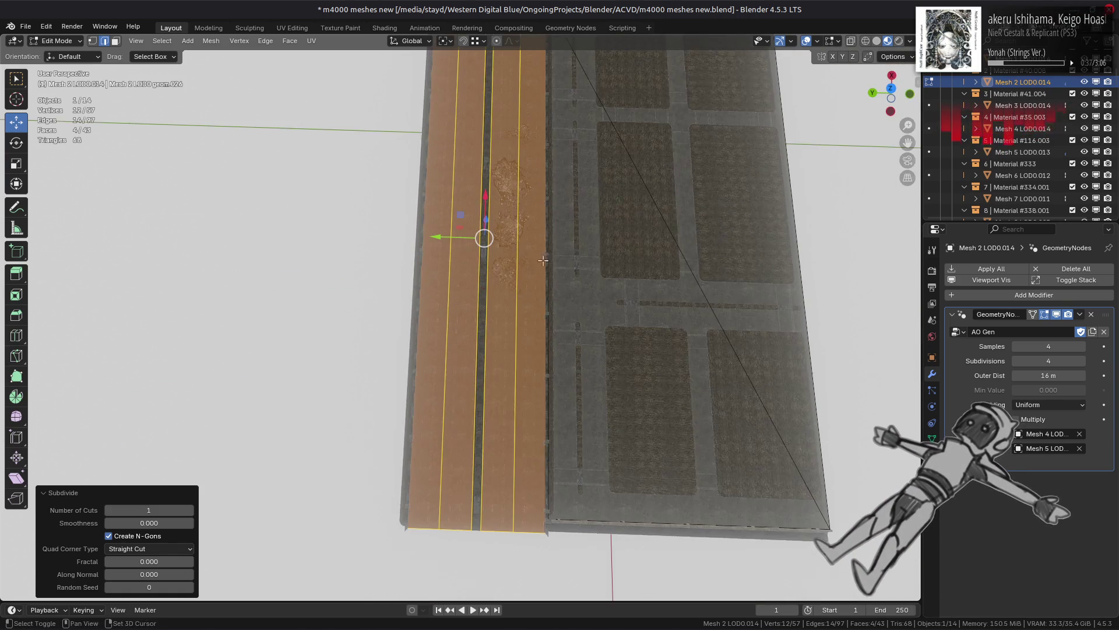
click(498, 533)
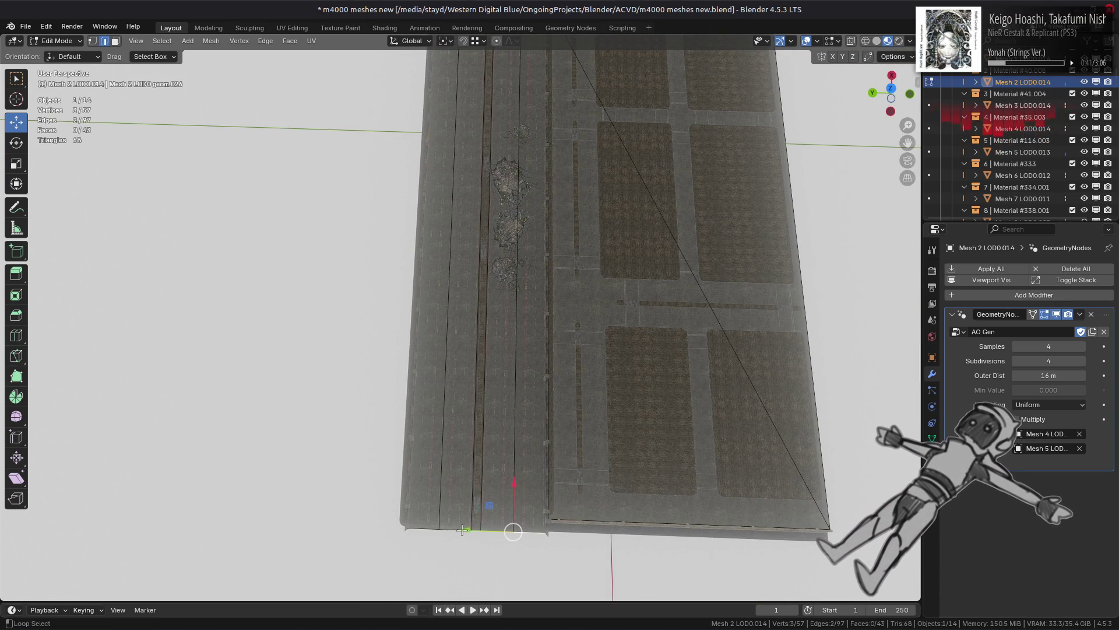
shift+scroll(479, 203, up, 5)
alt+shift+click(494, 219)
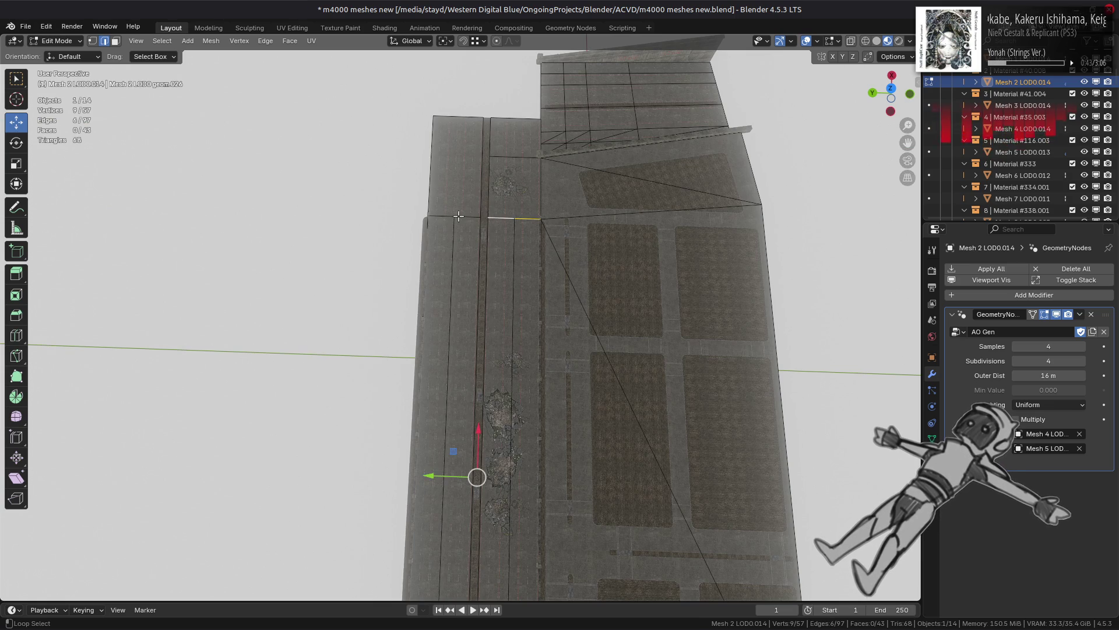
right_click(623, 298)
click(606, 277)
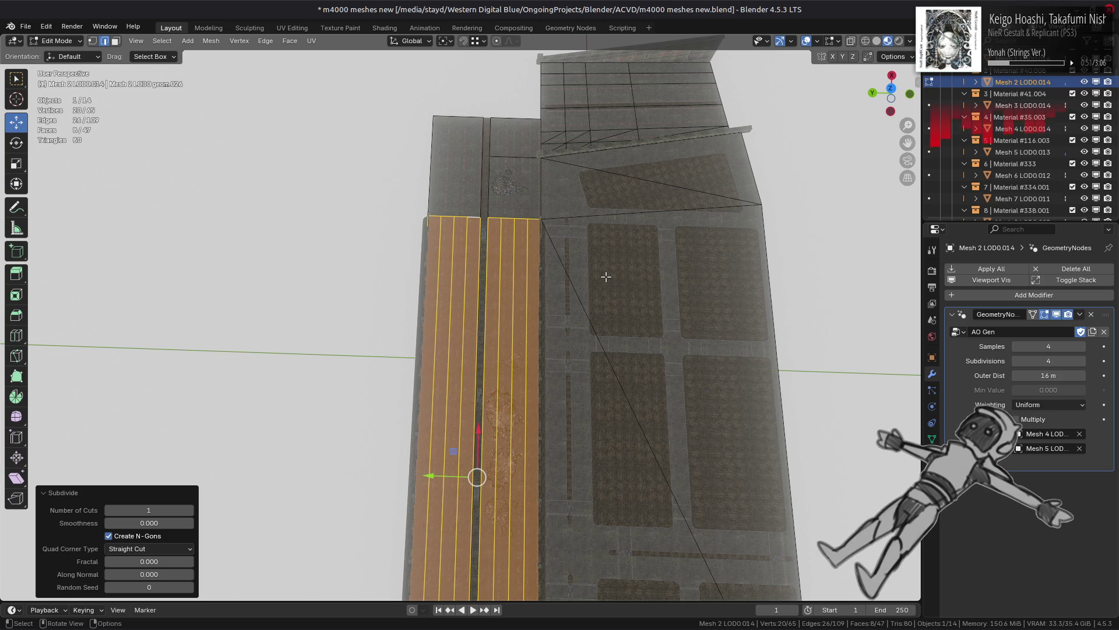
key(ctrl+z)
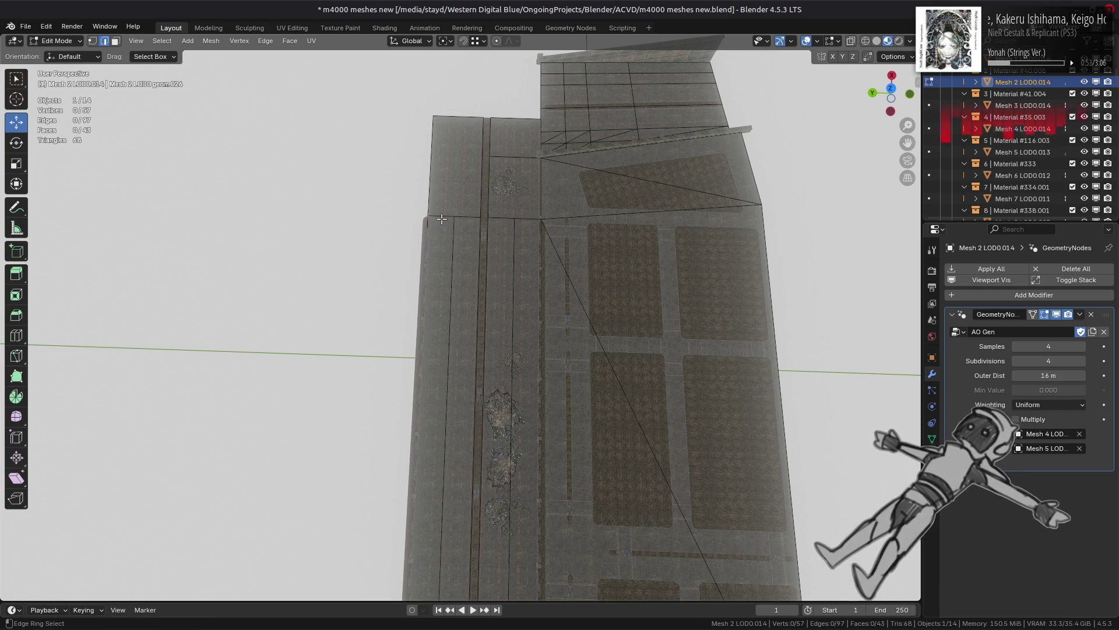
Step: Subdivide only the outer barrier edges, then clear the selection
ctrl+click(525, 218)
right_click(388, 228)
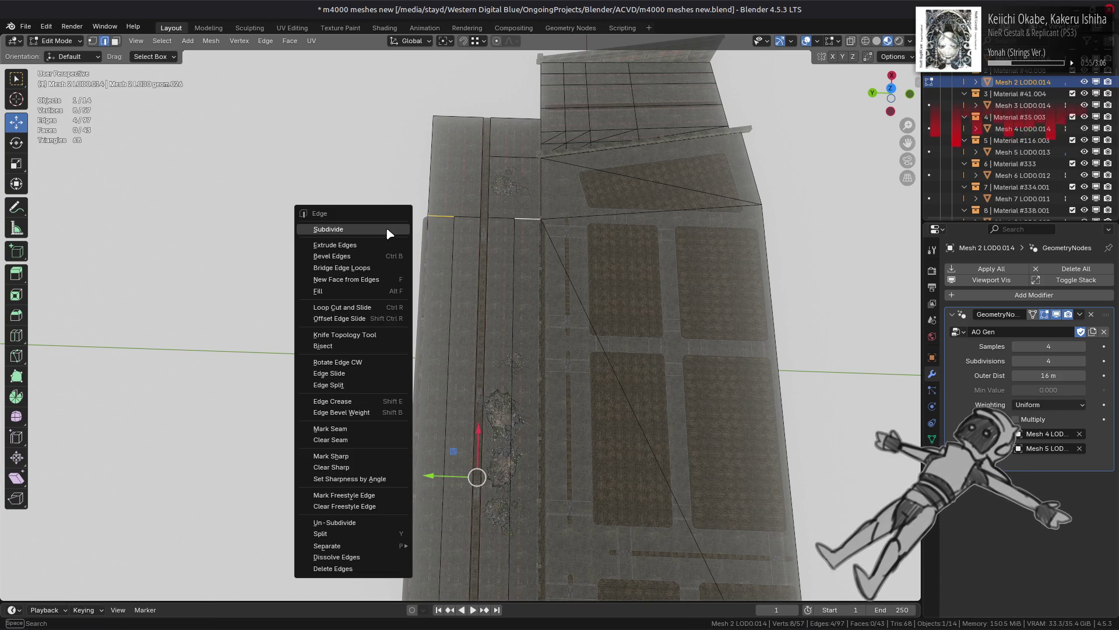
click(389, 230)
mouse_move(439, 330)
middle_down()
mouse_move(482, 328)
mouse_move(378, 355)
mouse_move(303, 280)
middle_up()
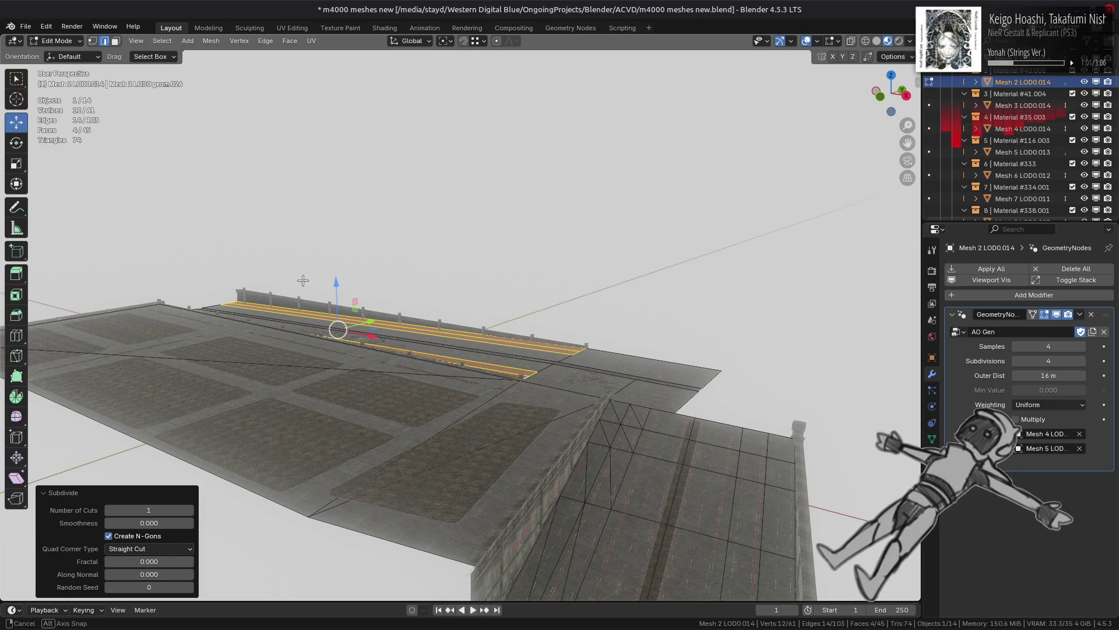
key(alt+a)
mouse_move(352, 323)
middle_down()
mouse_move(488, 323)
mouse_move(532, 272)
middle_up()
Step: Return to Object Mode in Solid shading and show the road mesh in the Geometry Nodes workspace
key(Tab)
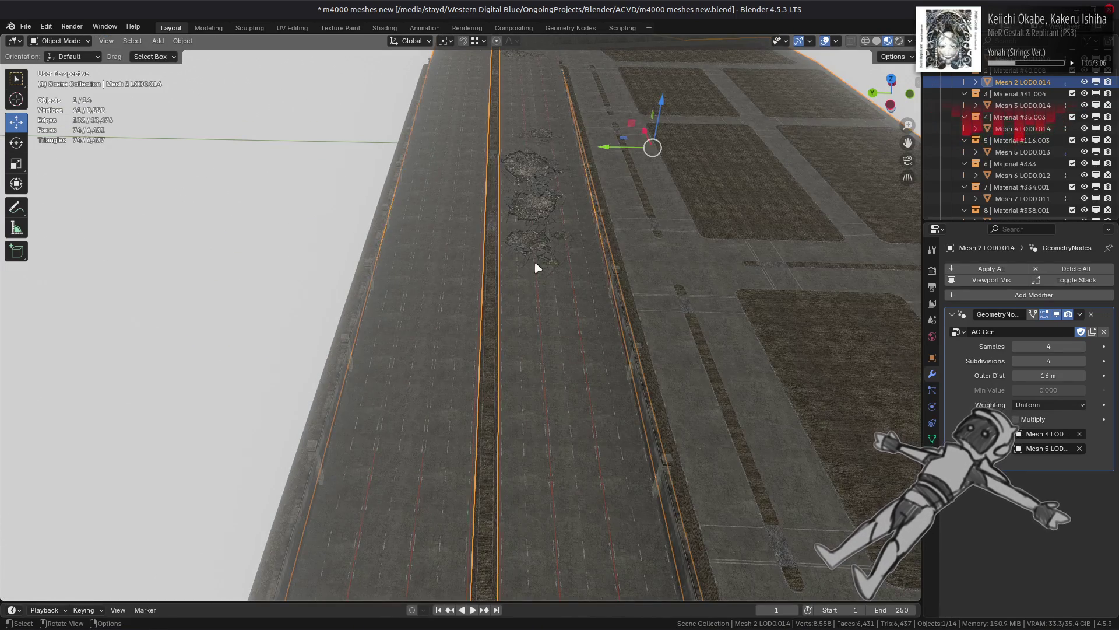
click(877, 40)
mouse_move(630, 280)
middle_down()
mouse_move(527, 275)
mouse_move(737, 297)
mouse_move(583, 327)
mouse_move(621, 269)
mouse_move(574, 322)
mouse_move(507, 322)
mouse_move(644, 348)
middle_up()
scroll(583, 327, up, 5)
click(652, 366)
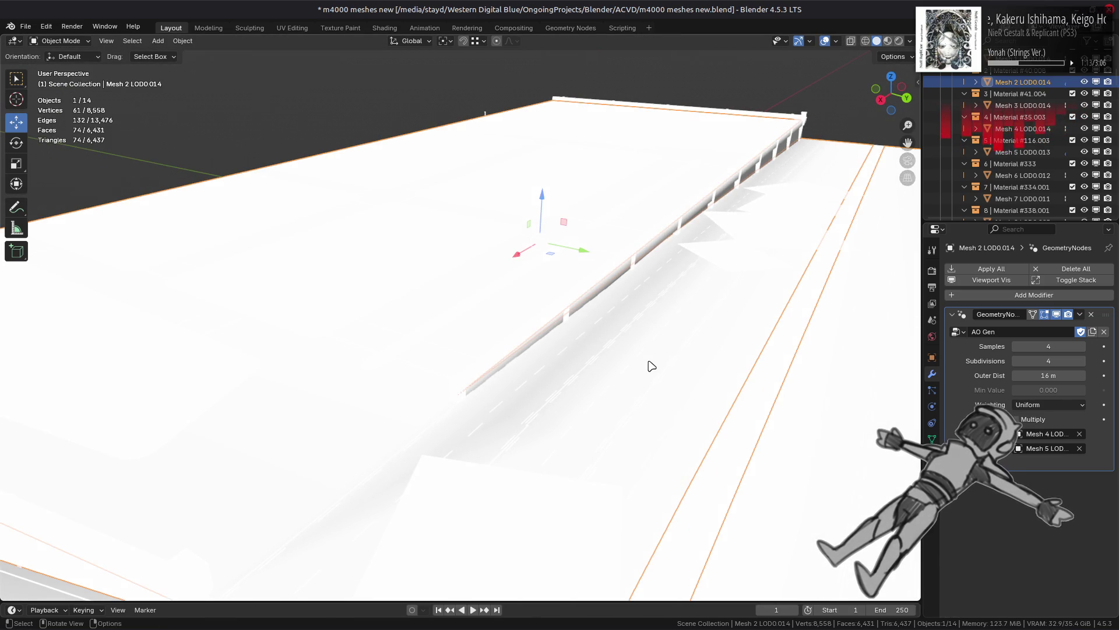
click(586, 29)
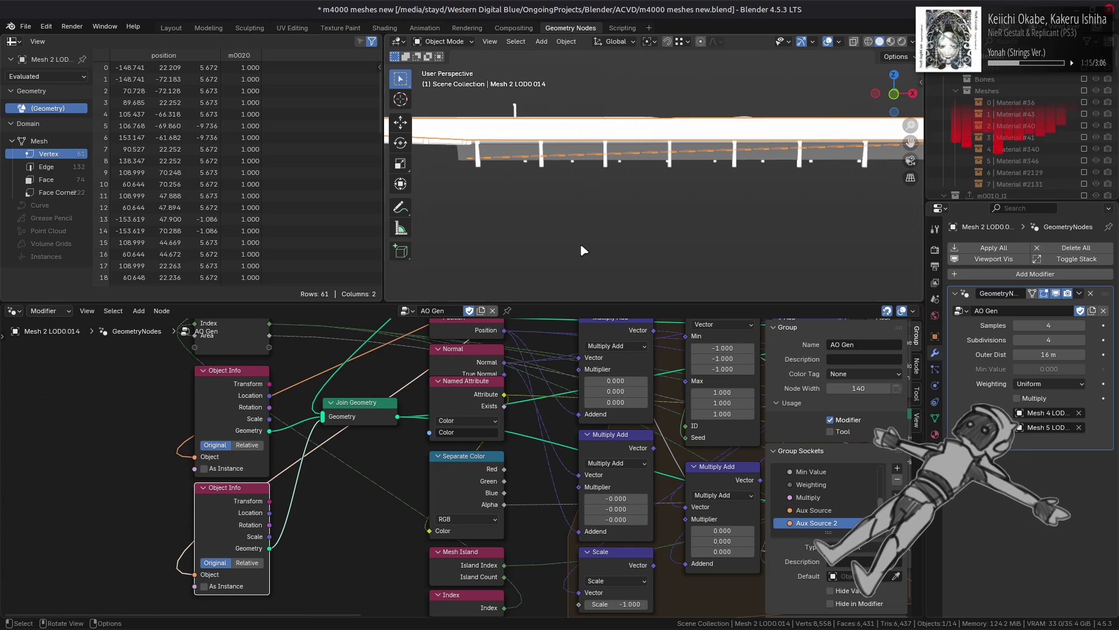
Step: Save the blend file and bring the Raycast part of the AO Gen graph into view
key(ctrl+s)
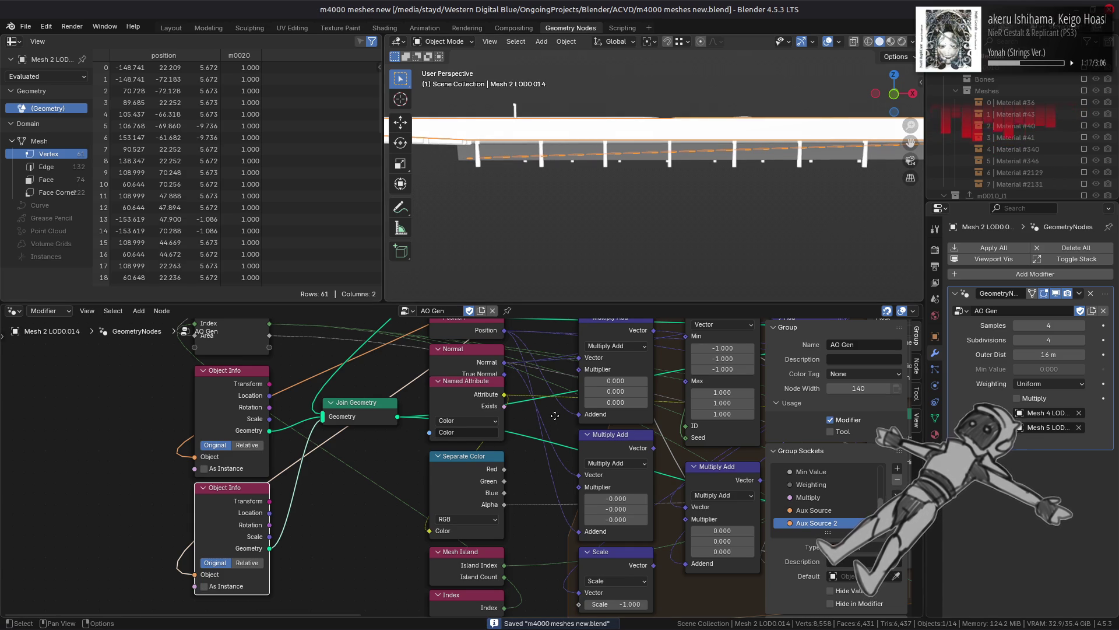
middle_drag(554, 413, 303, 495)
mouse_move(688, 419)
middle_down()
mouse_move(440, 488)
mouse_move(429, 542)
middle_up()
click(484, 366)
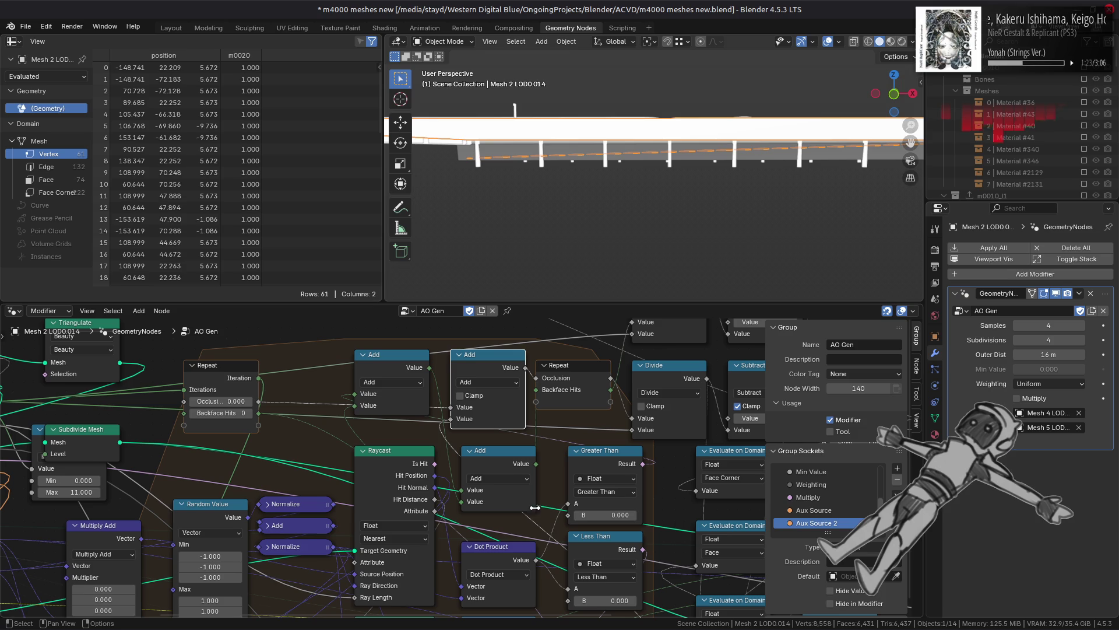
click(401, 490)
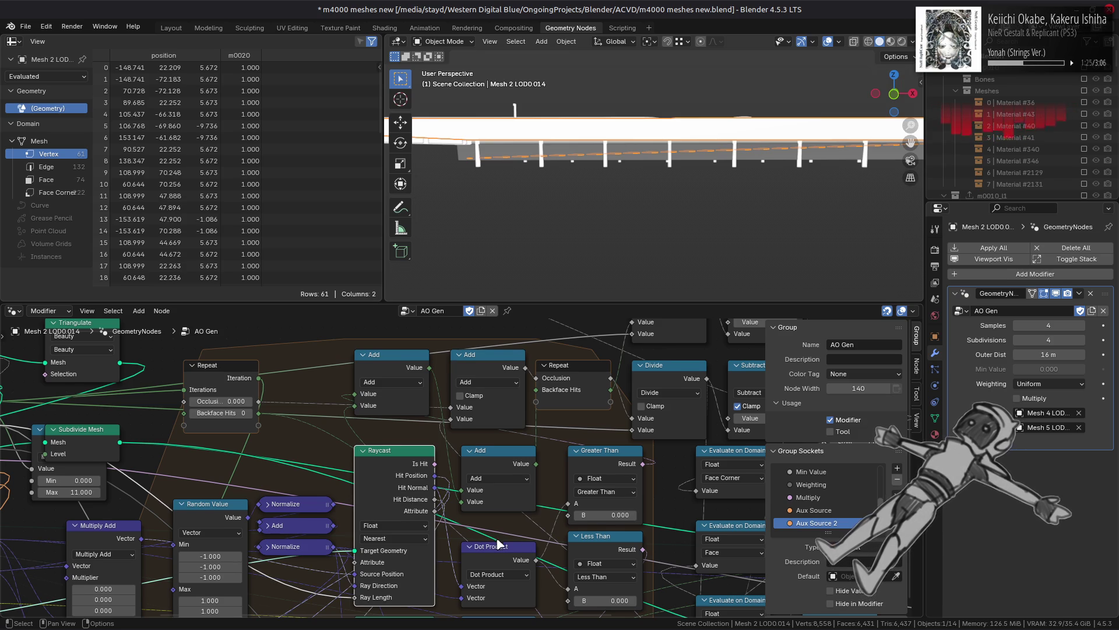
scroll(513, 583, down, 5)
click(408, 421)
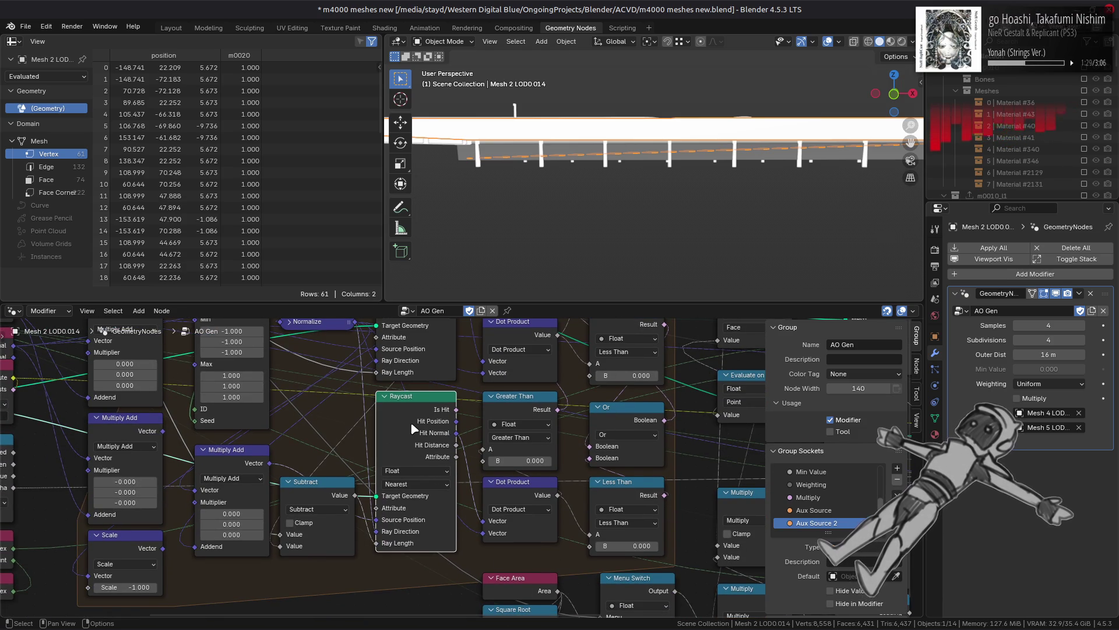
Step: Inspect the Dot Product, Less Than and Or nodes
click(520, 502)
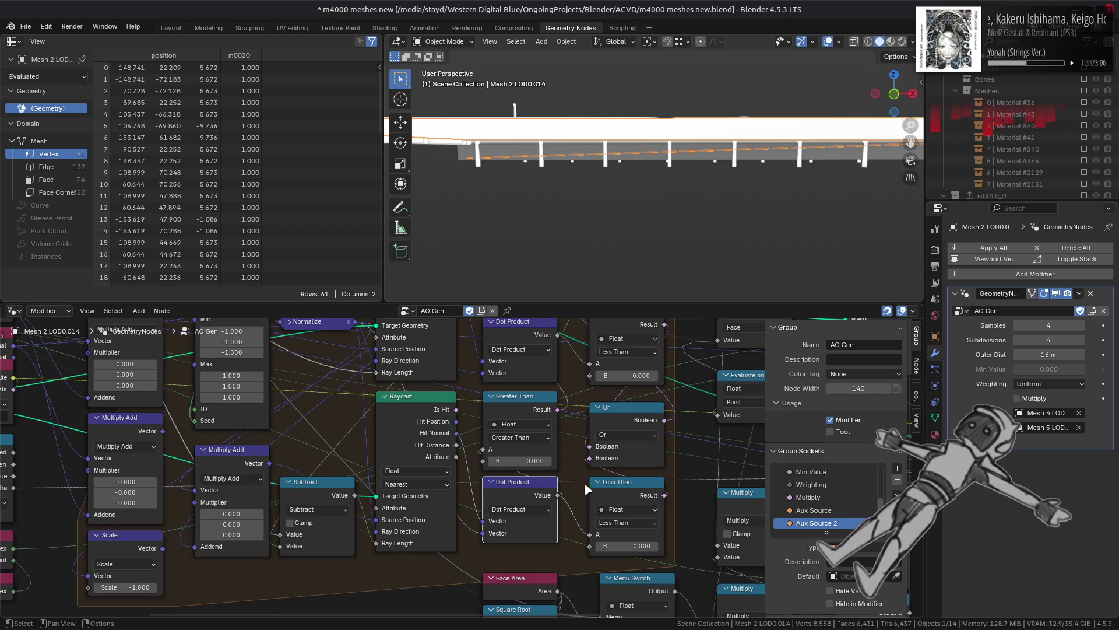
click(608, 490)
click(599, 413)
middle_drag(600, 416, 581, 488)
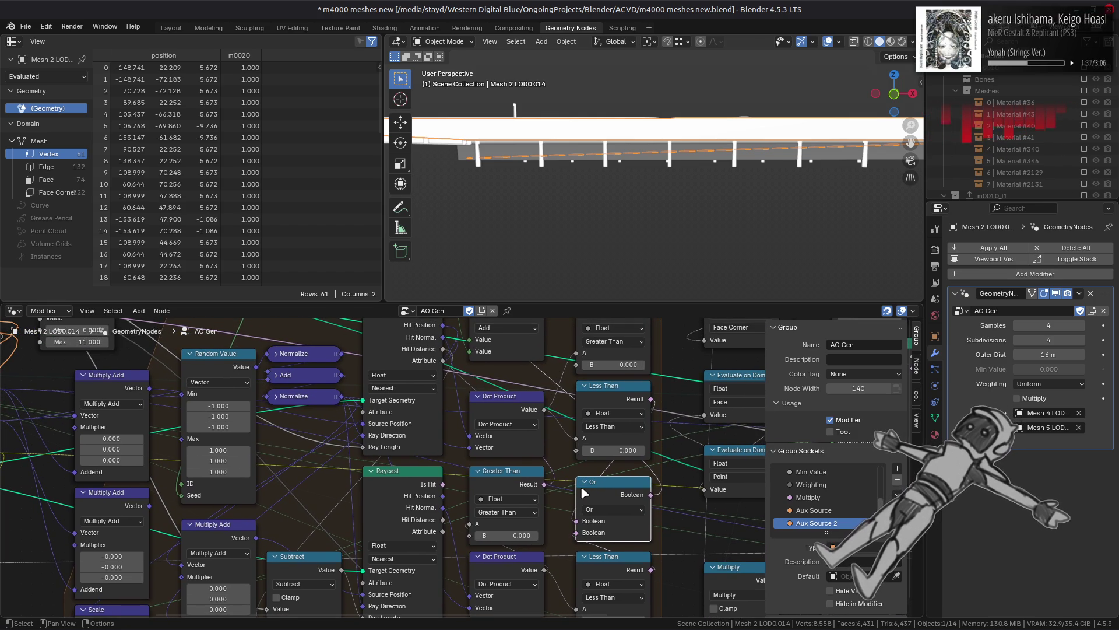
click(501, 401)
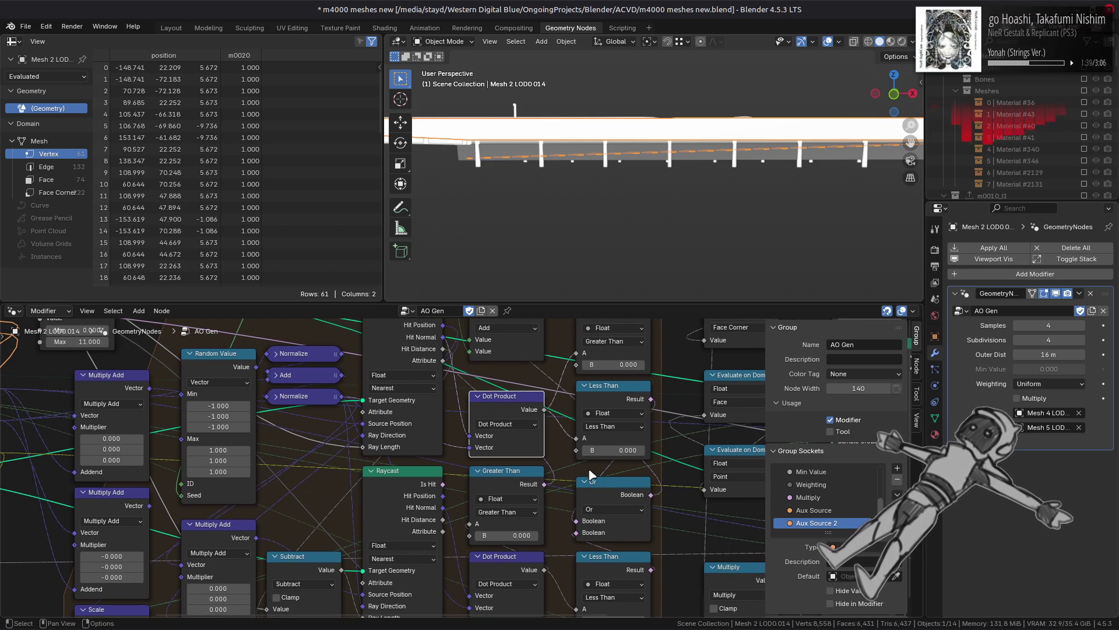
click(601, 486)
click(613, 388)
middle_drag(513, 404, 527, 508)
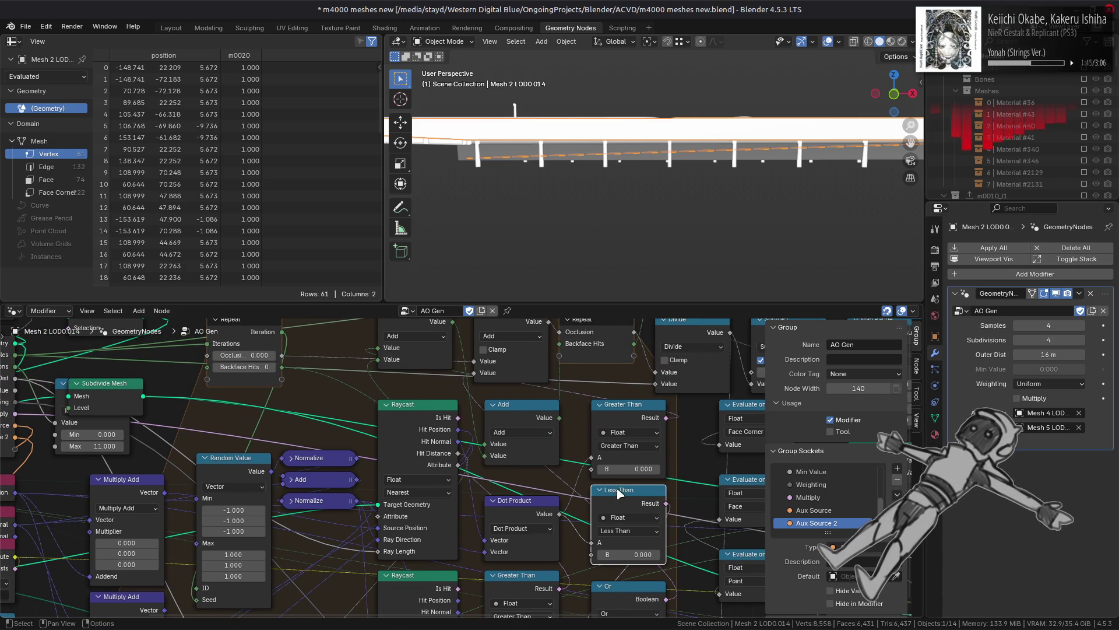
middle_drag(641, 502, 636, 464)
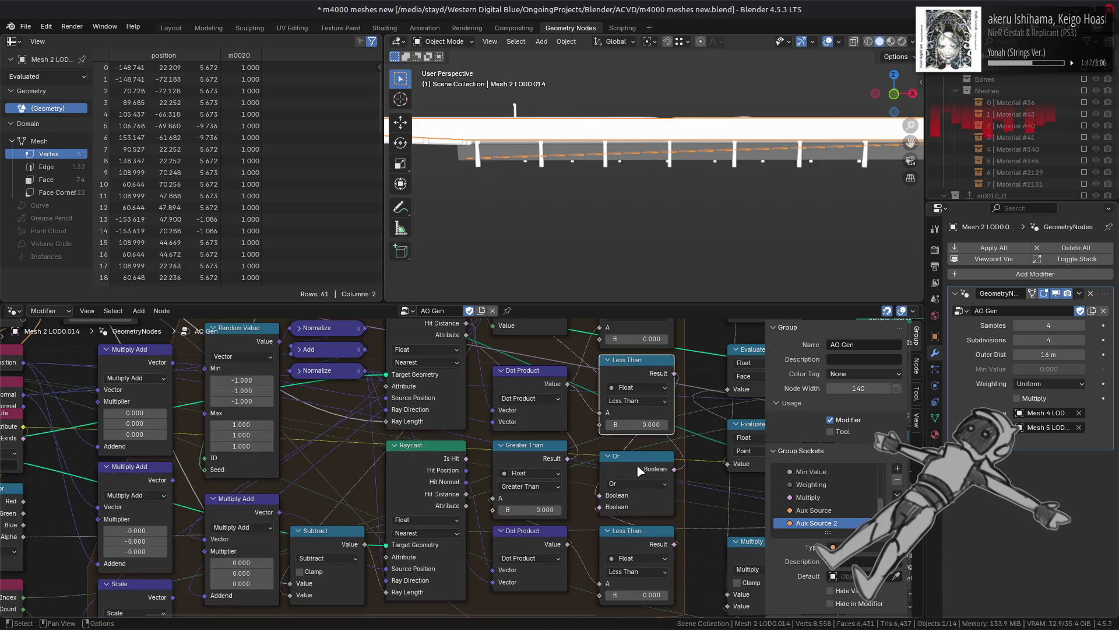
middle_drag(520, 372, 556, 603)
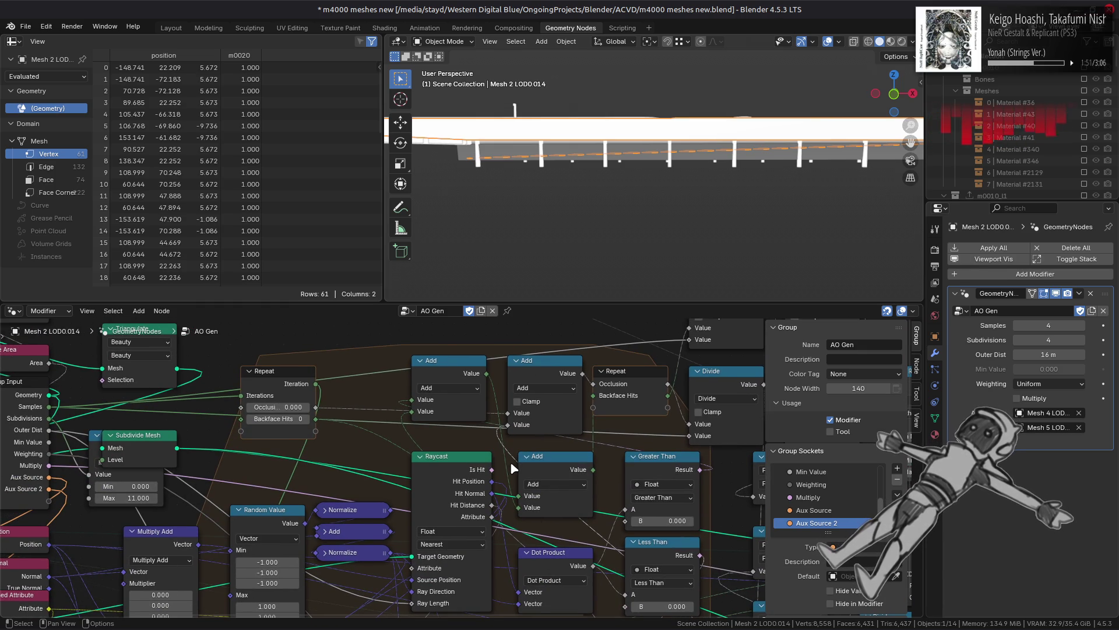
Step: Look over the clamped Add node, the lower Add node and the Or node
click(560, 383)
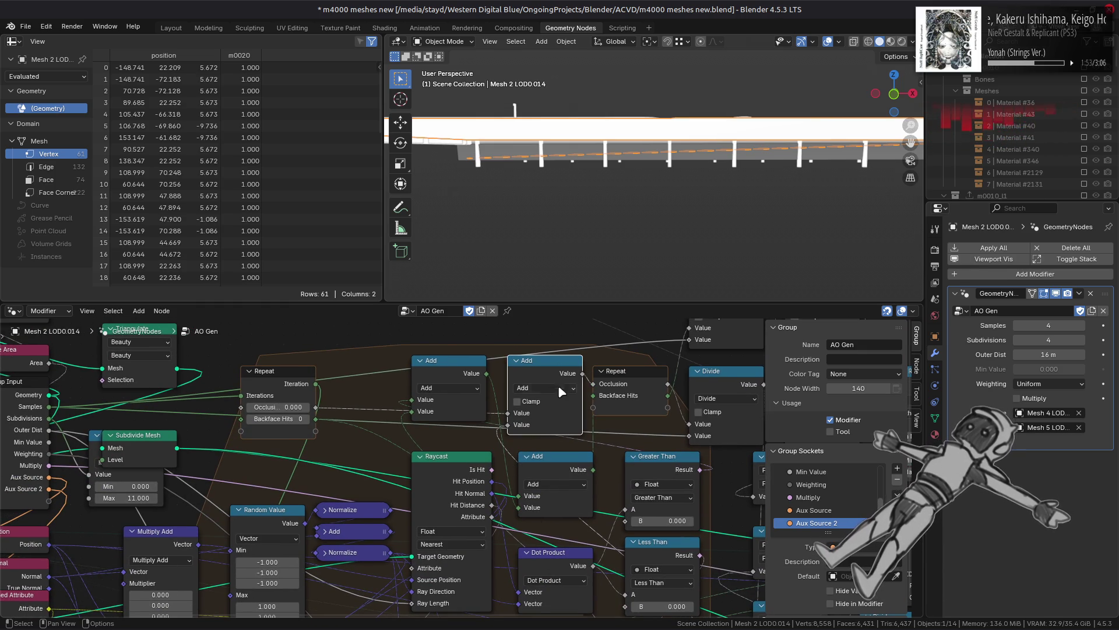
click(583, 473)
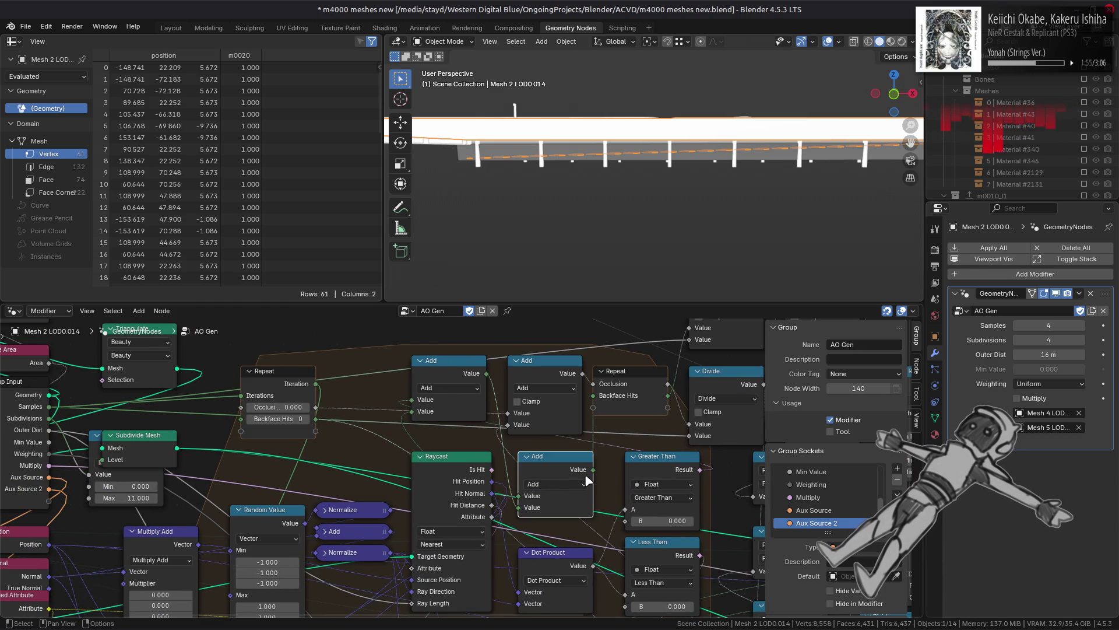
click(561, 377)
mouse_move(585, 500)
middle_down()
mouse_move(550, 392)
mouse_move(524, 366)
middle_up()
click(594, 508)
mouse_move(593, 508)
middle_down()
mouse_move(583, 501)
mouse_move(626, 500)
middle_up()
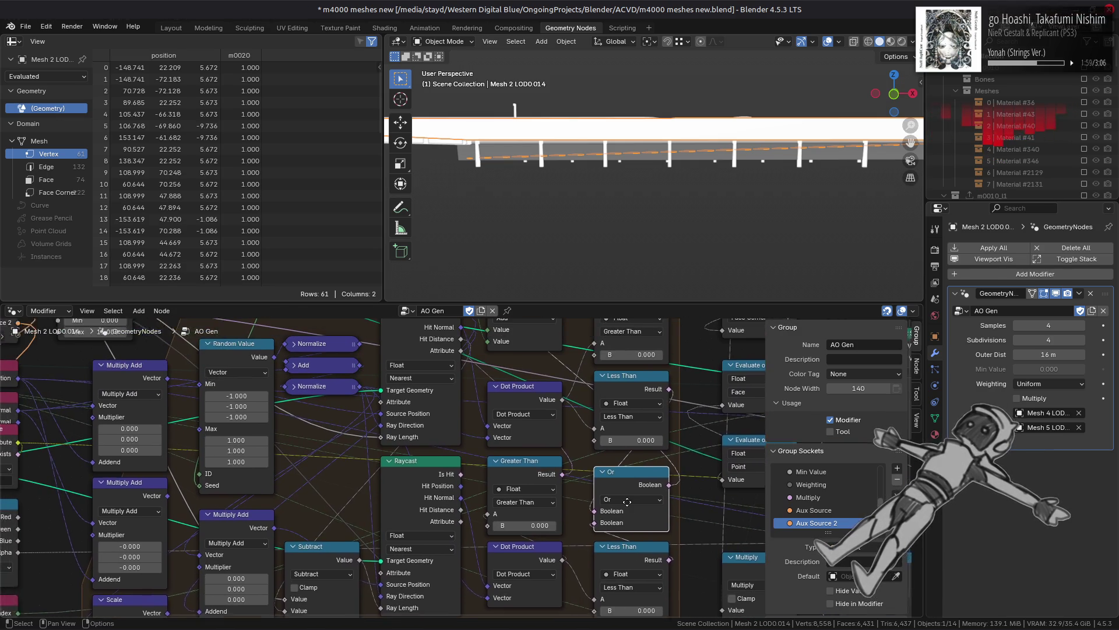
middle_drag(539, 397, 551, 433)
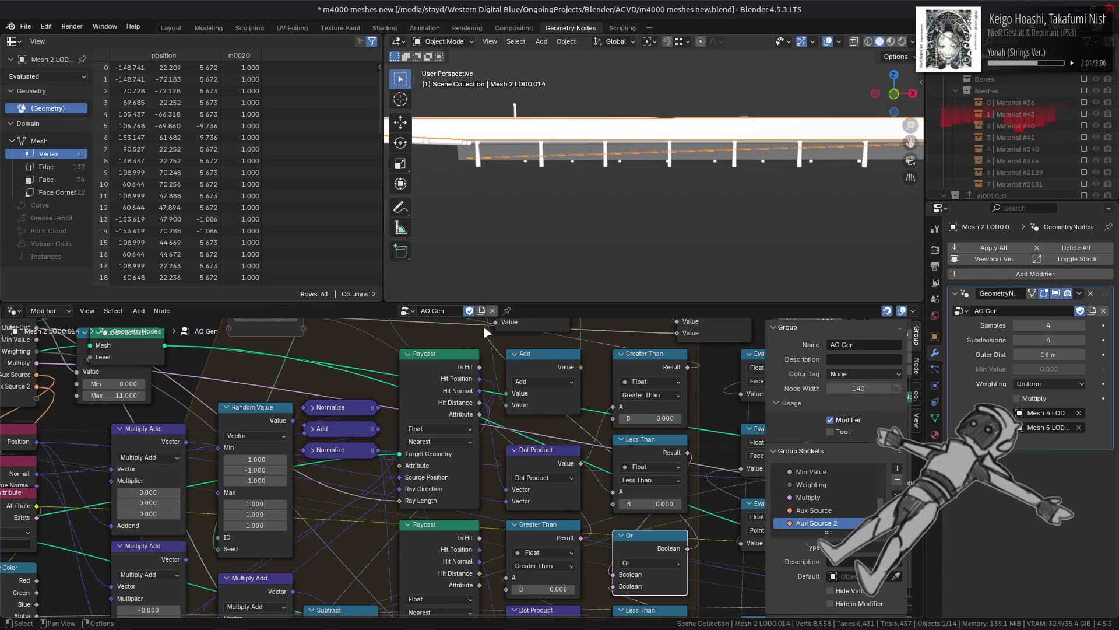
mouse_move(508, 185)
middle_down()
mouse_move(632, 205)
mouse_move(527, 177)
mouse_move(595, 176)
mouse_move(744, 207)
mouse_move(632, 165)
mouse_move(629, 181)
middle_up()
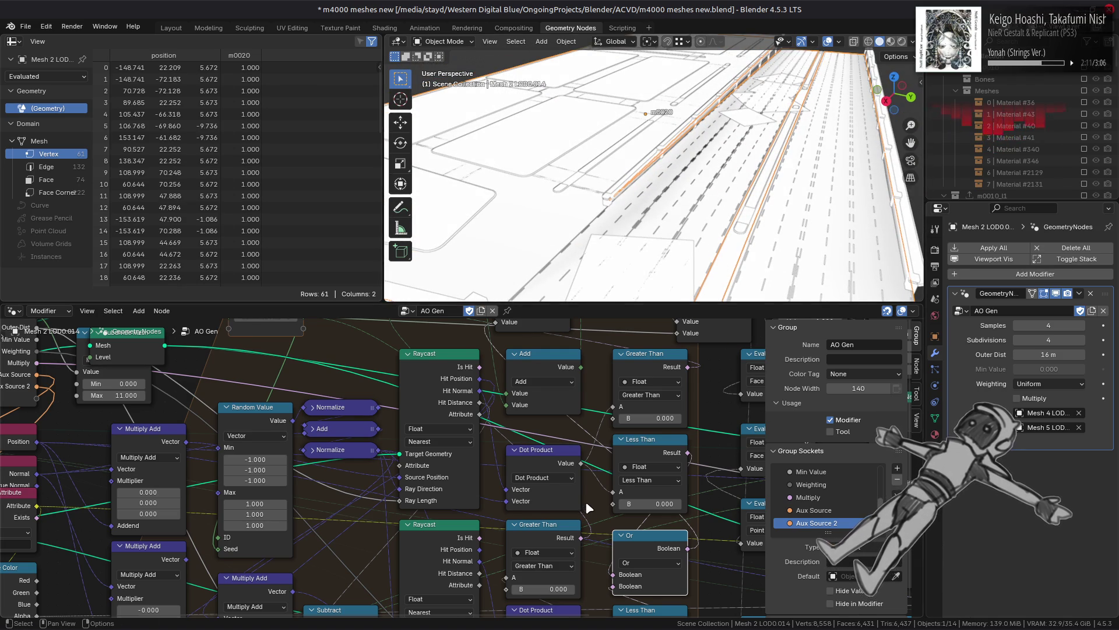
Step: Connect the Raycast Is Hit output to the Or node's Boolean input
mouse_move(479, 367)
mouse_down()
mouse_move(580, 494)
mouse_move(632, 588)
mouse_move(613, 587)
mouse_up()
key(l)
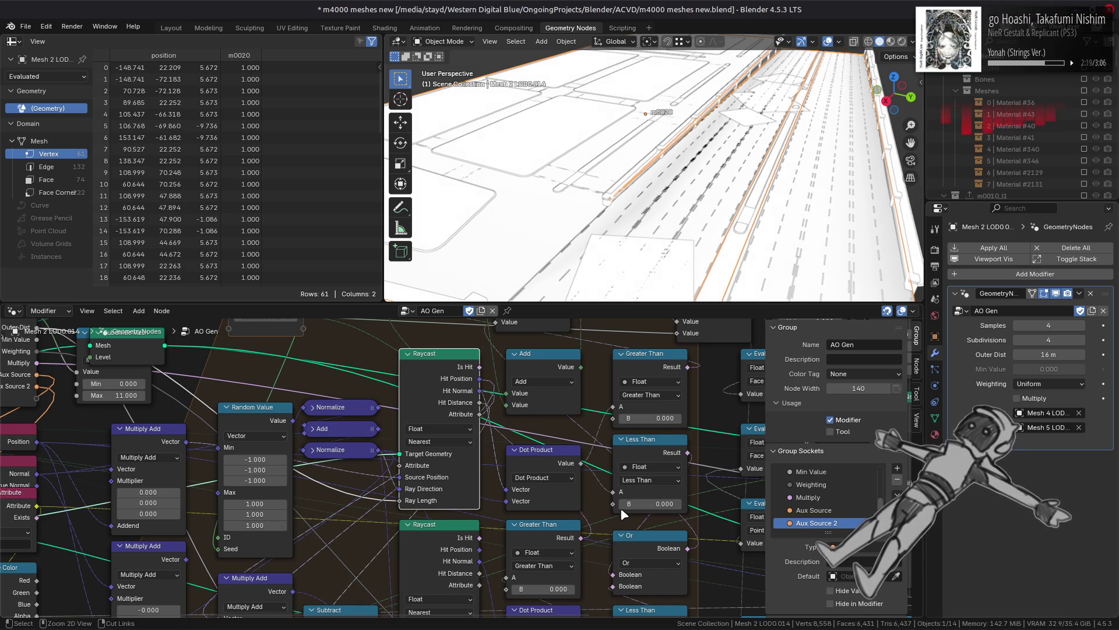
key(shift+bracketright)
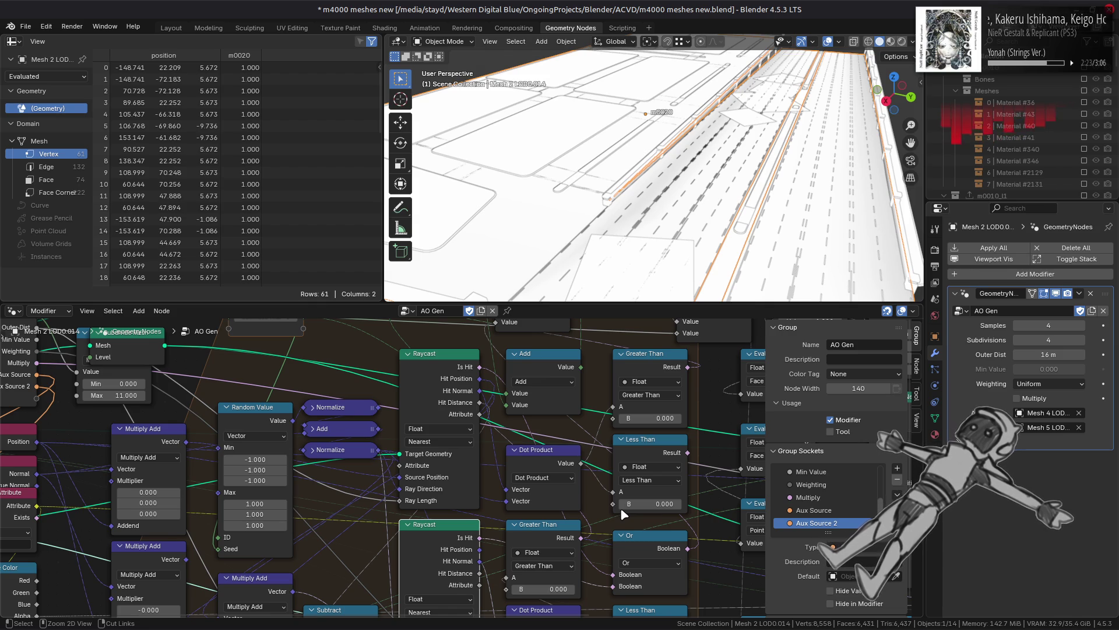
middle_drag(619, 511, 624, 432)
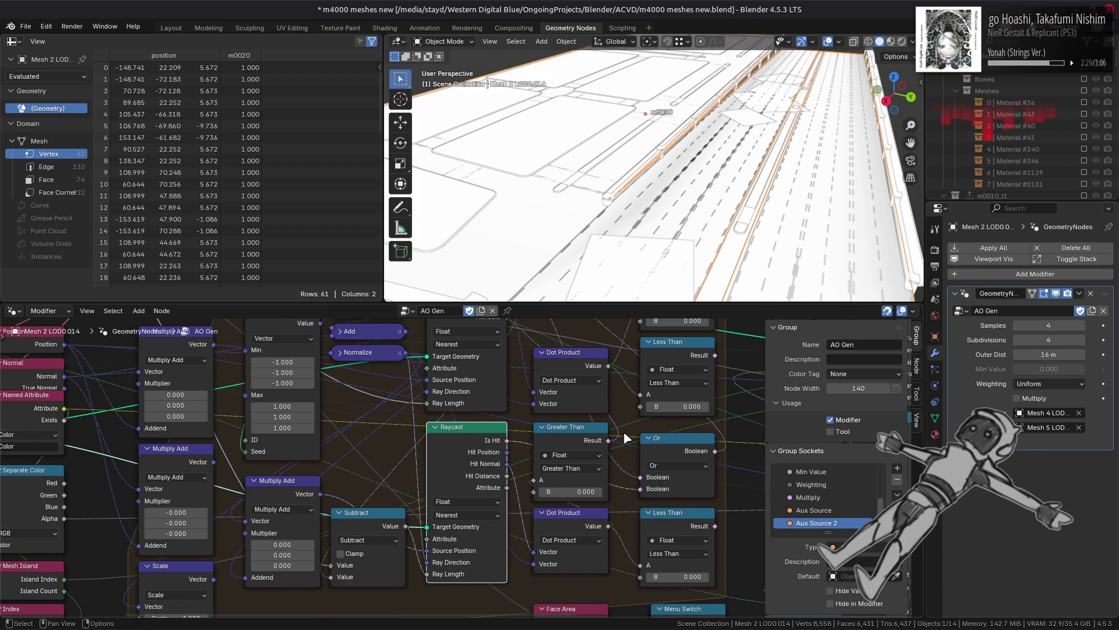
Step: Select the Raycast nodes and then the Subtract node to review them
key(shift+g)
click(456, 460)
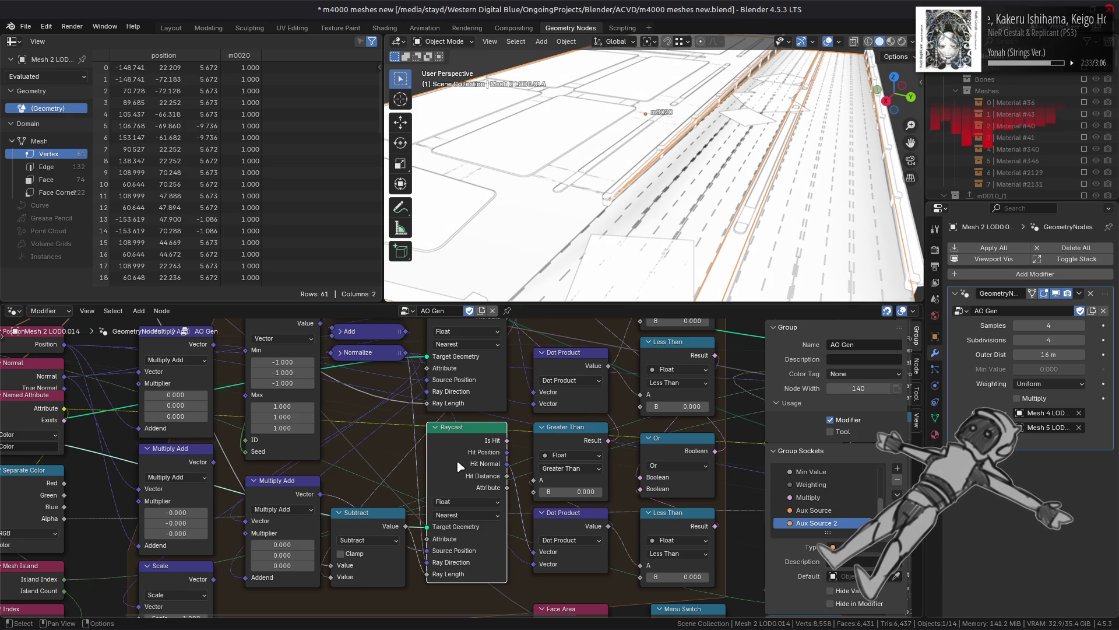
click(366, 510)
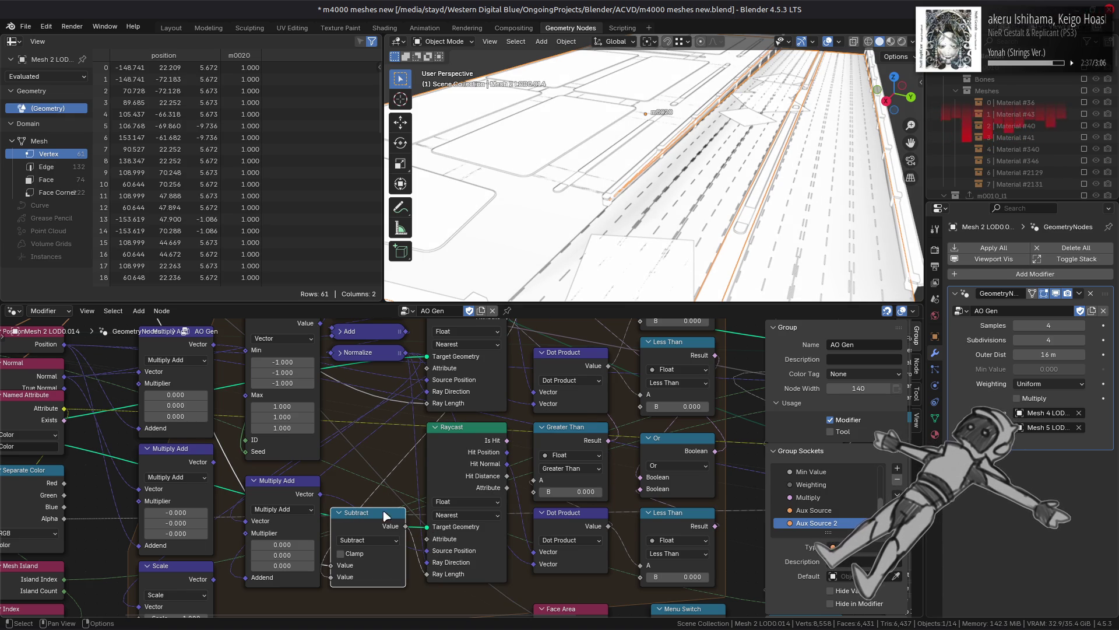
mouse_move(395, 490)
middle_down()
mouse_move(376, 557)
mouse_move(387, 472)
mouse_move(420, 512)
mouse_move(459, 505)
mouse_move(483, 548)
mouse_move(437, 549)
mouse_move(362, 394)
middle_up()
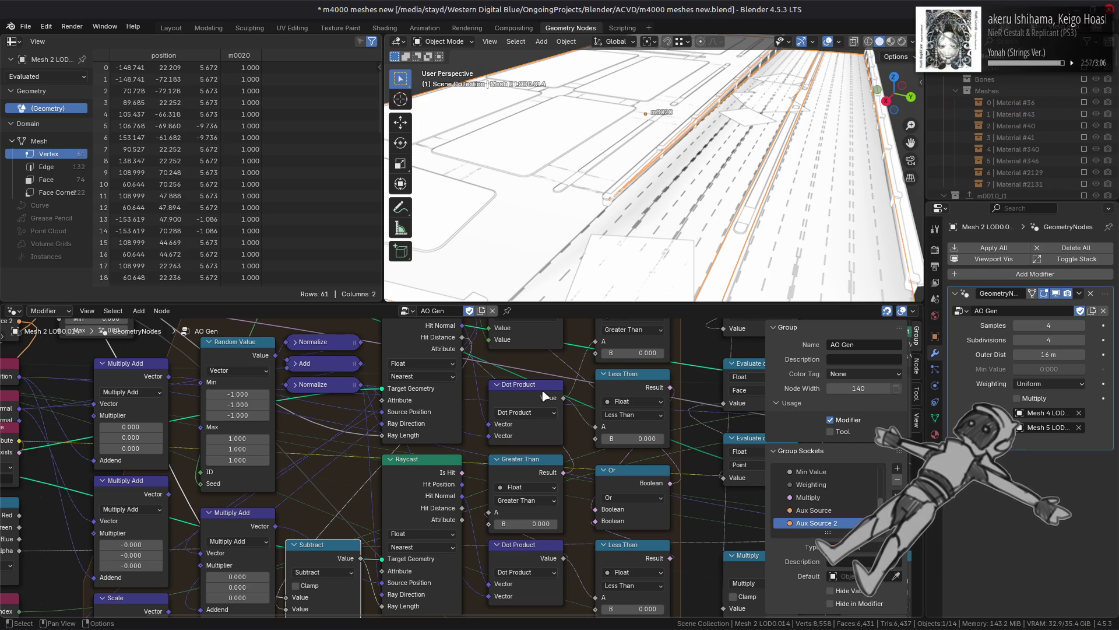
Step: Try Greater Than on the upper compare node, revert it, and enter B -3.3
click(609, 415)
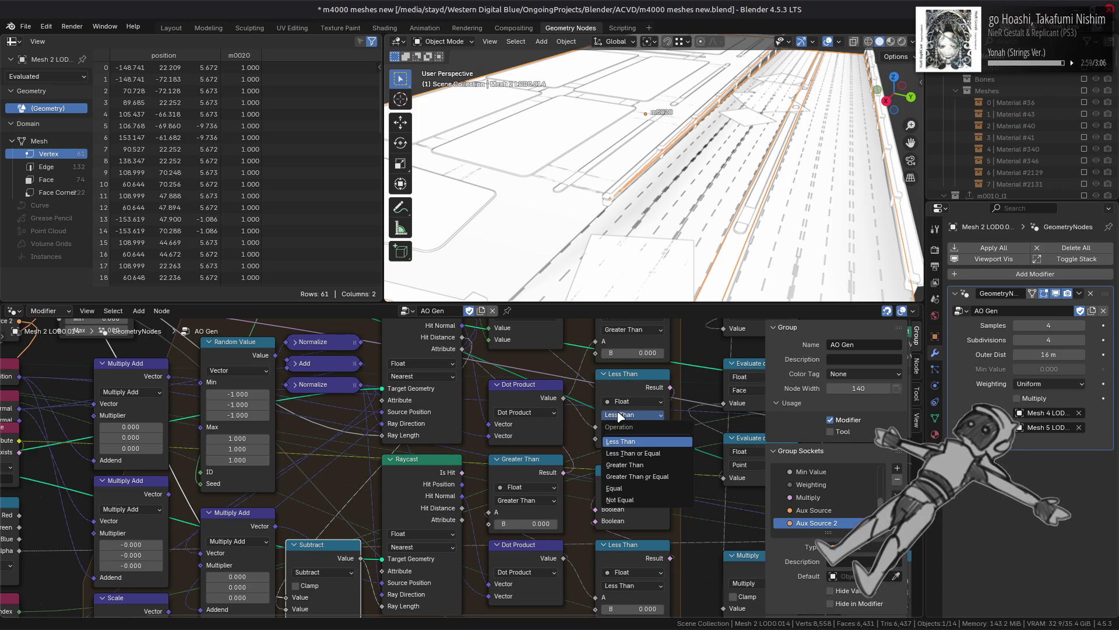
click(640, 464)
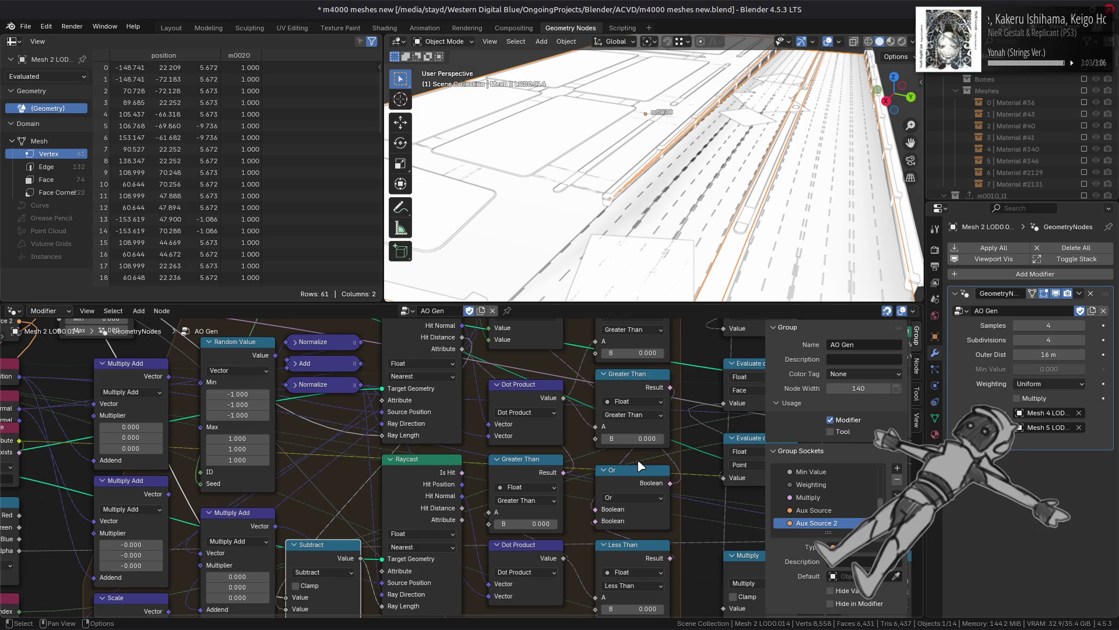
key(ctrl+z)
click(632, 439)
text(-3.3)
key(Return)
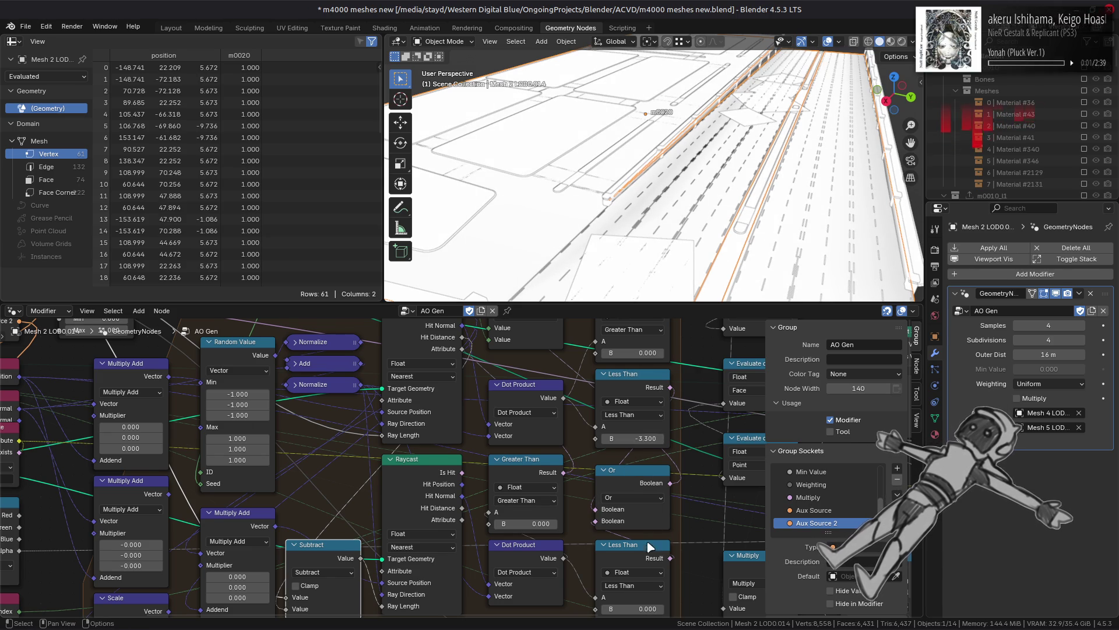
Step: Try B values -10.2 and -19.7 on the lower compare node, then reset B to 0
middle_drag(651, 539, 639, 497)
click(635, 566)
text(-10.2)
key(Return)
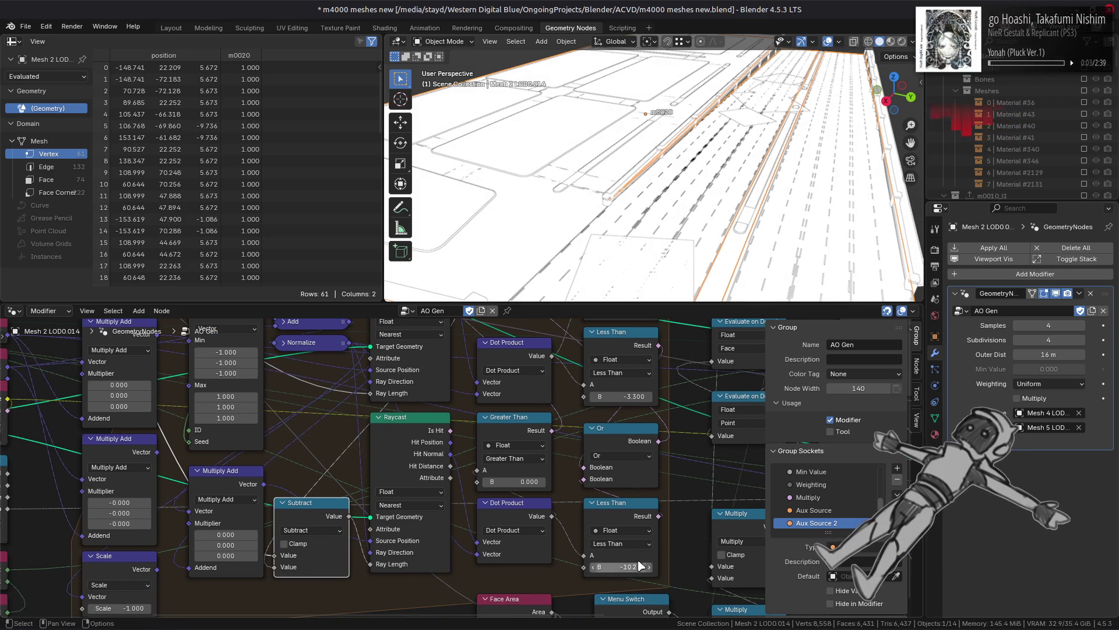
key(ctrl+z)
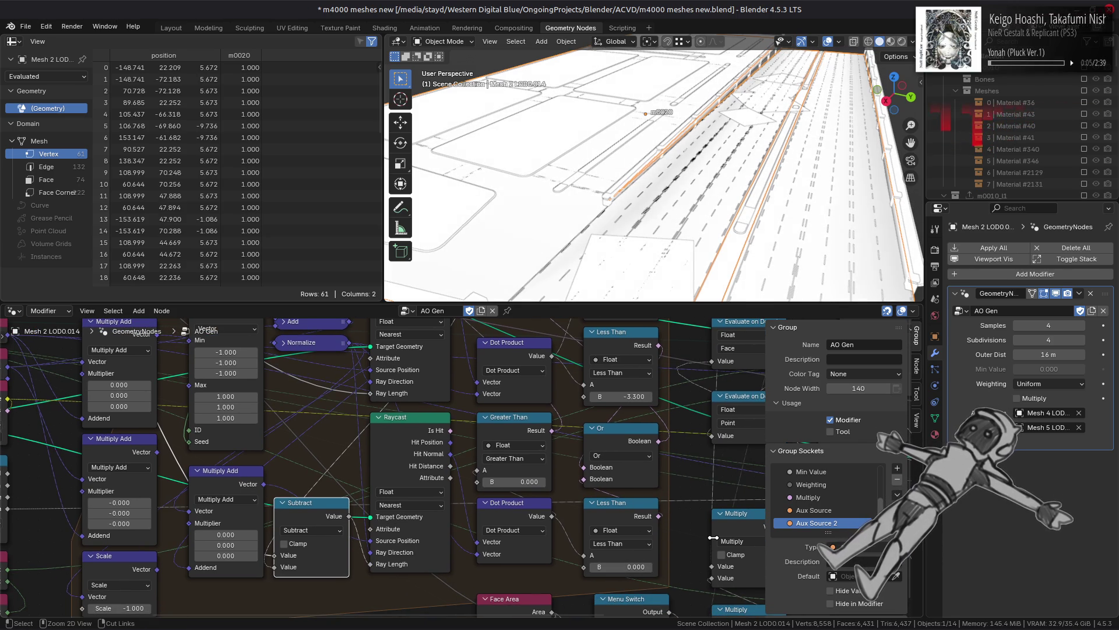
drag(641, 568, 606, 568)
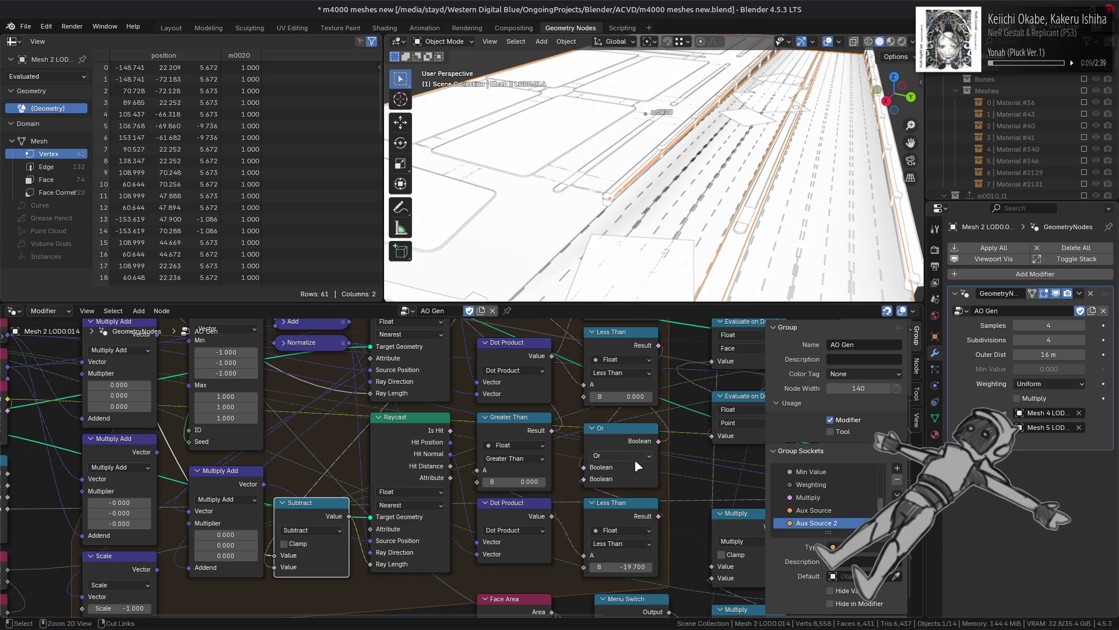
key(ctrl+z)
Step: Set both compare nodes' Operation to Not Equal
click(640, 544)
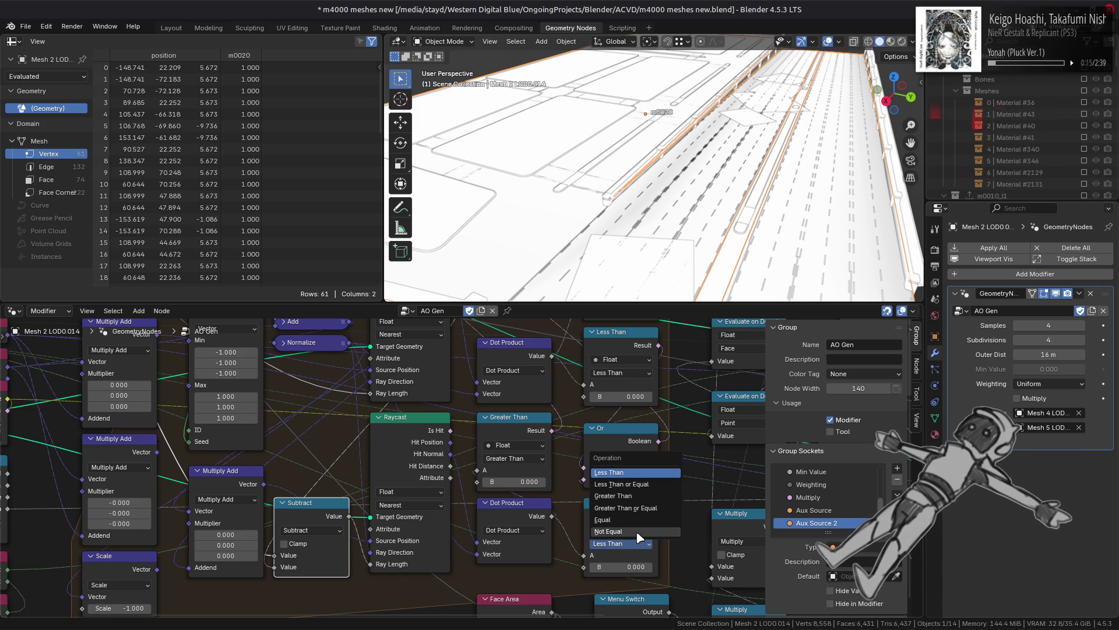
click(627, 531)
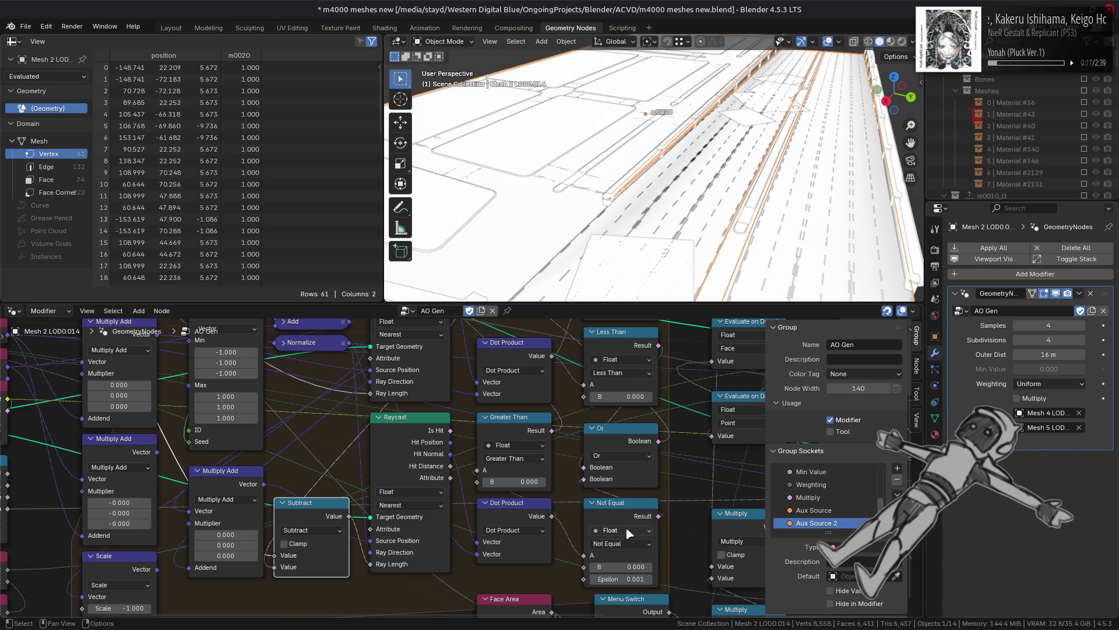
click(622, 372)
click(636, 457)
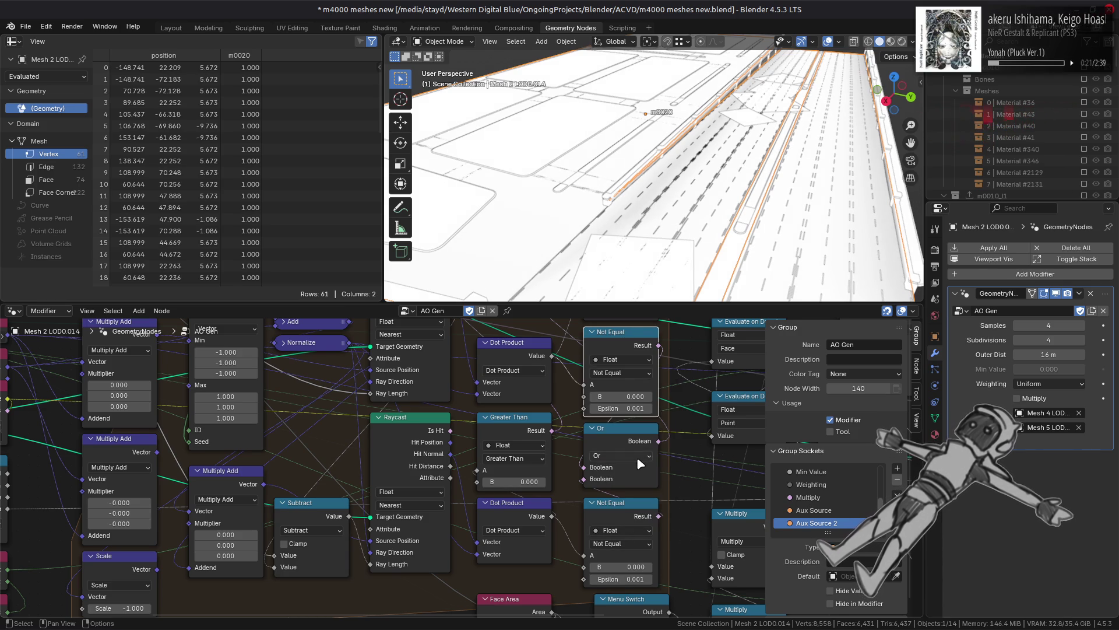
mouse_move(644, 185)
middle_down()
mouse_move(659, 181)
mouse_move(649, 162)
mouse_move(657, 164)
mouse_move(445, 167)
mouse_move(652, 195)
mouse_move(646, 184)
mouse_move(779, 193)
mouse_move(799, 241)
mouse_move(849, 187)
mouse_move(712, 186)
middle_up()
key(Tab)
scroll(735, 183, down, 2)
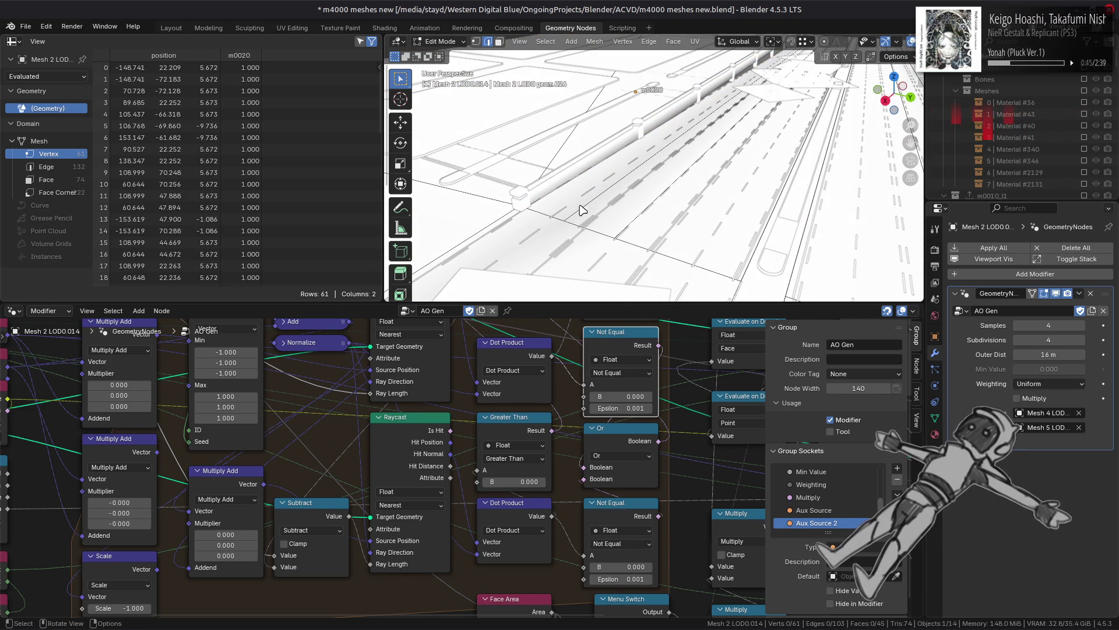
key(Tab)
click(522, 210)
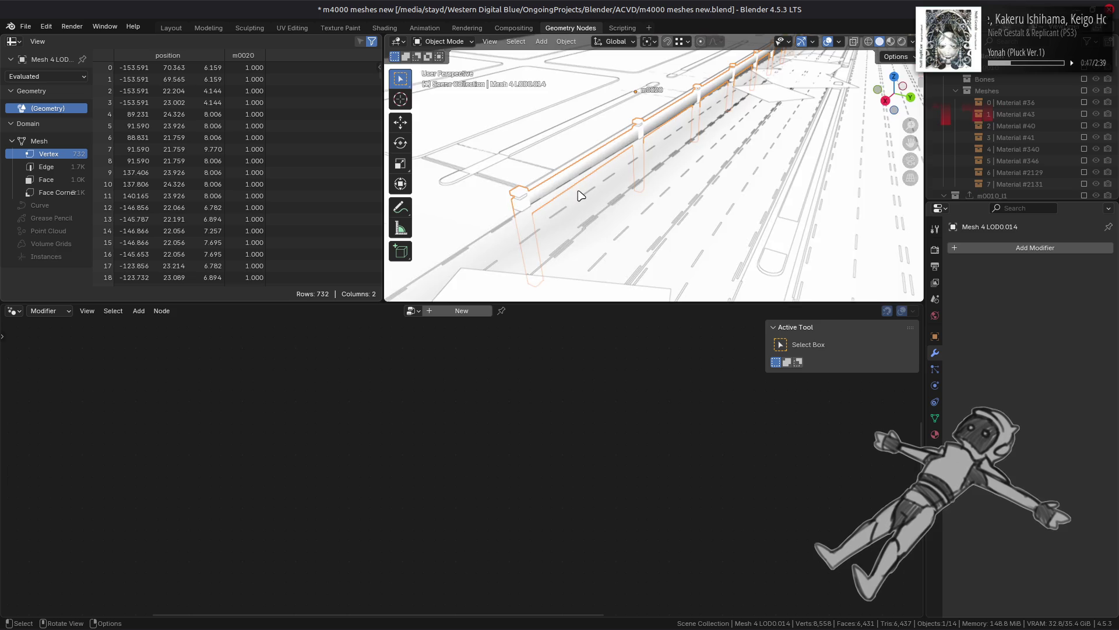
scroll(581, 196, down, 4)
scroll(582, 195, up, 4)
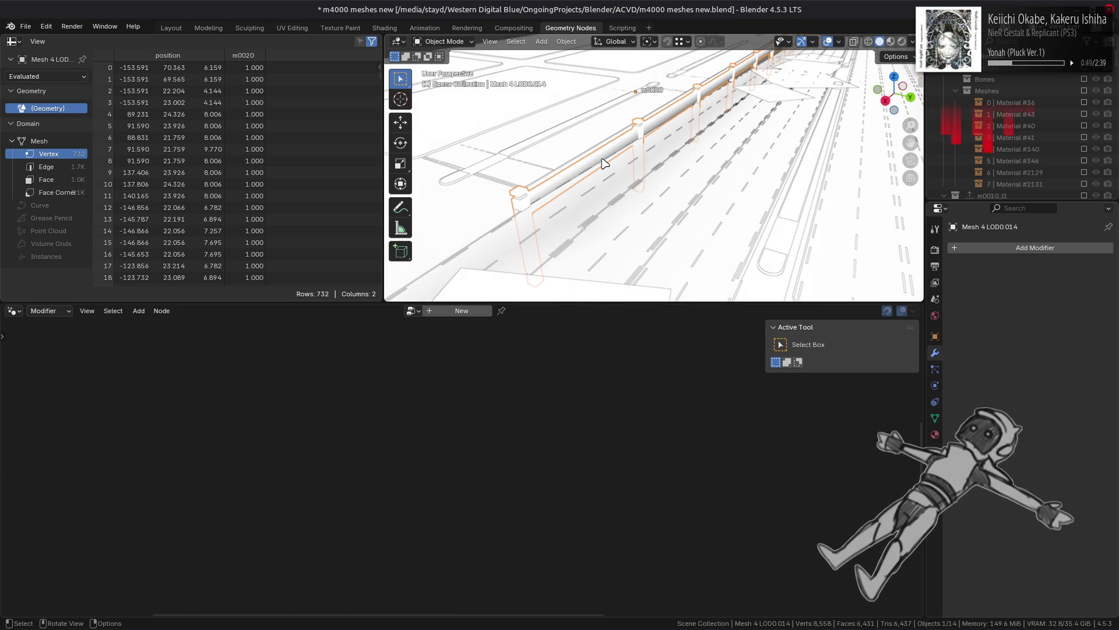
middle_drag(685, 121, 747, 183)
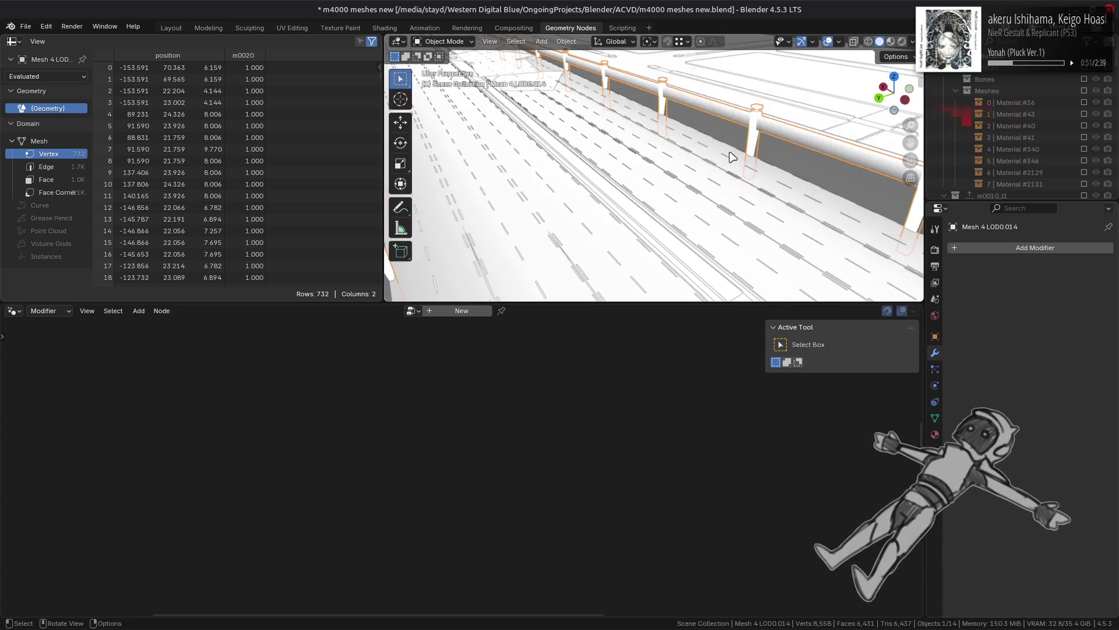
click(747, 183)
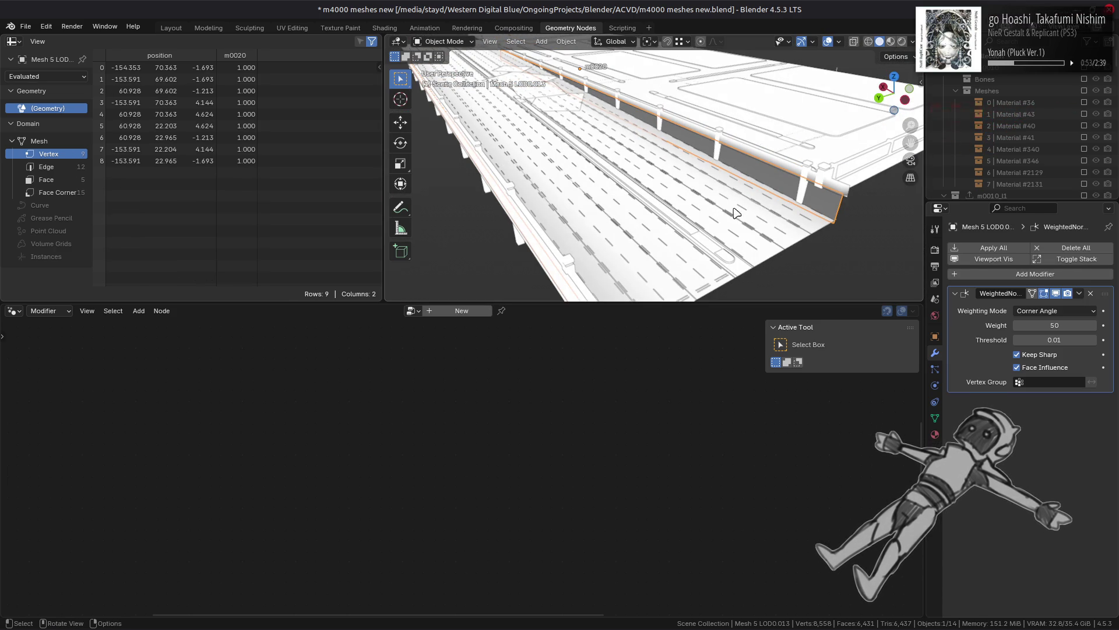
click(937, 336)
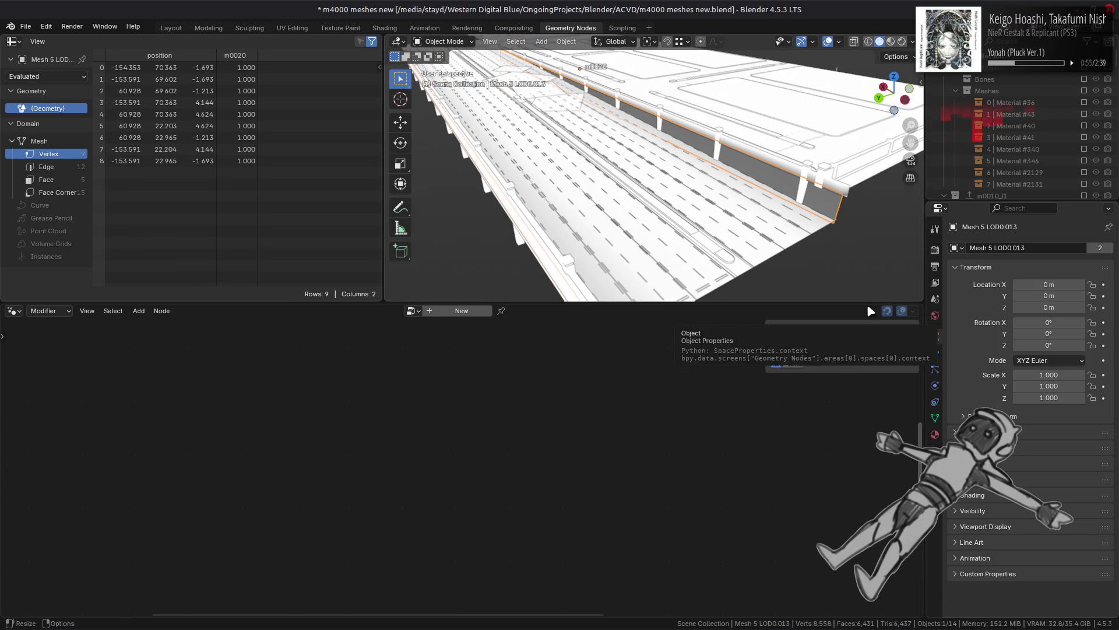
click(774, 255)
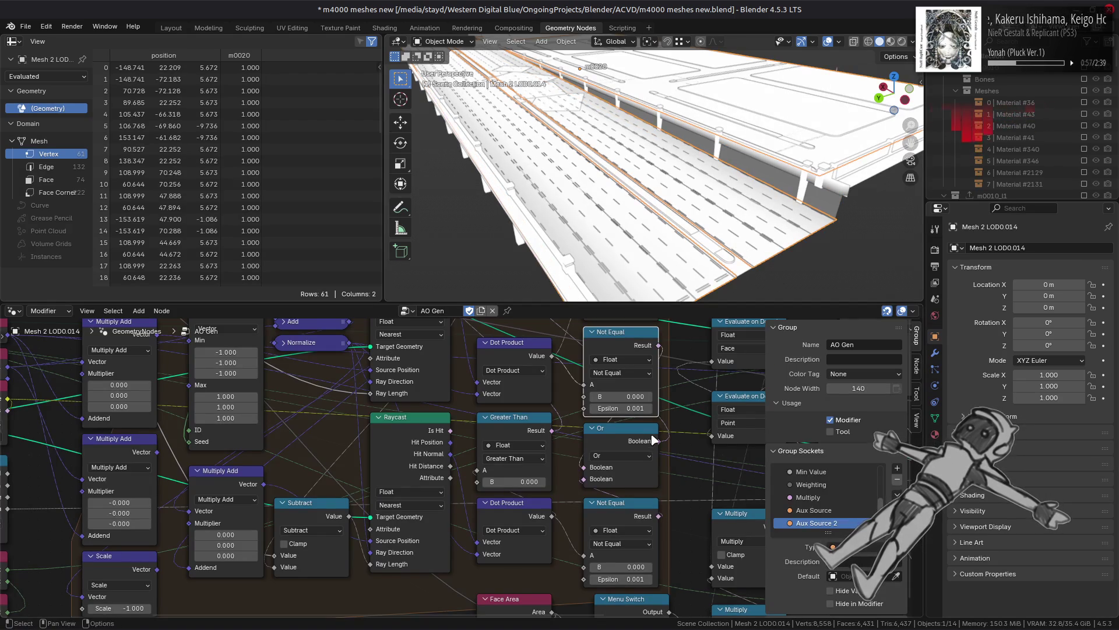
click(935, 353)
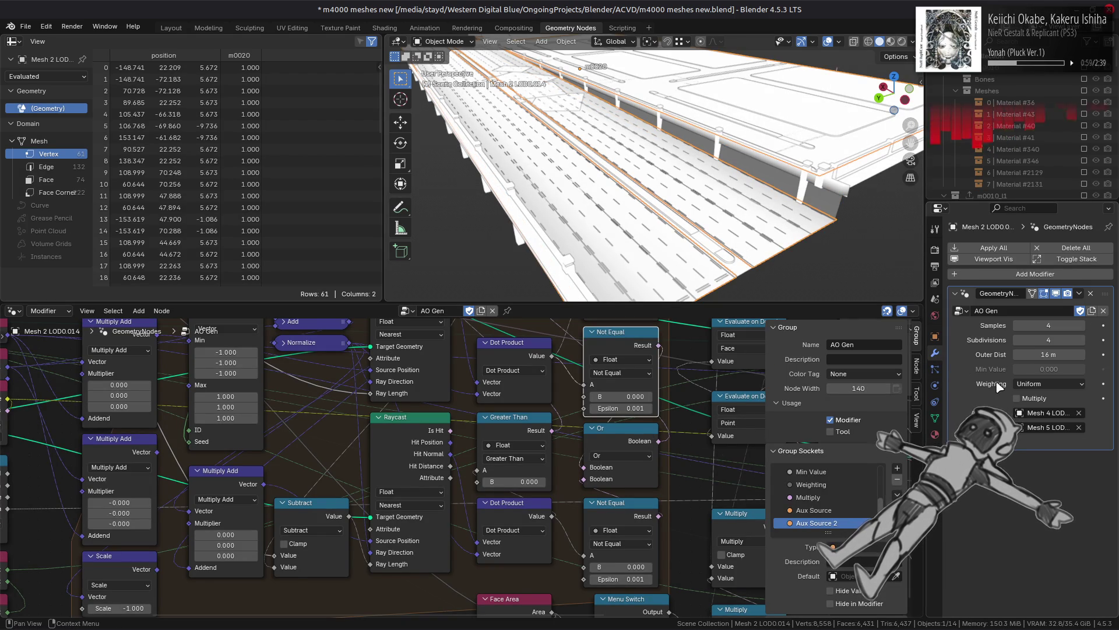
click(1079, 427)
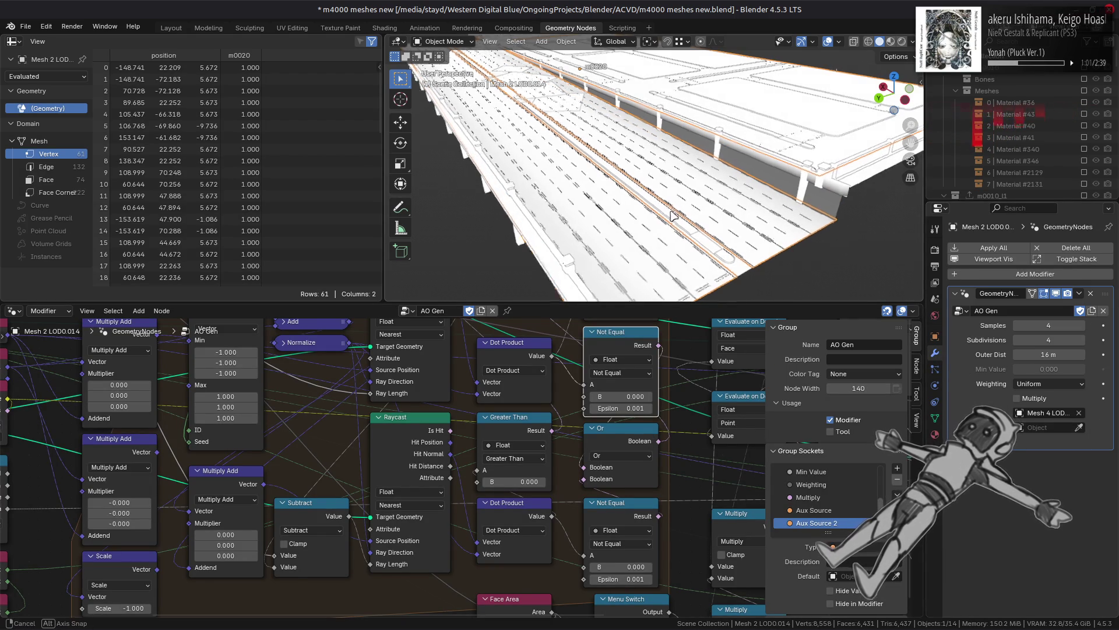
key(ctrl+z)
mouse_move(758, 239)
middle_down()
mouse_move(762, 187)
mouse_move(746, 190)
middle_up()
click(630, 143)
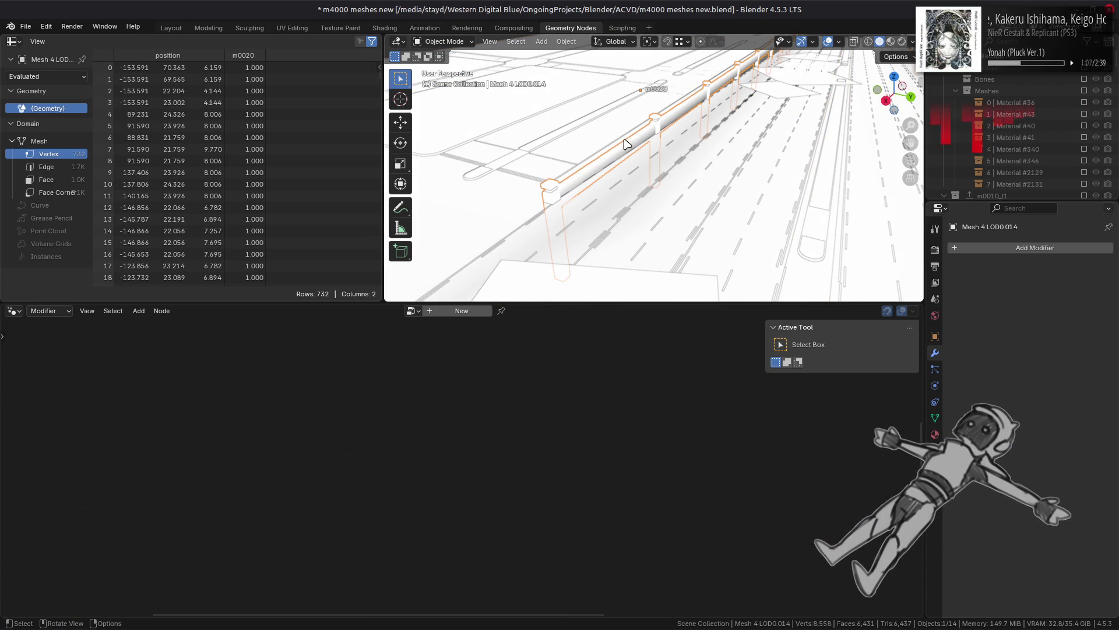
click(699, 186)
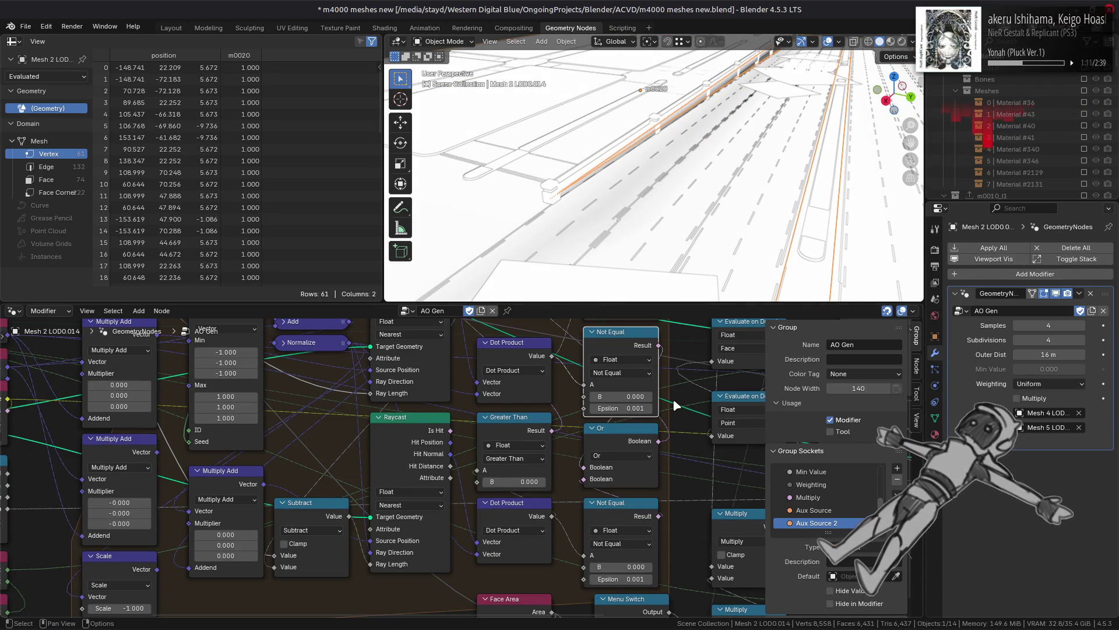
Step: Frame the AO Gen tree and center the compare nodes beside the Raycast nodes
middle_drag(670, 398, 313, 450)
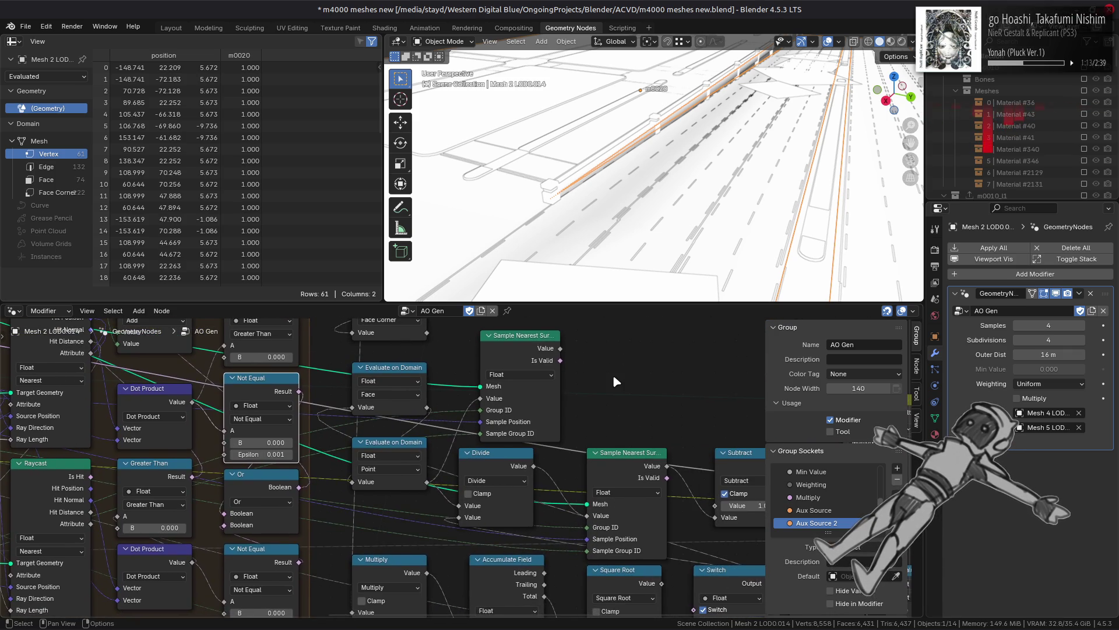
key(Home)
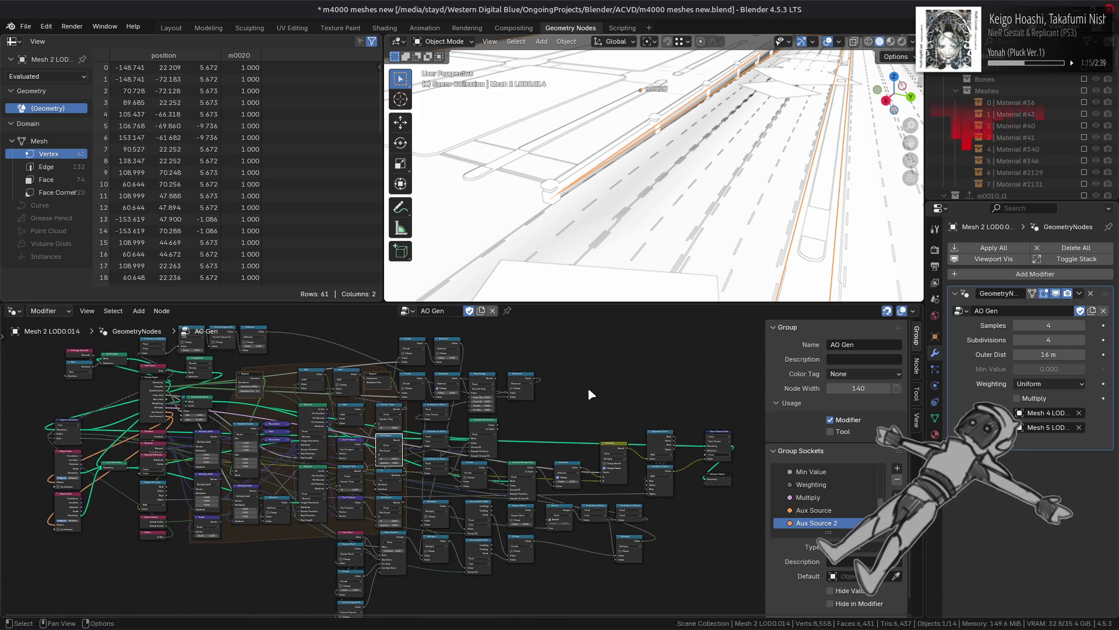
scroll(586, 388, up, 5)
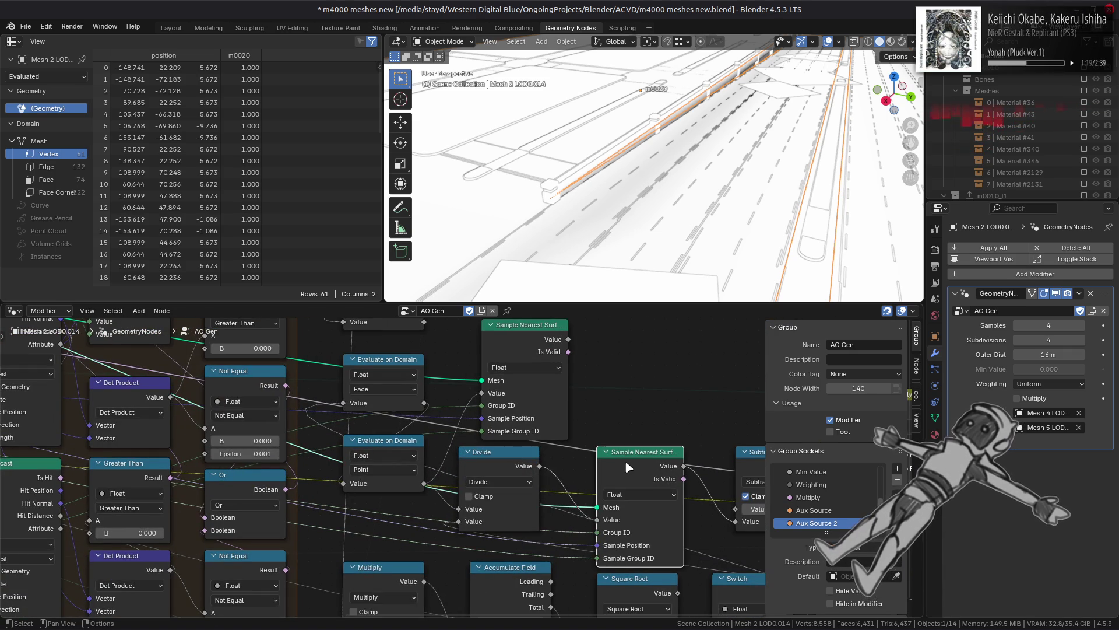
mouse_move(625, 460)
middle_down()
mouse_move(604, 451)
mouse_move(775, 465)
middle_up()
middle_drag(471, 426, 684, 431)
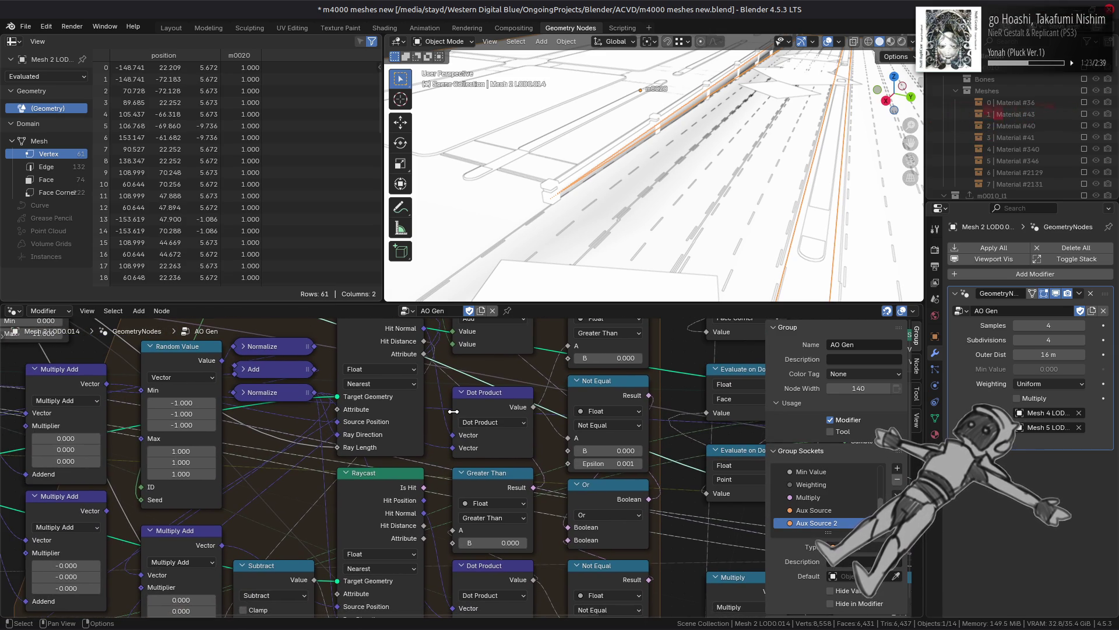
mouse_move(453, 412)
middle_down()
mouse_move(529, 383)
mouse_move(532, 370)
middle_up()
click(575, 524)
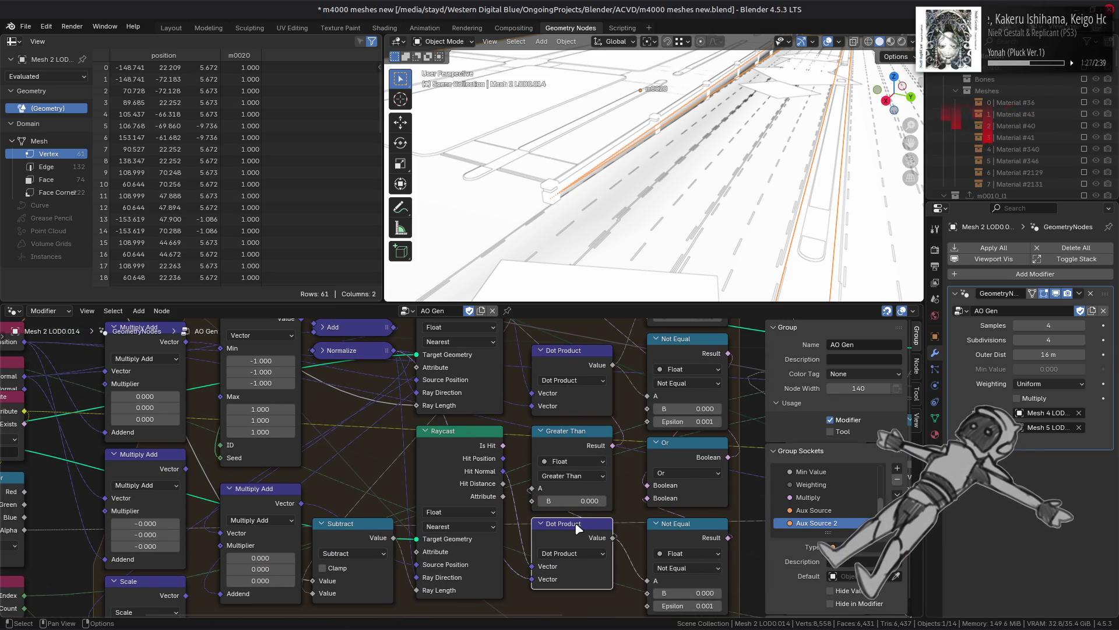
Step: Switch both Not Equal nodes back to Less Than, leaving the combine on Or
click(683, 568)
click(684, 491)
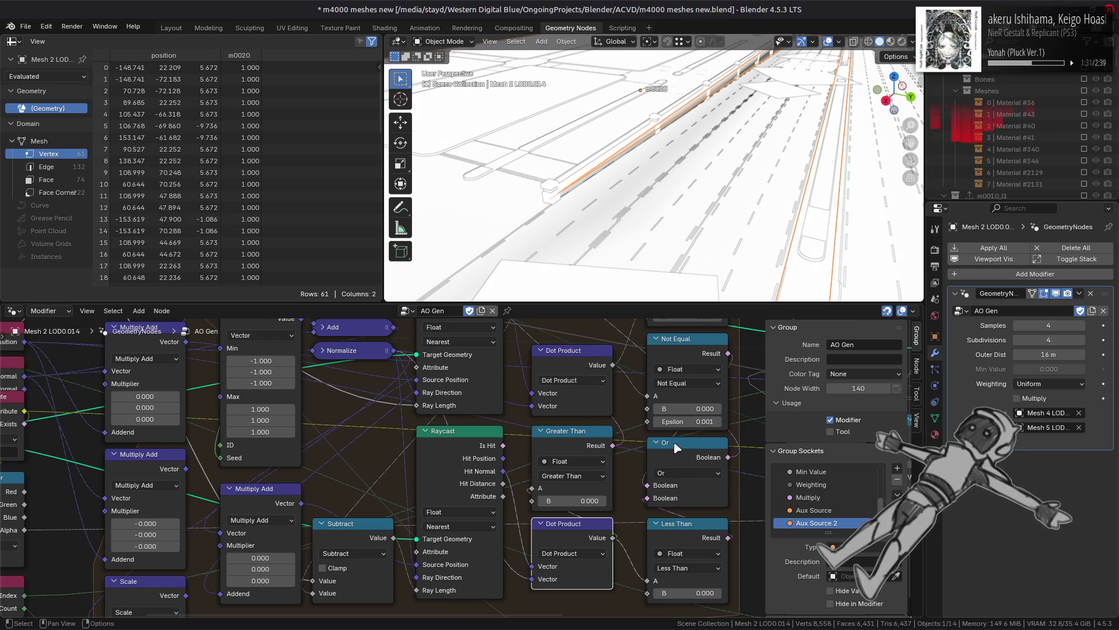
click(688, 383)
click(691, 415)
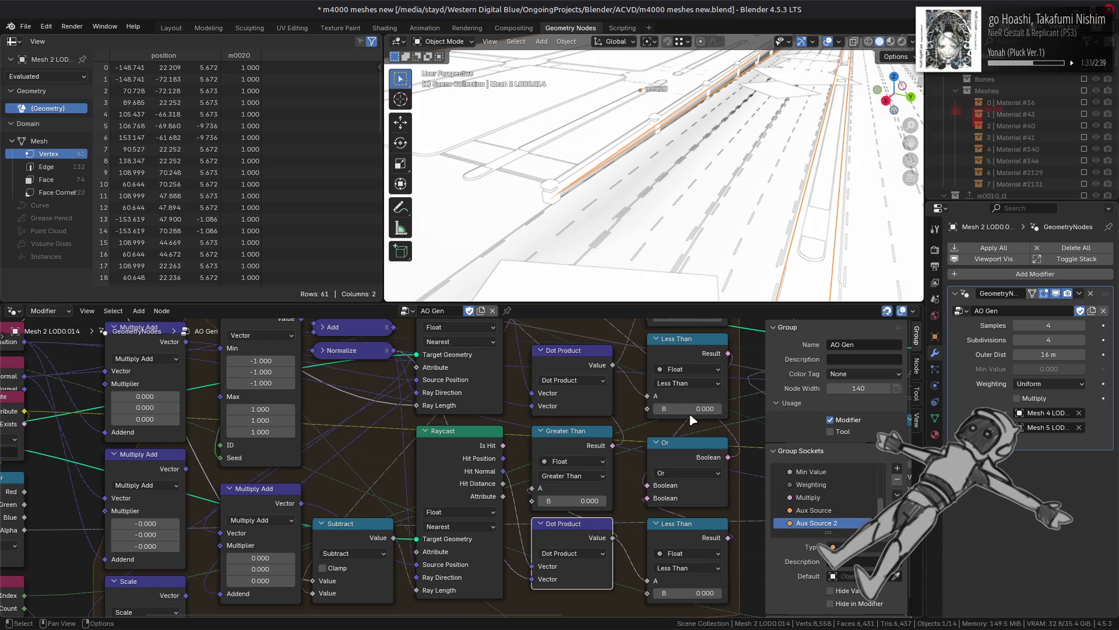
click(685, 472)
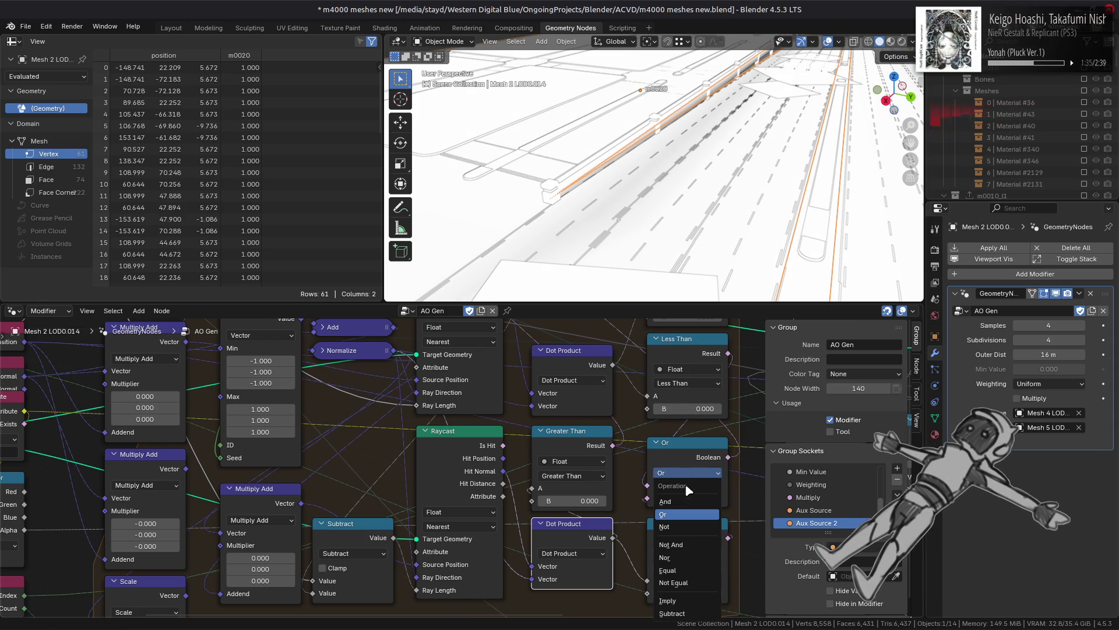
click(687, 499)
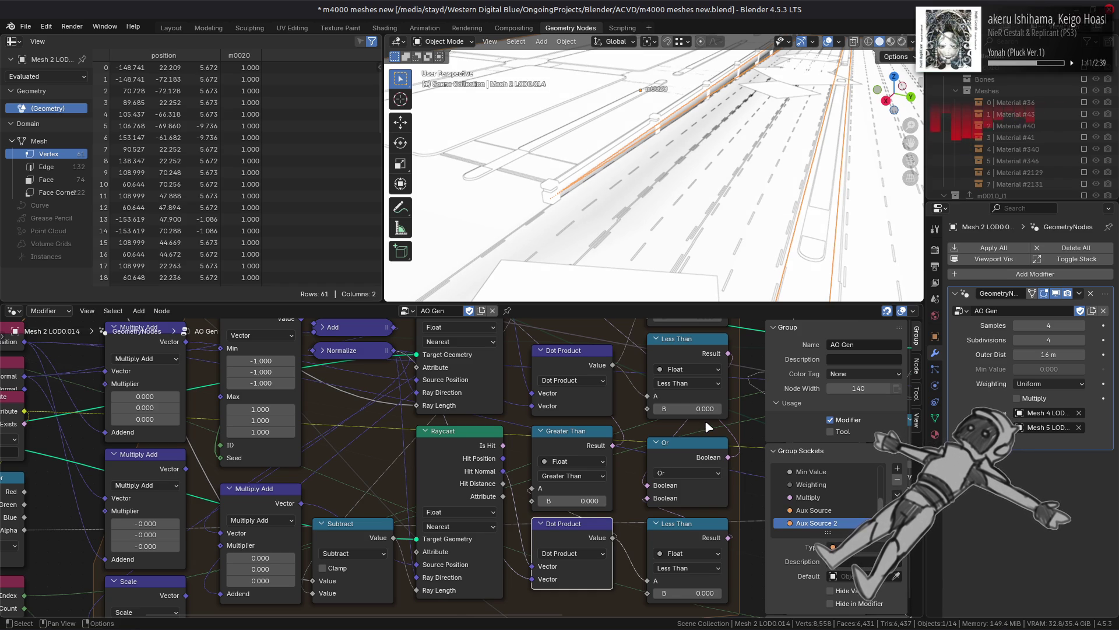
mouse_move(704, 420)
middle_down()
mouse_move(700, 510)
mouse_move(694, 496)
middle_up()
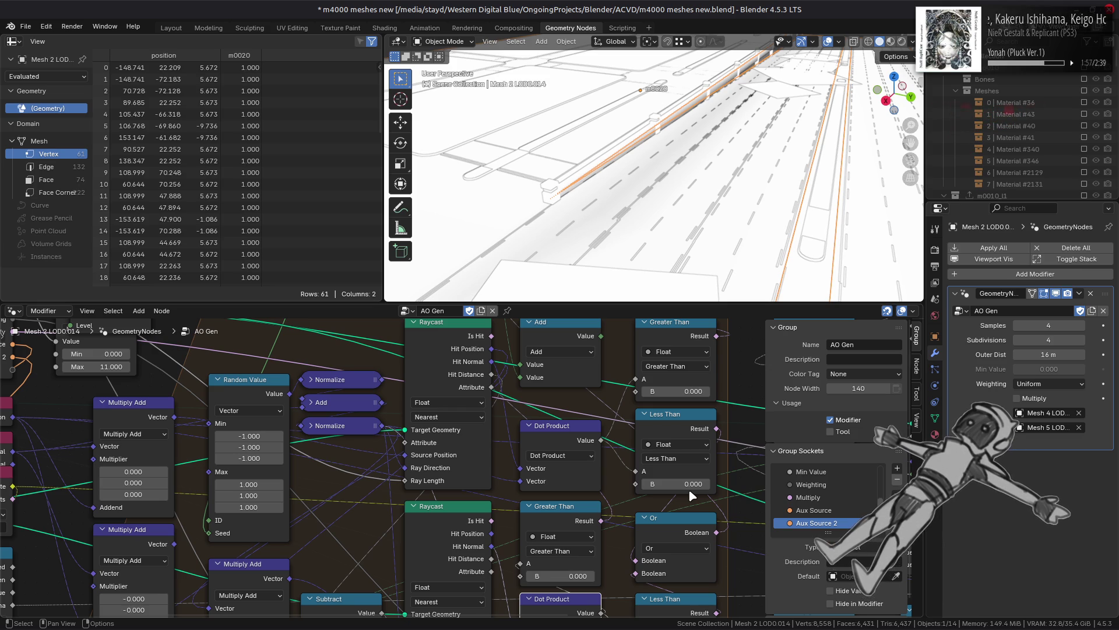
Step: Trace the nodes feeding the Raycast back to the Group Input and Subdivide Mesh nodes
click(593, 439)
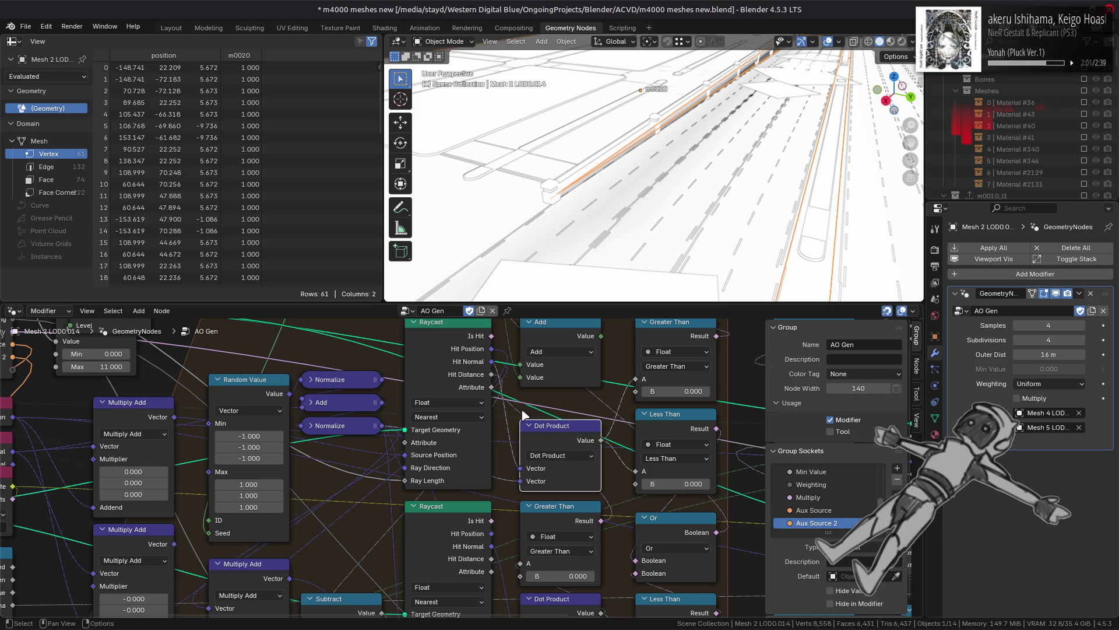
click(353, 424)
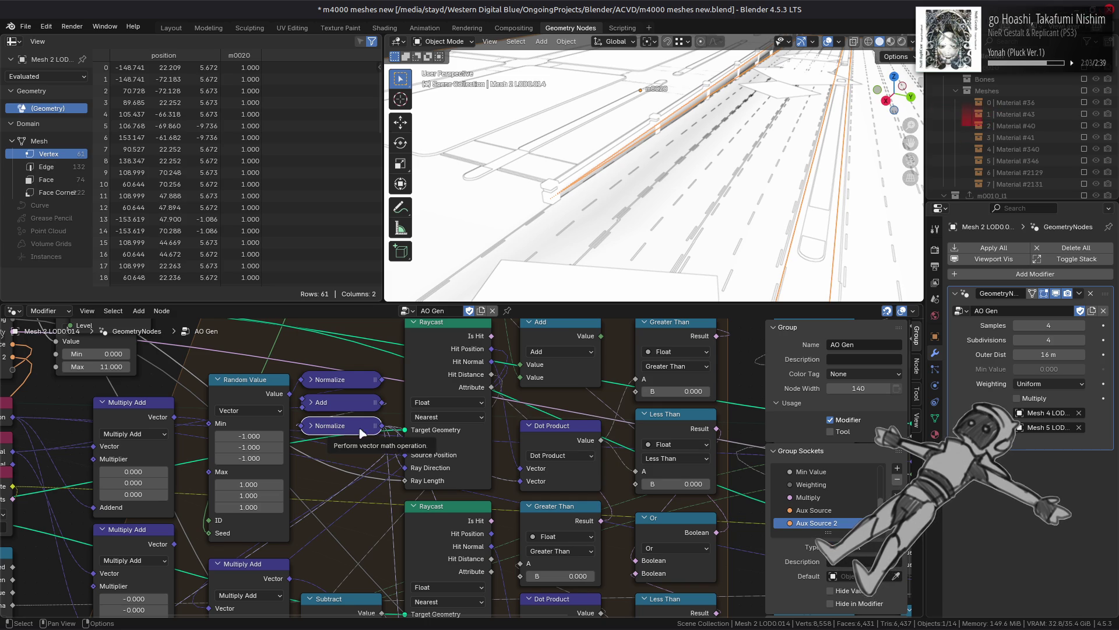
mouse_move(515, 438)
middle_down()
mouse_move(532, 366)
mouse_move(524, 477)
mouse_move(618, 568)
mouse_move(785, 549)
middle_up()
mouse_move(583, 361)
middle_down()
mouse_move(603, 454)
mouse_move(670, 381)
mouse_move(694, 376)
mouse_move(653, 517)
middle_up()
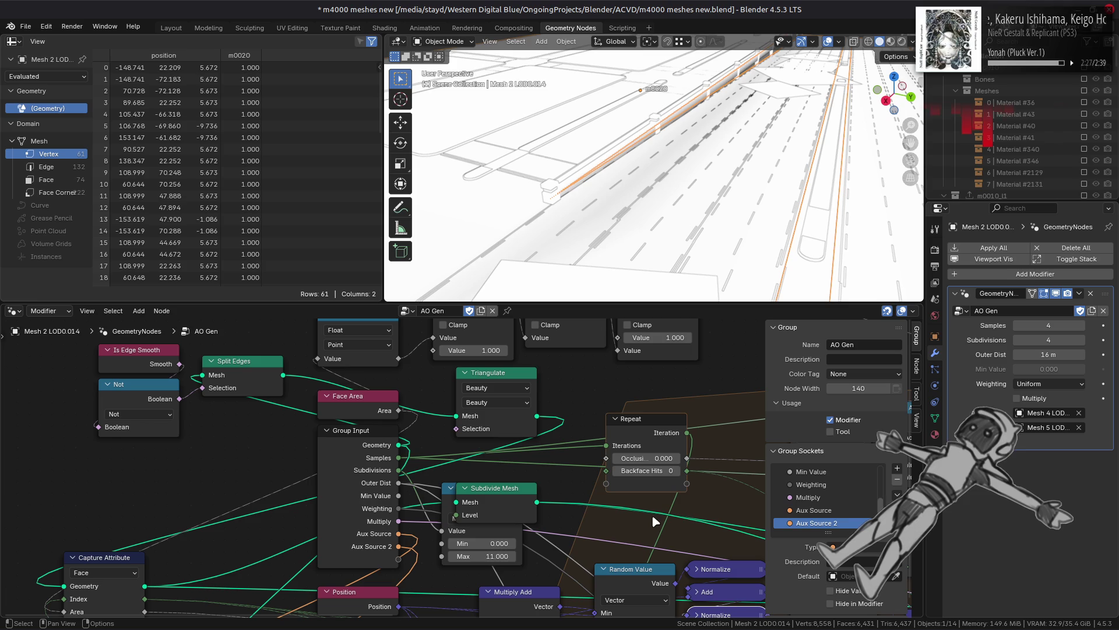
click(477, 373)
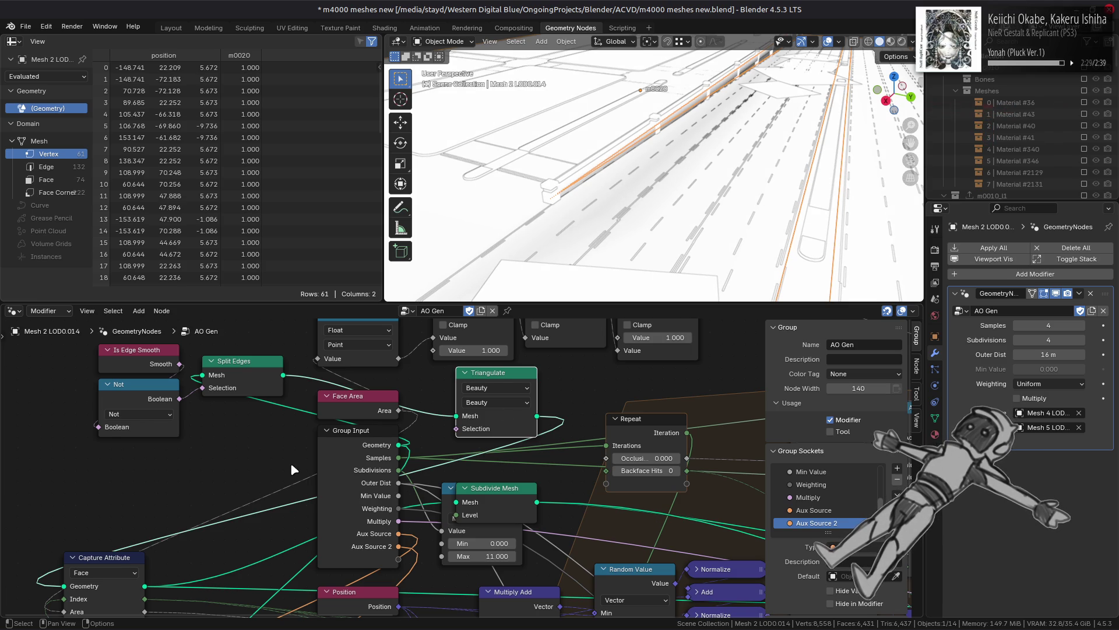
mouse_move(290, 467)
middle_down()
mouse_move(341, 431)
mouse_move(378, 377)
middle_up()
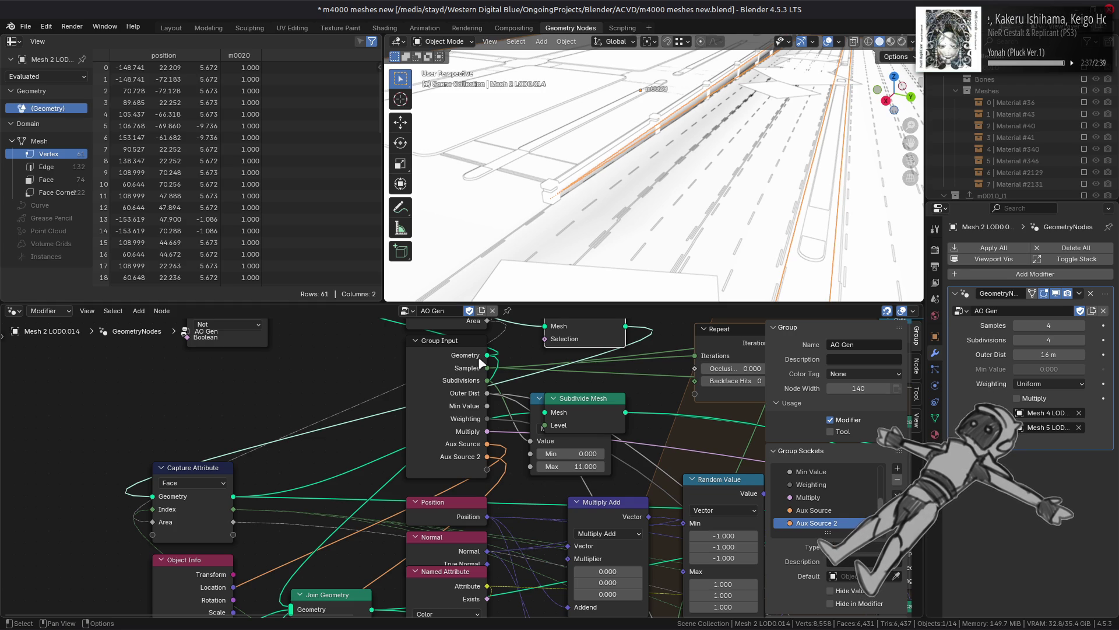
mouse_move(492, 358)
middle_down()
mouse_move(487, 479)
mouse_move(515, 354)
middle_up()
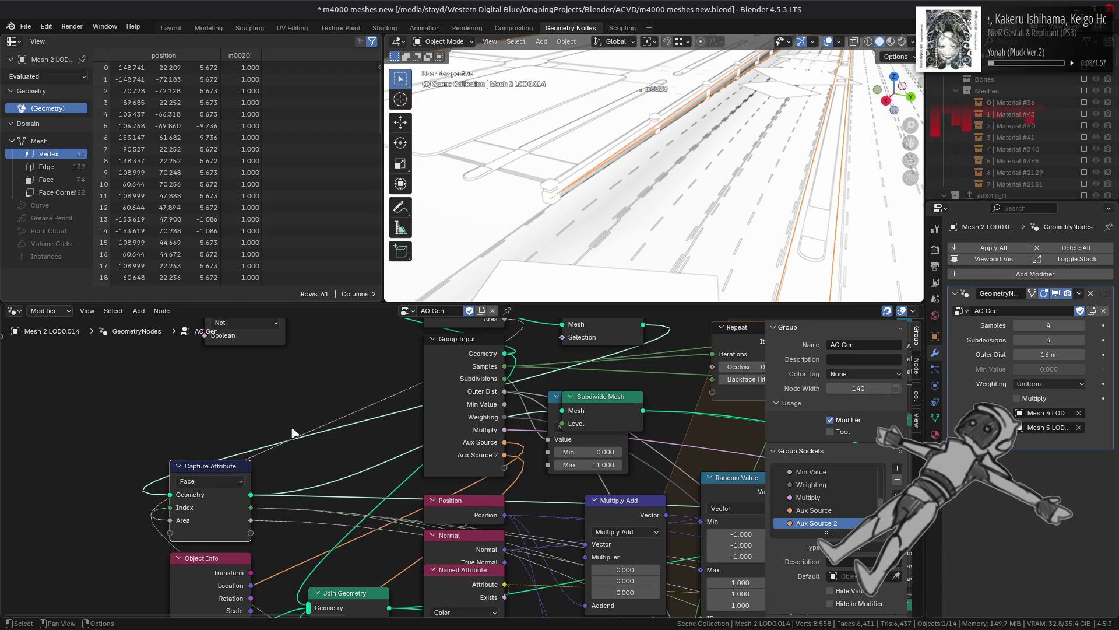
mouse_move(522, 339)
middle_down()
mouse_move(506, 446)
mouse_move(501, 414)
middle_up()
Step: Reconnect the Group Input Geometry links and set the modifier's Weighting to Area
drag(500, 410, 309, 437)
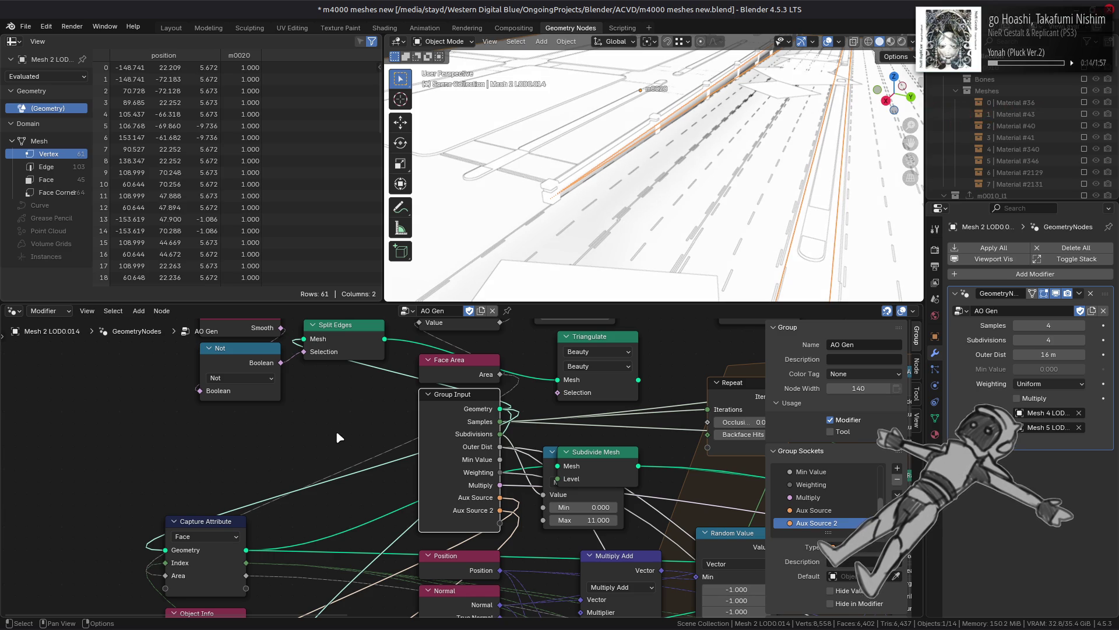
click(1049, 383)
click(1047, 412)
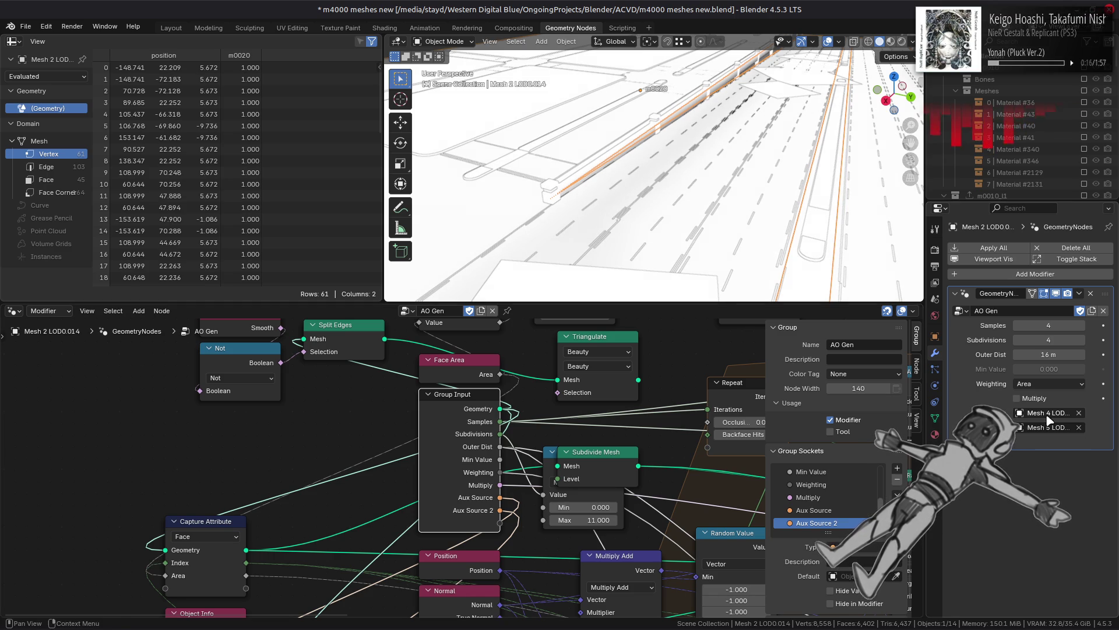
middle_drag(653, 198, 703, 222)
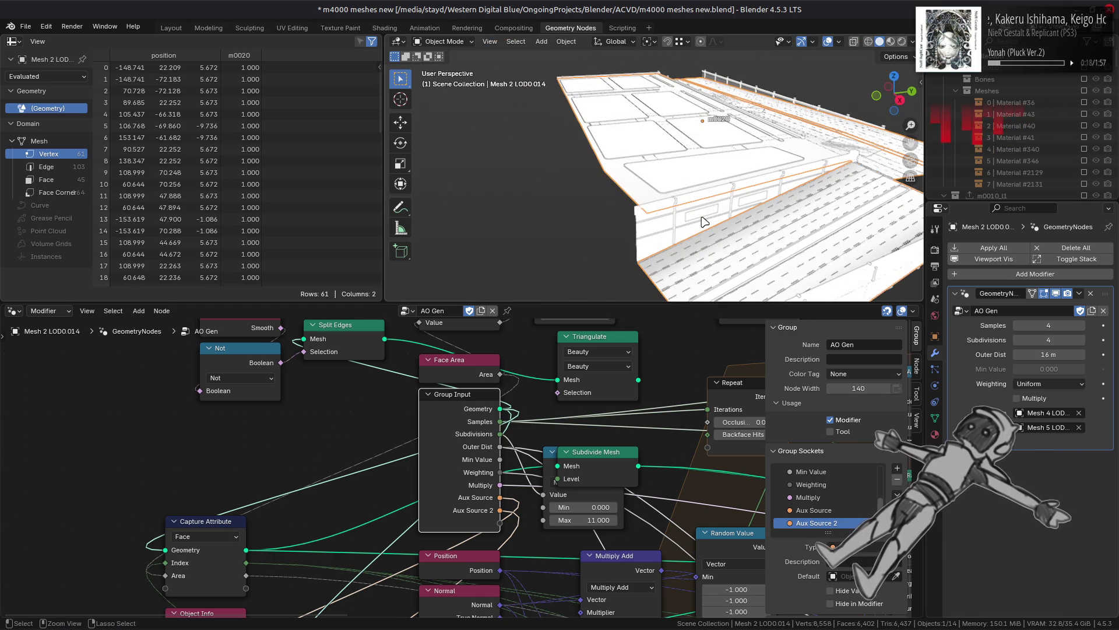
Step: Undo the weighting and rewiring until the deck is back to 74 faces, then return to Layout
key(ctrl+z)
key(ctrl+z)
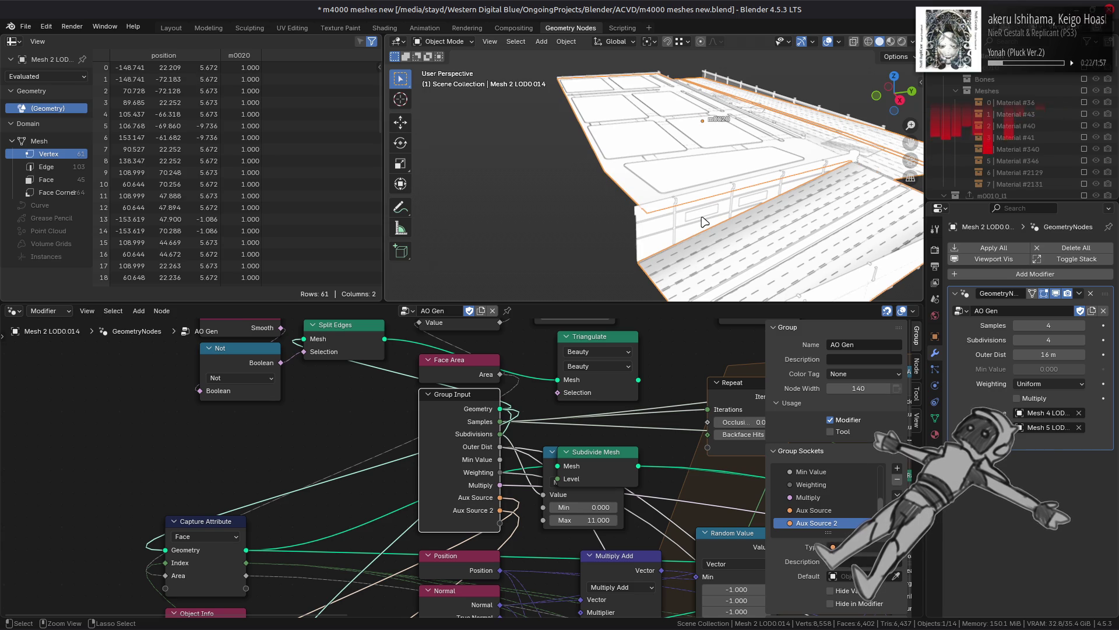
key(ctrl+shift+z)
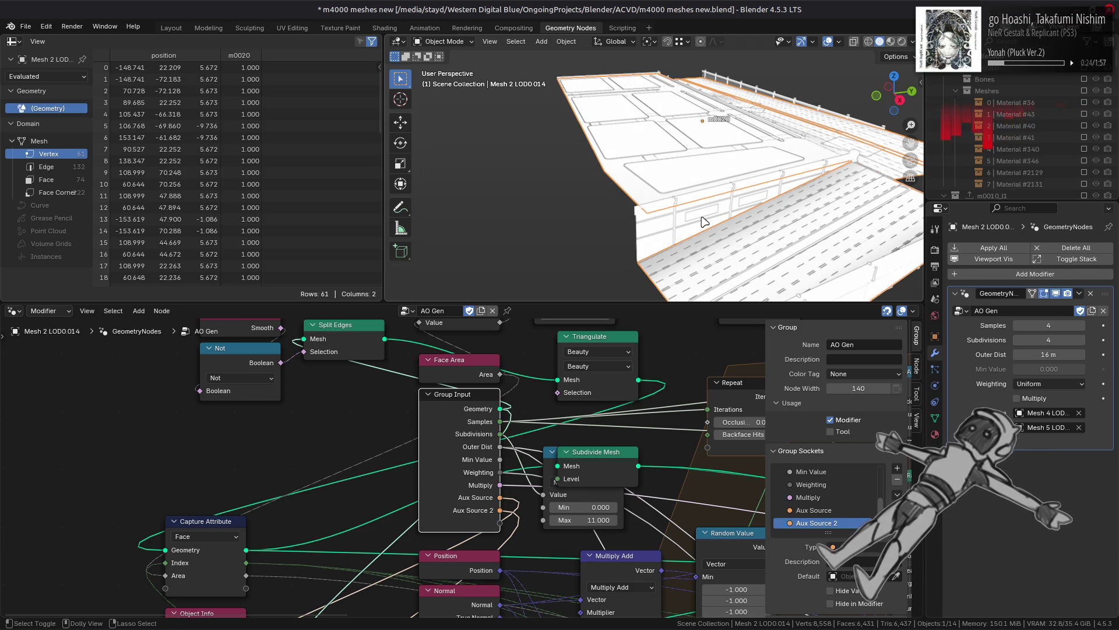
key(ctrl+z)
key(ctrl+shift+z)
key(ctrl+z)
key(ctrl+shift+z)
key(ctrl+z)
key(ctrl+shift+z)
key(ctrl+z)
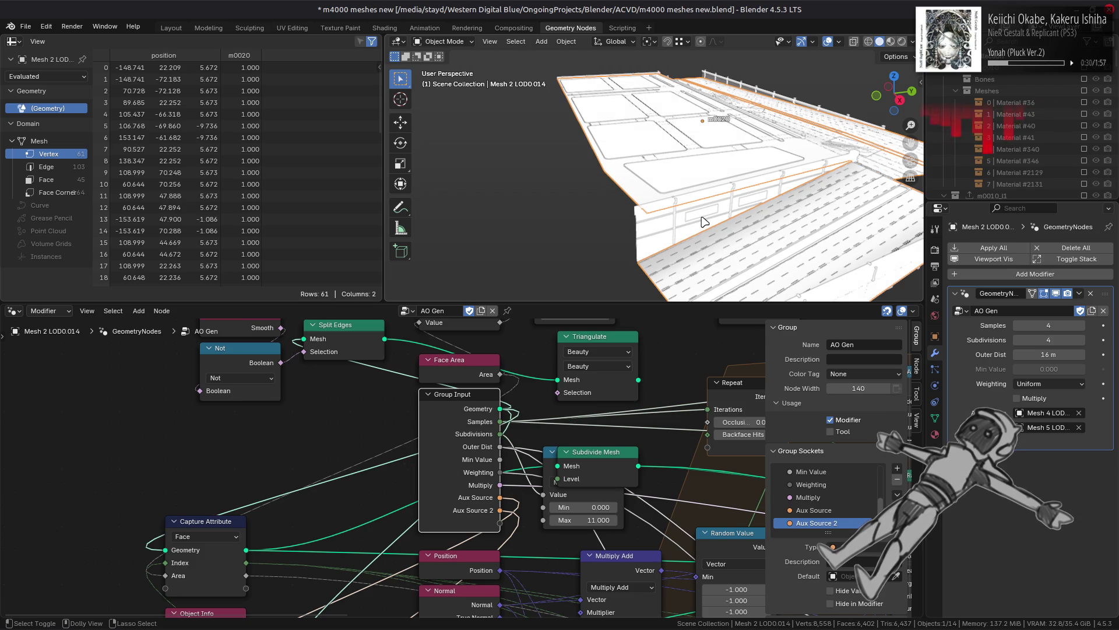
key(ctrl+shift+z)
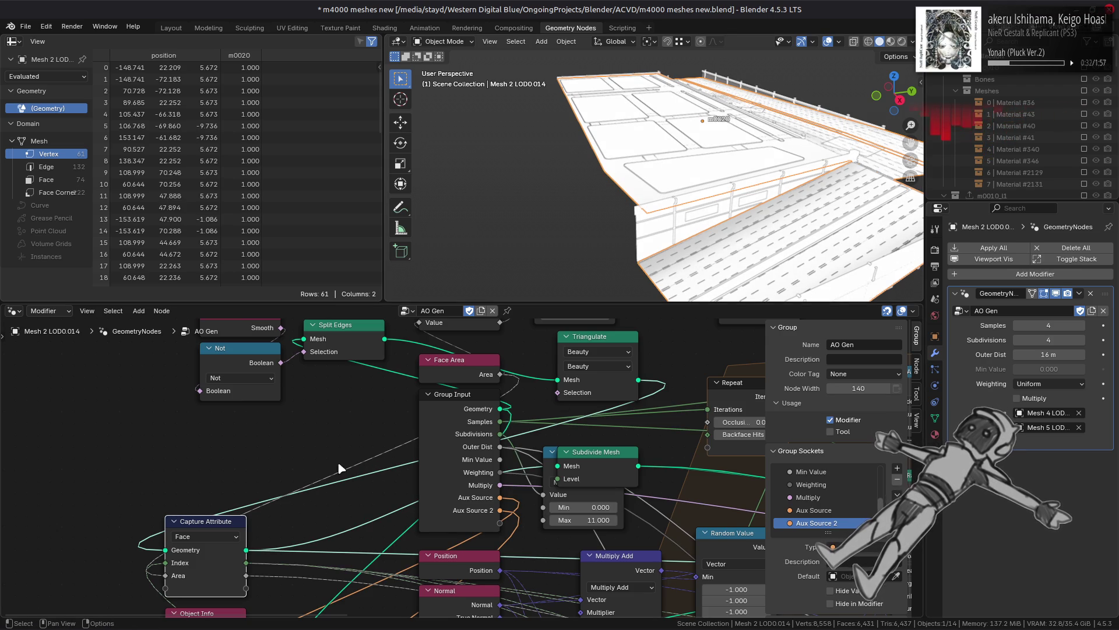
click(187, 27)
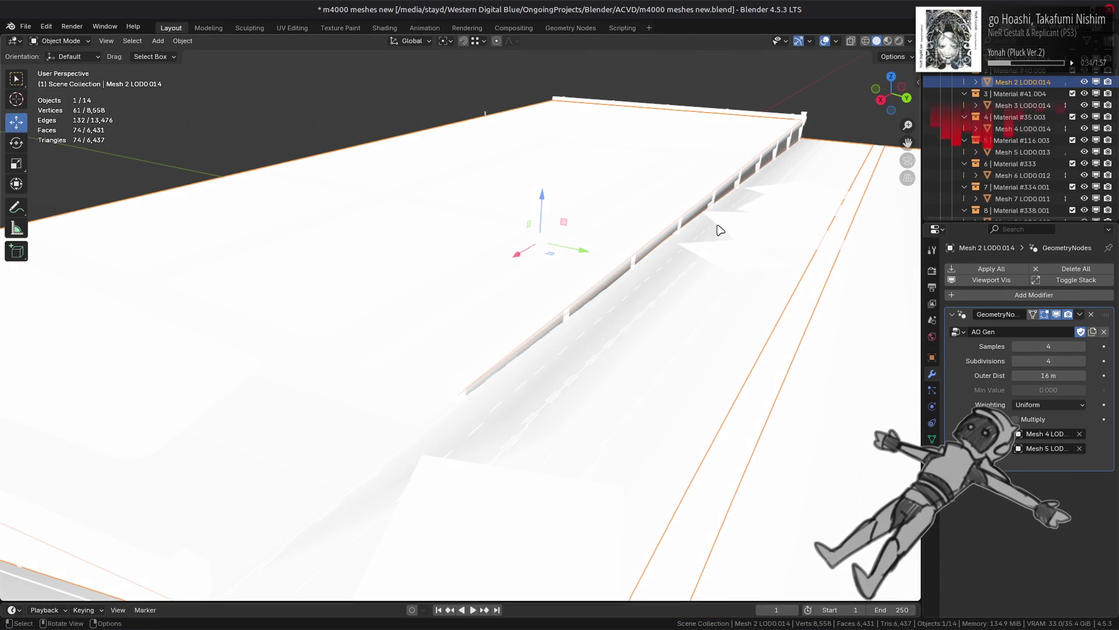
click(1031, 295)
Step: Add a Triangulate modifier above GeometryNodes and show it in the viewport
mouse_move(970, 339)
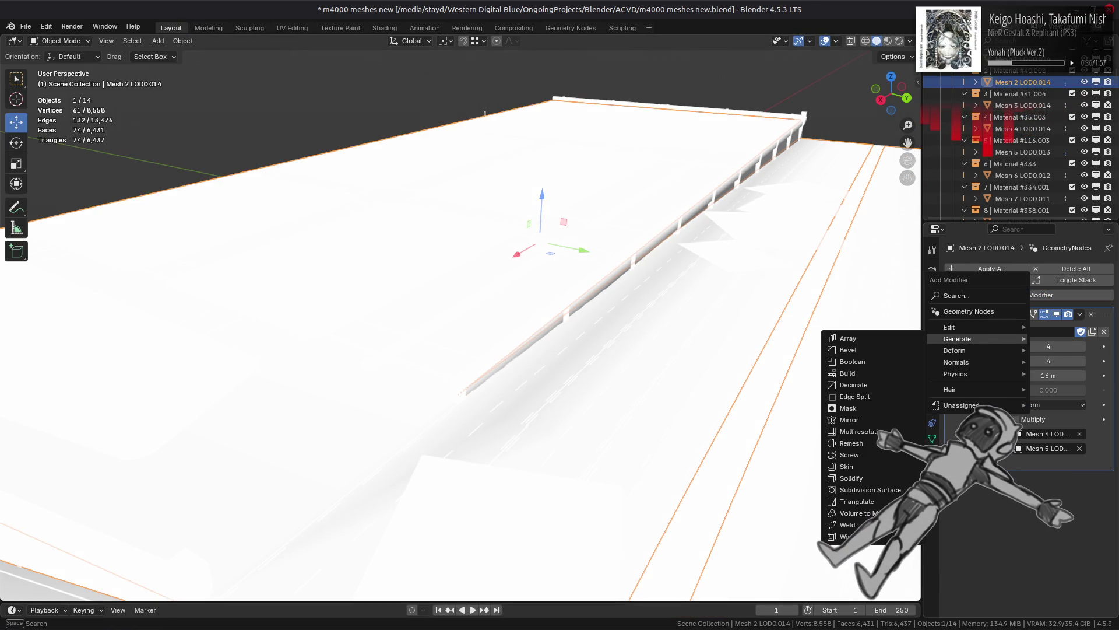
click(857, 501)
drag(1105, 472, 1082, 300)
mouse_move(816, 341)
middle_down()
mouse_move(655, 350)
mouse_move(737, 333)
mouse_move(744, 348)
mouse_move(796, 356)
middle_up()
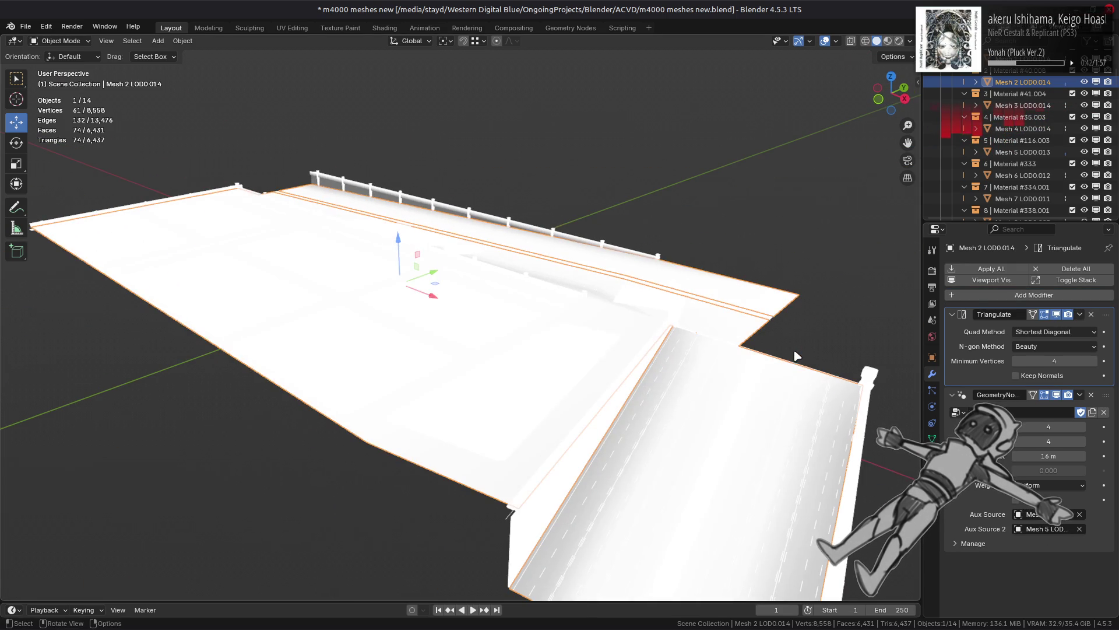
click(1057, 315)
Step: Show the Triangulate result on the edit cage and inspect the triangles in Edit Mode
key(Tab)
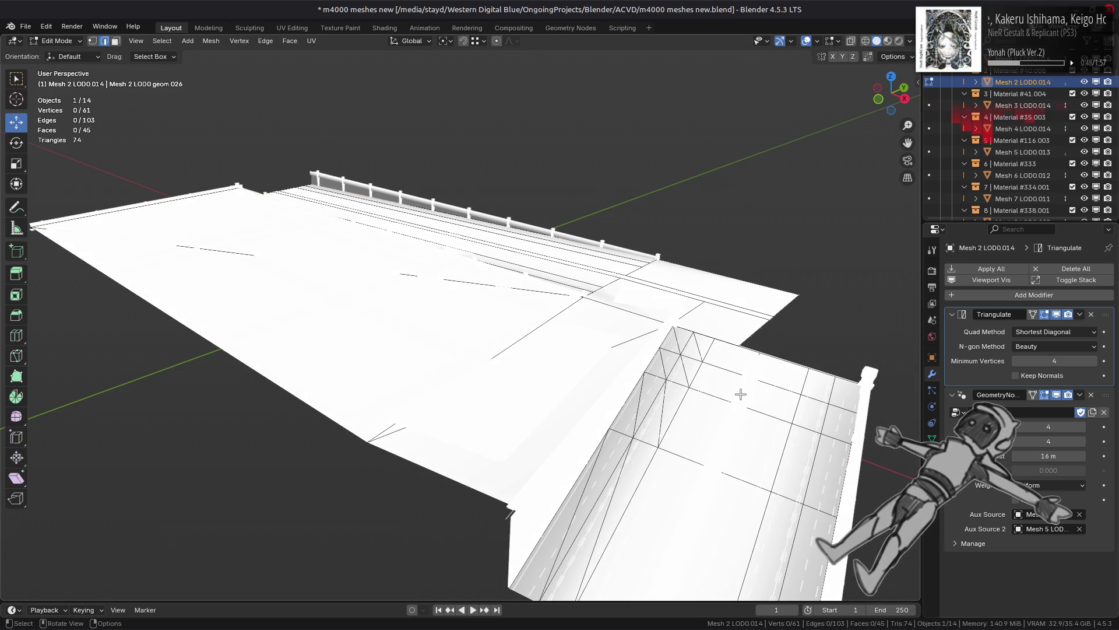
middle_drag(740, 395, 740, 380)
key(Tab)
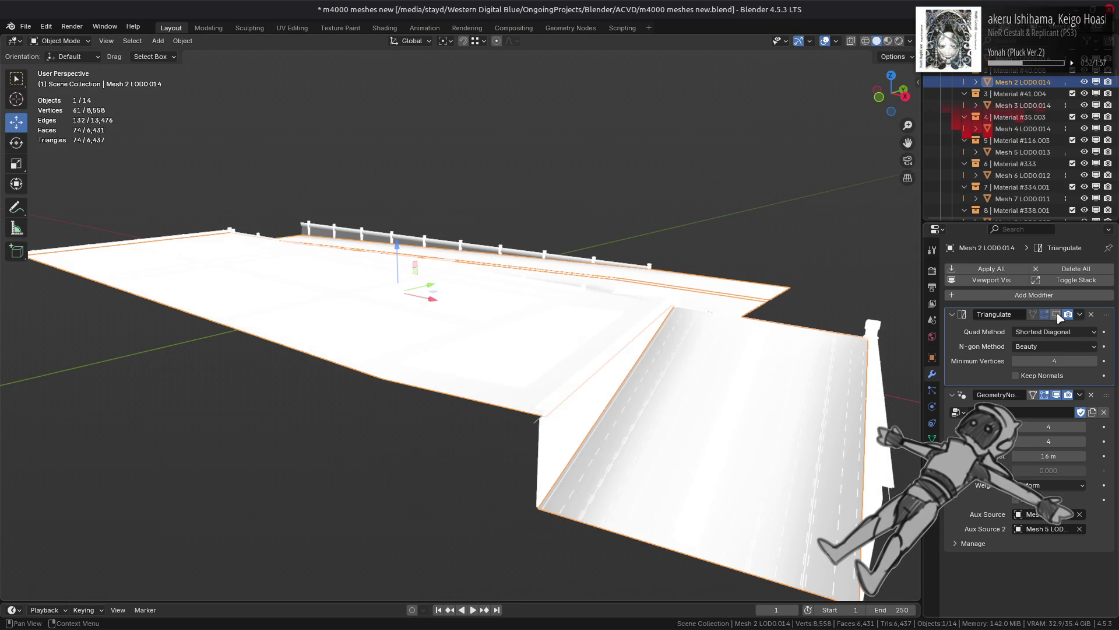
click(1058, 316)
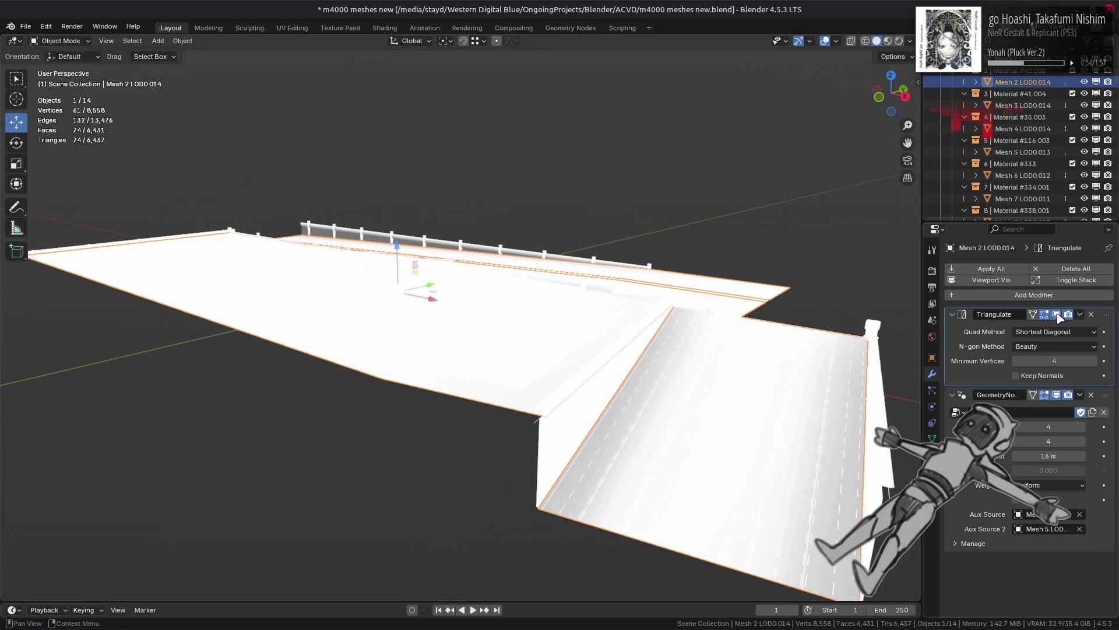
click(1060, 317)
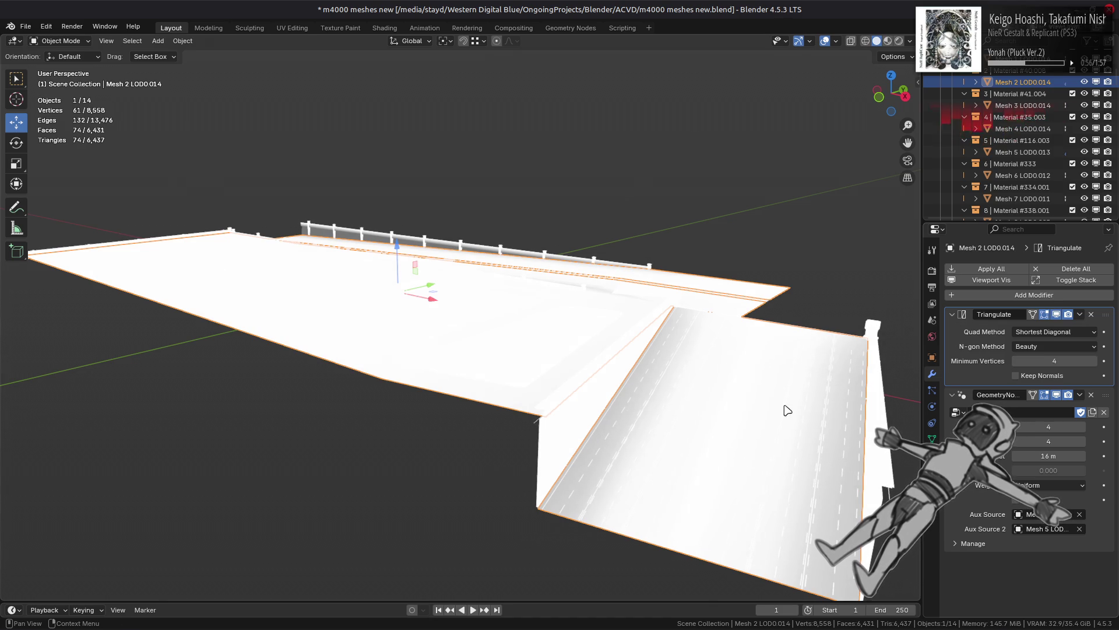
key(Tab)
middle_drag(784, 404, 776, 405)
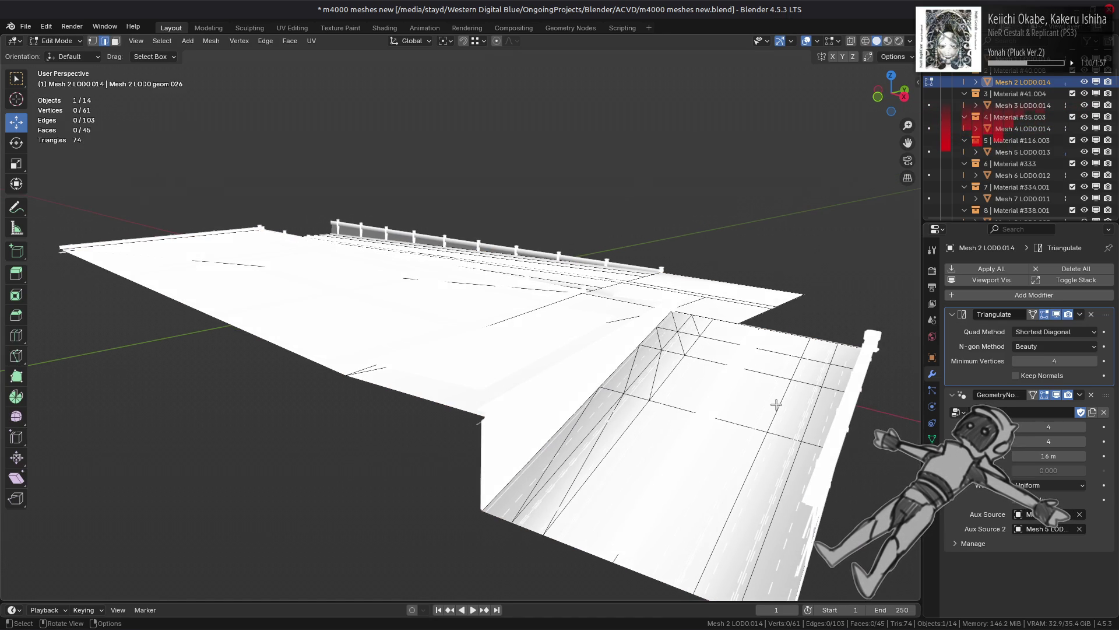
key(Tab)
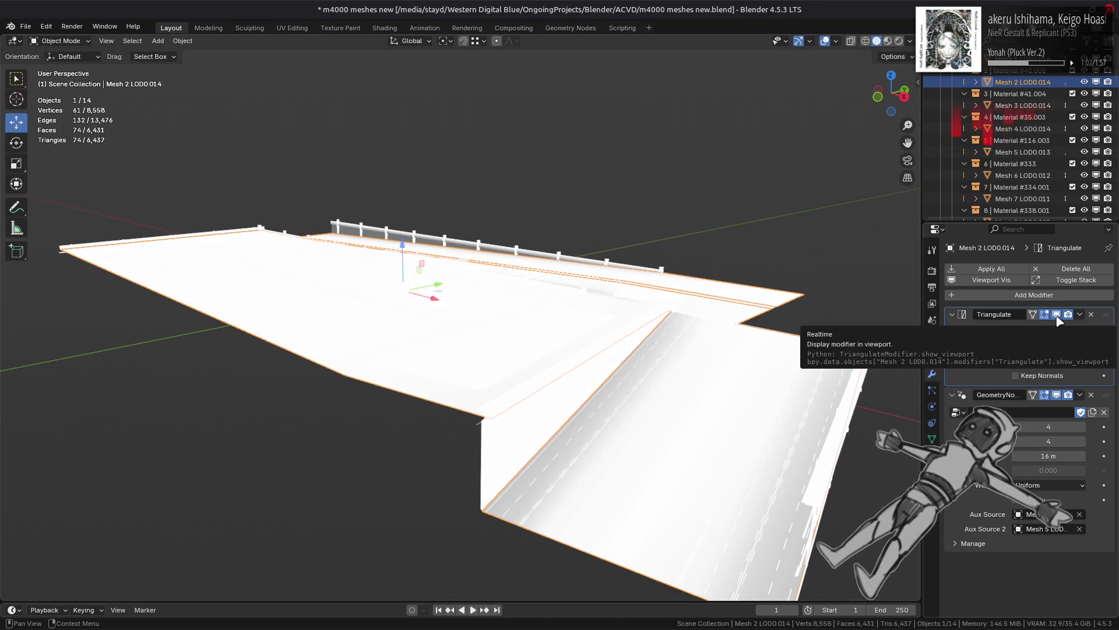
Step: Set the Triangulate quad method to Beauty, keeping the n-gon method at Beauty
click(1053, 332)
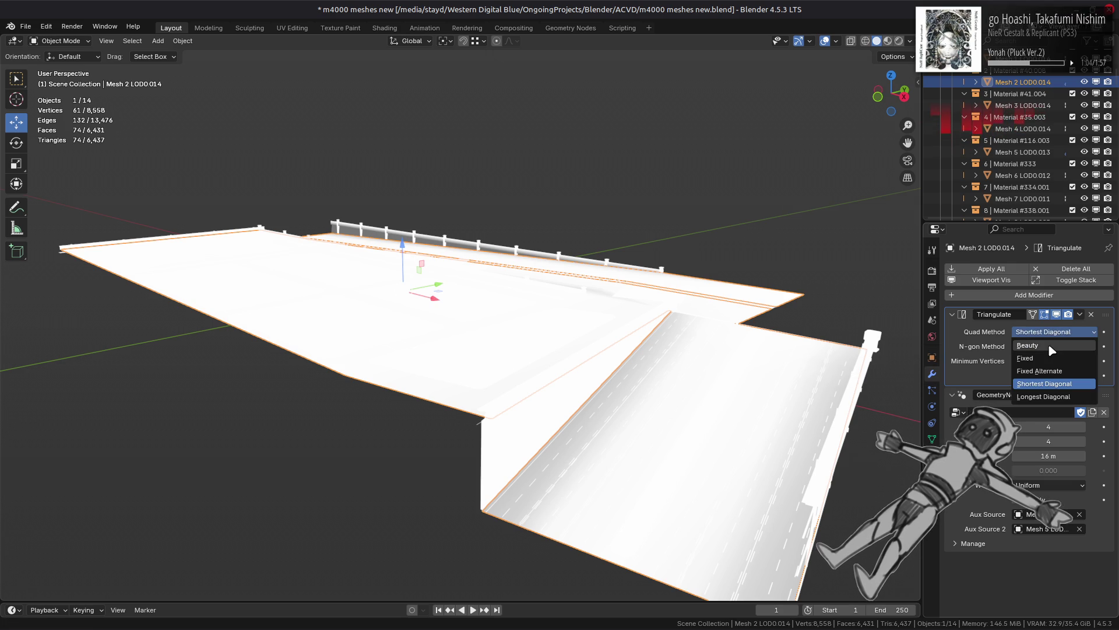
click(1053, 358)
click(1052, 346)
click(1051, 350)
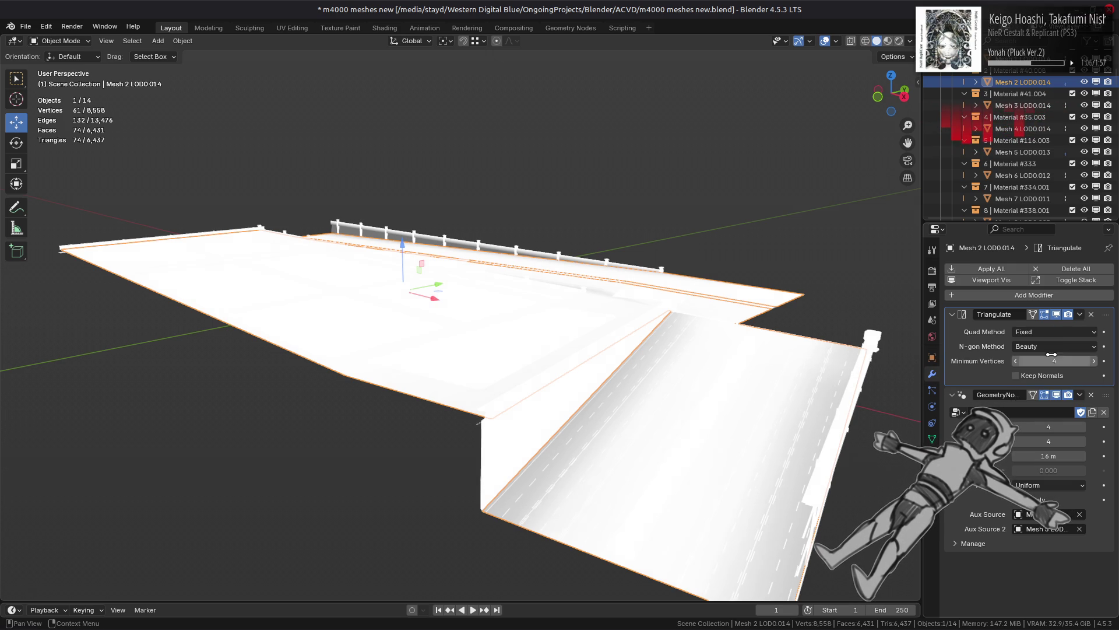
click(1053, 331)
click(1054, 350)
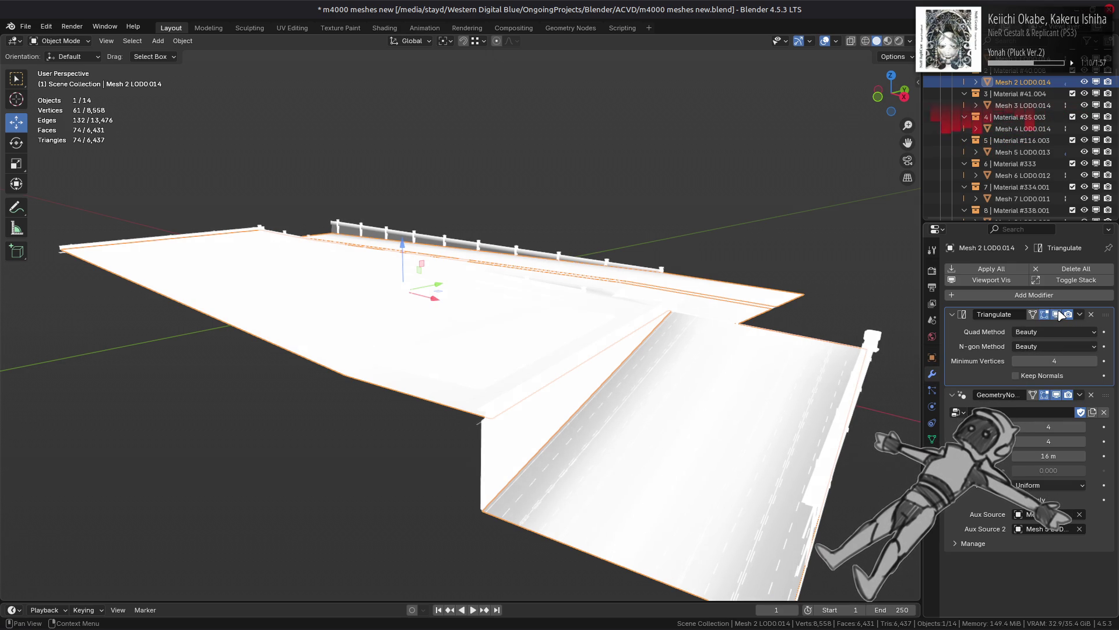
middle_drag(682, 288, 573, 305)
click(910, 41)
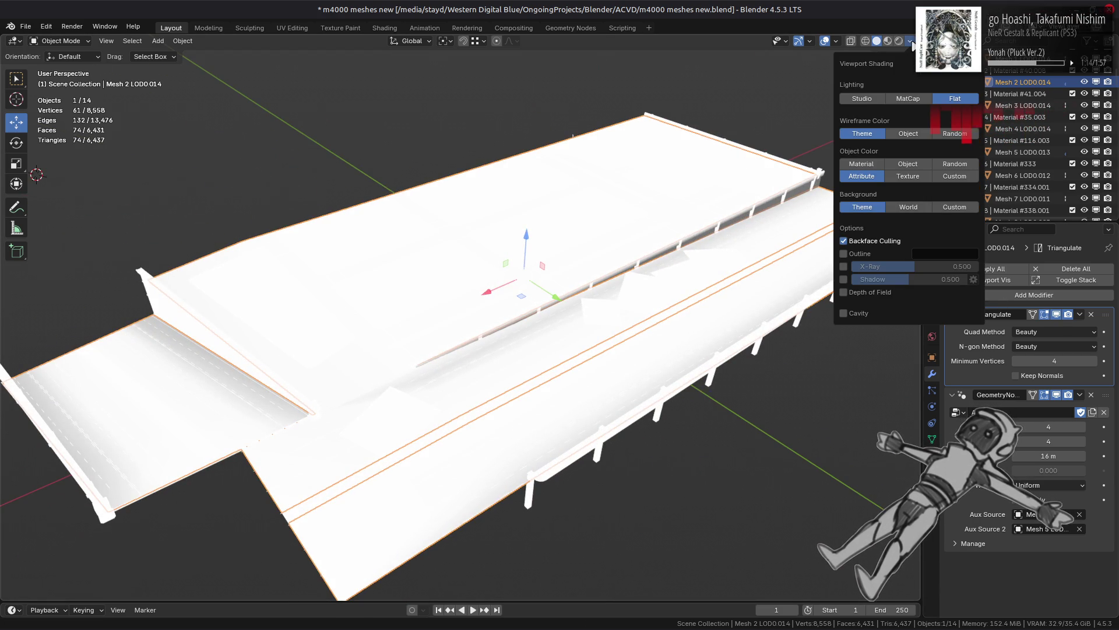
Step: Switch the viewport lighting to Studio, save the file, and browse the studio light presets
click(862, 99)
key(ctrl+s)
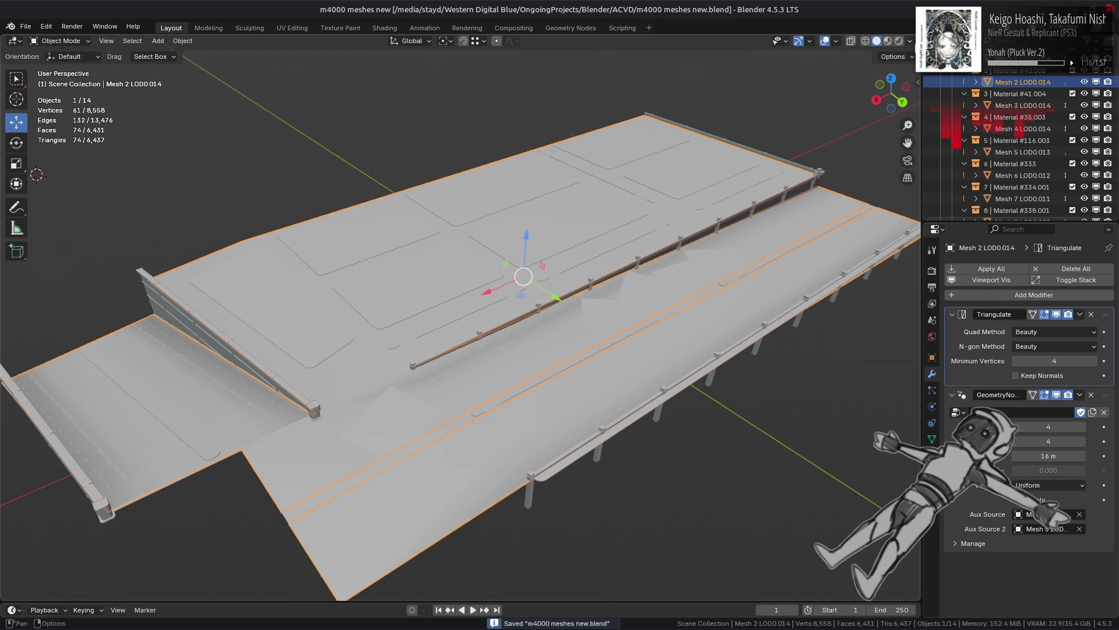
click(910, 41)
click(933, 120)
click(898, 121)
Step: Open the Studio Lights Editor in Preferences > Lights and look over its light settings
click(975, 111)
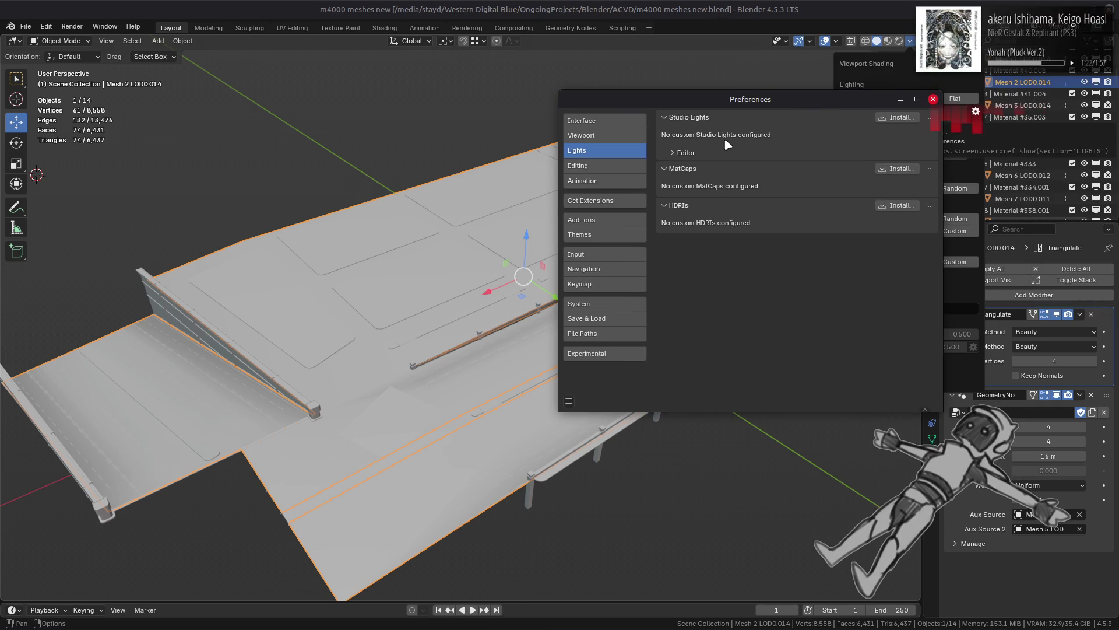
click(705, 149)
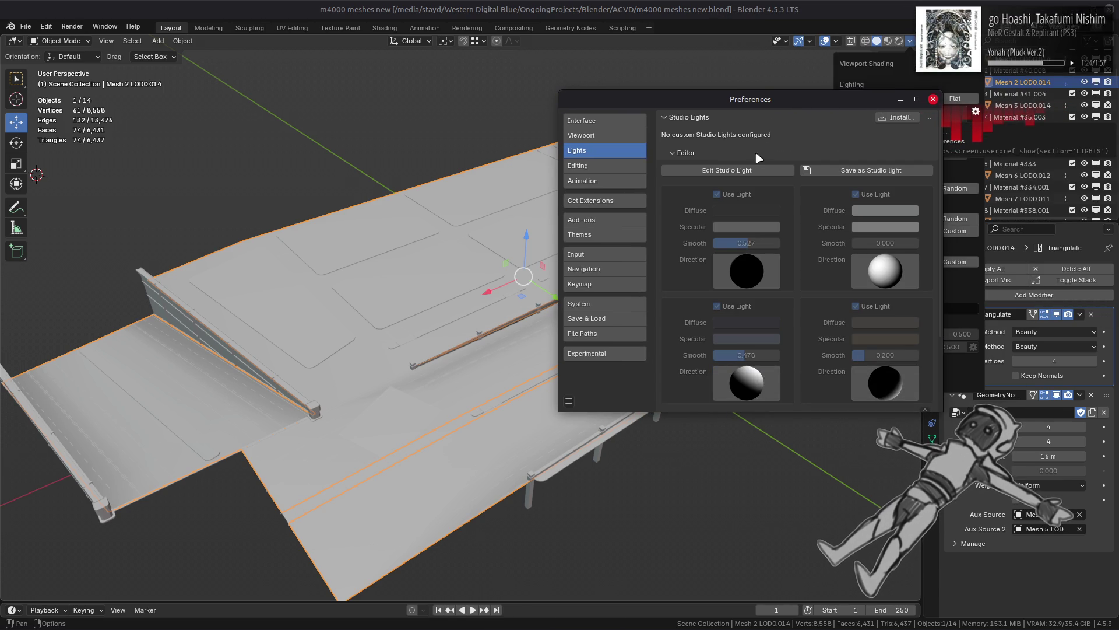
scroll(797, 224, down, 4)
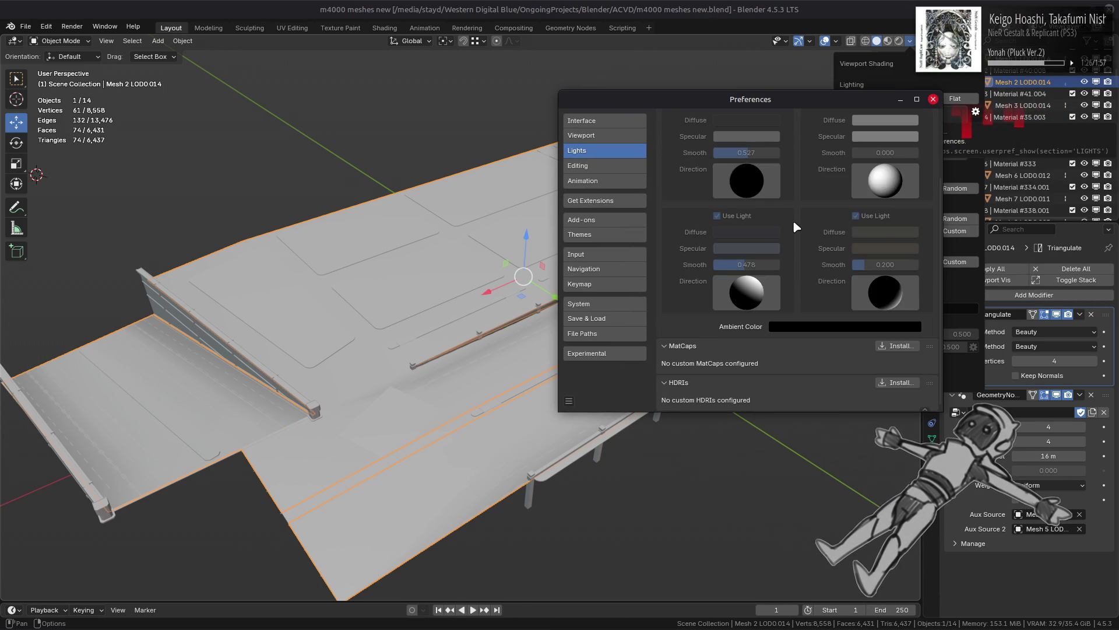
scroll(792, 219, up, 4)
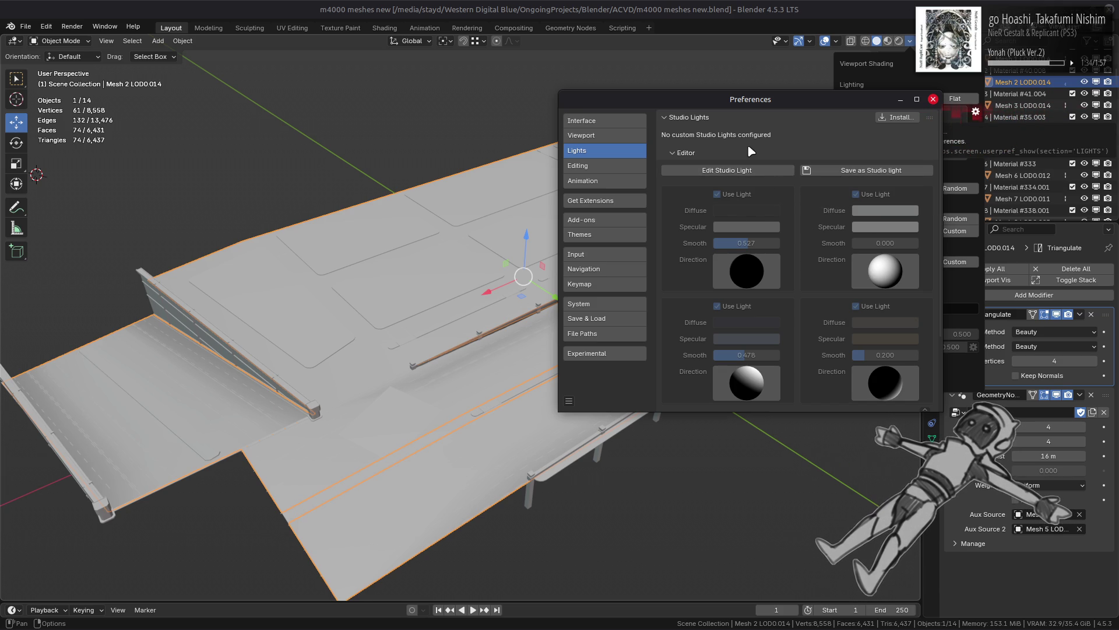
click(751, 153)
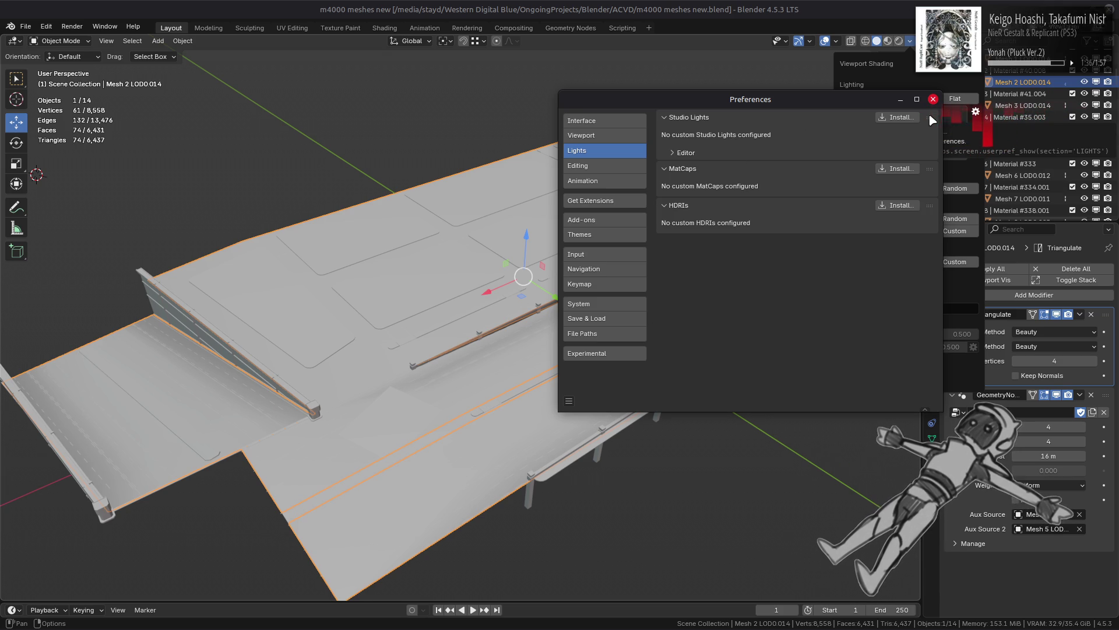
click(701, 154)
scroll(813, 243, down, 2)
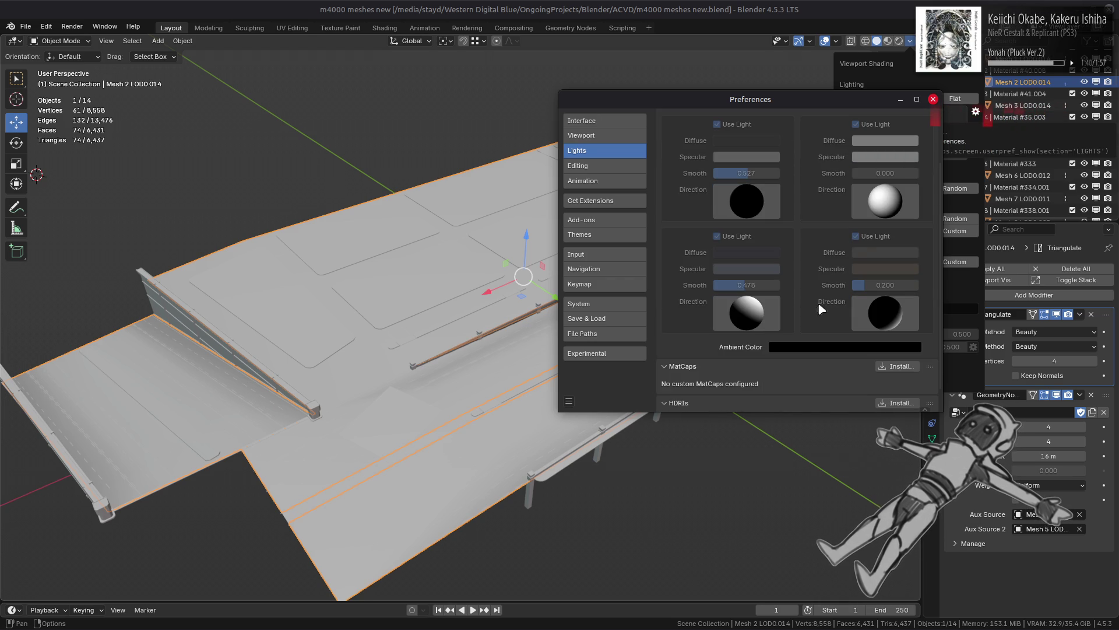
scroll(721, 238, up, 1)
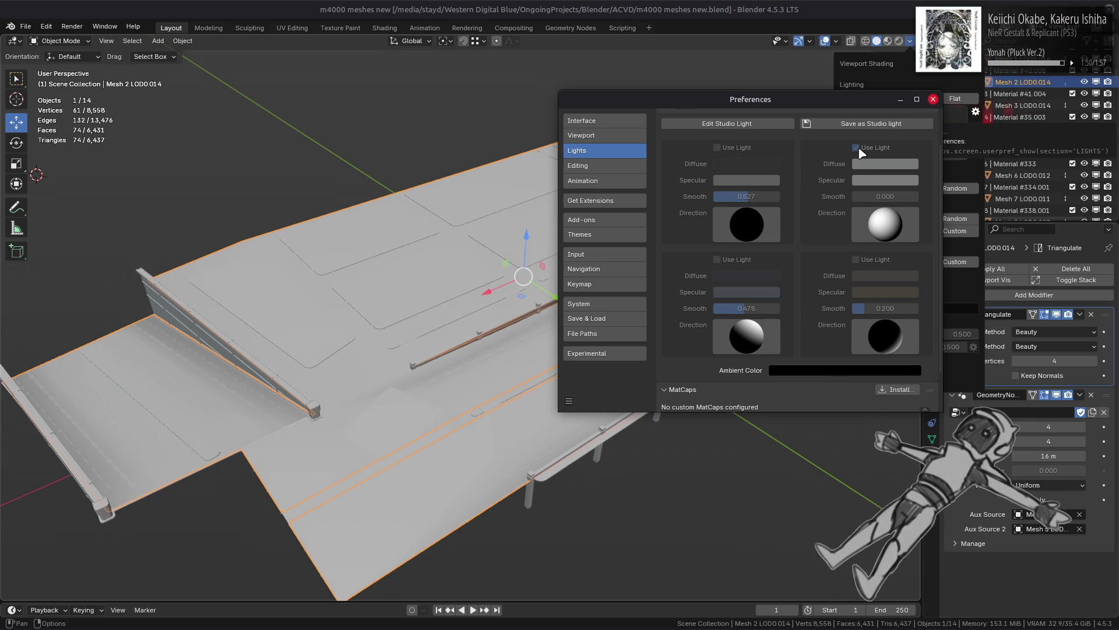
Step: Enable light 1 with black diffuse and dark grey specular, and set the ambient value to 0.5
click(716, 148)
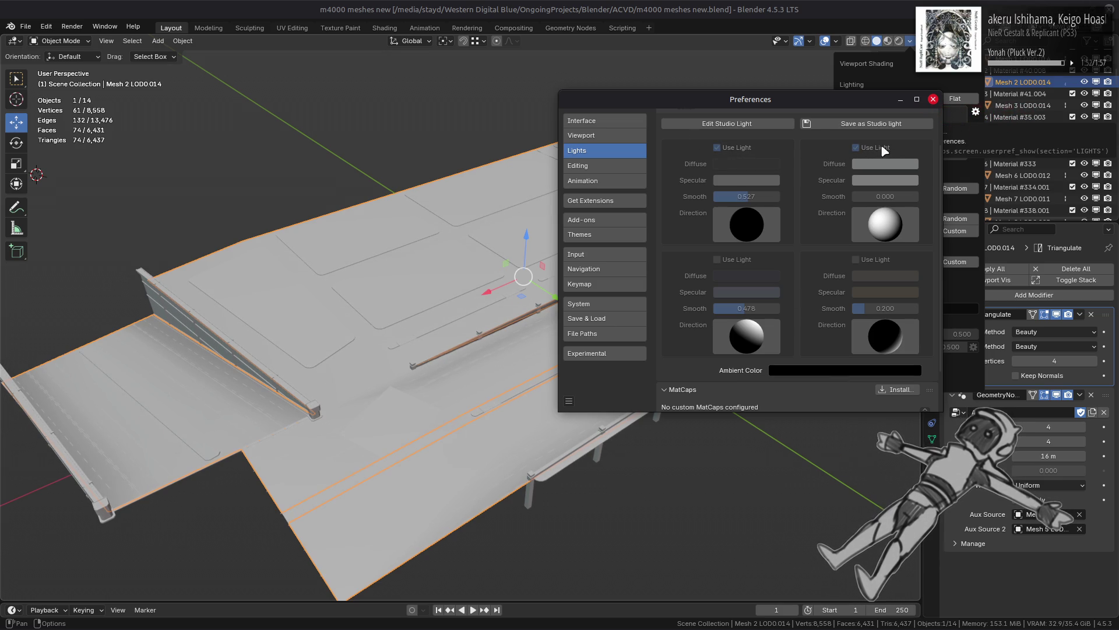
click(757, 164)
mouse_move(770, 319)
mouse_down()
mouse_move(729, 319)
mouse_move(778, 335)
mouse_up()
click(766, 180)
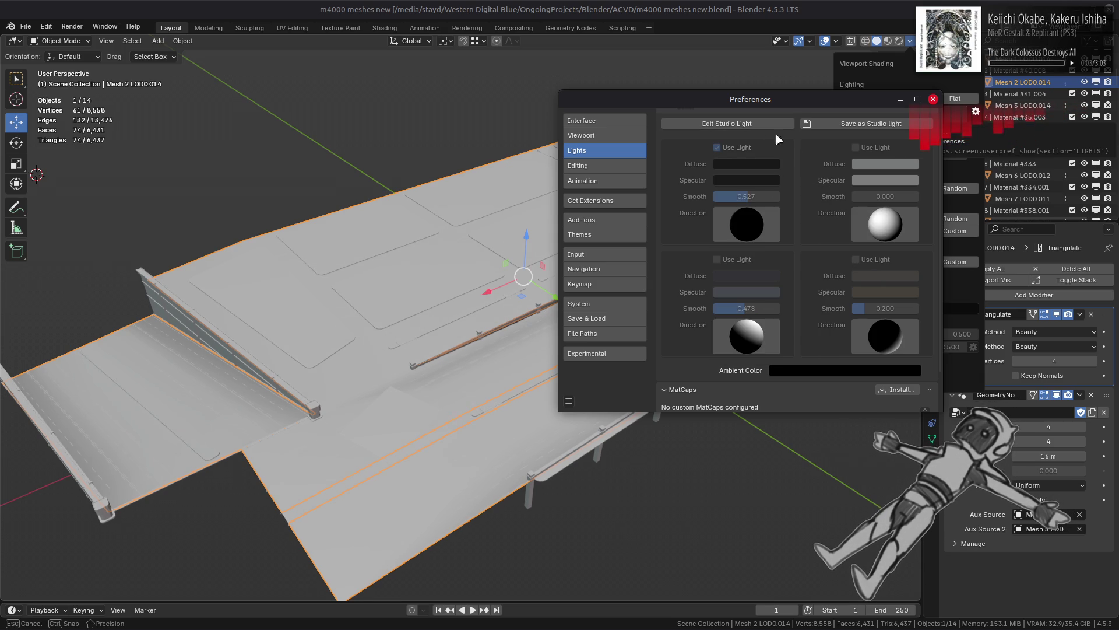
click(819, 371)
click(842, 333)
key(BackSpace)
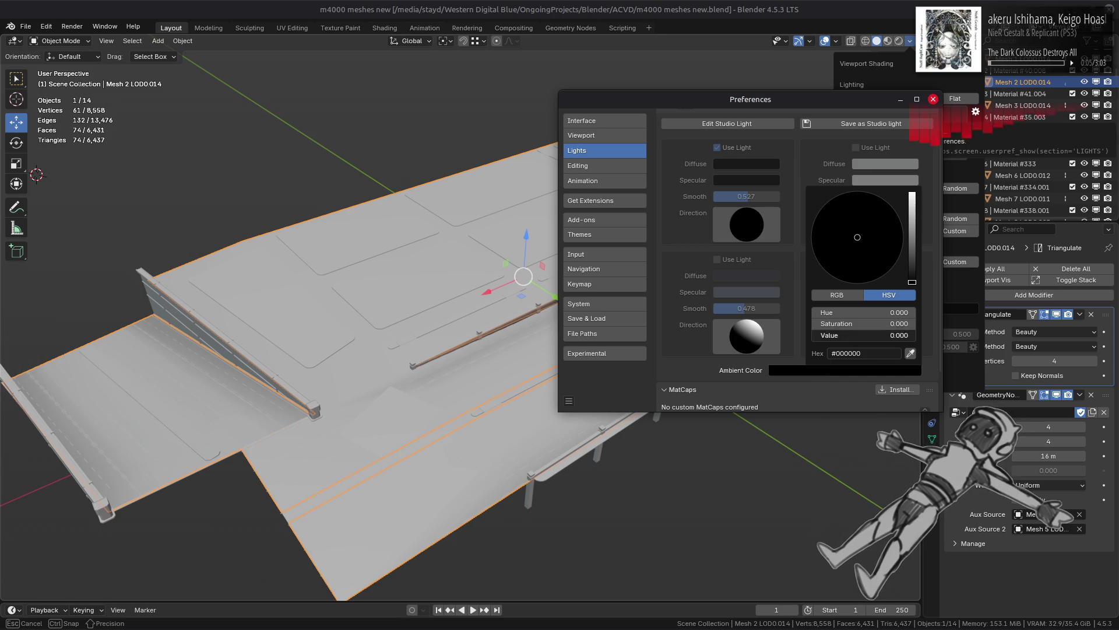
text(0.5)
key(Return)
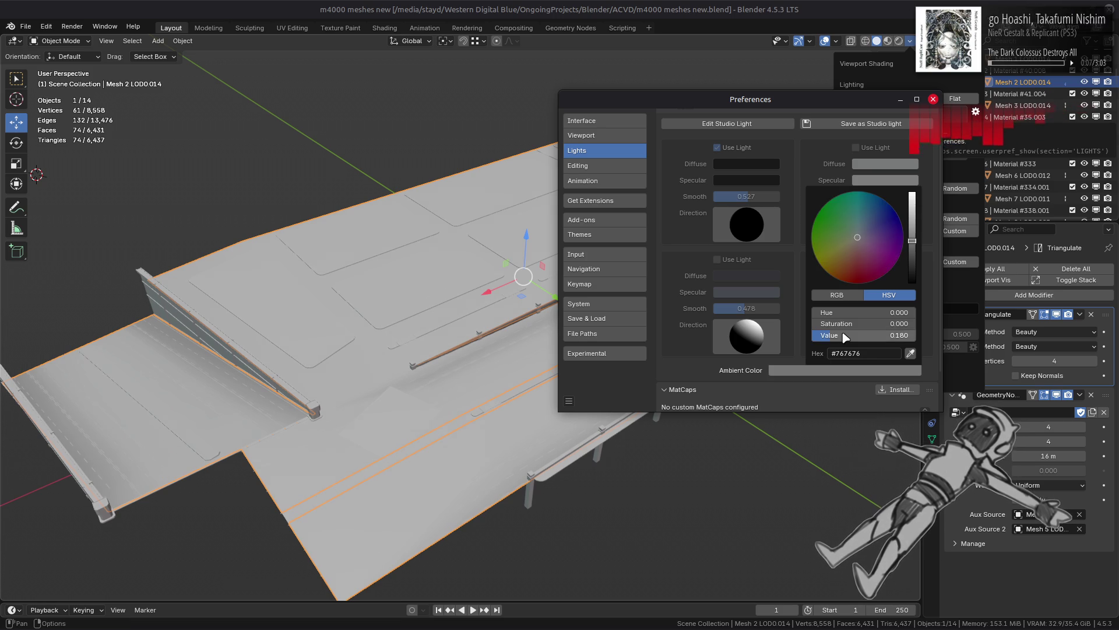
Step: Save these lights as a studio light named 'Flat' and return to the main window
click(846, 124)
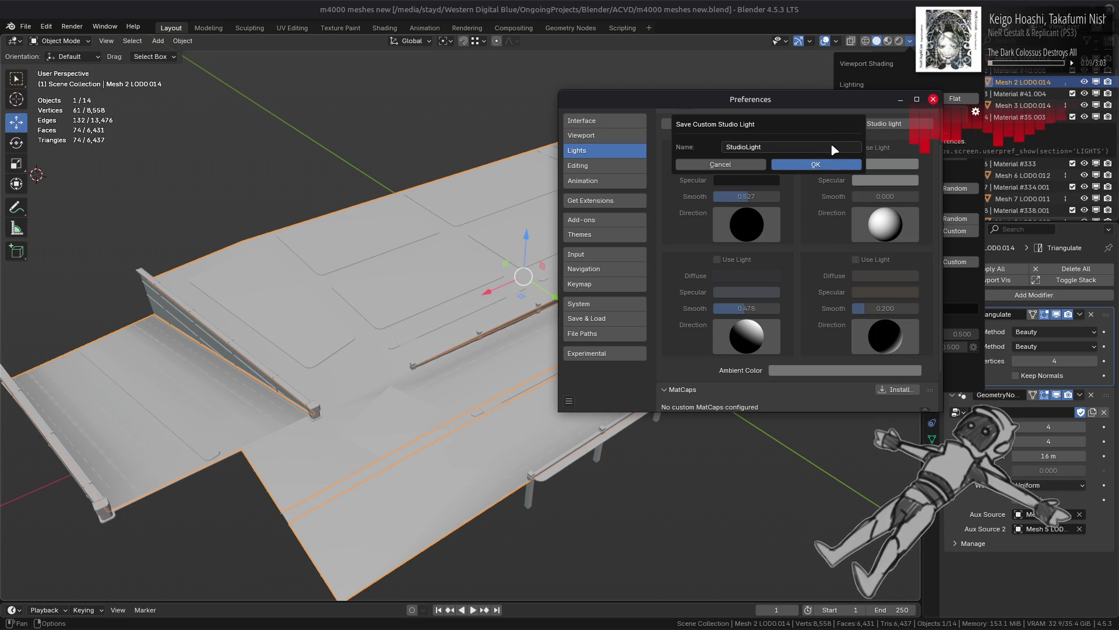
key(BackSpace)
text(Flat)
click(815, 164)
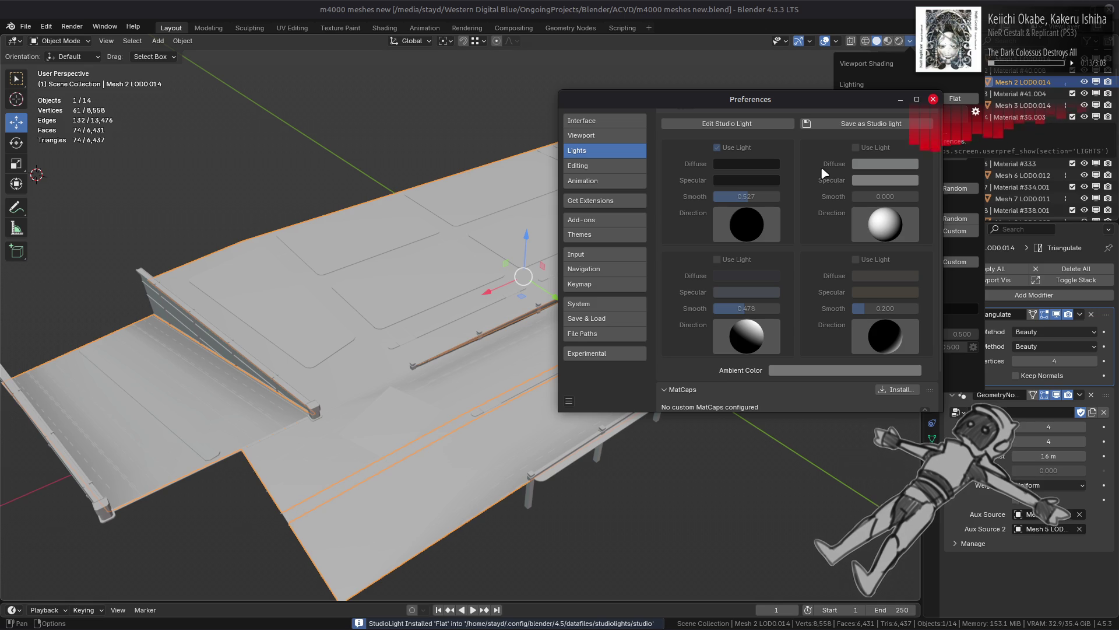
click(970, 295)
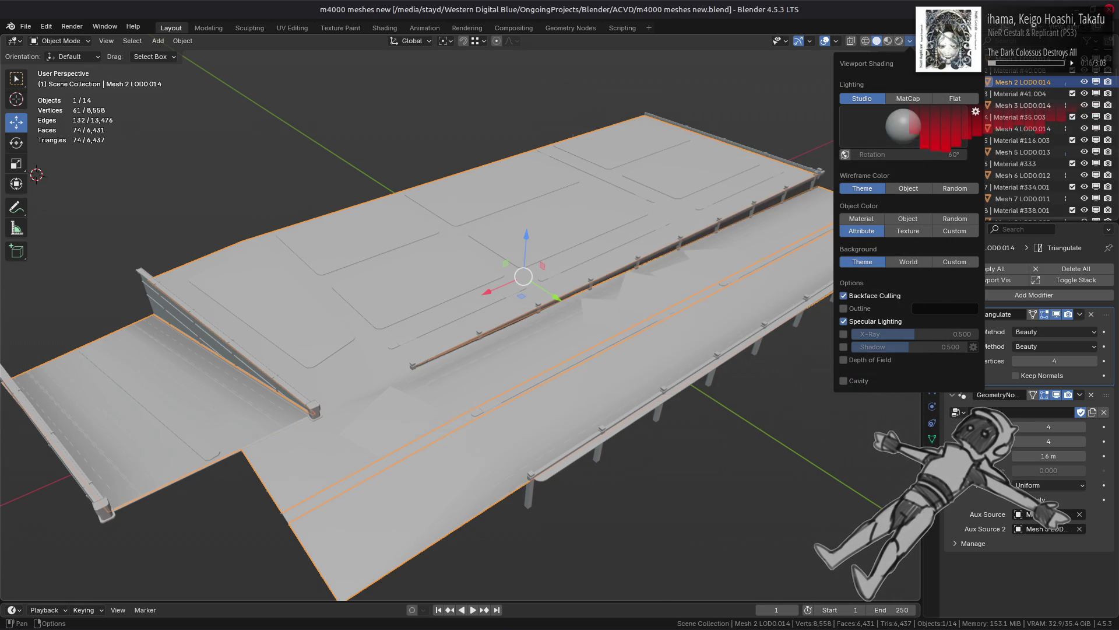
Step: Try the darkest studio light preset, then the first one, orbiting to look along the railing
click(917, 124)
click(948, 167)
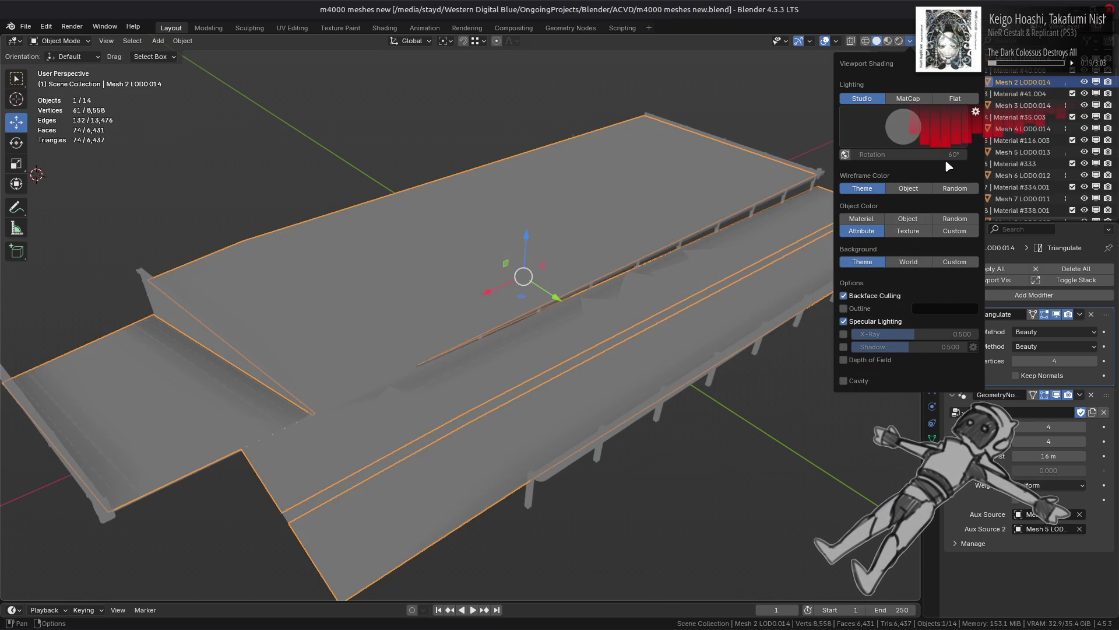
click(932, 131)
click(746, 171)
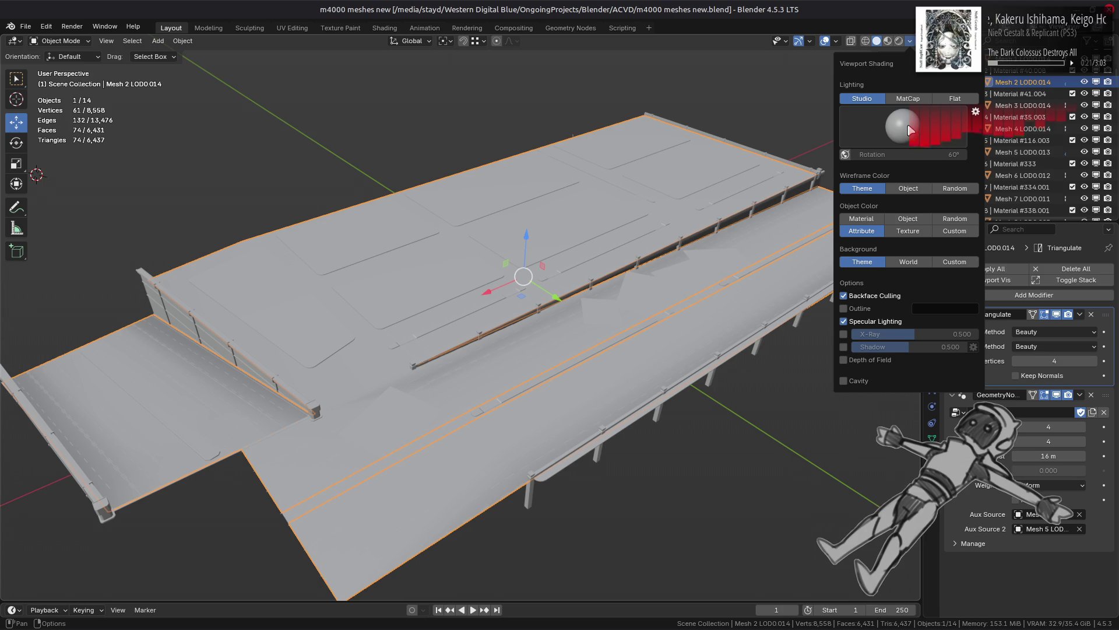
scroll(542, 310, up, 2)
middle_drag(542, 311, 583, 274)
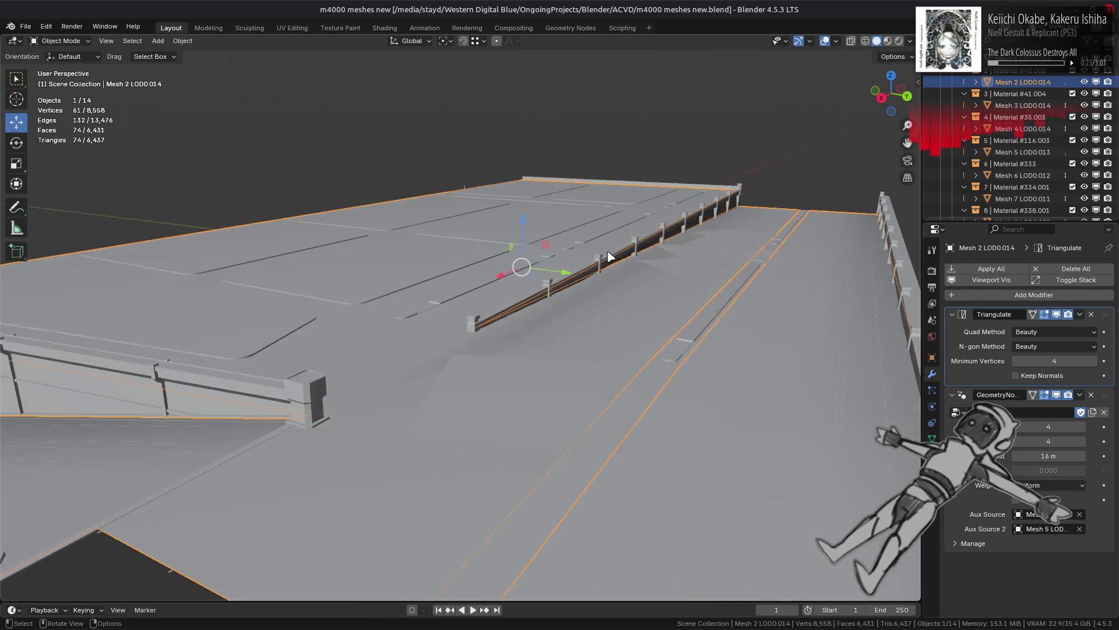
scroll(611, 256, up, 2)
Step: Apply the third studio light preset and view the bridge from a higher angle
click(910, 41)
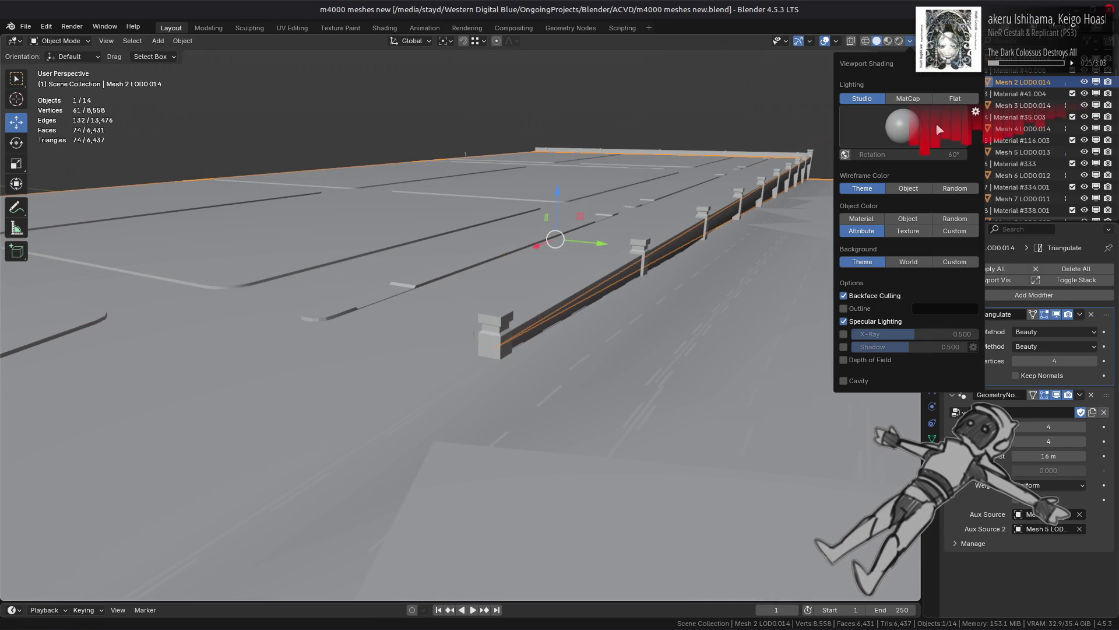
click(901, 123)
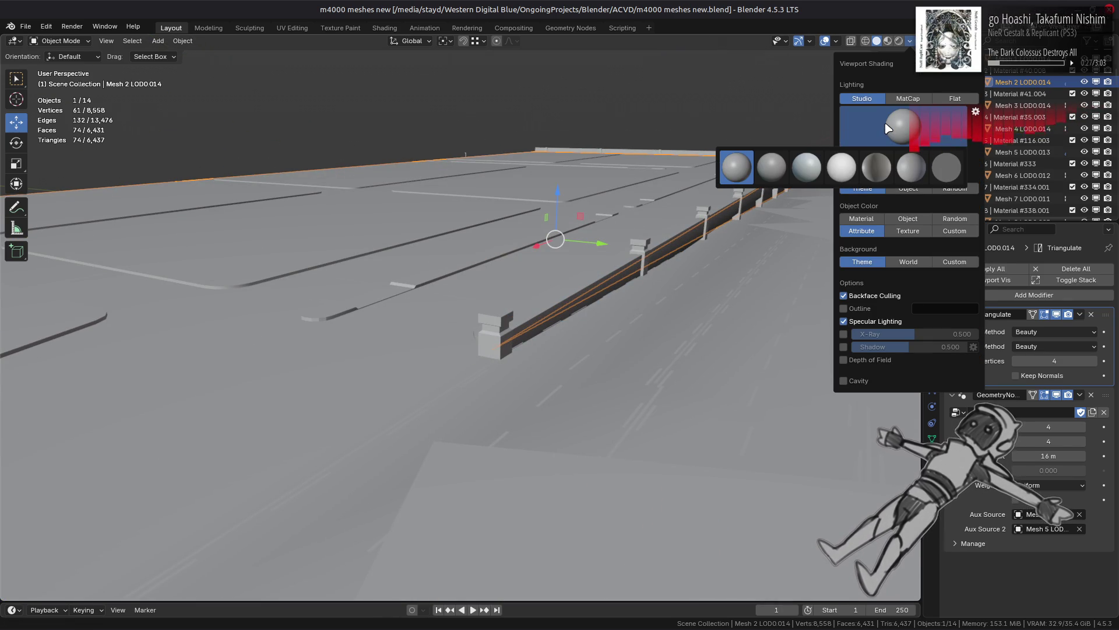
click(814, 166)
mouse_move(555, 243)
middle_down()
mouse_move(595, 247)
mouse_move(634, 220)
middle_up()
Step: Compare Flat lighting, then return to Studio lighting and pick another studio light
click(910, 40)
click(955, 98)
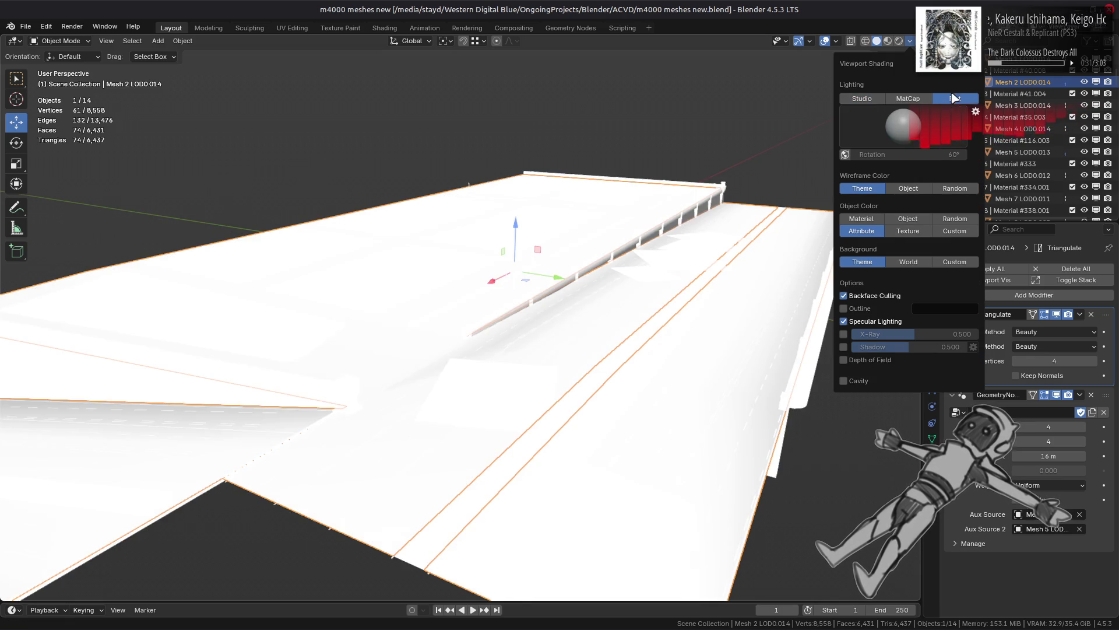
click(860, 99)
click(905, 141)
click(789, 164)
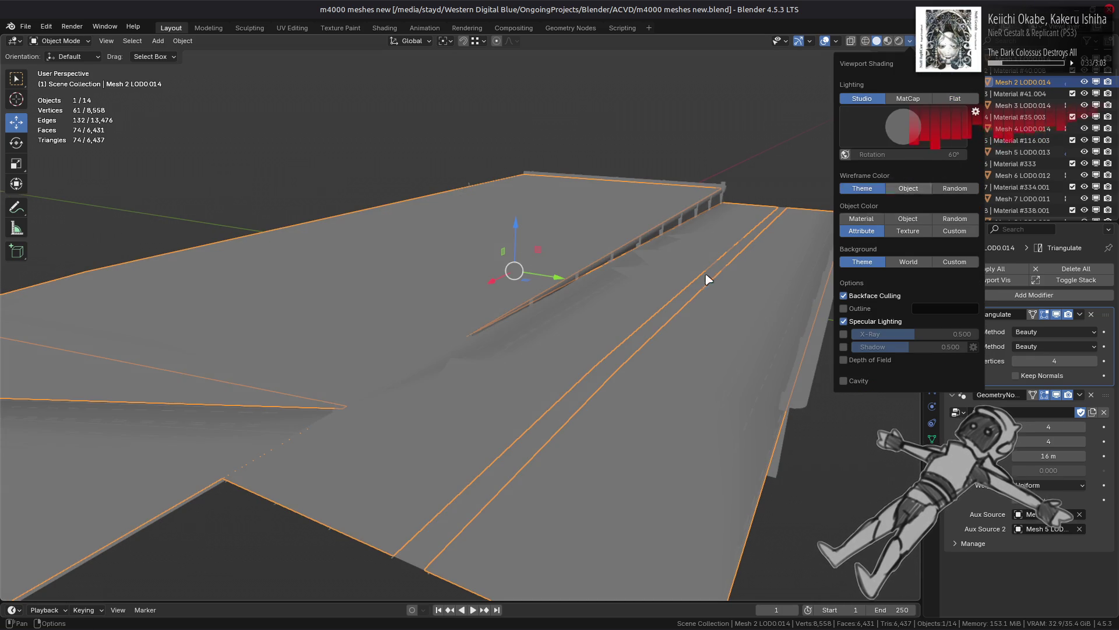
scroll(627, 289, down, 1)
mouse_move(627, 289)
middle_down()
mouse_move(737, 310)
mouse_move(522, 257)
mouse_move(507, 304)
mouse_move(370, 383)
mouse_move(497, 350)
mouse_move(477, 350)
mouse_move(679, 194)
mouse_move(525, 327)
mouse_move(533, 312)
middle_up()
Step: Reselect the road deck mesh and enter Edit Mode
shift+click(525, 257)
scroll(554, 287, up, 5)
click(521, 324)
key(Tab)
Step: Select both ends of the unwanted edge and dissolve it with Ctrl+X
scroll(559, 275, down, 3)
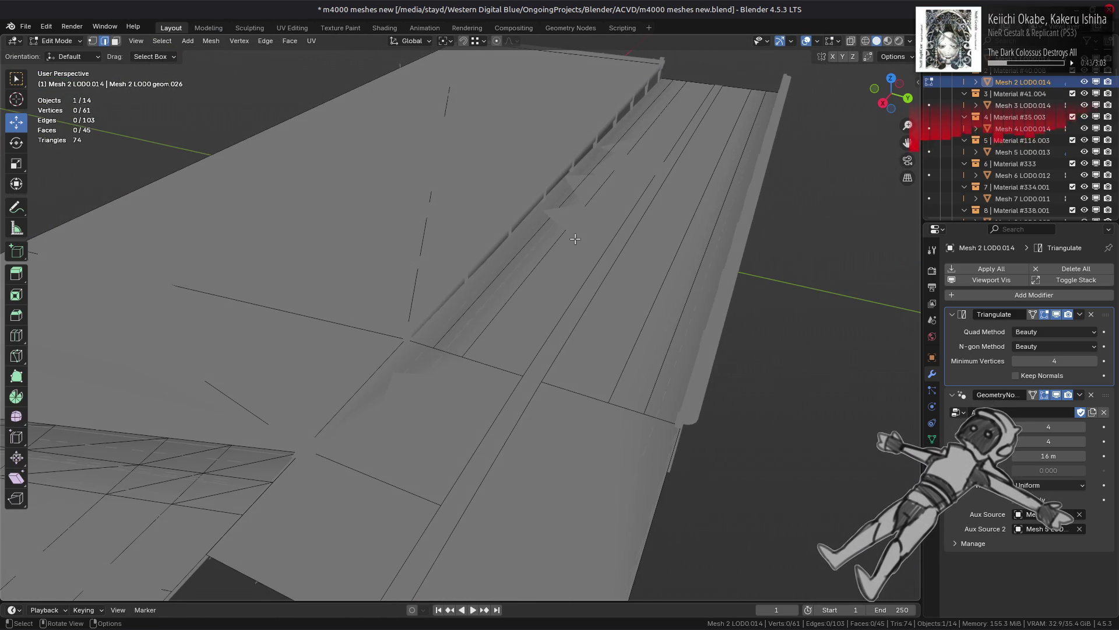
click(676, 85)
shift+click(404, 338)
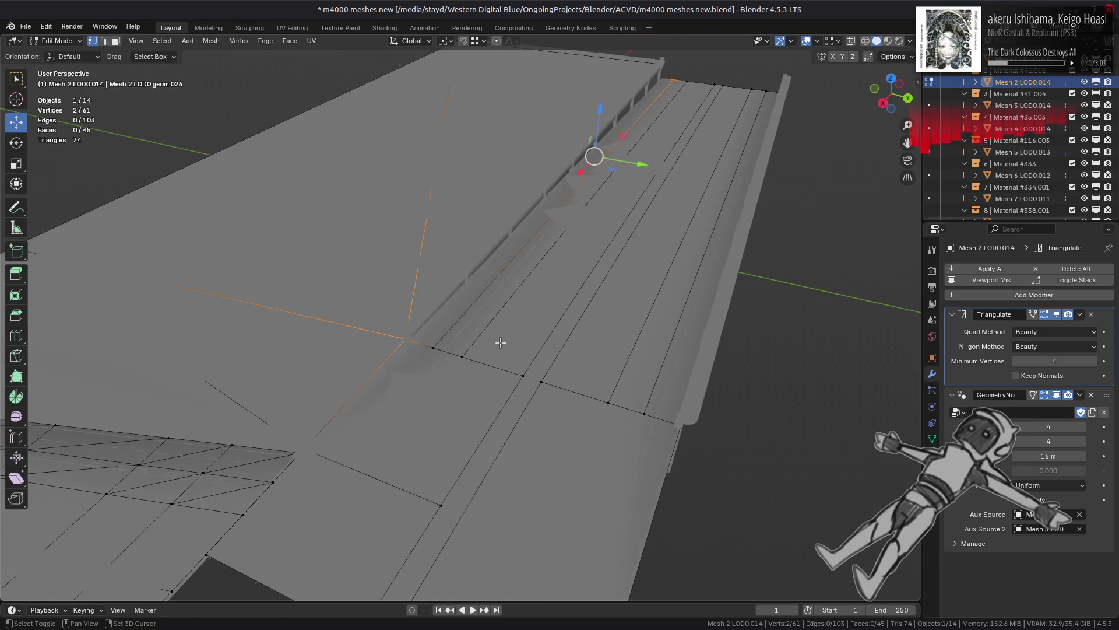
scroll(499, 338, up, 1)
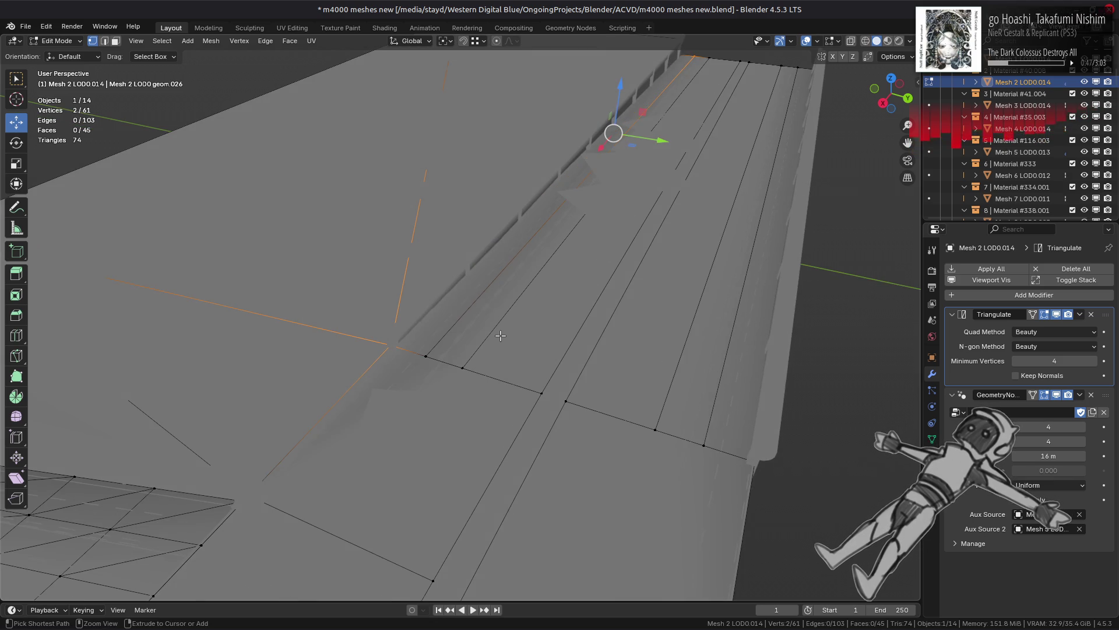
key(2)
key(ctrl+x)
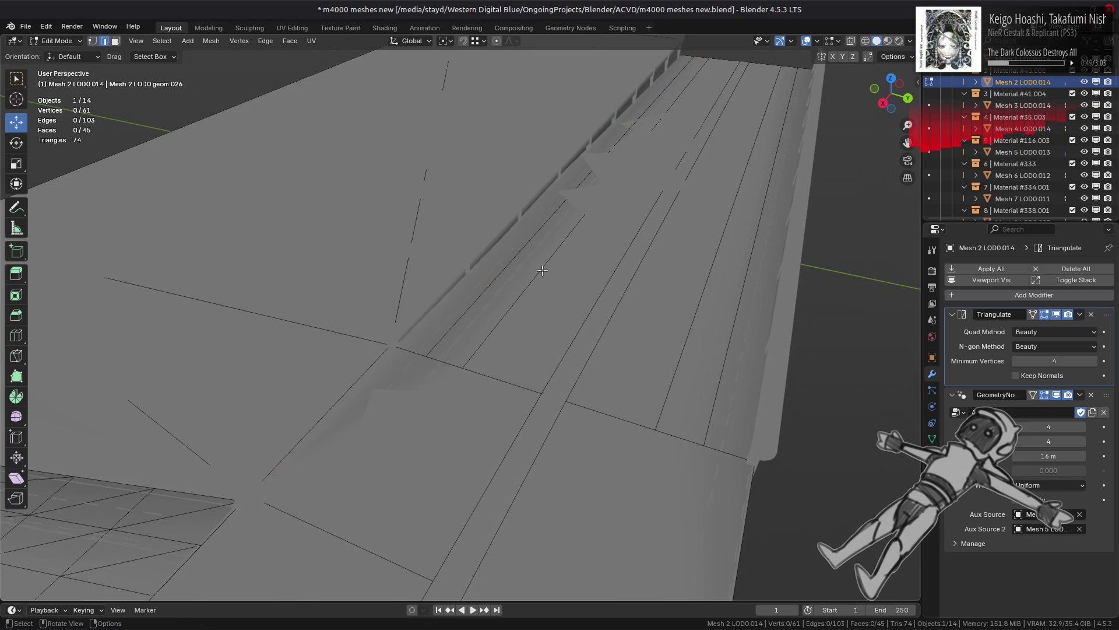
Step: Subdivide the first edge ring across the deck's lane strips
ctrl+alt+click(552, 255)
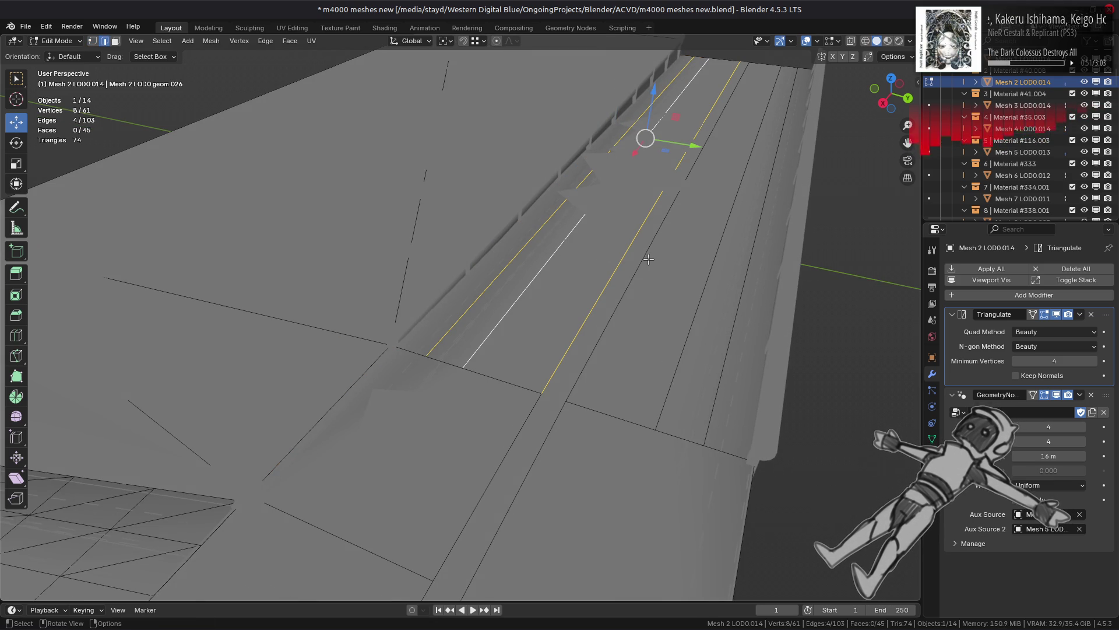
right_click(462, 254)
click(455, 253)
mouse_move(452, 249)
middle_down()
mouse_move(478, 233)
mouse_move(404, 245)
mouse_move(577, 350)
mouse_move(425, 315)
mouse_move(500, 313)
middle_up()
key(alt+a)
key(a)
key(alt+a)
Step: Subdivide two more edge rings, reaching 69 vertices and 51 faces, then return to Object Mode
ctrl+alt+click(491, 294)
right_click(384, 293)
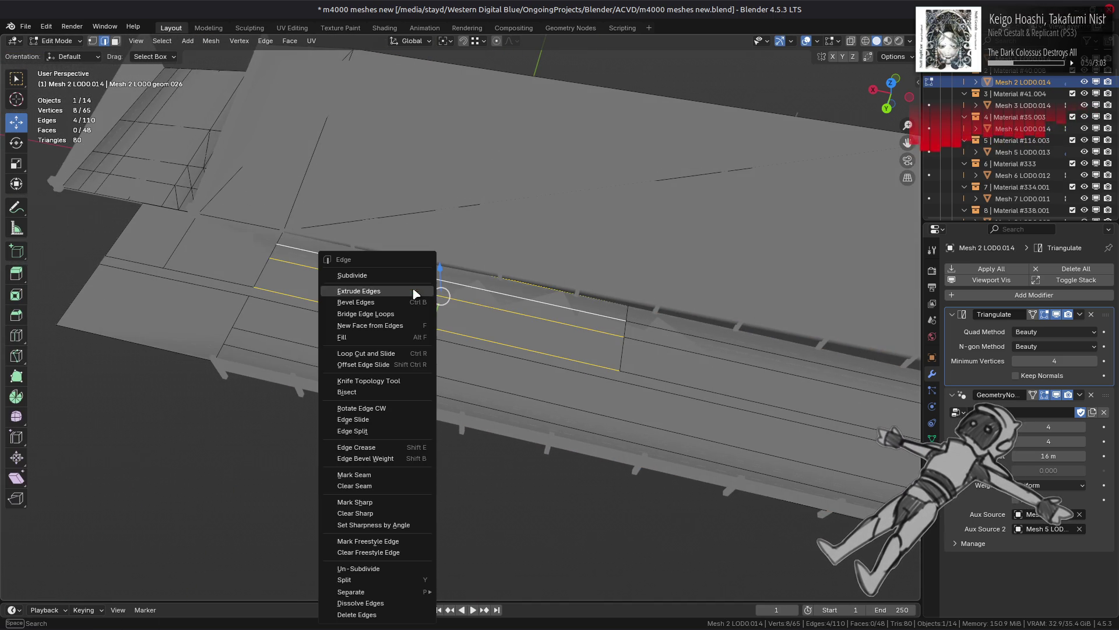
click(379, 275)
key(alt+a)
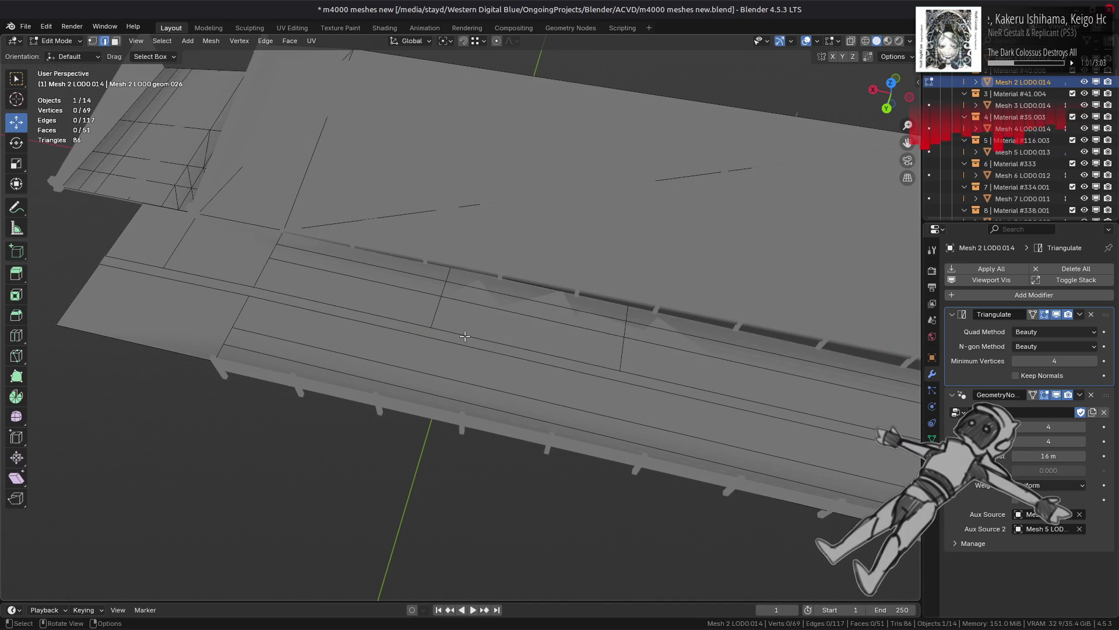
key(Tab)
key(Tab)
ctrl+alt+click(379, 284)
right_click(543, 272)
click(542, 271)
key(Tab)
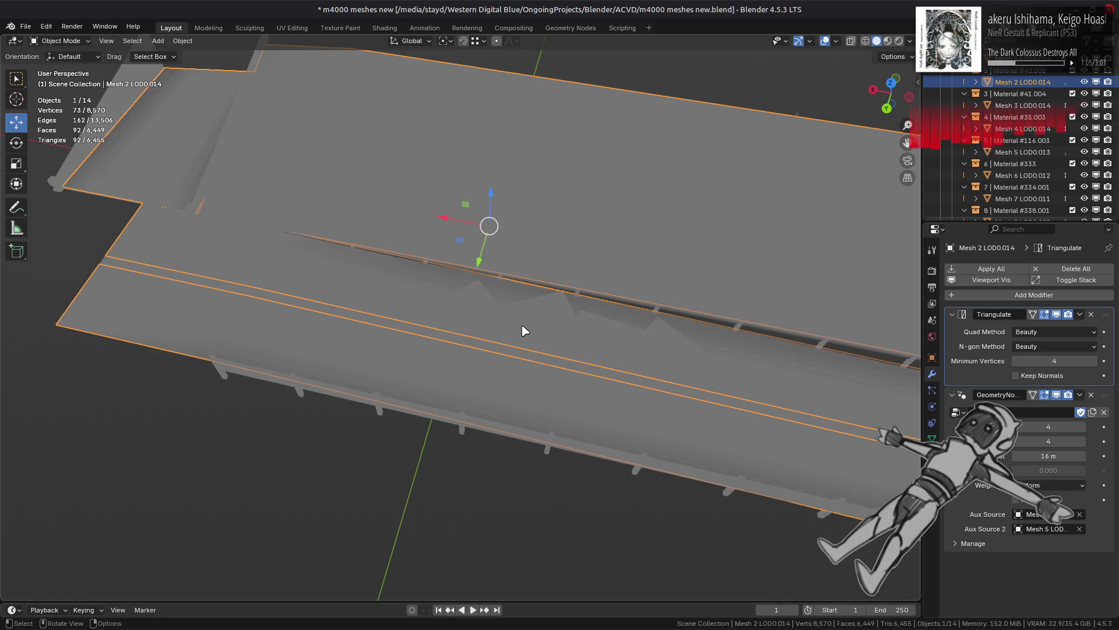
Step: Subdivide another edge ring on the road deck
middle_drag(519, 330, 417, 319)
key(Tab)
ctrl+alt+click(353, 256)
right_click(435, 259)
click(435, 259)
key(a)
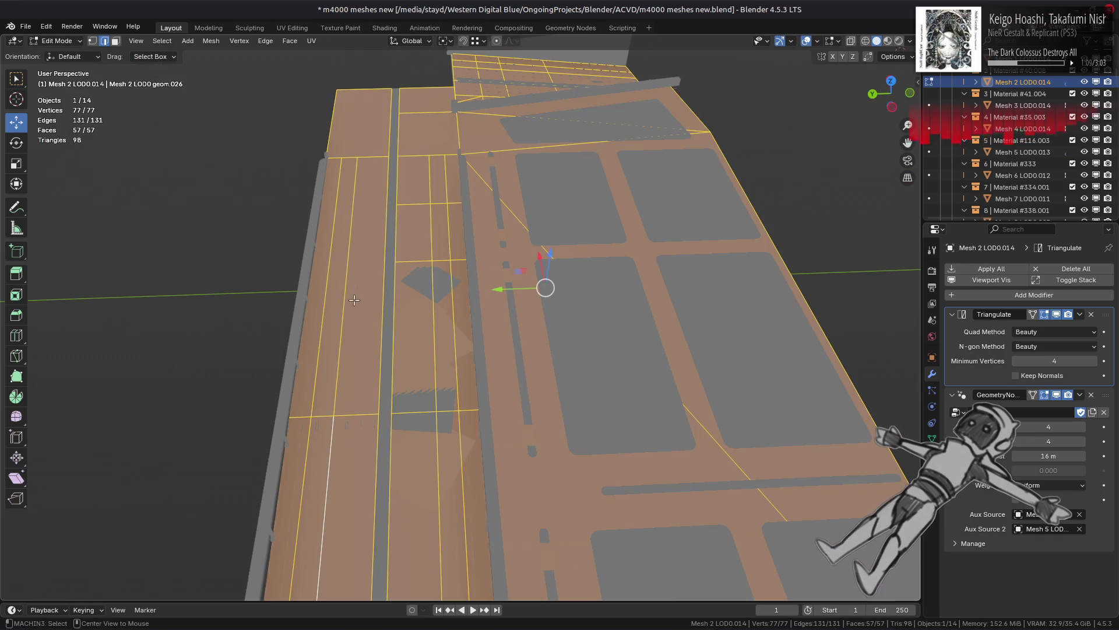
key(alt+a)
Step: Subdivide two further edge rings on the deck and leave Edit Mode
ctrl+alt+click(350, 265)
right_click(352, 268)
click(352, 267)
key(alt+a)
ctrl+alt+click(345, 219)
right_click(346, 219)
click(346, 220)
key(alt+a)
key(Tab)
Step: Orbit around the deck and go back into Edit Mode facing the barrier strip
scroll(452, 303, down, 5)
mouse_move(452, 302)
middle_down()
mouse_move(526, 230)
mouse_move(539, 310)
mouse_move(523, 278)
middle_up()
scroll(523, 278, up, 3)
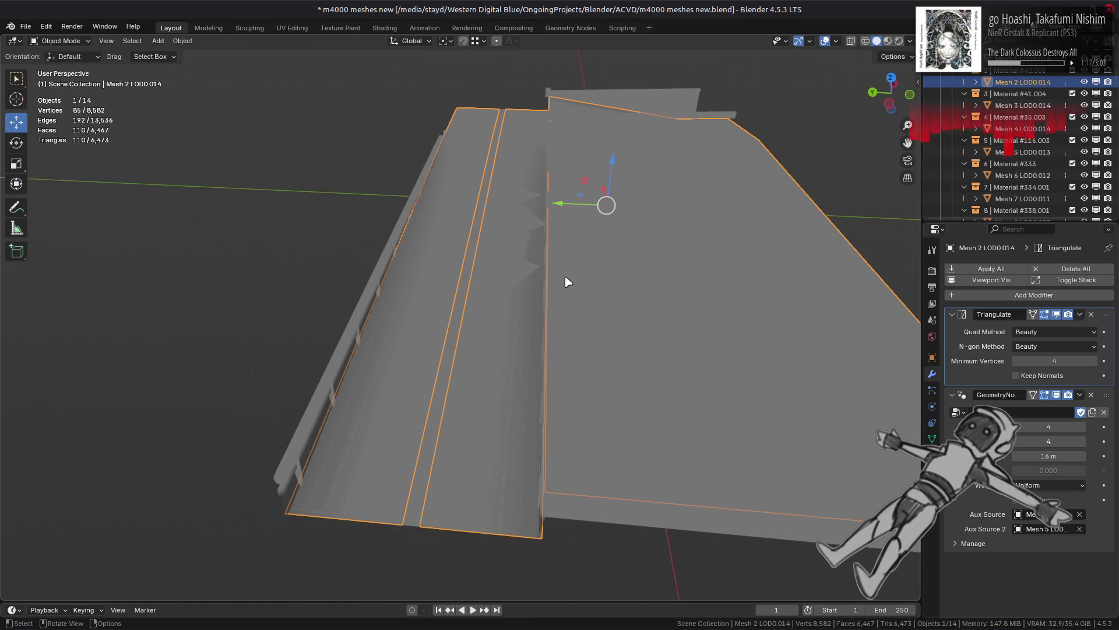
key(Tab)
key(Tab)
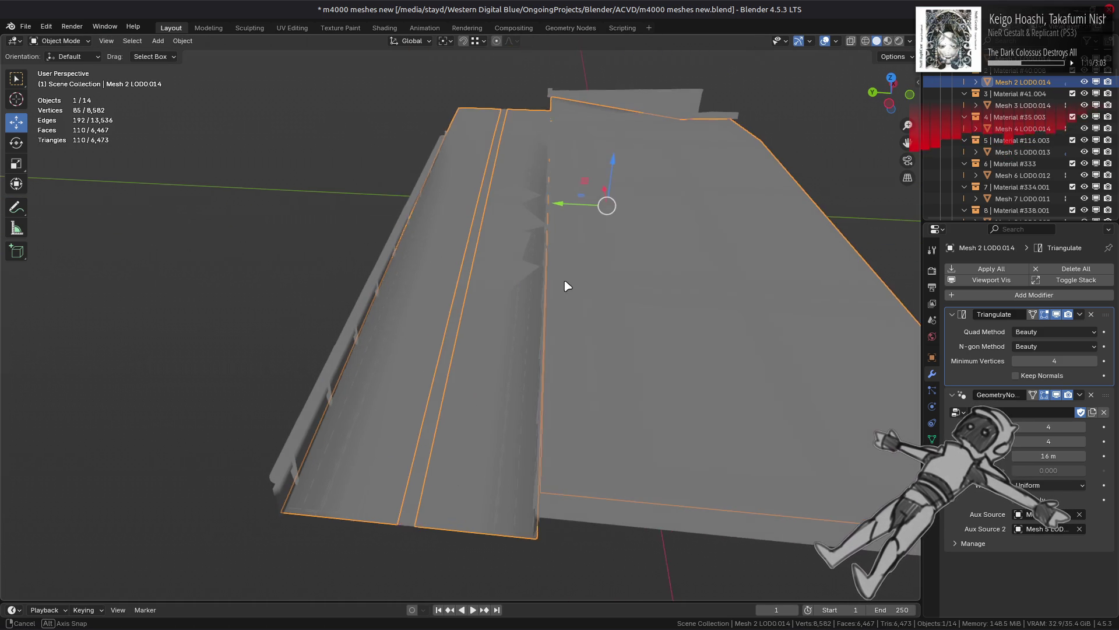
middle_drag(565, 283, 583, 287)
key(alt+a)
key(Tab)
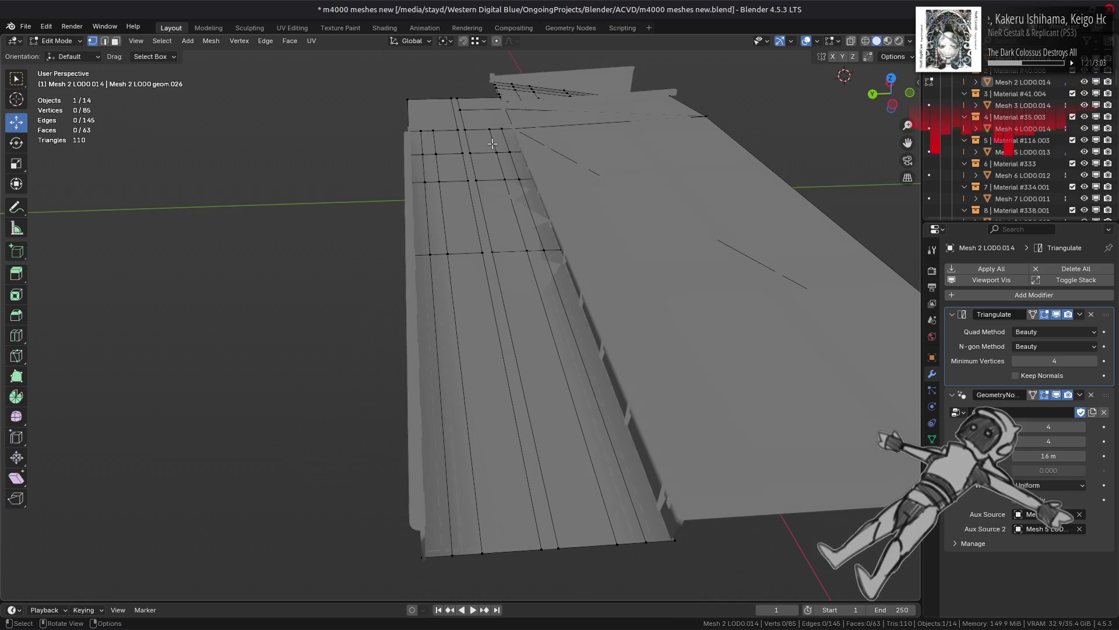
scroll(492, 143, up, 5)
middle_drag(532, 133, 534, 115)
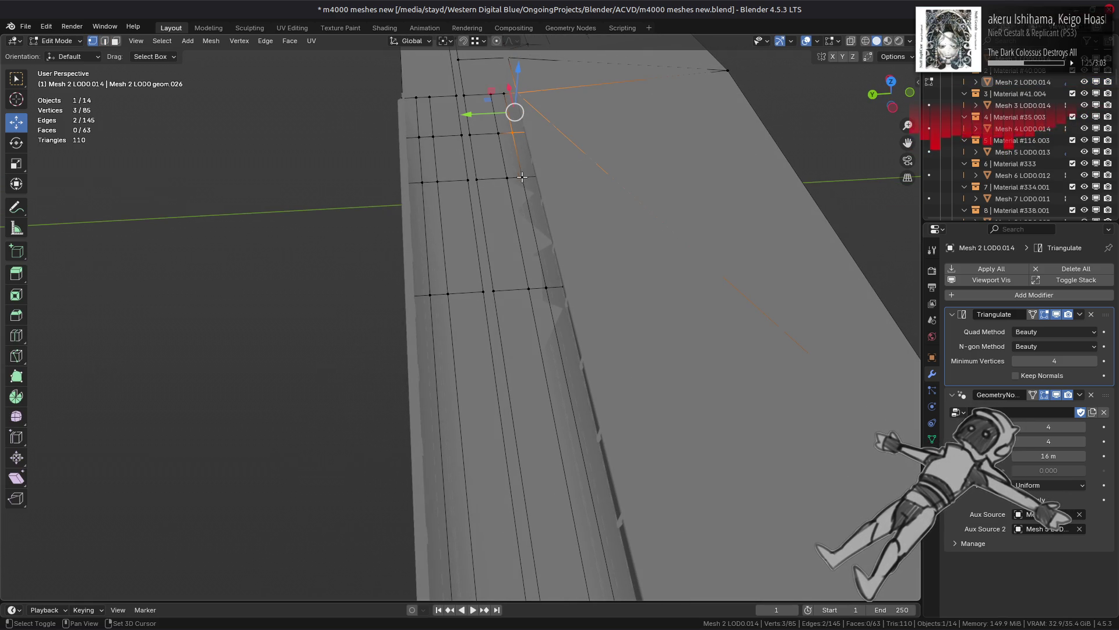
Step: Select three barrier-strip vertices and fill faces between them with Alt+F
shift+click(554, 299)
shift+click(563, 292)
middle_drag(563, 292, 652, 427)
shift+click(658, 440)
mouse_move(528, 174)
middle_down()
mouse_move(525, 239)
mouse_move(534, 186)
middle_up()
key(alt+f)
key(ctrl+z)
key(ctrl+shift+z)
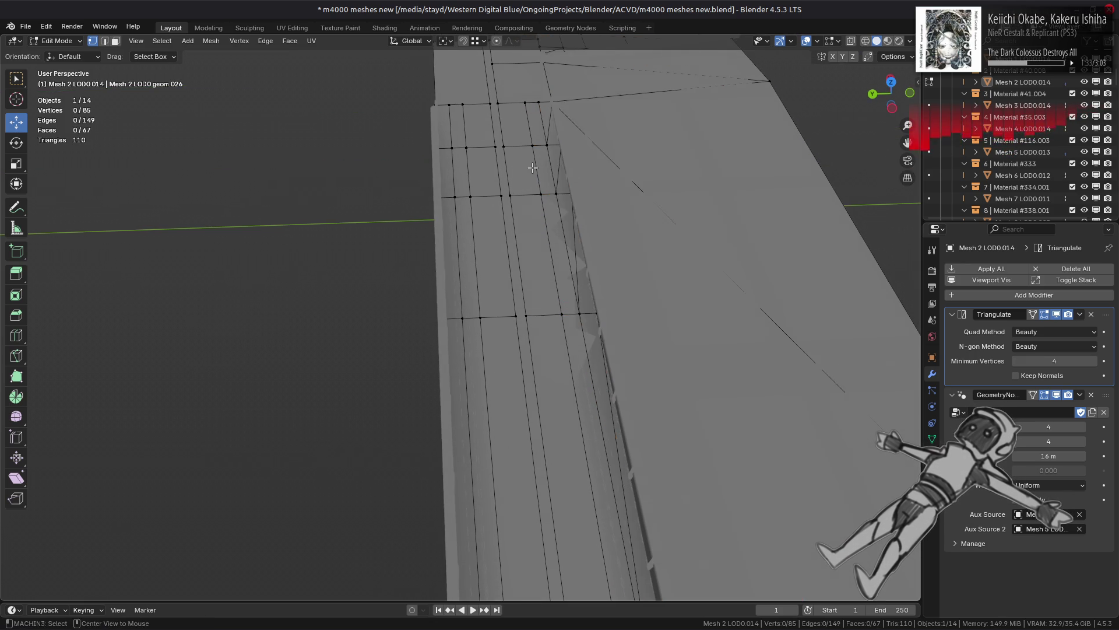
key(Tab)
Step: Reselect the deck in Edit Mode and select vertices down the barrier strip
click(533, 138)
key(Tab)
shift+click(540, 102)
mouse_move(543, 171)
shift+mouse_down()
mouse_move(565, 233)
mouse_move(602, 269)
shift+mouse_up()
shift+middle_drag(601, 270, 613, 389)
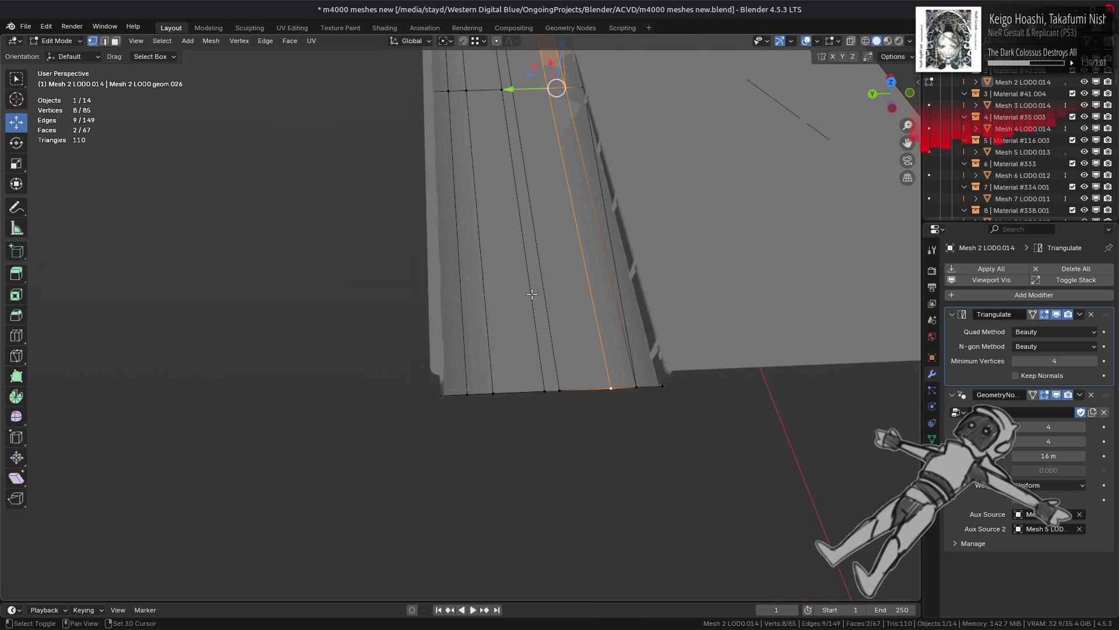
shift+middle_drag(538, 274, 516, 307)
key(Tab)
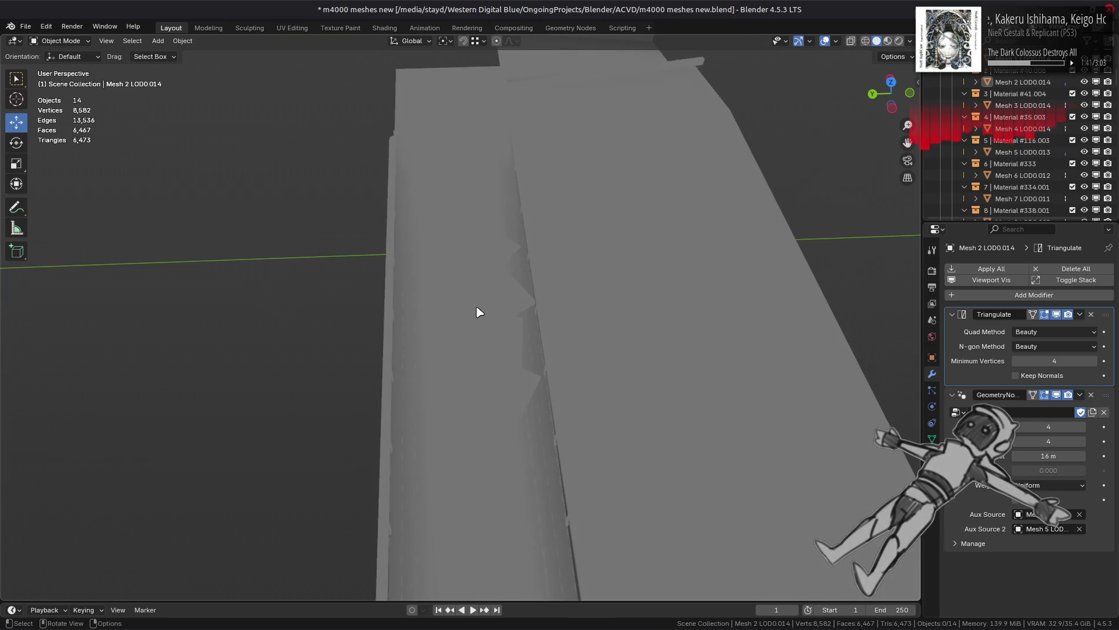
key(Tab)
Step: Connect a path of three side-strip vertices to split the strip faces
middle_drag(401, 138, 404, 132)
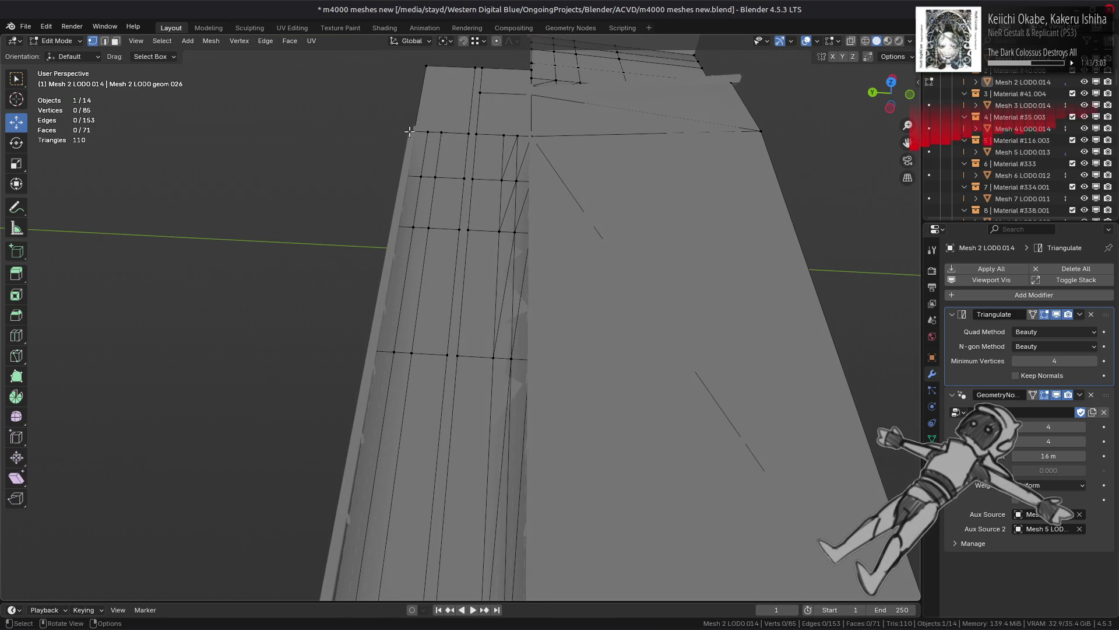
shift+click(422, 174)
shift+click(417, 225)
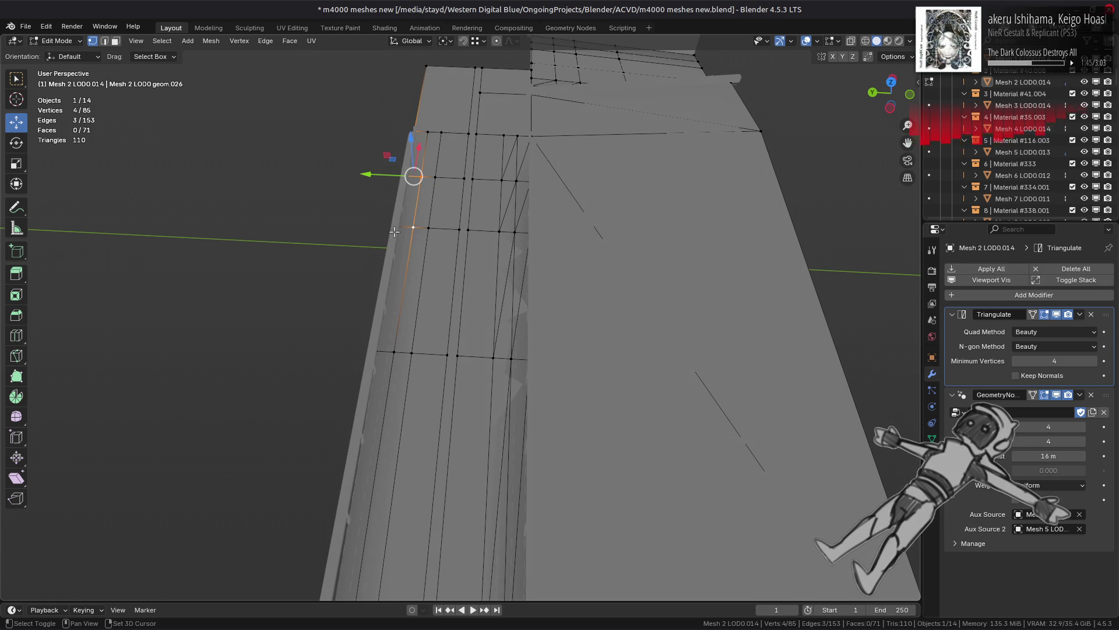
shift+click(395, 355)
shift+middle_drag(395, 354, 430, 244)
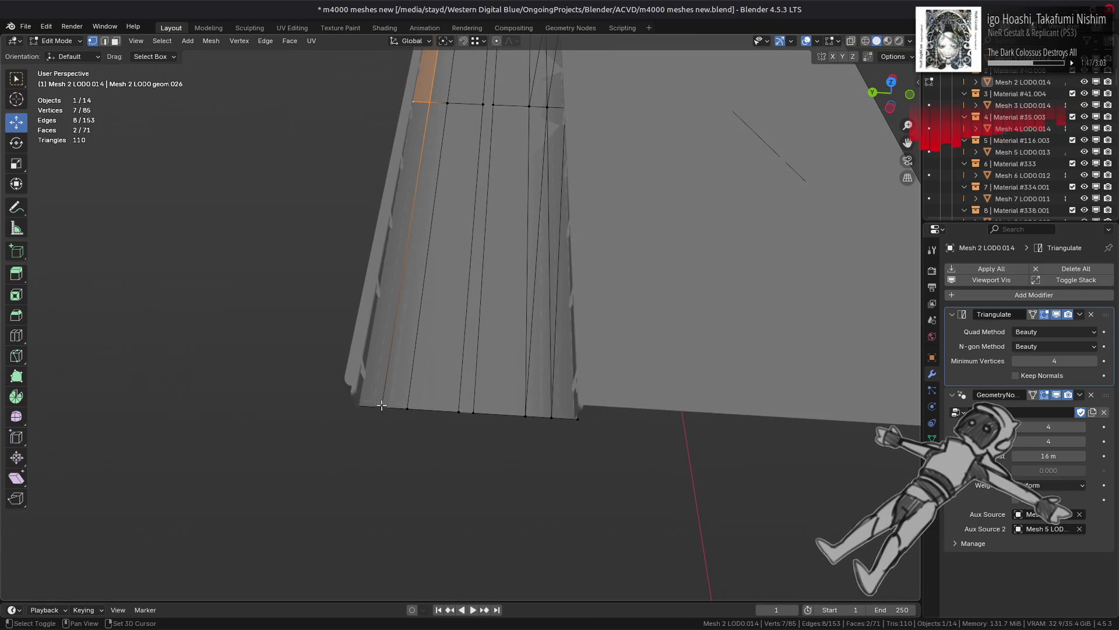
key(ctrl+t)
key(alt+a)
Step: Connect a second vertex path up the strip, reaching 85 vertices and 79 faces, then exit to Object Mode
shift+click(408, 406)
shift+middle_drag(419, 227, 458, 410)
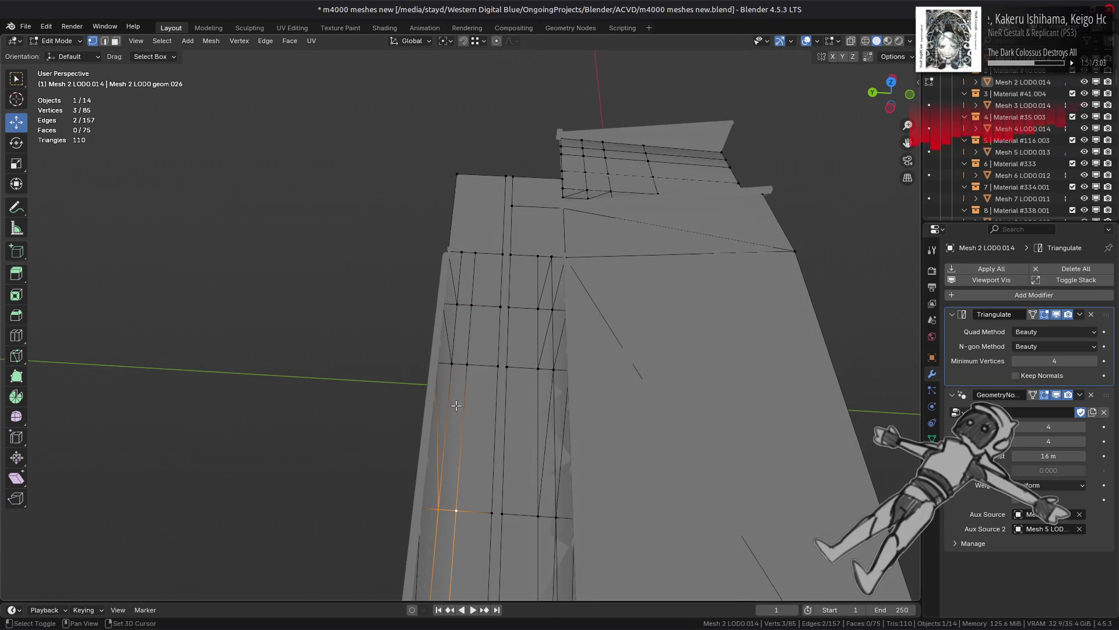
shift+click(453, 363)
shift+click(461, 252)
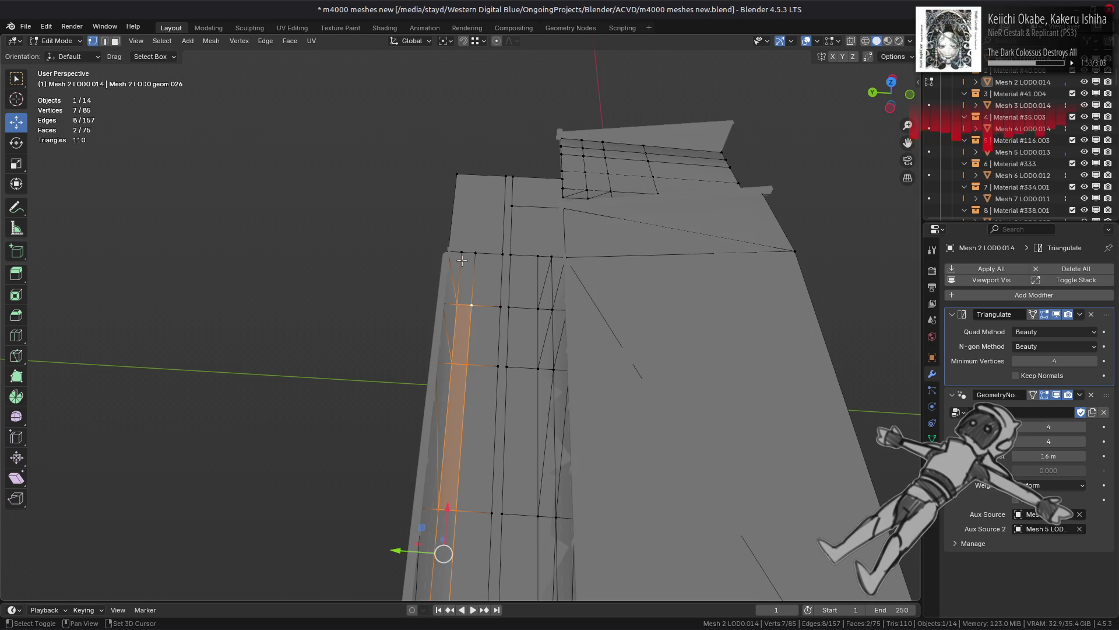
key(ctrl+t)
key(alt+a)
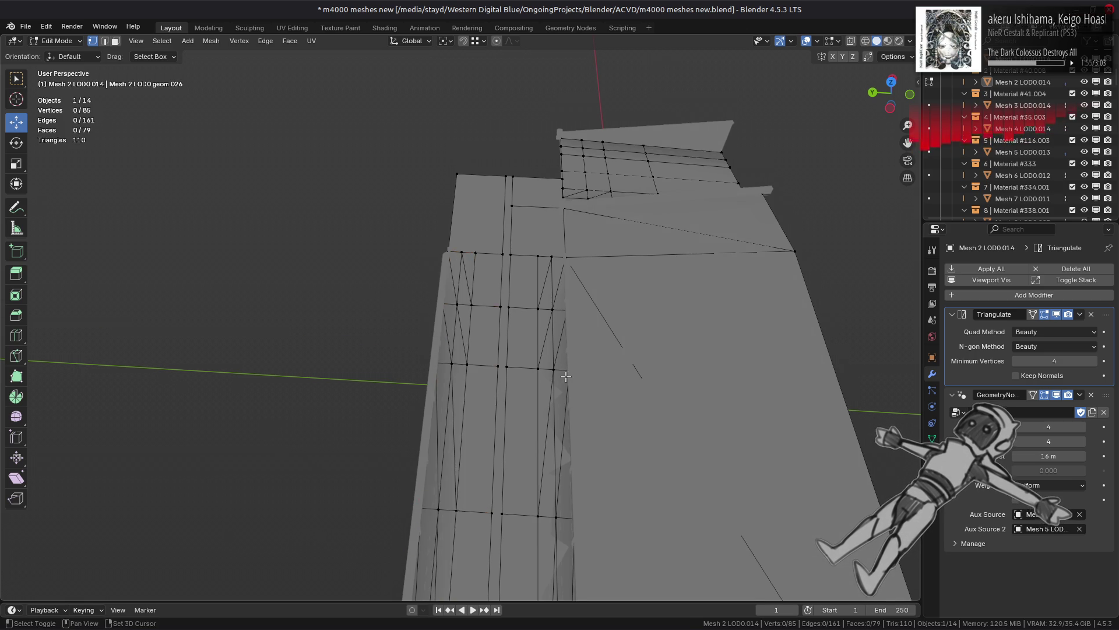
shift+middle_drag(542, 420, 552, 251)
key(Tab)
scroll(551, 251, down, 10)
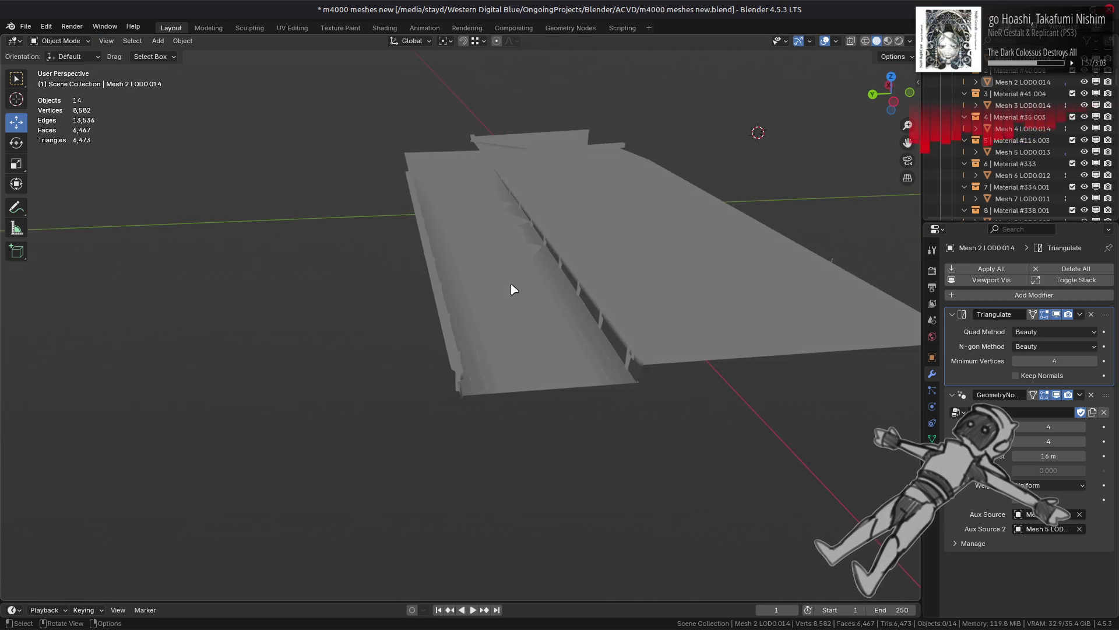
scroll(492, 317, up, 5)
Step: Select the barrier wall Mesh 5 LOD0.013 without adding a modifier
mouse_move(495, 303)
middle_down()
mouse_move(672, 283)
mouse_move(669, 305)
middle_up()
click(674, 301)
click(555, 327)
key(alt+a)
click(636, 318)
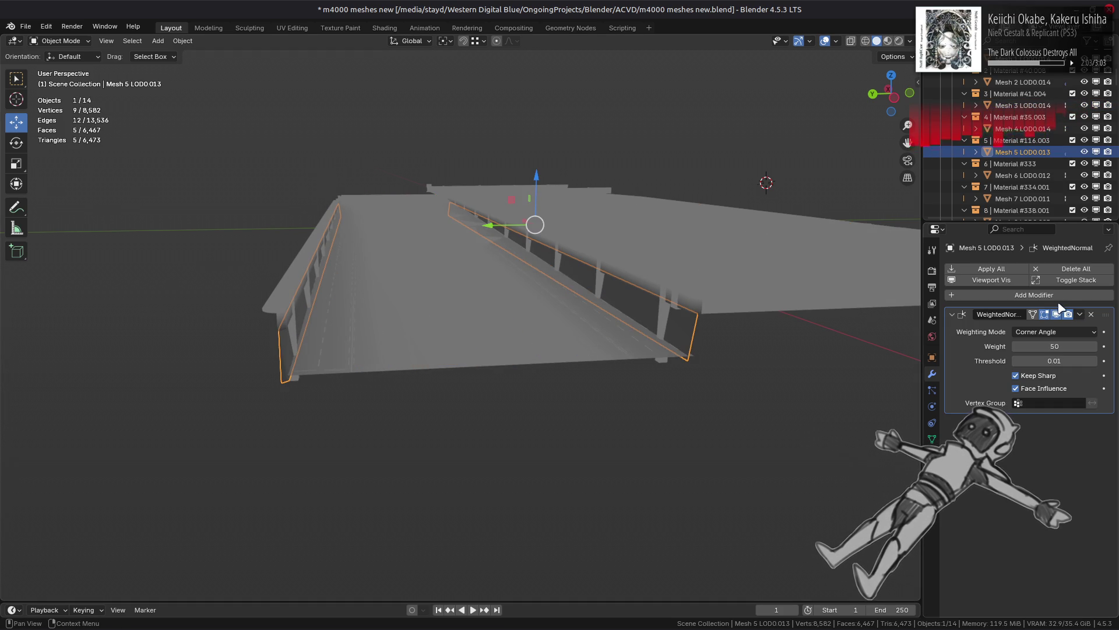
click(1041, 296)
key(Escape)
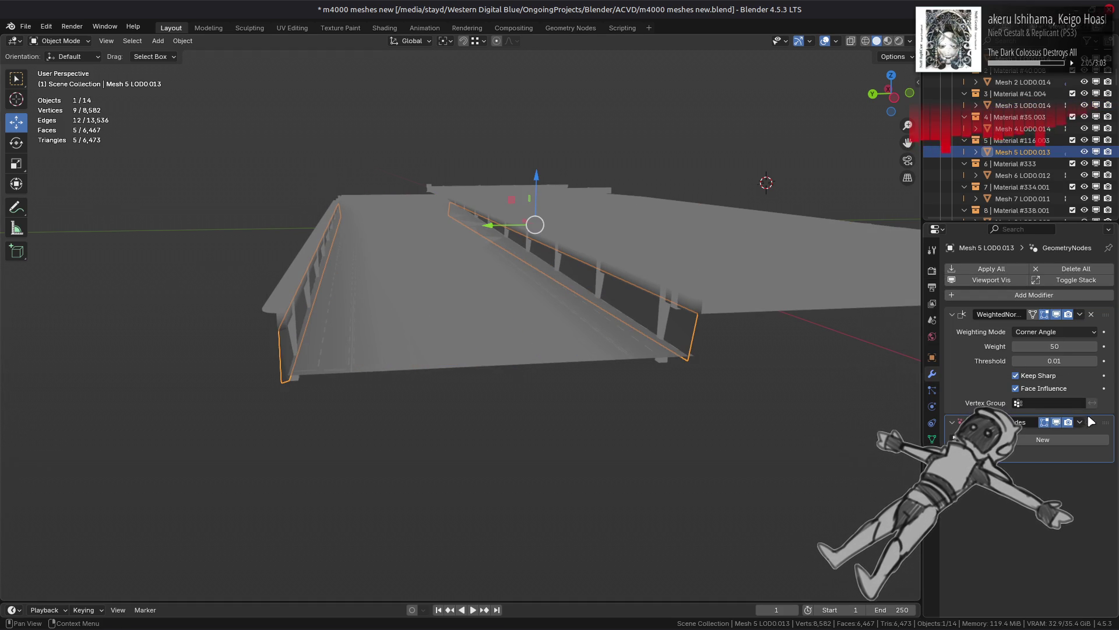
Step: Replace the GeometryNodes Aux Source Mesh 4 with the road deck Mesh 2 LOD0.014
shift+click(557, 357)
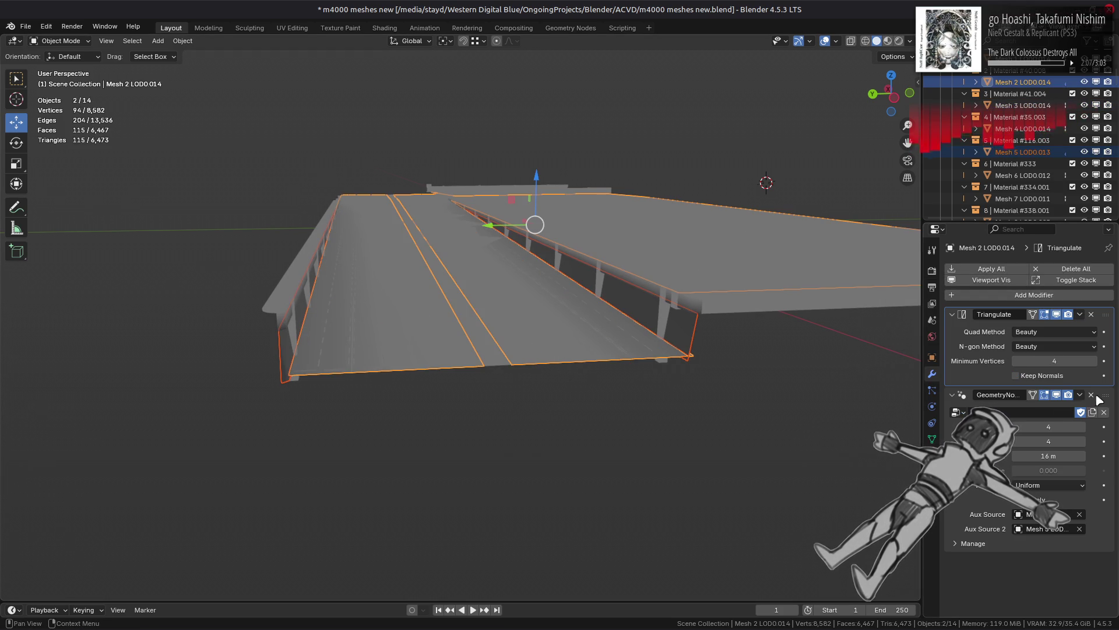
click(1080, 395)
click(683, 335)
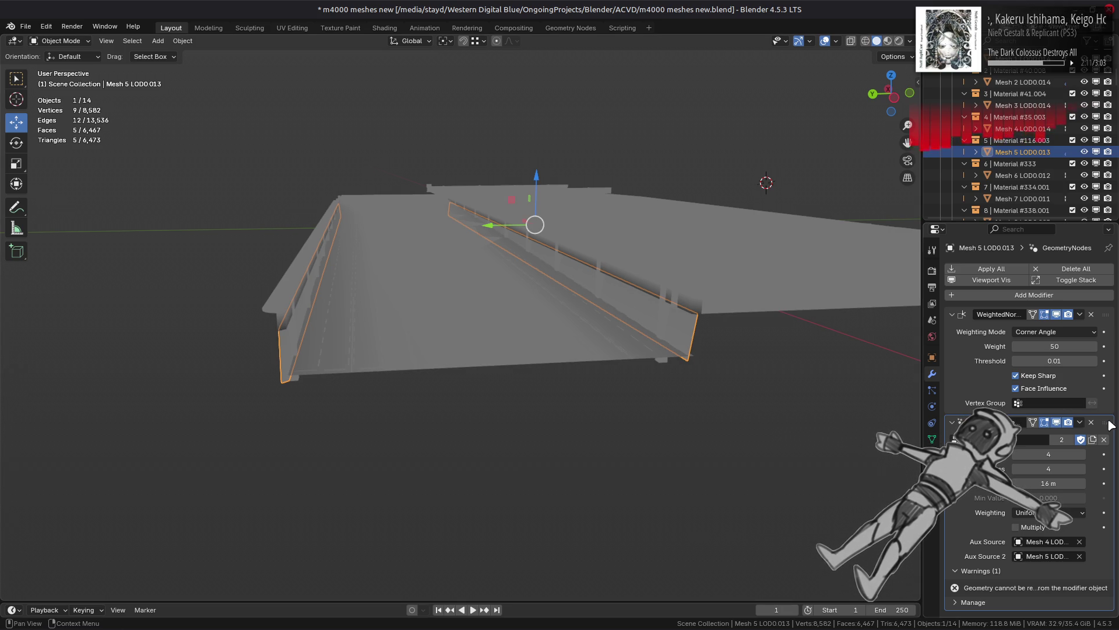
click(606, 355)
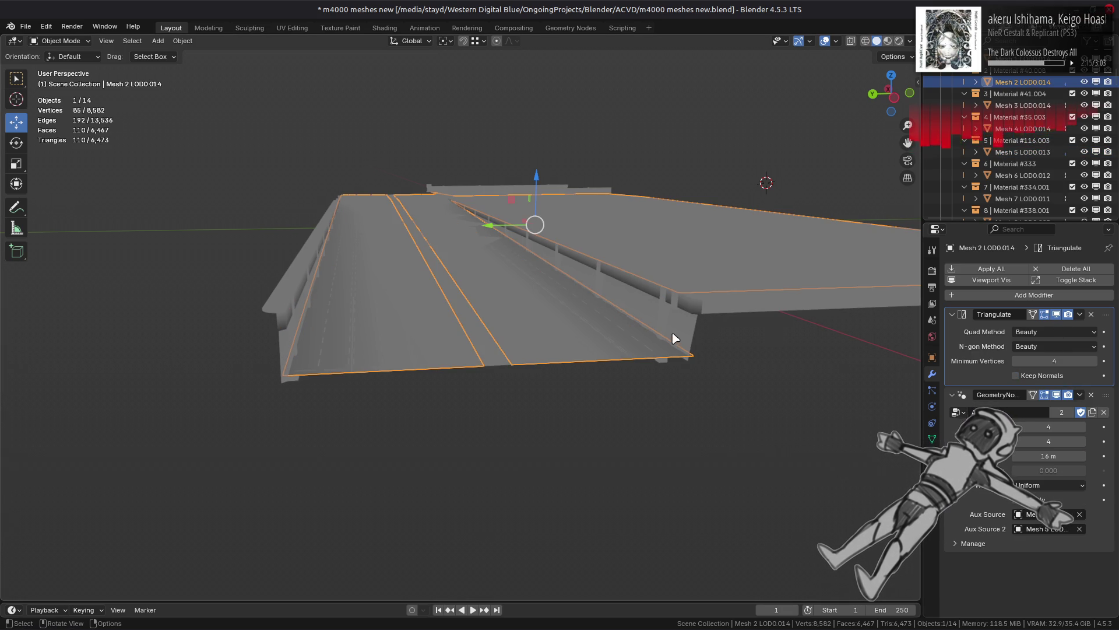
click(691, 327)
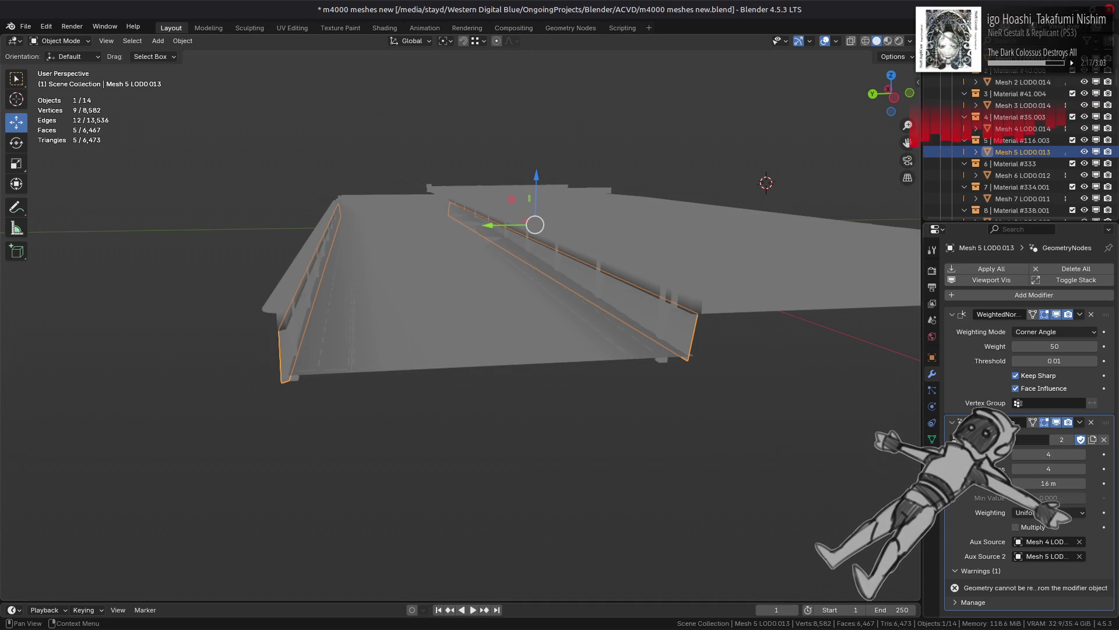
click(1079, 542)
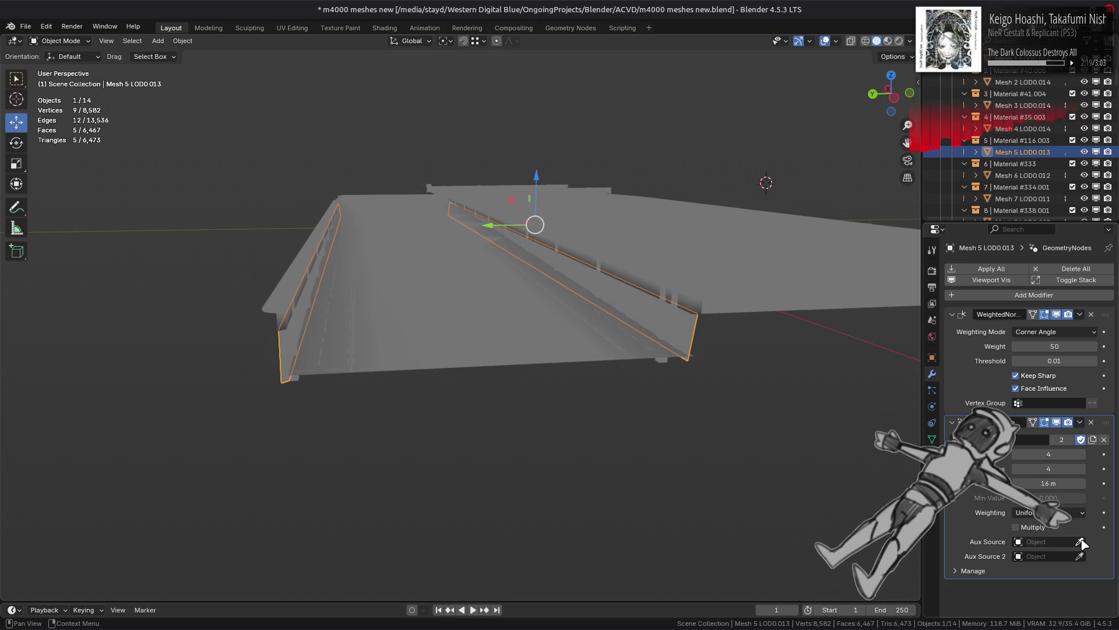
click(1082, 542)
click(616, 354)
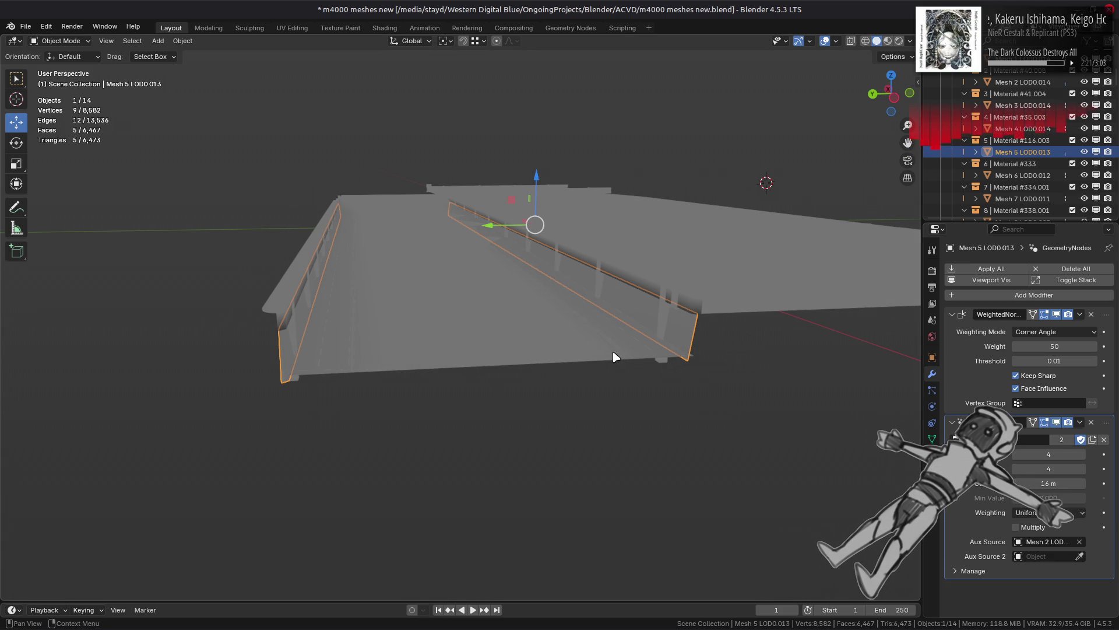
Step: Toggle the geometry nodes modifier's viewport display repeatedly to compare the result
click(1056, 422)
click(1057, 422)
click(1057, 422)
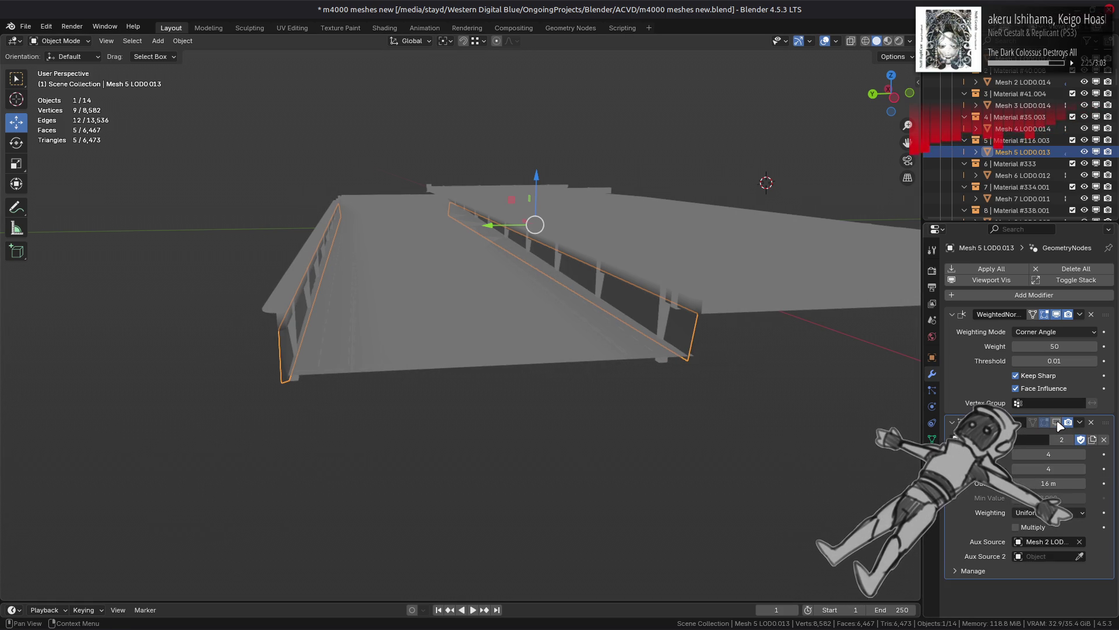
click(1056, 422)
click(1056, 422)
click(1057, 422)
click(1057, 422)
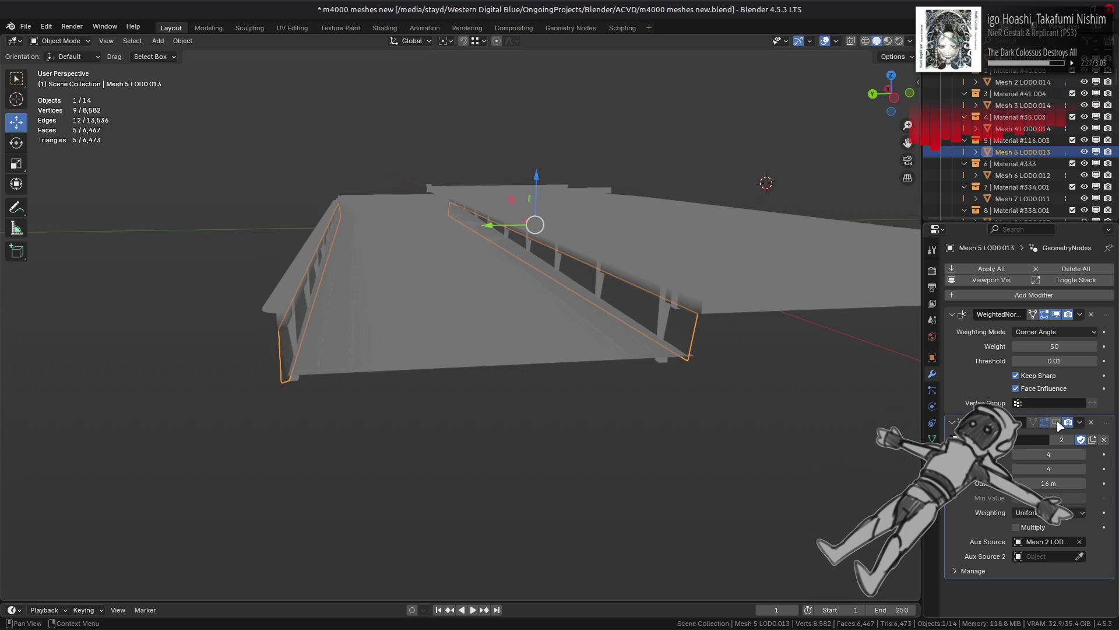
click(1057, 422)
click(1057, 421)
click(1058, 421)
click(1057, 420)
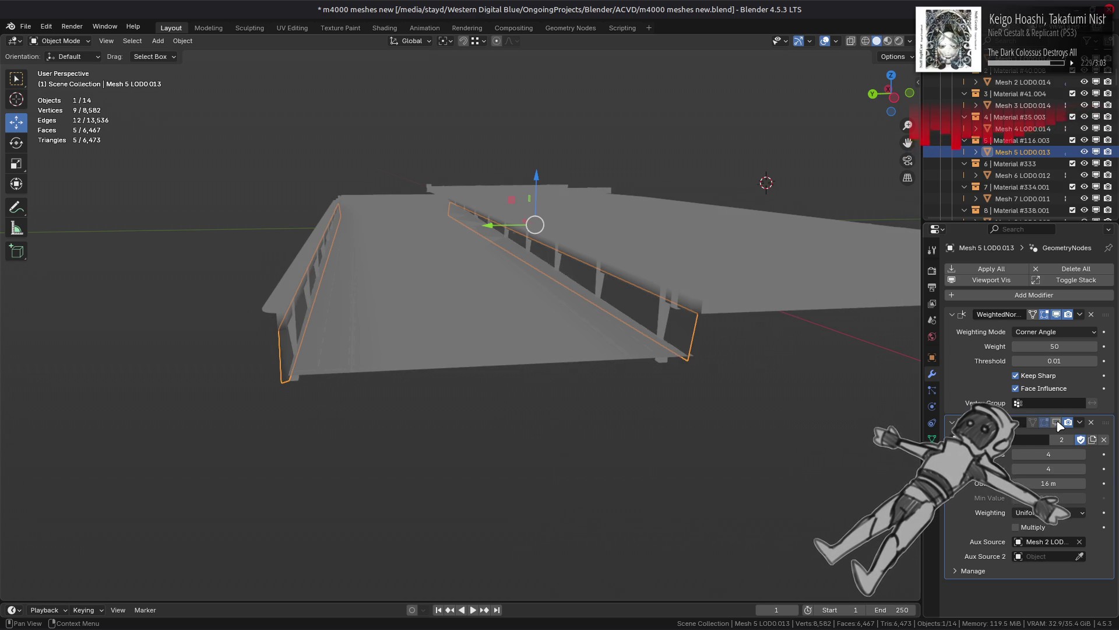
click(1057, 421)
click(1057, 422)
click(1057, 422)
click(1057, 422)
Step: In Edit Mode with edge select, dissolve two barrier wall edges
click(1056, 422)
scroll(785, 413, up, 4)
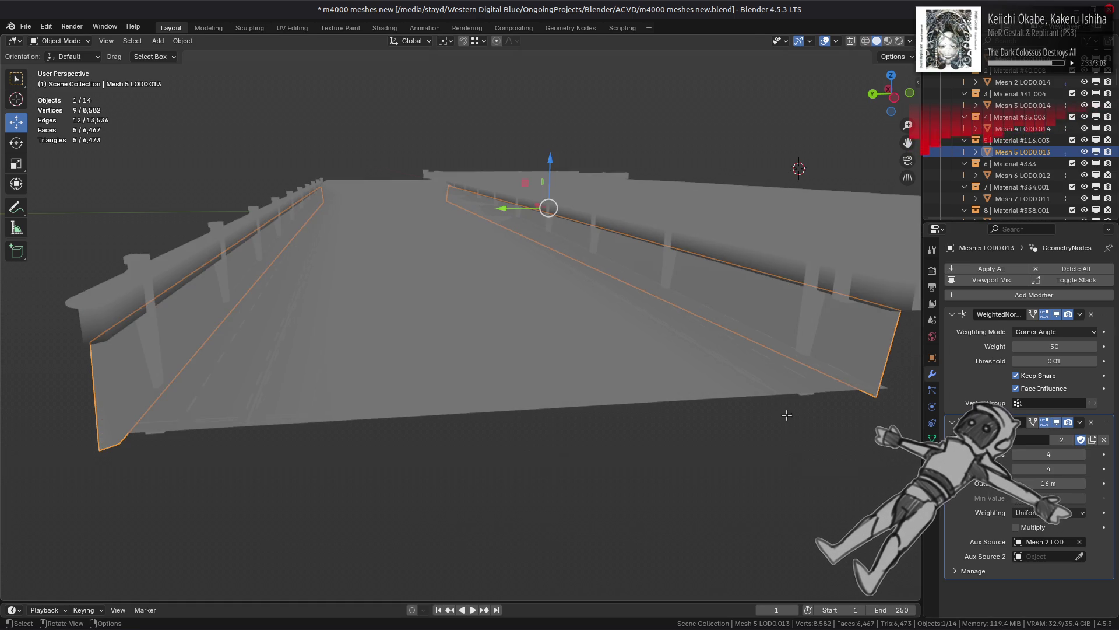
key(Tab)
key(2)
middle_drag(472, 228, 428, 222)
click(427, 222)
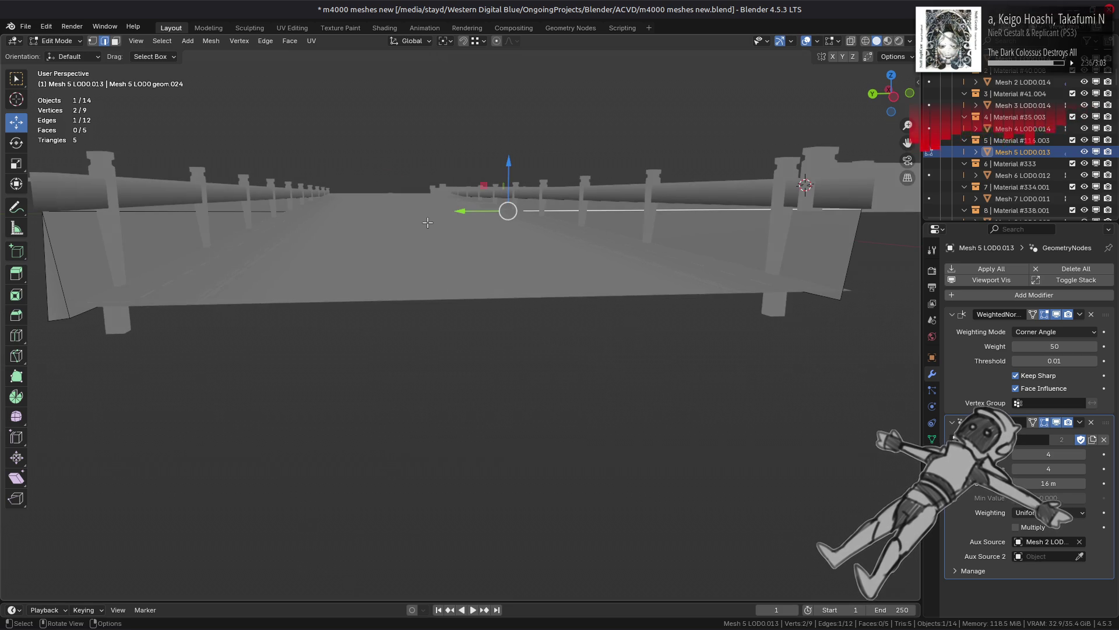
shift+click(199, 212)
right_click(308, 257)
click(325, 586)
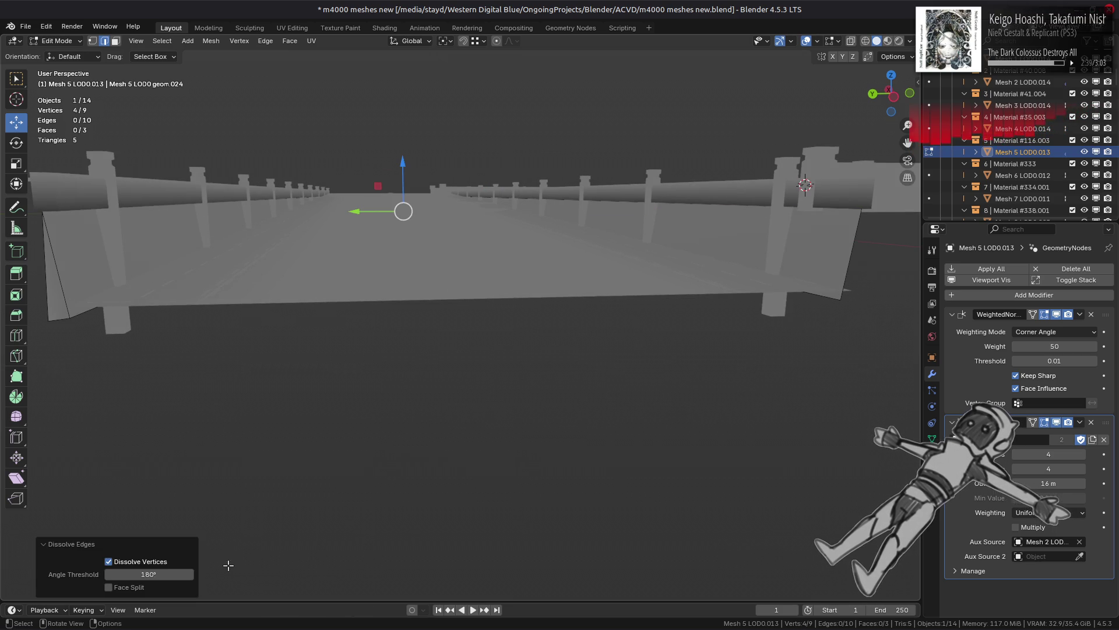
Step: Subdivide the barrier's right end edge with 3 cuts
key(a)
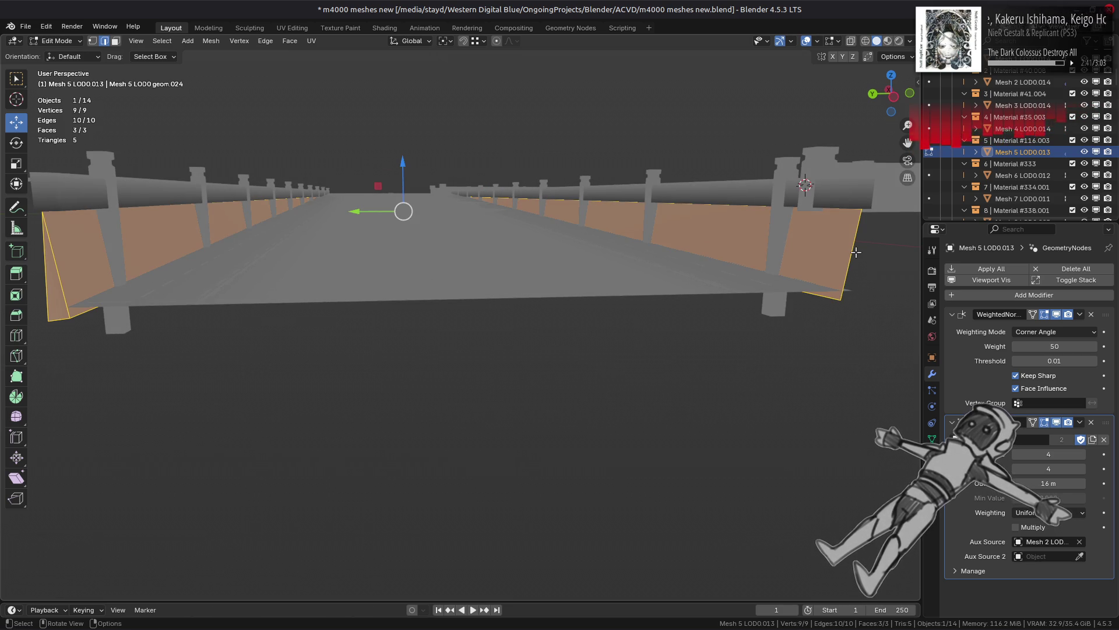
click(852, 253)
right_click(398, 164)
click(392, 49)
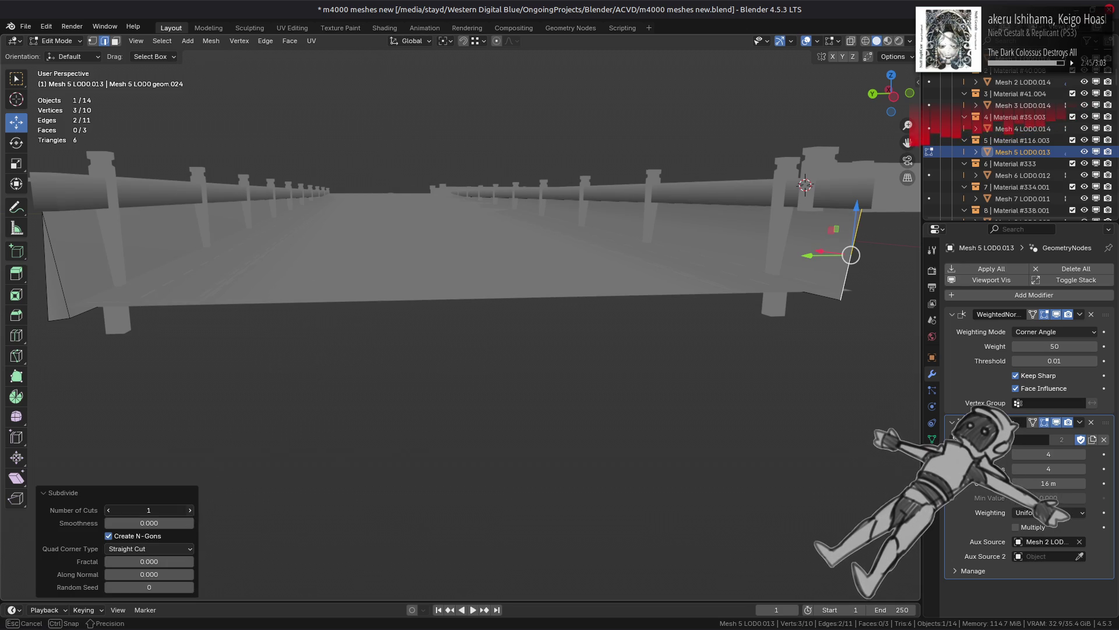
click(192, 515)
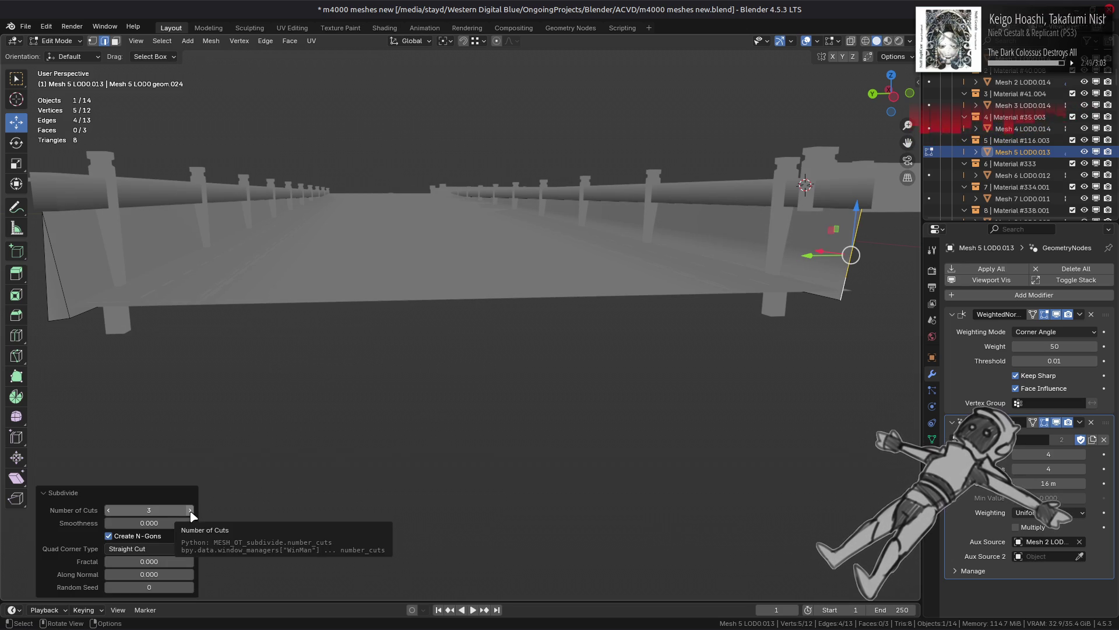
Step: Subdivide two edges at the barrier's end with a single cut
key(1)
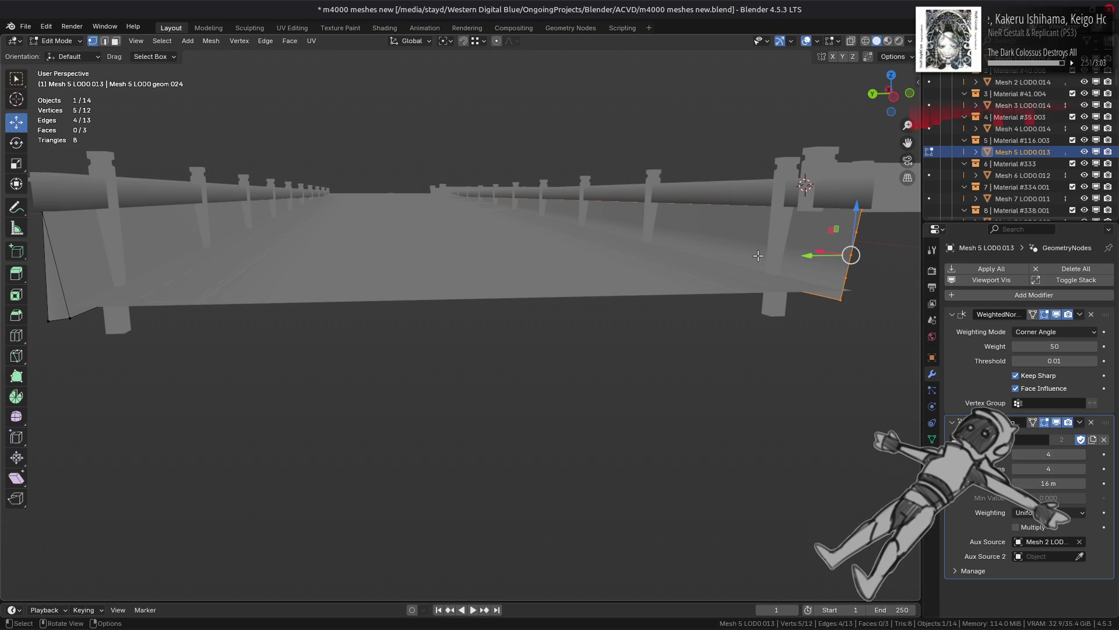
key(2)
click(707, 272)
shift+click(705, 192)
key(ctrl+e)
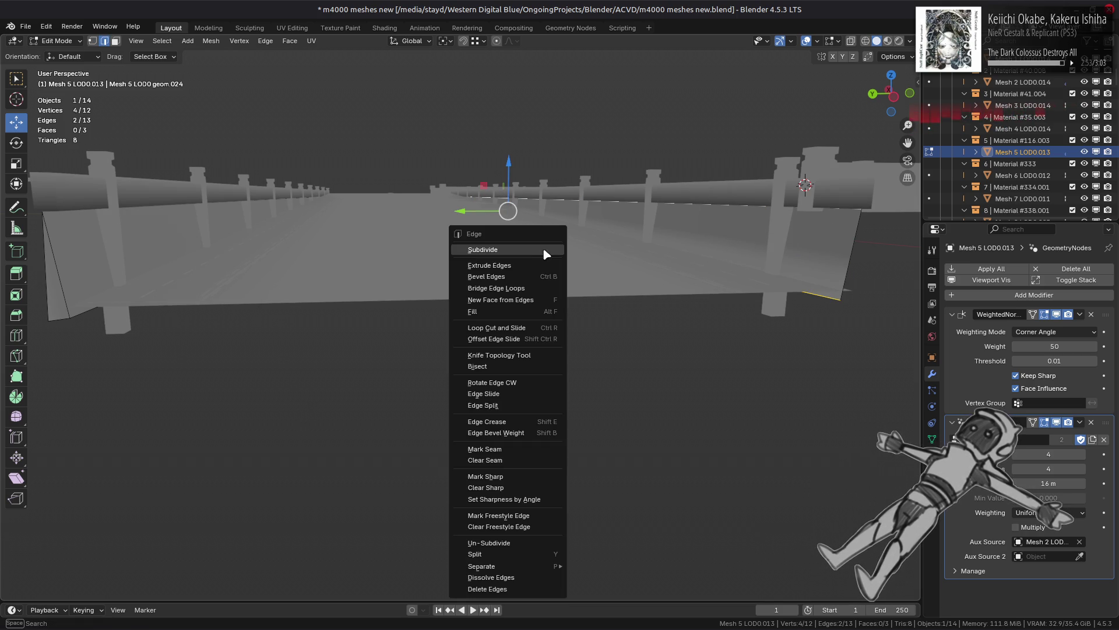
click(525, 251)
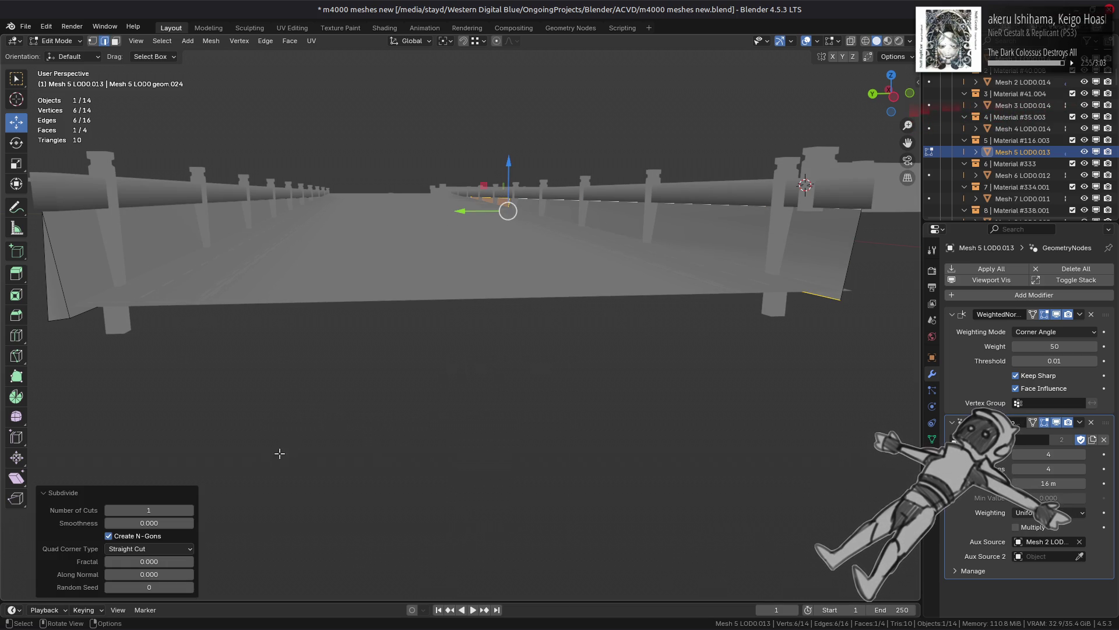
click(190, 512)
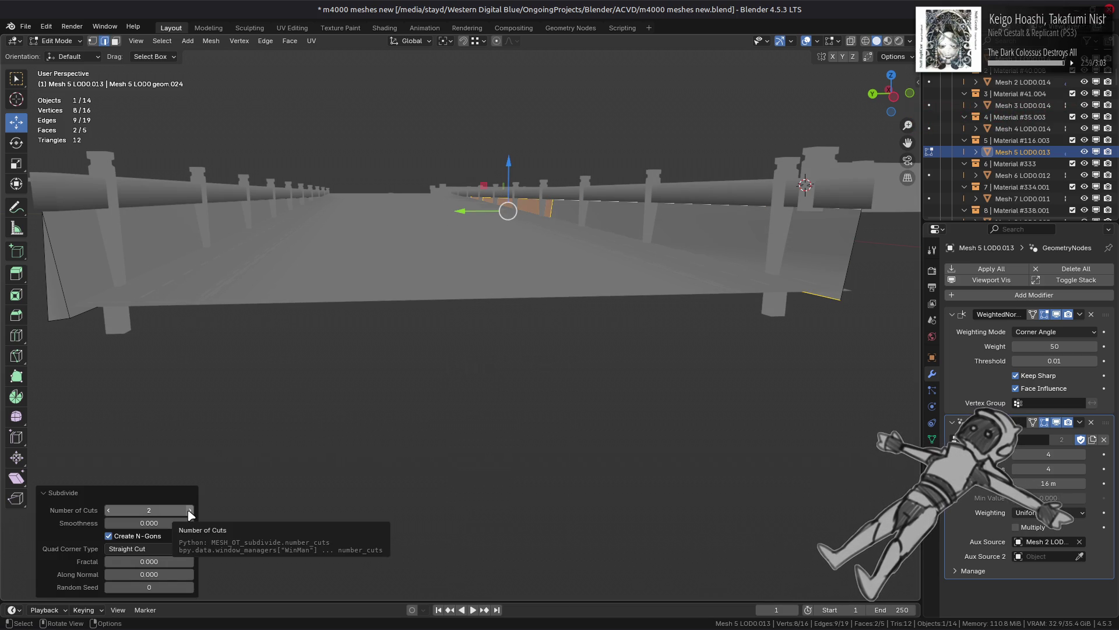
click(110, 510)
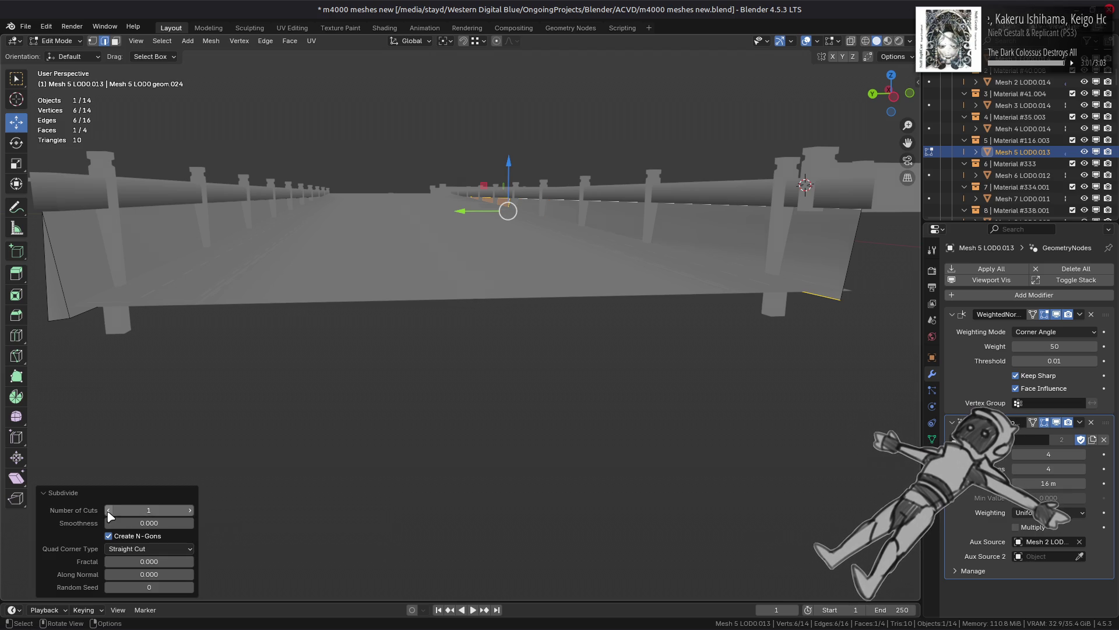
Step: Subdivide another barrier edge with 3 cuts
click(516, 225)
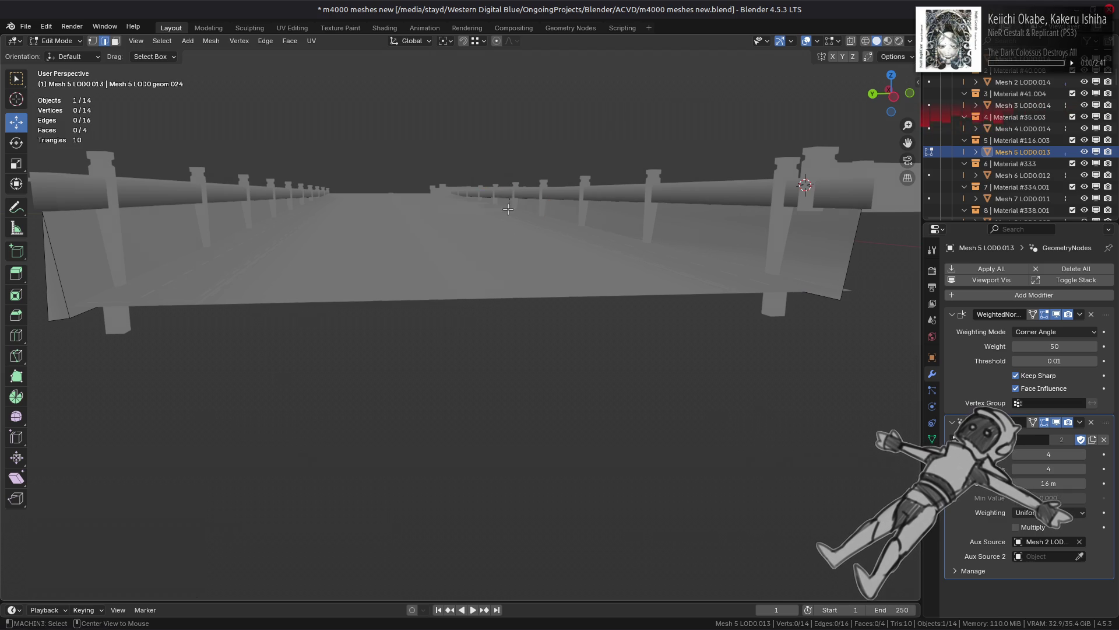
right_click(344, 225)
click(344, 228)
click(190, 510)
click(190, 510)
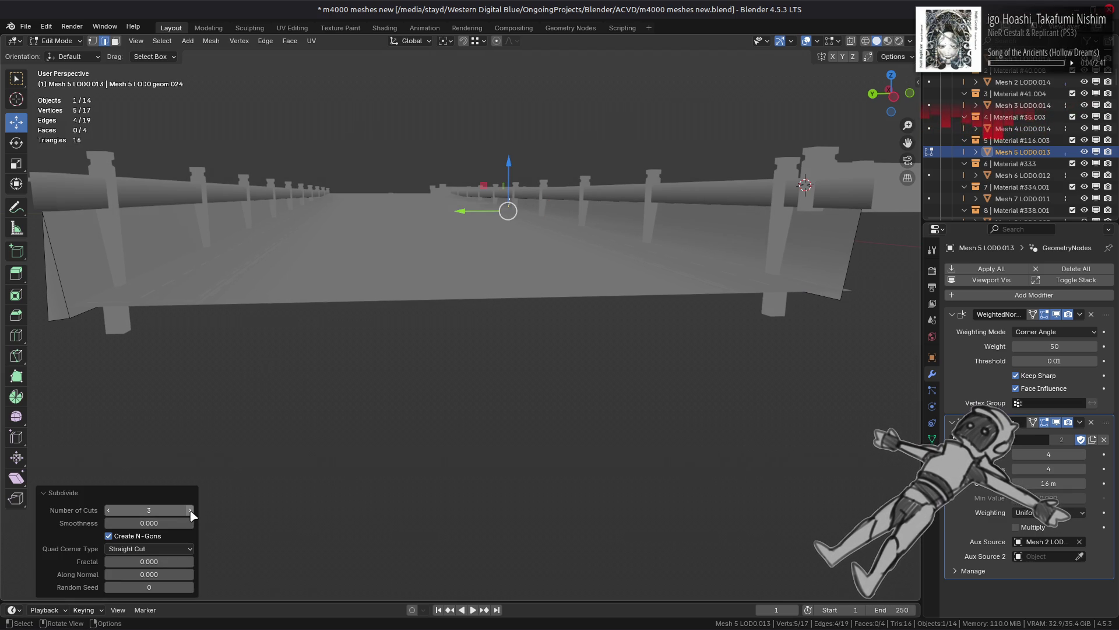
Step: Return to Object Mode and deselect everything to view the whole bridge deck
mouse_move(699, 175)
middle_down()
mouse_move(653, 165)
mouse_move(587, 177)
mouse_move(555, 265)
mouse_move(589, 269)
middle_up()
key(Tab)
key(alt+a)
middle_drag(467, 265, 482, 272)
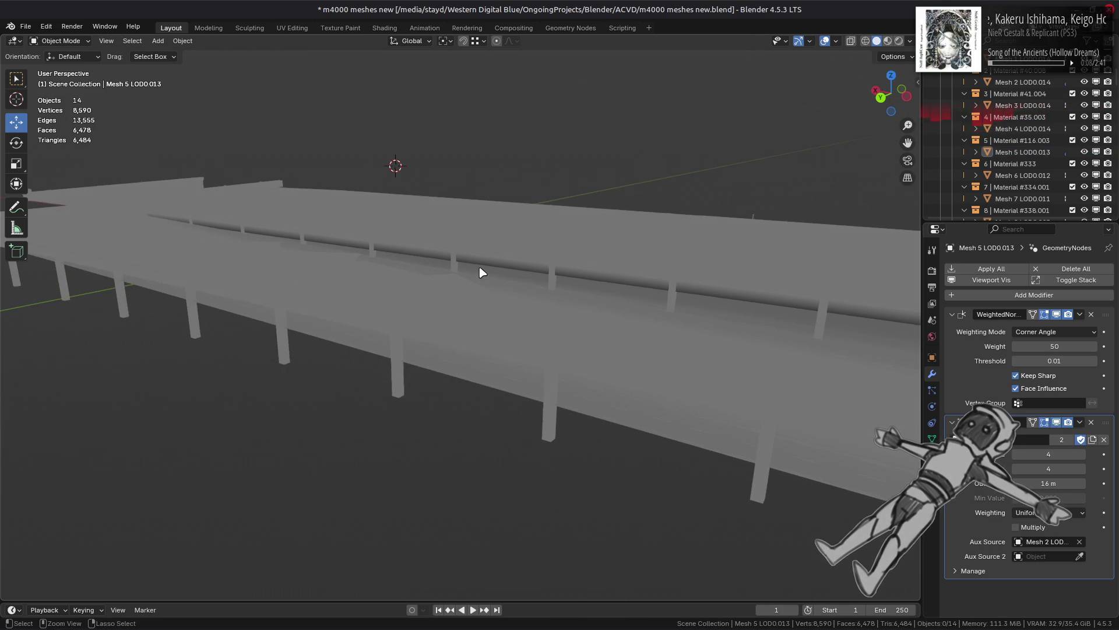
Step: Select the barrier wall in Edit Mode, undoing a stray edge edit
click(481, 272)
key(Tab)
click(479, 266)
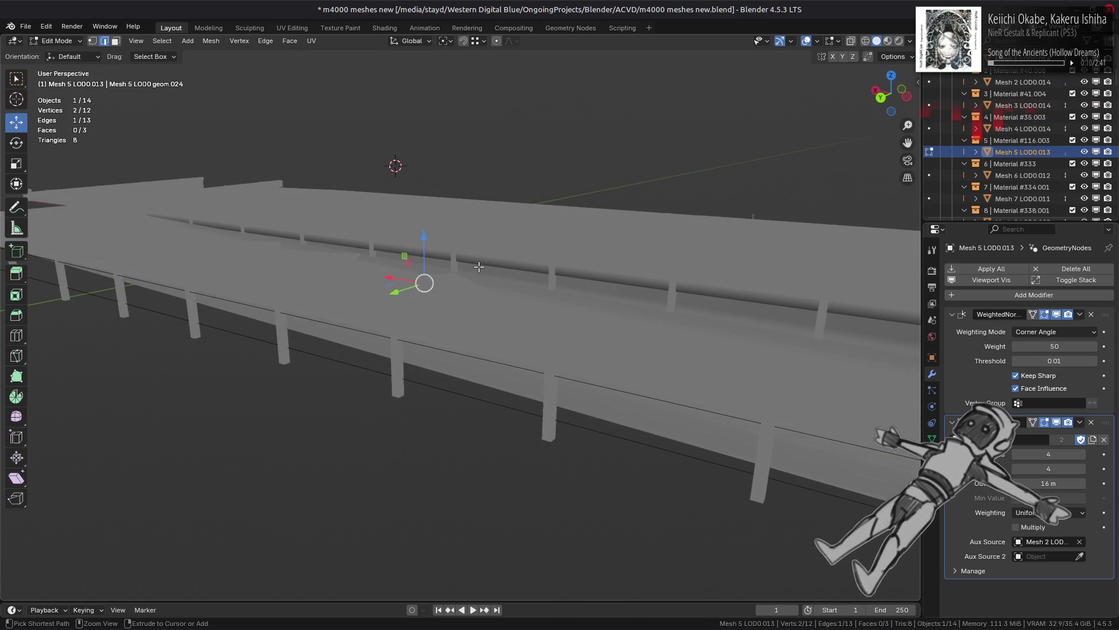
key(ctrl+z)
mouse_move(478, 266)
middle_down()
mouse_move(399, 320)
mouse_move(495, 313)
mouse_move(425, 282)
middle_up()
key(a)
Step: Dissolve two stray vertices of the barrier wall
click(408, 263)
shift+click(612, 267)
scroll(612, 266, up, 5)
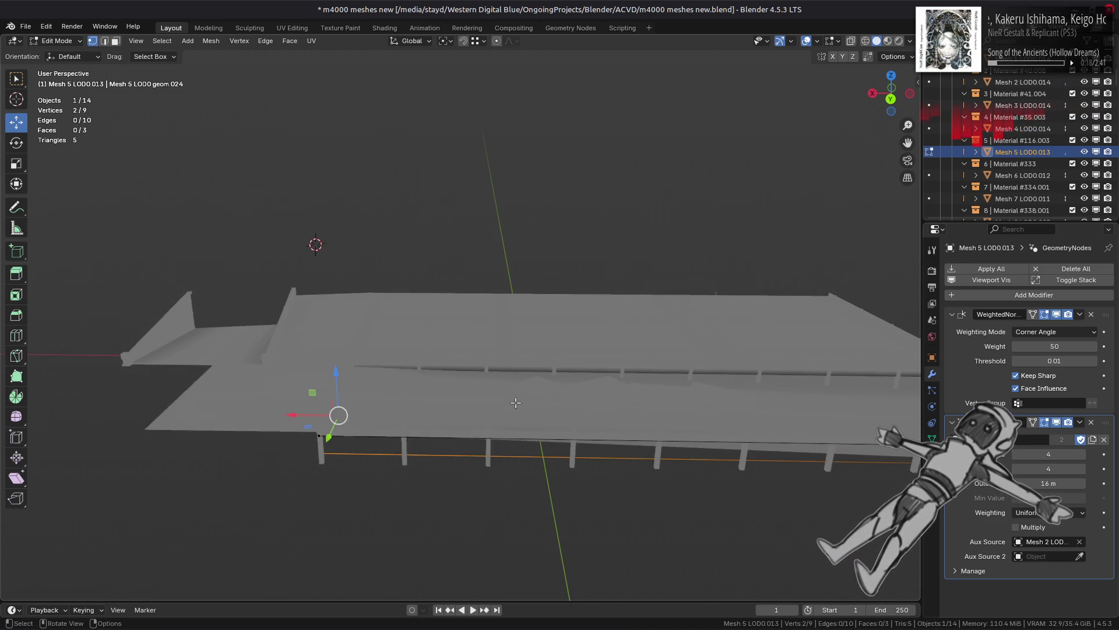
right_click(466, 400)
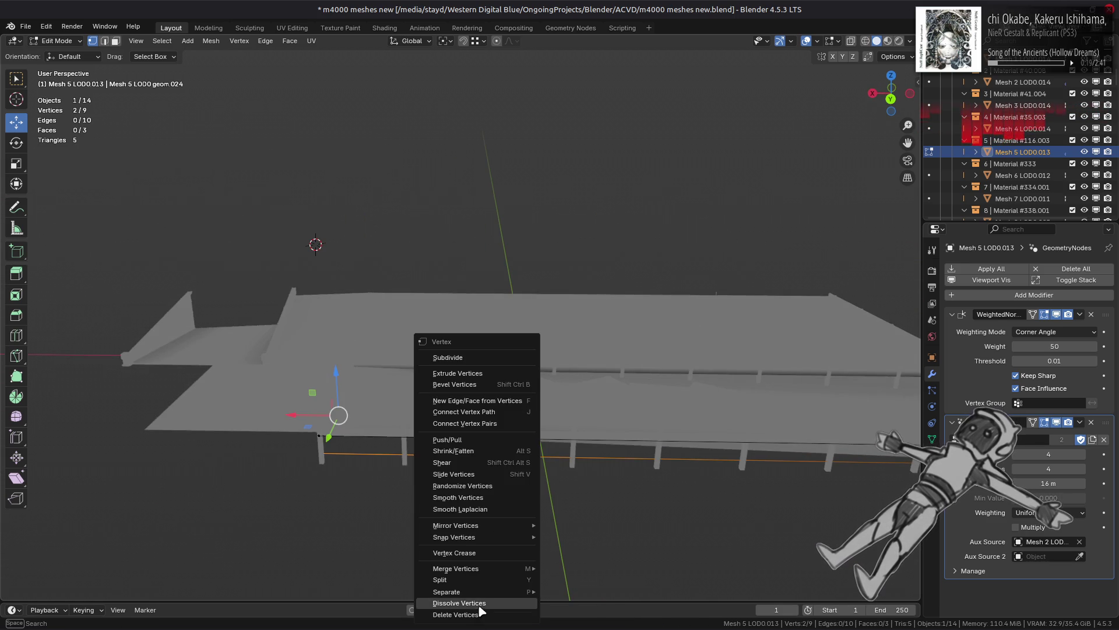
click(480, 606)
Step: Clear the wall's selection and switch back to edge select mode
mouse_move(497, 448)
middle_down()
mouse_move(569, 406)
mouse_move(585, 364)
mouse_move(554, 390)
mouse_move(560, 417)
mouse_move(570, 395)
middle_up()
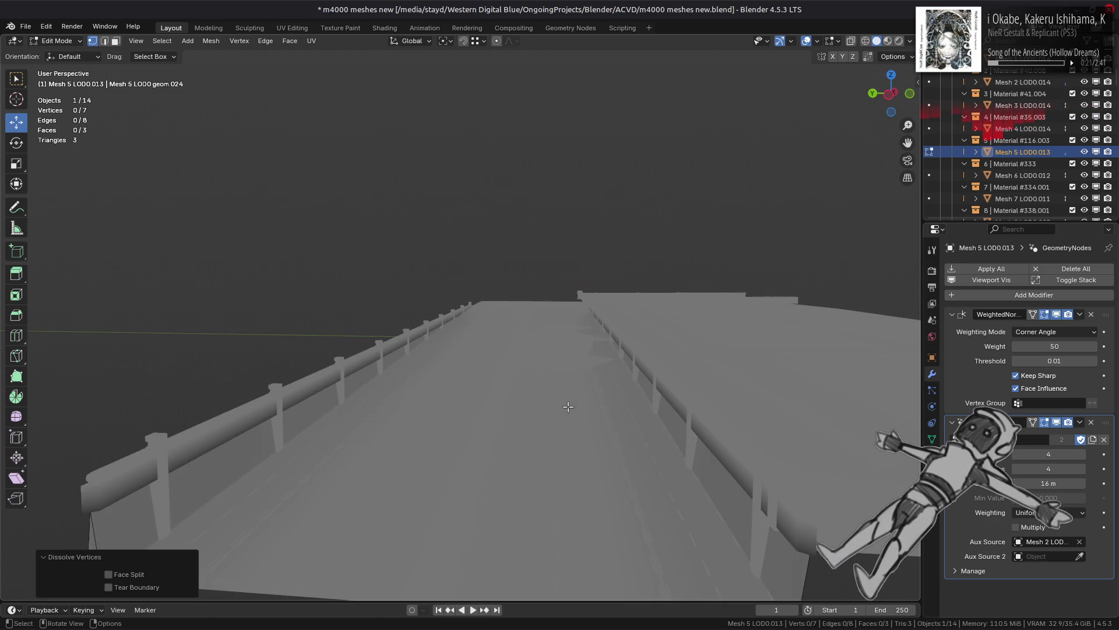
key(a)
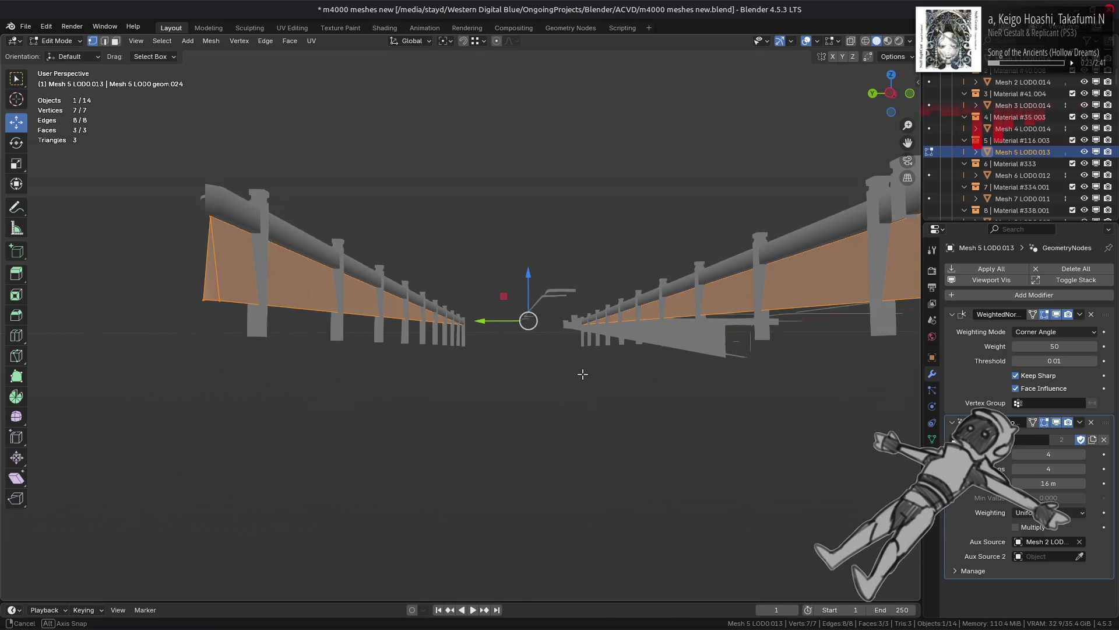
key(alt+a)
key(a)
key(3)
key(alt+a)
key(2)
Step: Subdivide the wall's vertical end edge with 3 cuts, then clear the selection
alt+click(670, 377)
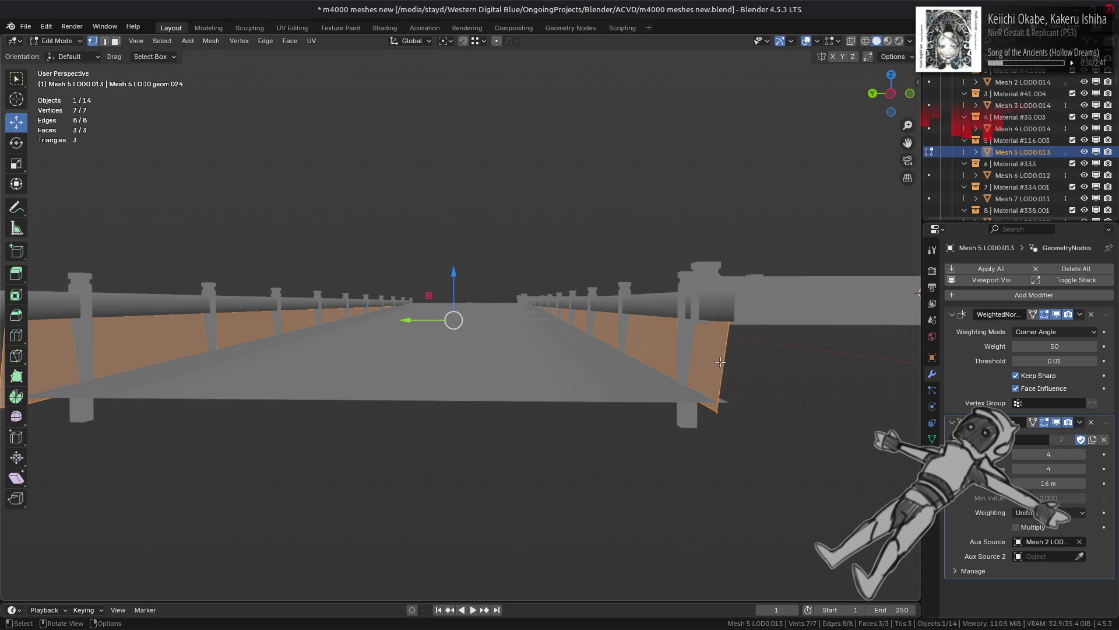
click(717, 362)
right_click(418, 290)
click(411, 303)
mouse_move(411, 303)
middle_down()
mouse_move(443, 377)
mouse_move(460, 385)
mouse_move(294, 479)
middle_up()
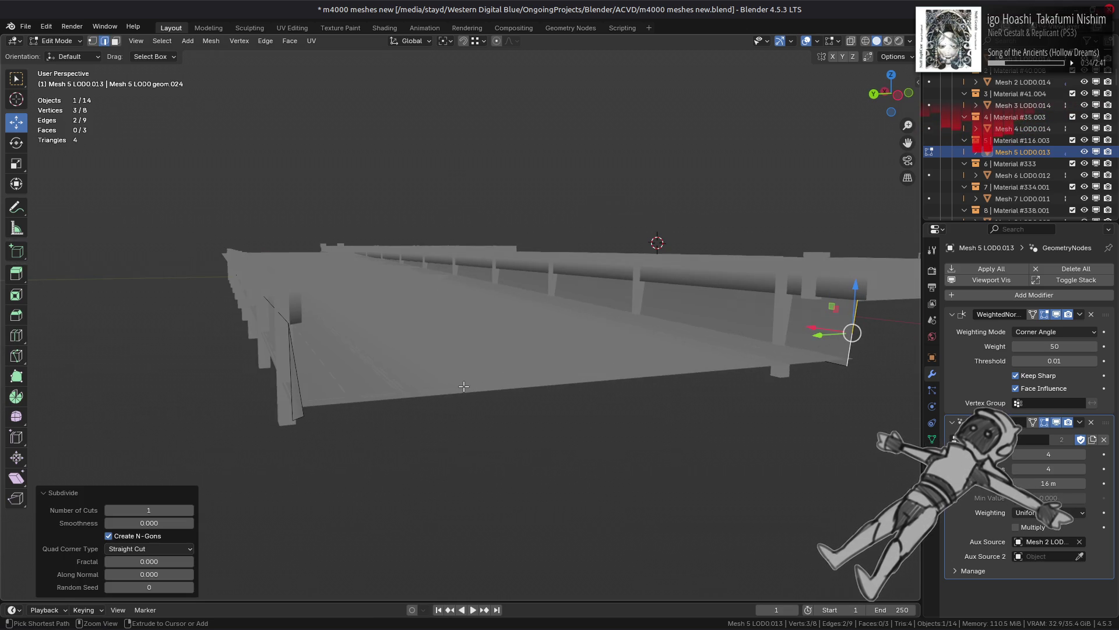
right_click(417, 294)
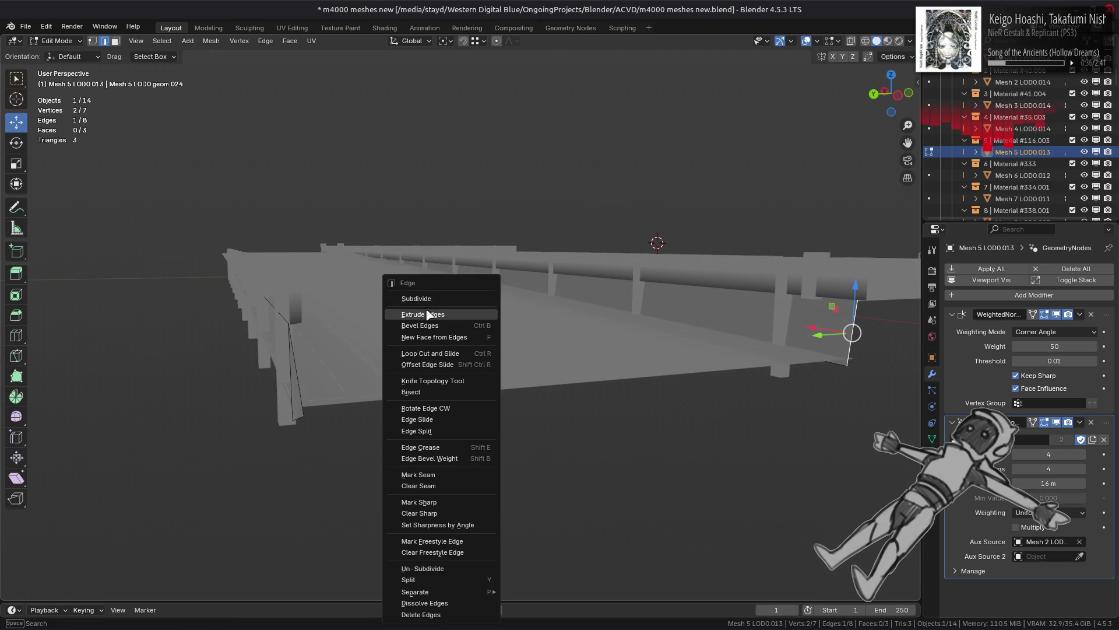
click(412, 298)
click(191, 510)
click(191, 510)
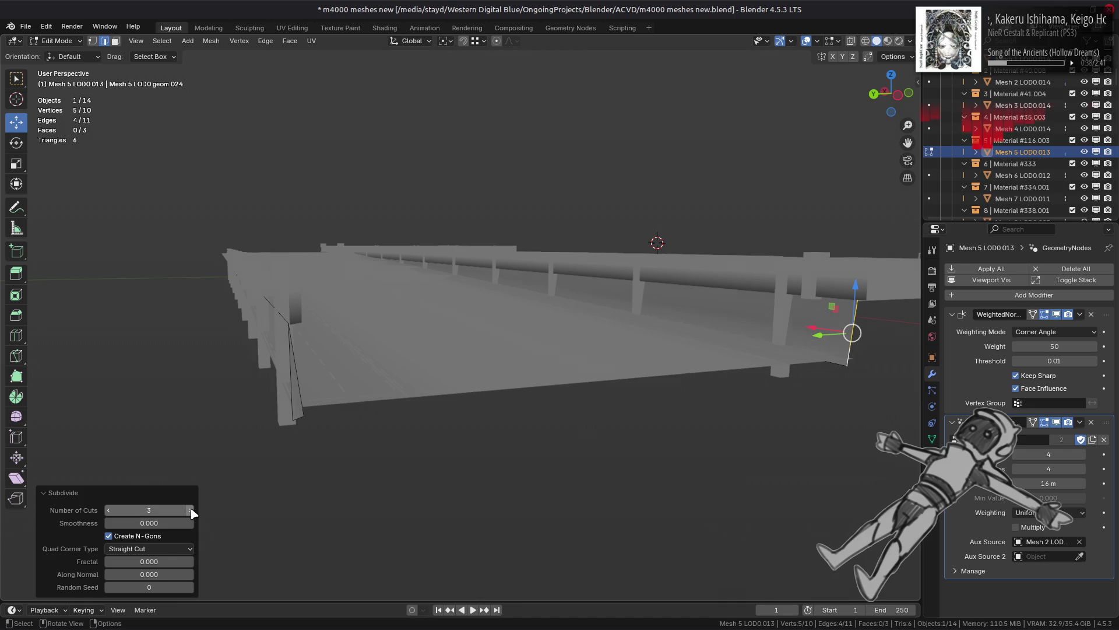
click(190, 510)
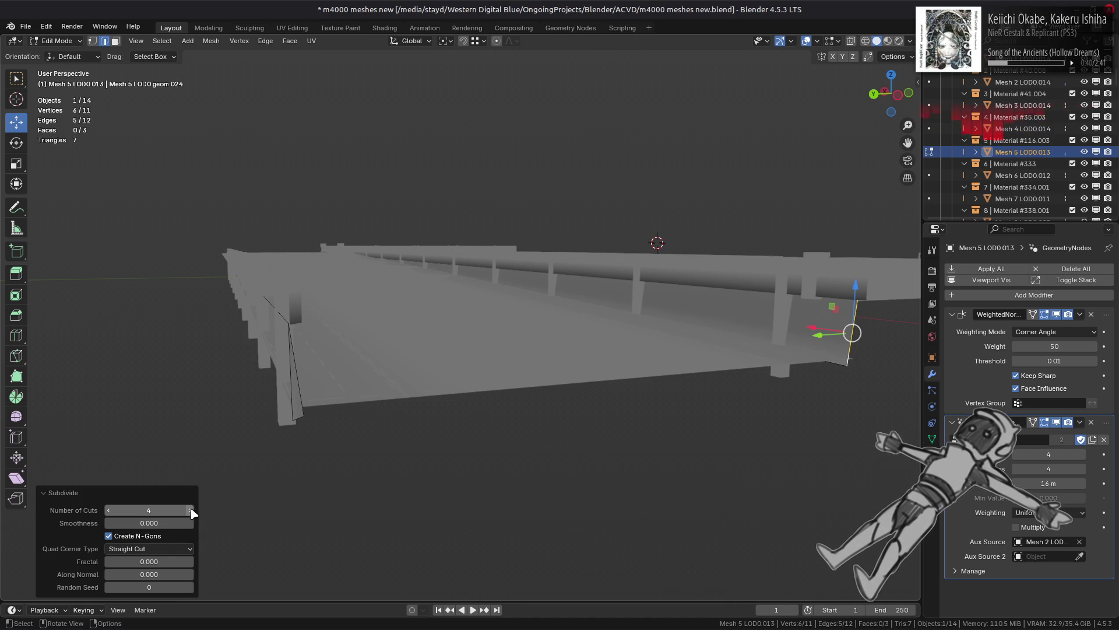
click(108, 510)
click(678, 348)
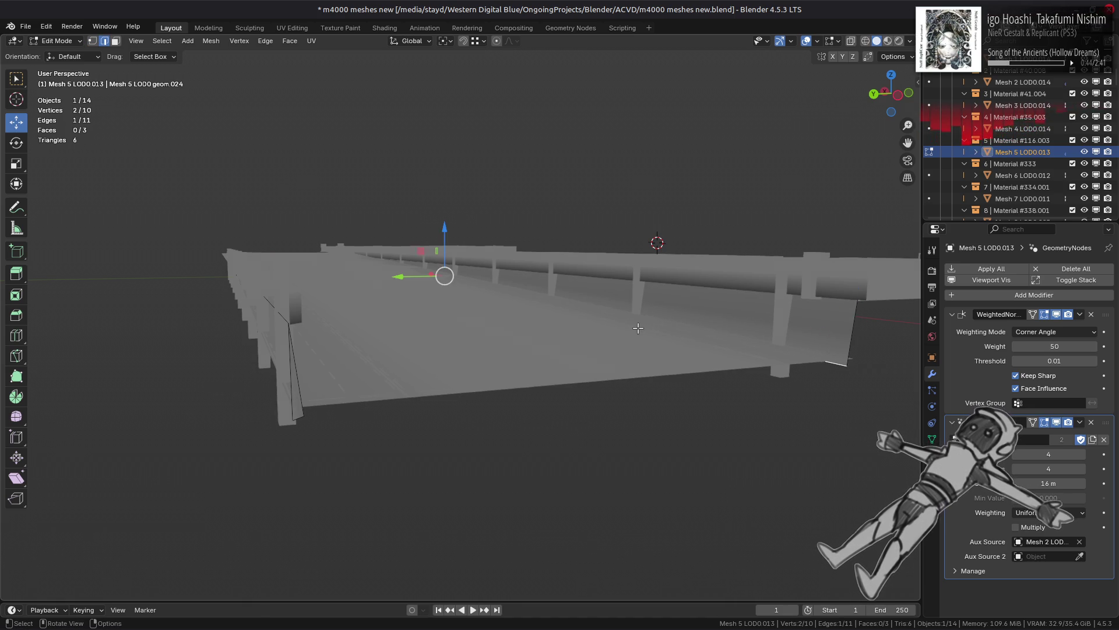
Step: Subdivide two wall edges, then one more, each with a single cut
mouse_move(646, 278)
middle_down()
mouse_move(605, 312)
mouse_move(634, 298)
mouse_move(606, 276)
middle_up()
shift+click(604, 275)
key(ctrl+e)
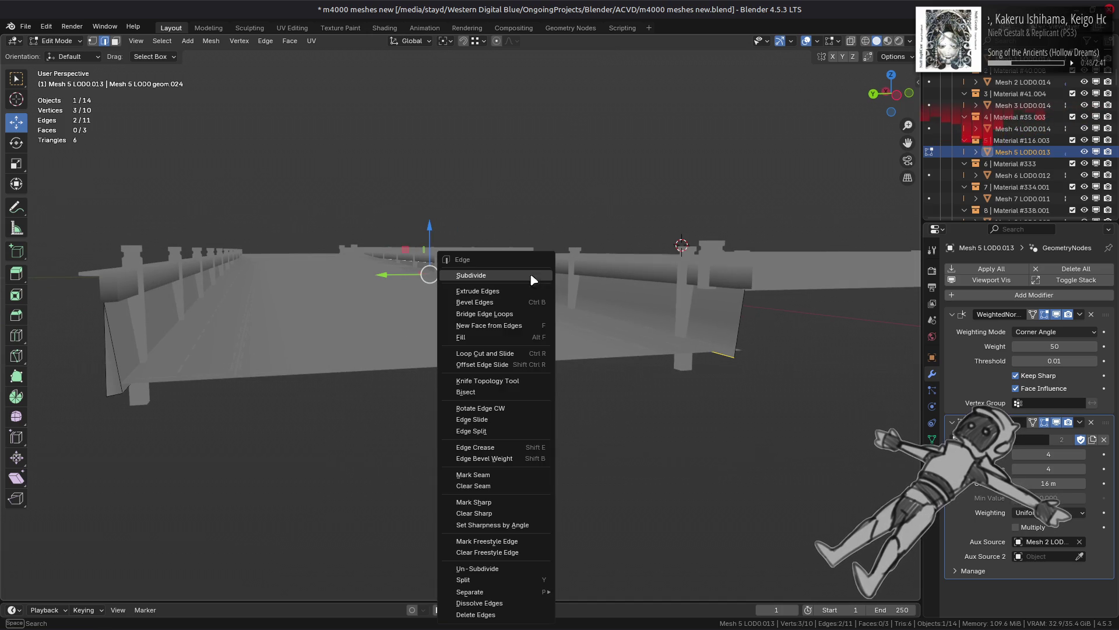
click(469, 276)
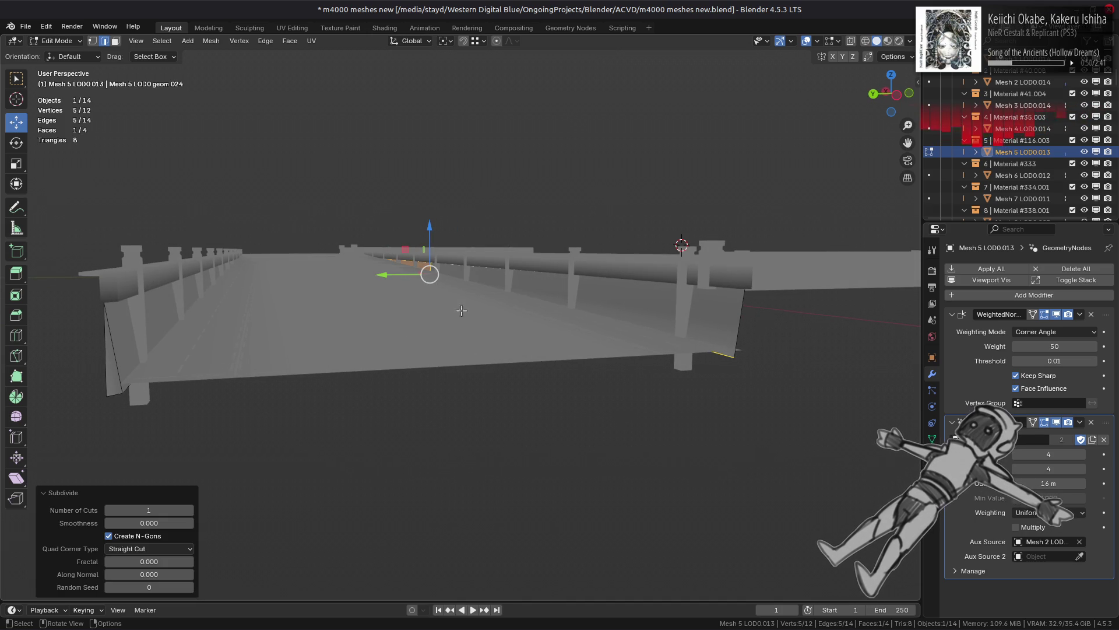
click(447, 282)
key(ctrl+e)
click(280, 263)
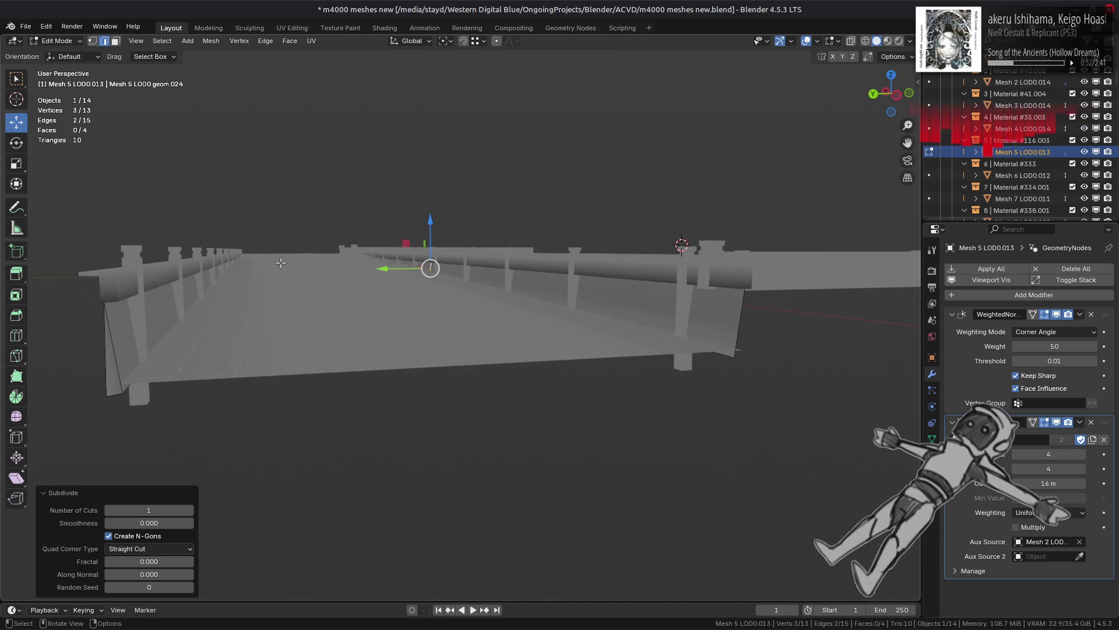
click(189, 509)
click(189, 510)
click(110, 510)
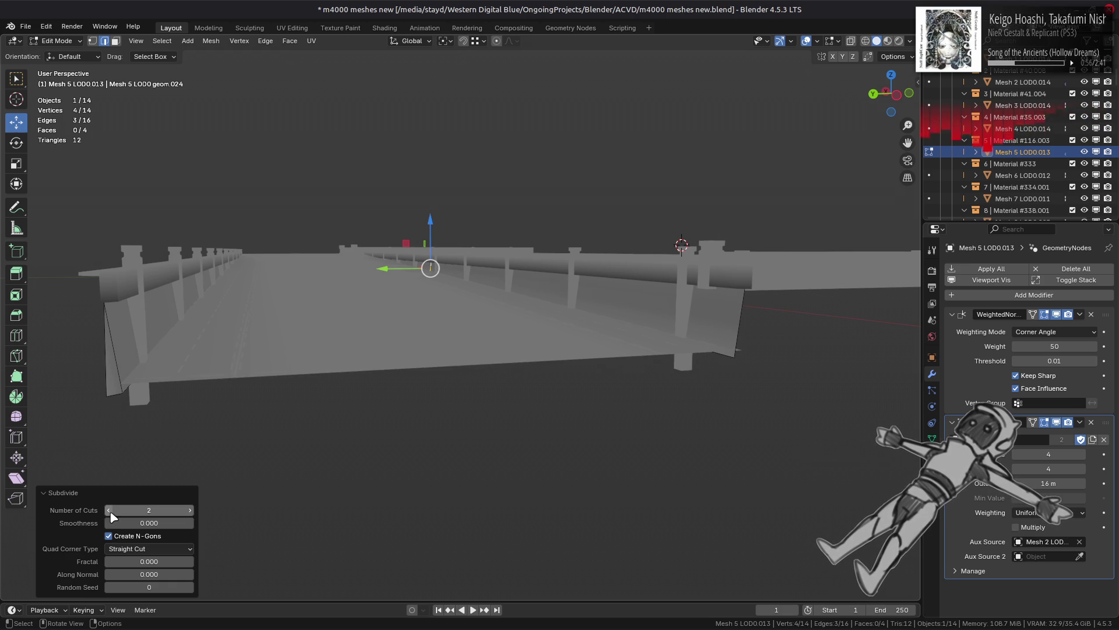
click(111, 510)
Step: Subdivide further wall edges with 1 cut, reaching 16 vertices and 19 edges
click(586, 310)
key(ctrl+z)
right_click(329, 276)
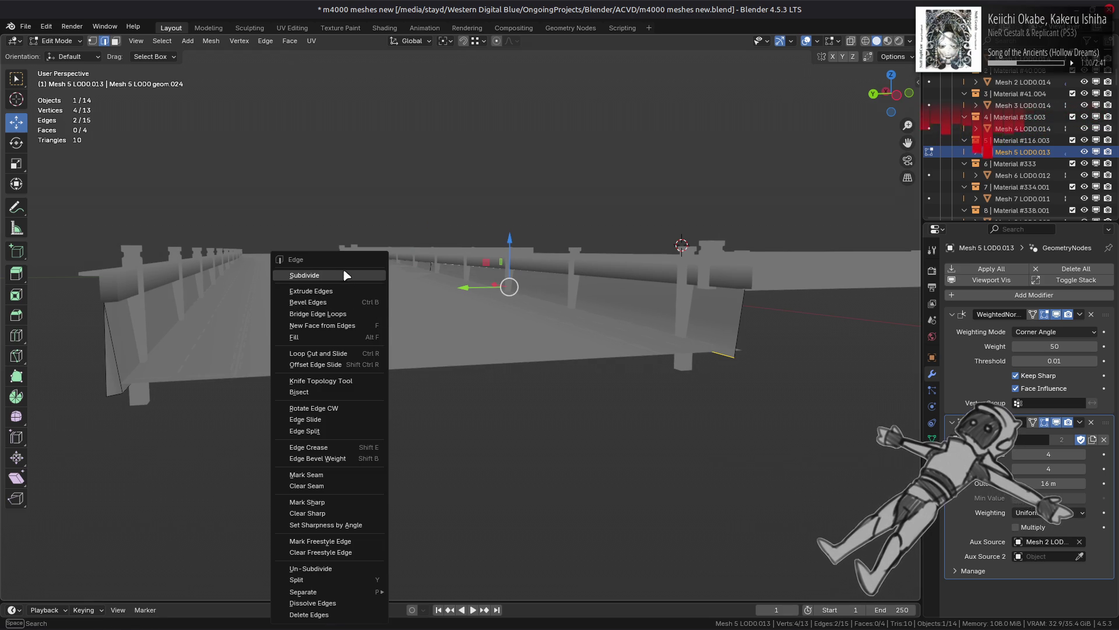
click(354, 276)
click(548, 278)
right_click(326, 285)
click(349, 284)
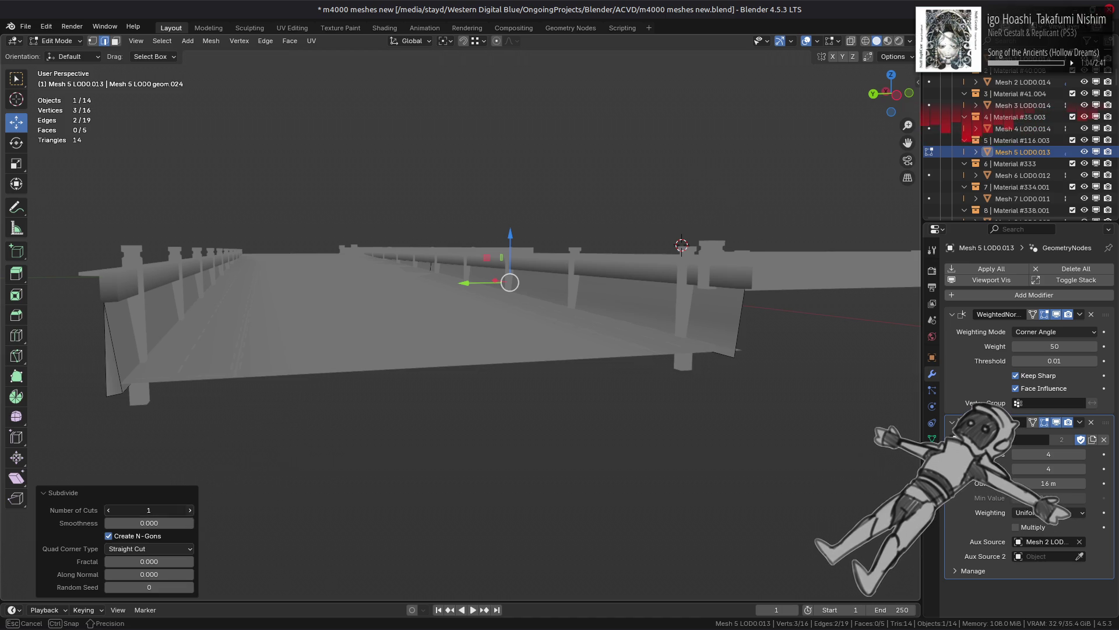
Step: Return to Object Mode and reselect the barrier wall mesh
key(Tab)
mouse_move(537, 342)
middle_down()
mouse_move(579, 347)
mouse_move(450, 342)
mouse_move(525, 345)
middle_up()
key(alt+a)
click(609, 351)
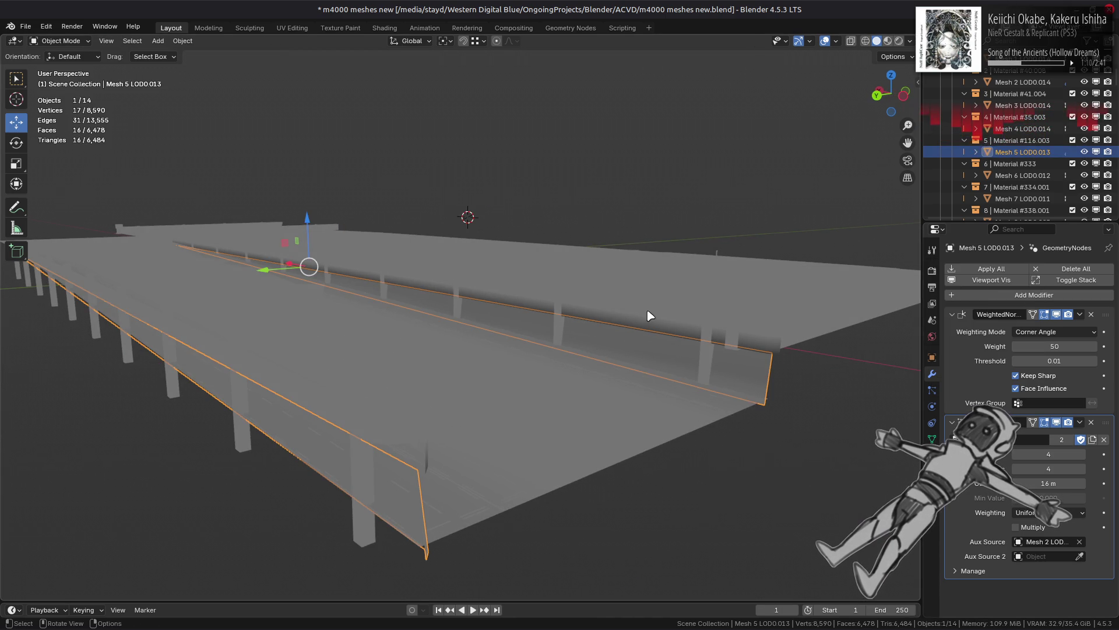
Step: In X-ray edge mode, select the stray railing edge on the barrier wall and delete it
key(Tab)
key(a)
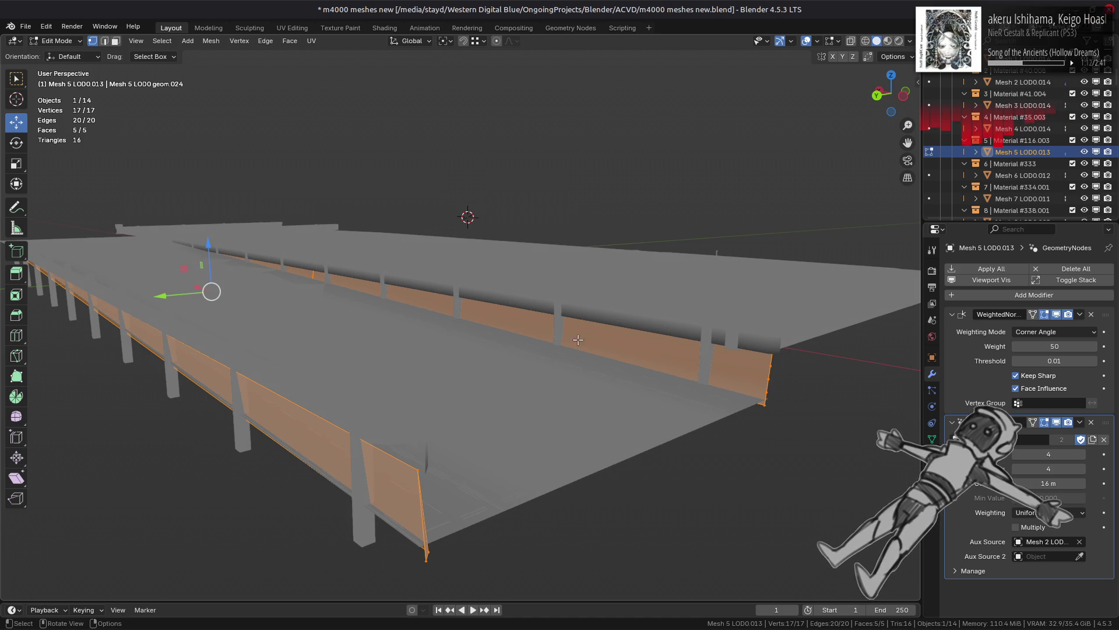
key(alt+z)
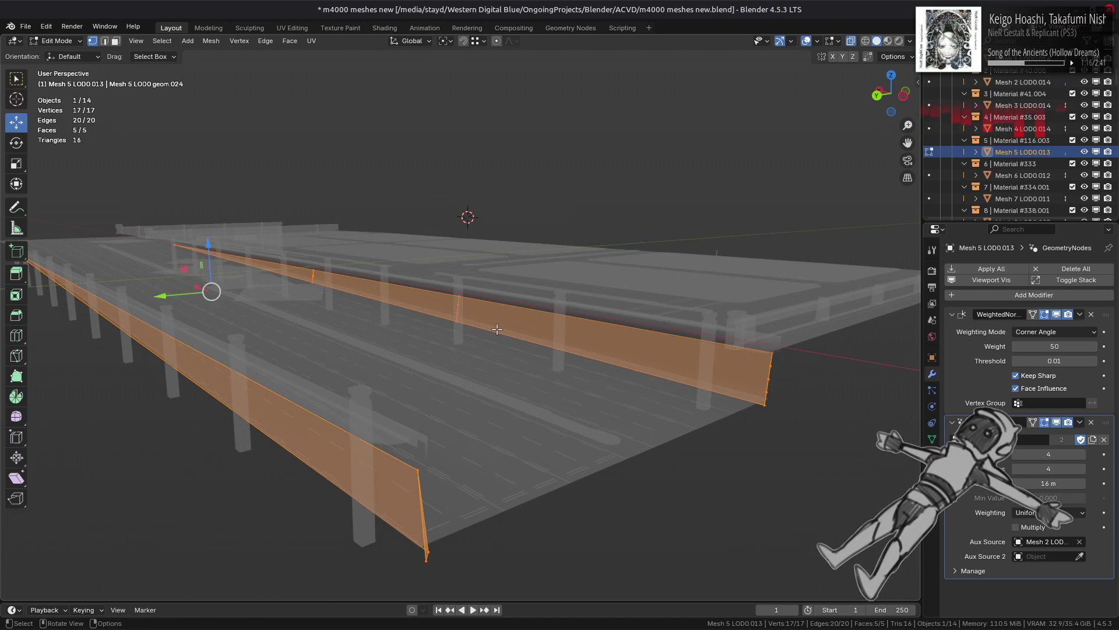
key(alt+a)
key(2)
alt+click(497, 329)
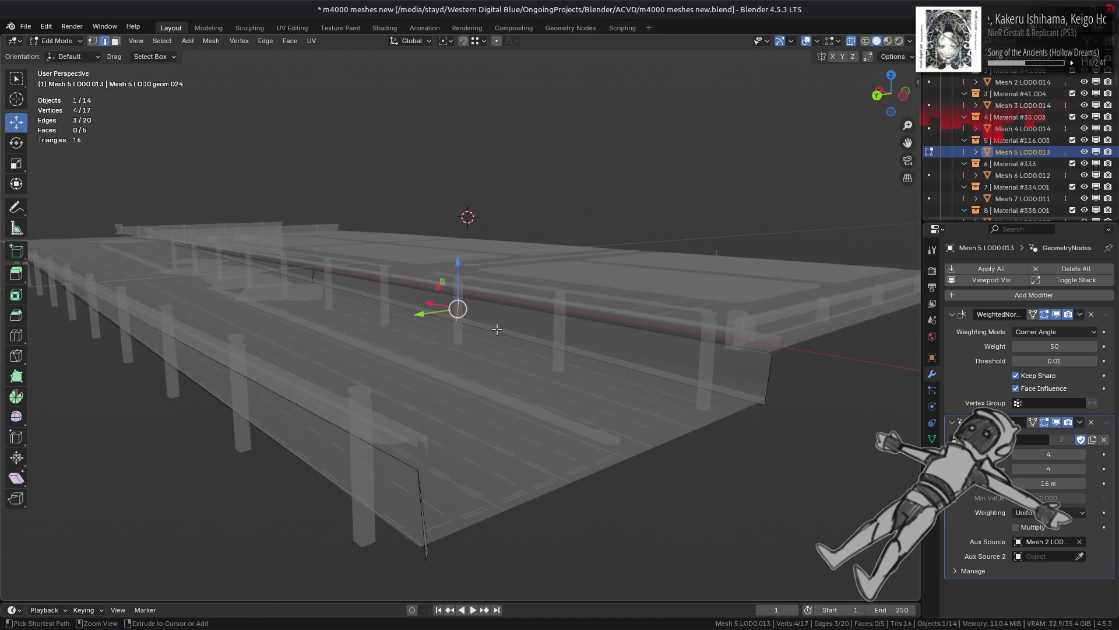
key(ctrl+x)
key(ctrl+z)
key(ctrl+x)
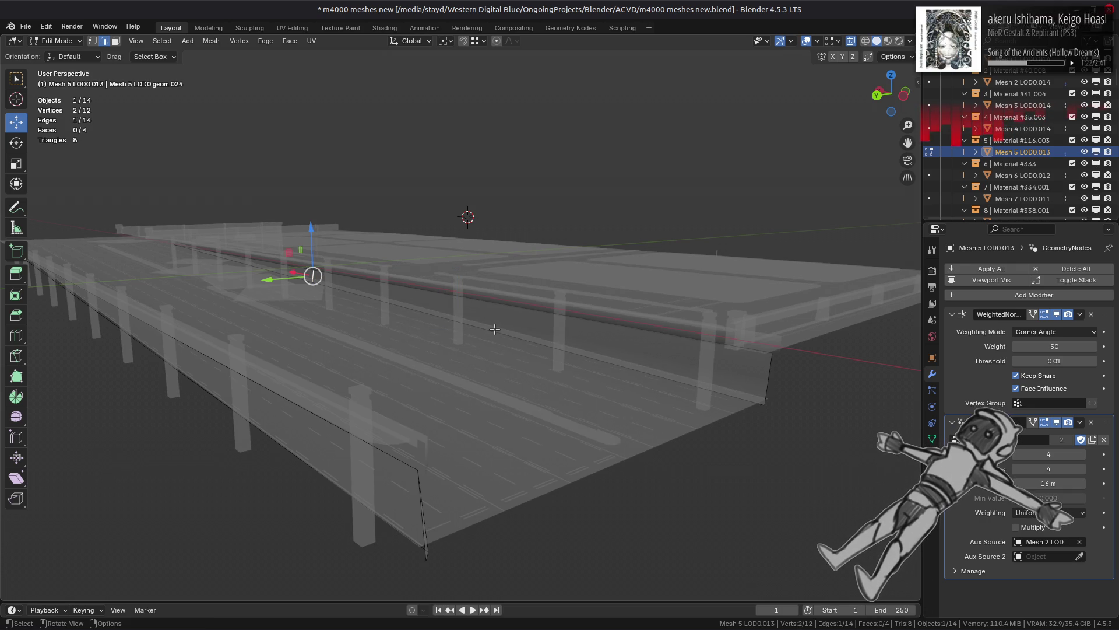
Step: Subdivide the barrier wall's long edge, leaving 15 vertices and 5 faces
shift+click(494, 329)
key(f)
right_click(548, 277)
click(547, 277)
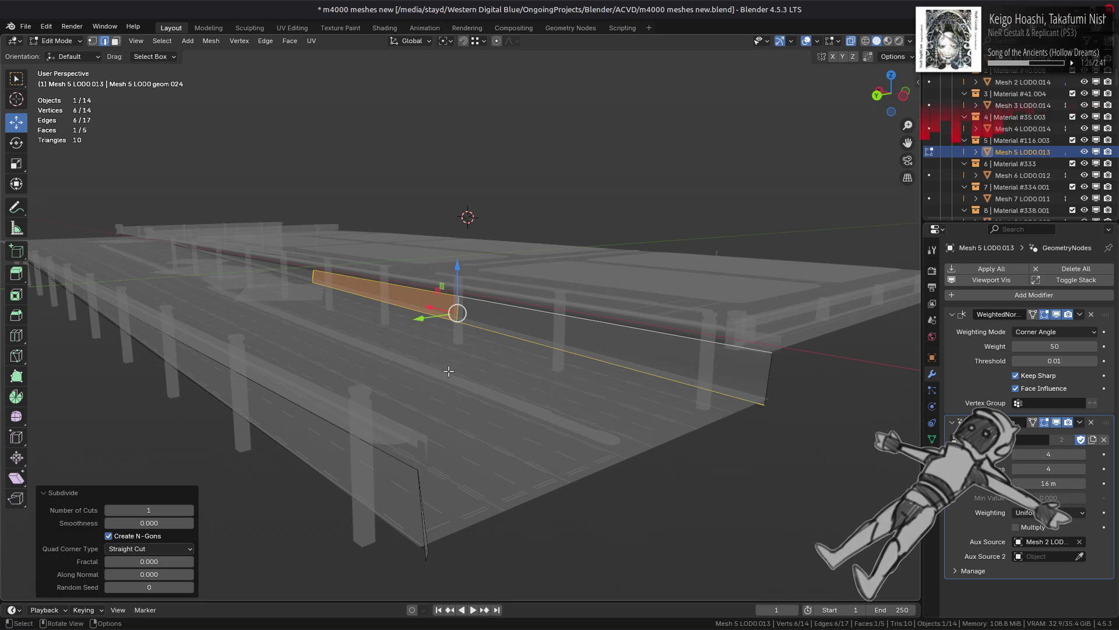
key(ctrl+z)
right_click(348, 314)
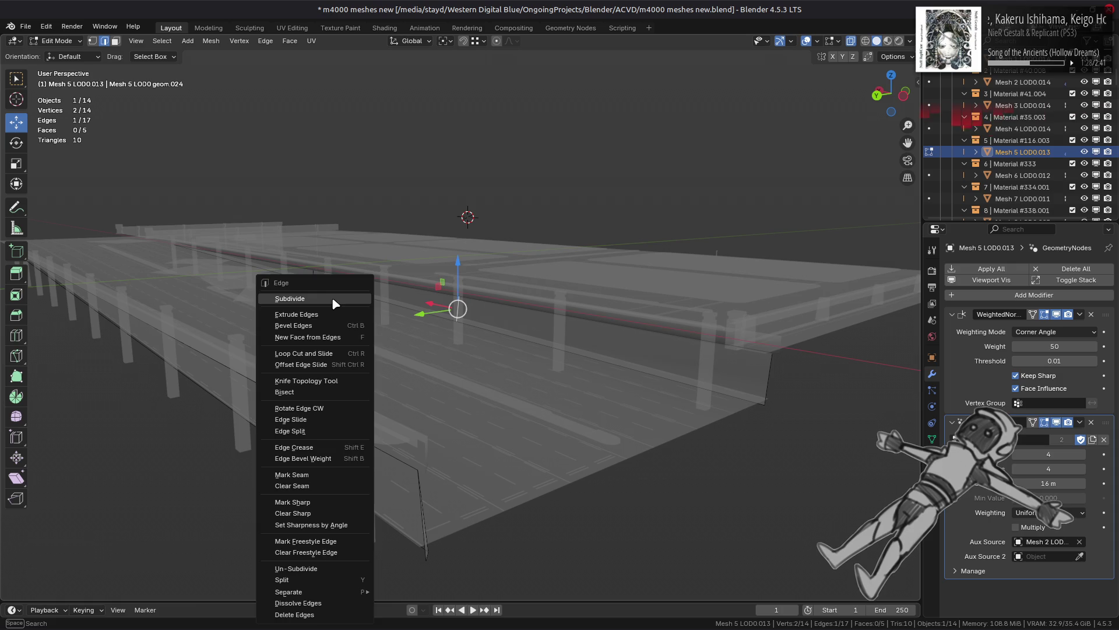
click(326, 294)
Step: Deselect all vertices, return to Object Mode and turn X-ray off
key(1)
key(alt+a)
key(Tab)
key(alt+z)
Step: Reselect the barrier wall mesh and edit it again with all geometry selected in X-ray
mouse_move(574, 184)
middle_down()
mouse_move(499, 295)
mouse_move(576, 328)
mouse_move(539, 314)
mouse_move(637, 327)
mouse_move(619, 334)
middle_up()
key(alt+a)
scroll(559, 322, up, 5)
click(618, 326)
key(Tab)
key(a)
key(alt+a)
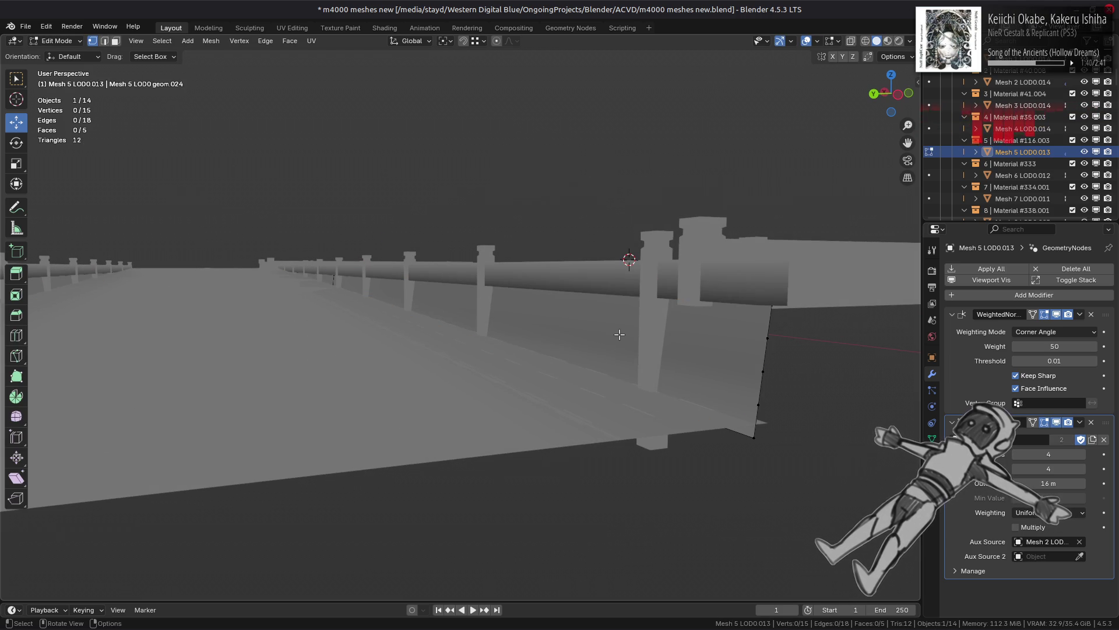
key(a)
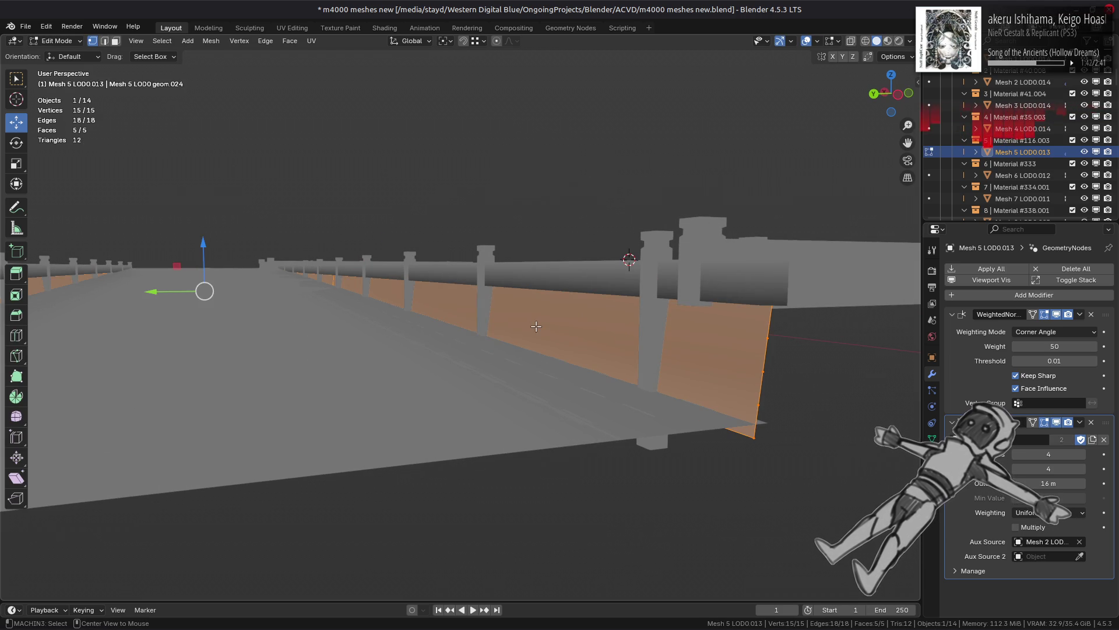
key(alt+z)
middle_drag(537, 326, 757, 349)
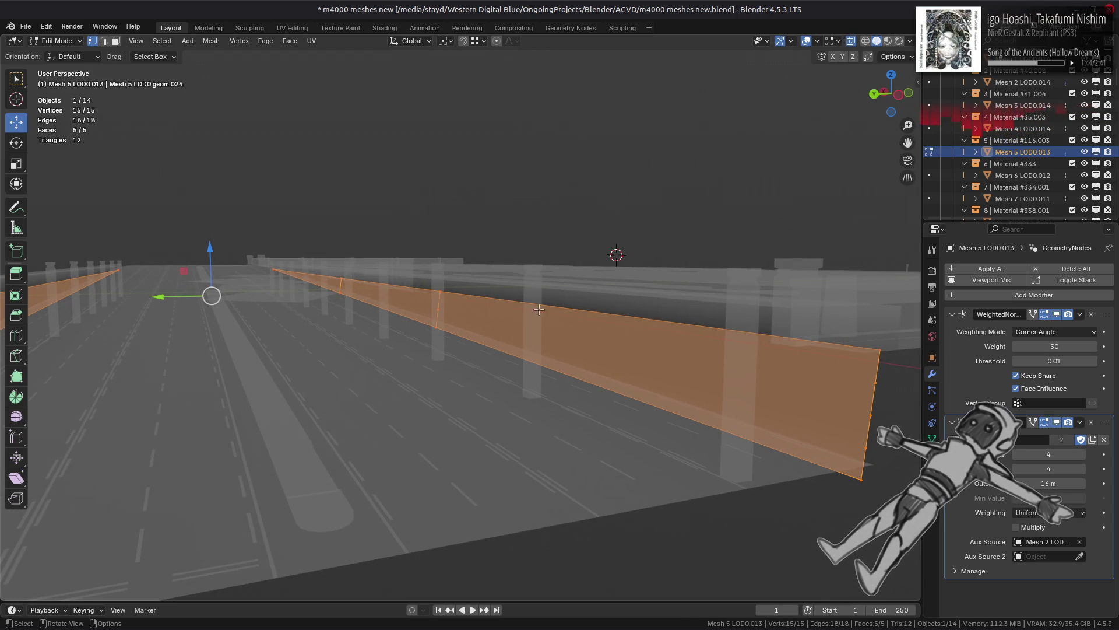
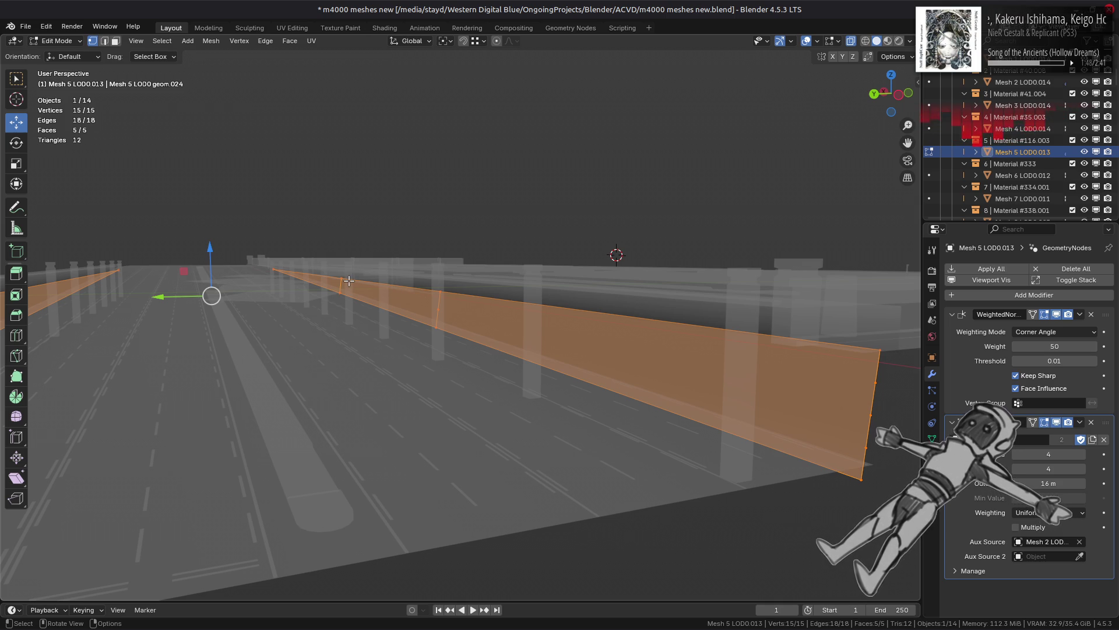
Step: Select the wall's far and near corner vertices and test joining them, checking in Object Mode
click(347, 281)
shift+click(432, 314)
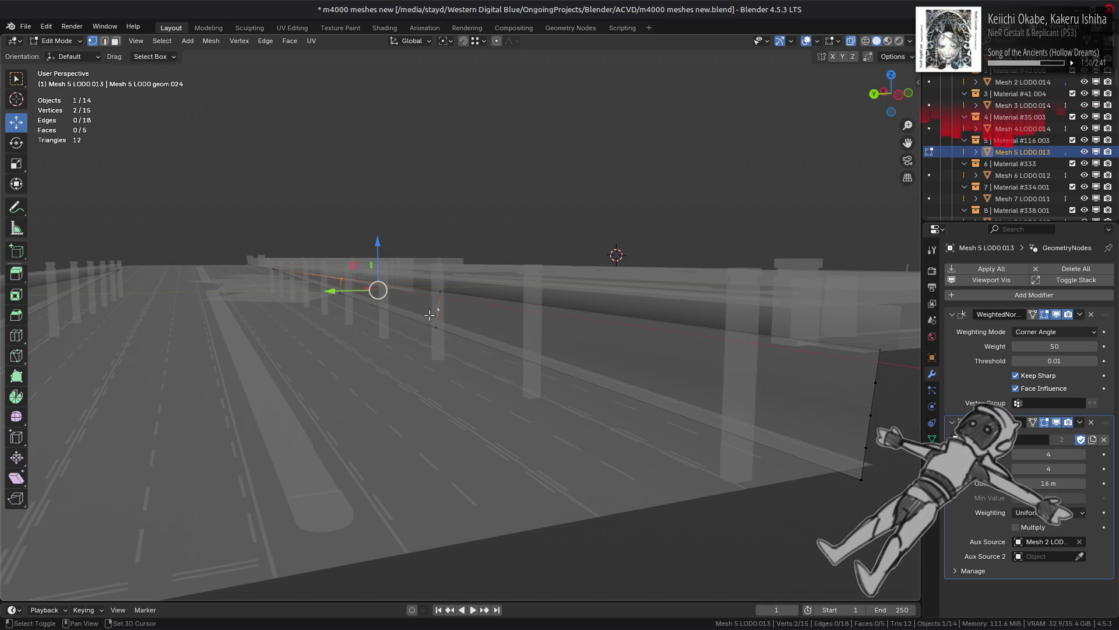
click(455, 313)
key(alt+z)
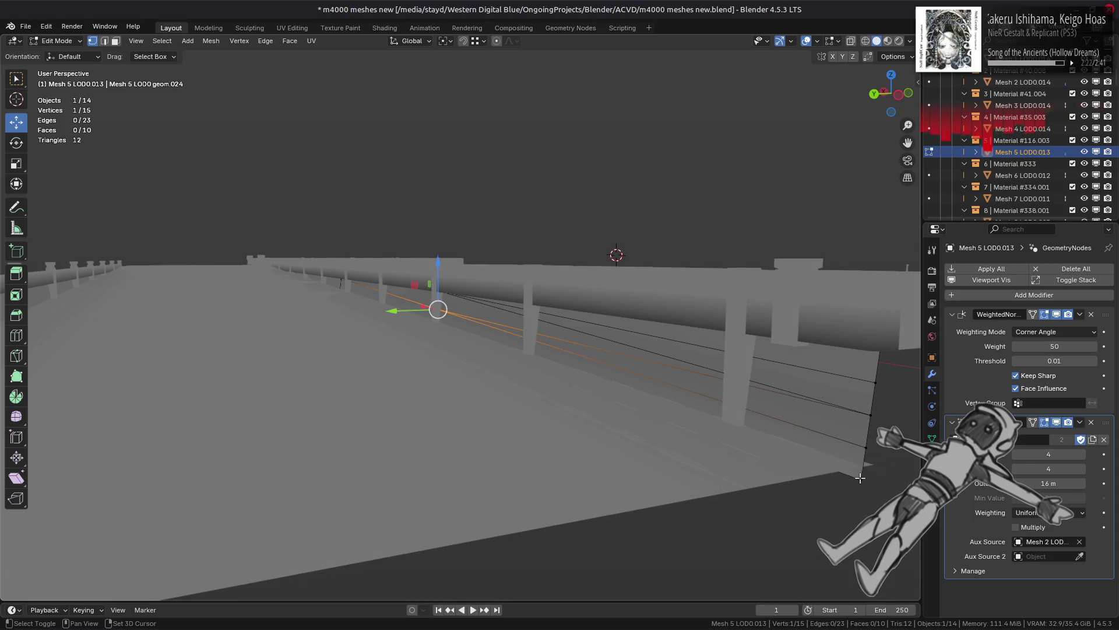
key(Tab)
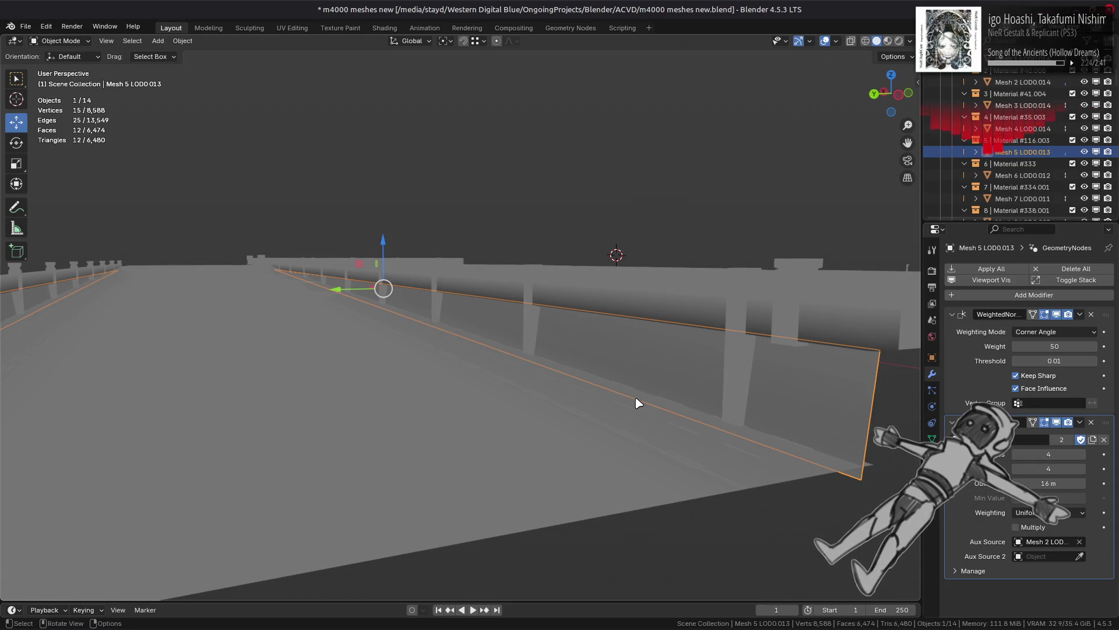
key(Tab)
key(ctrl+z)
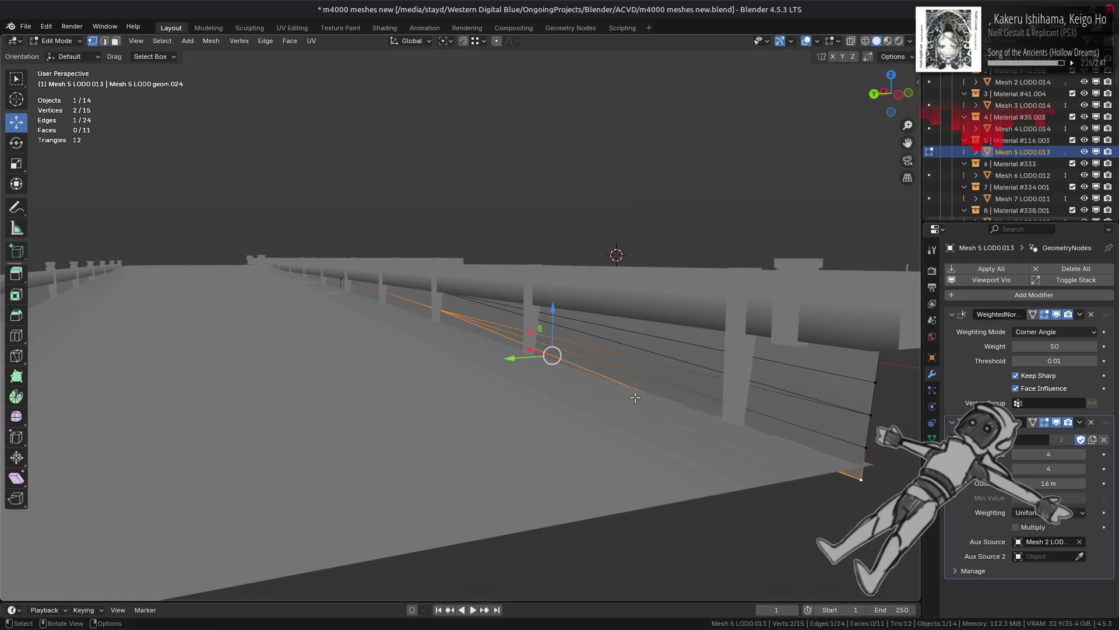
key(Tab)
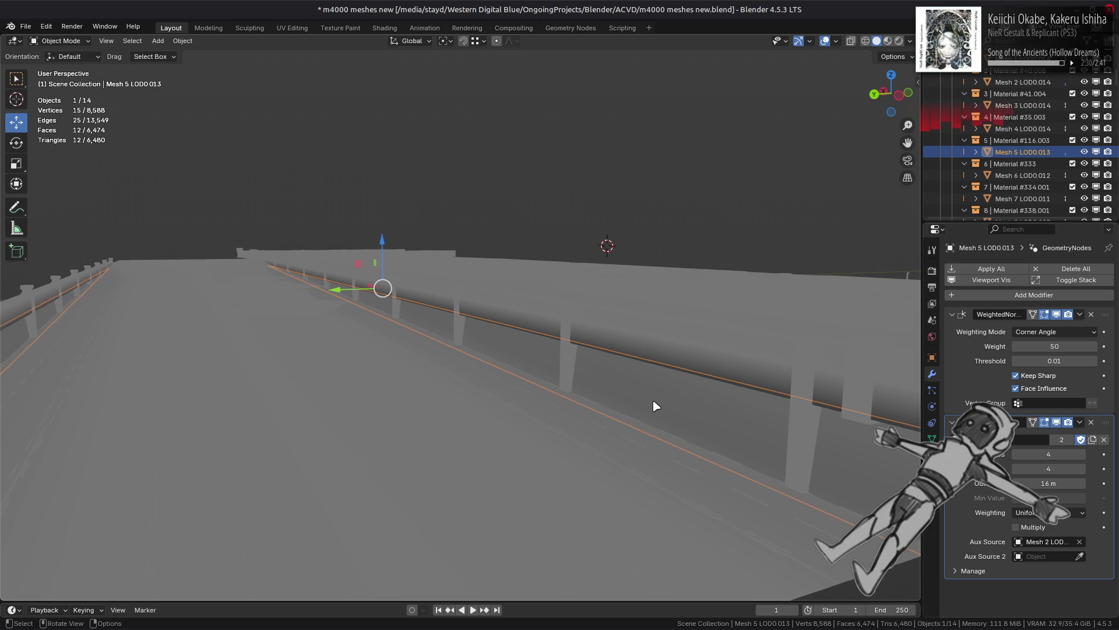
key(Tab)
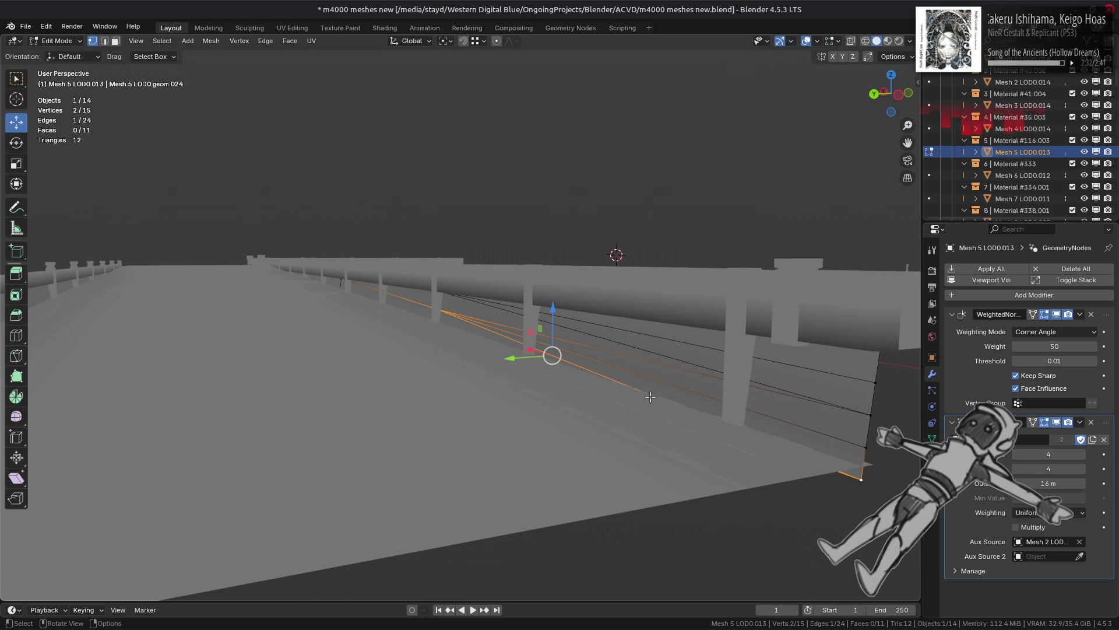
Step: Undo the recent edits back to the original wall mesh
key(ctrl+z)
key(ctrl+z)
key(ctrl+z)
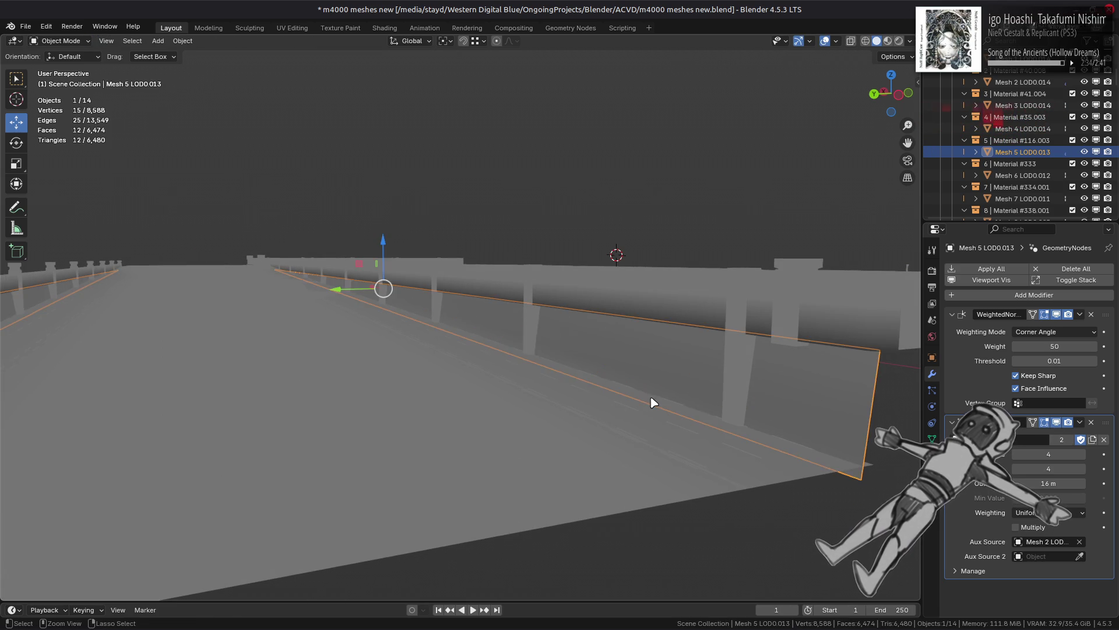
key(ctrl+z)
key(ctrl+z)
key(ctrl+z)
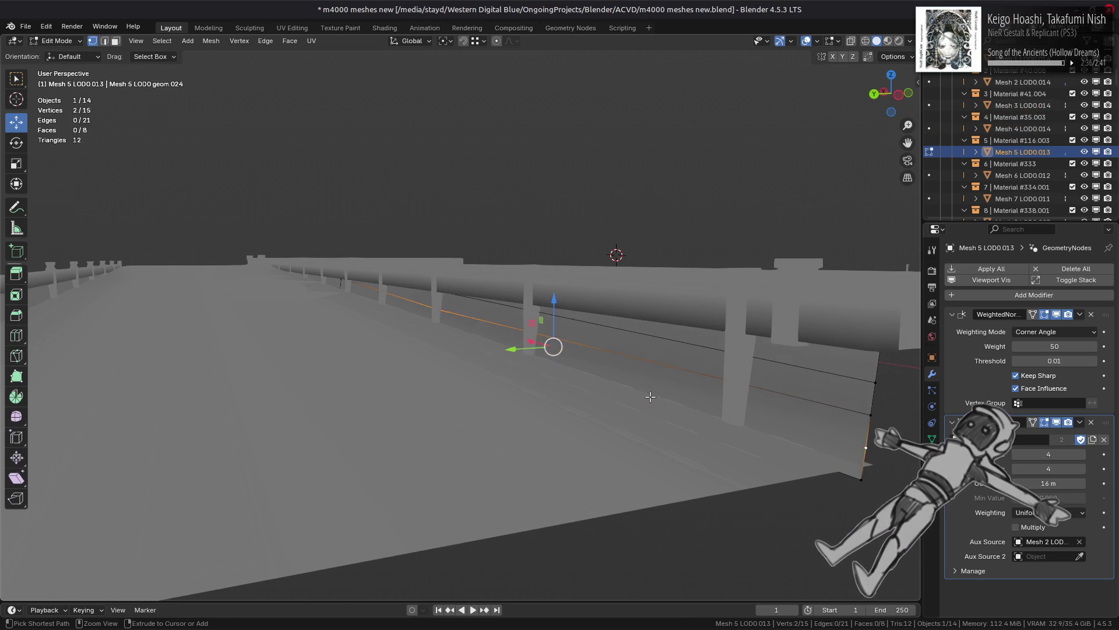
key(ctrl+z)
key(ctrl+z)
key(ctrl+z)
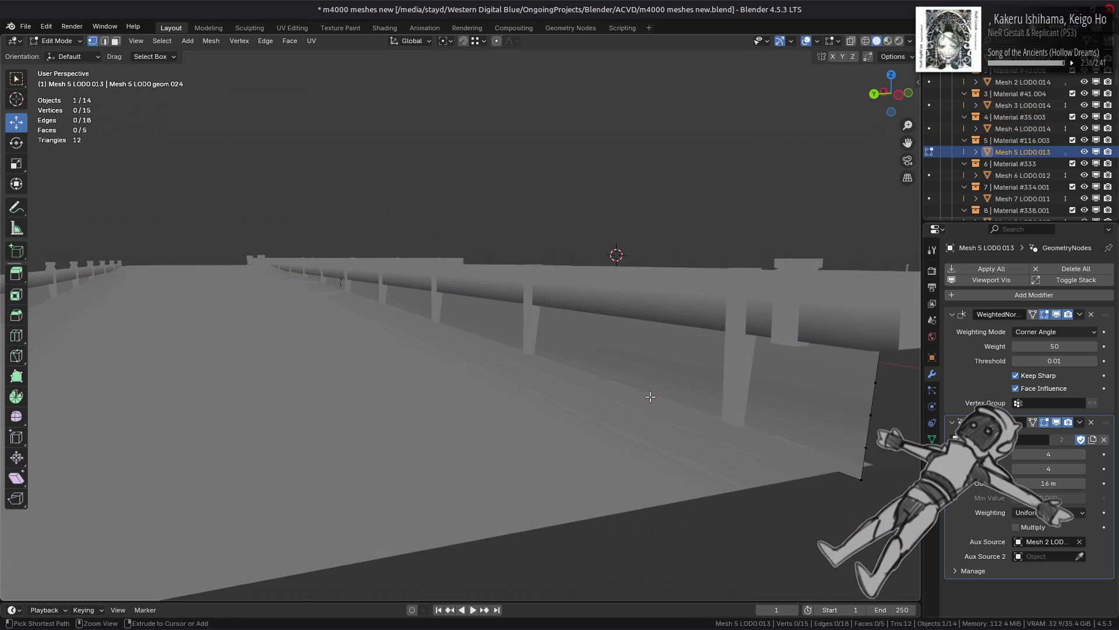
key(ctrl+z)
key(ctrl+shift+z)
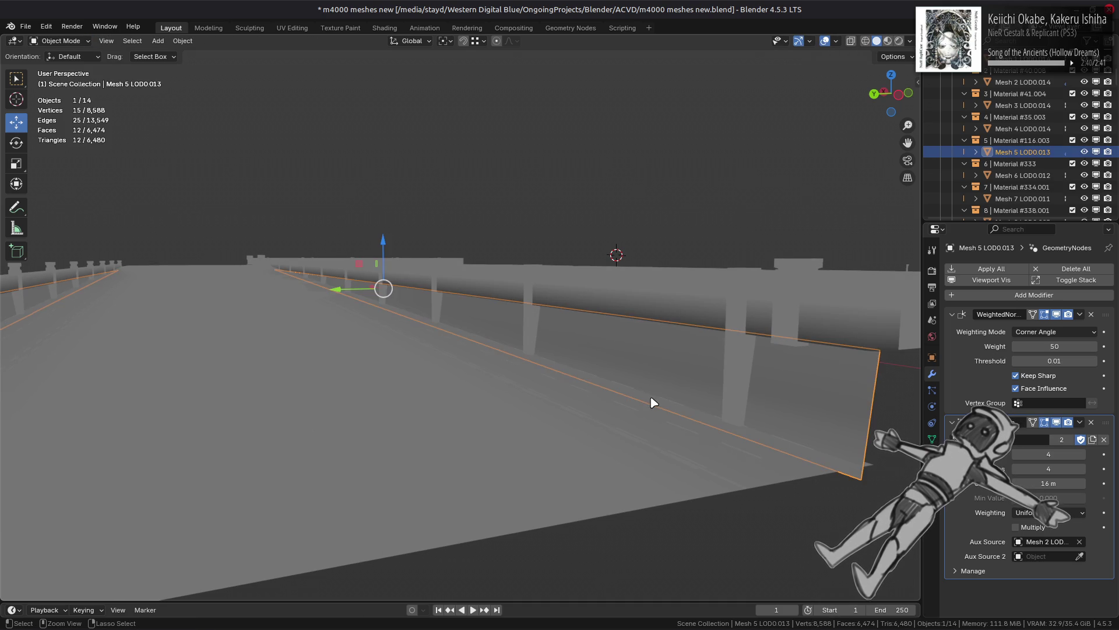
Step: Try dissolving selected wall vertices from the right-click menu, then undo it
key(Tab)
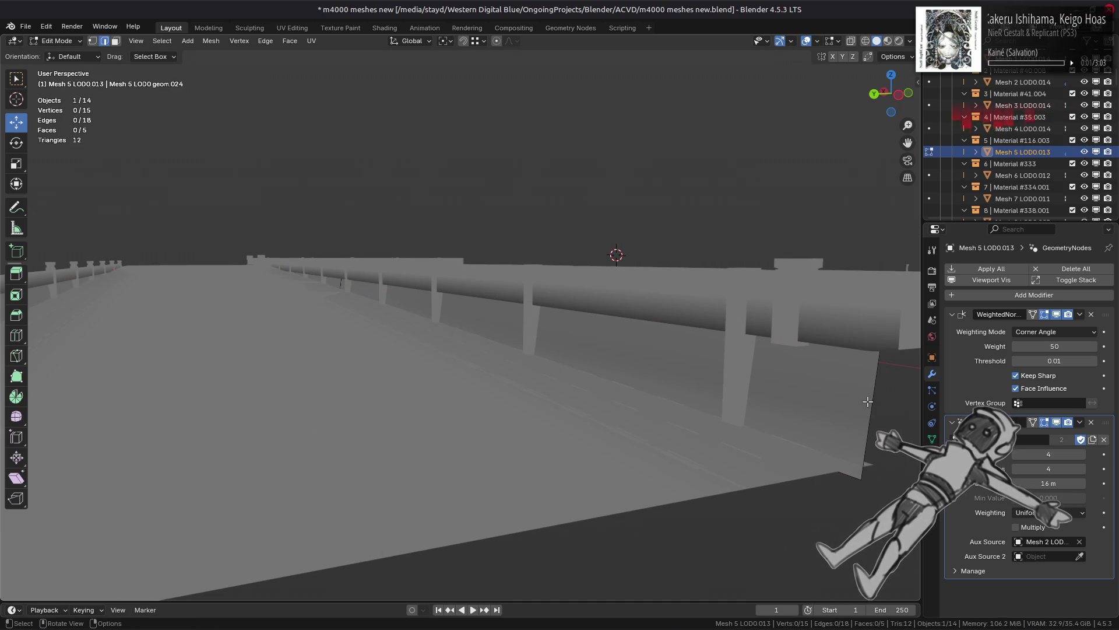
shift+click(869, 398)
right_click(649, 420)
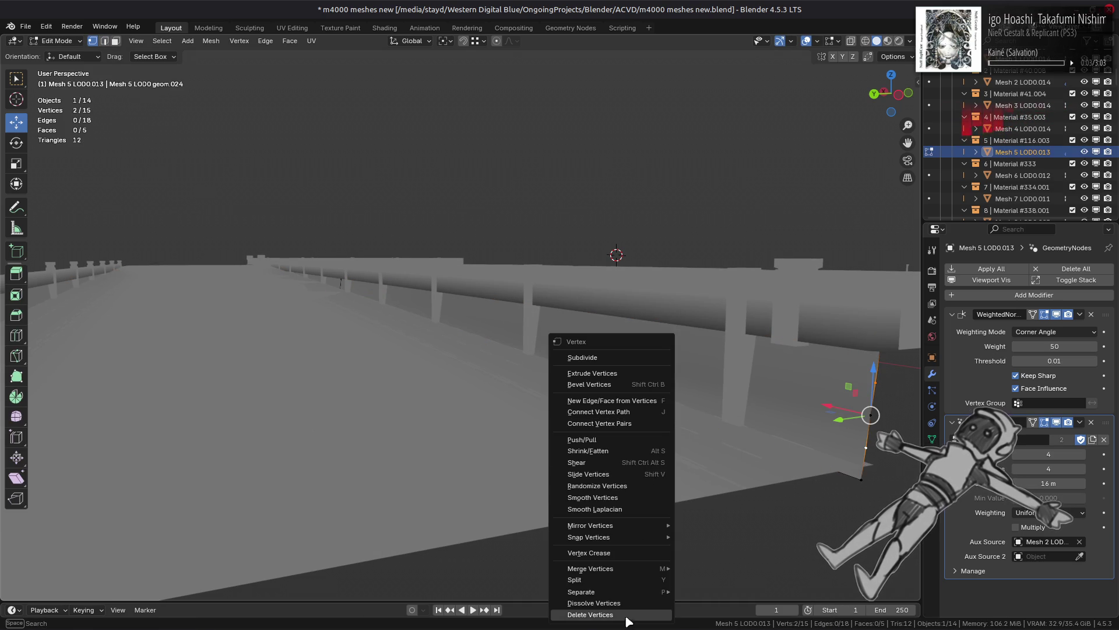
click(625, 606)
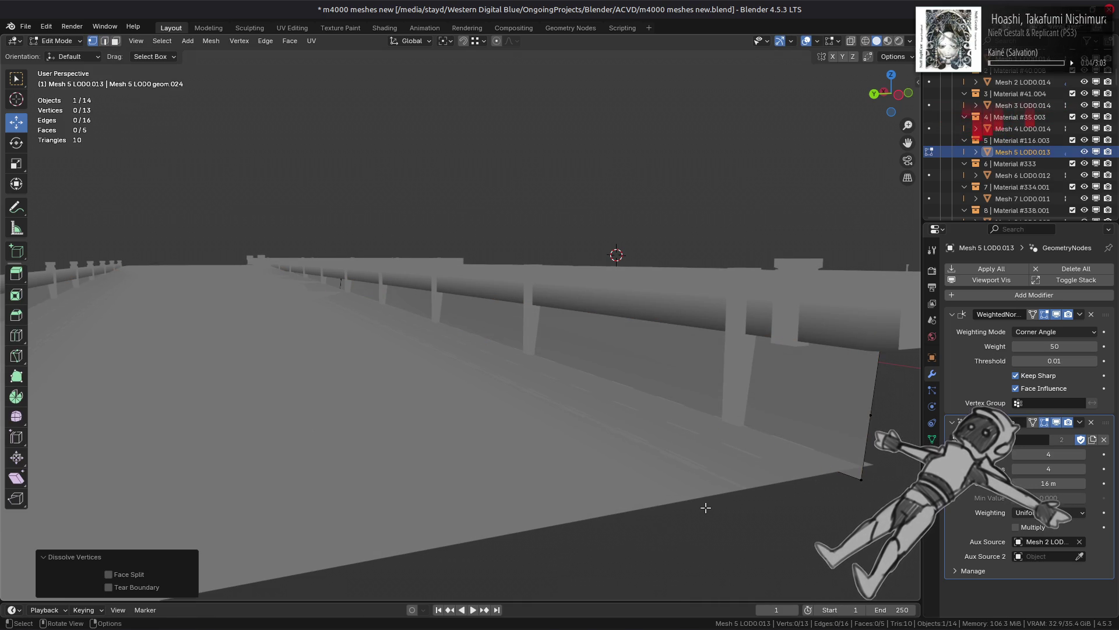
key(ctrl+z)
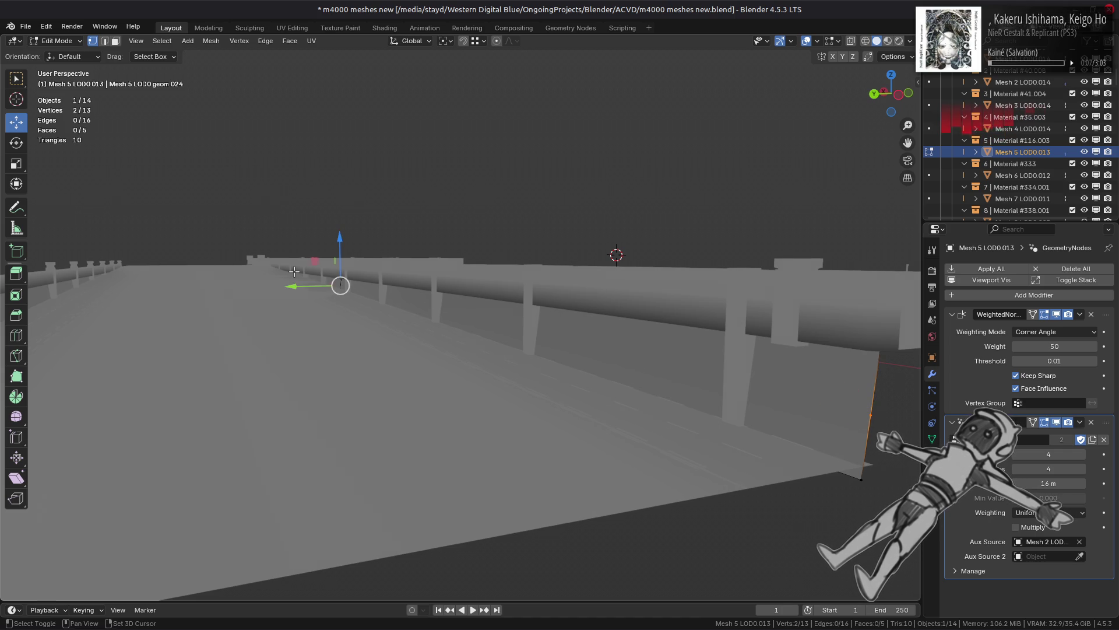
Step: Dissolve the surplus wall edge in edge select mode
key(2)
key(ctrl+e)
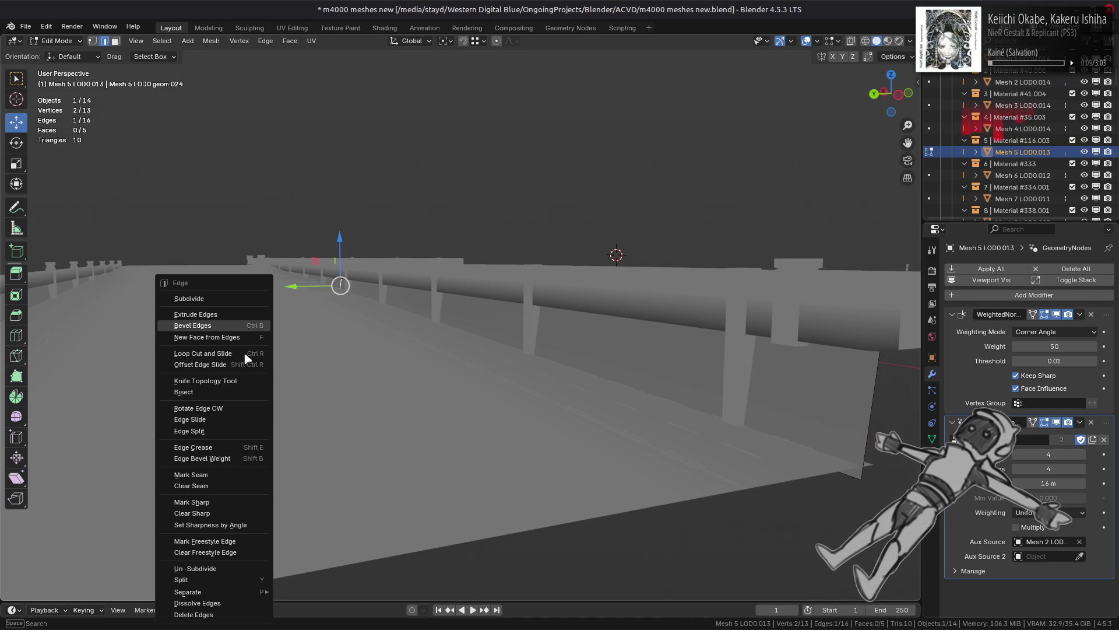
click(197, 603)
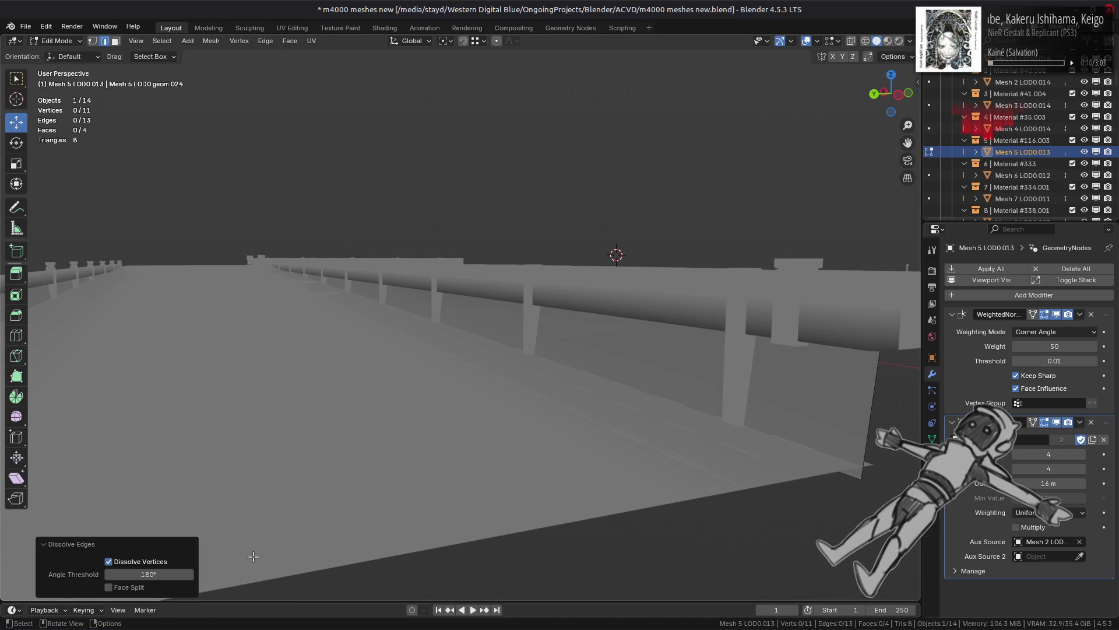
click(337, 281)
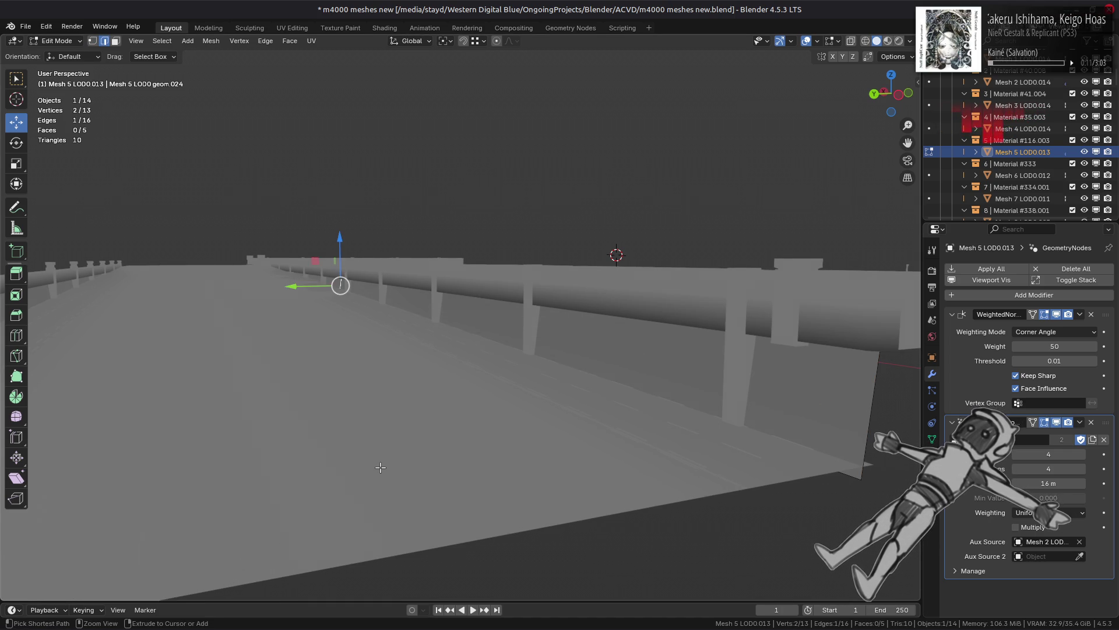
Step: With X-ray on, join the far and near corner vertices with a new edge and exit Edit Mode
key(1)
key(a)
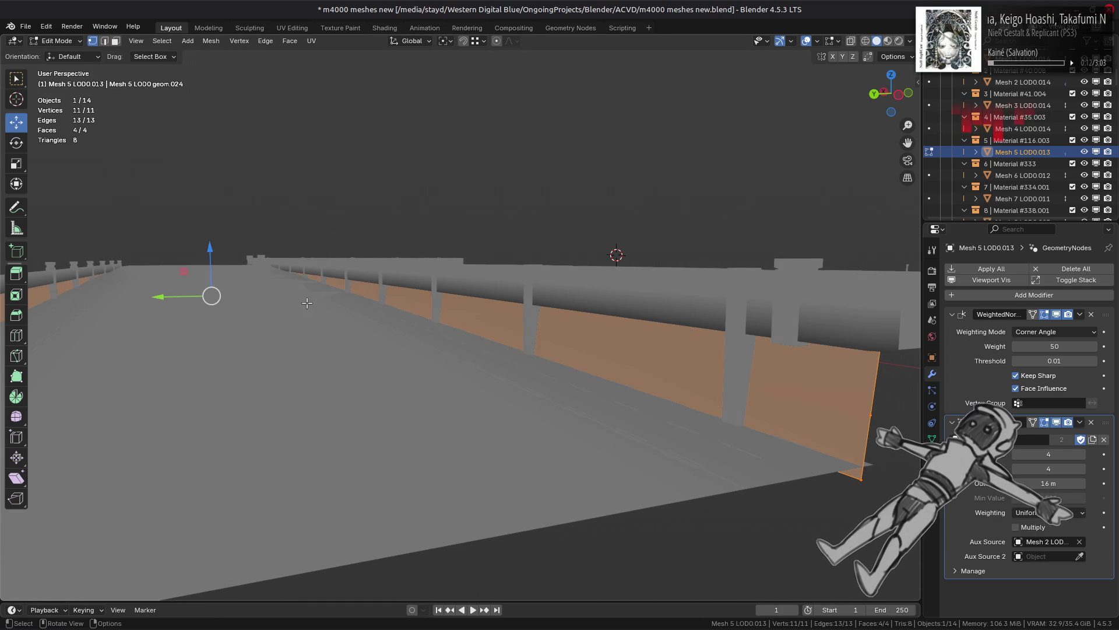
key(alt+z)
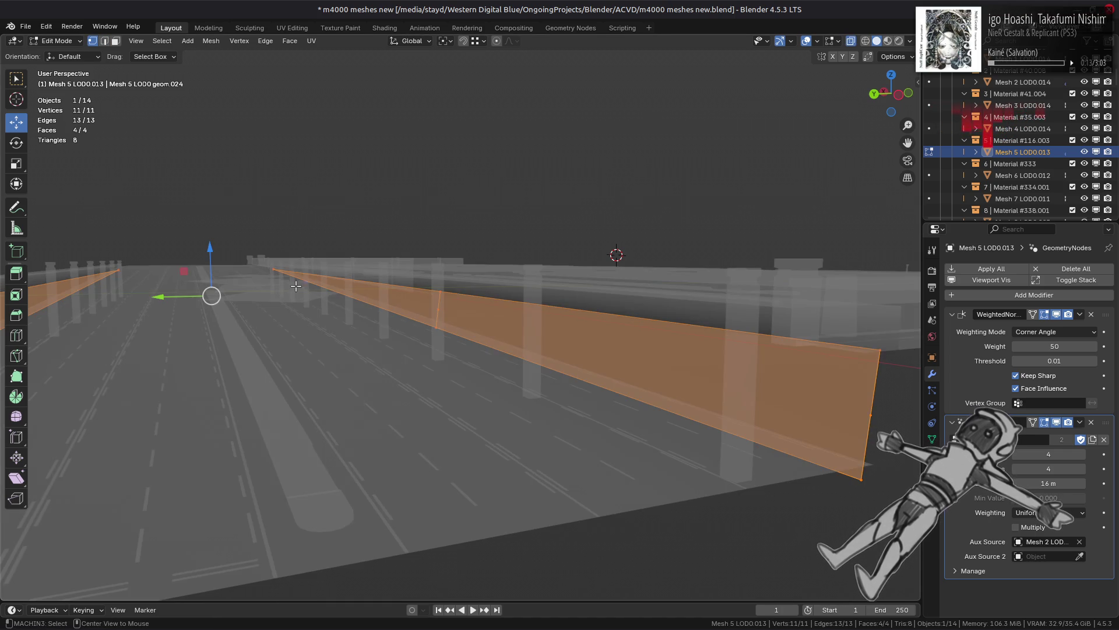
click(274, 269)
shift+click(868, 429)
key(j)
key(alt+z)
key(Tab)
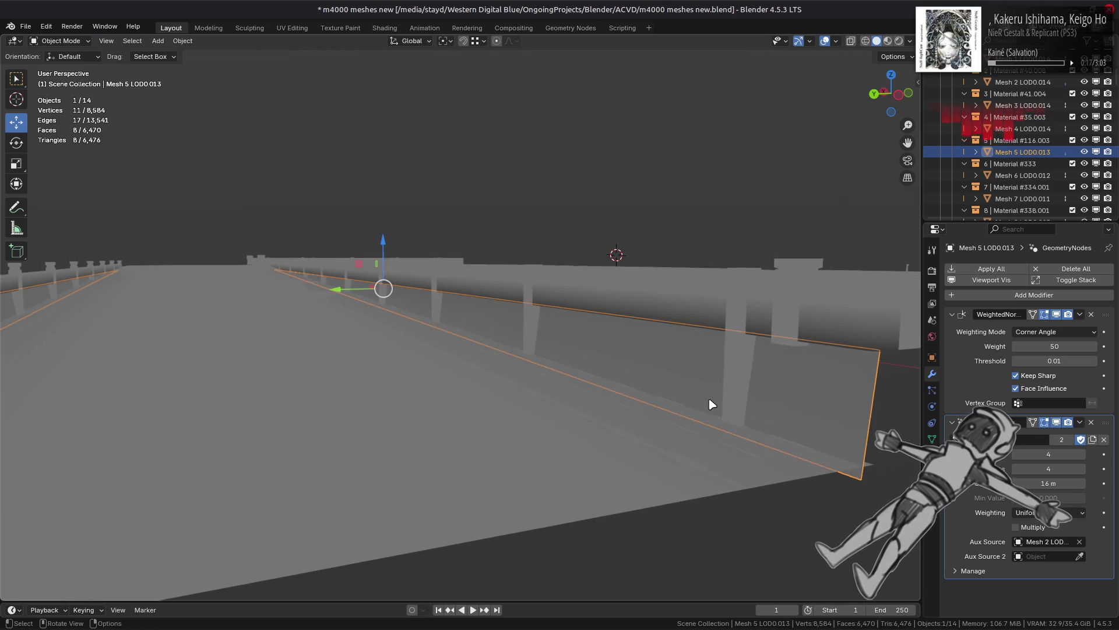
Step: Toggle the GeometryNodes modifier's viewport display off and on to compare the wall
scroll(711, 403, down, 3)
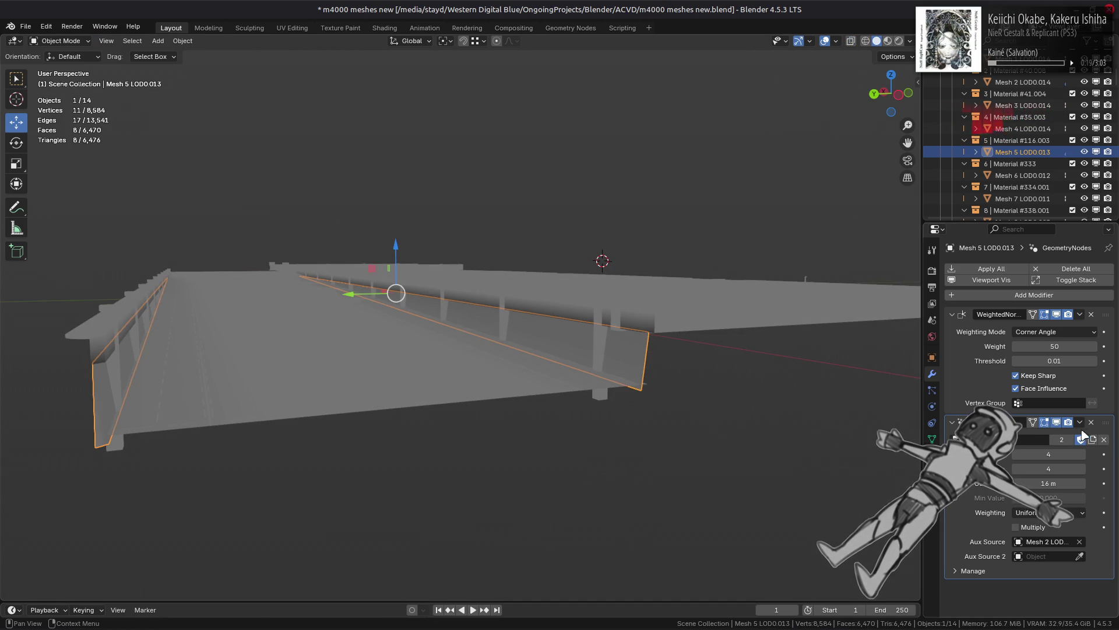
click(1056, 423)
click(1056, 423)
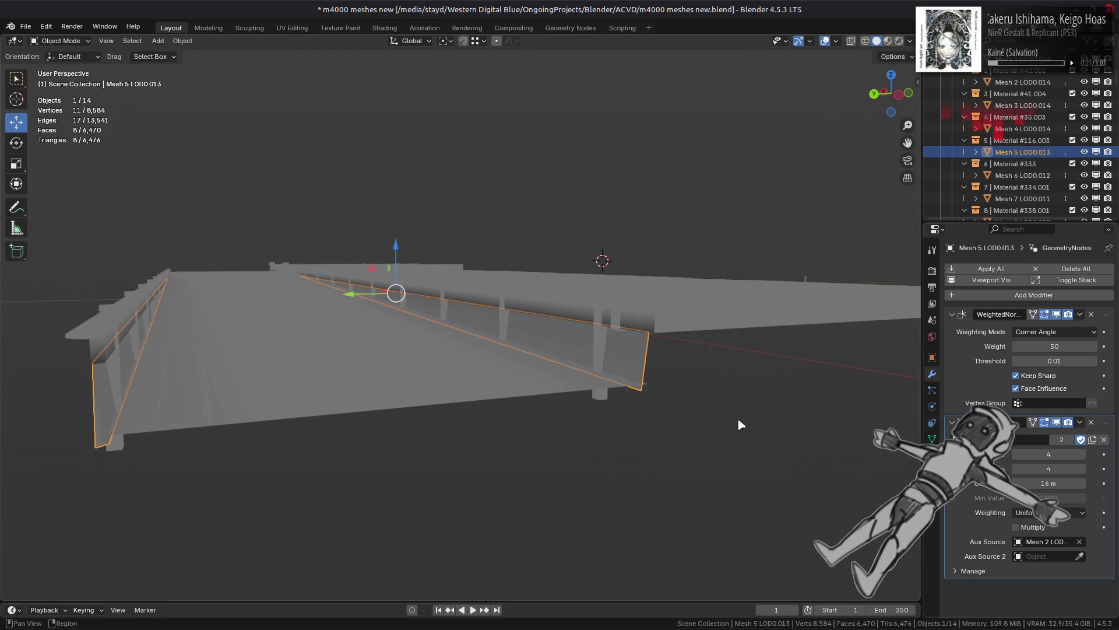
scroll(703, 426, up, 2)
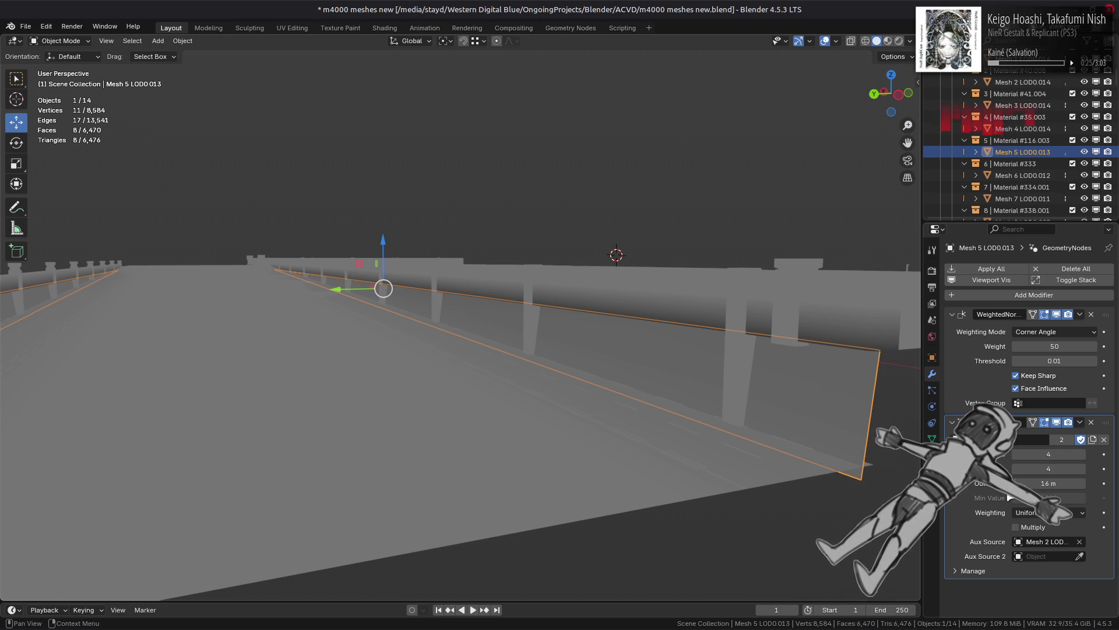
Step: Set the first GeometryNodes modifier value to 16
mouse_move(1041, 469)
mouse_down()
mouse_move(1020, 469)
mouse_move(1084, 457)
mouse_up()
click(1084, 457)
click(1084, 457)
click(1084, 457)
click(1084, 457)
click(1084, 457)
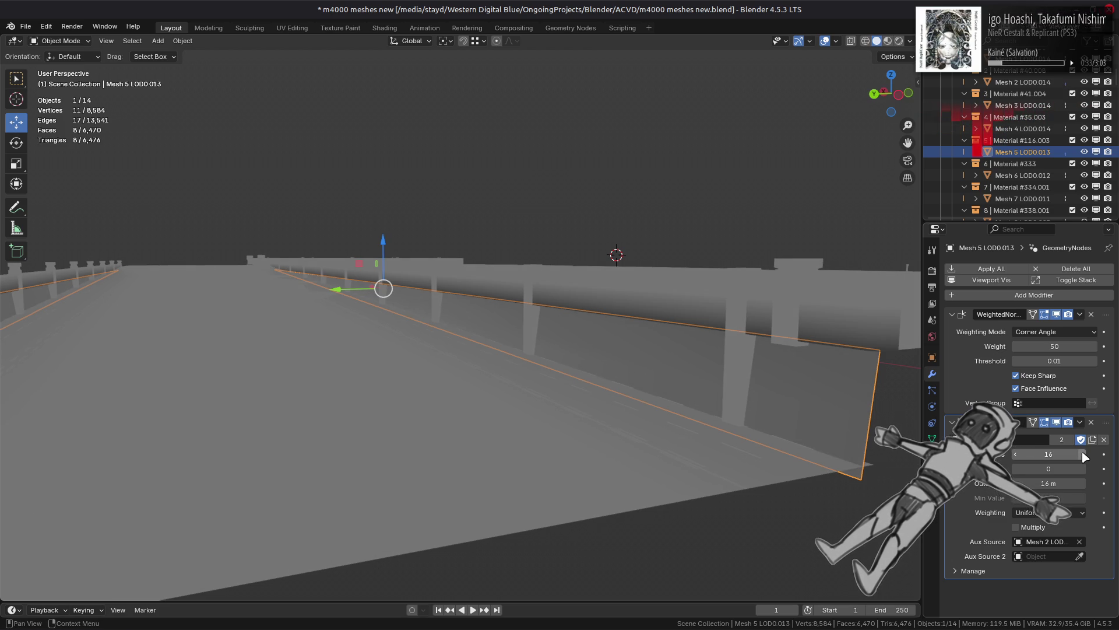
key(alt+a)
mouse_move(849, 438)
middle_down()
mouse_move(795, 443)
mouse_move(762, 419)
mouse_move(777, 425)
middle_up()
drag(1049, 468, 1049, 469)
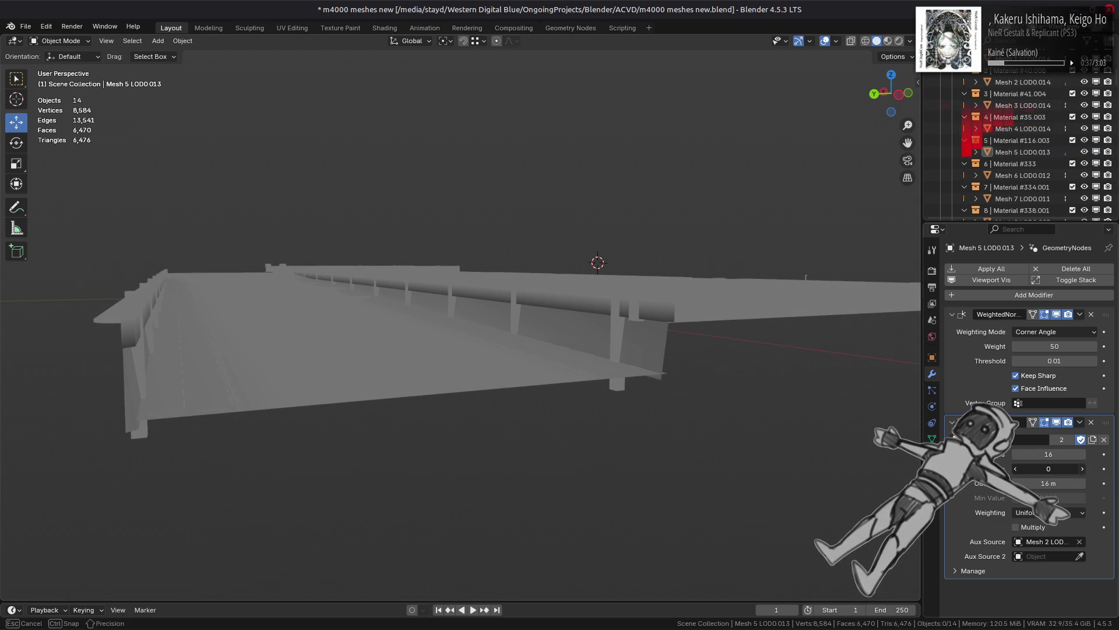
Step: Try values on the second modifier field, settling on 1
click(1082, 469)
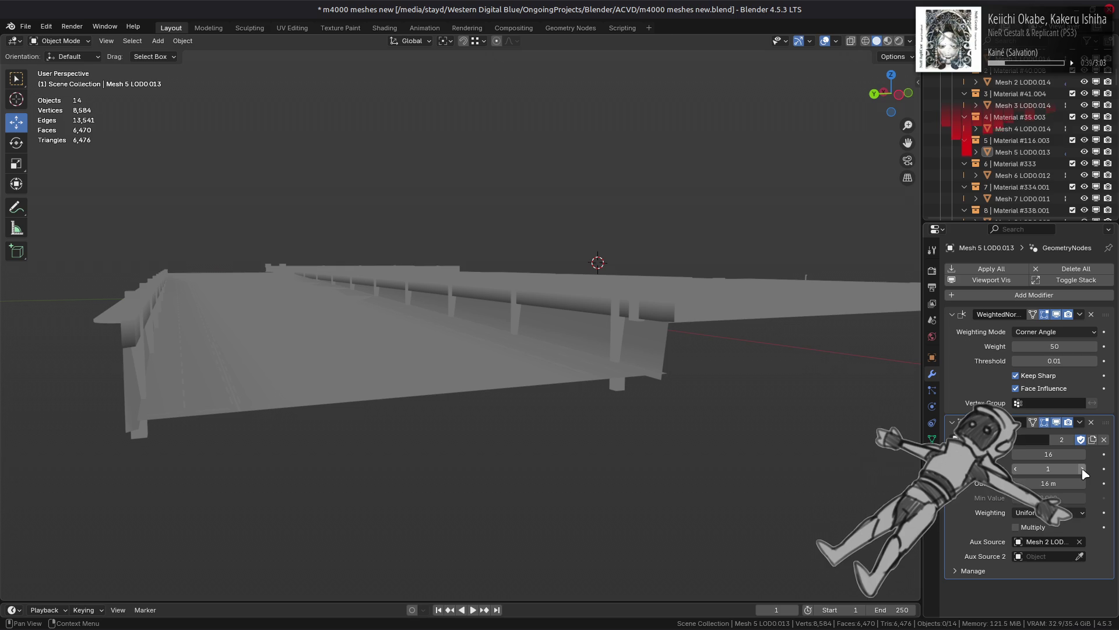
click(1083, 469)
click(1082, 469)
drag(1082, 472, 1090, 465)
click(1088, 468)
scroll(660, 414, up, 2)
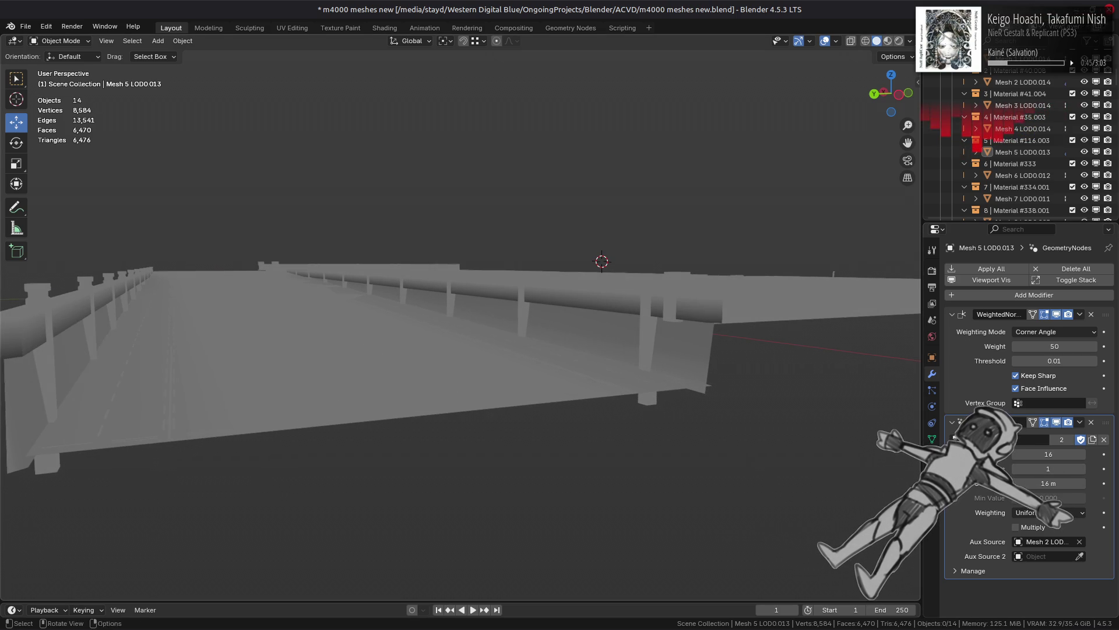
Step: Raise the second modifier value to 4 while toggling the modifier's viewport display to compare
click(1056, 422)
click(1056, 422)
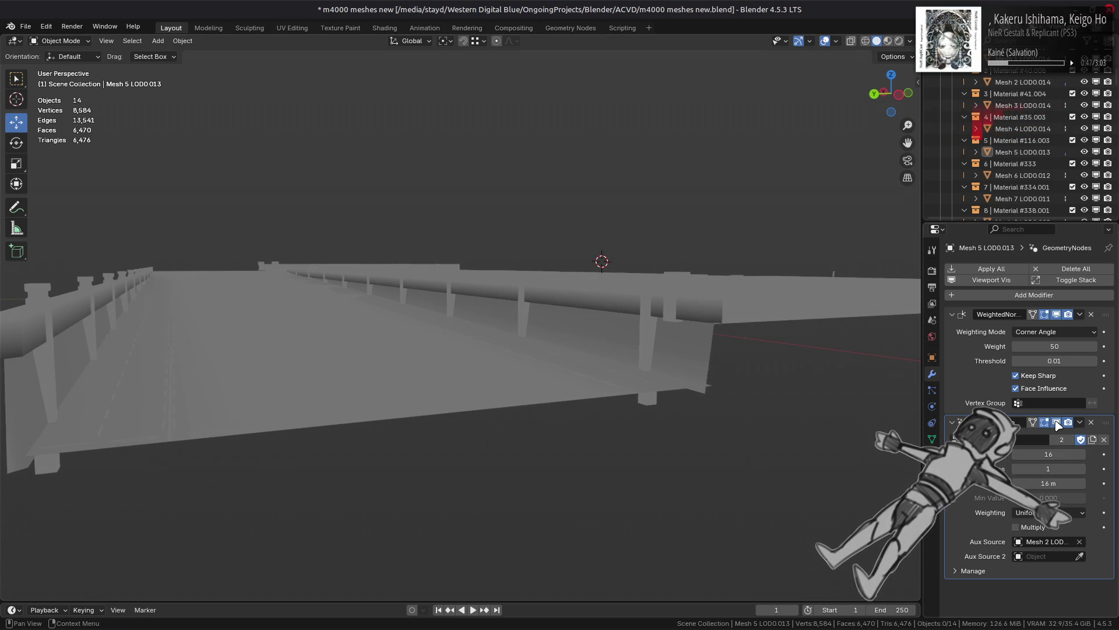
click(1056, 422)
click(1056, 422)
click(1056, 422)
click(1056, 422)
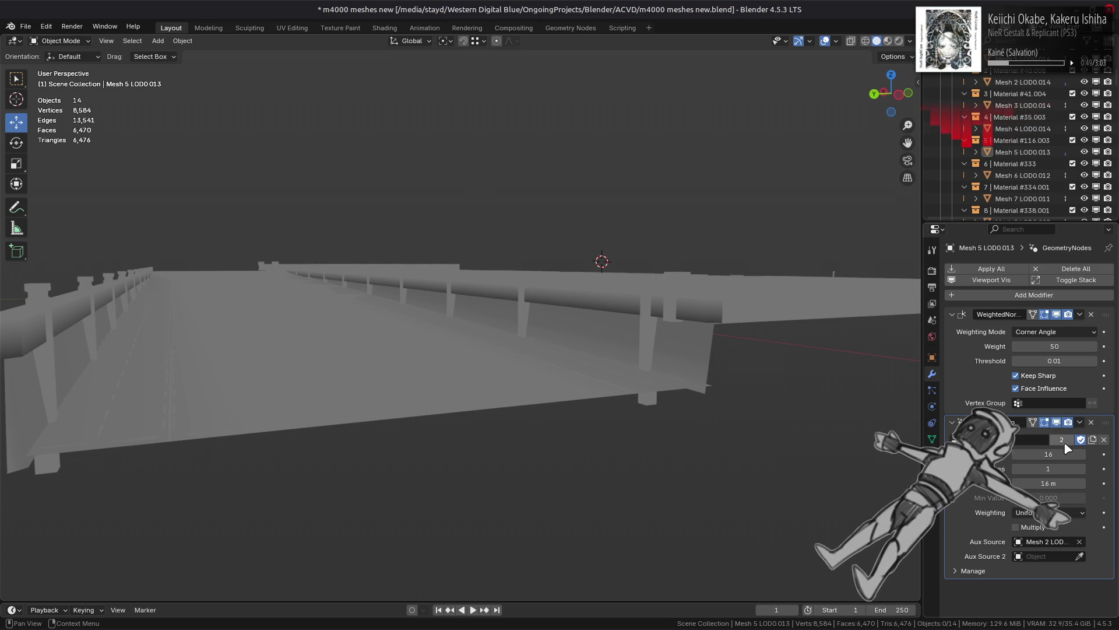
click(1083, 468)
click(1083, 469)
click(1082, 469)
Step: Compare the wall with the modifier toggled, leave it shown, and switch to Material Preview
click(1056, 422)
click(1056, 422)
click(1056, 422)
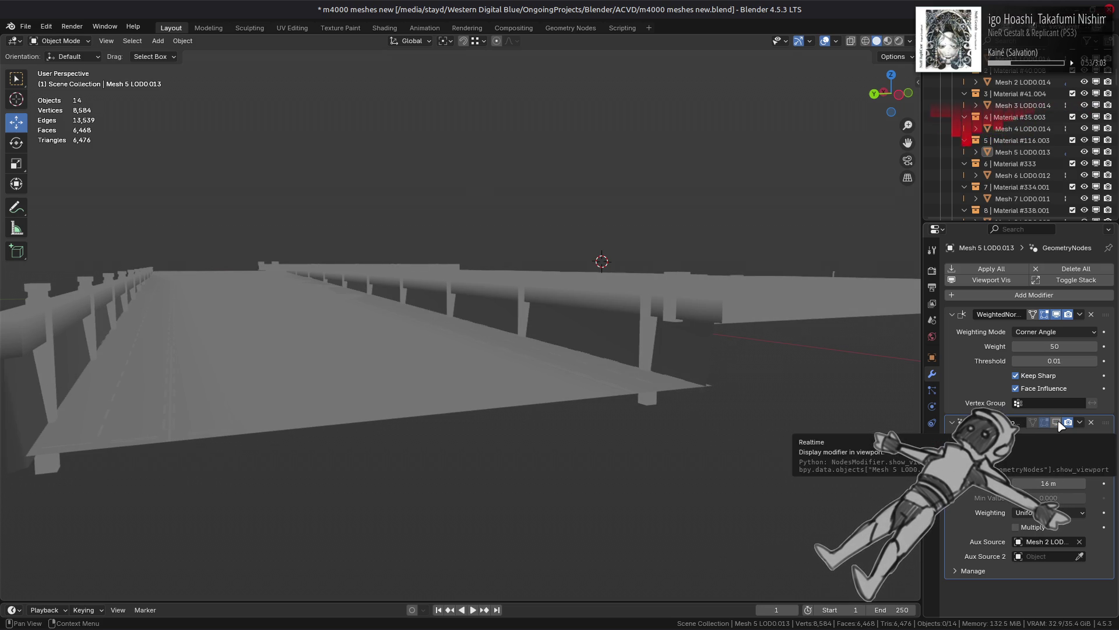
click(1057, 422)
click(1057, 422)
click(1057, 422)
click(1058, 422)
click(1057, 422)
click(1057, 422)
click(1058, 422)
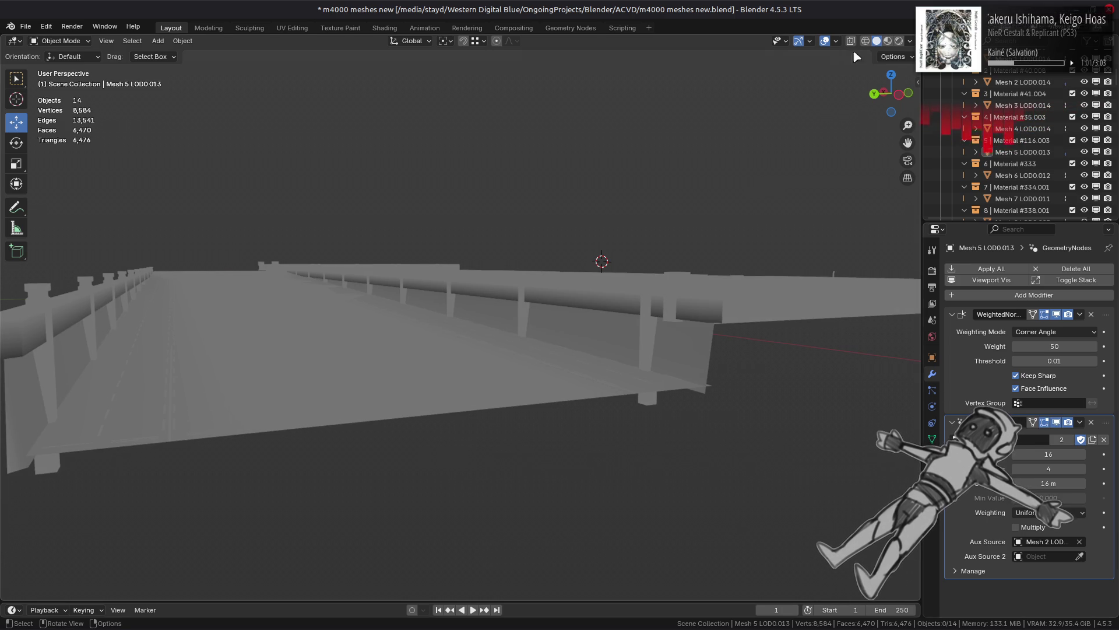
click(887, 41)
Step: Toggle the wall's GeometryNodes modifier on and off repeatedly to compare shading
scroll(784, 264, up, 4)
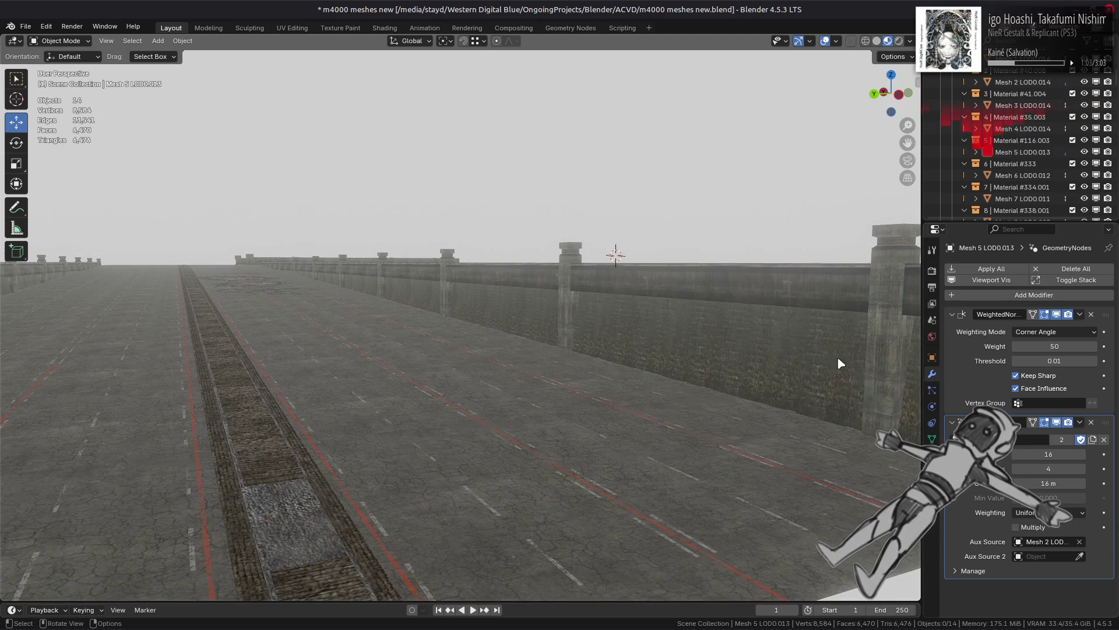
click(1060, 424)
click(1060, 424)
click(1060, 424)
scroll(828, 394, up, 5)
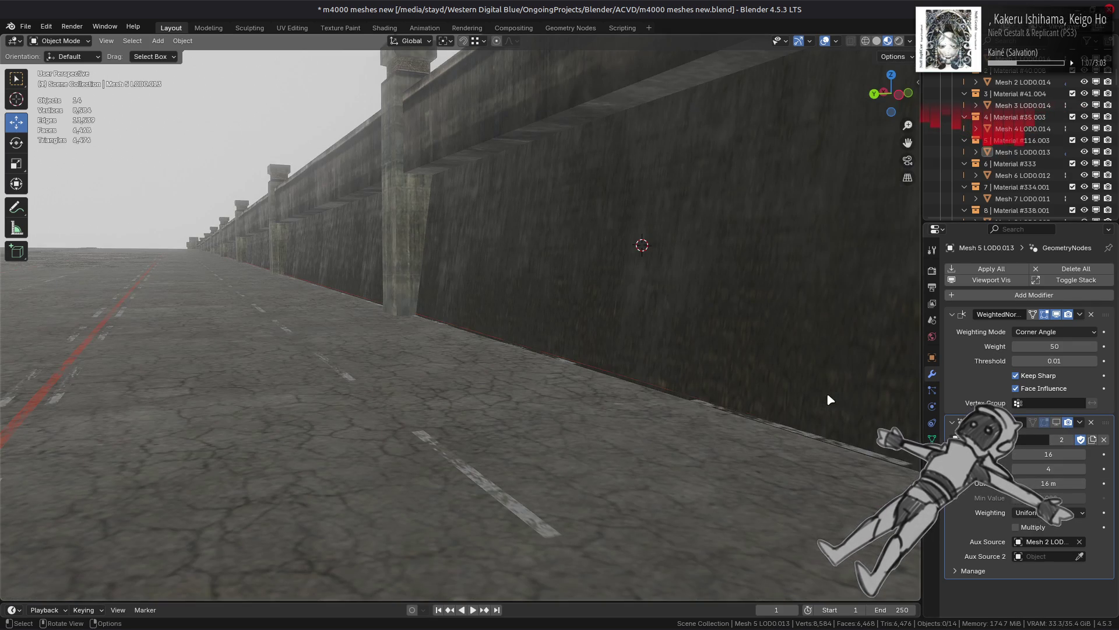
click(1060, 423)
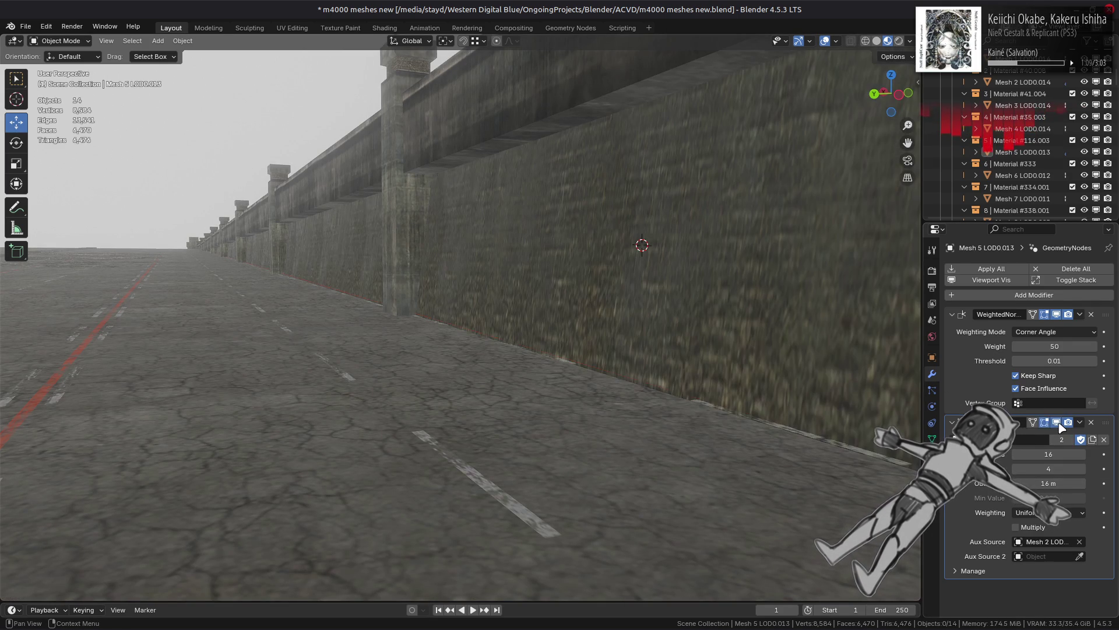
click(1060, 423)
click(1060, 423)
click(1060, 424)
click(1059, 423)
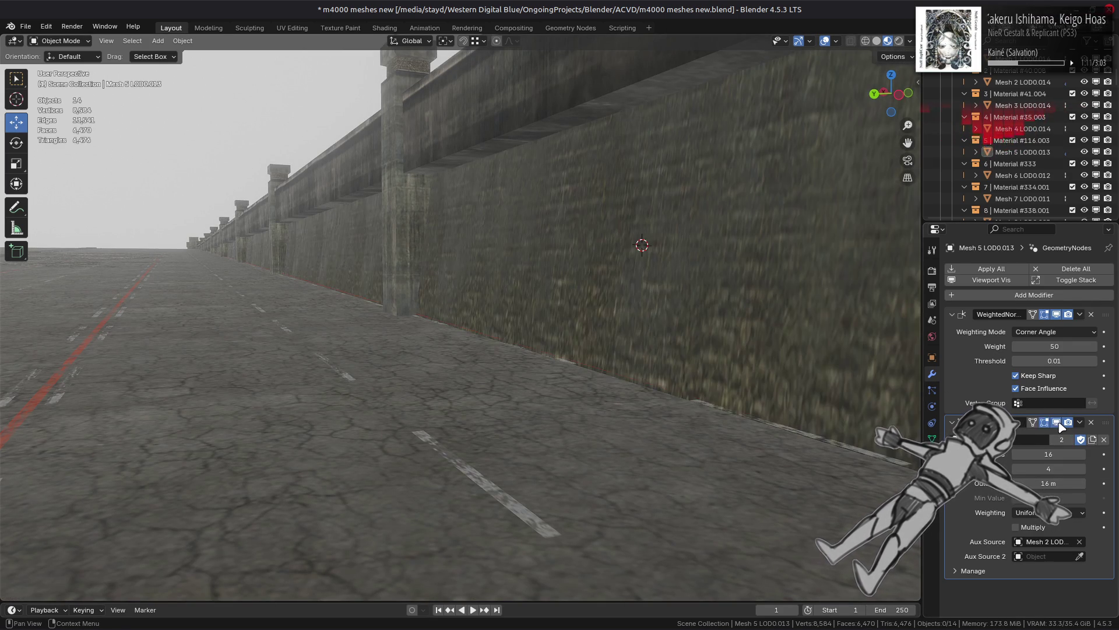
scroll(645, 300, down, 6)
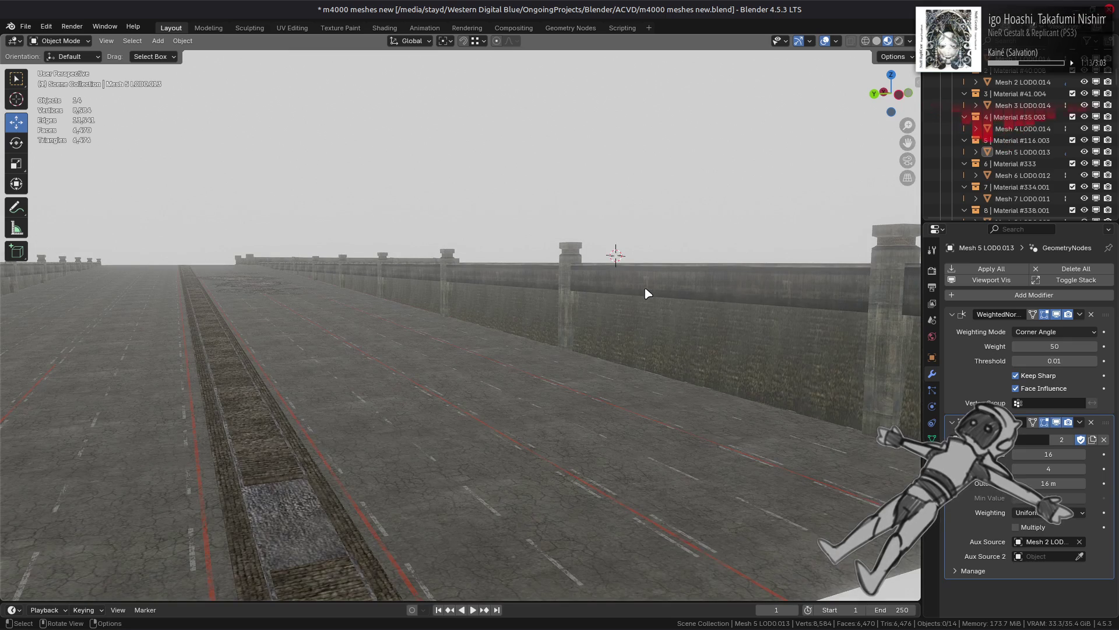
scroll(647, 327, down, 2)
Step: Inspect Mesh 2, Mesh 4 and Mesh 3 LOD0.014, ending with the road deck Mesh 2 selected
click(644, 388)
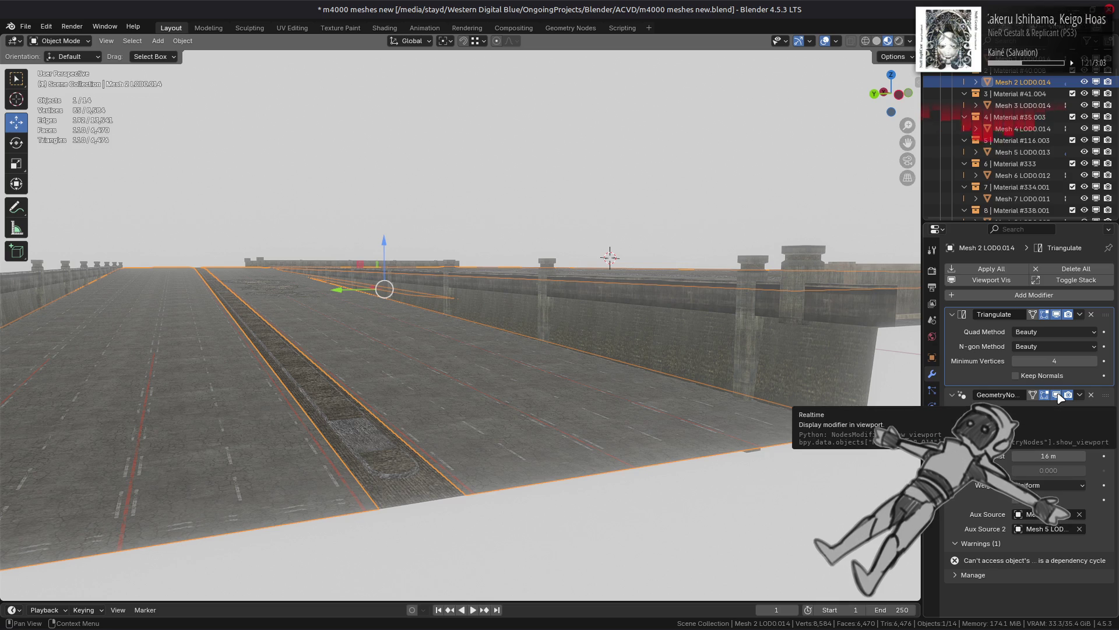
click(746, 341)
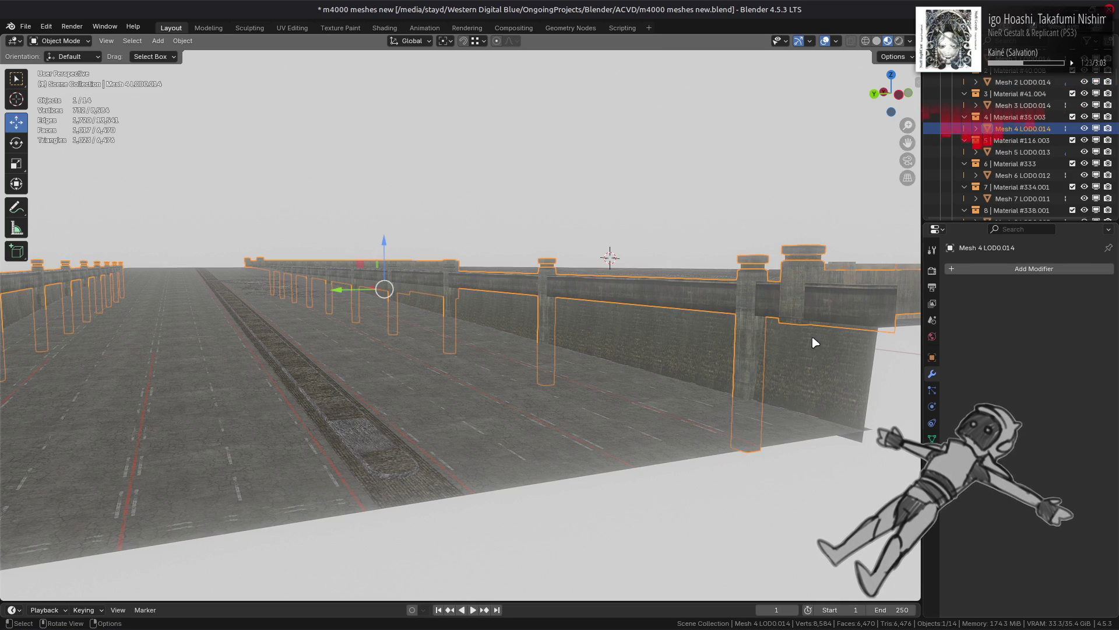
mouse_move(521, 288)
middle_down()
mouse_move(507, 299)
mouse_move(675, 325)
mouse_move(731, 304)
mouse_move(542, 320)
mouse_move(470, 357)
middle_up()
click(310, 444)
click(329, 438)
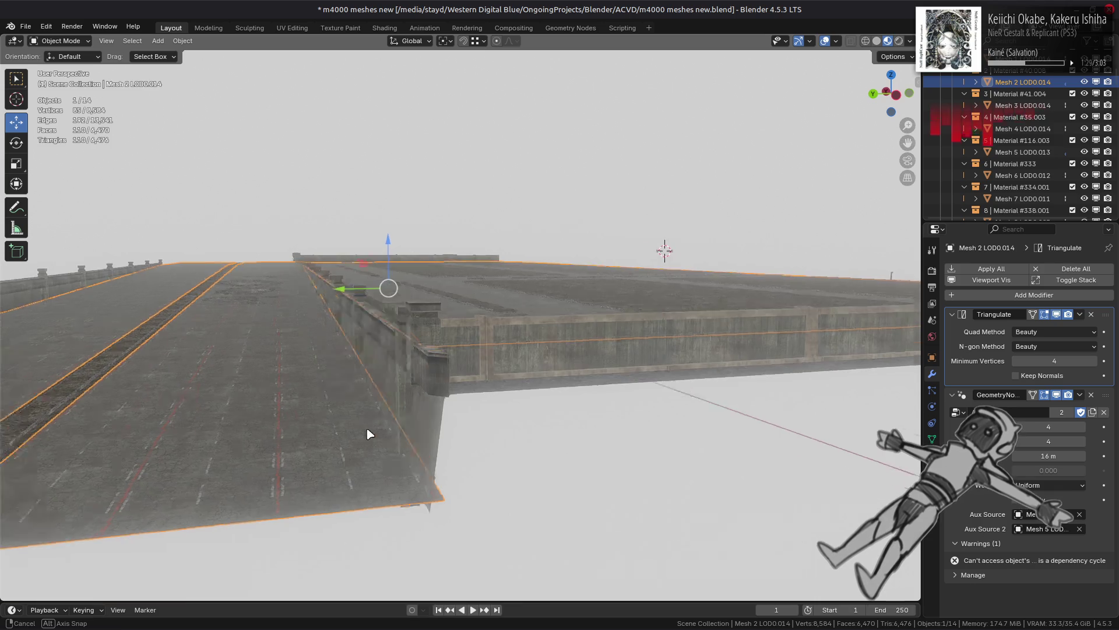
Step: Test removing Mesh 2's node modifier and clearing its second aux source, undoing both
click(1093, 395)
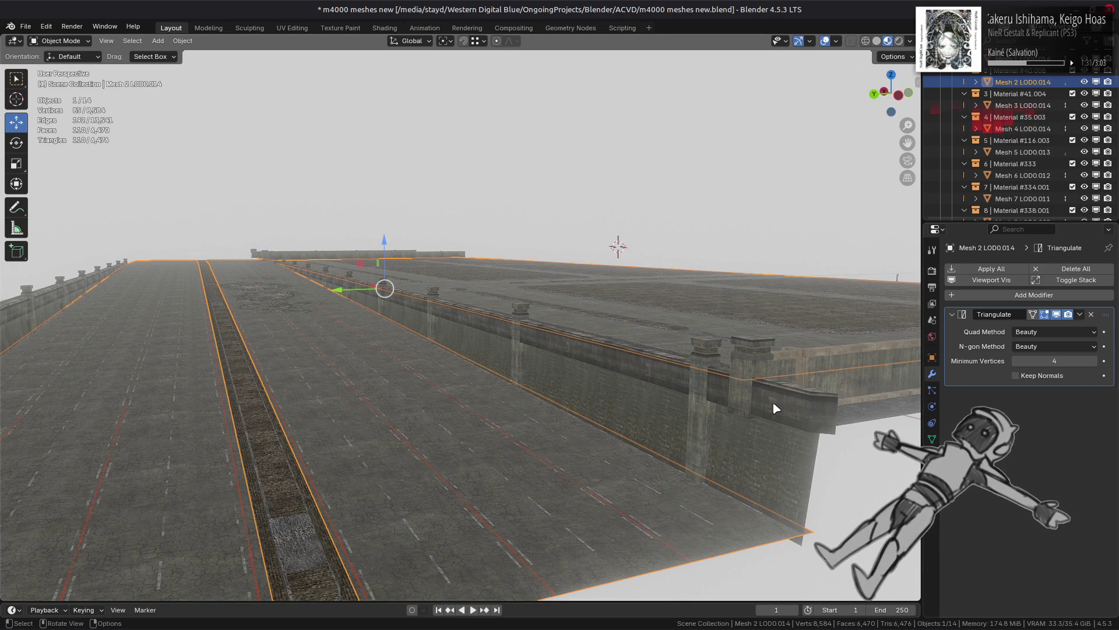
key(ctrl+z)
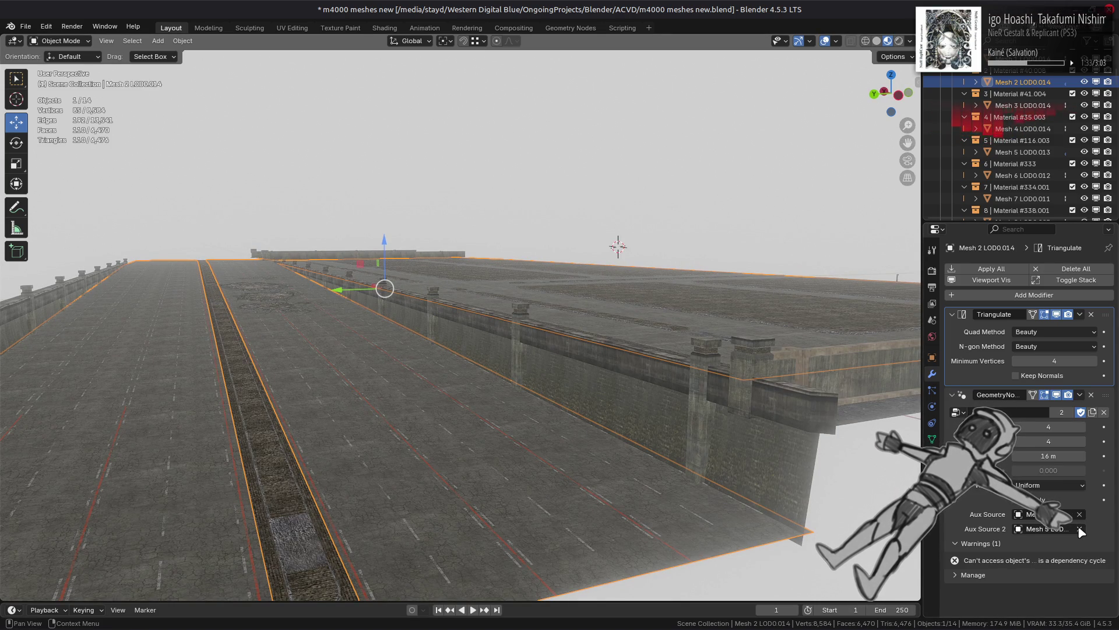
click(1079, 530)
key(ctrl+z)
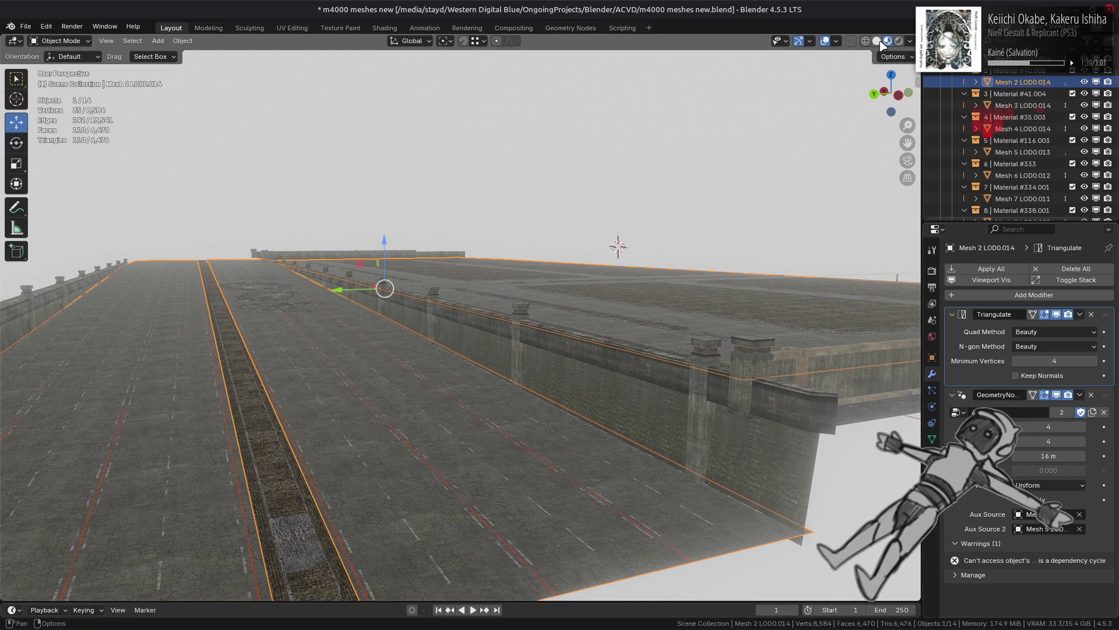
Step: Deselect all, switch to Solid shading, and select the barrier Mesh 5 LOD0.013
key(alt+a)
key(z)
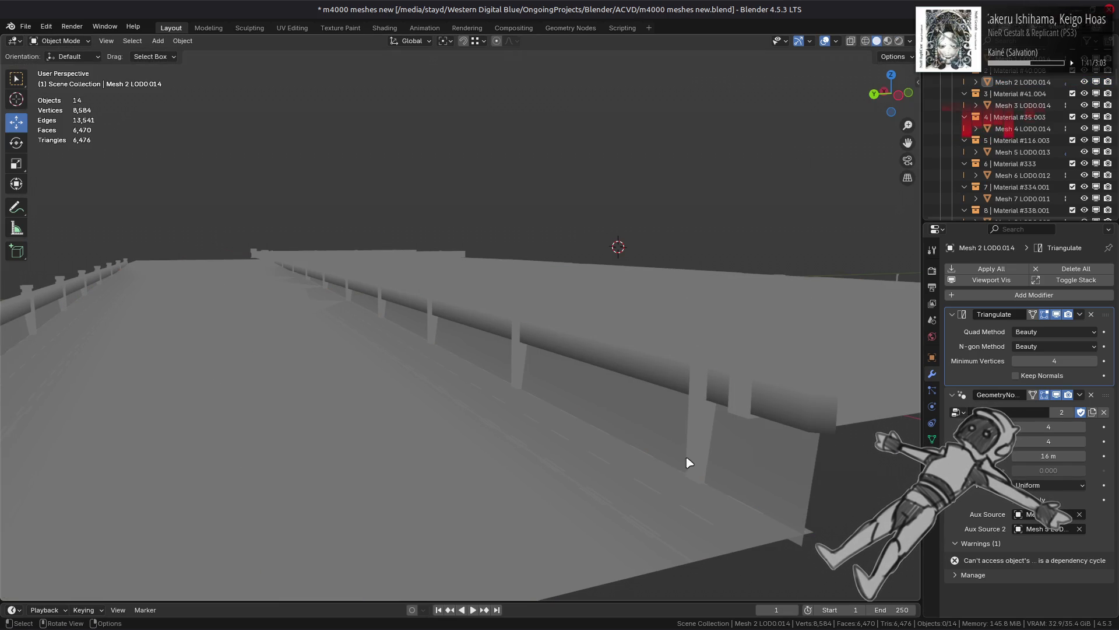
click(694, 438)
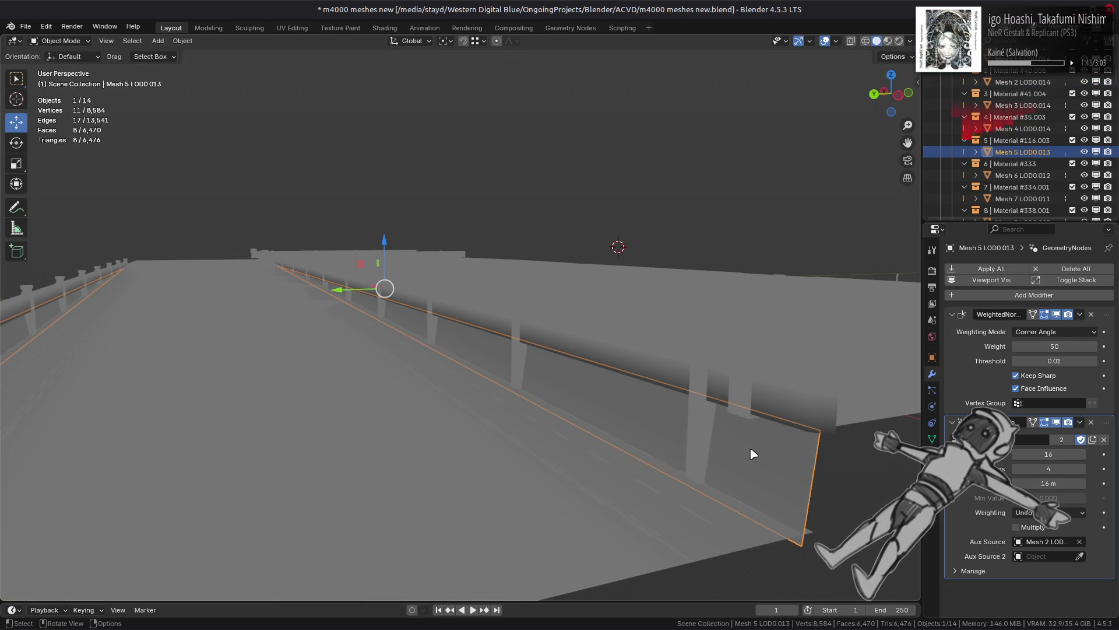
Step: Select the barrier Mesh 5 LOD0.013 and set its modifier value to 1
click(672, 530)
click(780, 477)
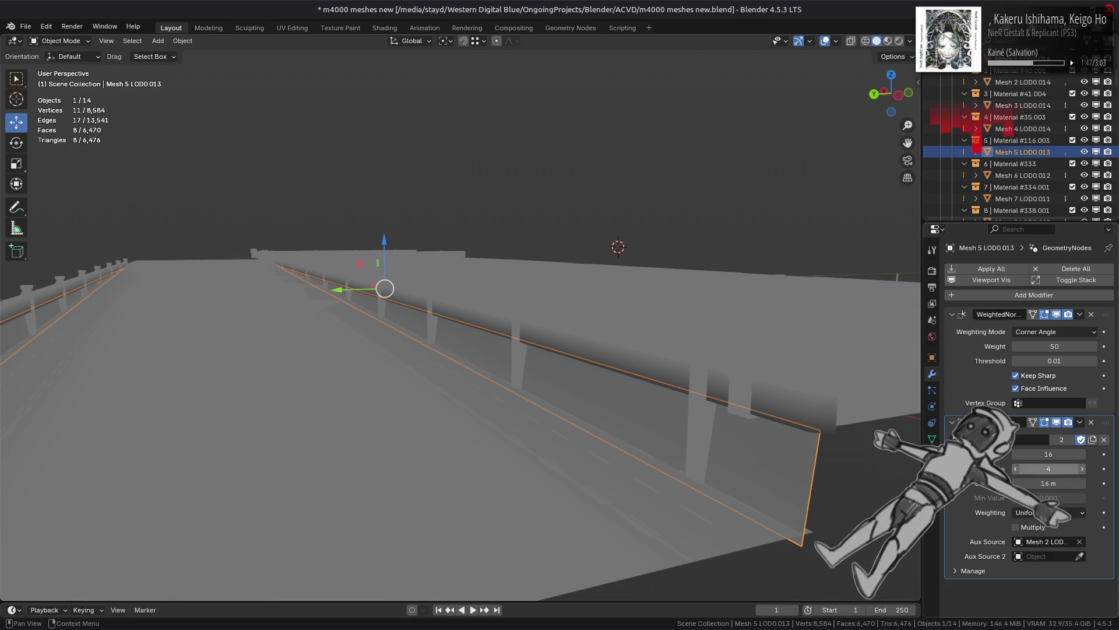
click(1078, 470)
text(1)
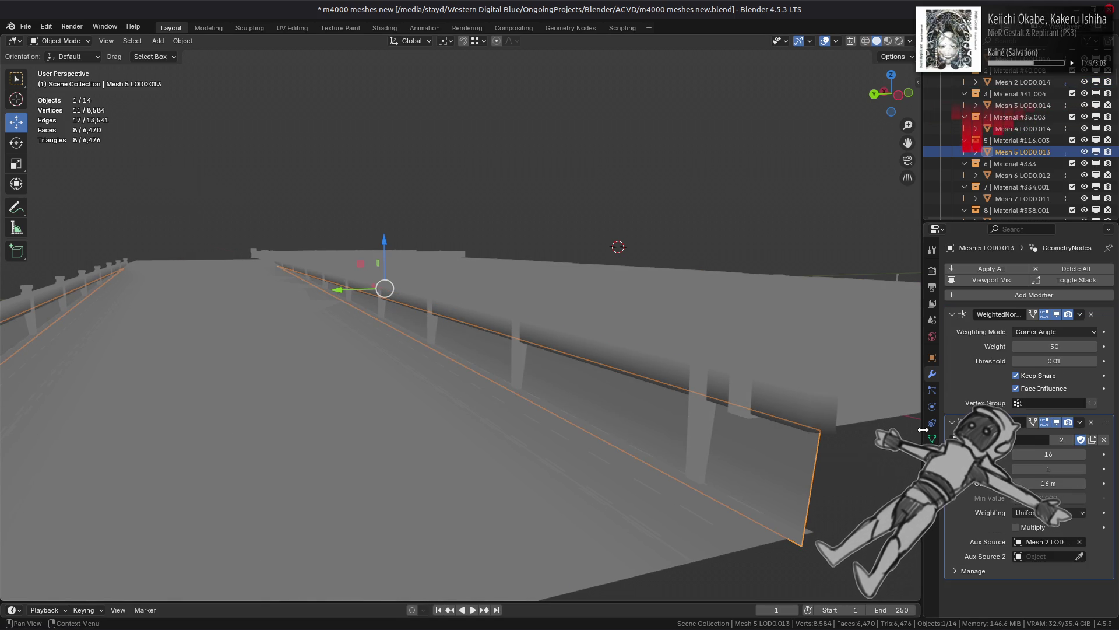
Step: In Material Preview, hide the modifier, toggle Multiply on then off, and return to Solid shading
click(887, 41)
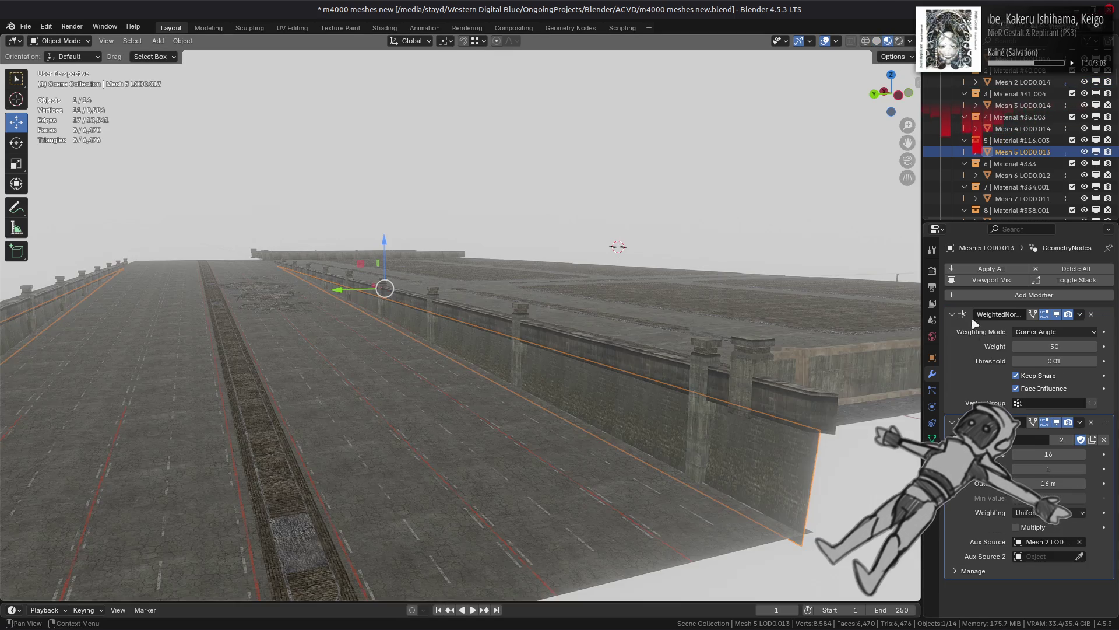
click(1062, 424)
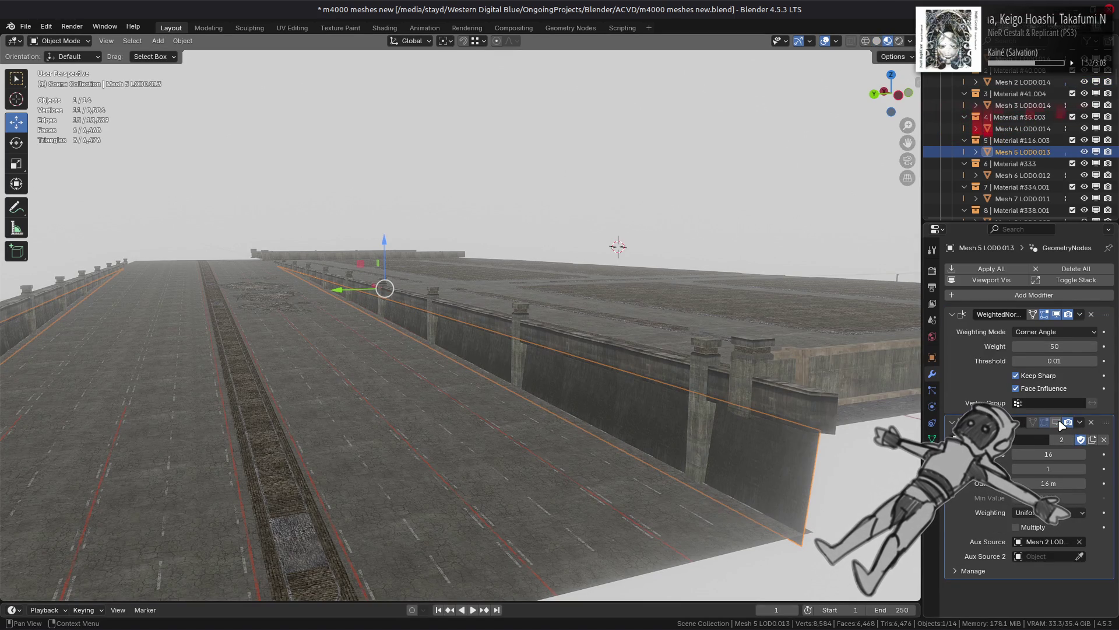
click(1031, 526)
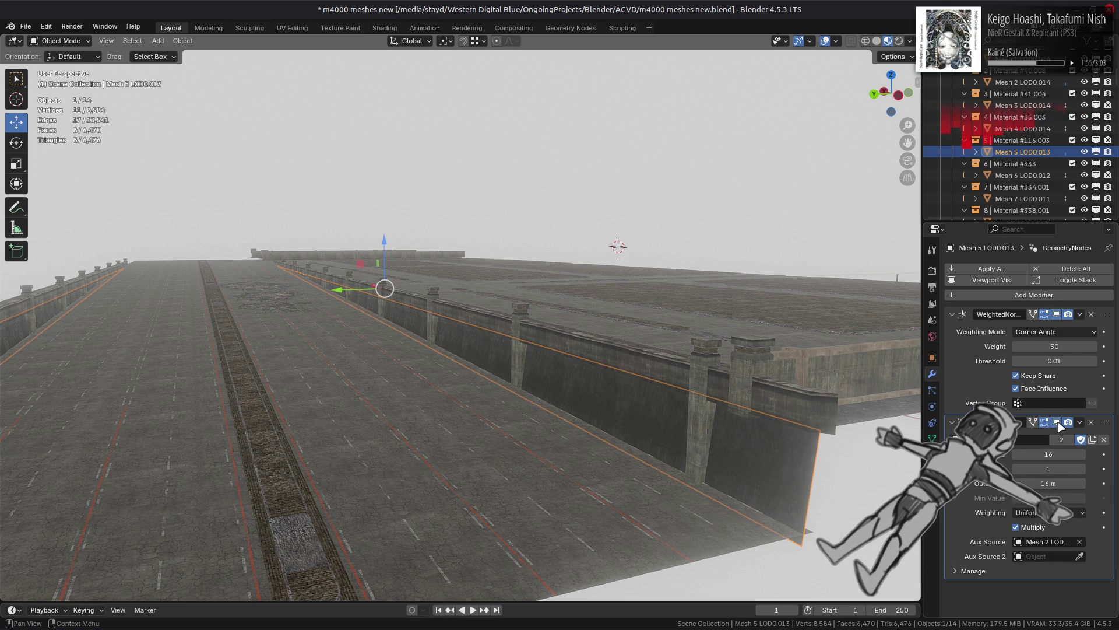
click(1038, 527)
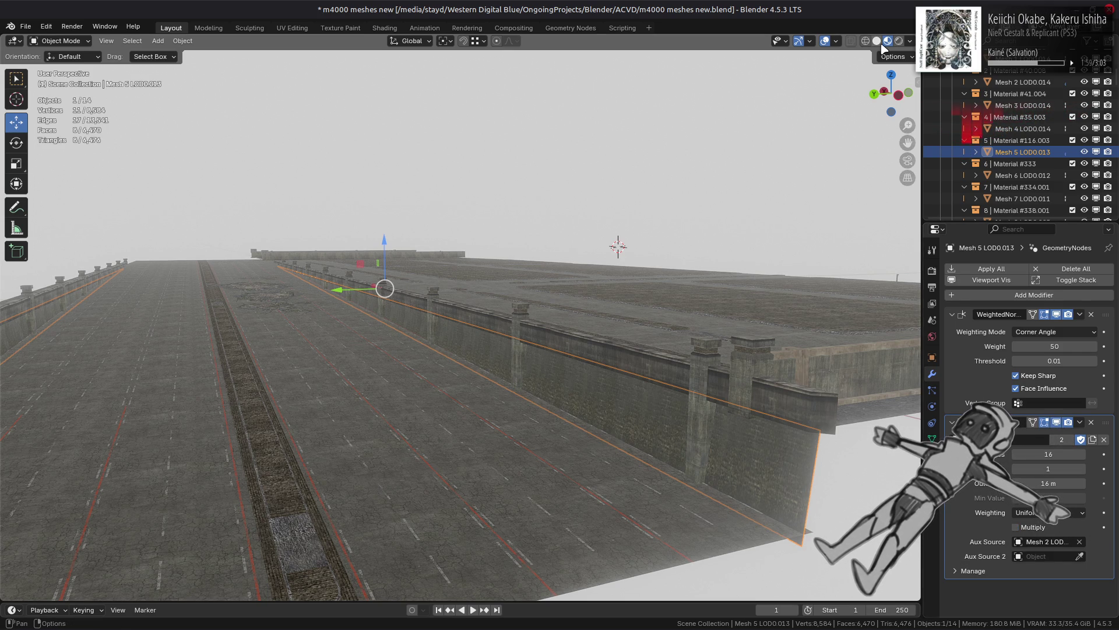
key(z)
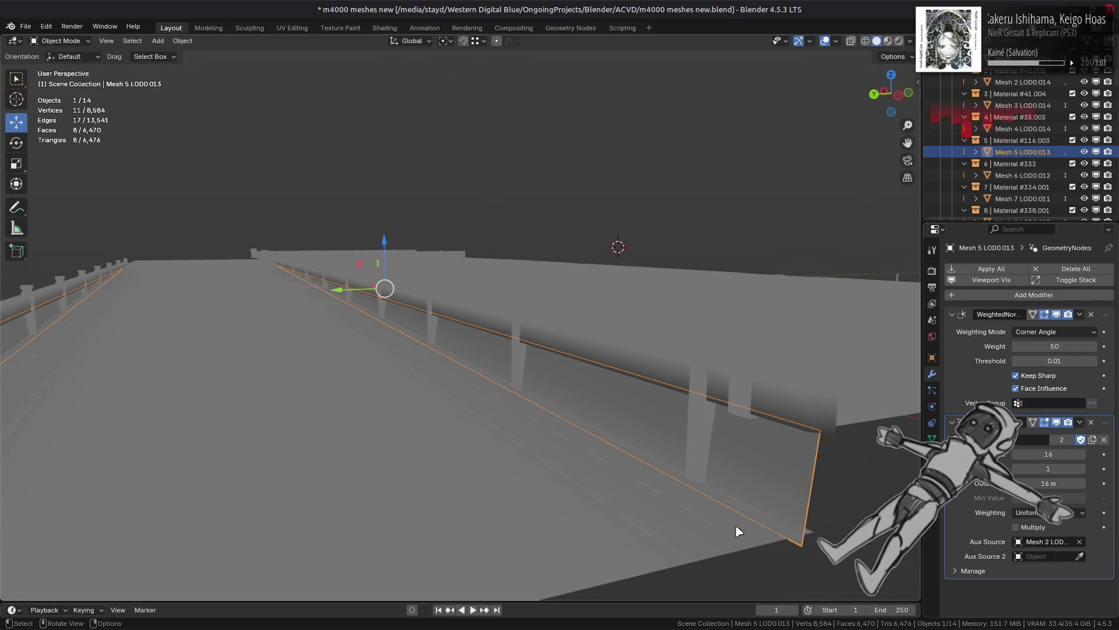
click(701, 546)
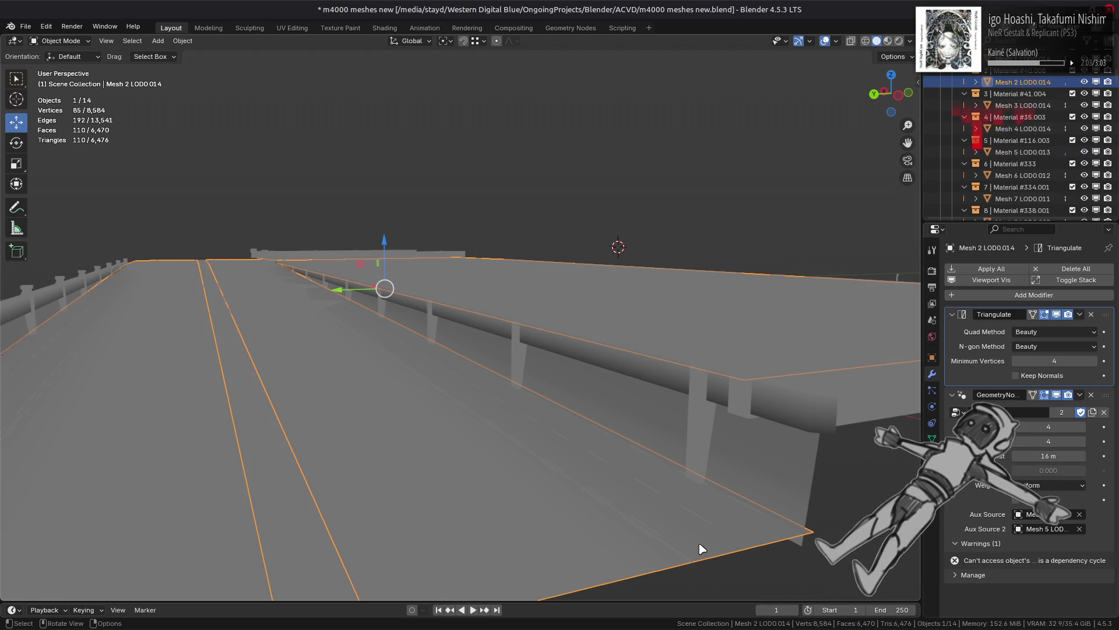
Step: On Mesh 5 LOD0.013, pick Mesh 4 LOD0.014 as Aux Source 2 and raise the value to 4
click(787, 403)
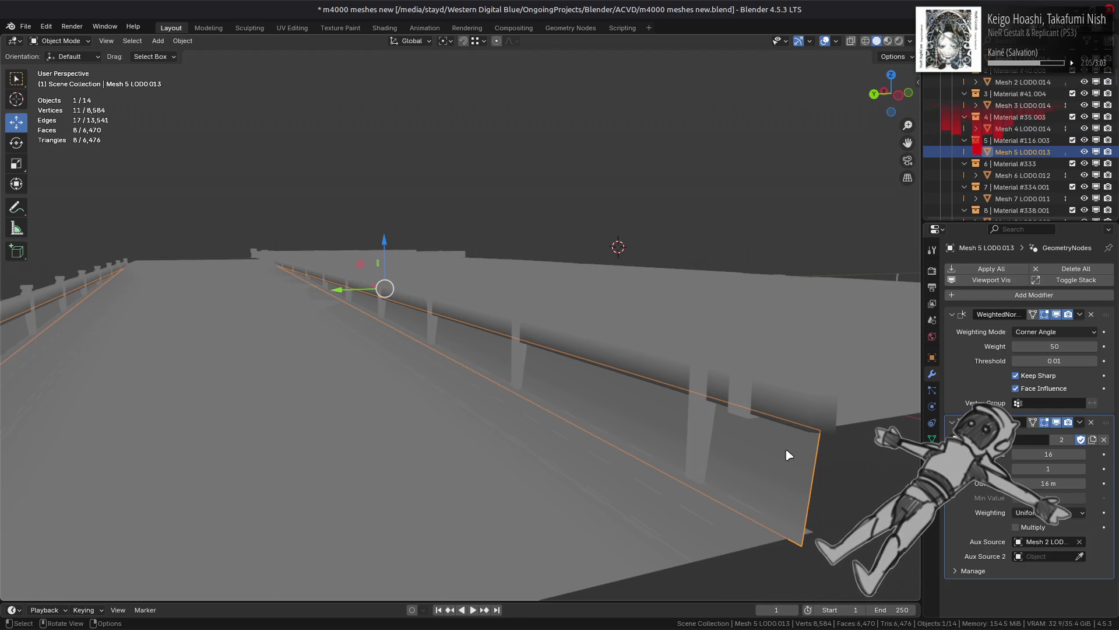
click(810, 425)
drag(1059, 469, 1076, 469)
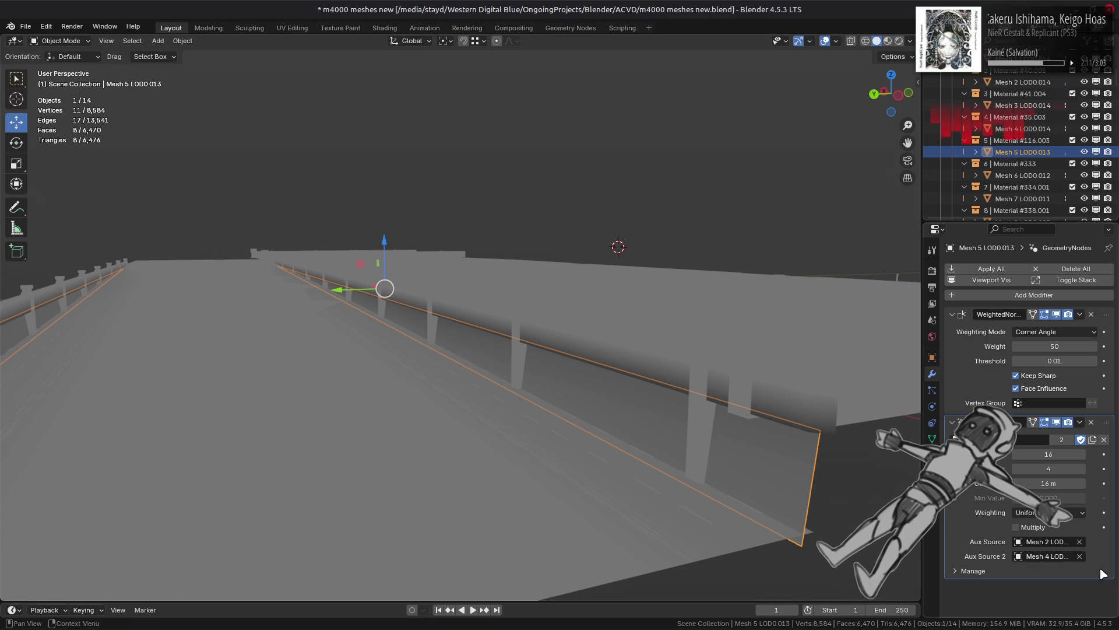
key(ctrl+z)
key(ctrl+shift+z)
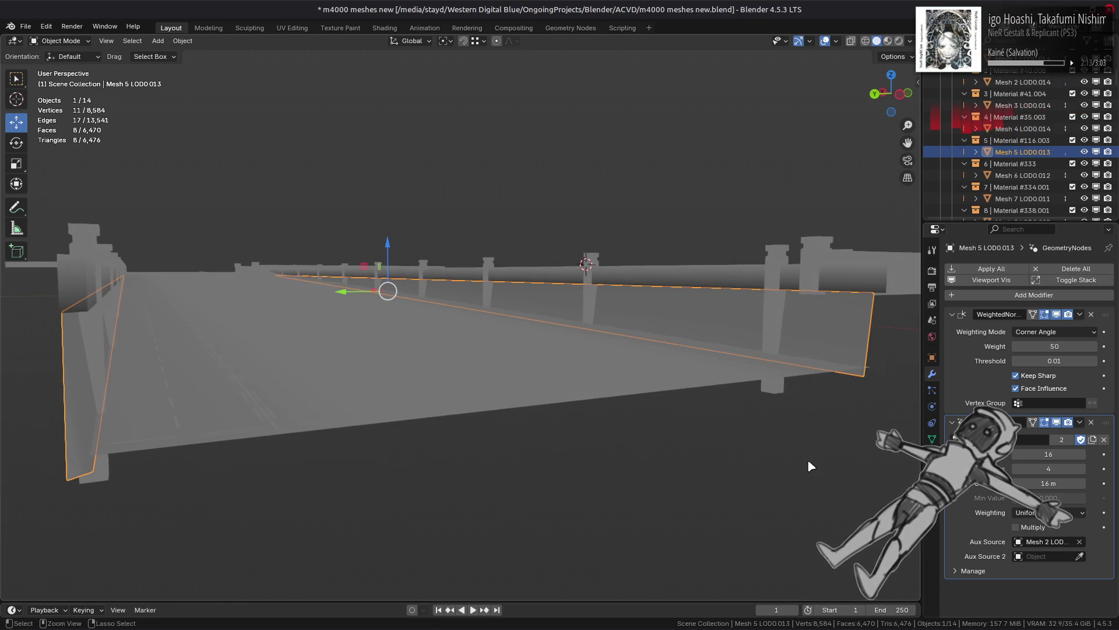
mouse_move(806, 460)
middle_down()
mouse_move(27, 489)
mouse_move(20, 475)
mouse_move(848, 458)
middle_up()
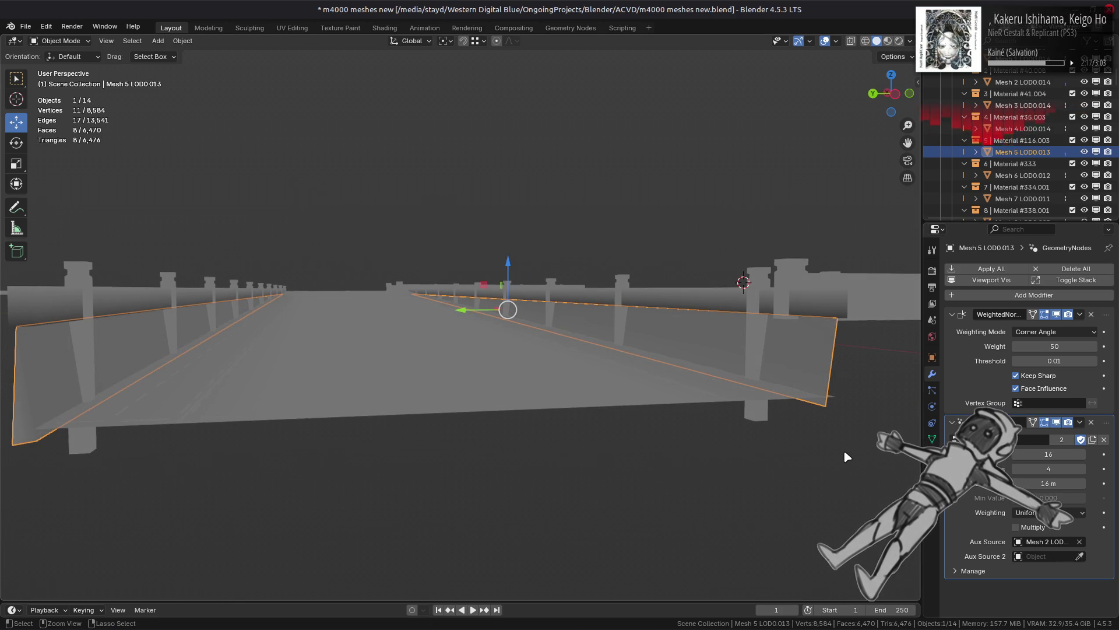
key(ctrl+z)
key(ctrl+shift+z)
Step: Select the road deck Mesh 2 LOD0.014 and apply all its modifiers
click(846, 453)
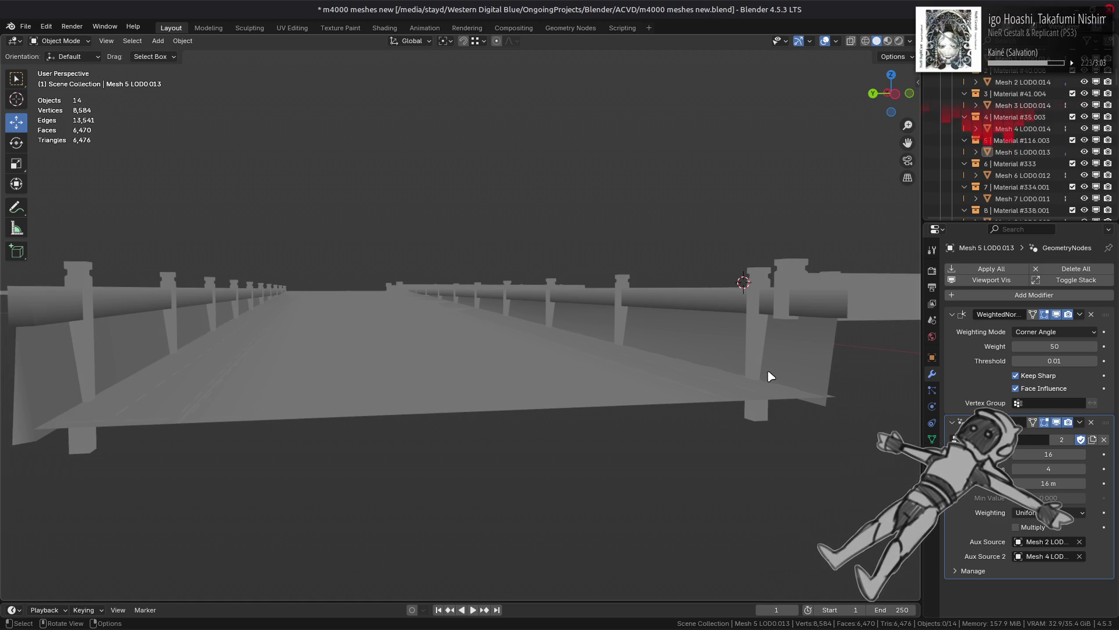
middle_drag(767, 377, 771, 376)
click(733, 405)
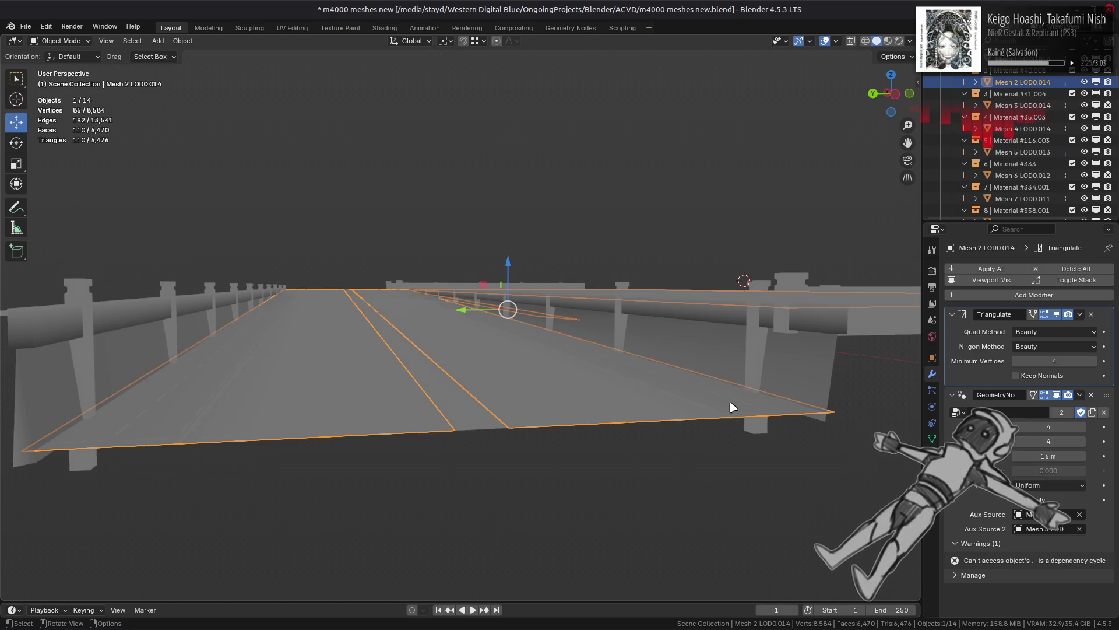
middle_drag(864, 411, 859, 405)
click(1080, 314)
click(1070, 329)
key(ctrl+z)
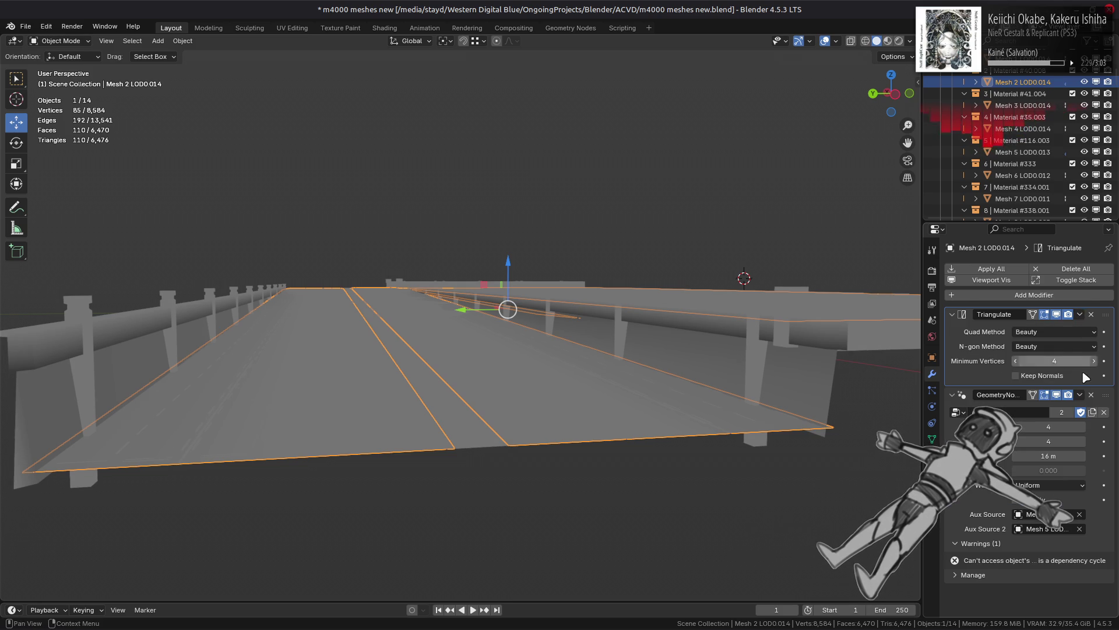
click(1007, 266)
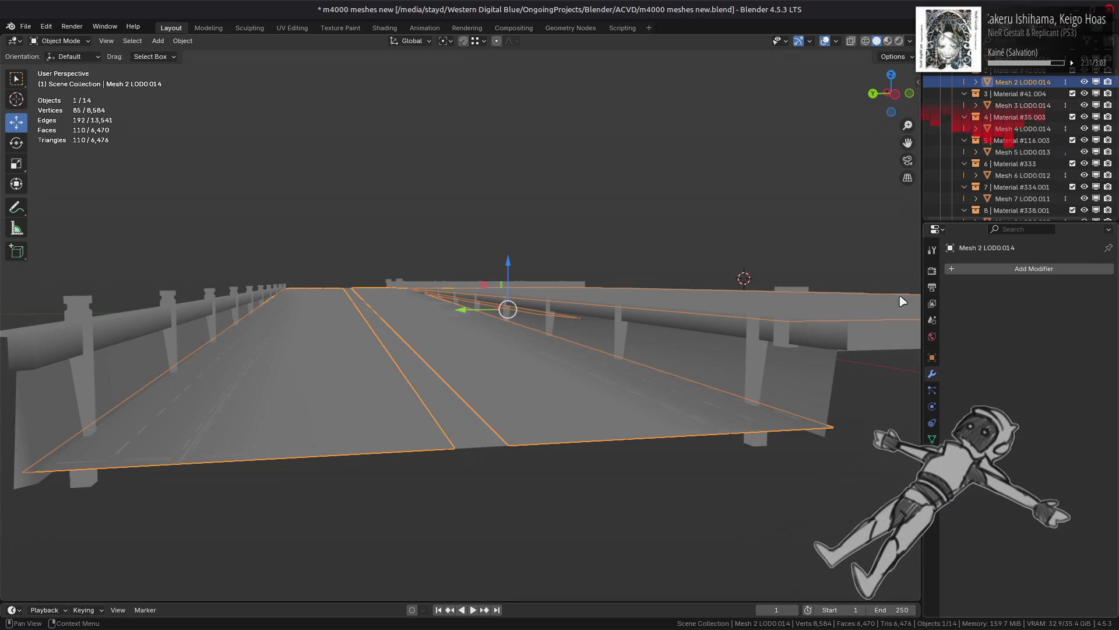
key(alt+a)
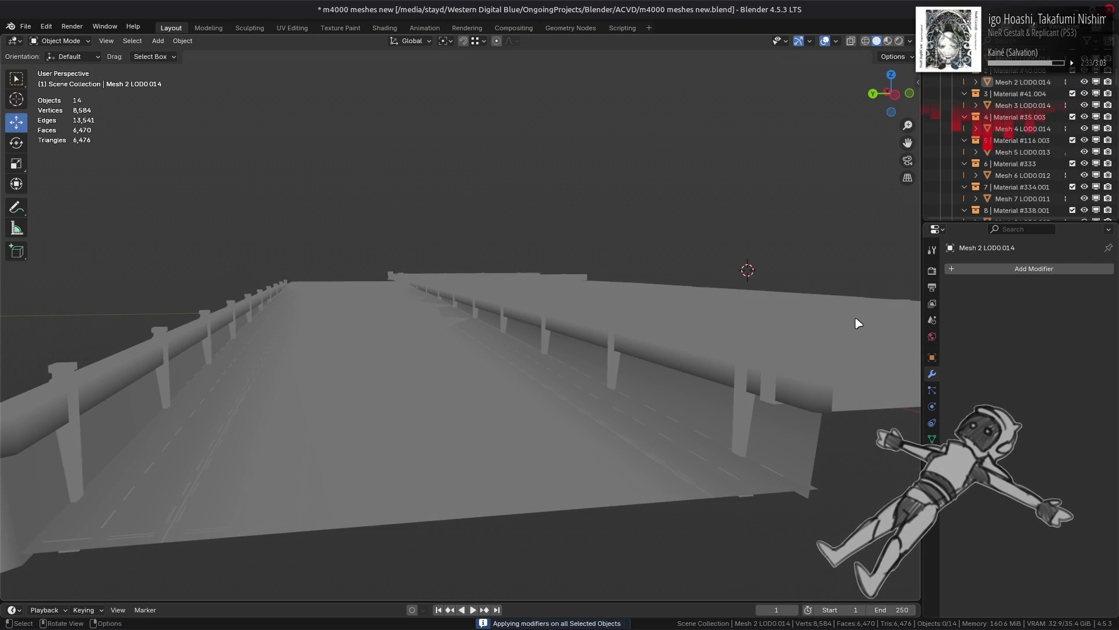
click(887, 41)
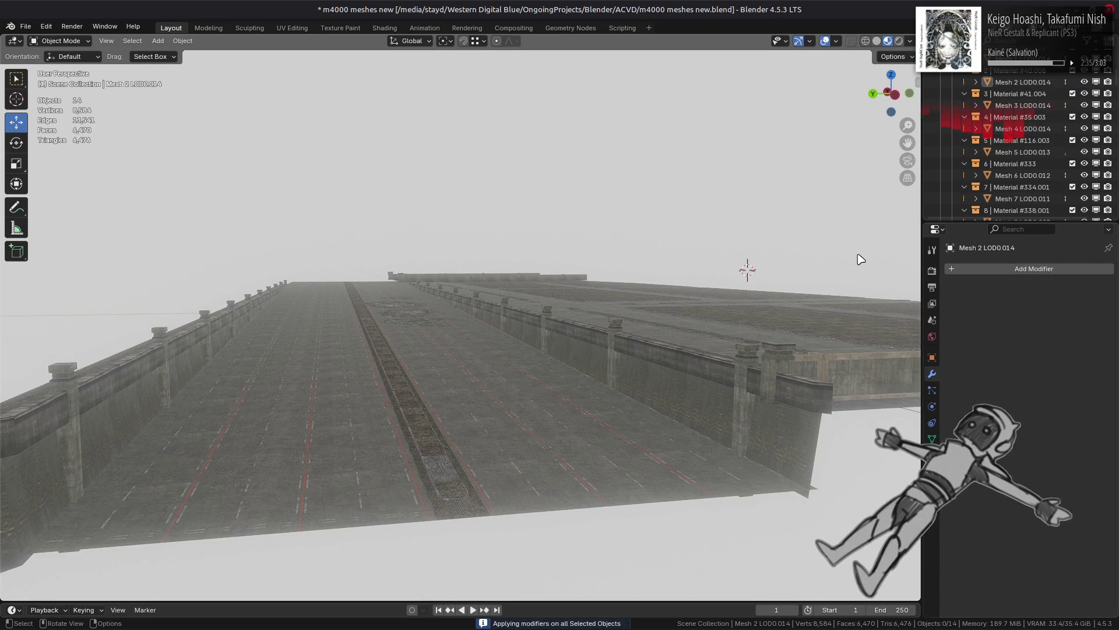
key(ctrl+z)
key(ctrl+z)
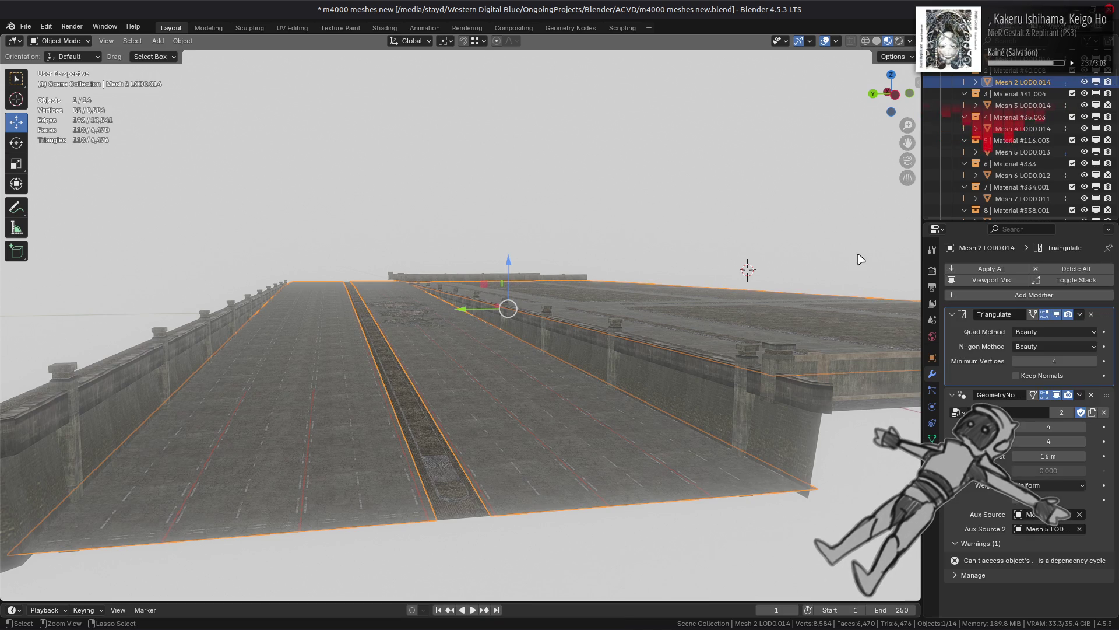
key(ctrl+shift+z)
key(ctrl+z)
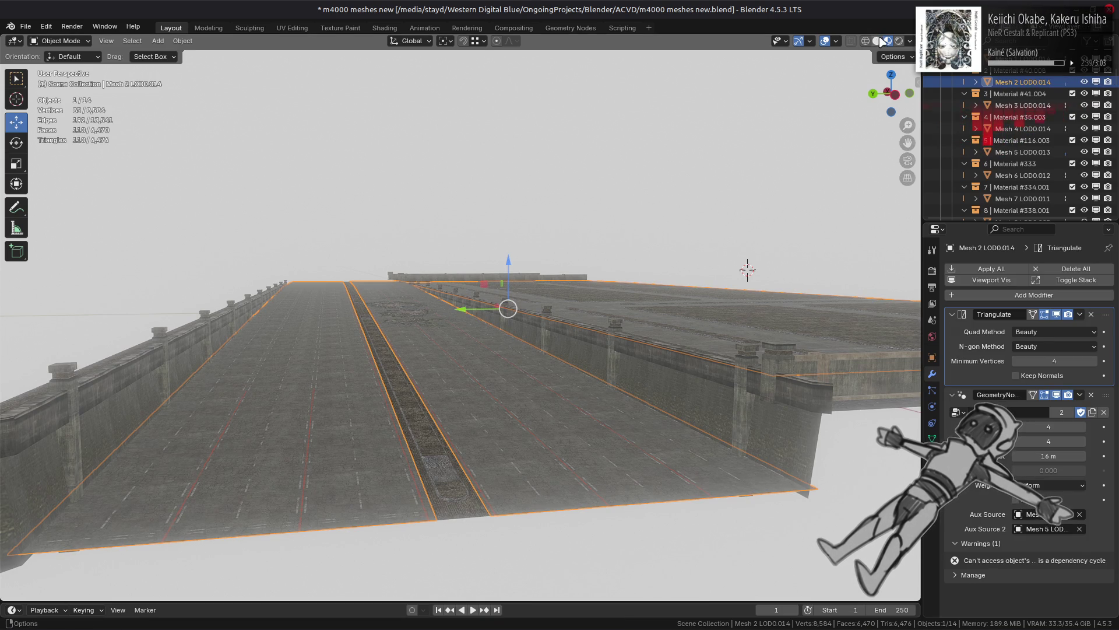
key(ctrl+z)
key(ctrl+s)
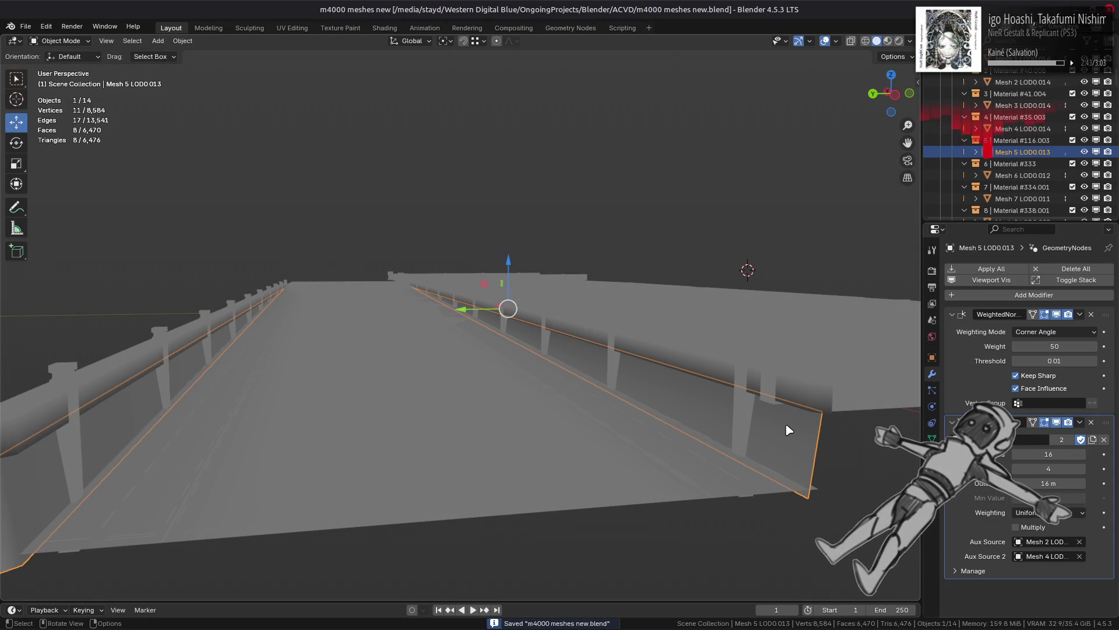
key(BackSpace)
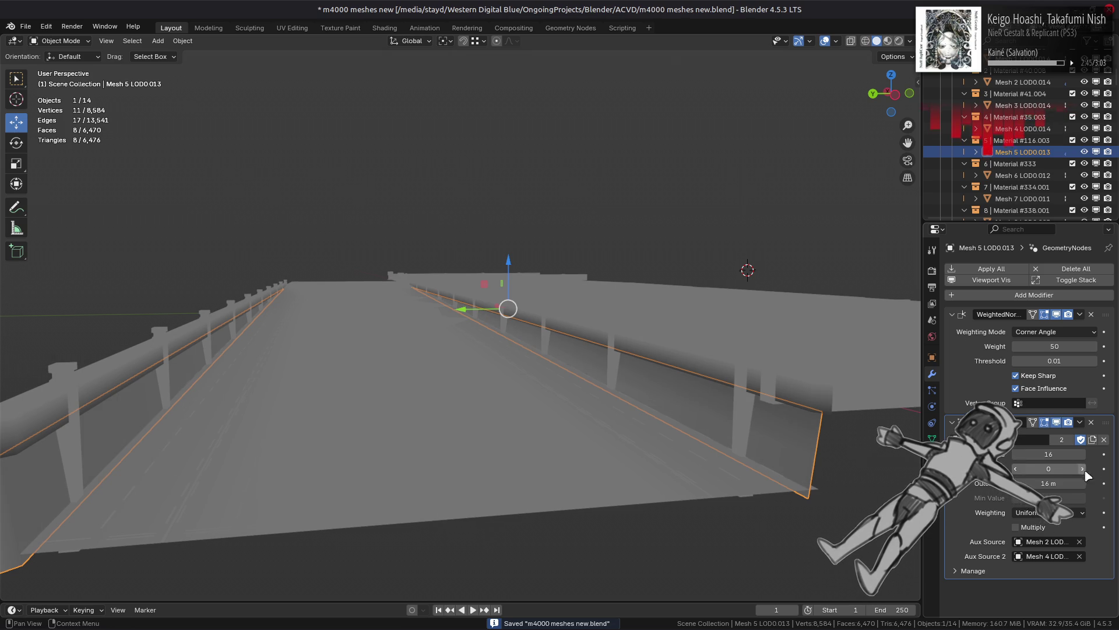
click(1084, 470)
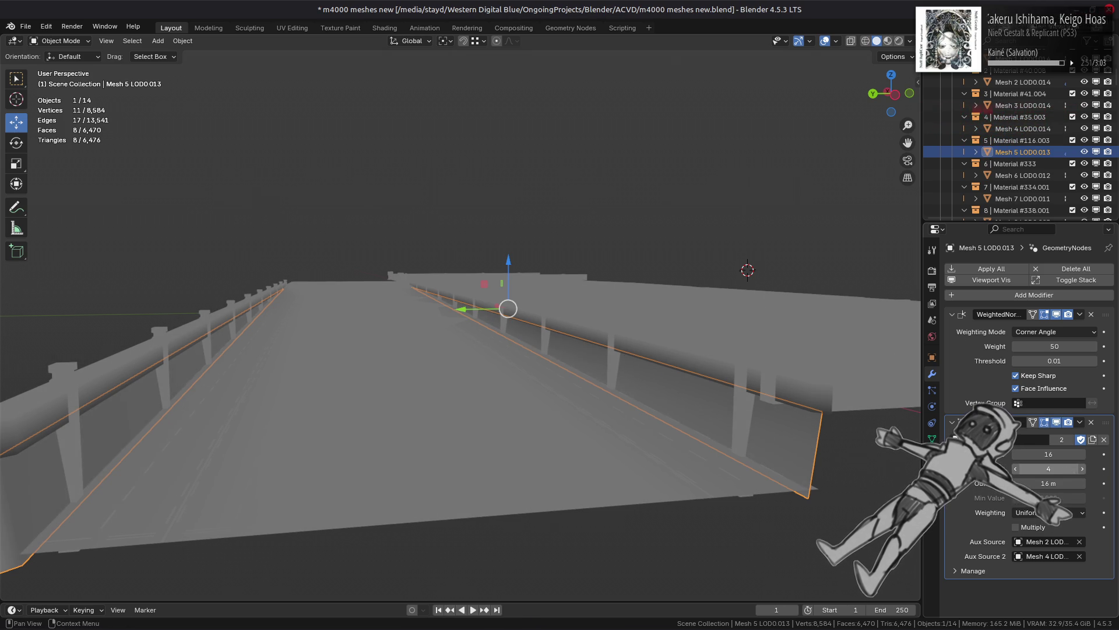
click(745, 250)
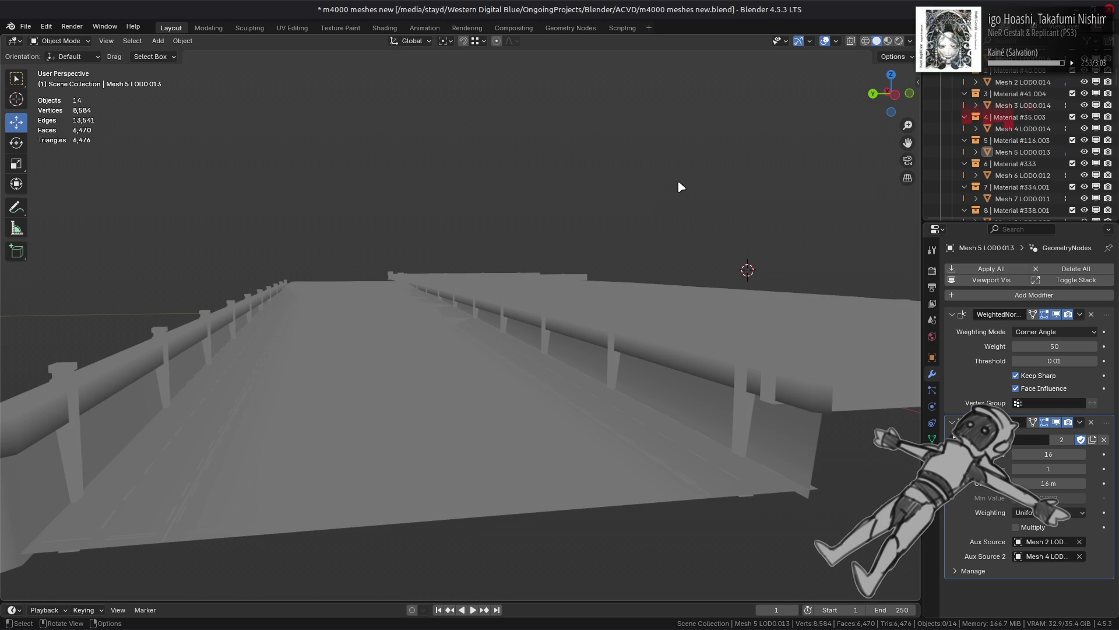
click(799, 454)
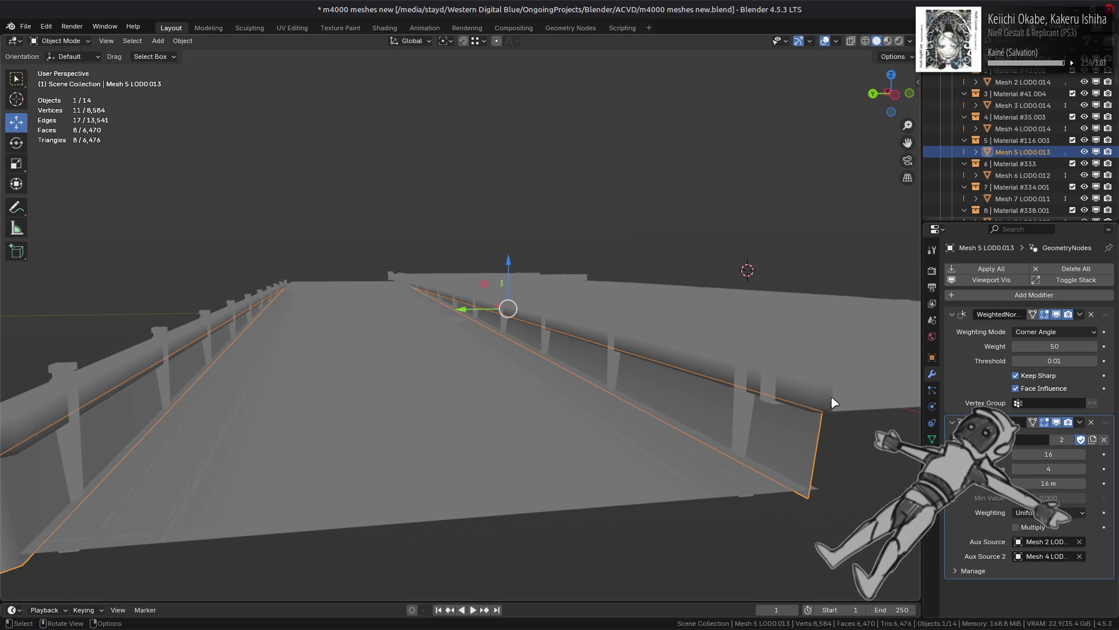
key(Tab)
Step: Try selecting and subdividing the wall's edges, undo the subdivision, and leave Edit Mode
key(a)
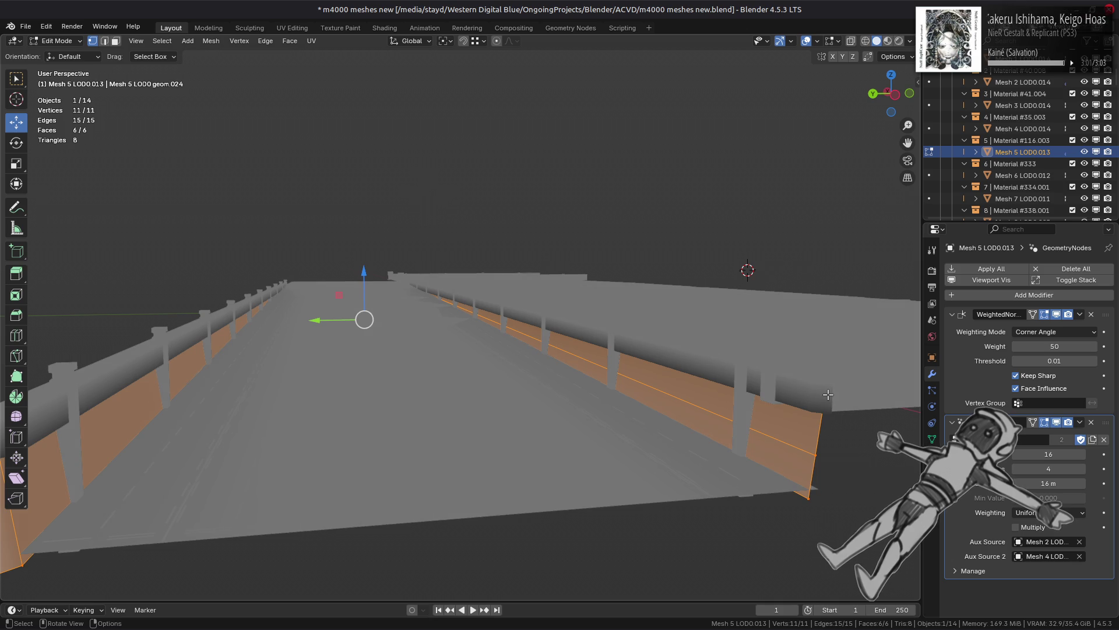
middle_drag(819, 417, 819, 415)
click(789, 447)
shift+click(411, 285)
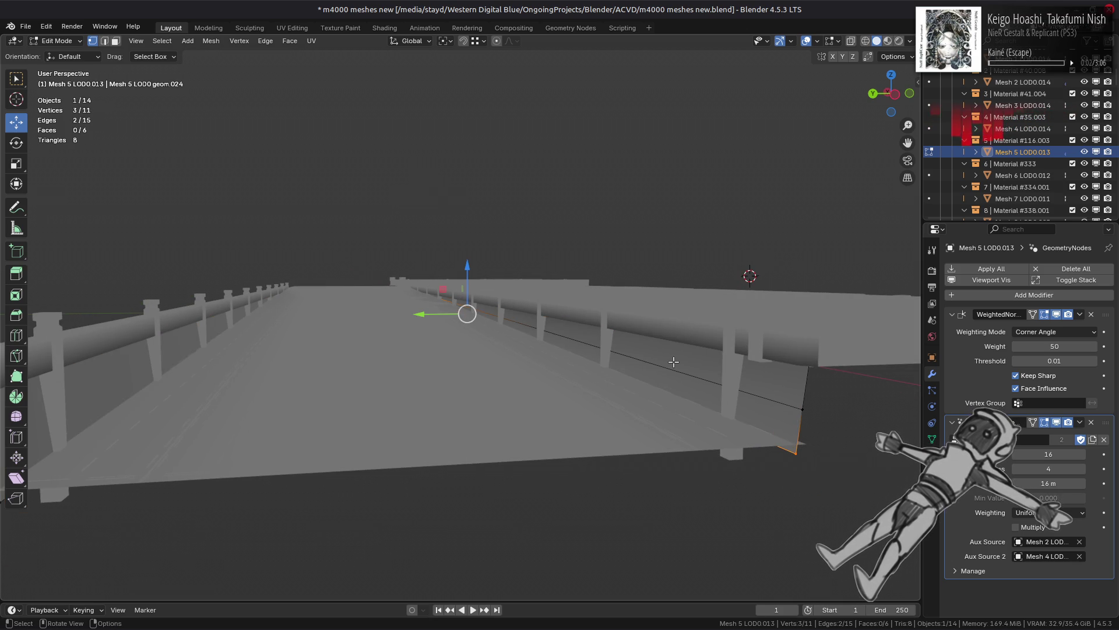
key(ctrl+z)
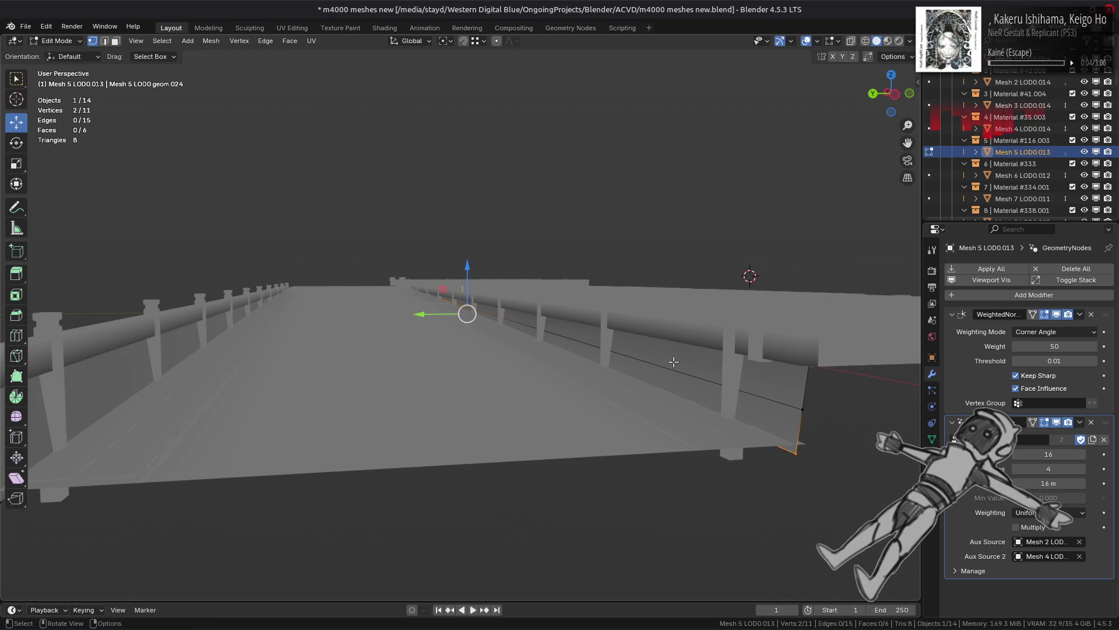
key(alt+a)
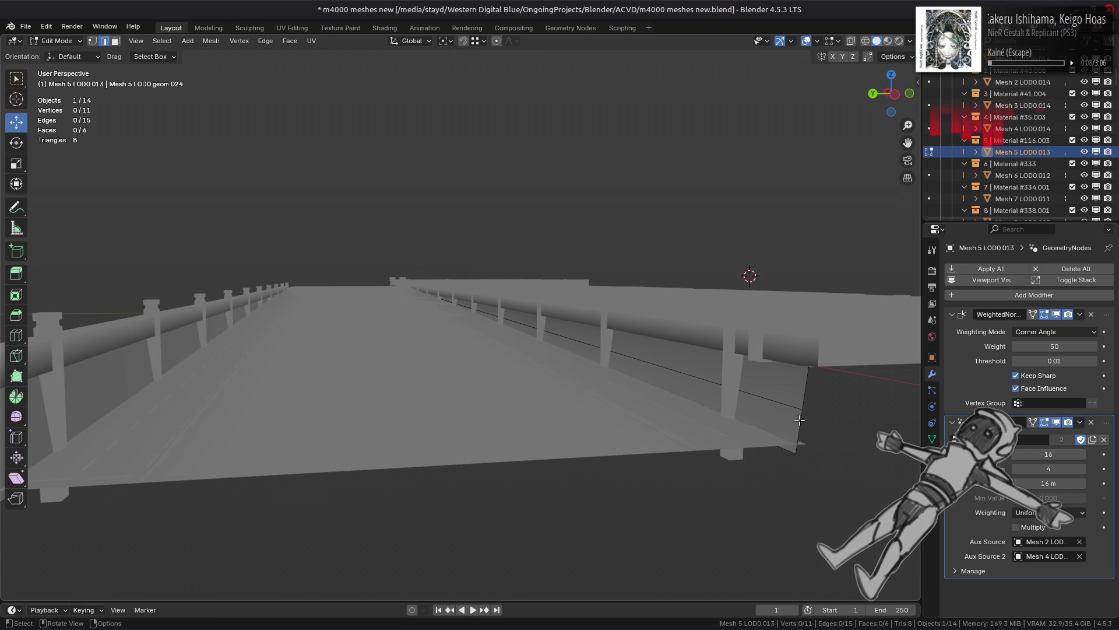
right_click(510, 277)
click(499, 279)
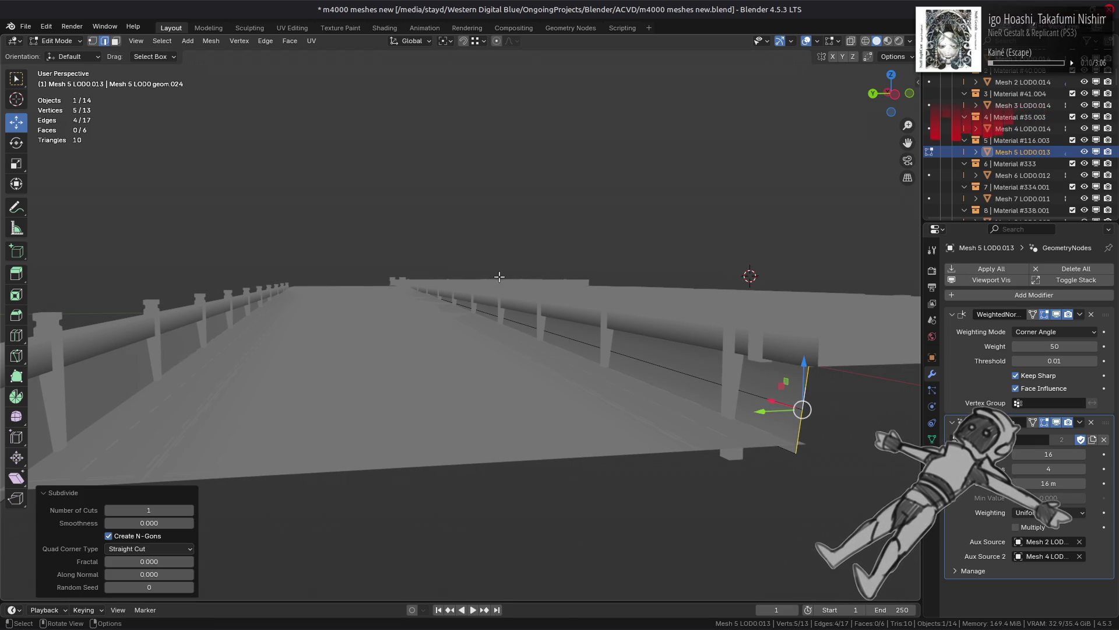
key(ctrl+z)
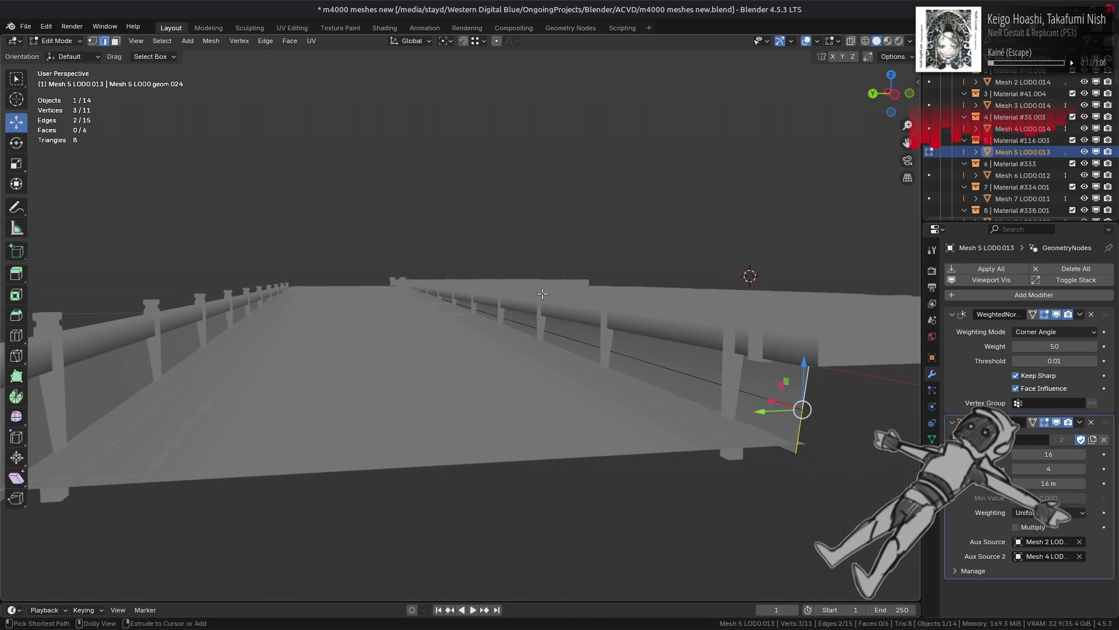
key(Tab)
Step: Reselect the wall plane and re-enter Edit Mode with X-ray in vertex select mode
mouse_move(626, 347)
middle_down()
mouse_move(555, 350)
mouse_move(624, 349)
mouse_move(603, 354)
middle_up()
click(604, 354)
click(682, 370)
key(Tab)
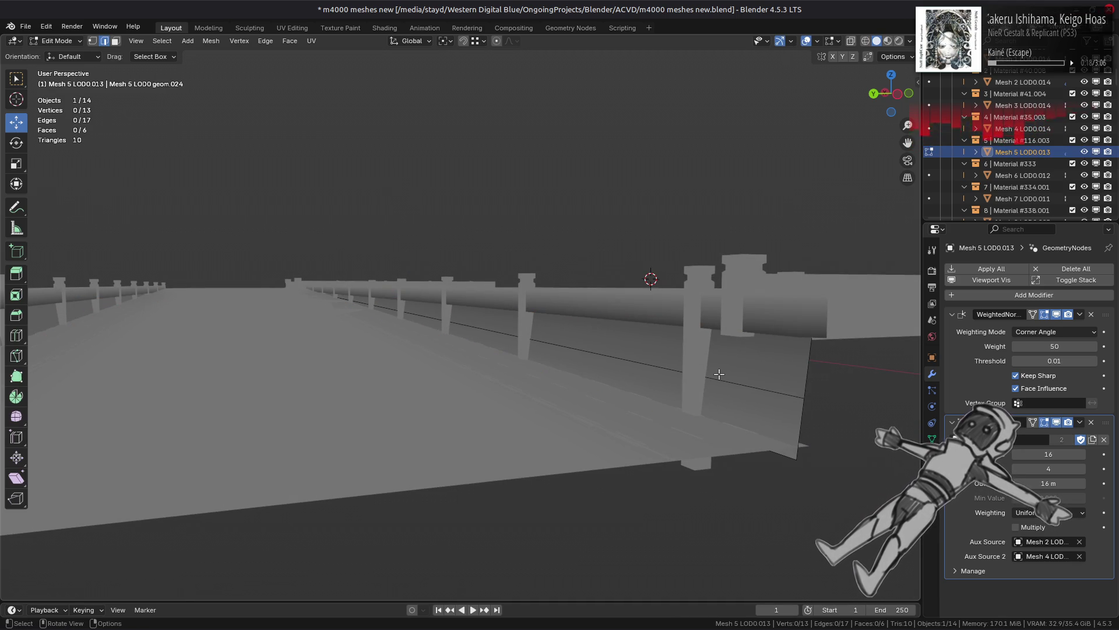
click(509, 336)
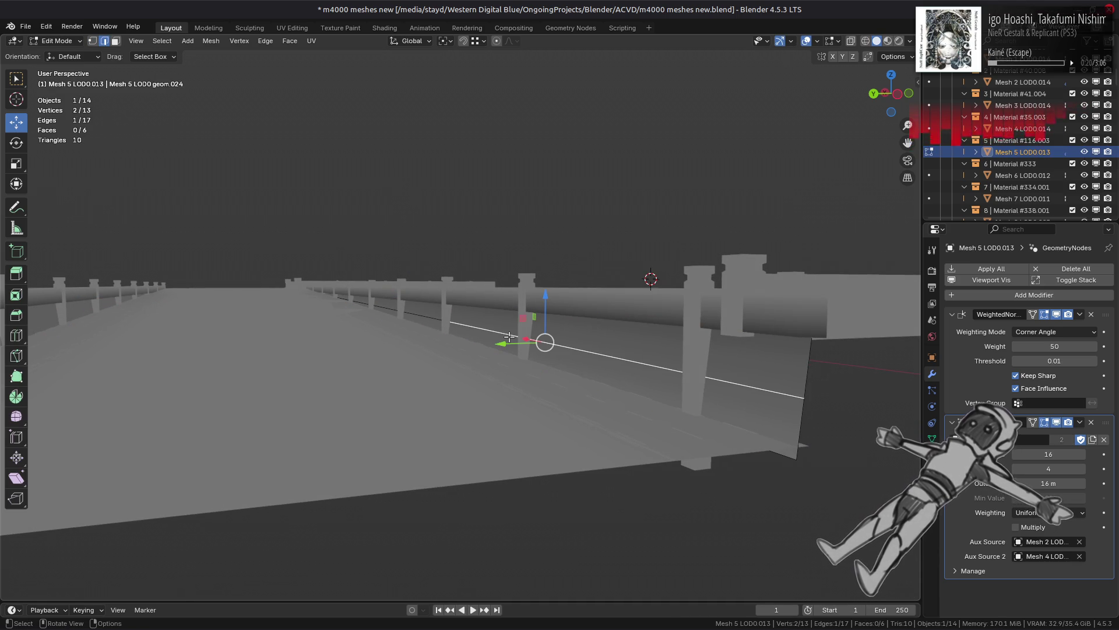
key(alt+z)
key(1)
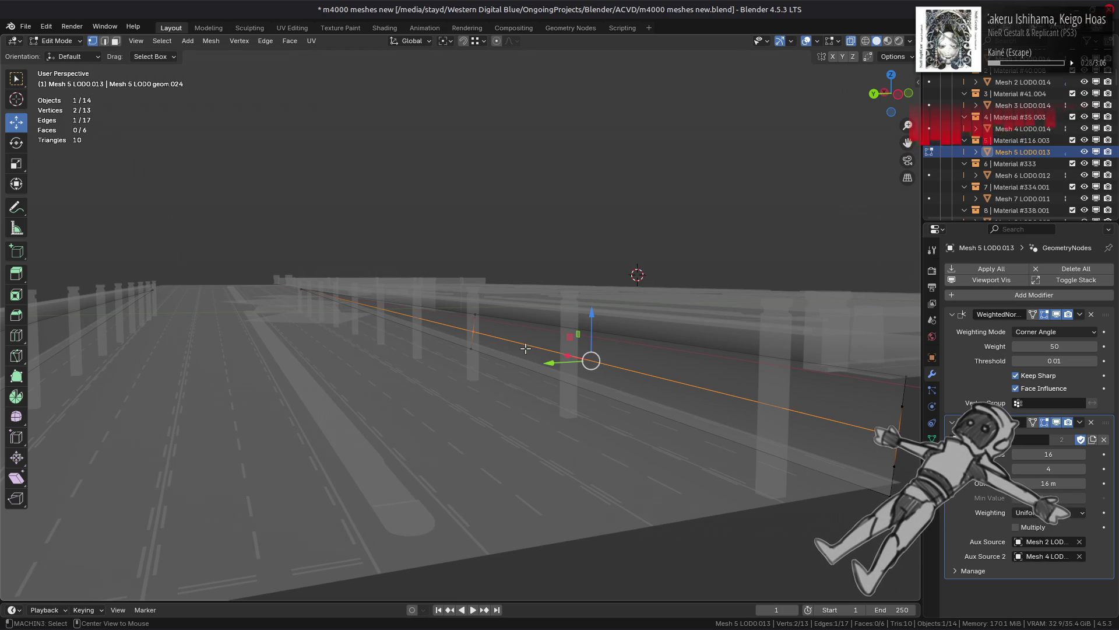
key(Tab)
key(alt+z)
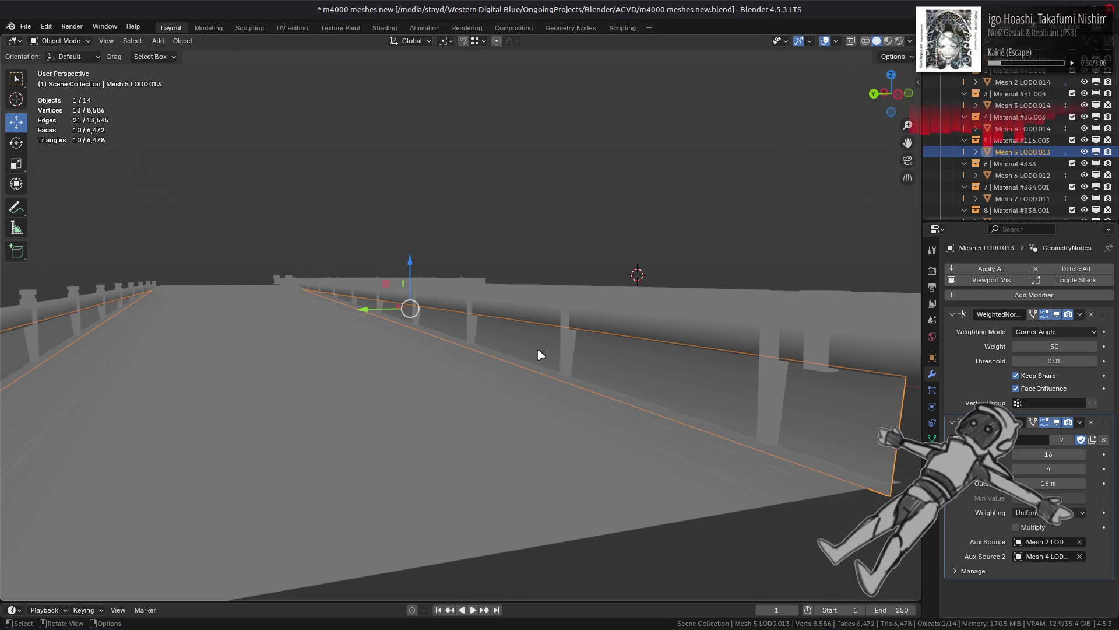
key(Tab)
key(alt+z)
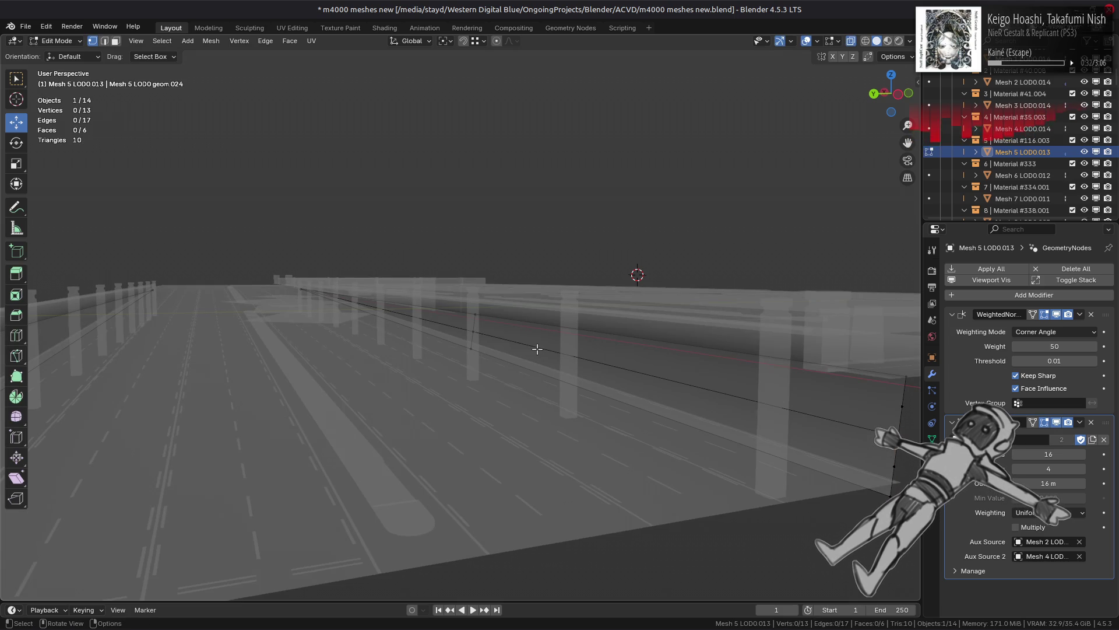
Step: Join pairs of wall vertices near the right end with new edges using J
click(479, 312)
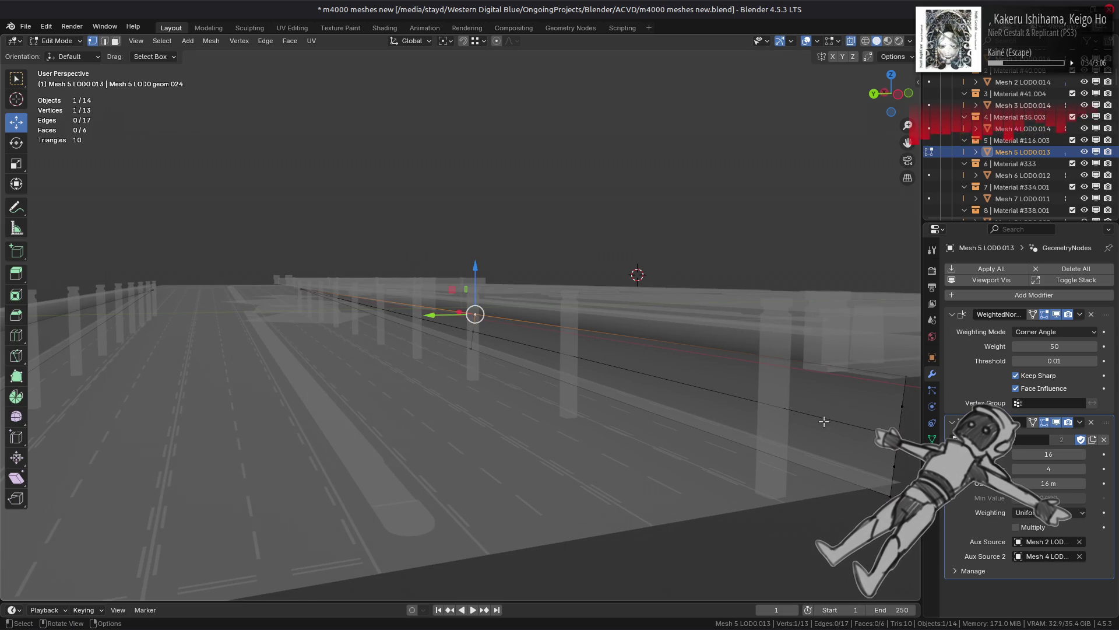
shift+click(902, 439)
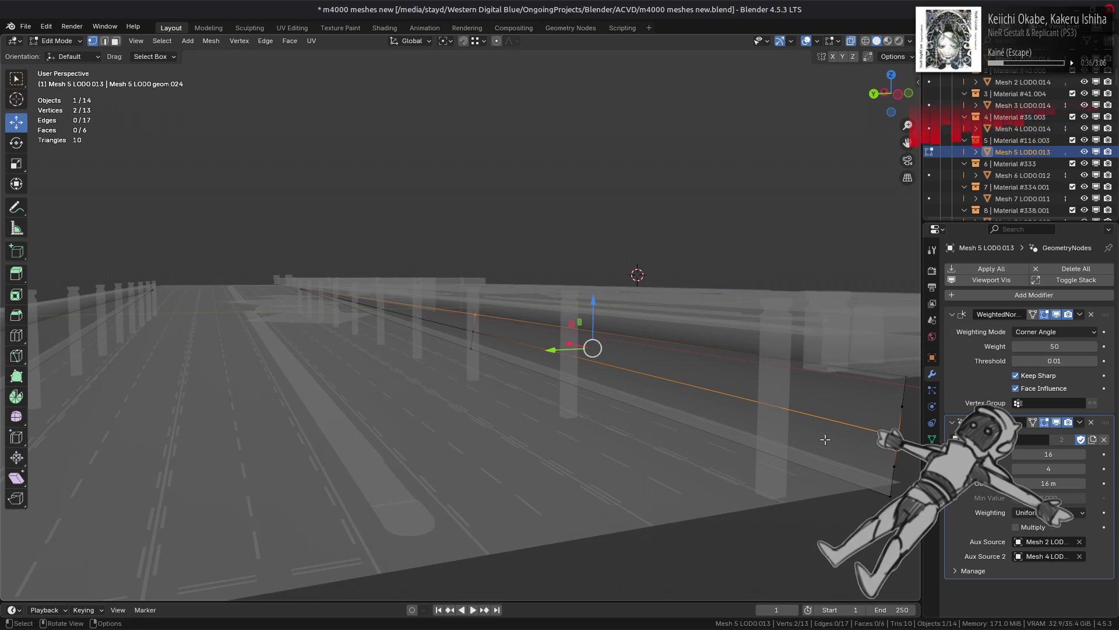
key(j)
click(471, 333)
ctrl+click(892, 493)
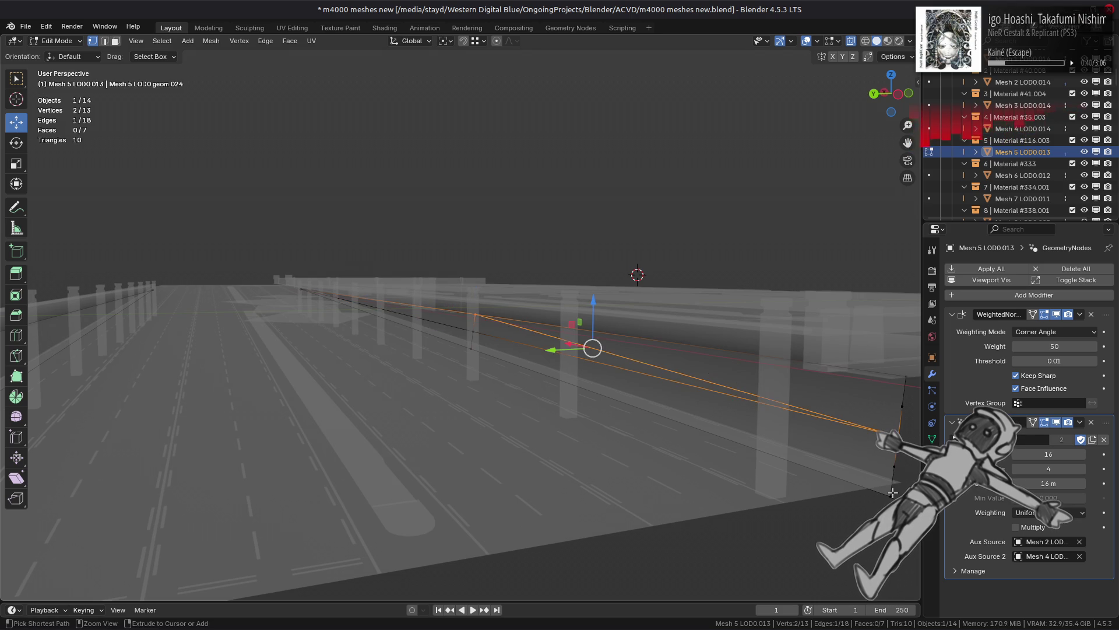
key(ctrl+z)
key(ctrl+shift+z)
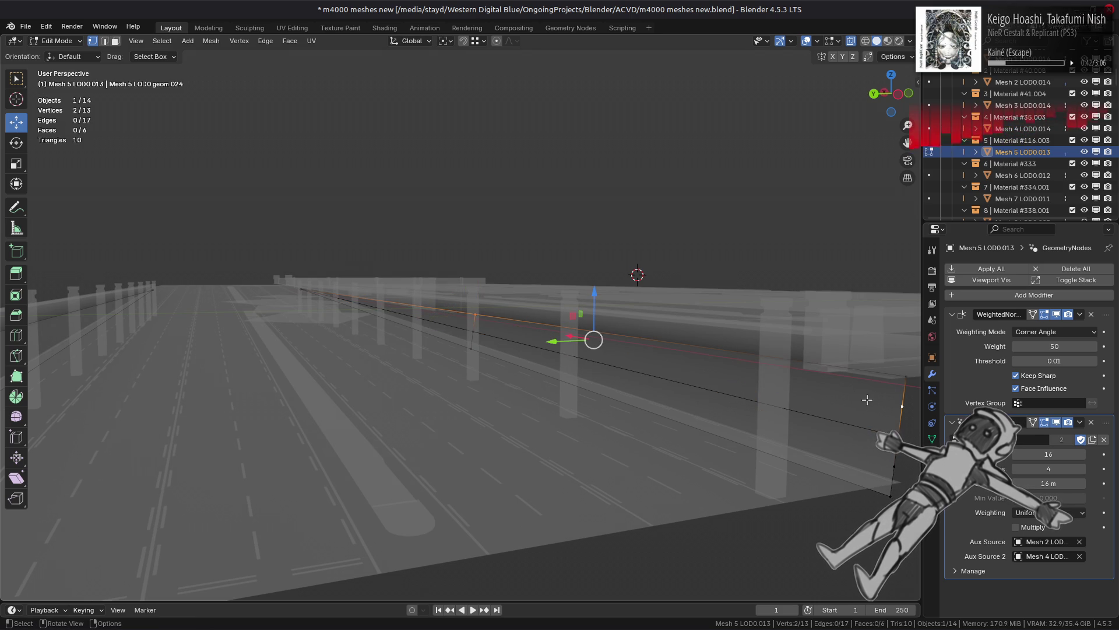
key(j)
click(470, 336)
shift+click(847, 456)
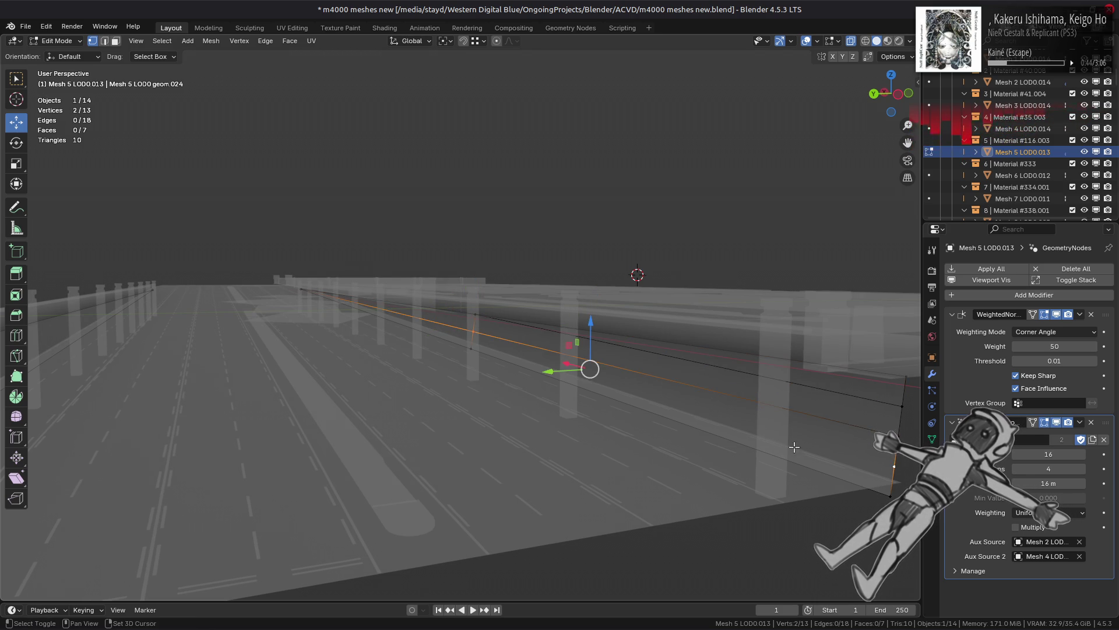
key(Tab)
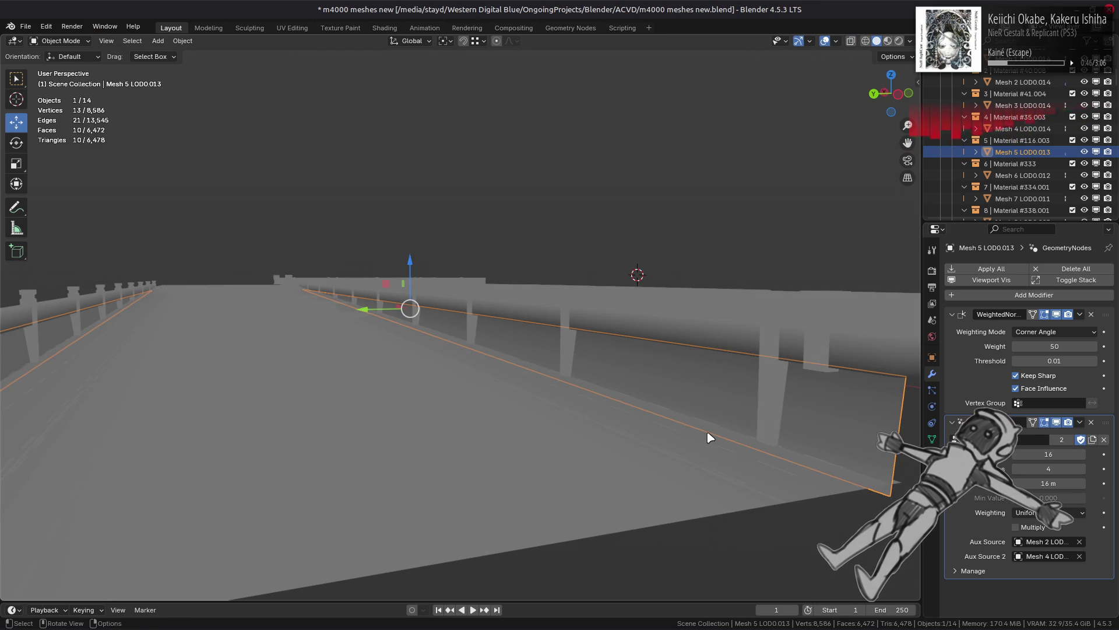
Step: Move the selected wall vertices upward, then connect two vertices with an edge using F
key(Tab)
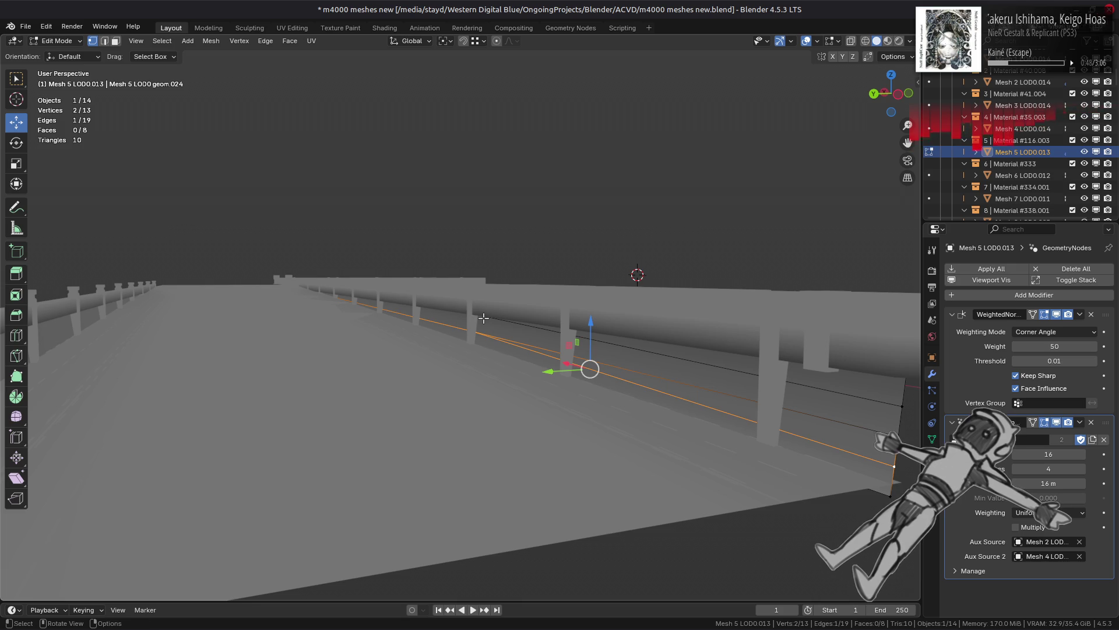
key(g)
click(556, 406)
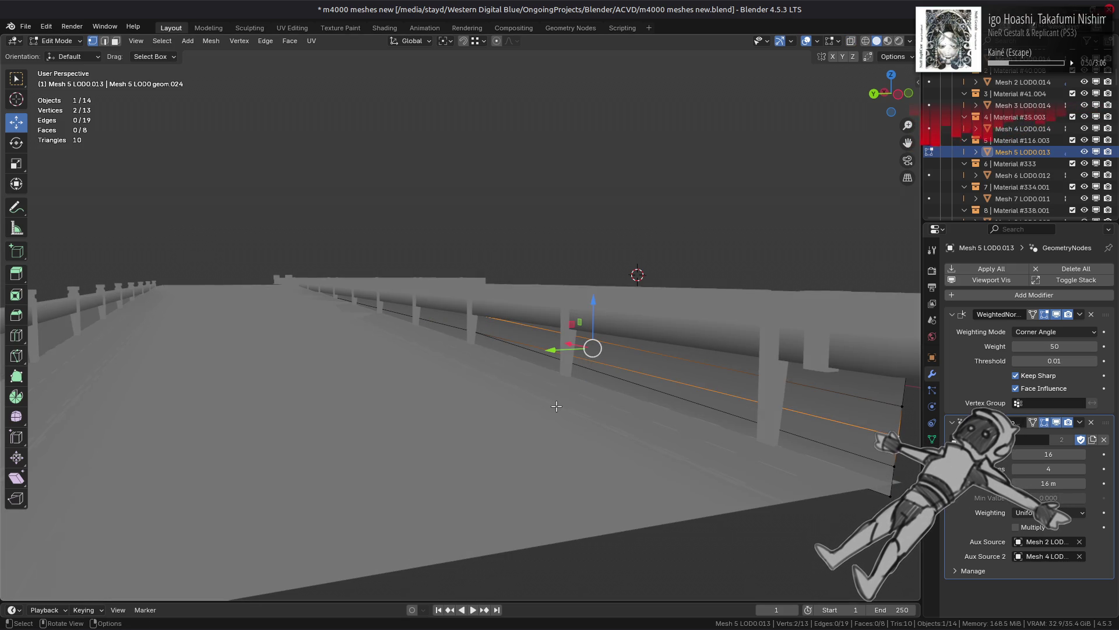
click(555, 404)
click(472, 332)
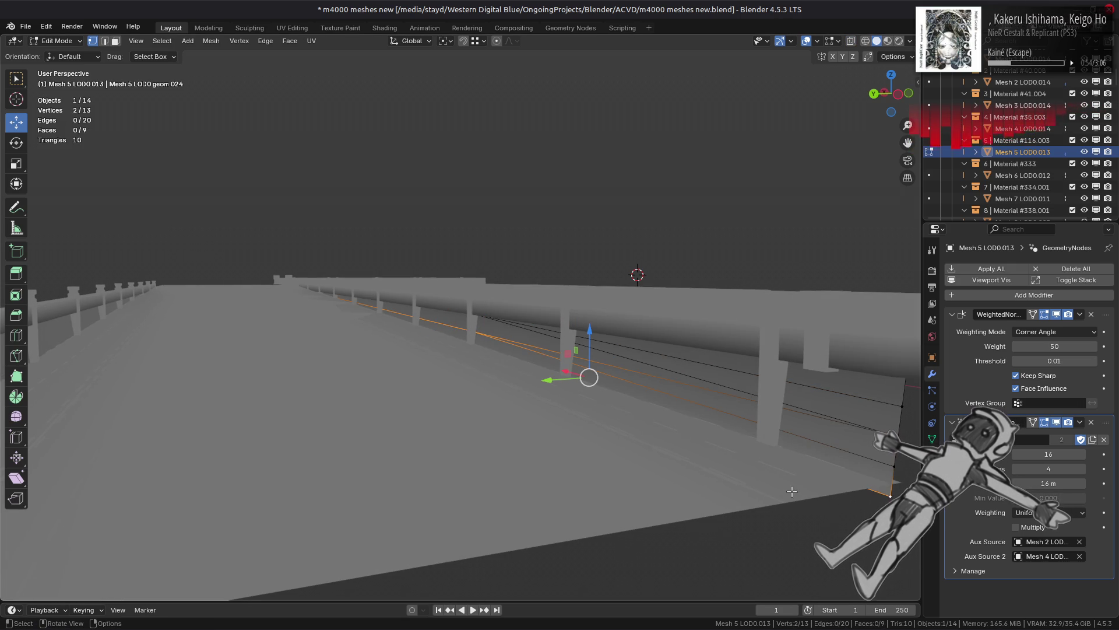
key(alt+a)
key(Tab)
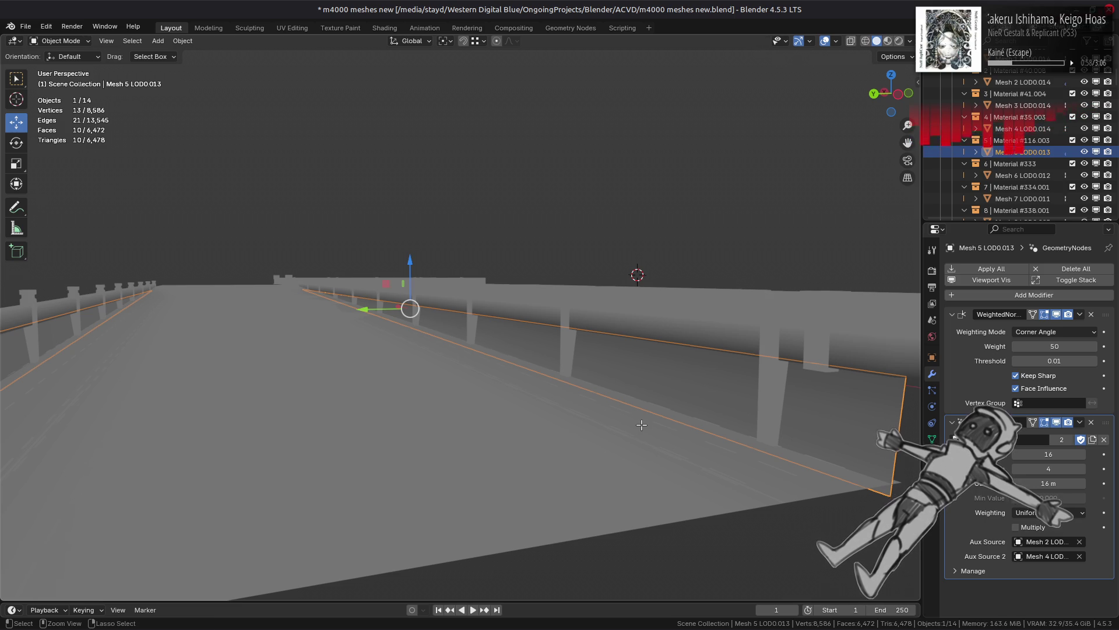
key(Tab)
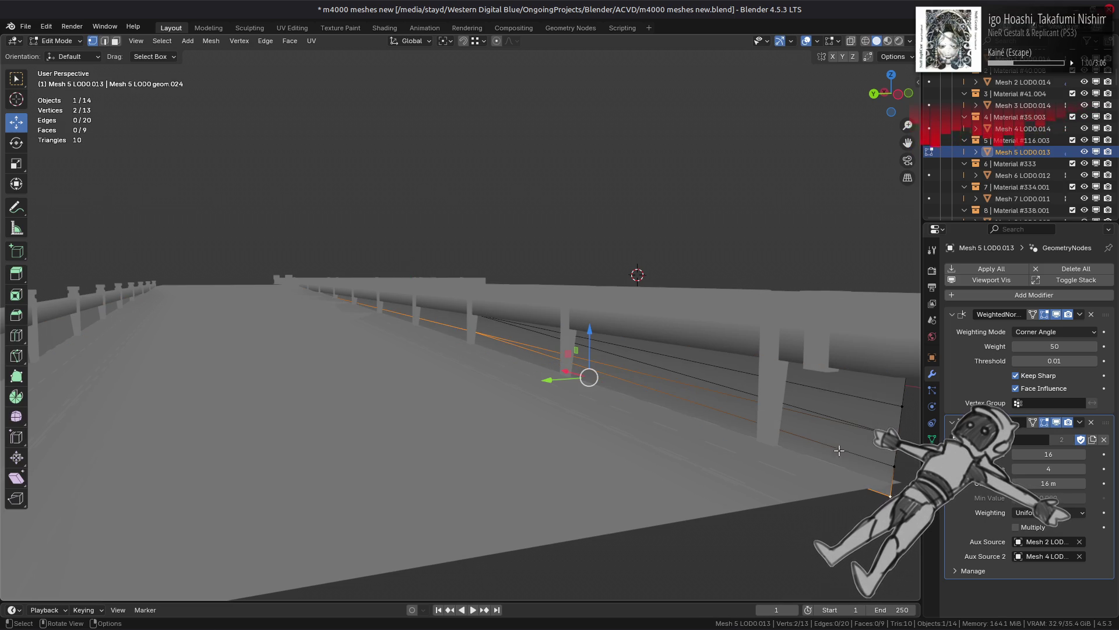
key(alt+z)
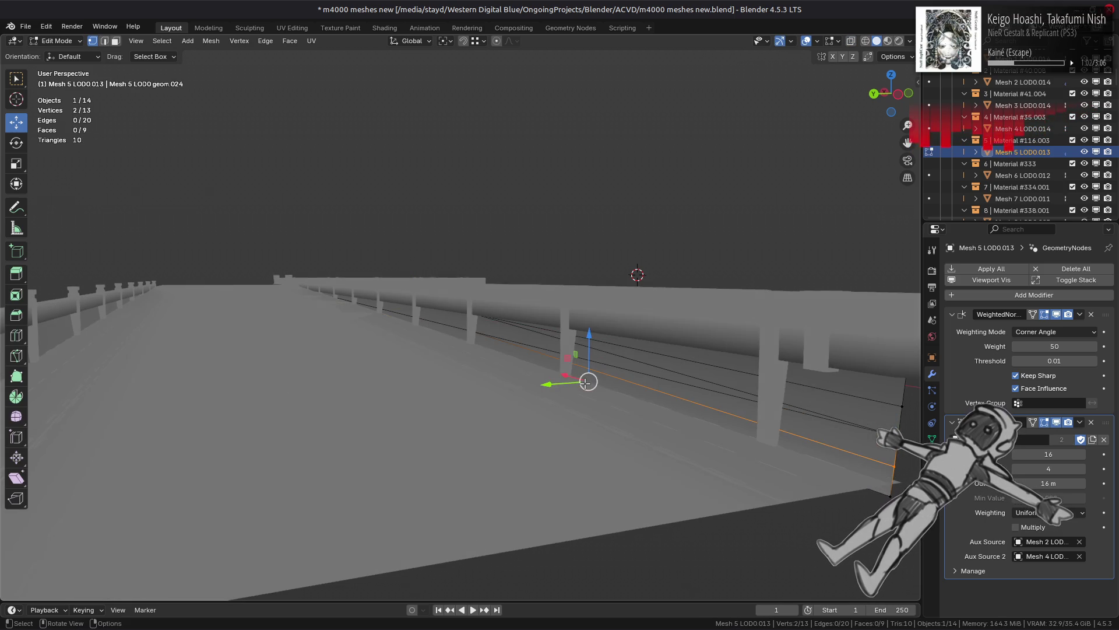
key(alt+z)
key(f)
Step: In edge select mode, rotate one wall edge clockwise via Edge > Rotate Edge CW
key(2)
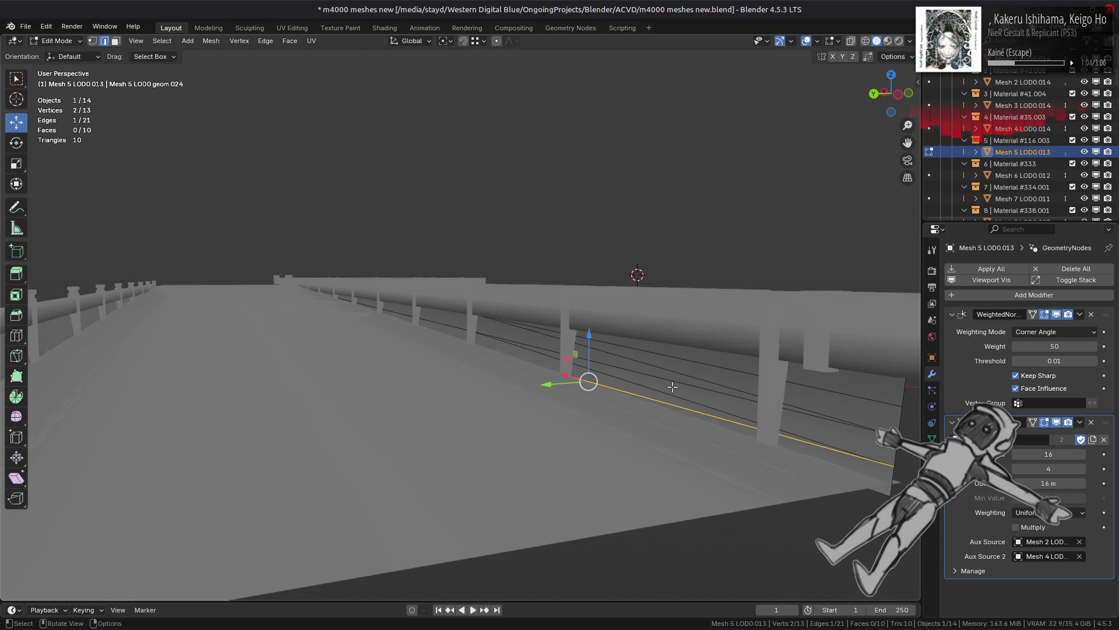
click(666, 380)
key(a)
key(alt+a)
key(alt+z)
click(669, 397)
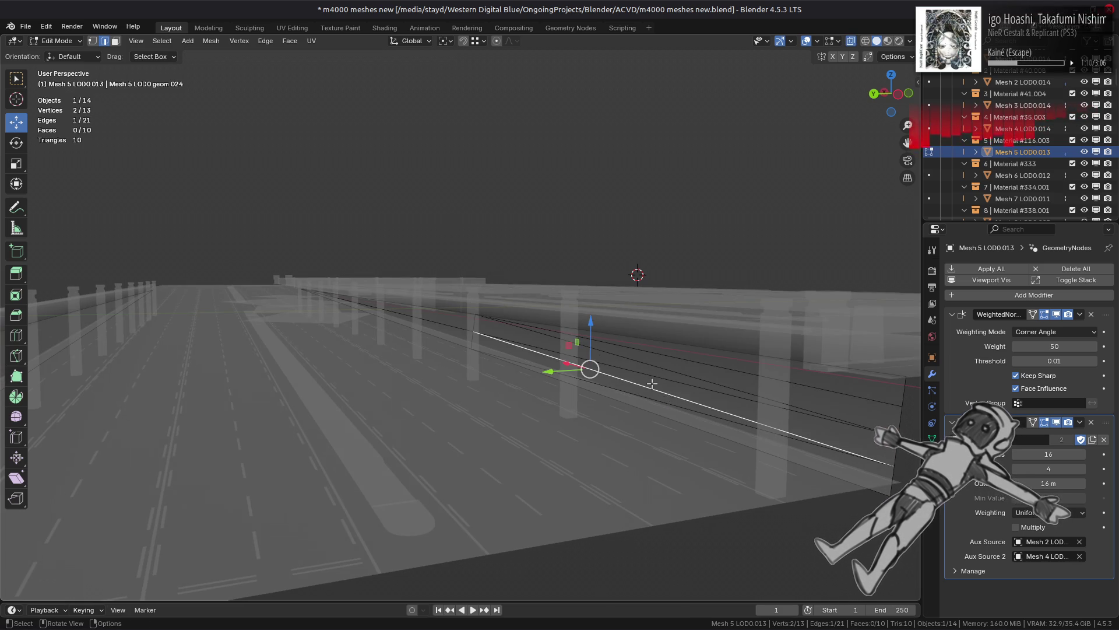
key(alt+z)
click(265, 41)
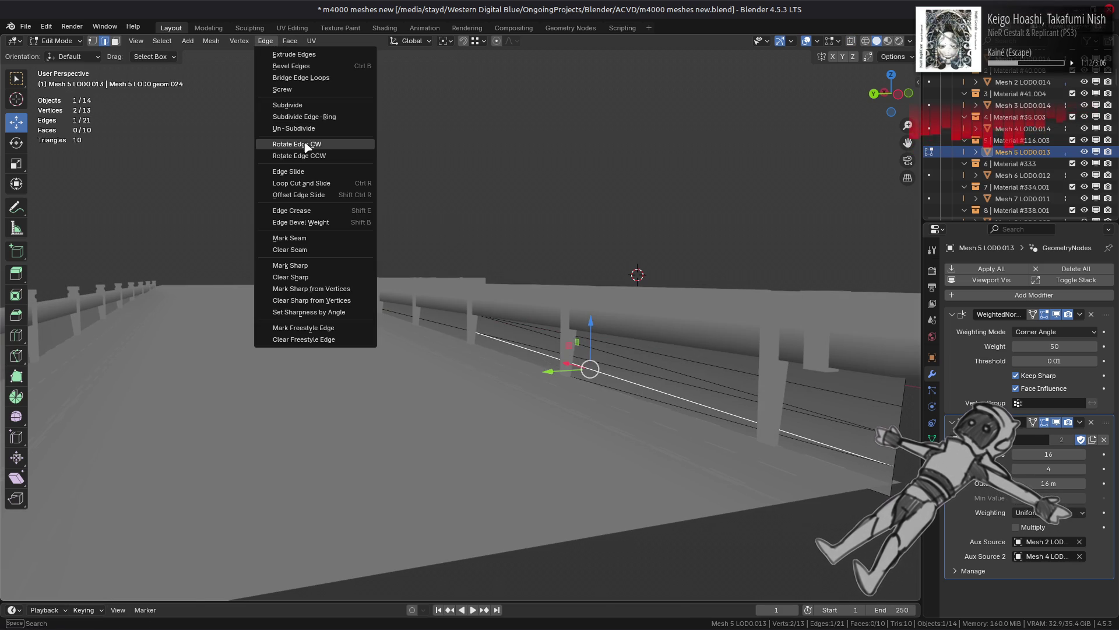
click(303, 143)
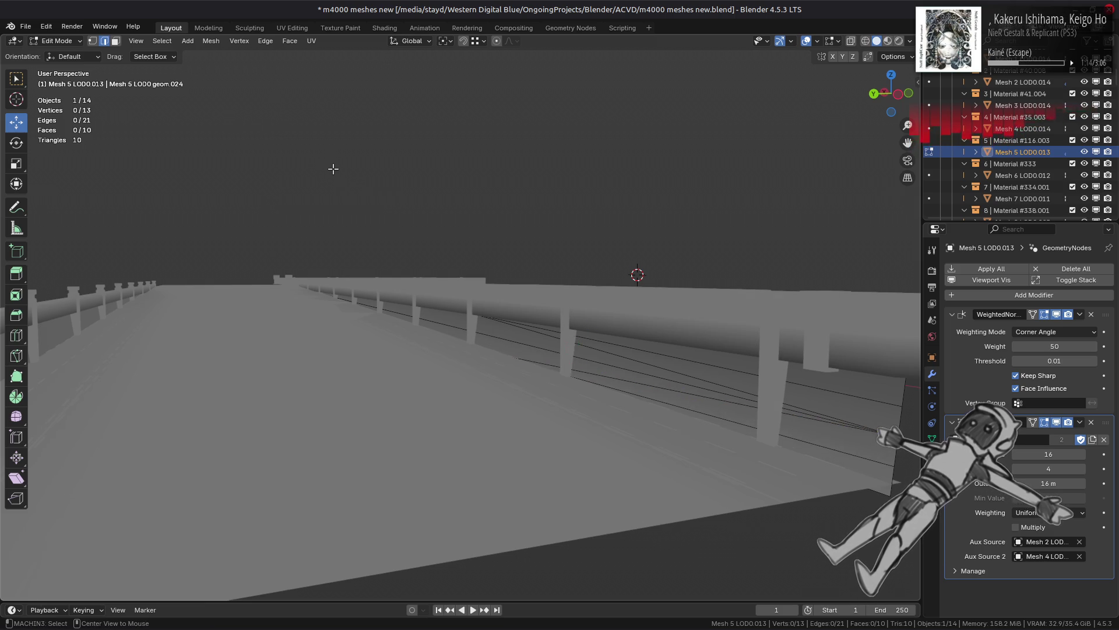
key(Tab)
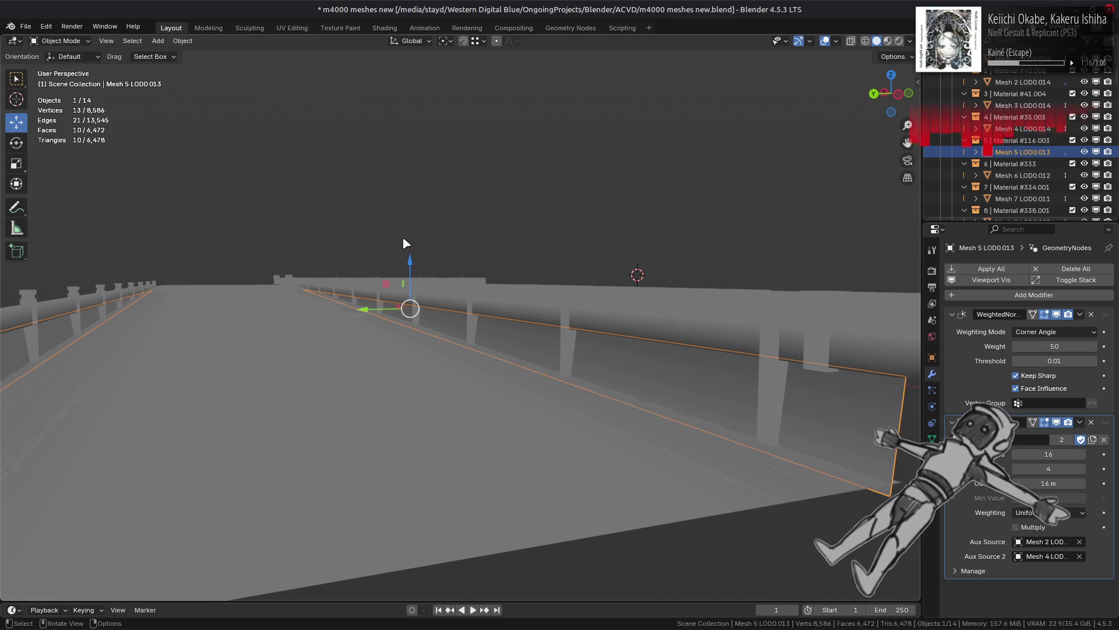
Step: Pick the diagonal wall edge in X-ray, rotate it clockwise again, and return to Object Mode
key(Tab)
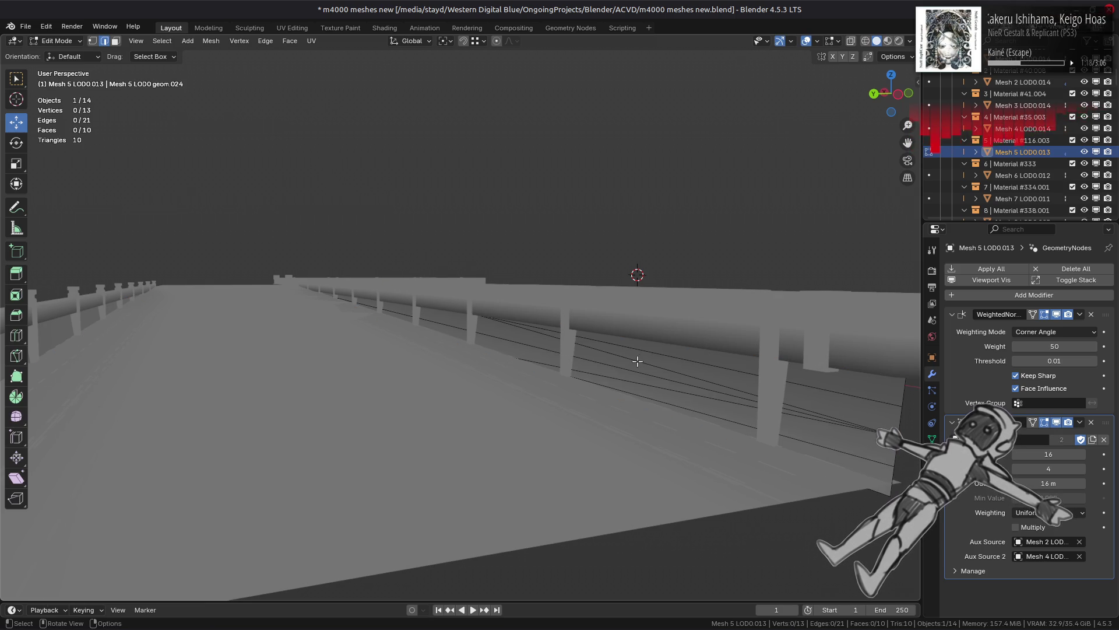
key(a)
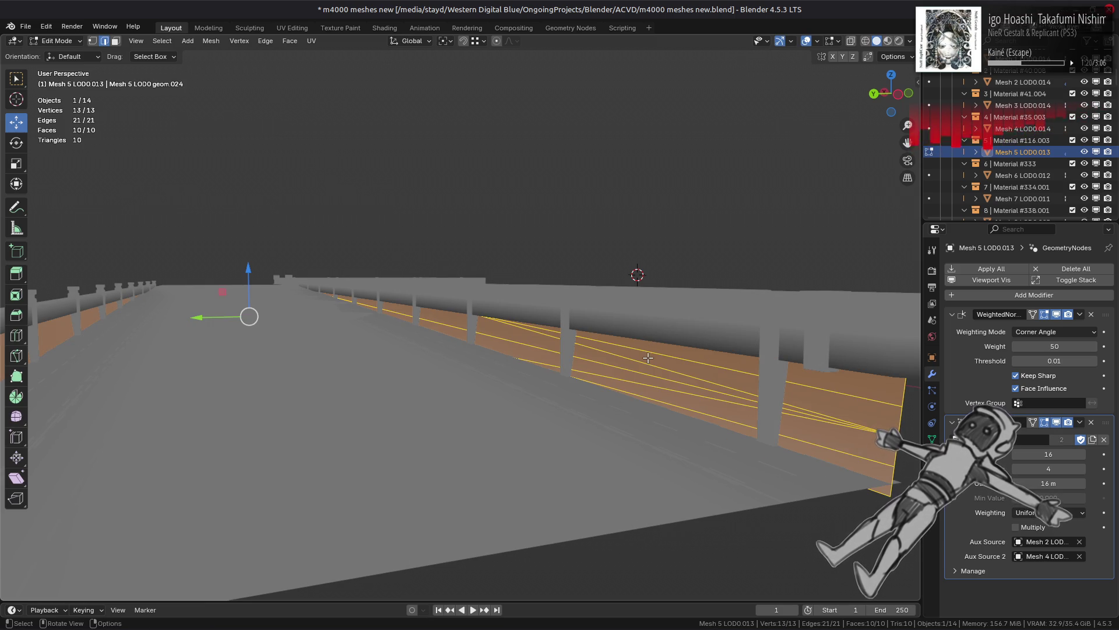
click(647, 357)
key(a)
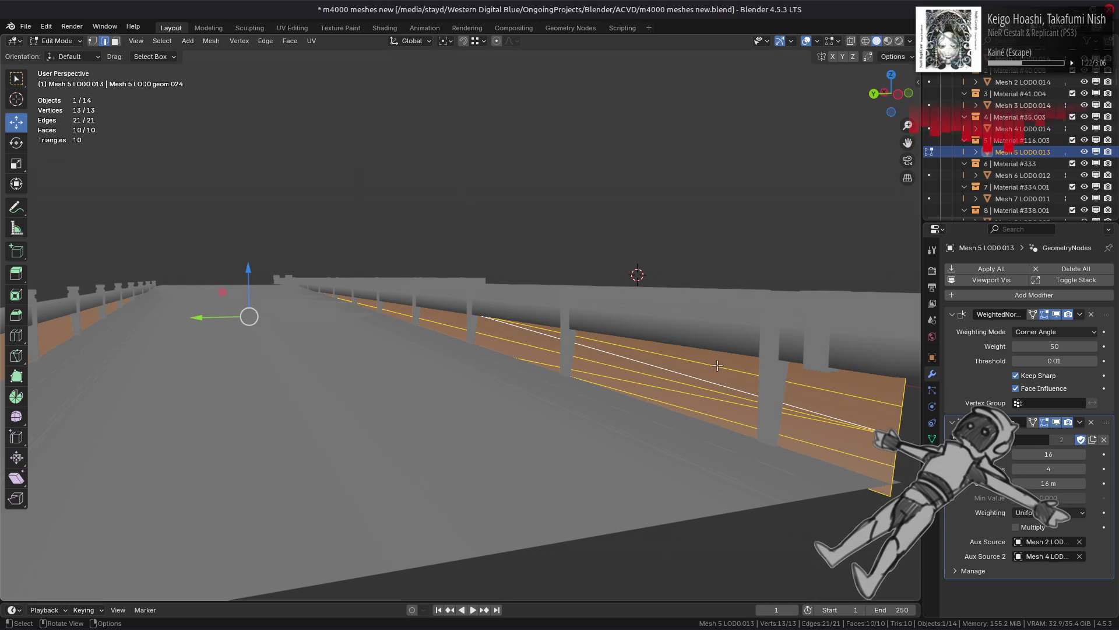
key(alt+z)
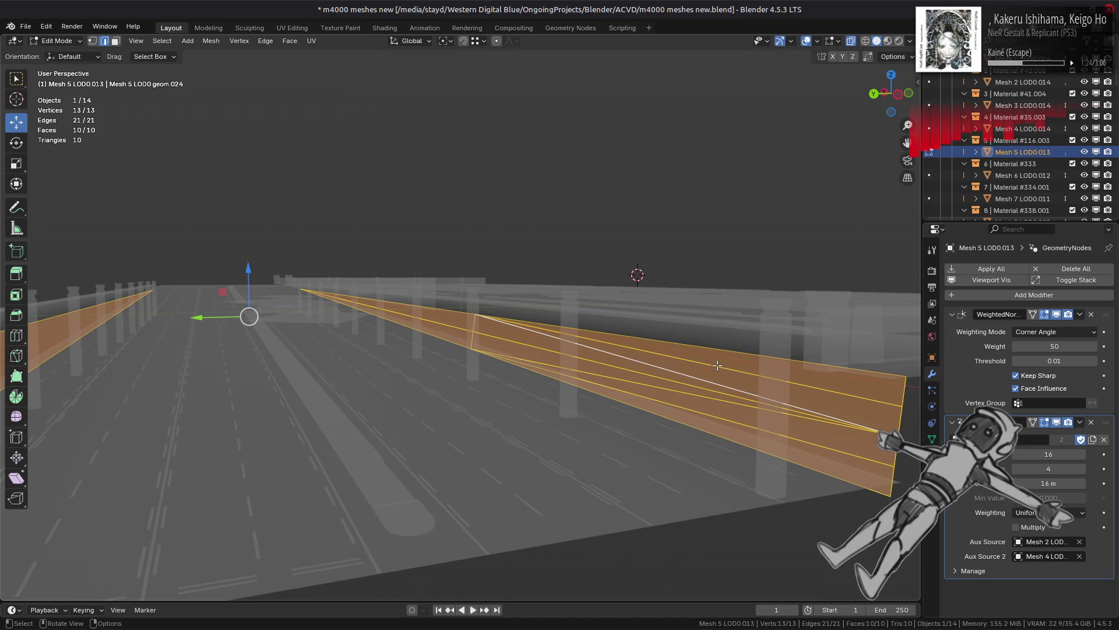
click(696, 371)
key(alt+z)
click(265, 41)
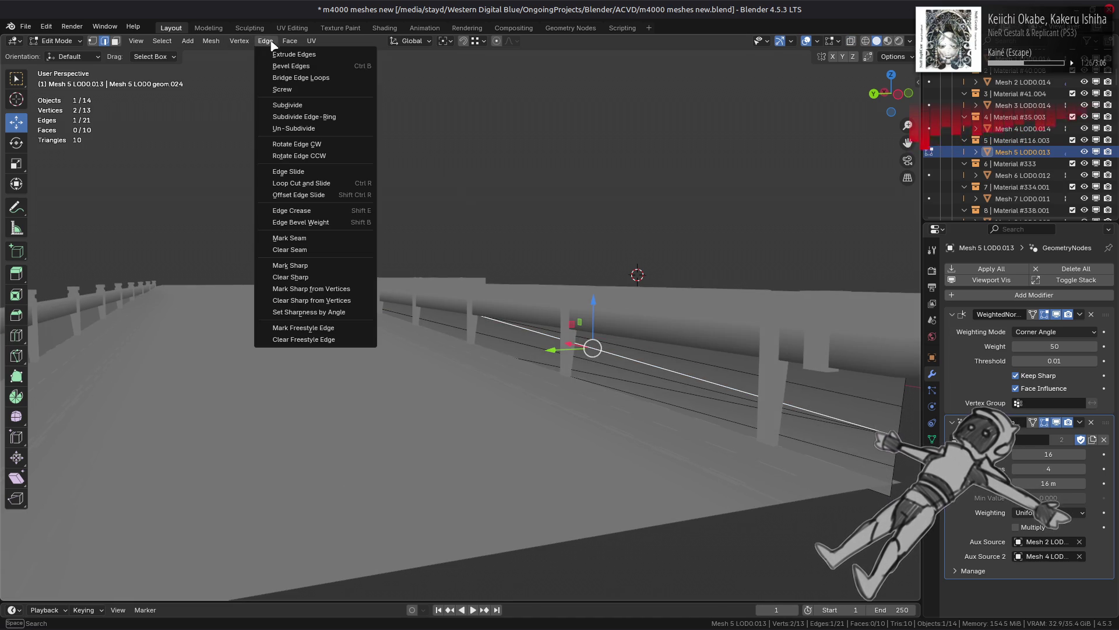
click(313, 143)
click(343, 167)
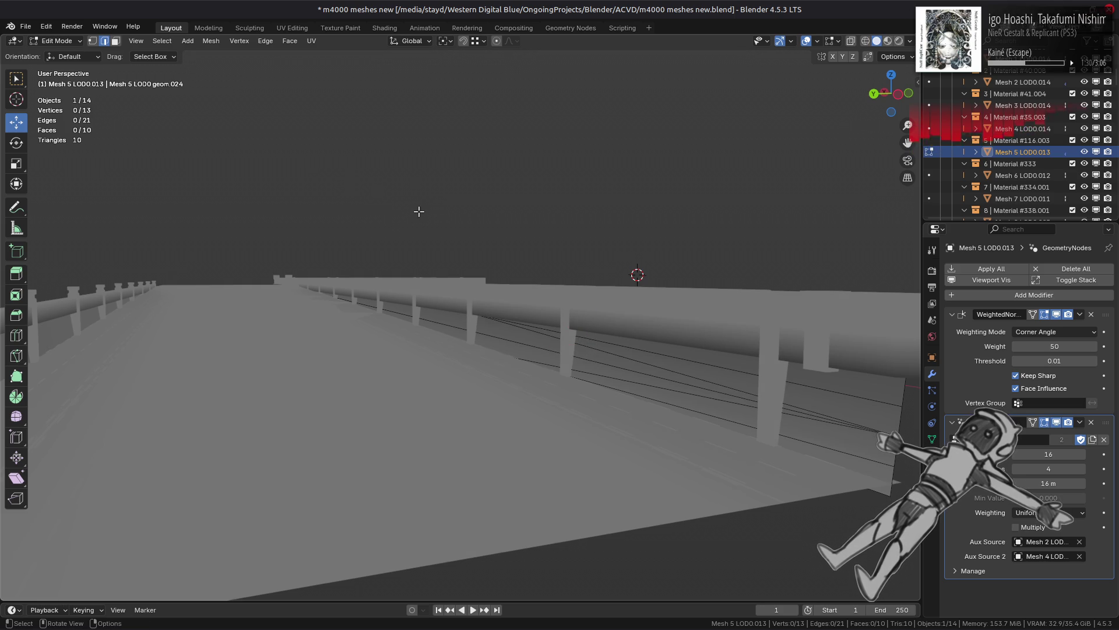
key(Tab)
key(alt+a)
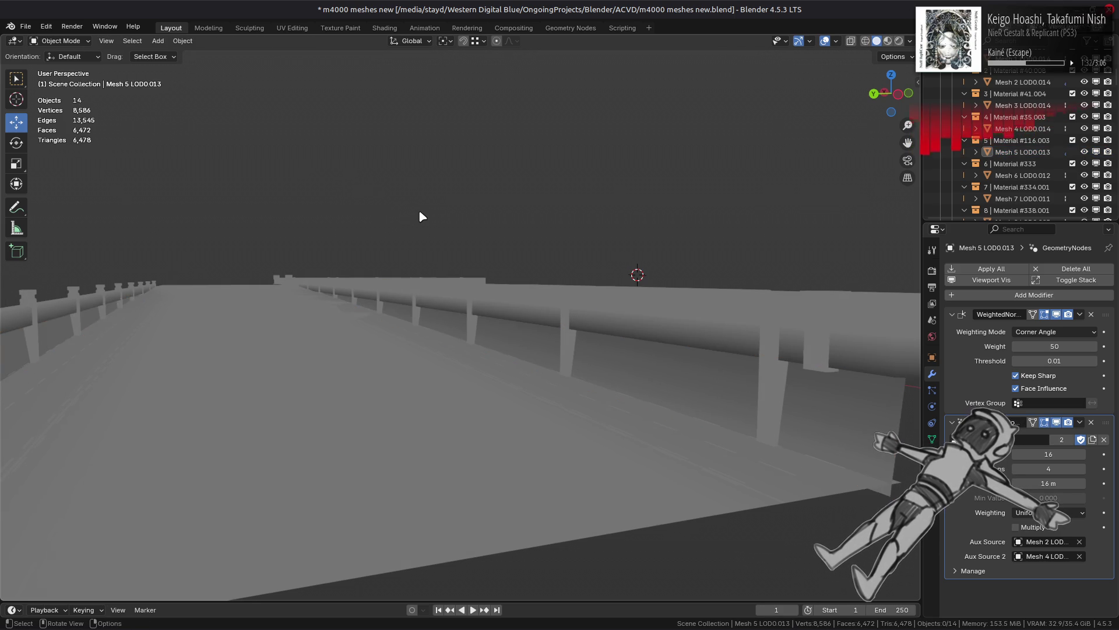
Step: Frame the scene, briefly select the wall and railing meshes, then clear the selection
key(Home)
click(654, 369)
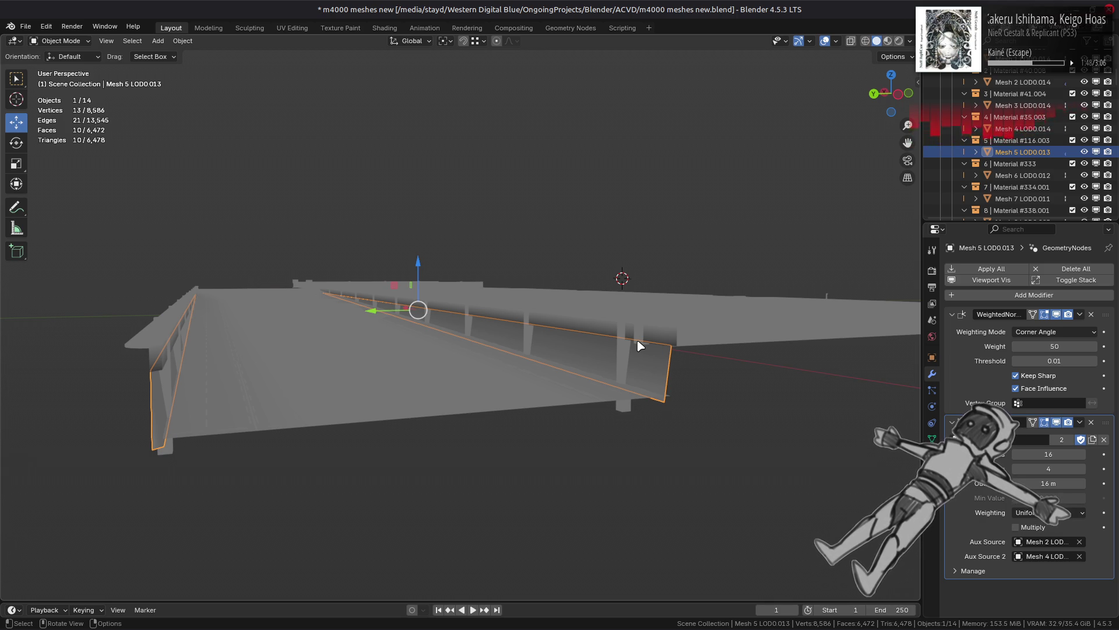
click(506, 253)
mouse_move(497, 254)
middle_down()
mouse_move(492, 274)
mouse_move(499, 258)
middle_up()
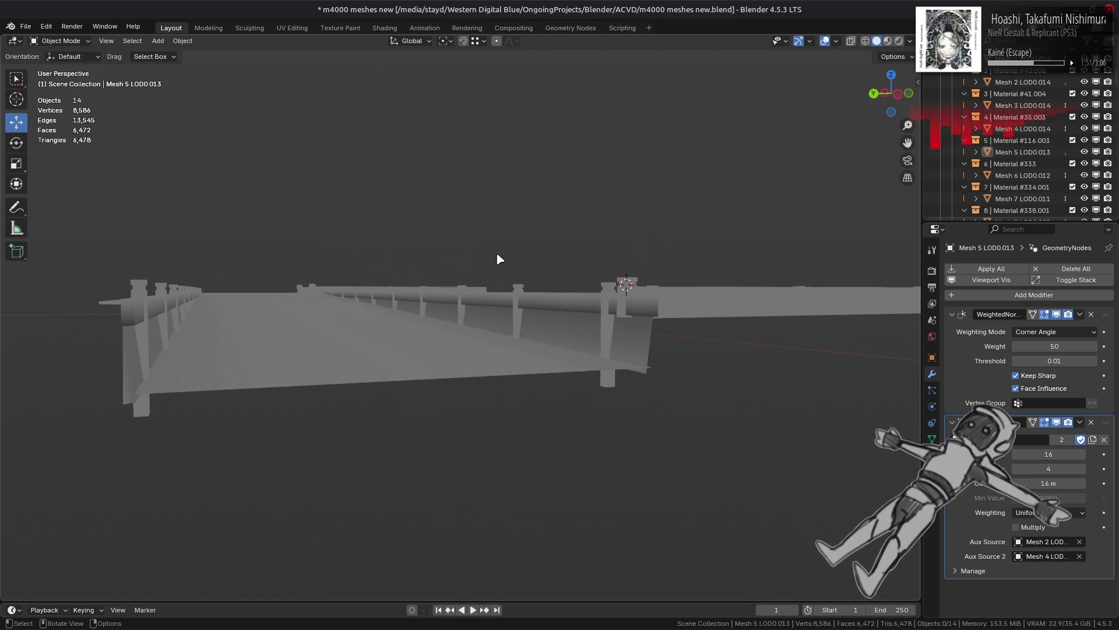
click(580, 299)
scroll(363, 265, up, 3)
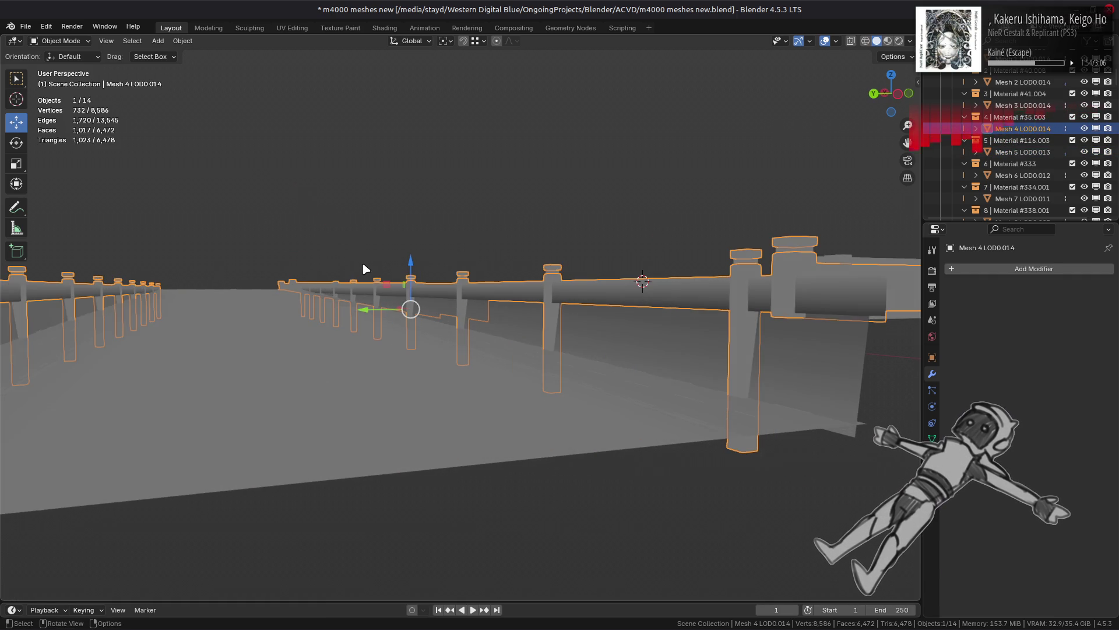
key(alt+a)
mouse_move(363, 265)
middle_down()
mouse_move(312, 318)
mouse_move(398, 264)
middle_up()
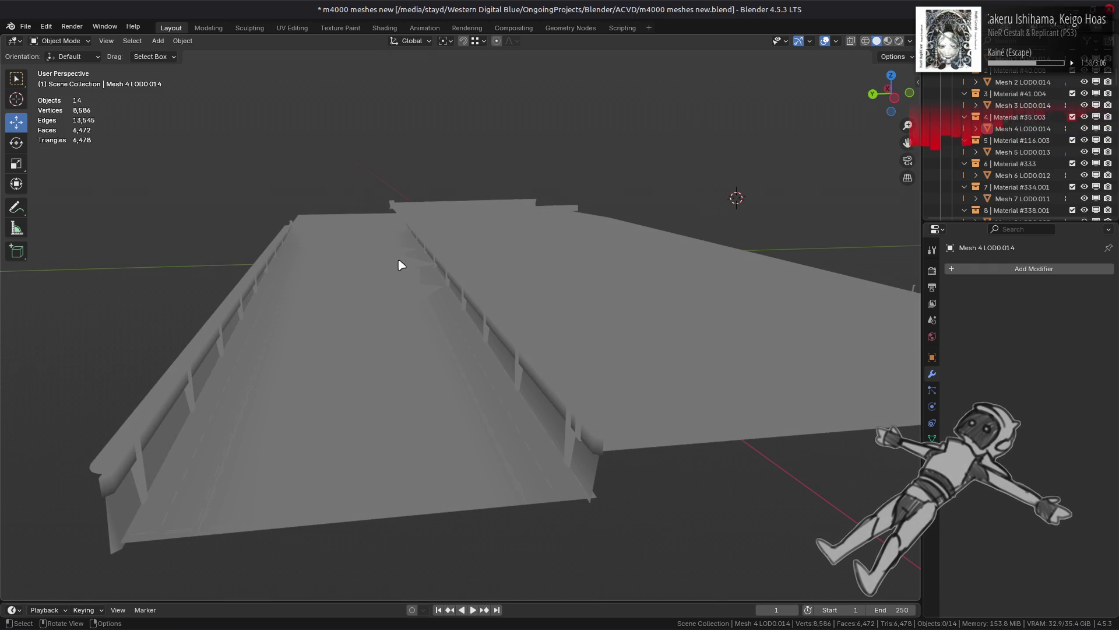
Step: Shift-select Mesh 2, Mesh 4, Mesh 5 and Mesh 1, checking them with H and Alt+H
click(453, 493)
click(471, 489)
click(472, 489)
mouse_move(472, 490)
middle_down()
mouse_move(512, 468)
mouse_move(618, 357)
middle_up()
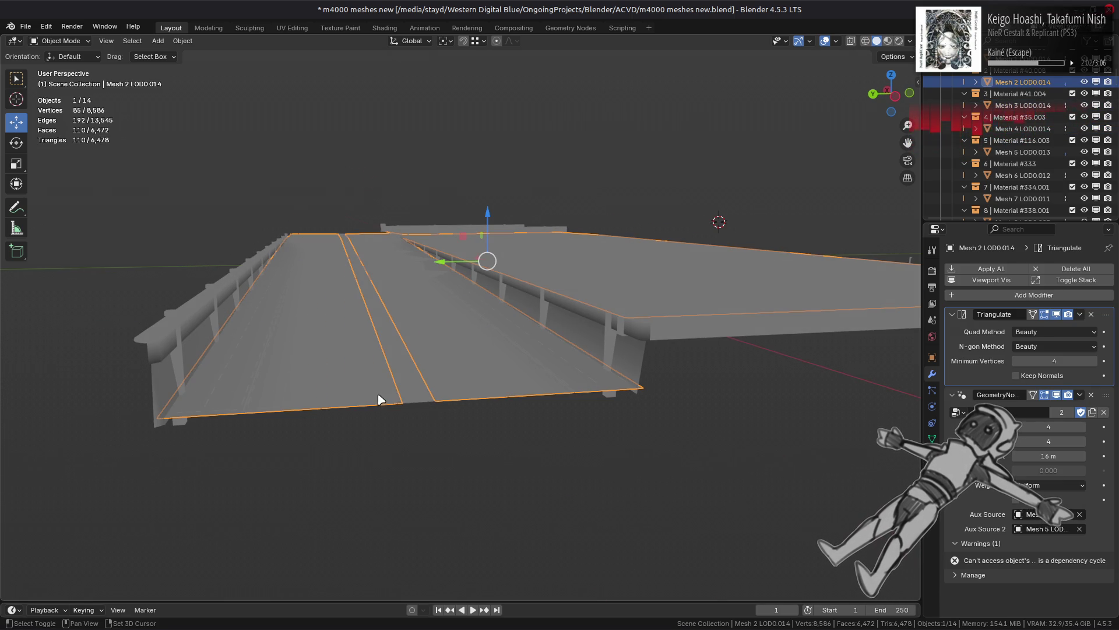
shift+click(644, 333)
shift+click(592, 373)
scroll(563, 378, up, 3)
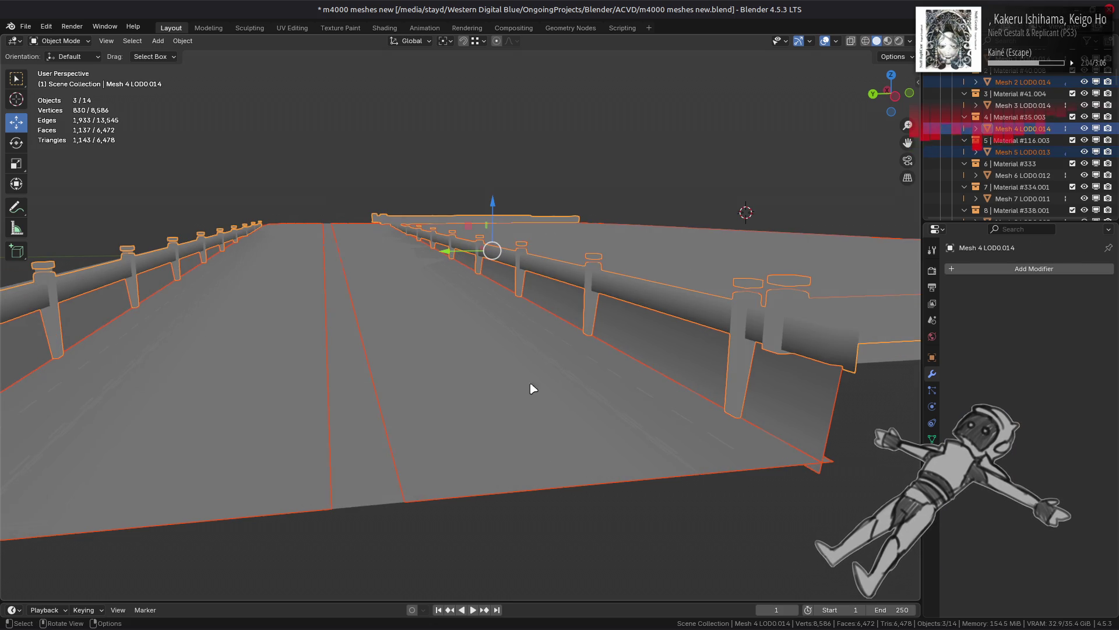
shift+click(375, 470)
mouse_move(376, 469)
middle_down()
mouse_move(425, 250)
mouse_move(412, 328)
middle_up()
key(h)
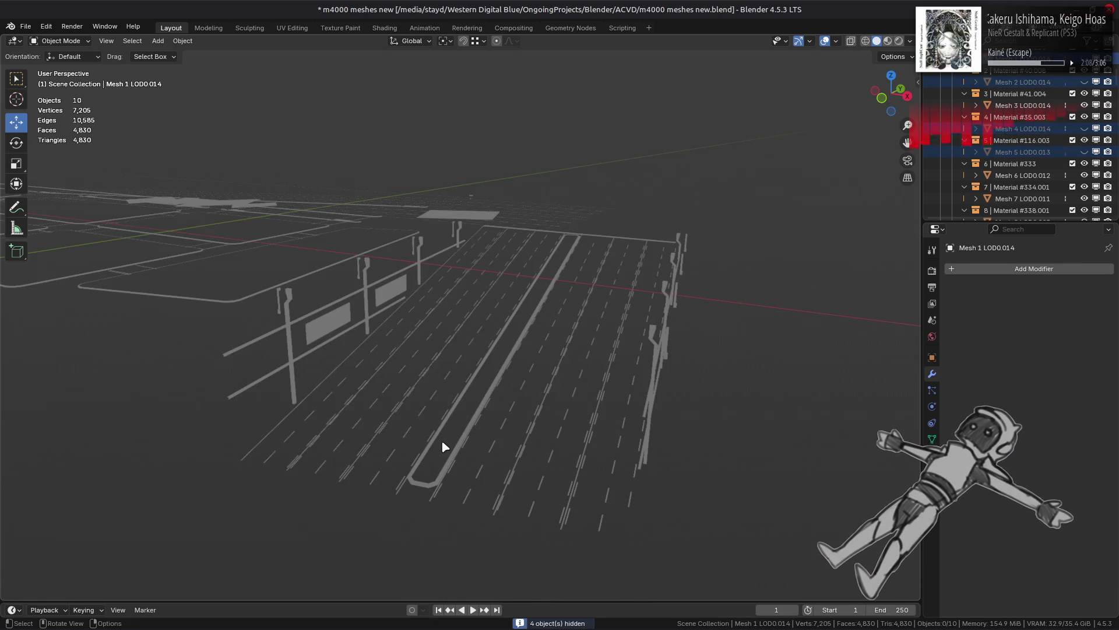
shift+scroll(449, 466, down, 5)
key(alt+h)
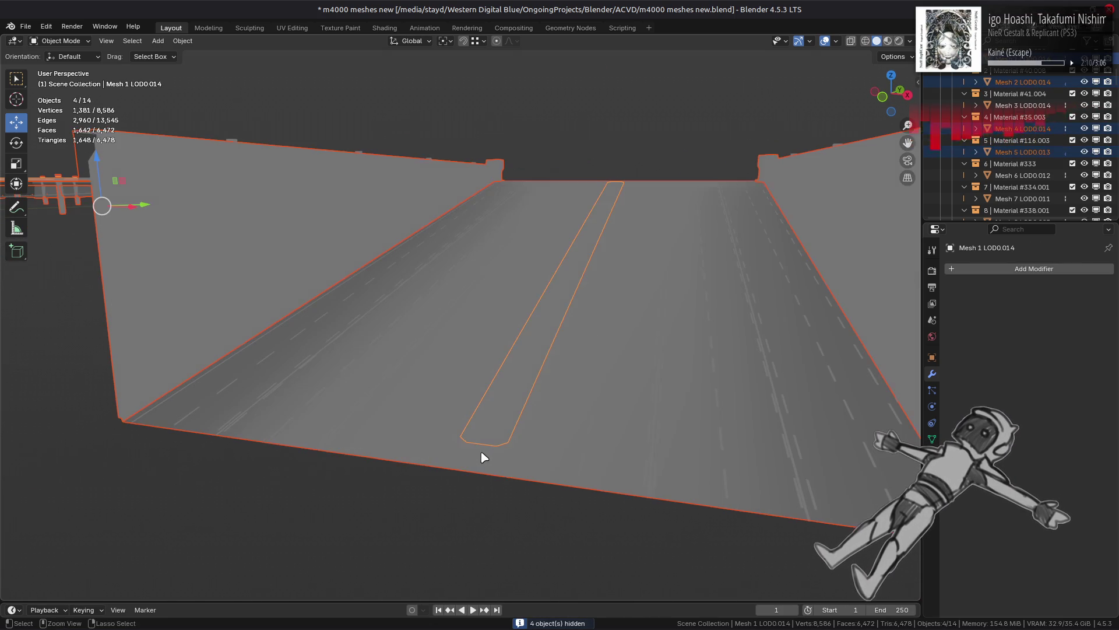
Step: Duplicate the selected deck and wall meshes in place and join the copies into one object
mouse_move(425, 208)
middle_down()
mouse_move(497, 257)
mouse_move(515, 308)
mouse_move(480, 297)
mouse_move(490, 309)
mouse_move(652, 303)
mouse_move(490, 297)
mouse_move(497, 277)
mouse_move(531, 310)
middle_up()
key(h)
key(alt+h)
scroll(608, 351, down, 3)
key(shift+d)
right_click(484, 315)
right_click(472, 320)
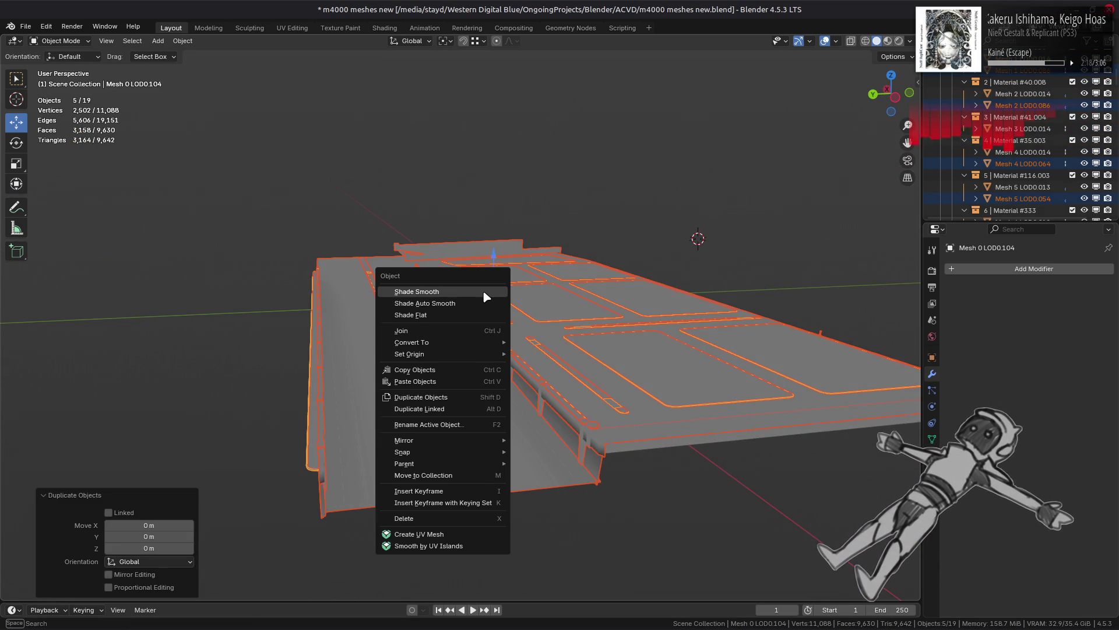
click(467, 330)
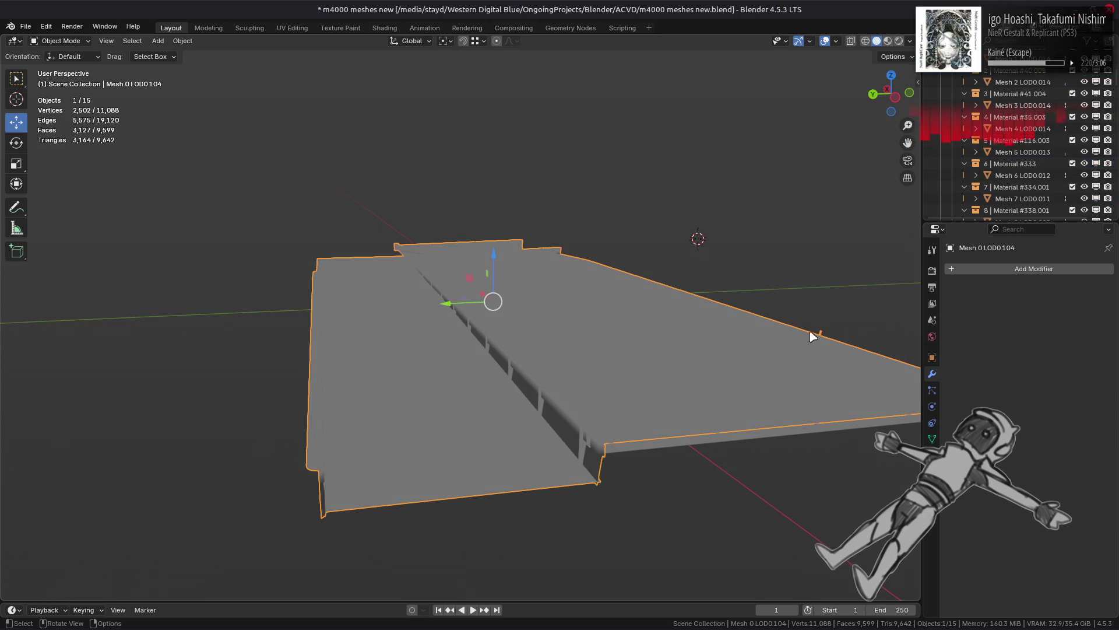
Step: Move the joined copy into the Meshes.014 collection and rename it Occlusion Proxy
scroll(734, 337, up, 1)
key(g)
key(z)
click(504, 204)
middle_drag(558, 231, 670, 222)
scroll(1006, 163, up, 4)
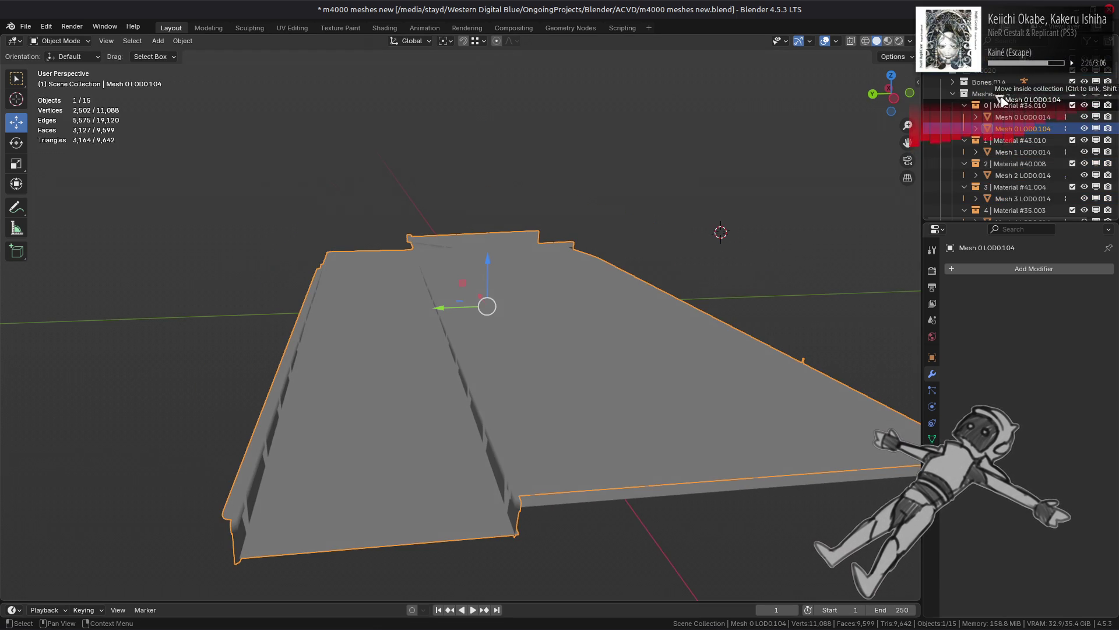
drag(1001, 103, 1003, 98)
scroll(1016, 128, down, 5)
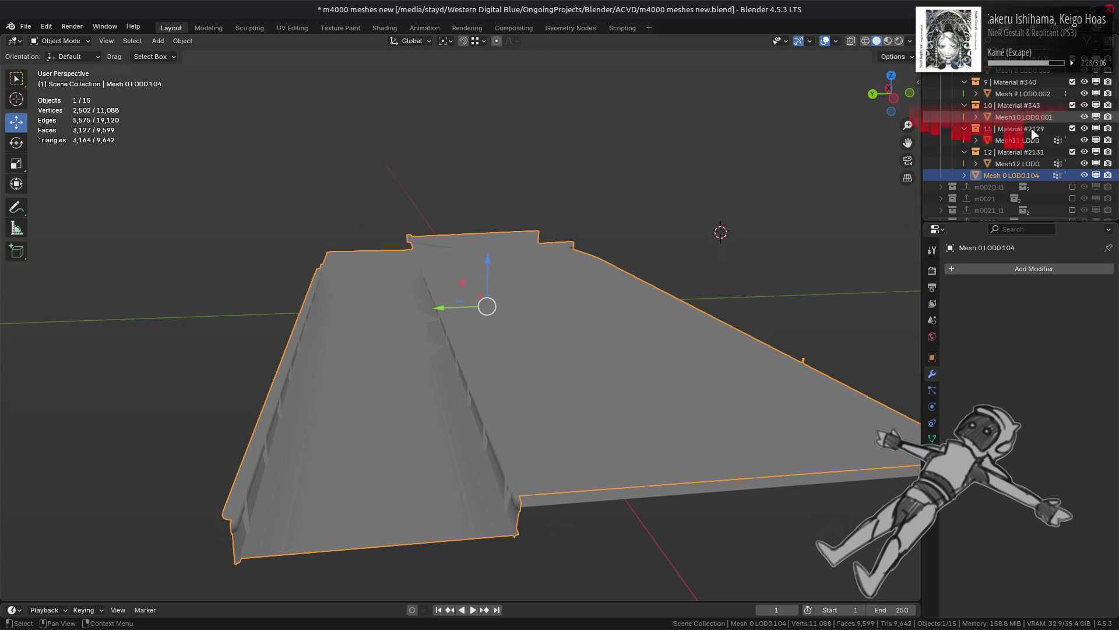
double_click(1018, 175)
text(Occlusion Prox)
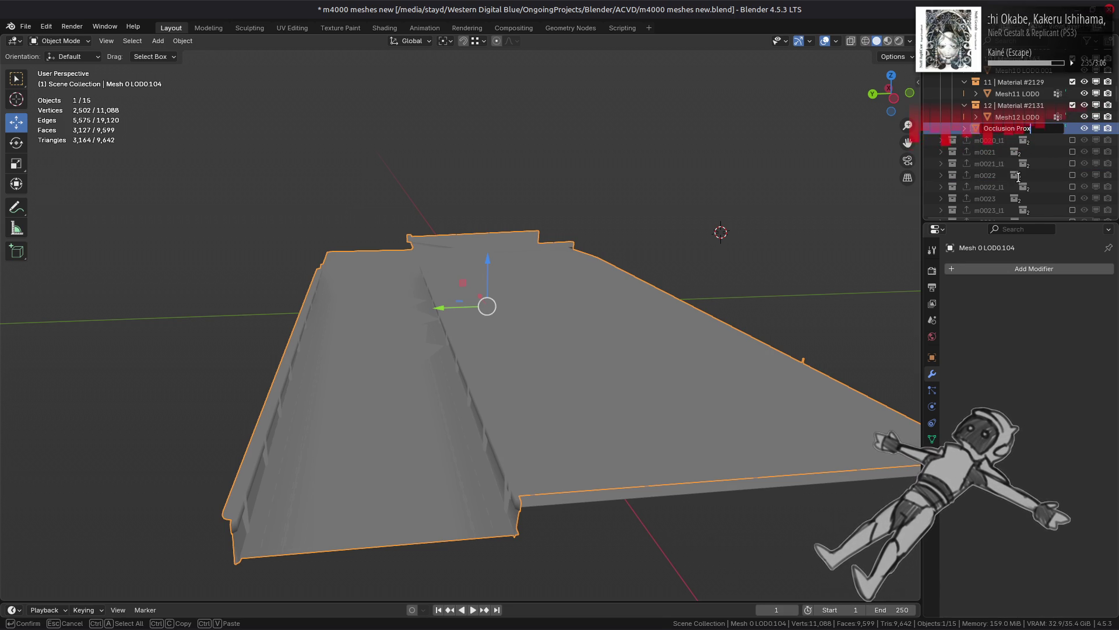
text(y)
key(Return)
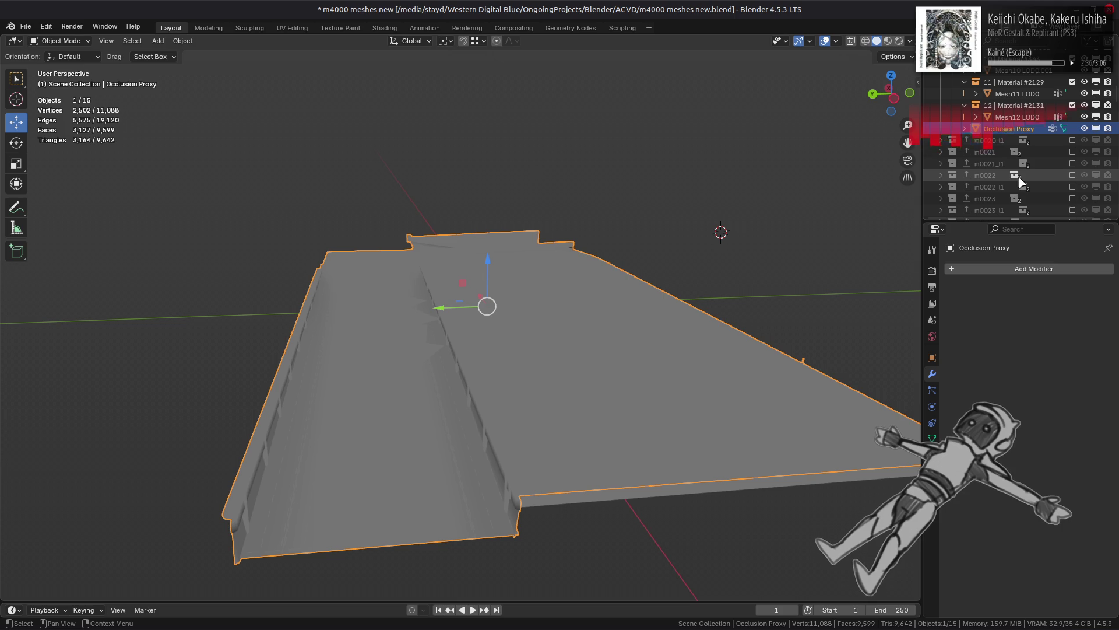
key(alt+a)
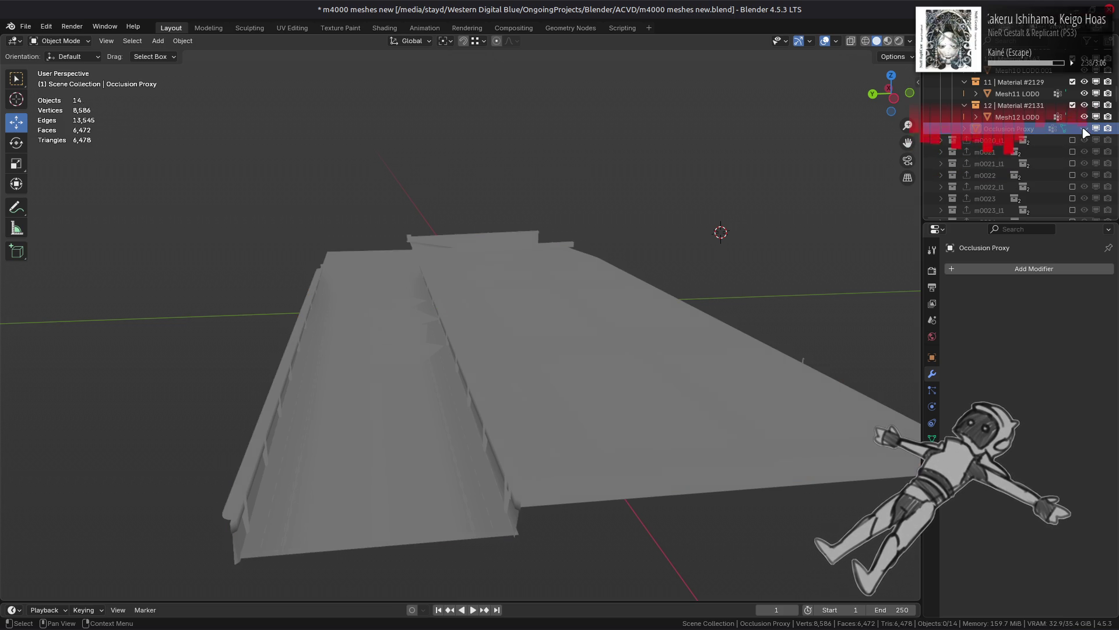
Step: Hide Occlusion Proxy and set it as the aux source on Mesh 2 and Mesh 5's AO modifiers
click(1085, 130)
middle_drag(617, 387, 617, 373)
scroll(617, 373, up, 2)
click(585, 486)
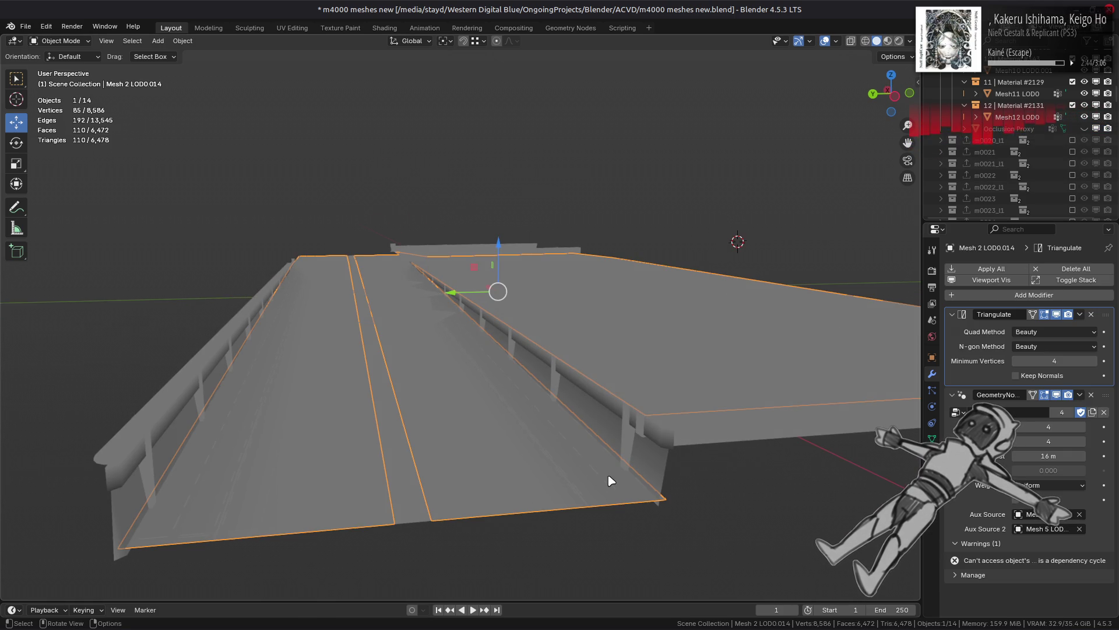
click(1080, 528)
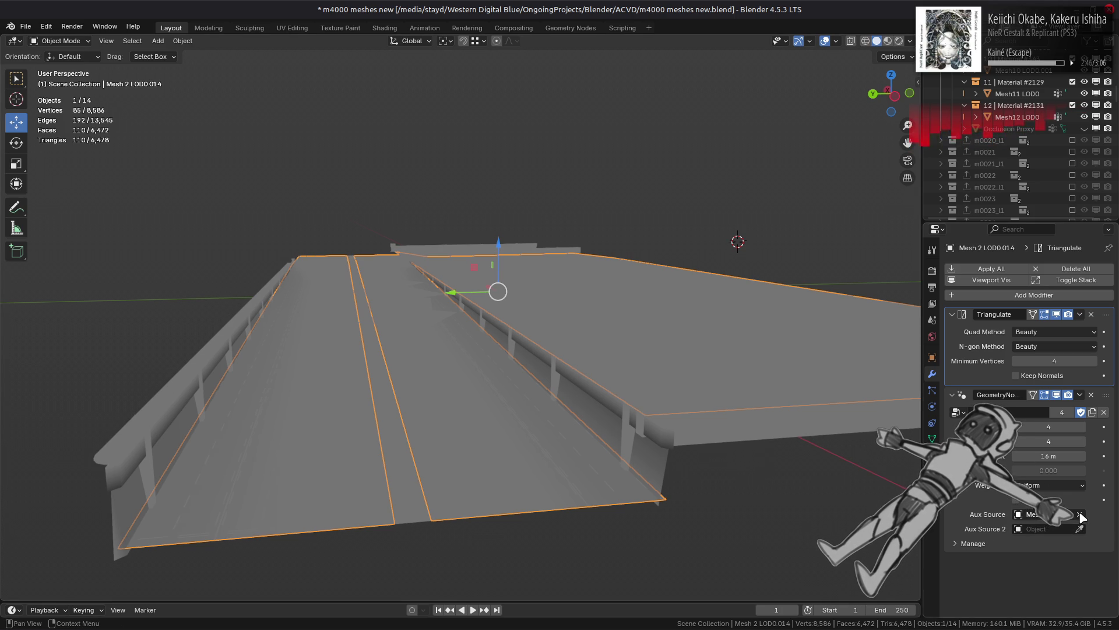
click(1080, 514)
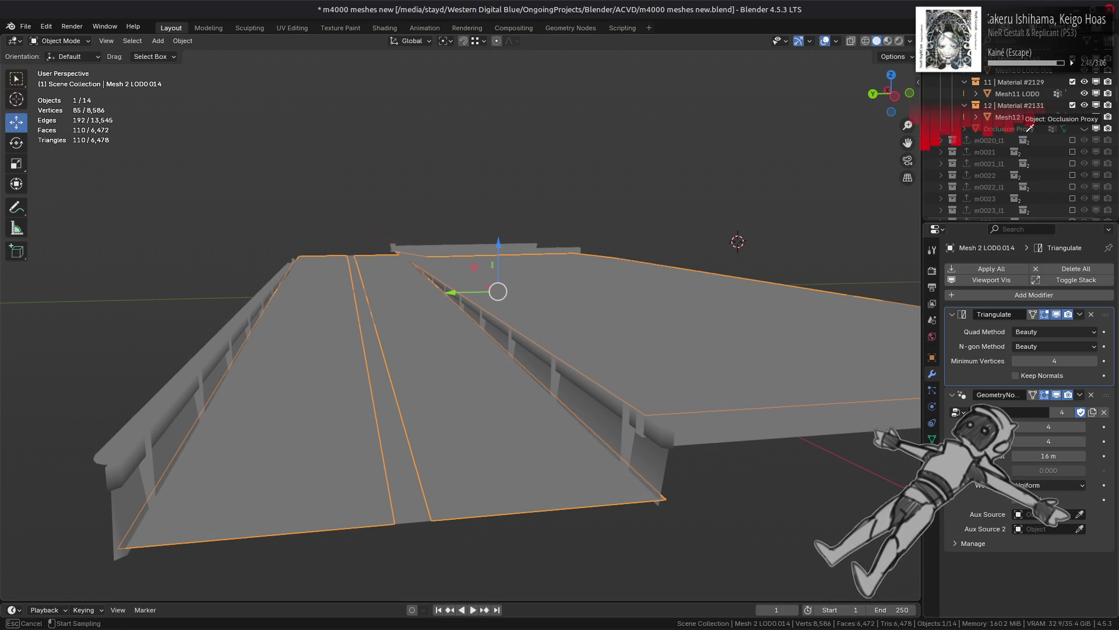
click(1029, 128)
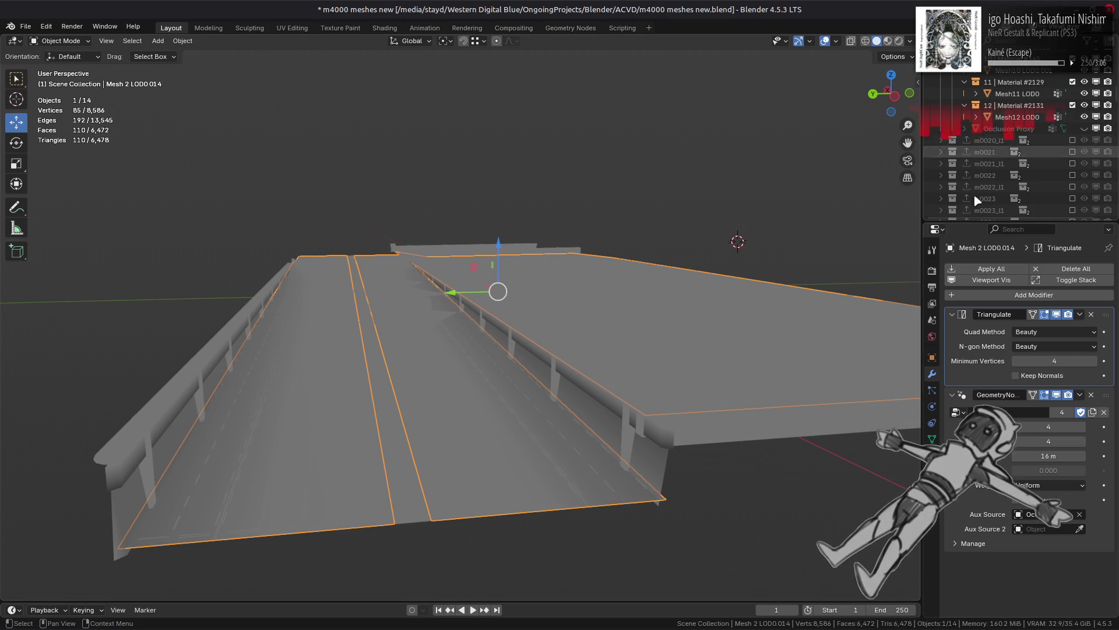
click(658, 475)
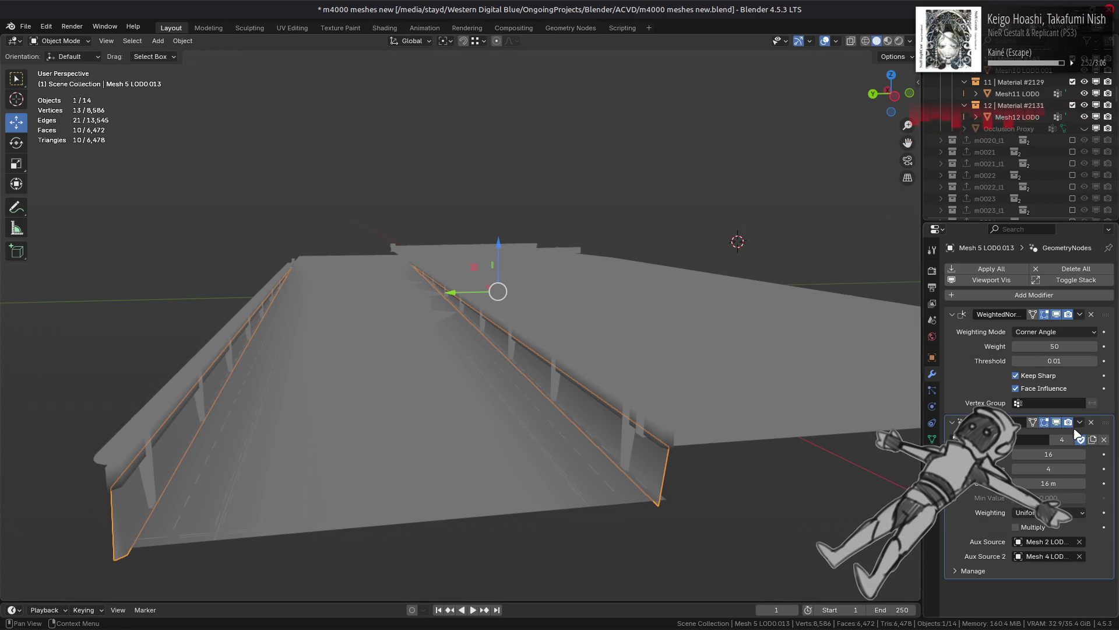
click(1079, 556)
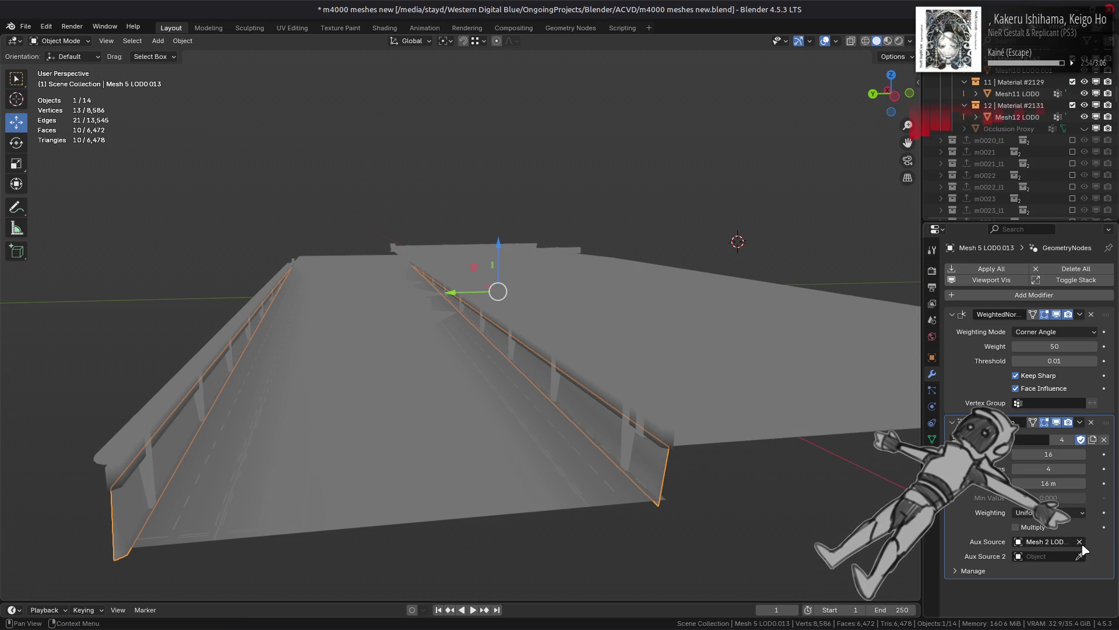
click(1079, 542)
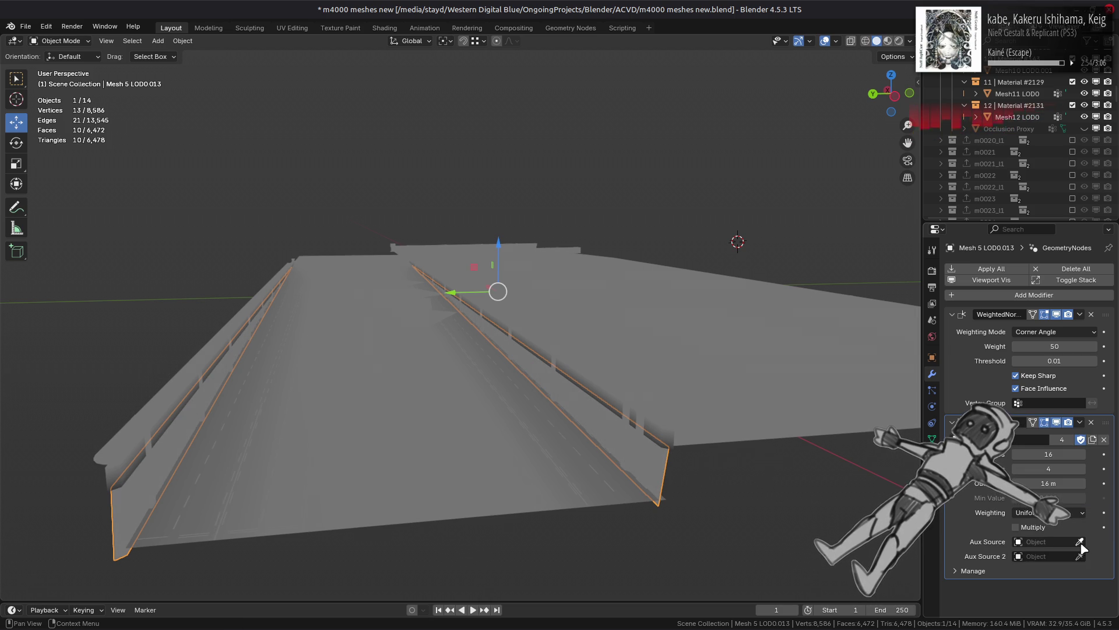
click(1027, 130)
Step: Select the railing then Mesh 5, and Copy to Selected the AO Gen modifier, checking the railing
click(669, 438)
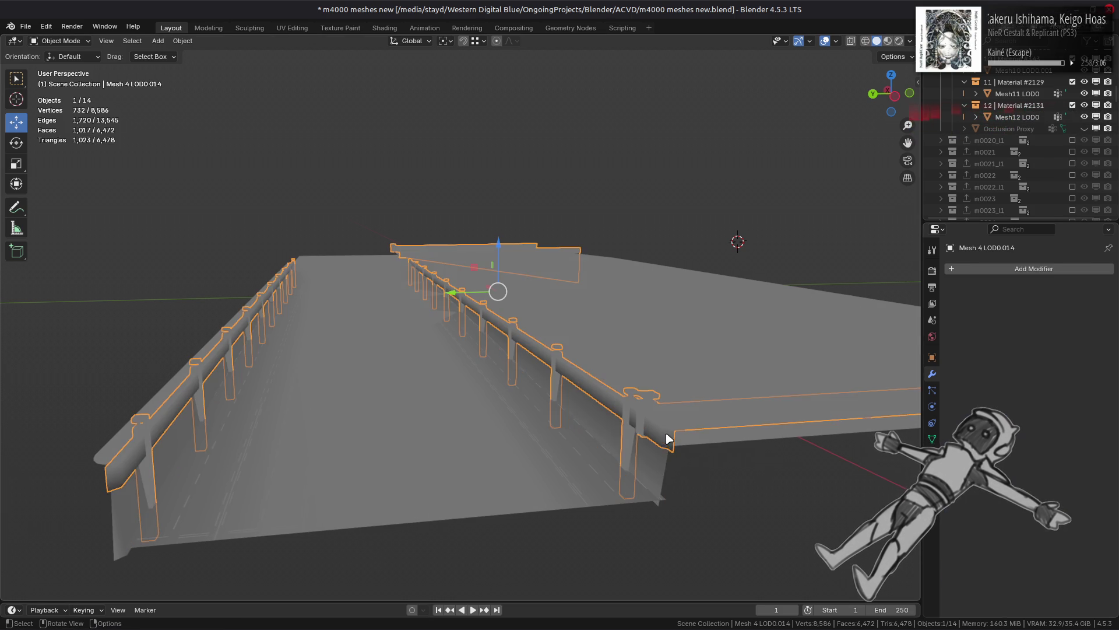
click(661, 469)
click(667, 440)
shift+click(660, 469)
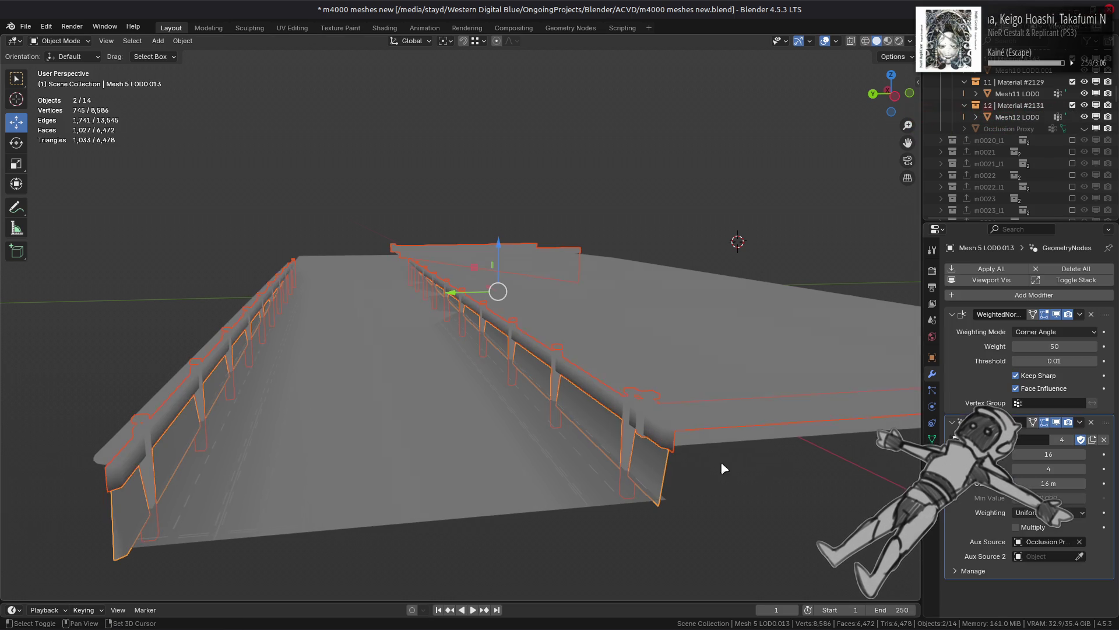
click(1081, 422)
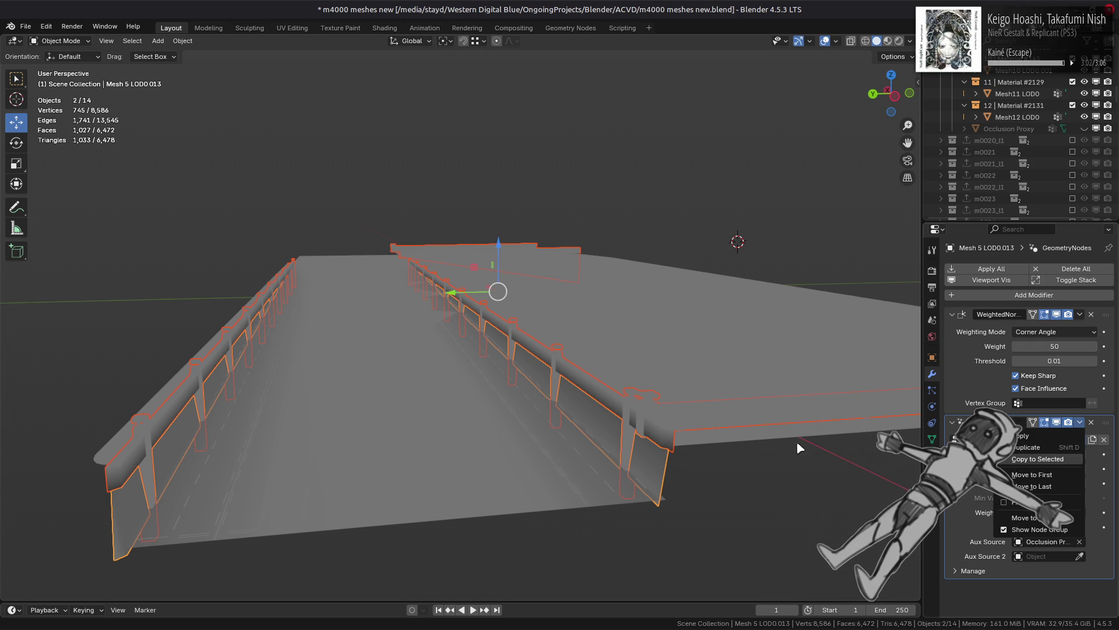
key(Return)
key(alt+a)
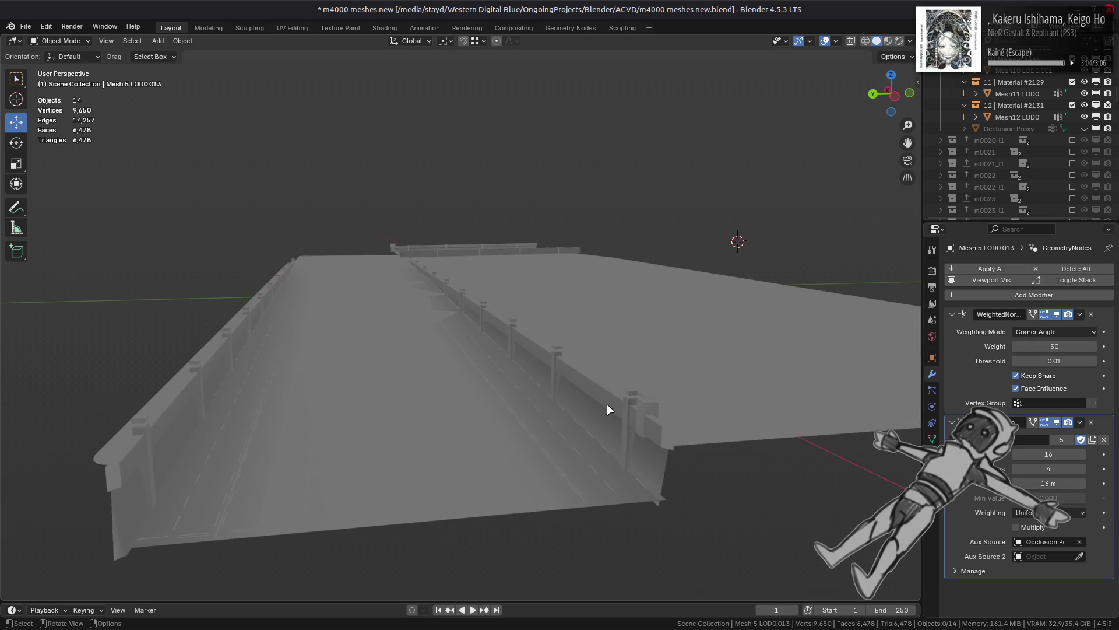
click(606, 408)
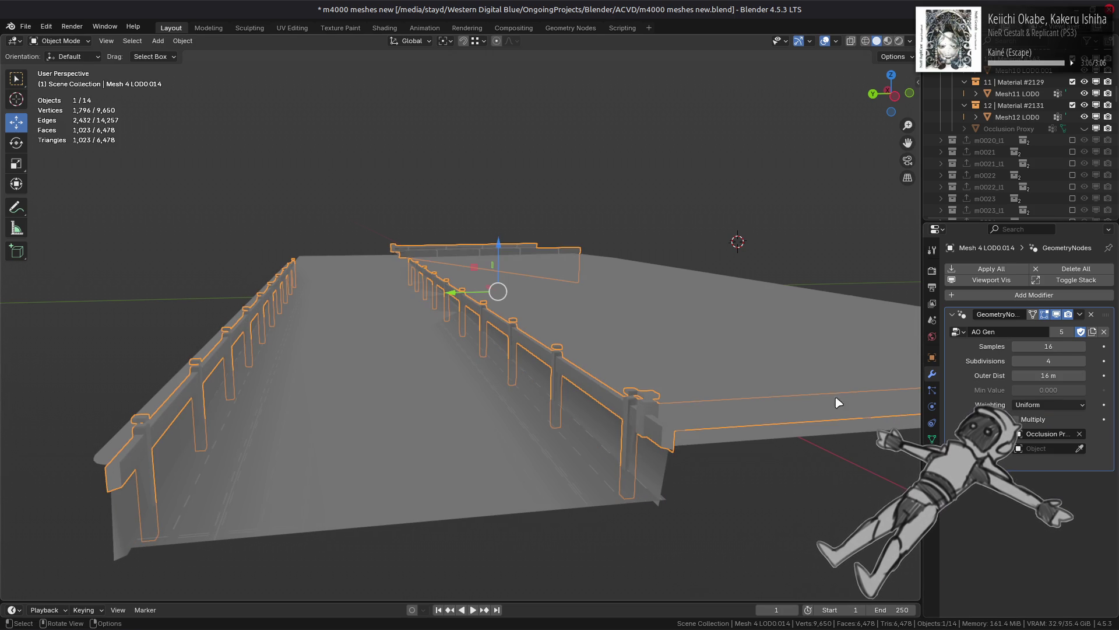
Step: Raise the railing's AO Gen Subdivisions value step by step, keeping 2 samples
drag(1048, 360, 1064, 361)
click(1083, 361)
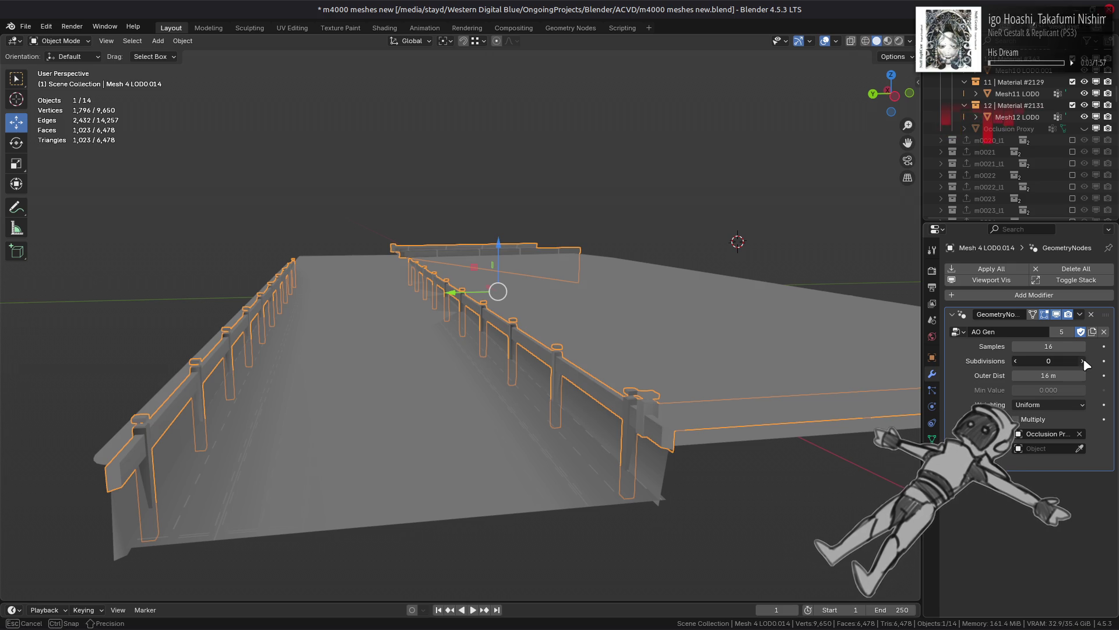
click(1083, 361)
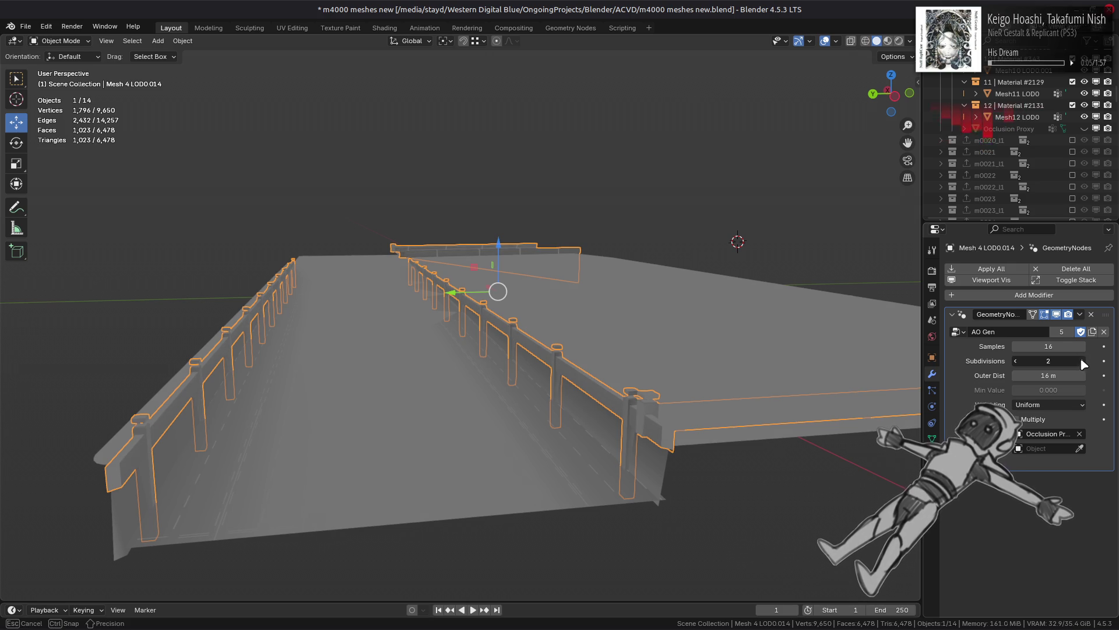
click(1083, 361)
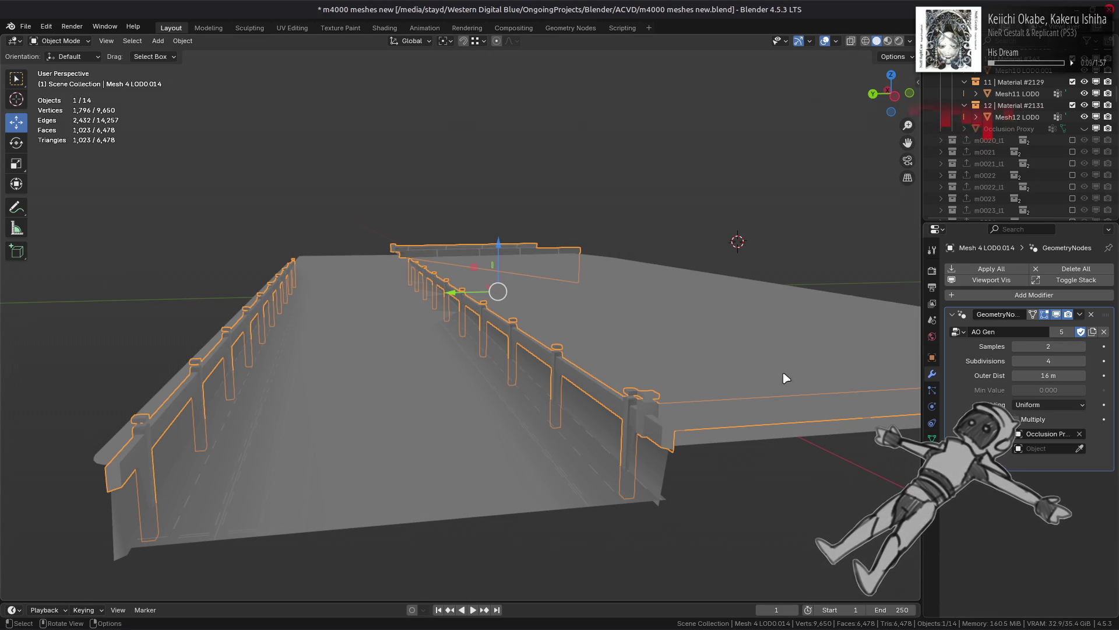
Step: Orbit around the bridge to inspect the updated AO shading on the deck and railing
key(alt+a)
mouse_move(719, 275)
middle_down()
mouse_move(584, 290)
mouse_move(504, 280)
mouse_move(537, 327)
mouse_move(592, 310)
mouse_move(519, 326)
mouse_move(510, 357)
mouse_move(539, 375)
mouse_move(565, 430)
mouse_move(774, 412)
mouse_move(500, 375)
mouse_move(465, 275)
middle_up()
click(316, 385)
key(alt+a)
key(a)
key(alt+a)
Step: Add a Data Transfer modifier to road-marking Mesh 3 with road deck Mesh 2 as its source
click(450, 317)
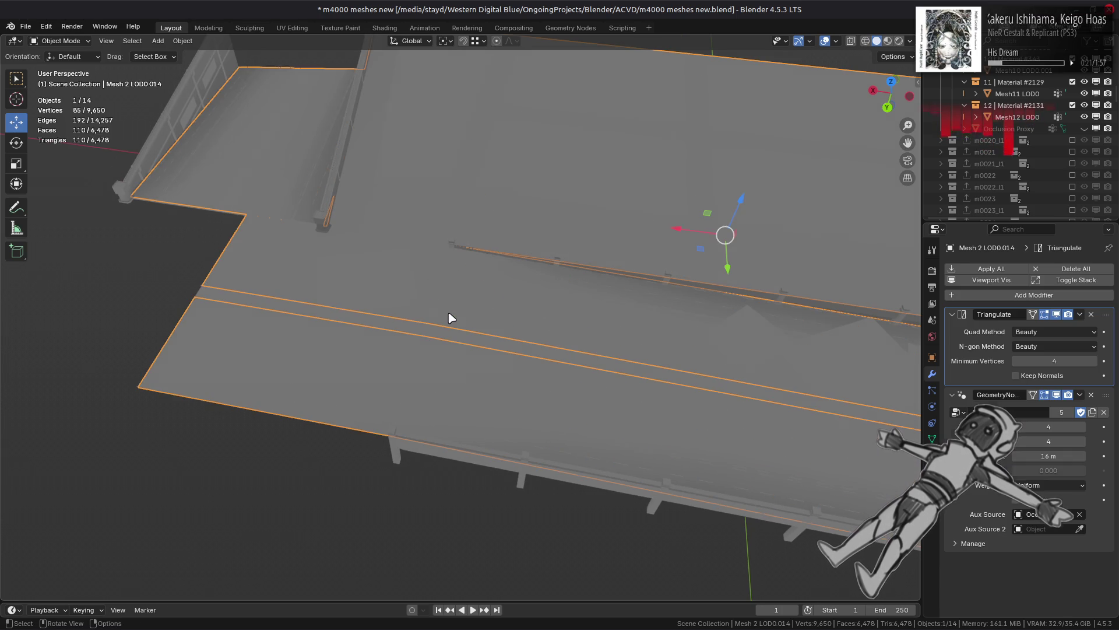
mouse_move(450, 317)
middle_down()
mouse_move(525, 303)
mouse_move(525, 425)
mouse_move(571, 262)
mouse_move(634, 237)
mouse_move(590, 274)
mouse_move(492, 300)
middle_up()
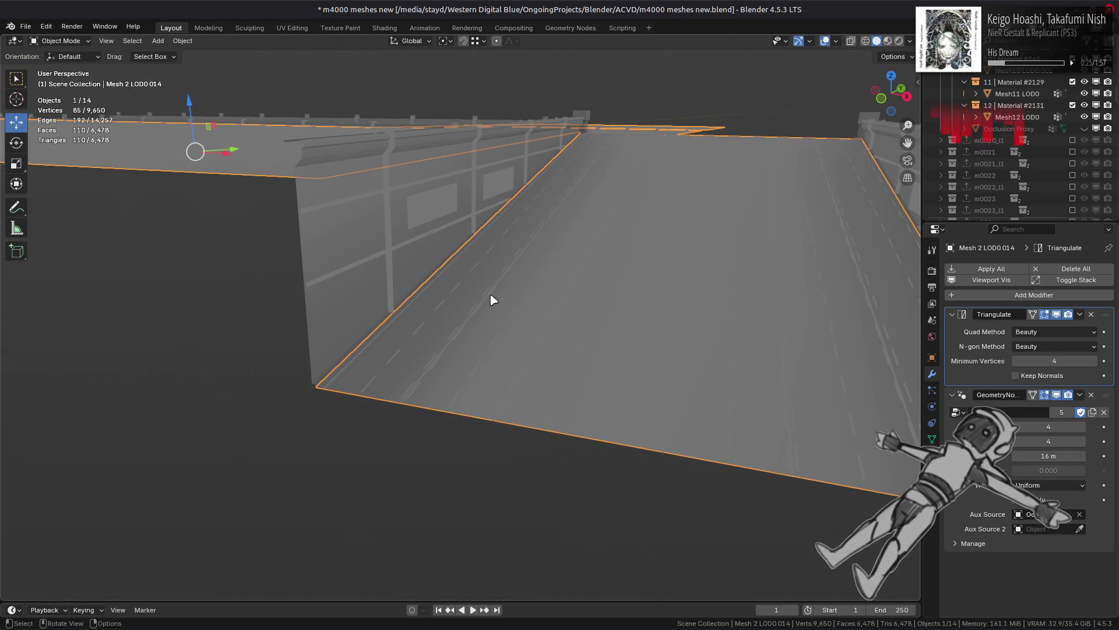
click(489, 298)
scroll(490, 298, up, 3)
click(944, 270)
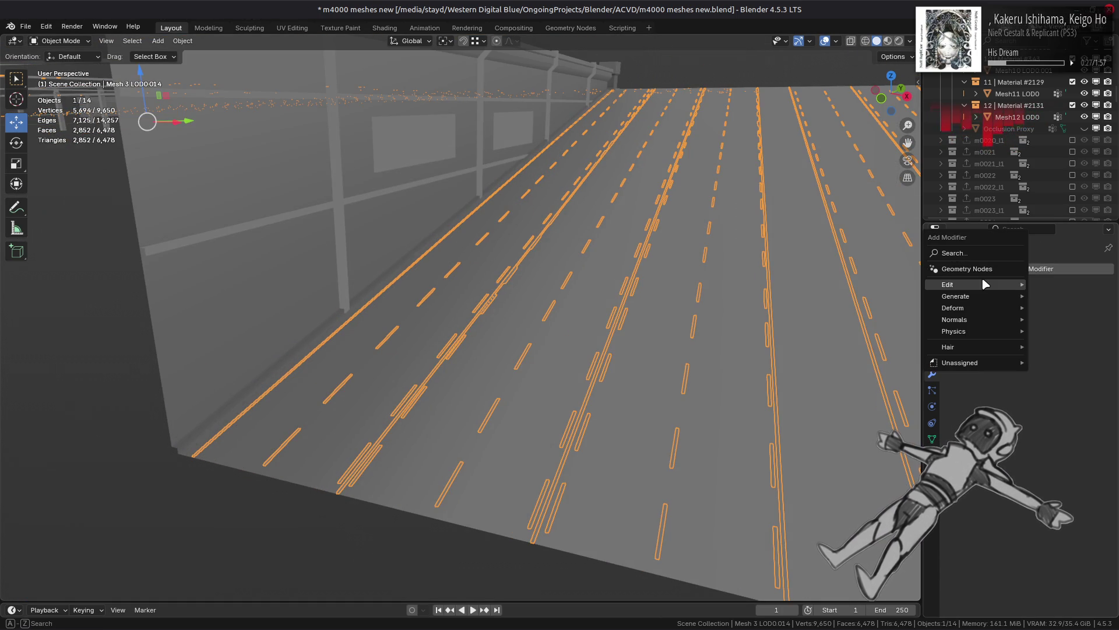
mouse_move(925, 287)
click(858, 284)
click(1081, 331)
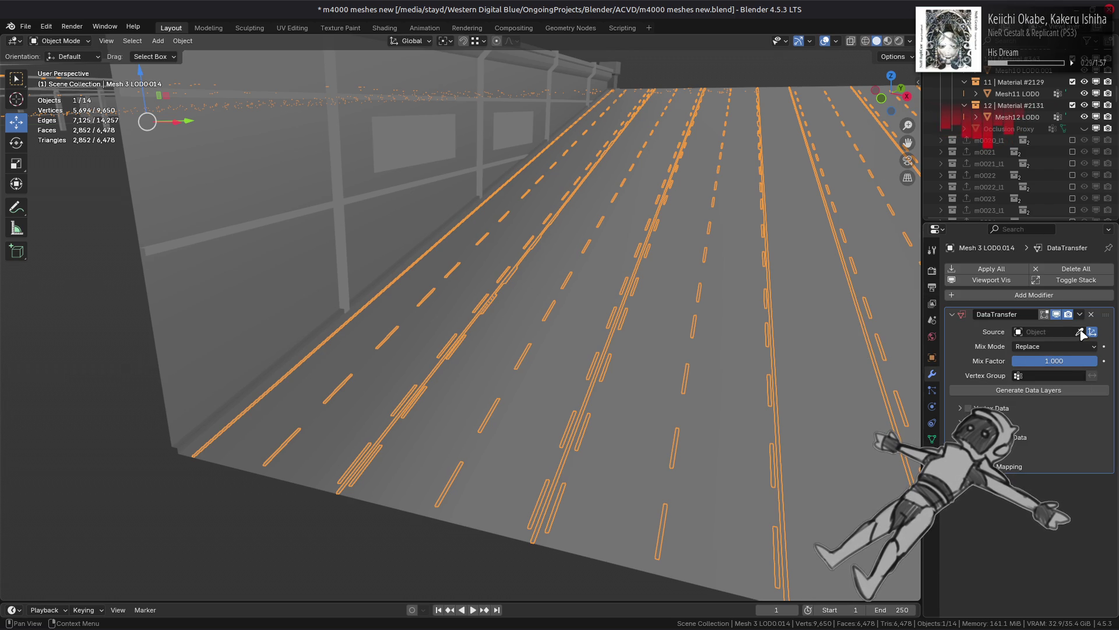
click(653, 329)
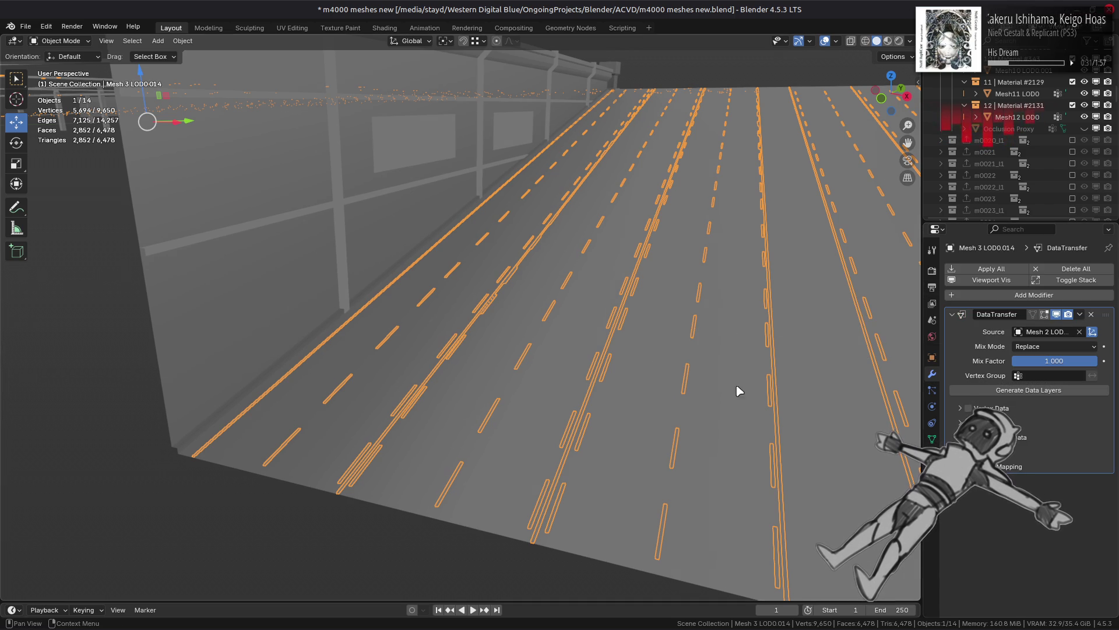
Step: Enable Face Corner Data and set mapping to Projected Face Interpolated after trying Nearest Face Interpolated
click(961, 437)
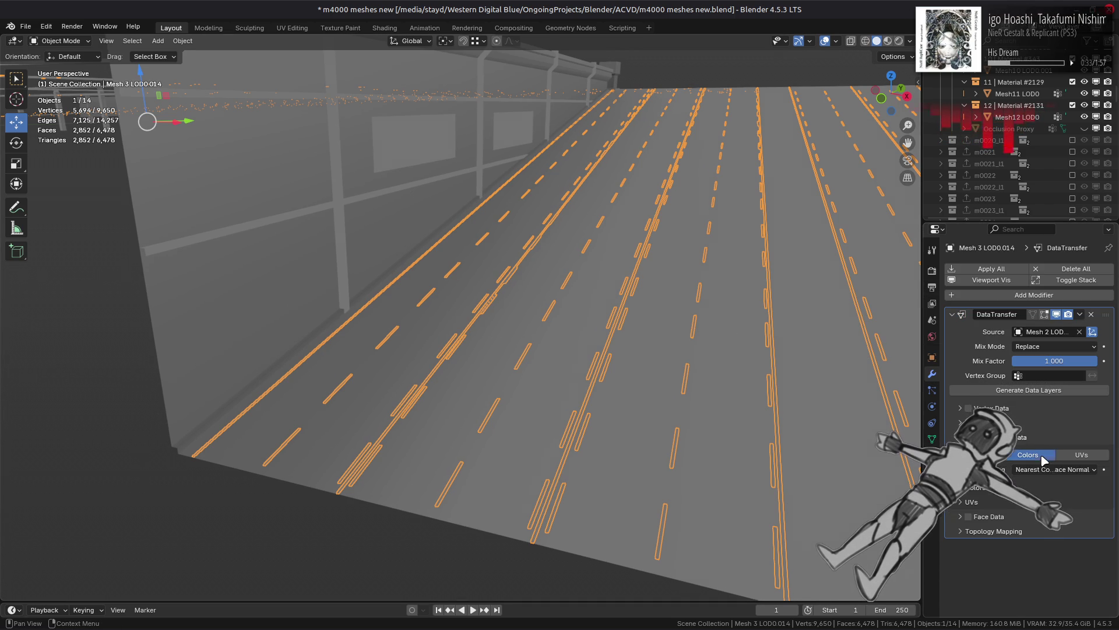
click(1048, 470)
click(963, 534)
key(alt+a)
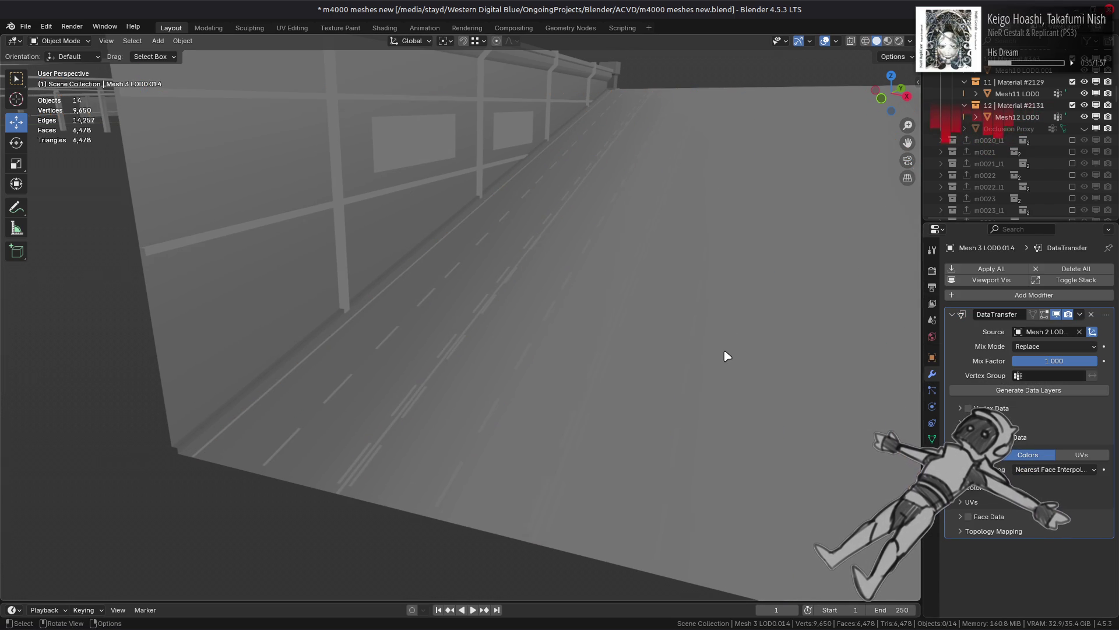
scroll(583, 361, up, 5)
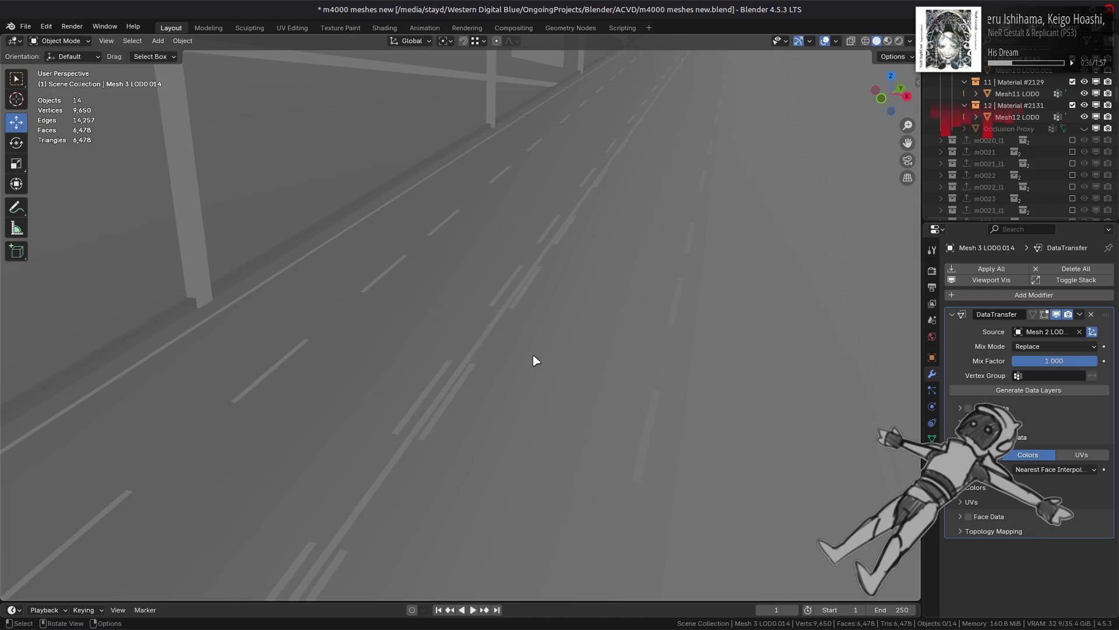
click(469, 366)
click(1055, 469)
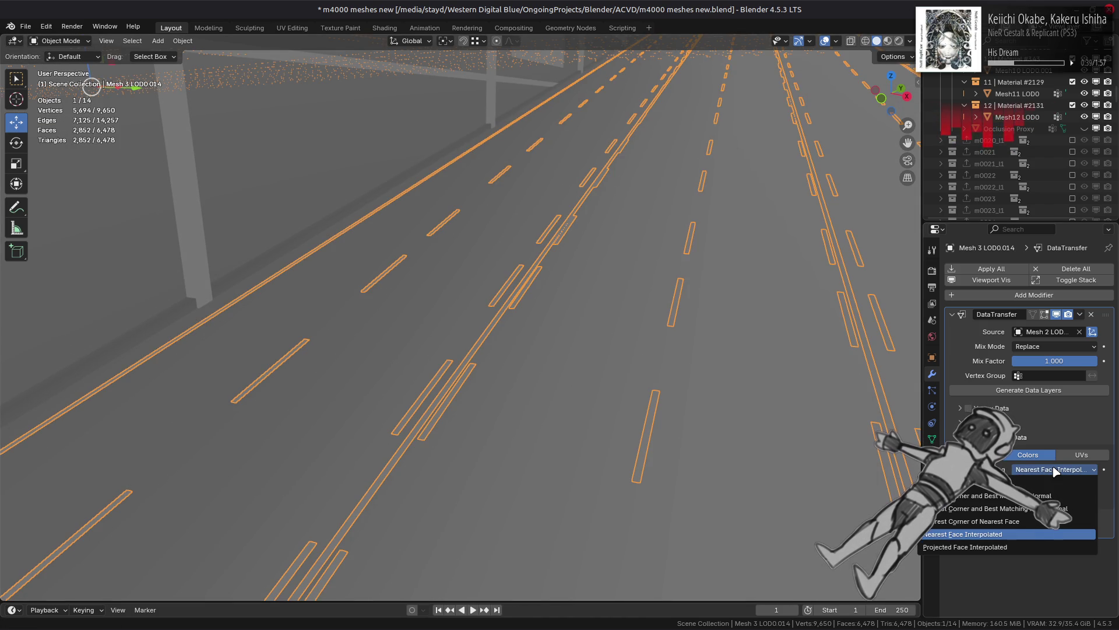
click(1035, 545)
key(alt+a)
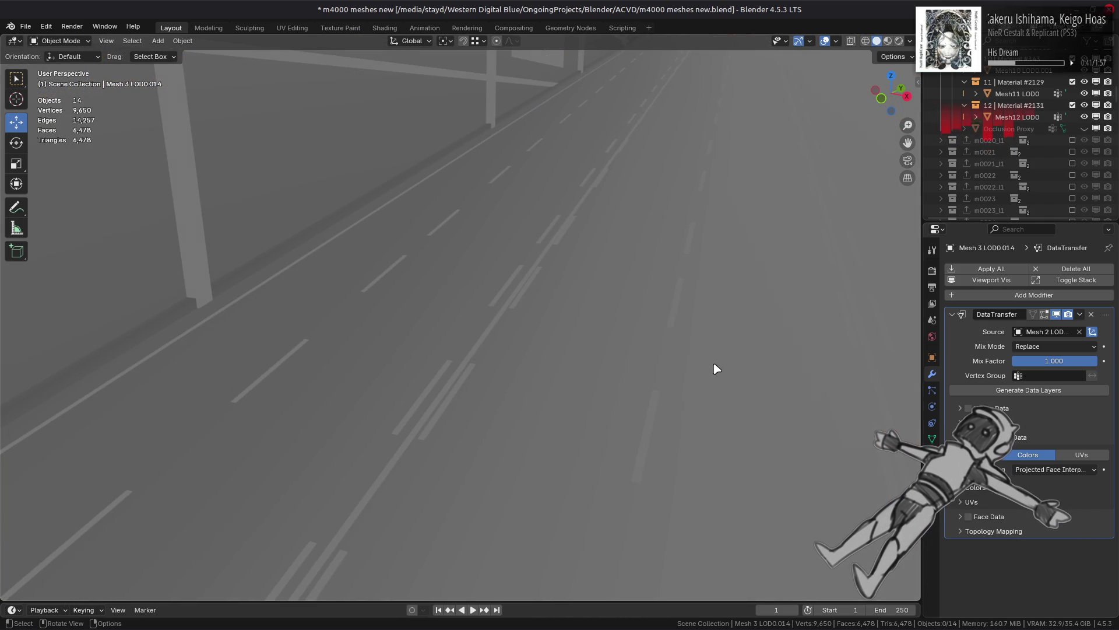
click(650, 430)
Step: Enable the max distance limit in topology mapping and increase the ray radius
click(968, 531)
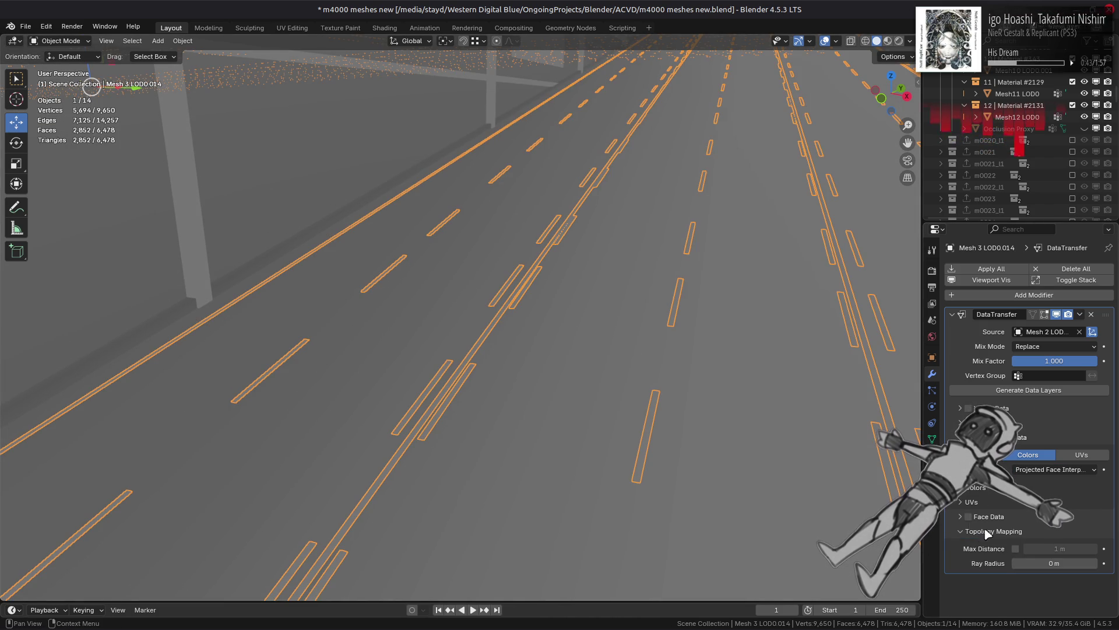
click(1015, 549)
drag(1029, 563, 1096, 563)
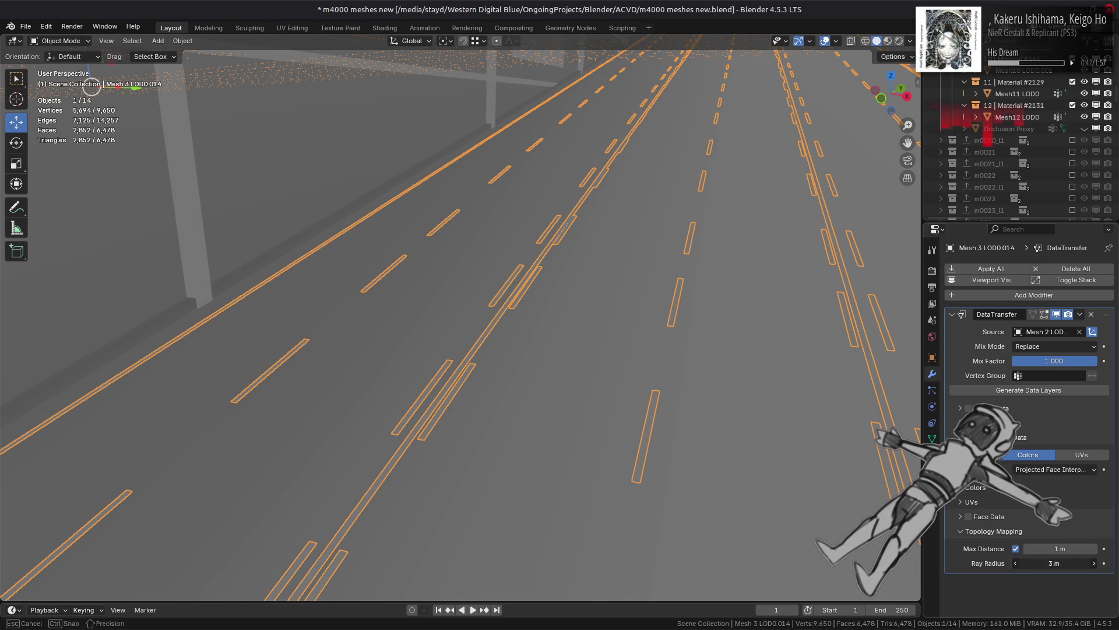
click(639, 405)
click(650, 432)
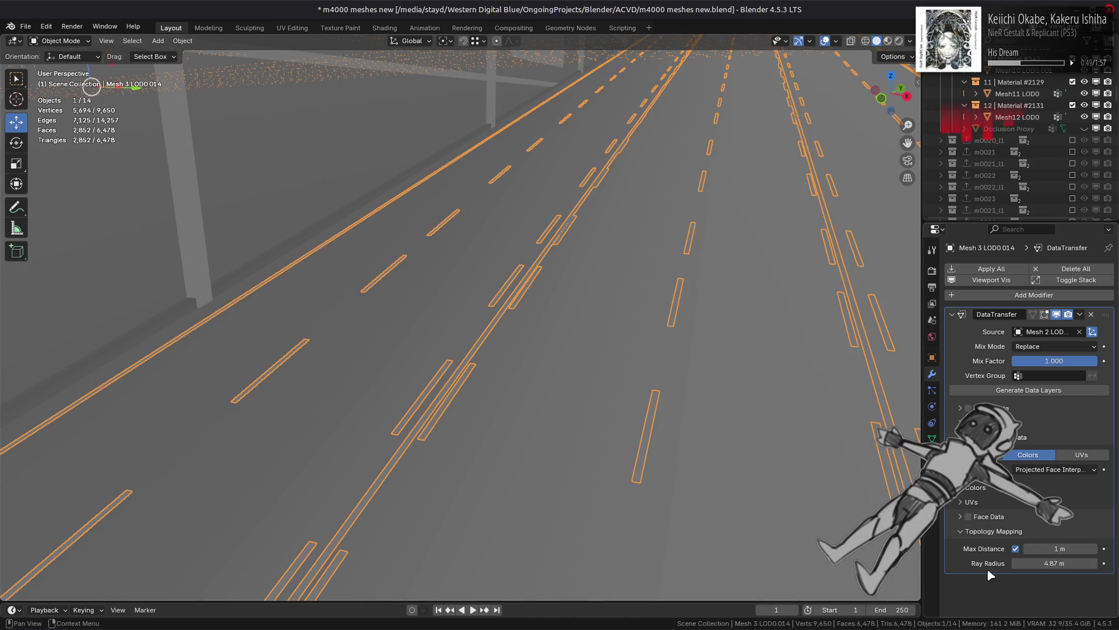
ctrl+scroll(1047, 551, down, 6)
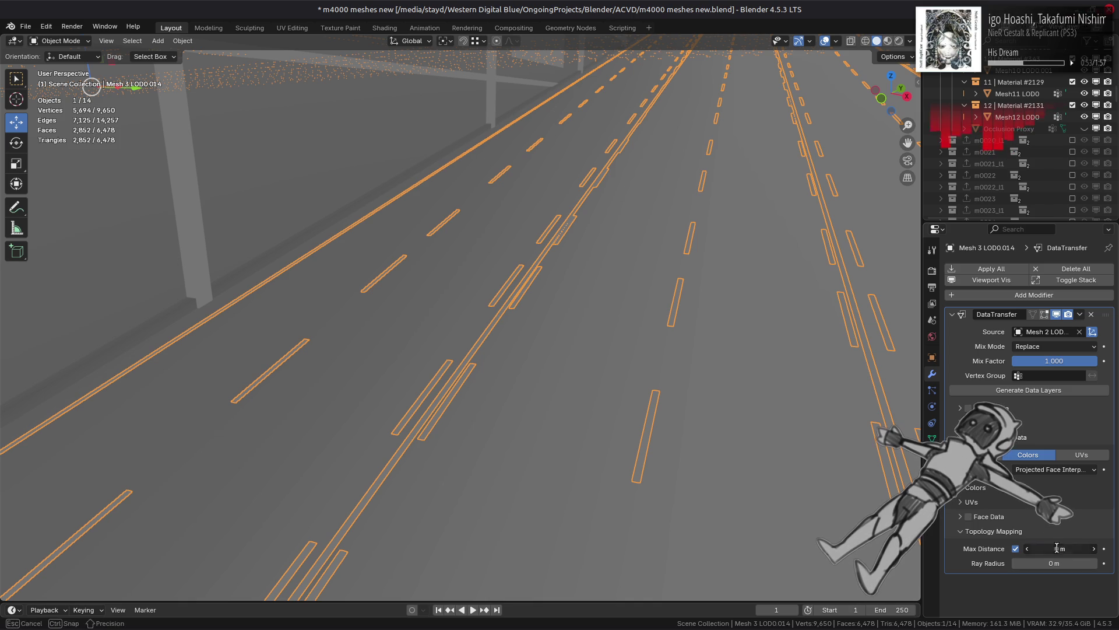
click(1002, 531)
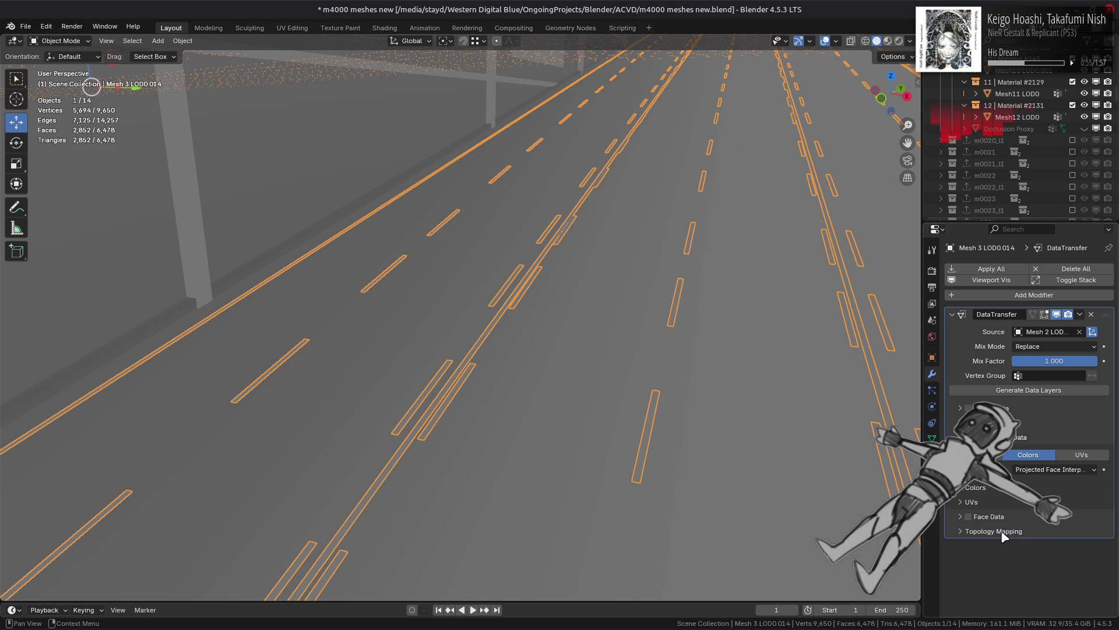
Step: Transfer only the Color layer, mapped onto the Color layer, and check the mesh's data attributes
click(979, 487)
click(1058, 519)
click(1058, 505)
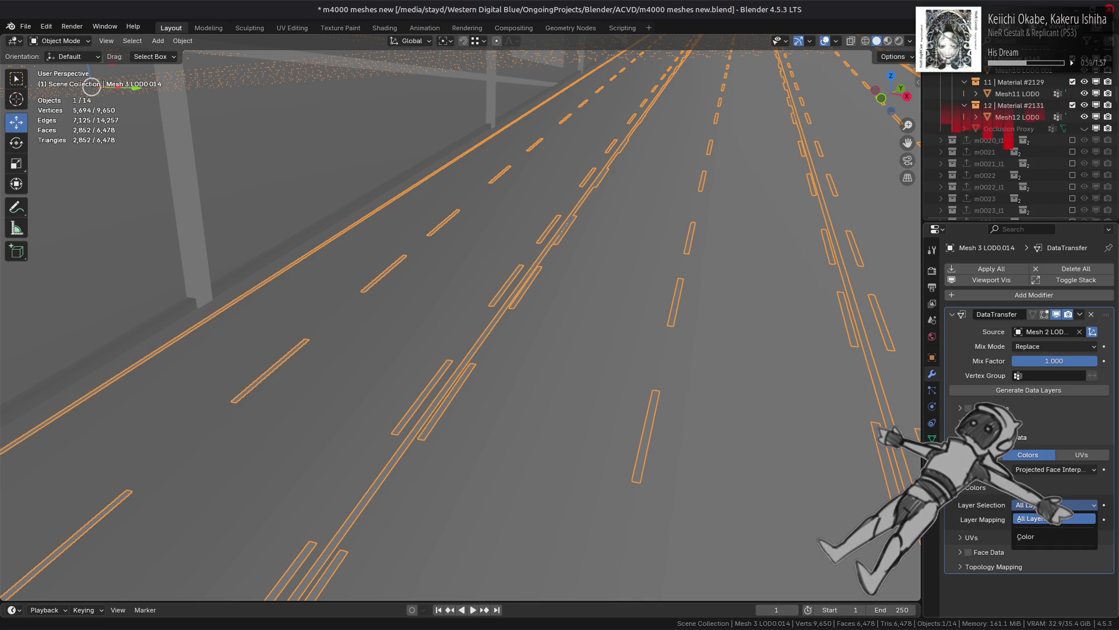
click(1023, 536)
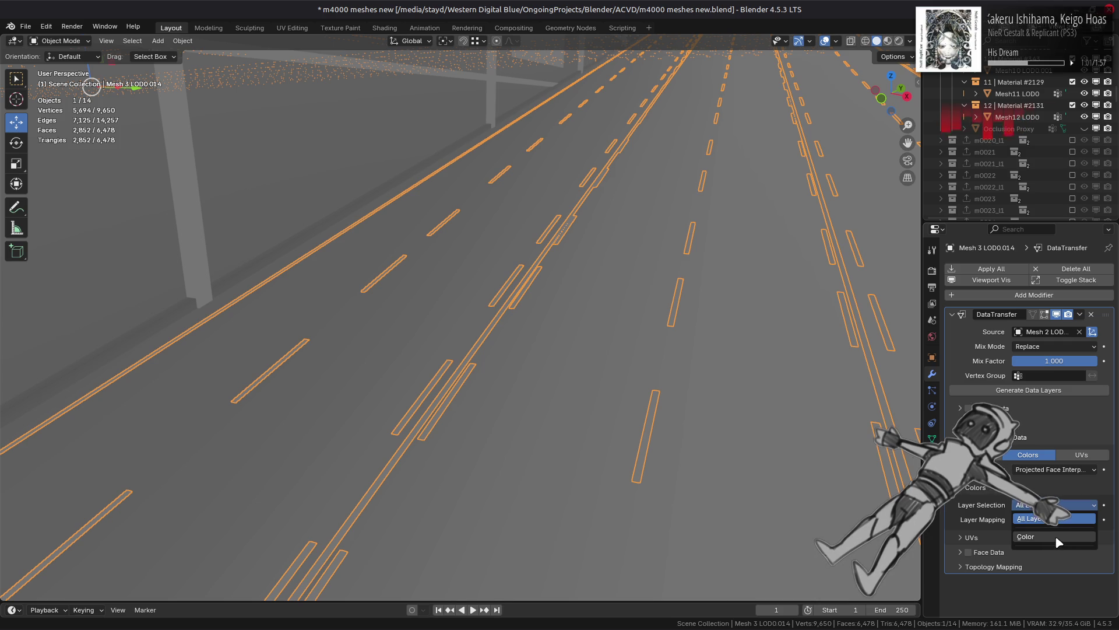
click(1050, 519)
click(1044, 561)
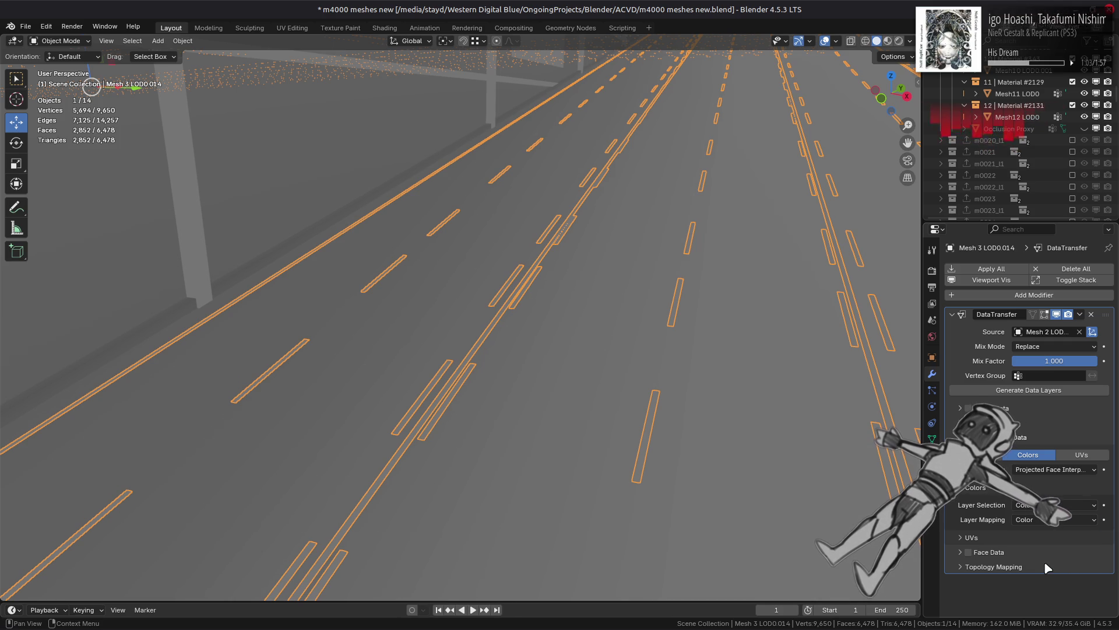
key(alt+a)
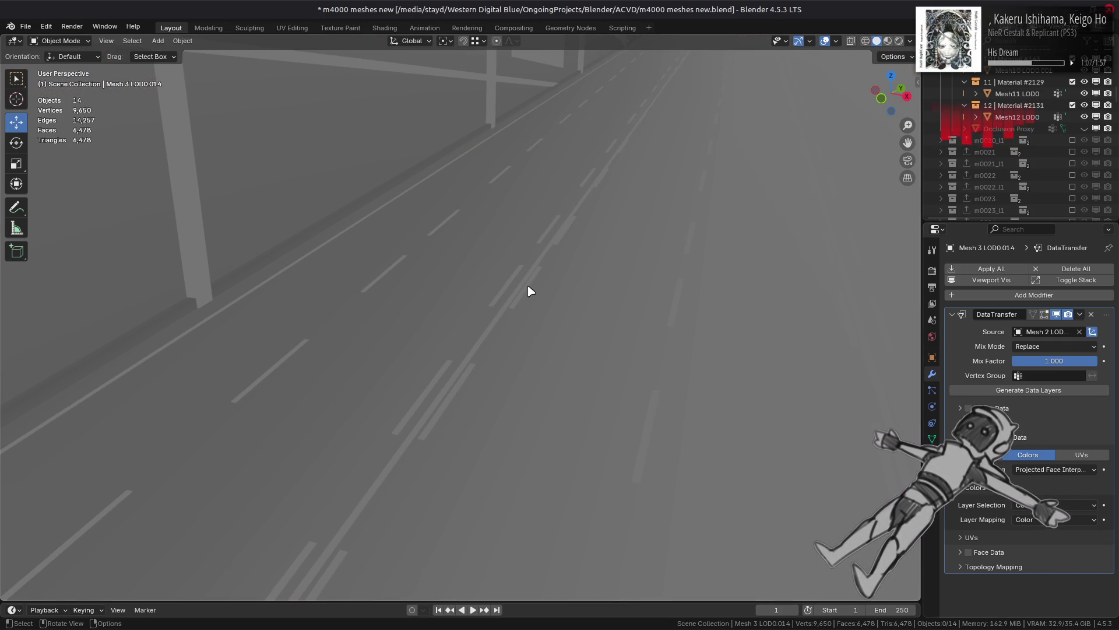
click(646, 333)
click(931, 438)
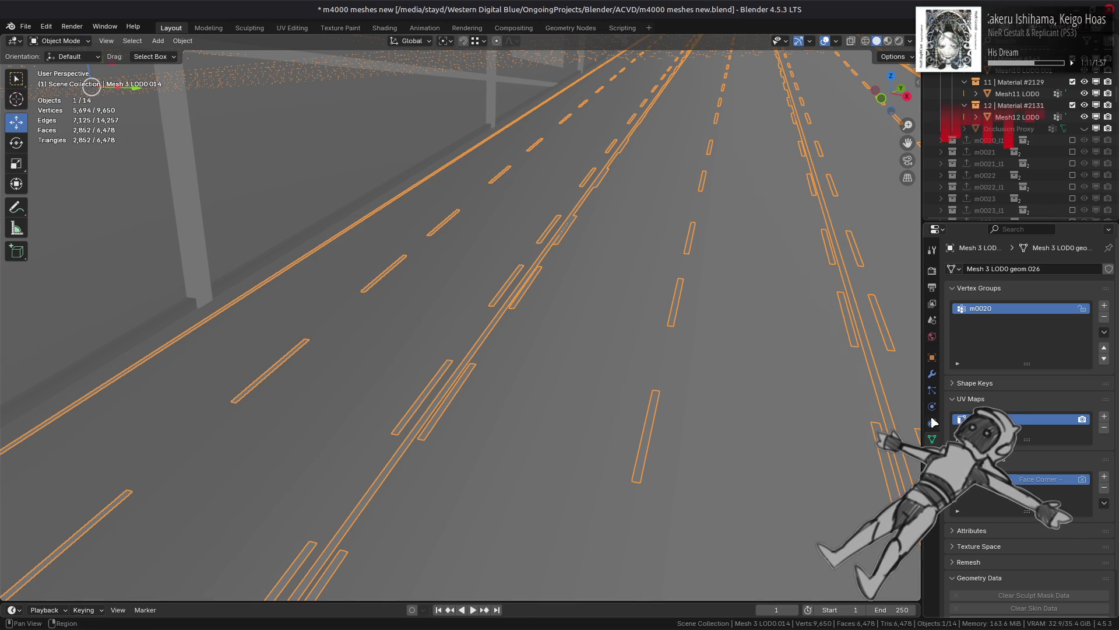
click(931, 374)
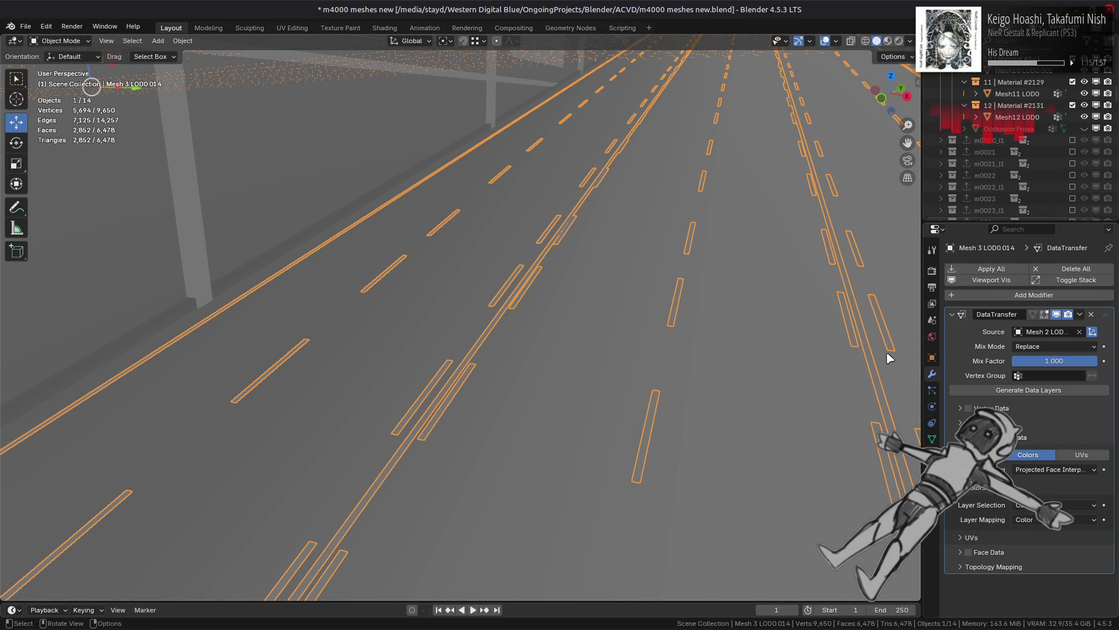
click(727, 334)
Step: Apply the road deck's modifiers and the lane markings' DataTransfer modifier
click(728, 334)
click(728, 334)
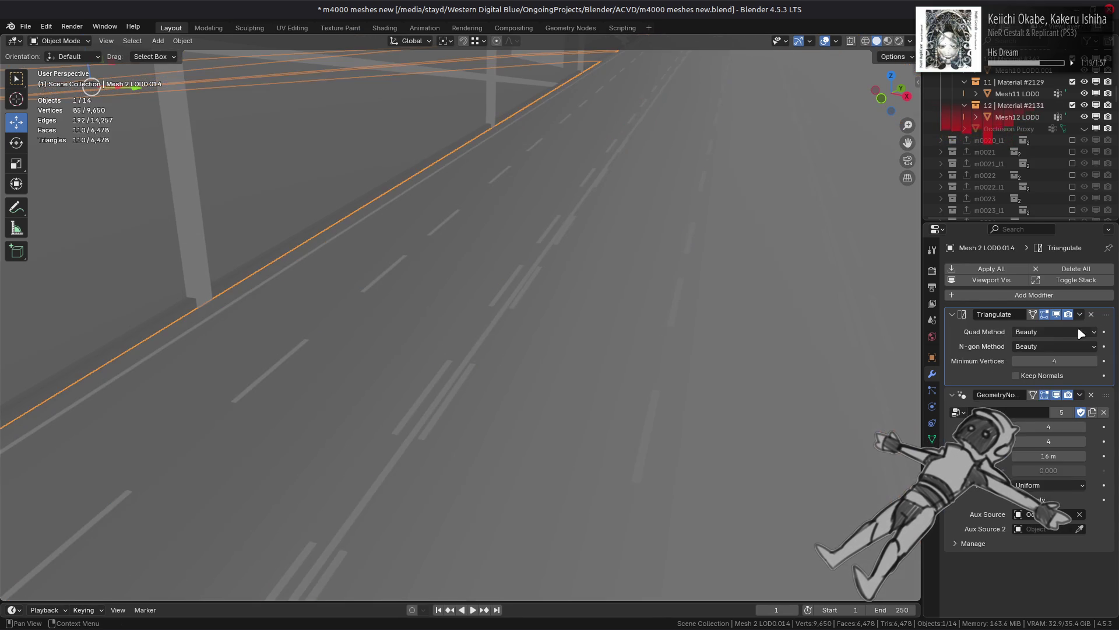
click(991, 268)
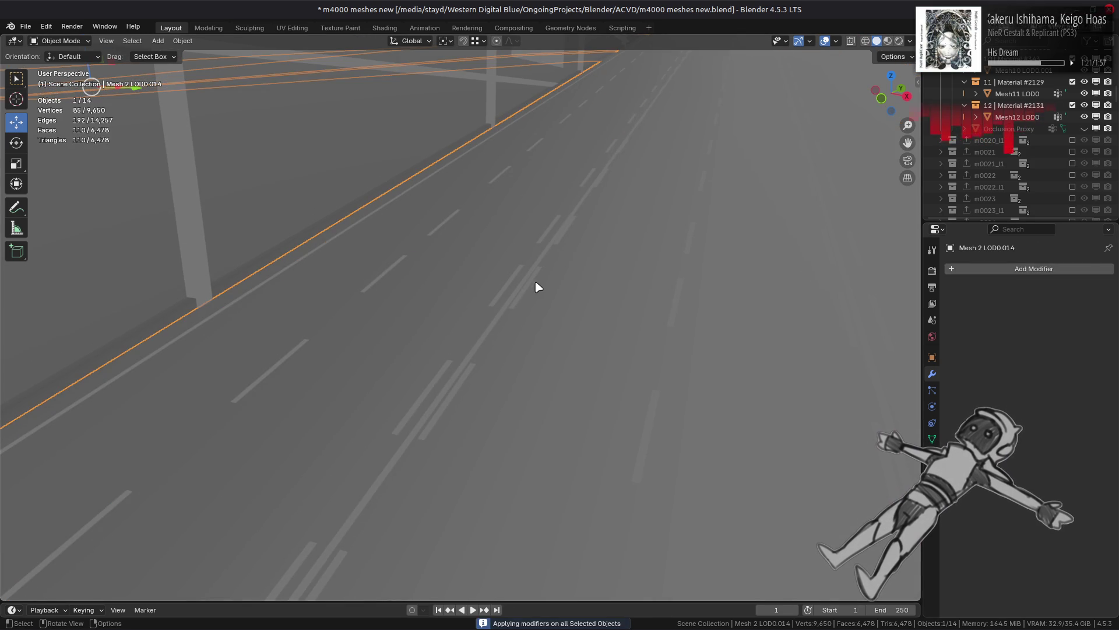
click(535, 286)
click(1079, 314)
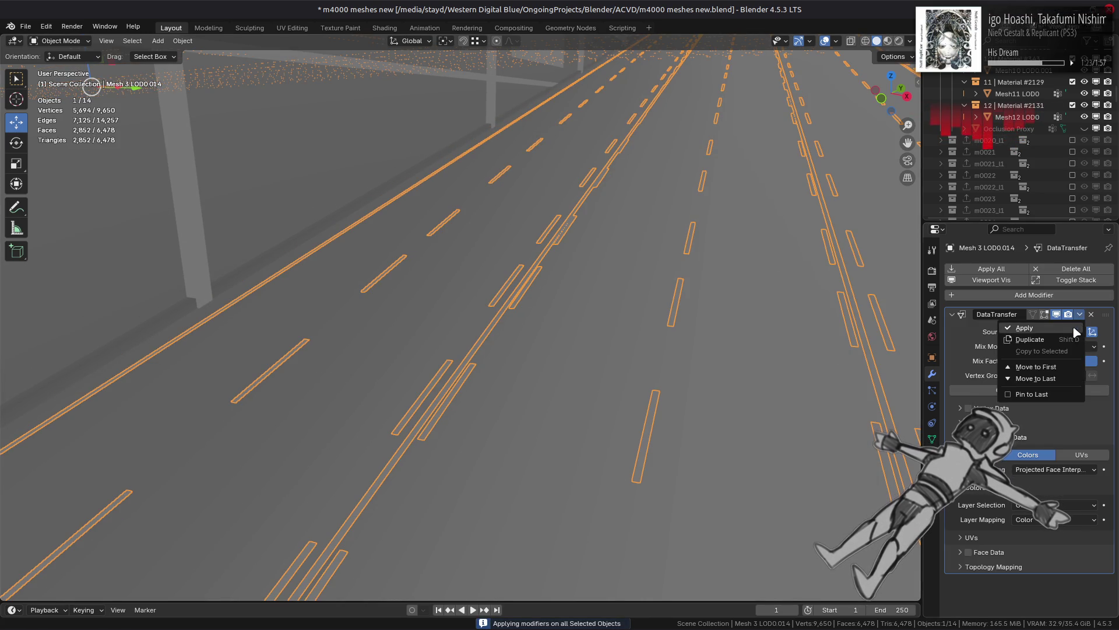
click(1037, 328)
Step: Undo the applied modifiers, then select the wall mesh to view its modifier stack
click(621, 348)
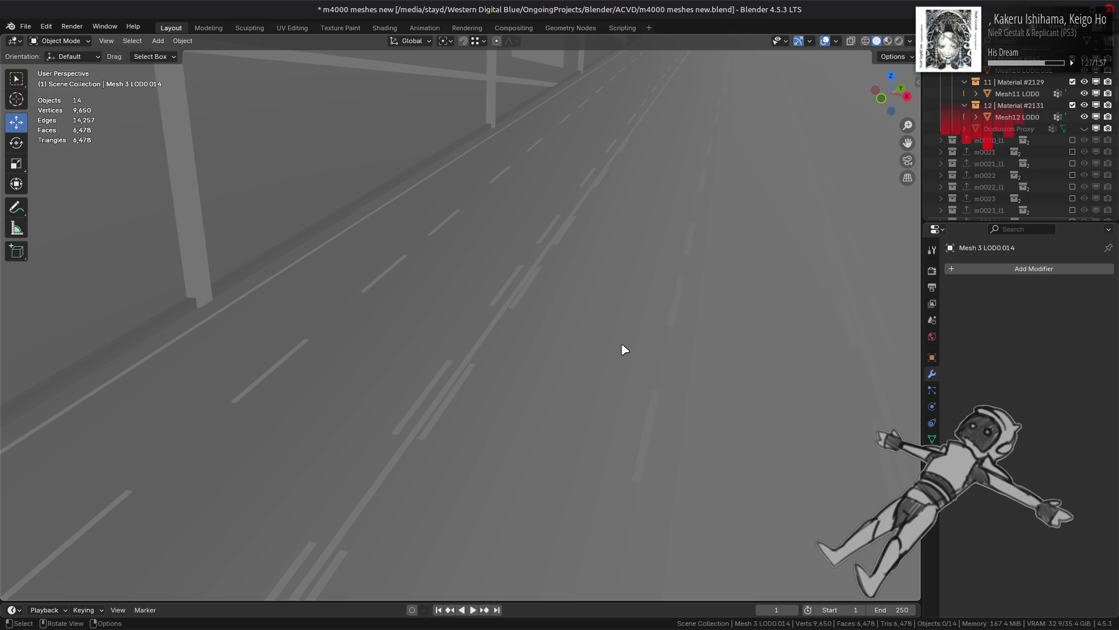
scroll(622, 349, down, 4)
key(ctrl+z)
key(ctrl+z)
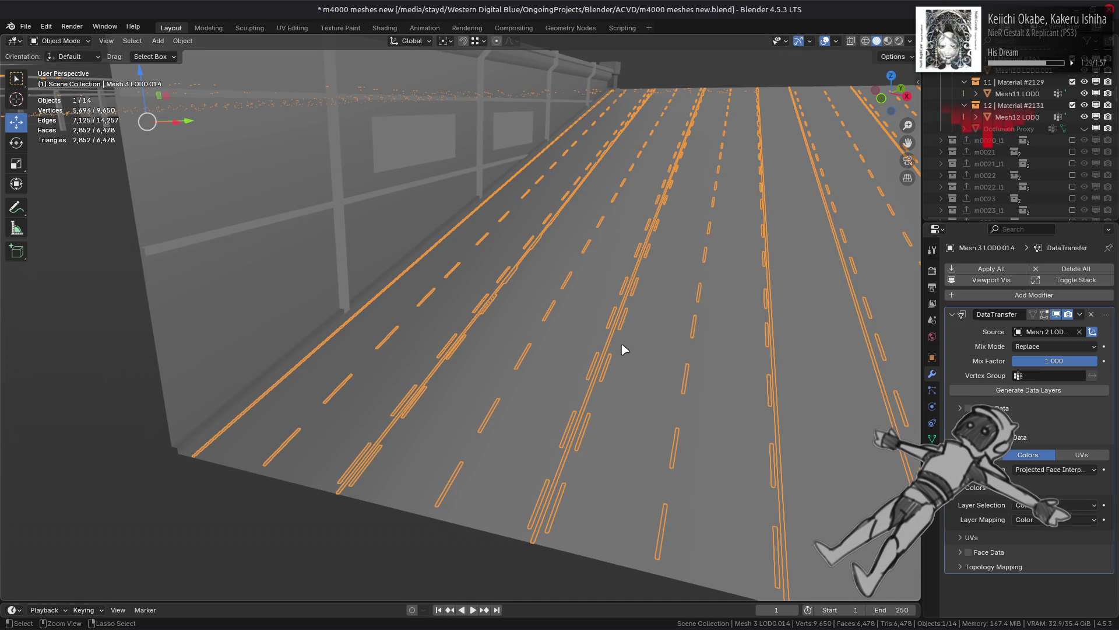
click(623, 348)
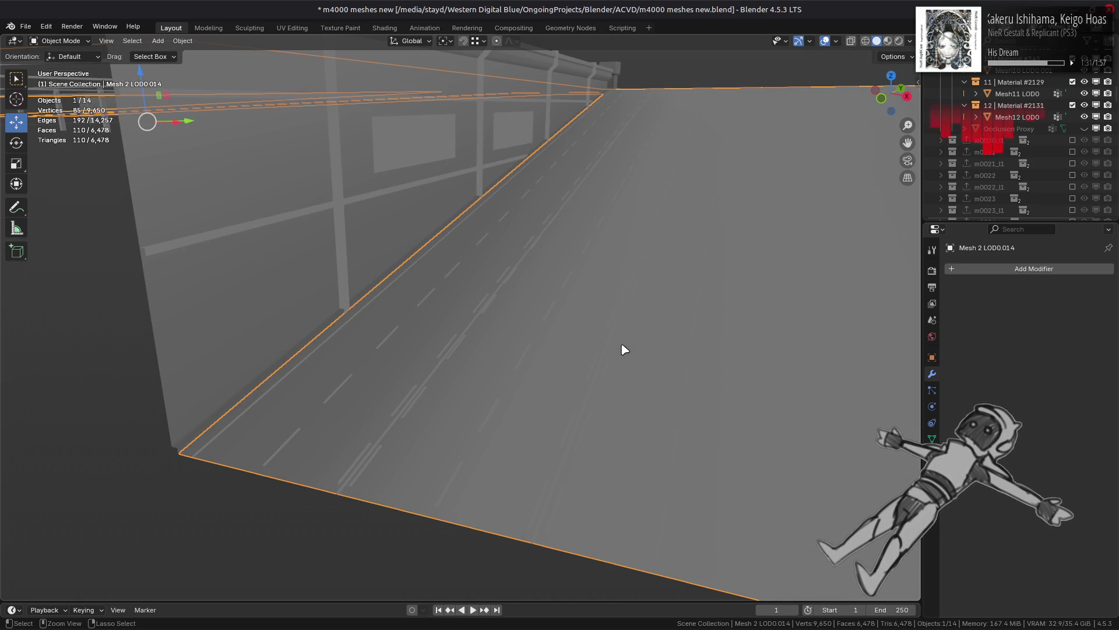
key(ctrl+z)
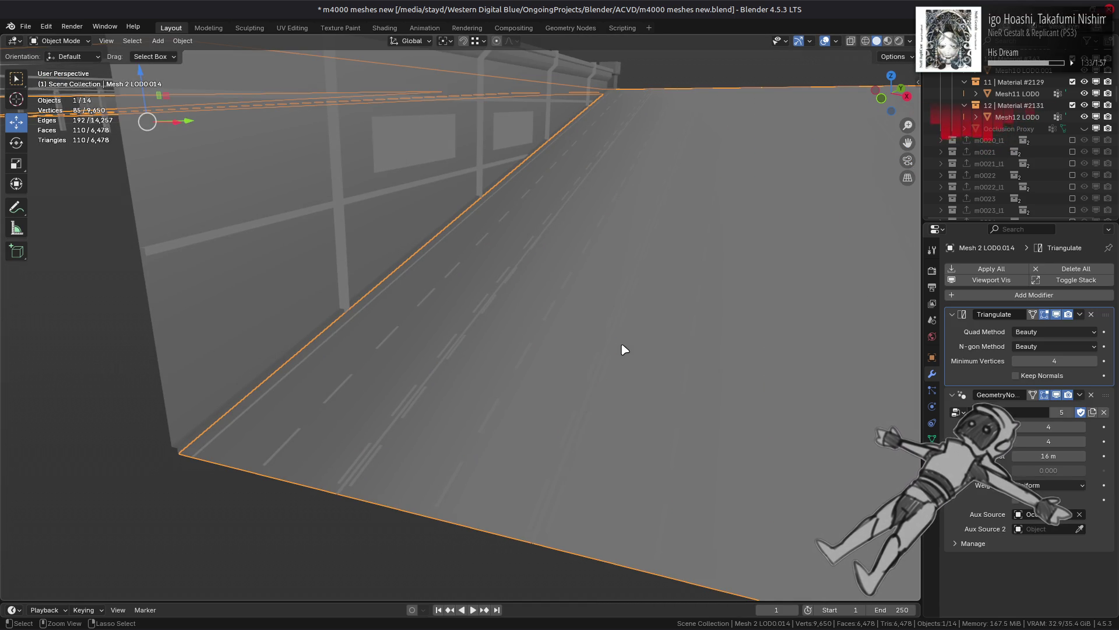
key(alt+a)
click(273, 374)
middle_drag(392, 365, 476, 356)
scroll(482, 356, up, 3)
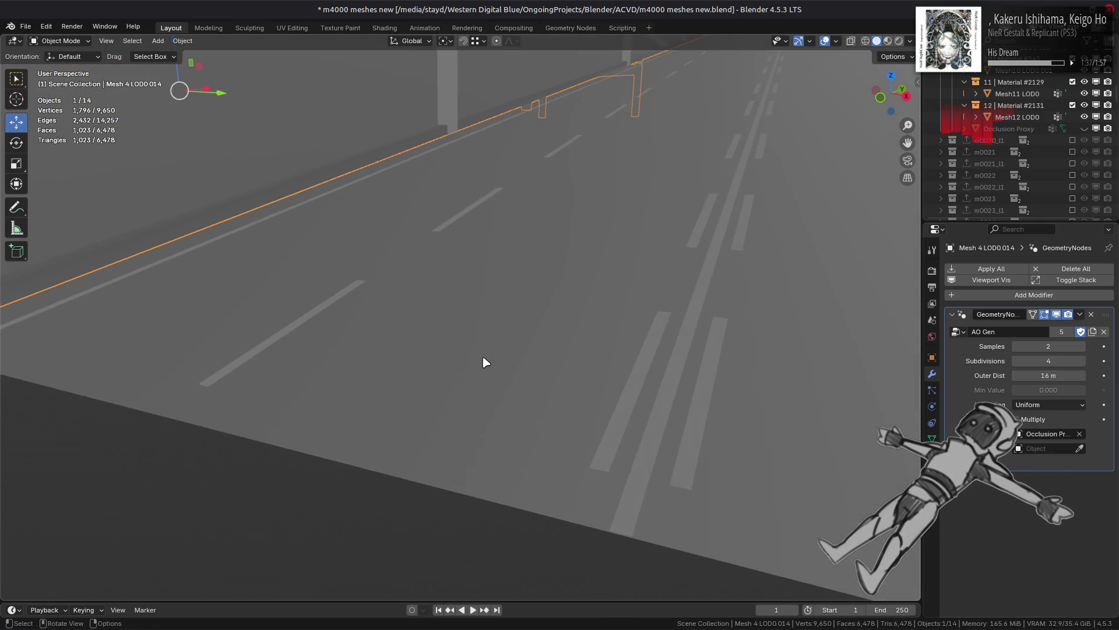
Step: Select all of the wall's geometry in Edit Mode and cut an extra edge along the curb strip
middle_drag(483, 357, 513, 380)
key(Tab)
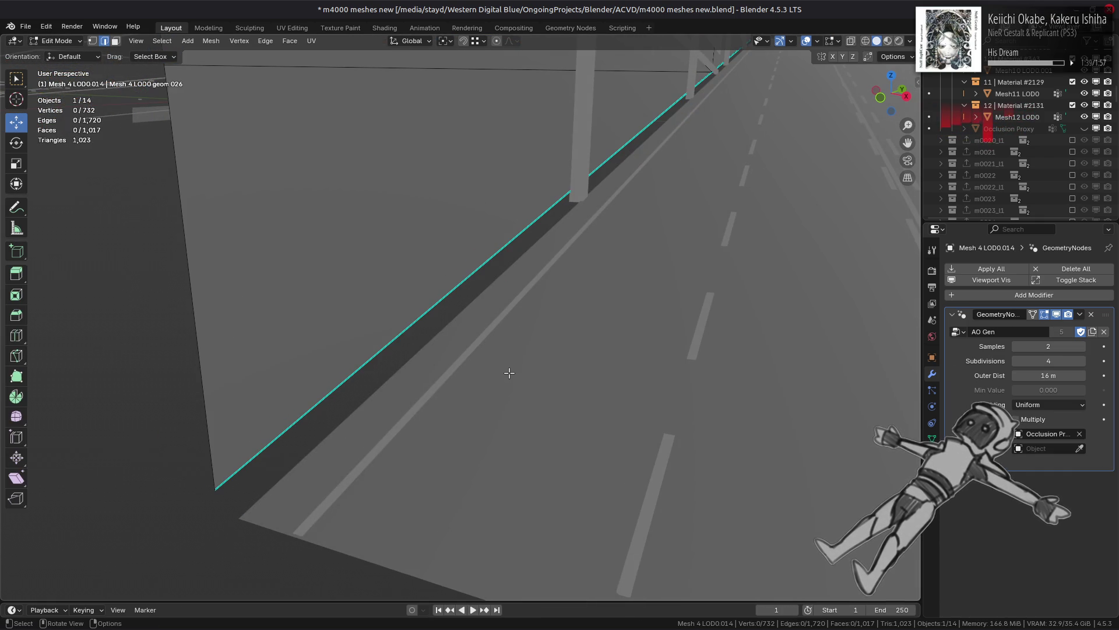
key(a)
key(alt+a)
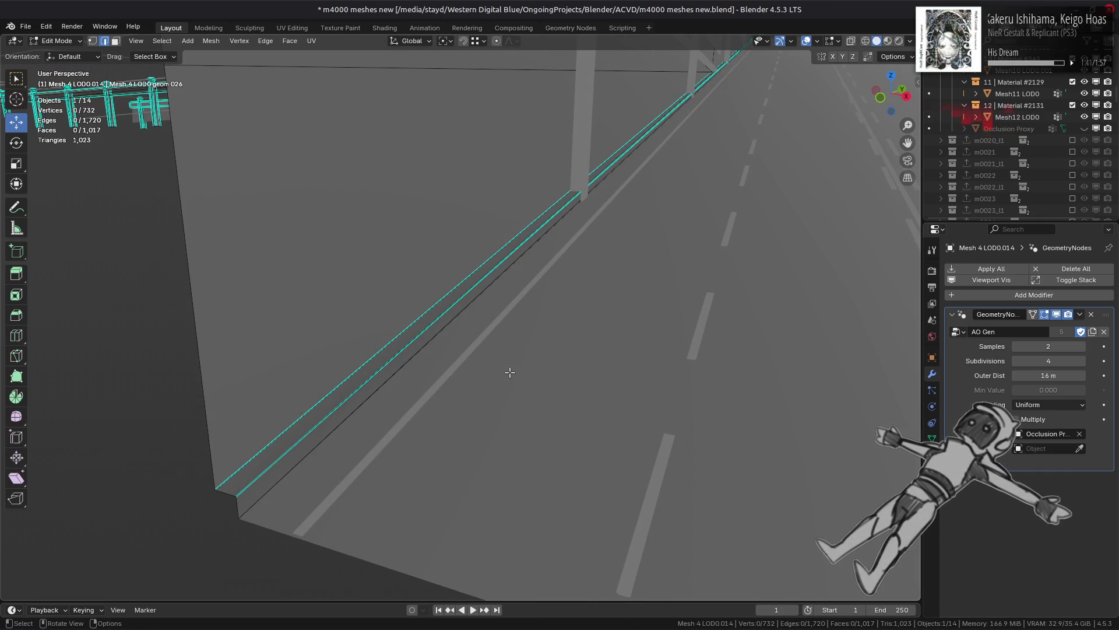
key(Tab)
Step: Reselect the wall mesh and switch to the Geometry Nodes workspace at a low angle
key(alt+a)
click(424, 334)
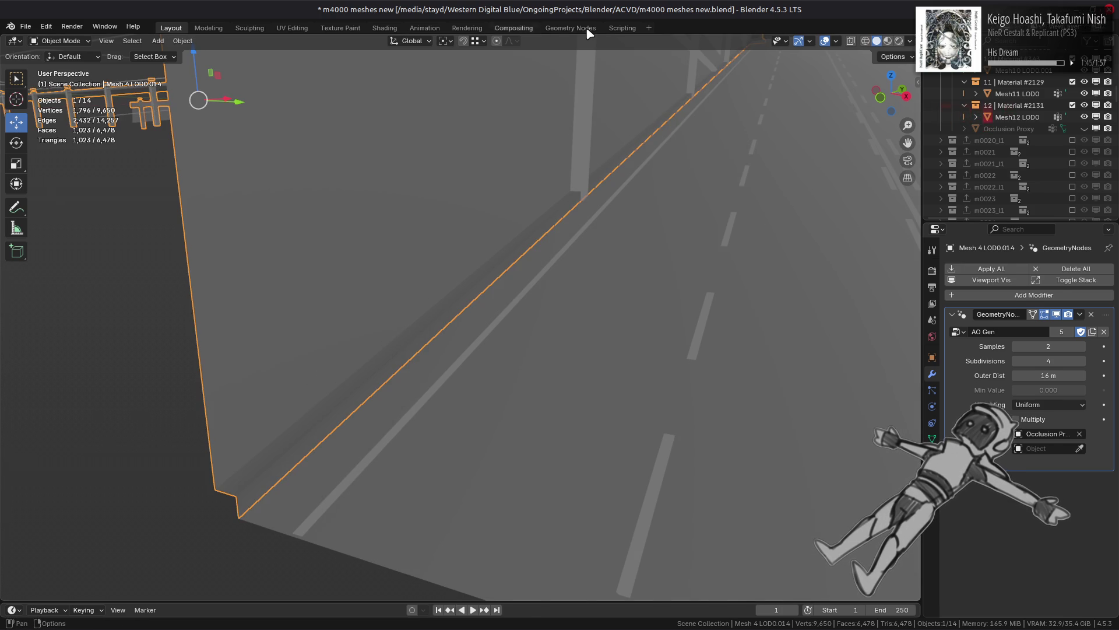
click(571, 28)
mouse_move(743, 236)
middle_down()
mouse_move(682, 206)
mouse_move(656, 230)
middle_up()
Step: Toggle viewport object outlines off and back on, then view the wall side-on
key(alt+a)
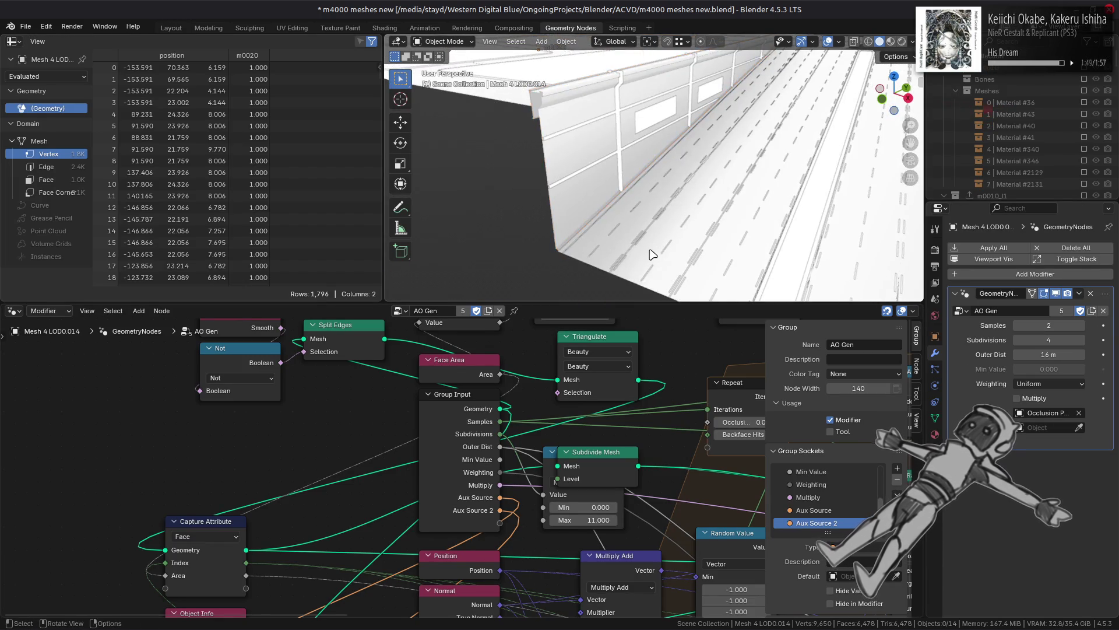
scroll(653, 228, up, 5)
click(913, 42)
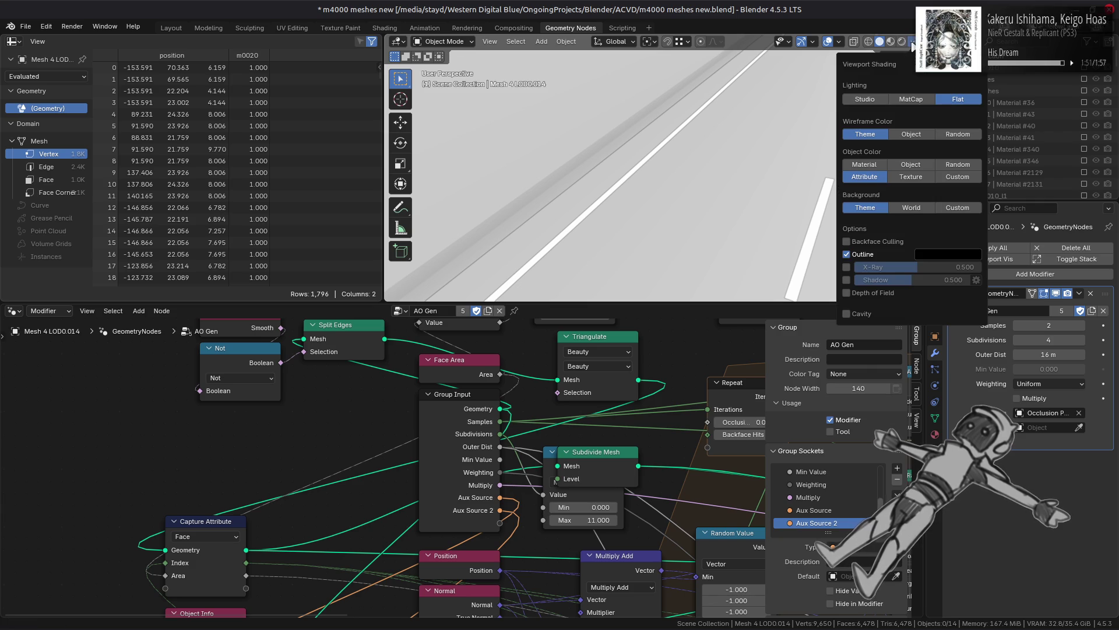
click(868, 255)
click(868, 255)
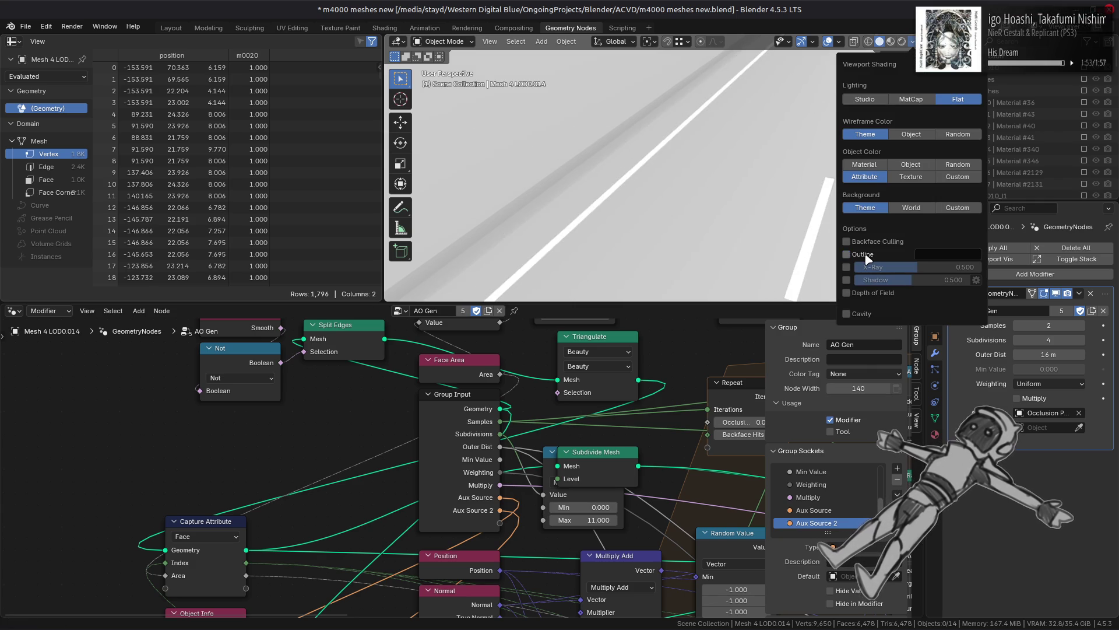
middle_drag(712, 200, 713, 220)
mouse_move(684, 462)
middle_down()
mouse_move(449, 409)
mouse_move(125, 390)
middle_up()
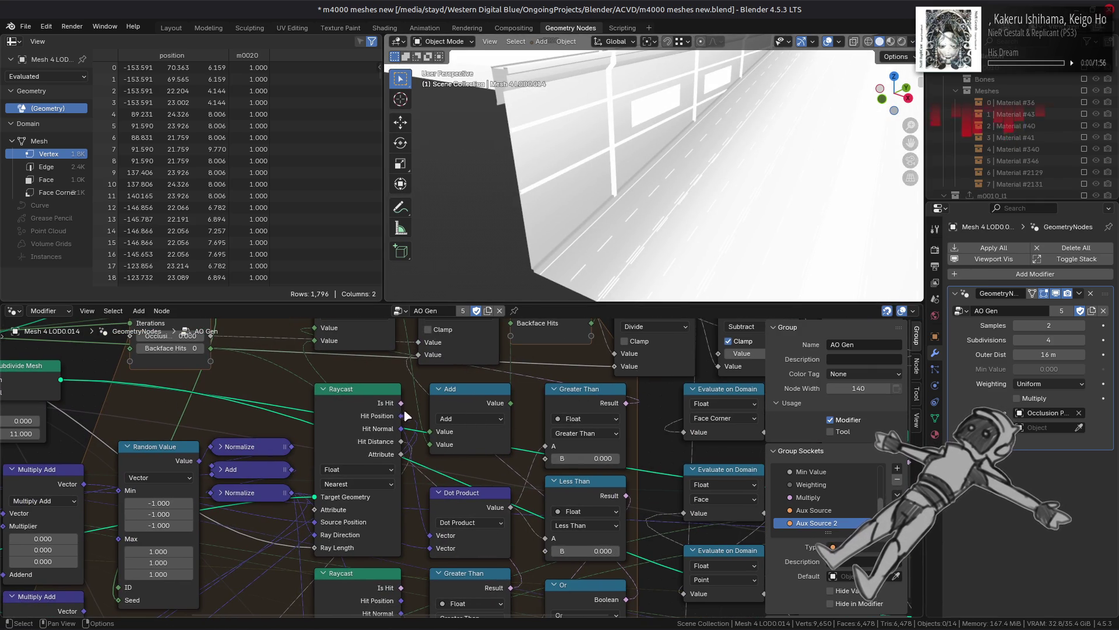
Step: Inspect the AO Gen tree's Raycast, Greater Than, Add and Repeat output nodes
mouse_move(397, 404)
middle_down()
mouse_move(420, 373)
mouse_move(443, 372)
middle_up()
click(632, 353)
middle_drag(582, 355, 603, 441)
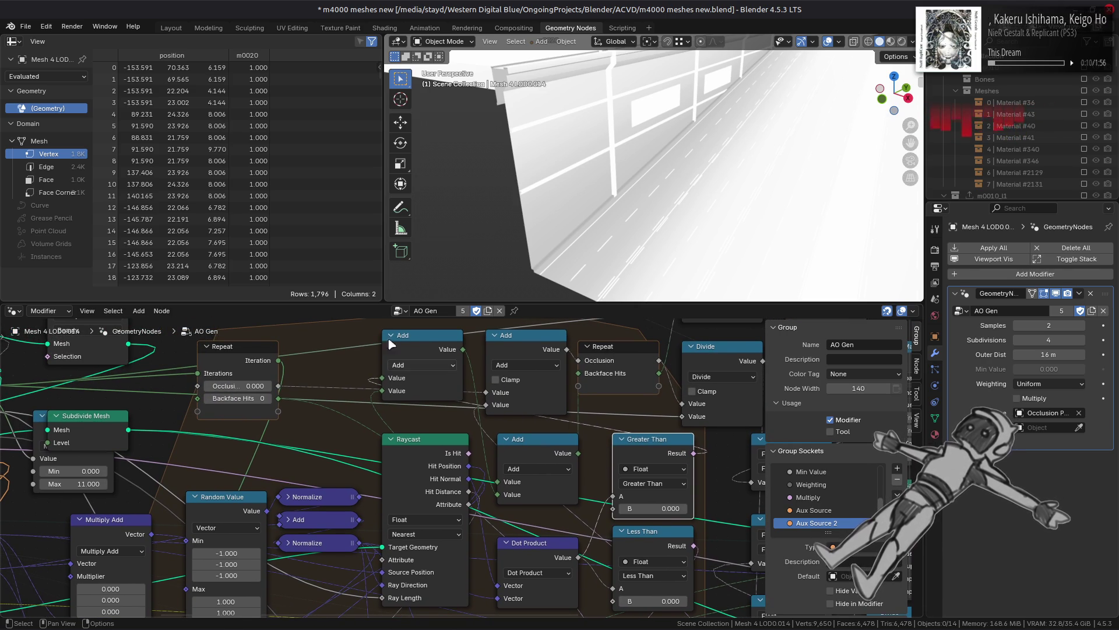
click(405, 342)
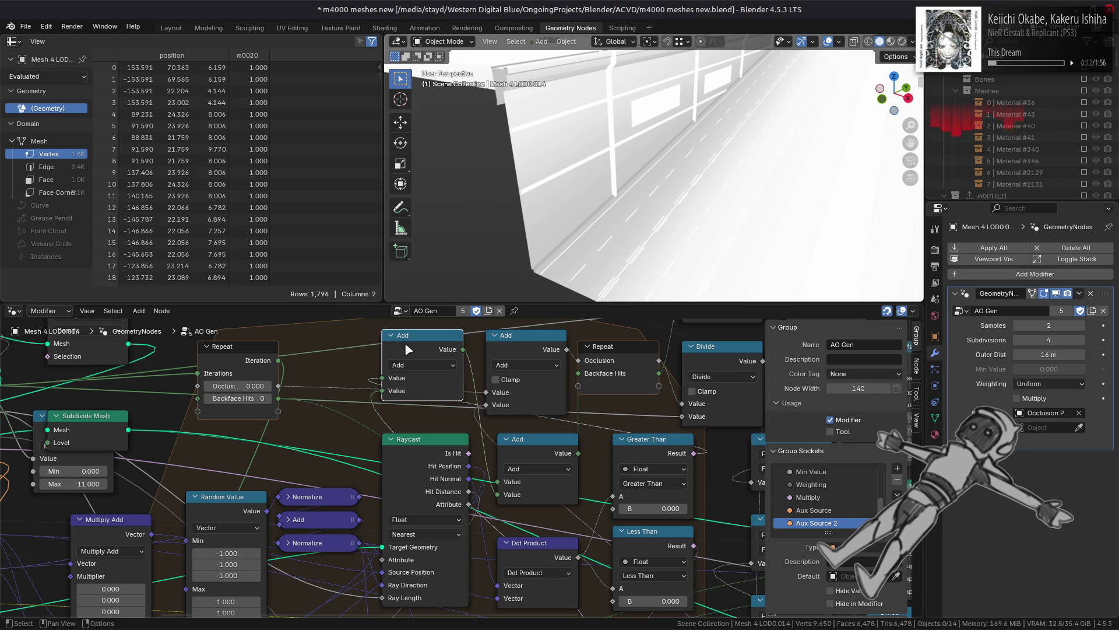
scroll(525, 539, down, 5)
scroll(524, 539, left, 3)
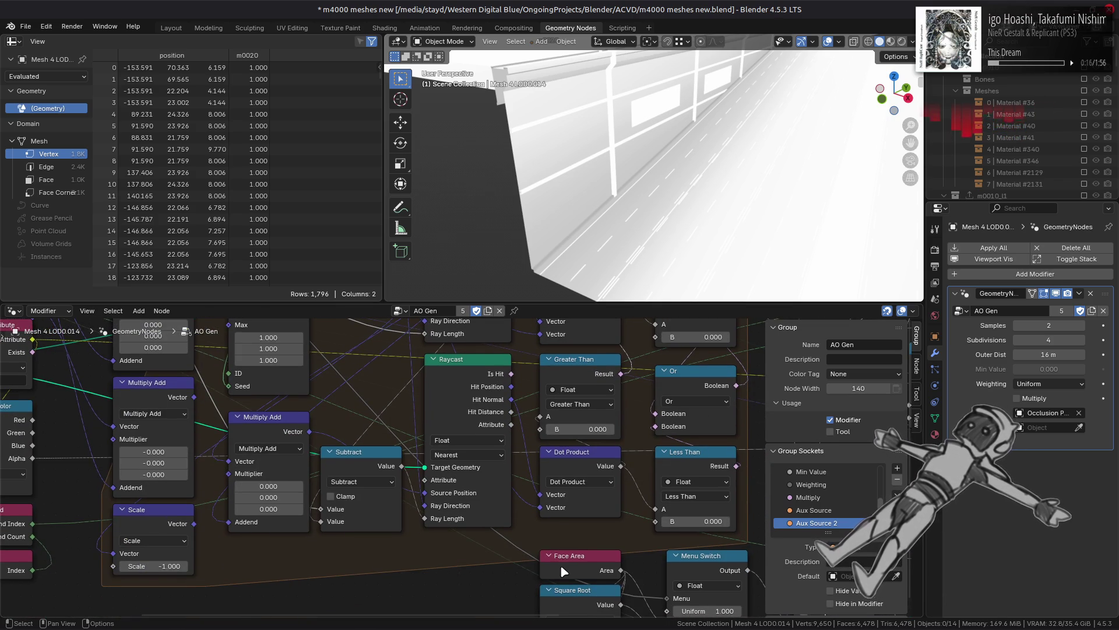
scroll(575, 368, up, 5)
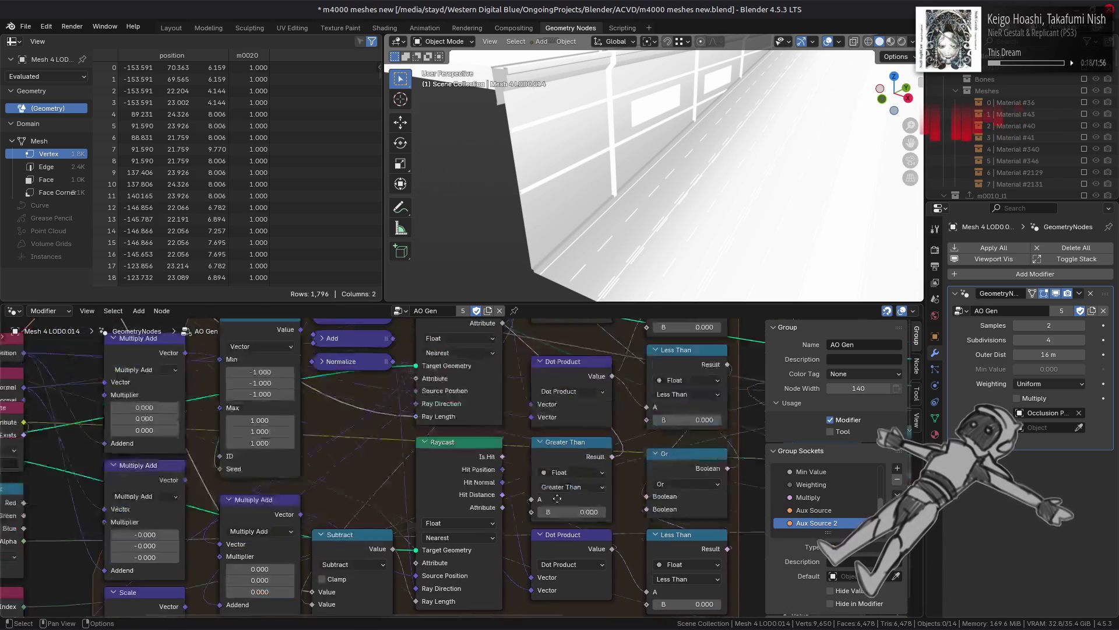
scroll(560, 353, right, 2)
scroll(495, 345, down, 2)
scroll(495, 345, right, 1)
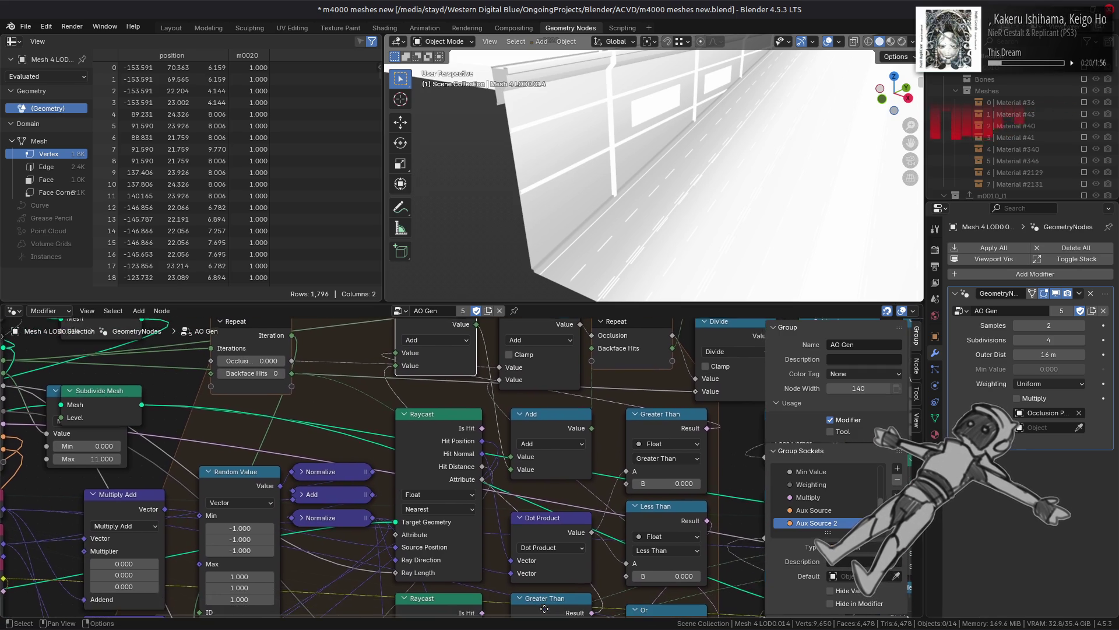
scroll(437, 344, up, 2)
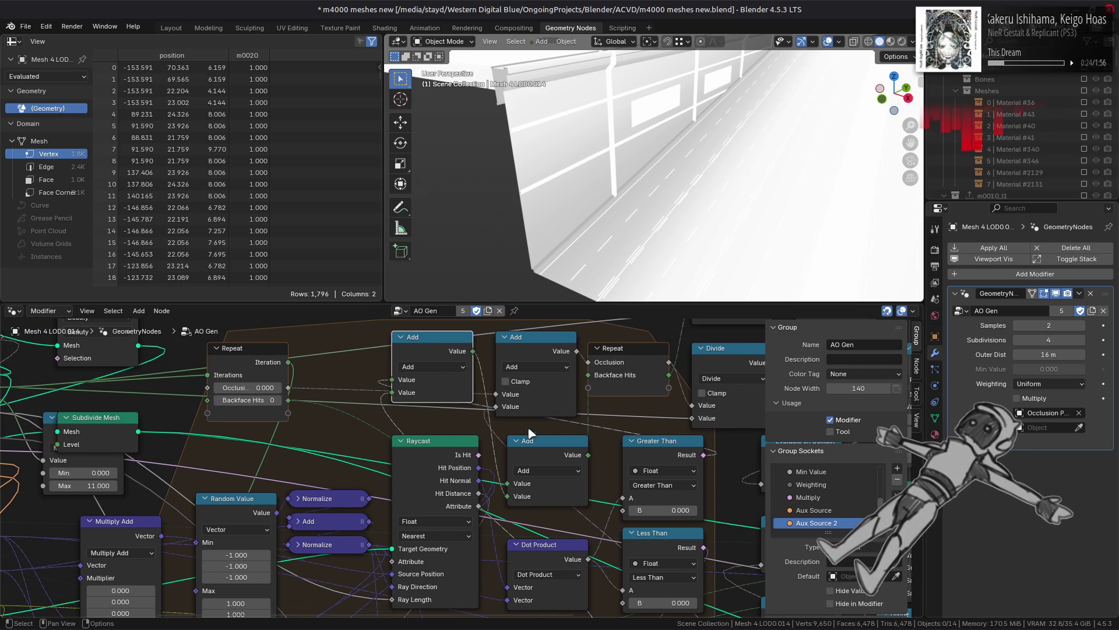
click(557, 453)
click(634, 351)
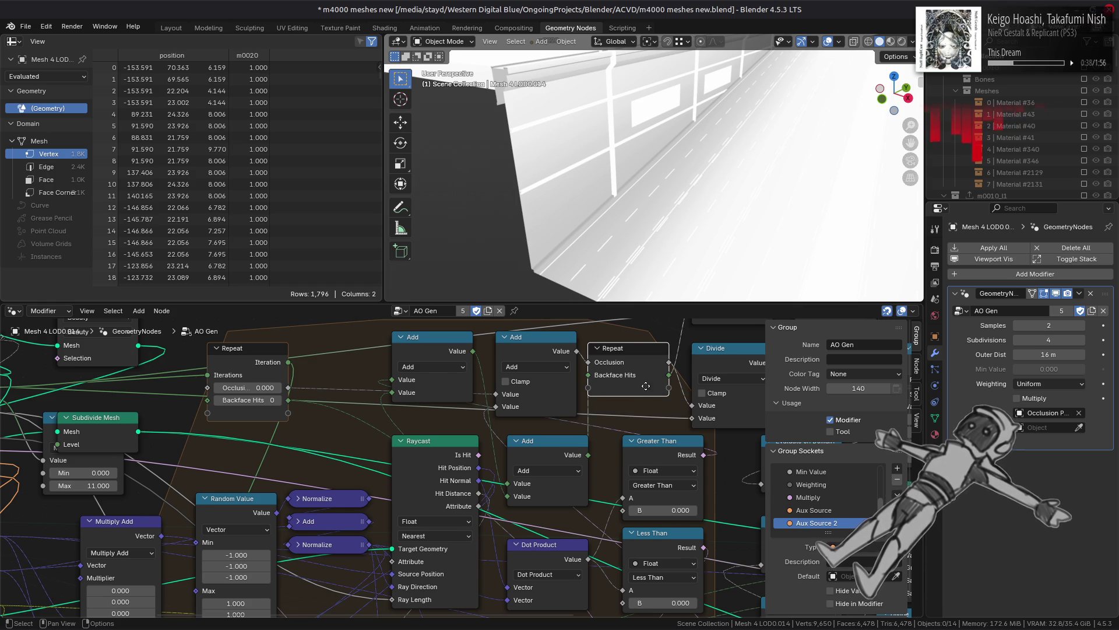
Step: Disconnect the Repeat node's Backface Hits input and look along the long wall
middle_drag(649, 390, 481, 526)
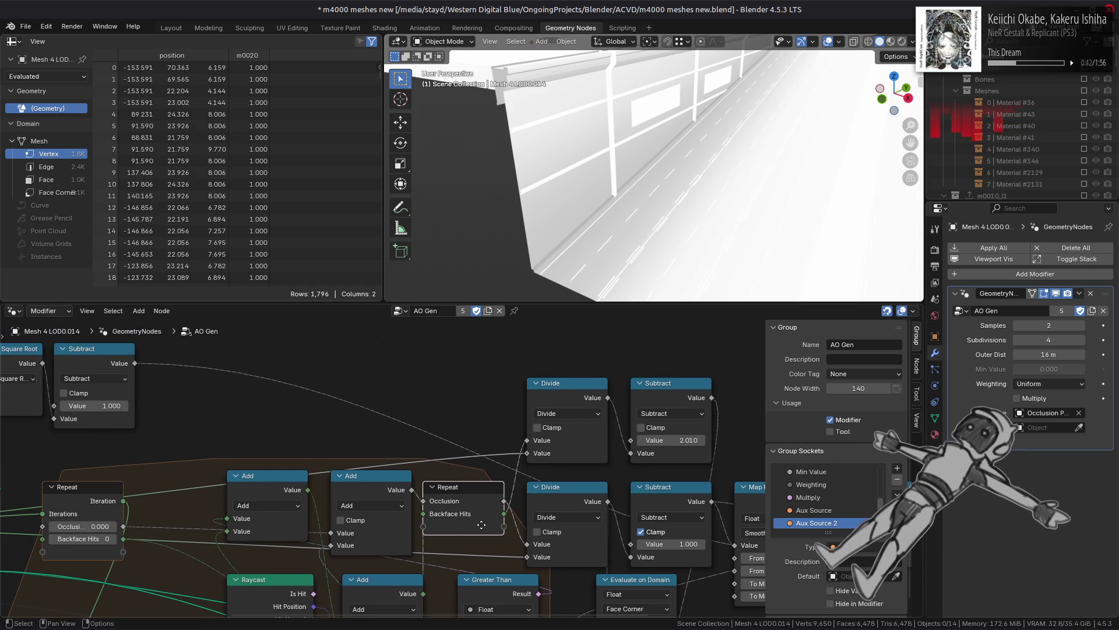
mouse_move(482, 525)
middle_down()
mouse_move(395, 488)
mouse_move(555, 440)
middle_up()
mouse_move(496, 428)
mouse_down()
mouse_move(487, 449)
mouse_move(501, 466)
mouse_up()
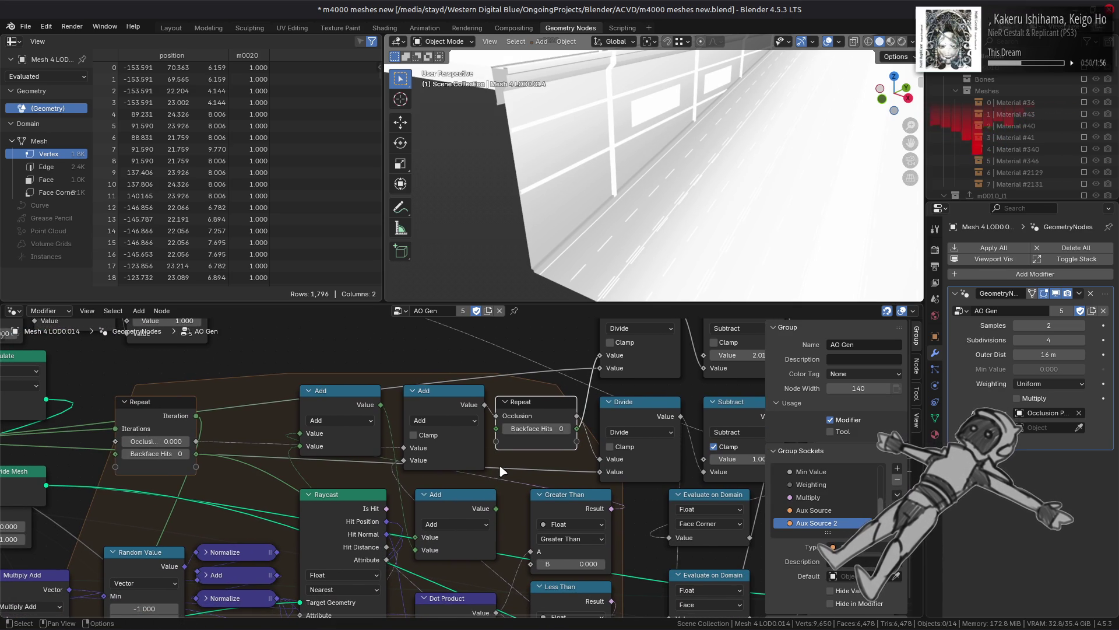
middle_drag(612, 192, 688, 149)
mouse_move(579, 143)
middle_down()
mouse_move(722, 254)
mouse_move(680, 213)
mouse_move(684, 178)
middle_up()
click(690, 185)
Step: In the road surface's AO Gen tree, connect Raycast Is Hit to the Or node's second input
click(688, 192)
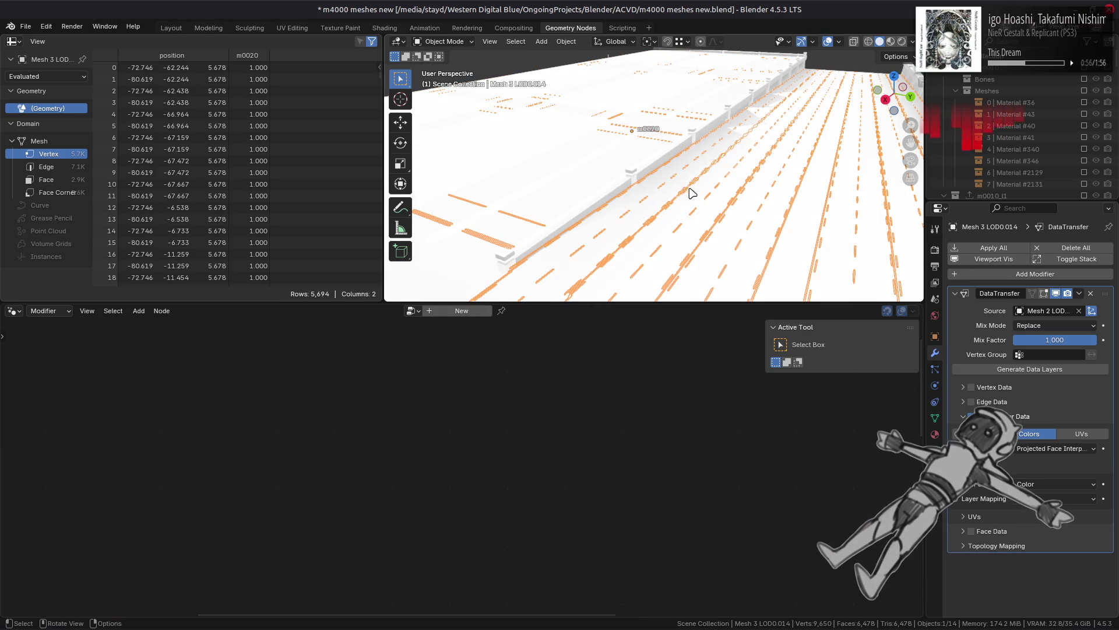
click(697, 200)
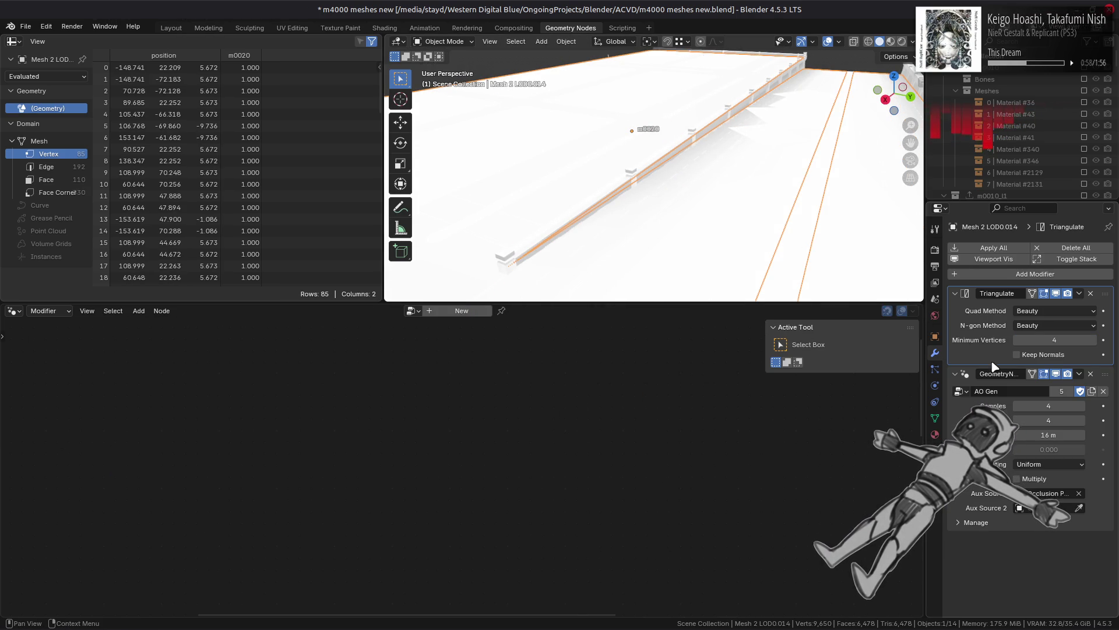
click(1108, 382)
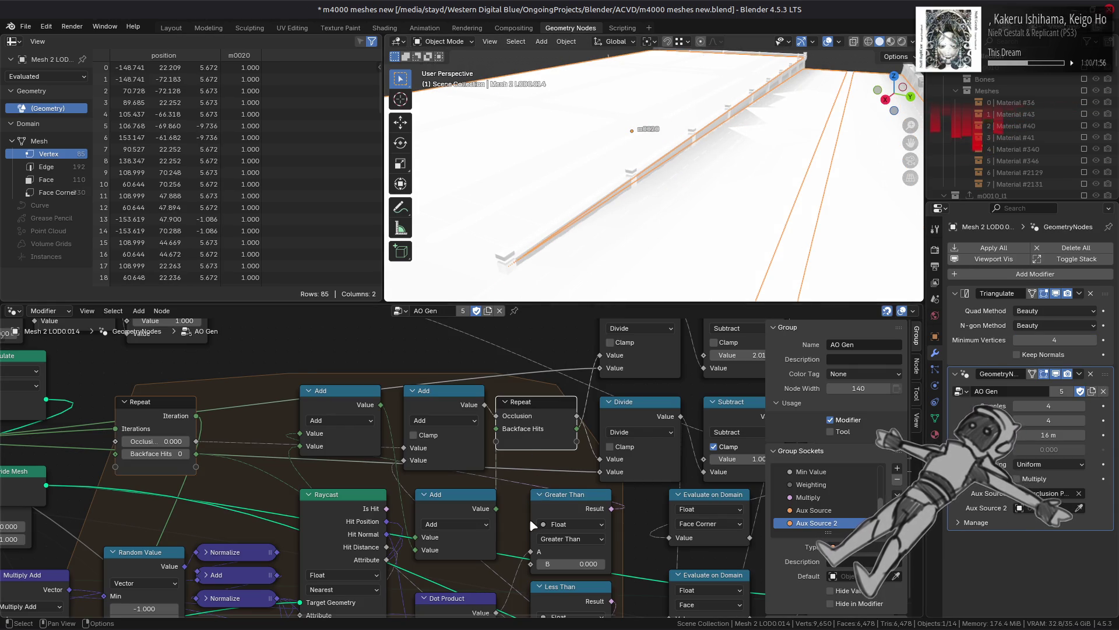
middle_drag(506, 548, 524, 406)
mouse_move(514, 471)
mouse_down()
mouse_move(564, 532)
mouse_move(551, 523)
mouse_move(541, 596)
mouse_move(548, 589)
mouse_up()
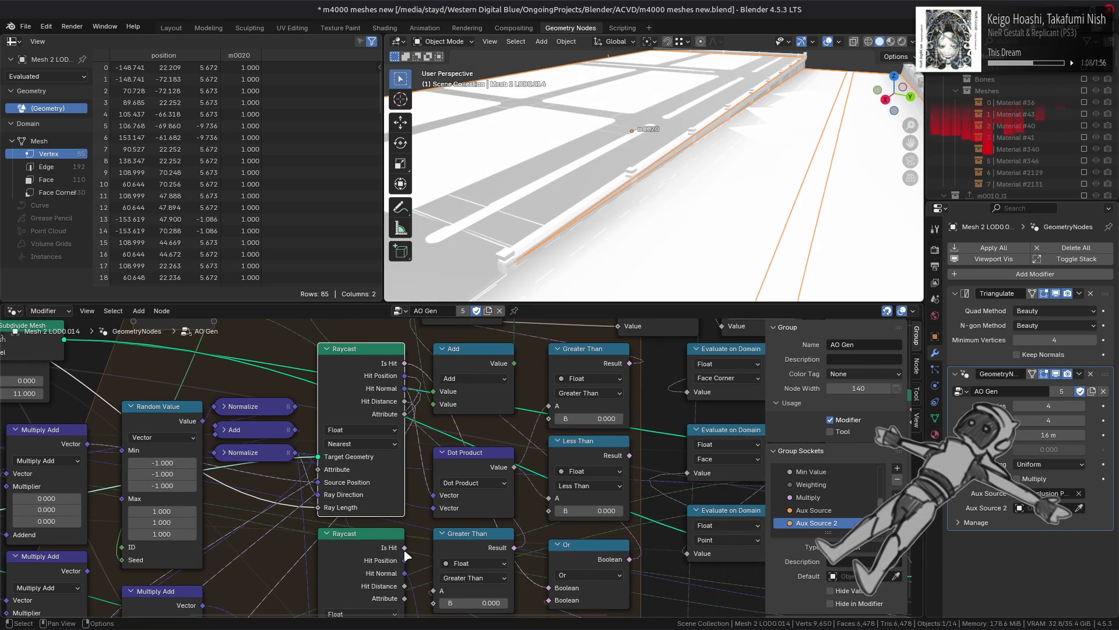
mouse_move(405, 548)
mouse_down()
mouse_move(495, 606)
mouse_move(531, 609)
mouse_move(543, 536)
mouse_up()
shift+scroll(534, 431, up, 5)
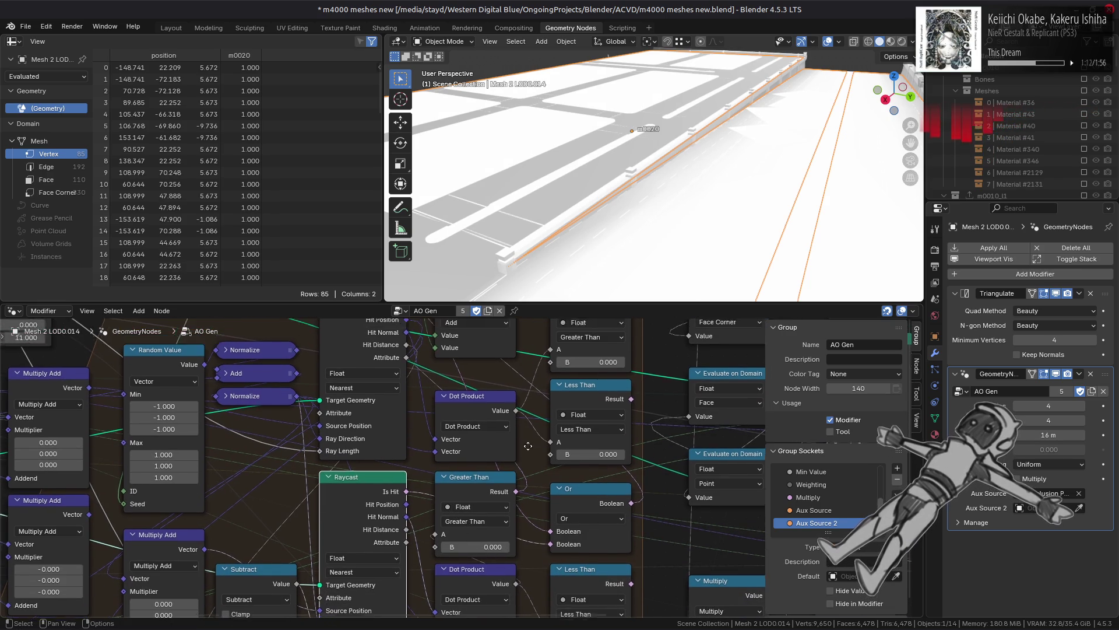
shift+scroll(535, 438, up, 2)
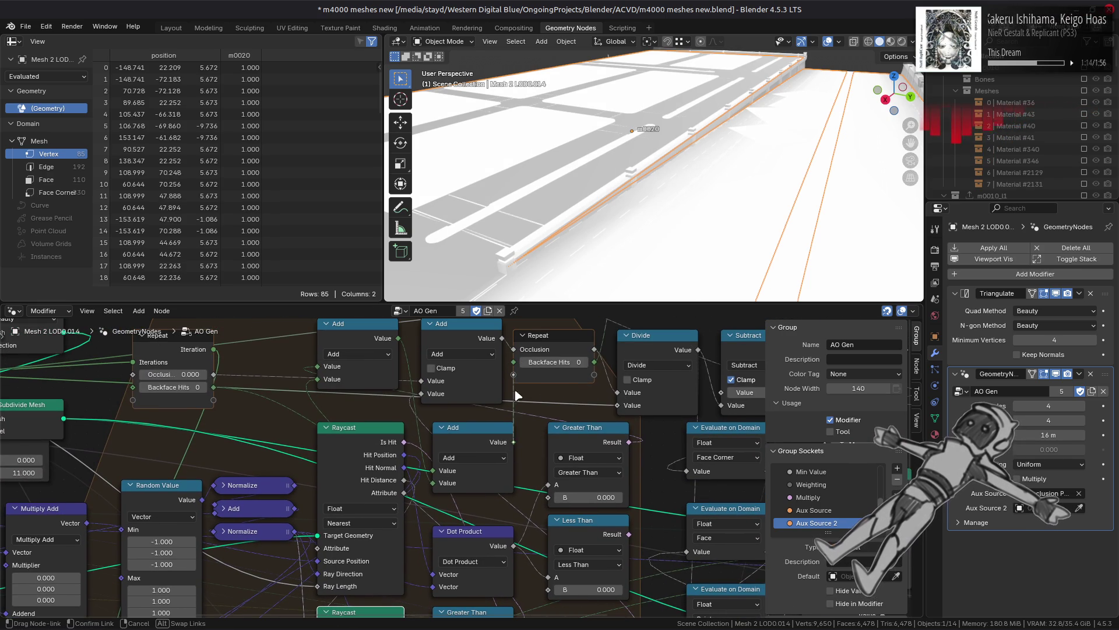
mouse_move(578, 193)
middle_down()
mouse_move(591, 168)
mouse_move(645, 177)
mouse_move(645, 168)
mouse_move(607, 169)
mouse_move(719, 206)
mouse_move(592, 182)
mouse_move(621, 135)
mouse_move(640, 159)
mouse_move(600, 183)
mouse_move(599, 163)
mouse_move(613, 180)
mouse_move(684, 207)
mouse_move(631, 185)
mouse_move(654, 209)
mouse_move(675, 188)
middle_up()
Step: Rewire the Raycast Is Hit output again and save m4000 meshes new.blend
ctrl+click(677, 185)
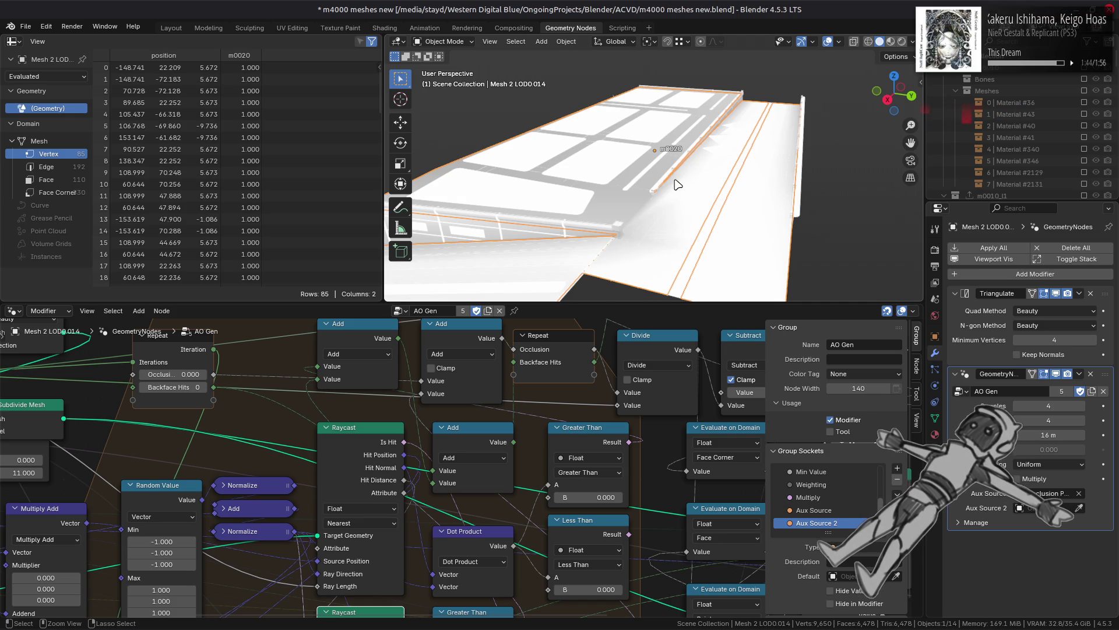
middle_drag(646, 606, 655, 474)
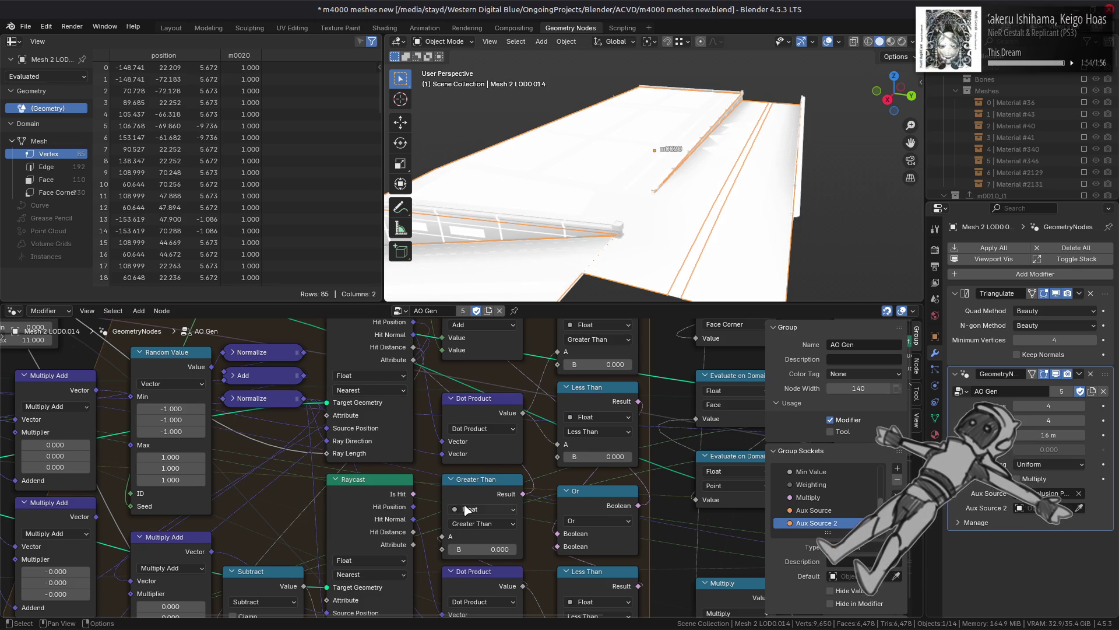
mouse_move(413, 494)
mouse_down()
mouse_move(570, 558)
mouse_move(557, 547)
mouse_up()
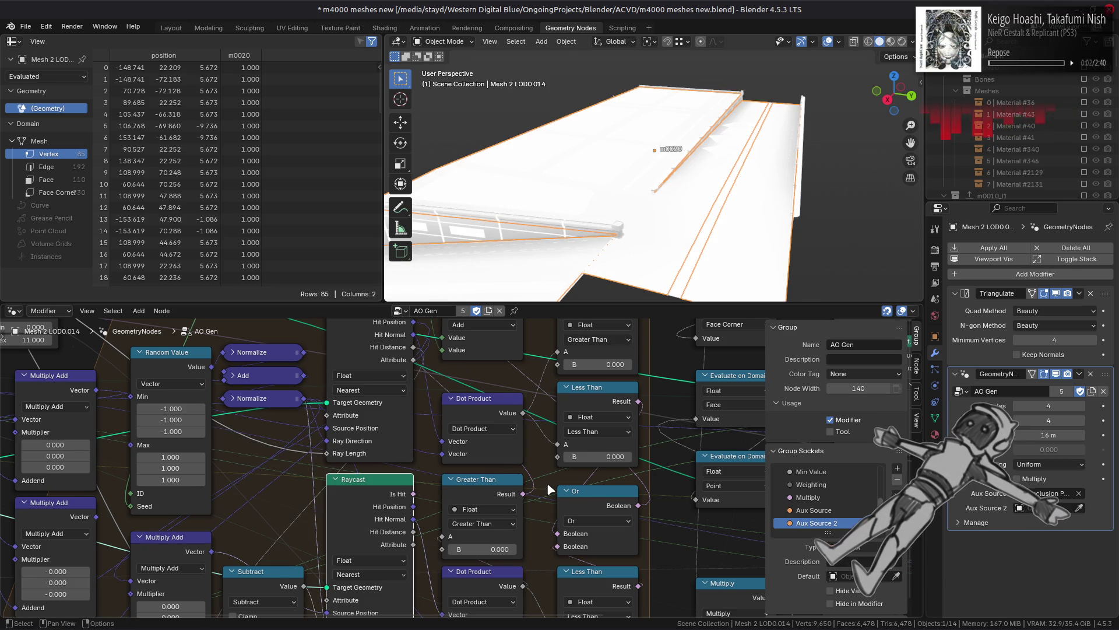
key(ctrl+s)
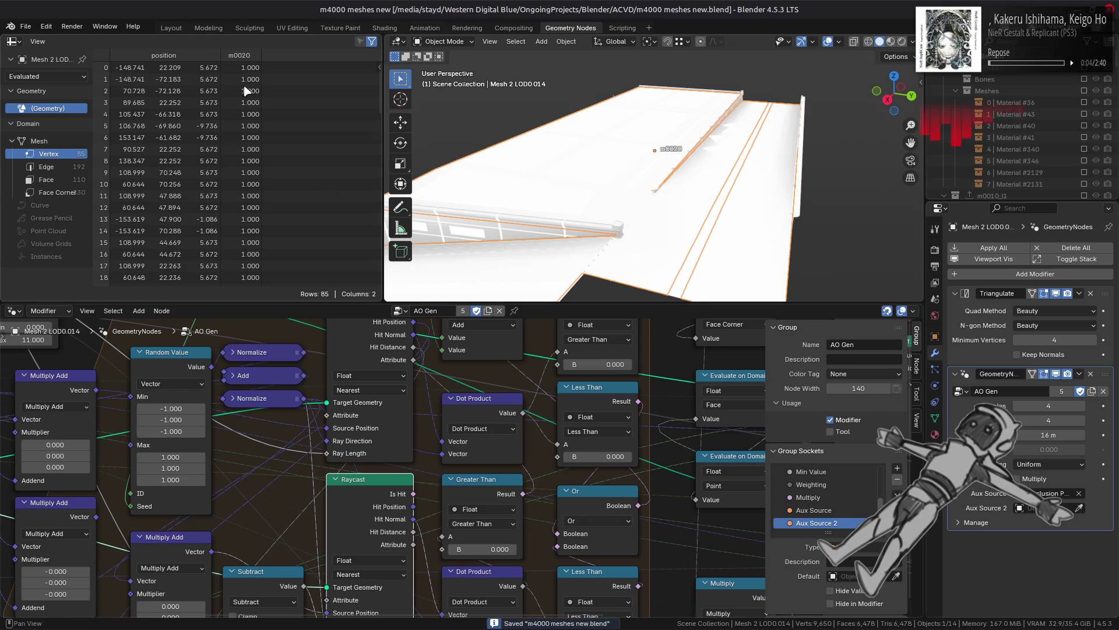
click(171, 28)
Step: Open the studio light editor in Preferences from the viewport shading options
scroll(581, 283, down, 5)
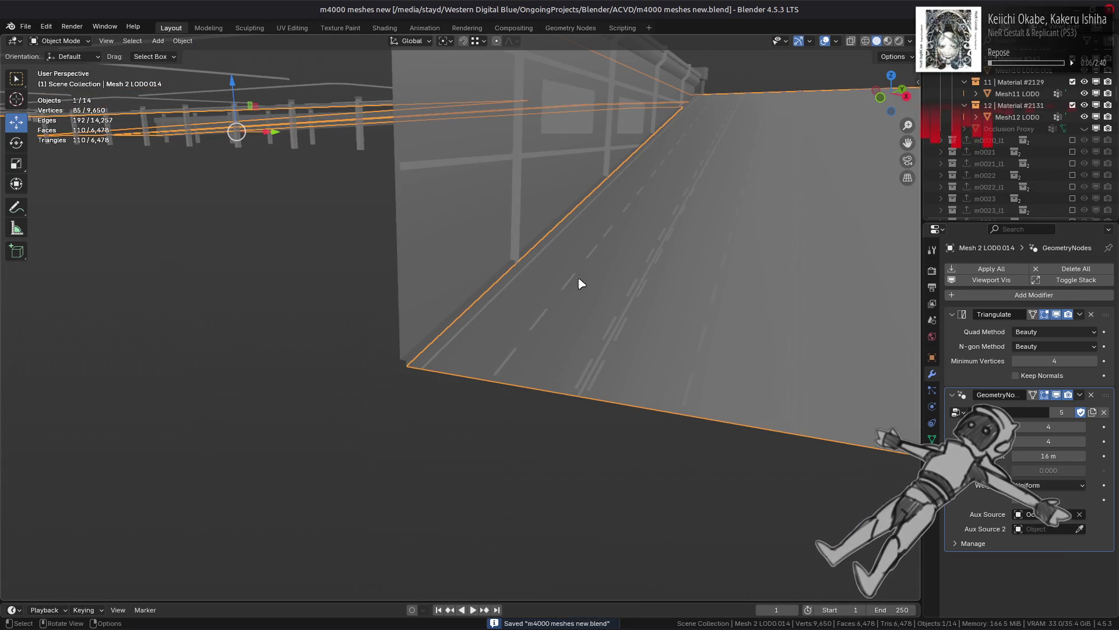
click(910, 42)
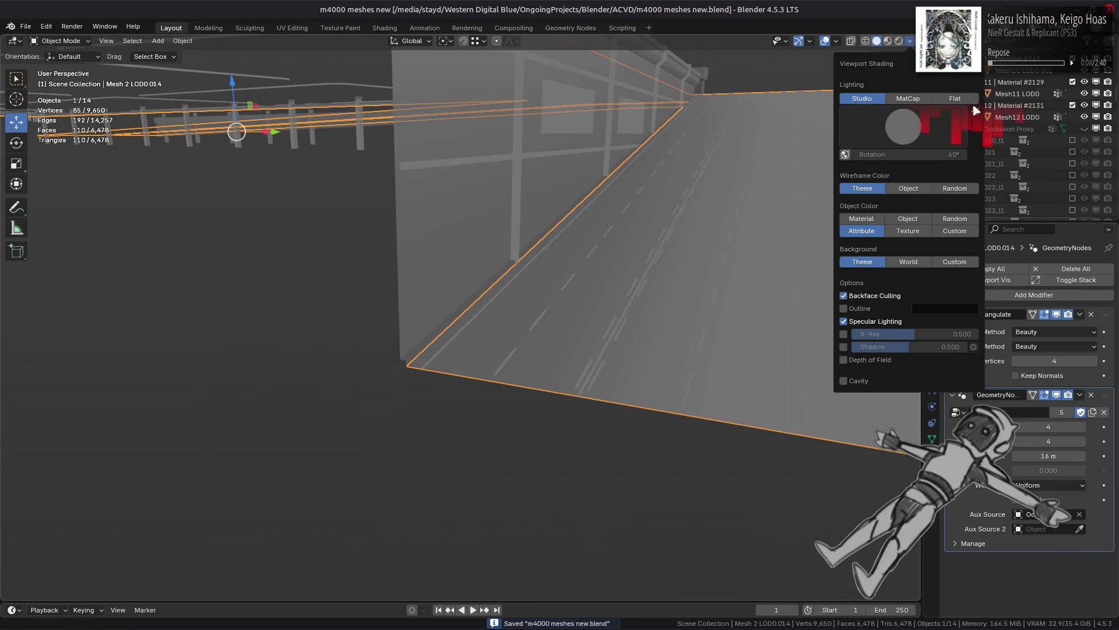
click(975, 111)
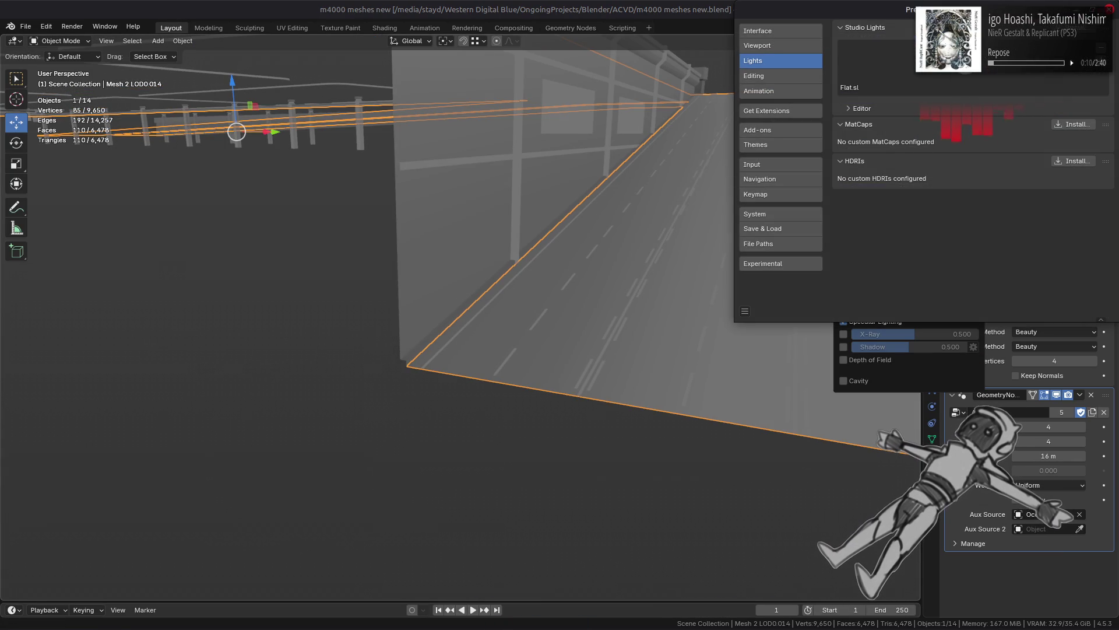
click(861, 108)
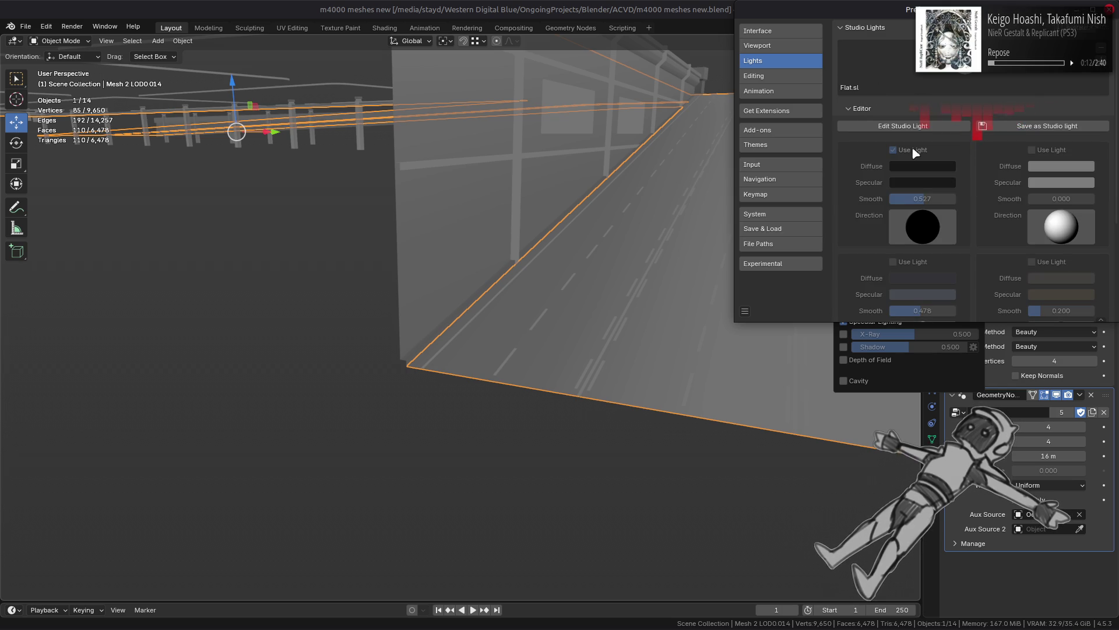
mouse_move(972, 17)
mouse_down()
mouse_move(710, 113)
mouse_move(539, 146)
mouse_up()
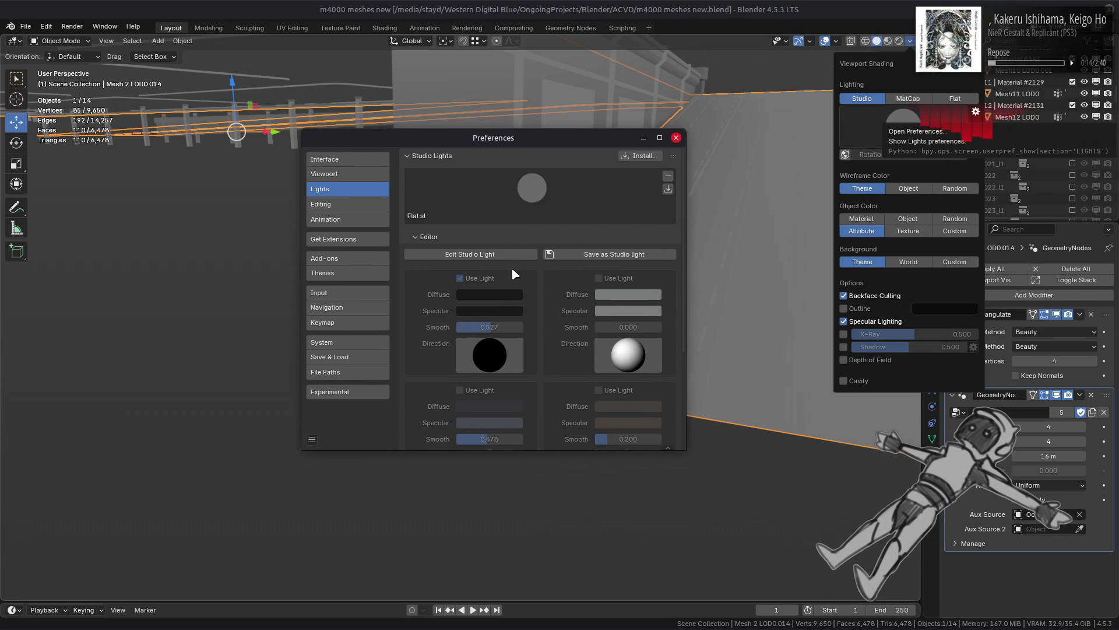
Step: Set the ambient colour's value to 0.5 for a light grey
scroll(561, 355, down, 4)
click(618, 407)
click(623, 373)
text(0.5)
key(Return)
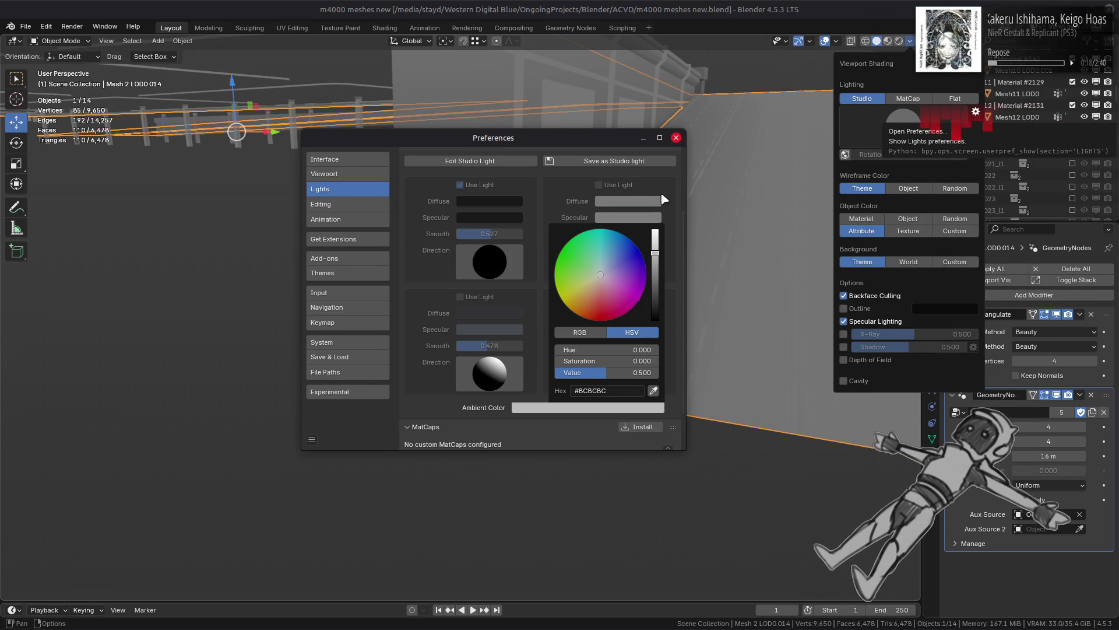
scroll(561, 294, up, 2)
scroll(559, 298, down, 4)
scroll(557, 294, down, 8)
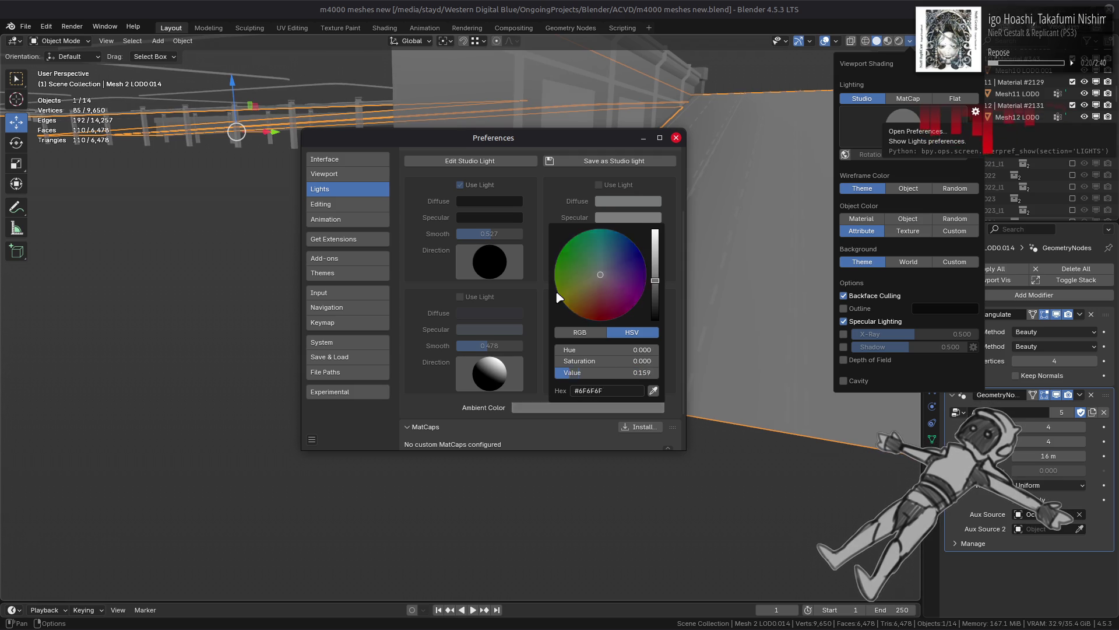
click(610, 369)
text(0.5)
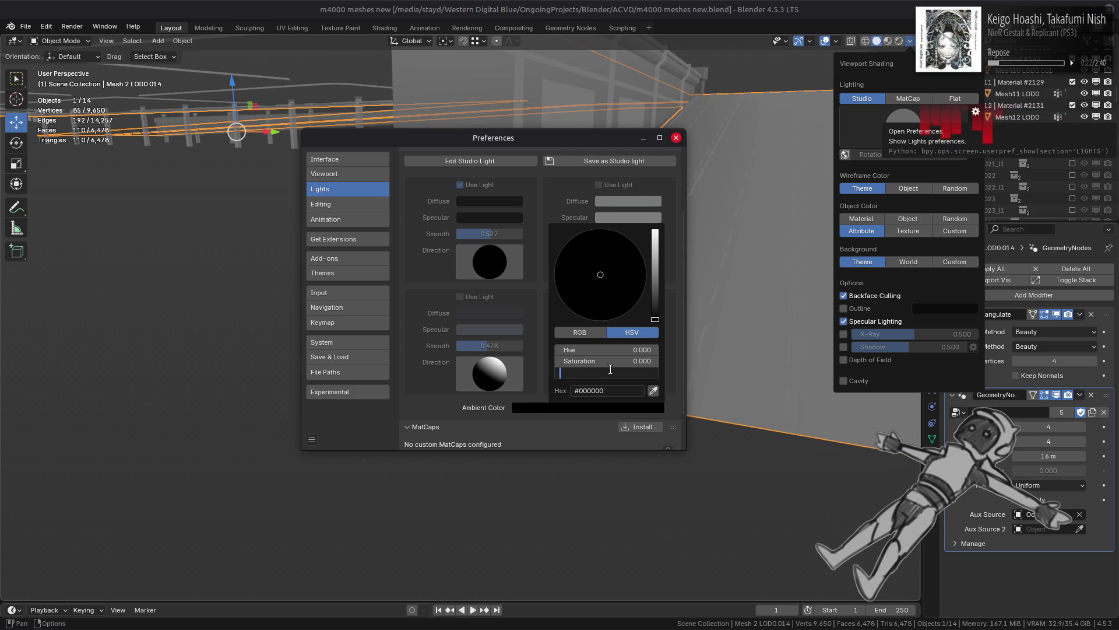
key(Return)
scroll(592, 352, up, 4)
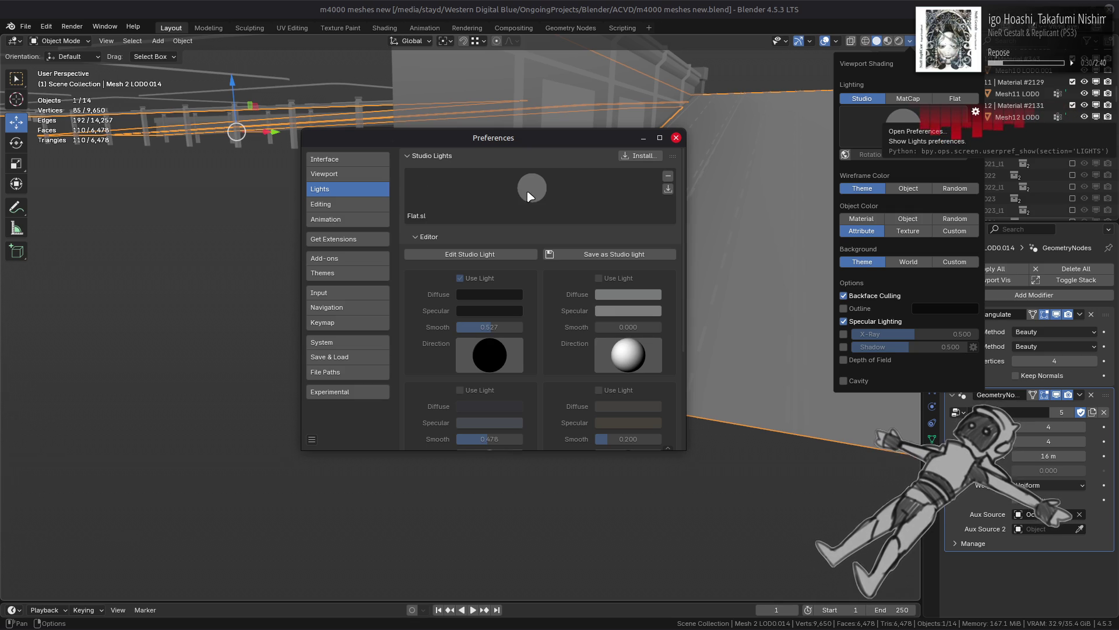
Step: Save the light as studio light Flat, overwriting the existing one, and reselect it in the viewport
click(594, 254)
click(570, 273)
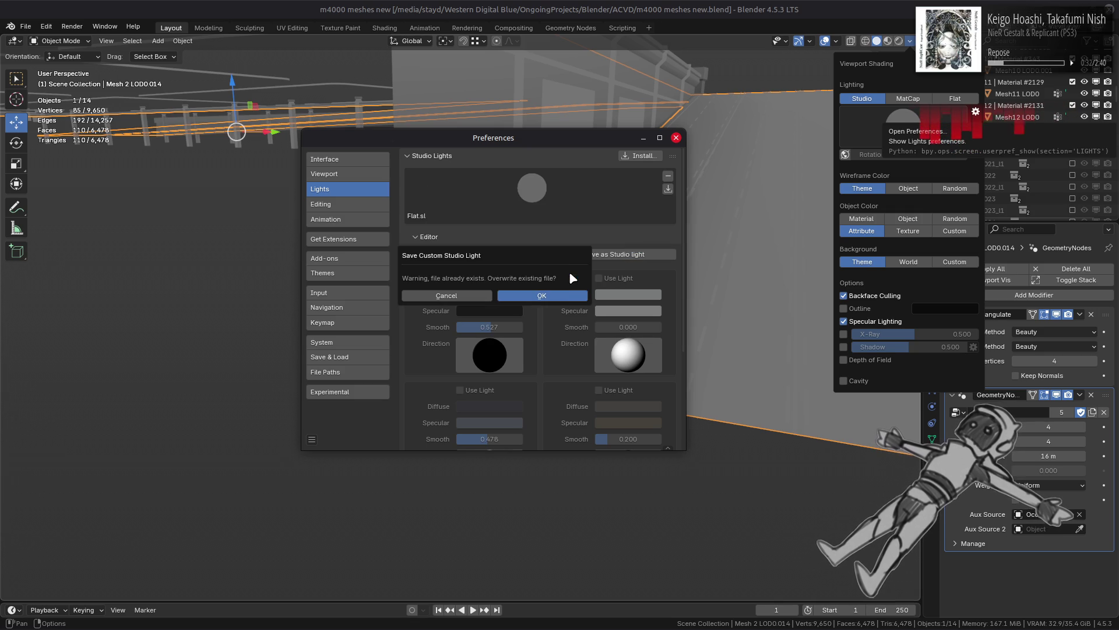
click(547, 293)
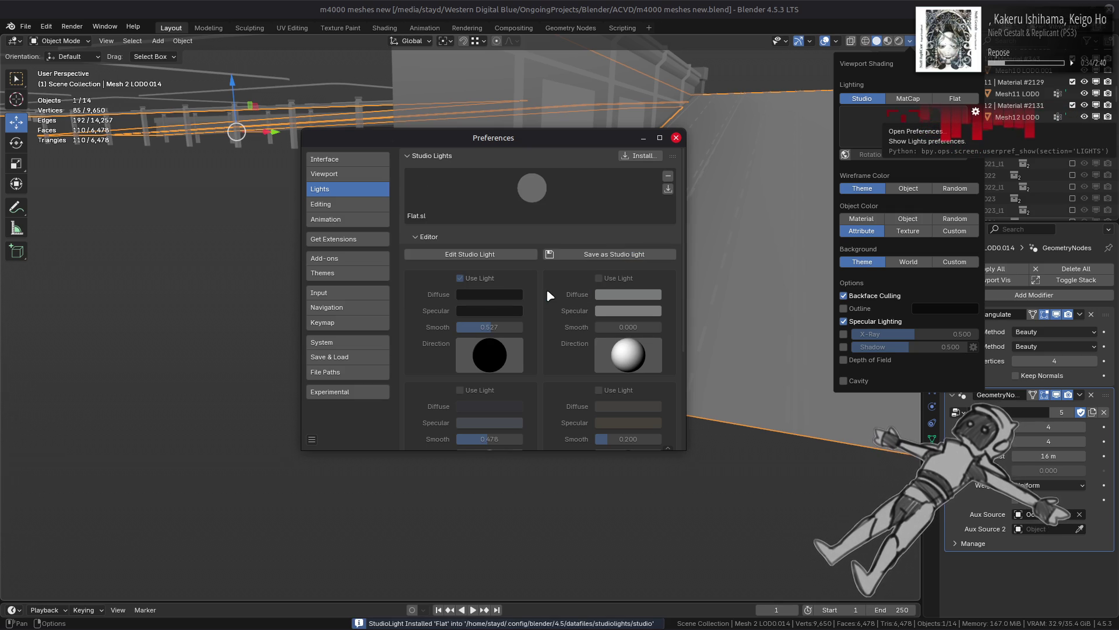
click(676, 137)
click(909, 40)
click(904, 118)
click(914, 167)
click(910, 129)
click(962, 174)
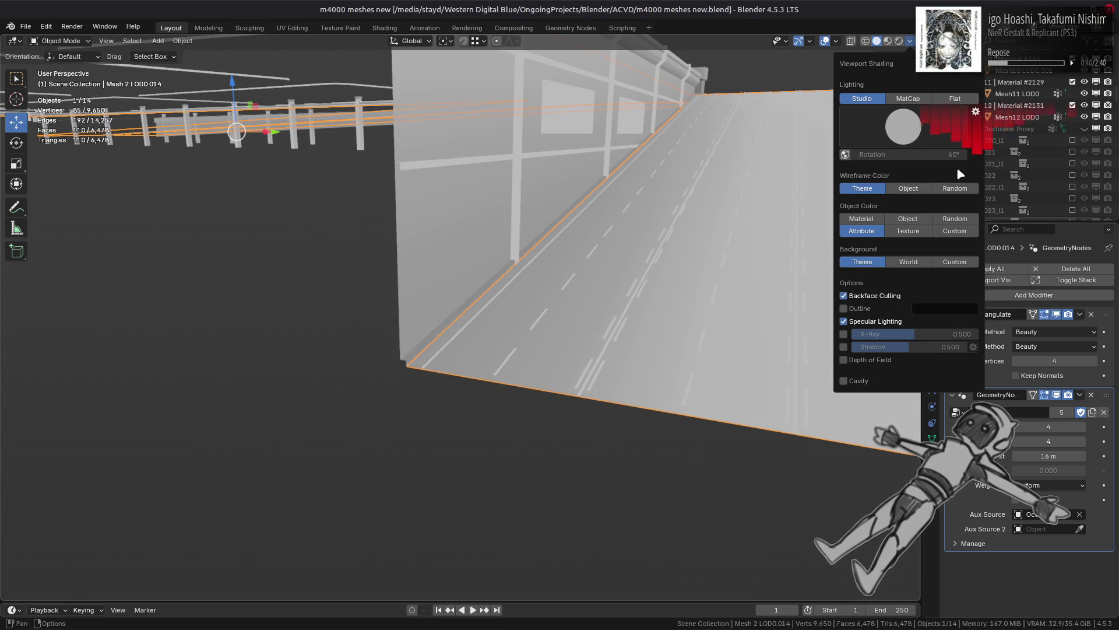
Step: Try flat lighting, then inspect the textured bridge deck in Material Preview
click(955, 98)
click(863, 99)
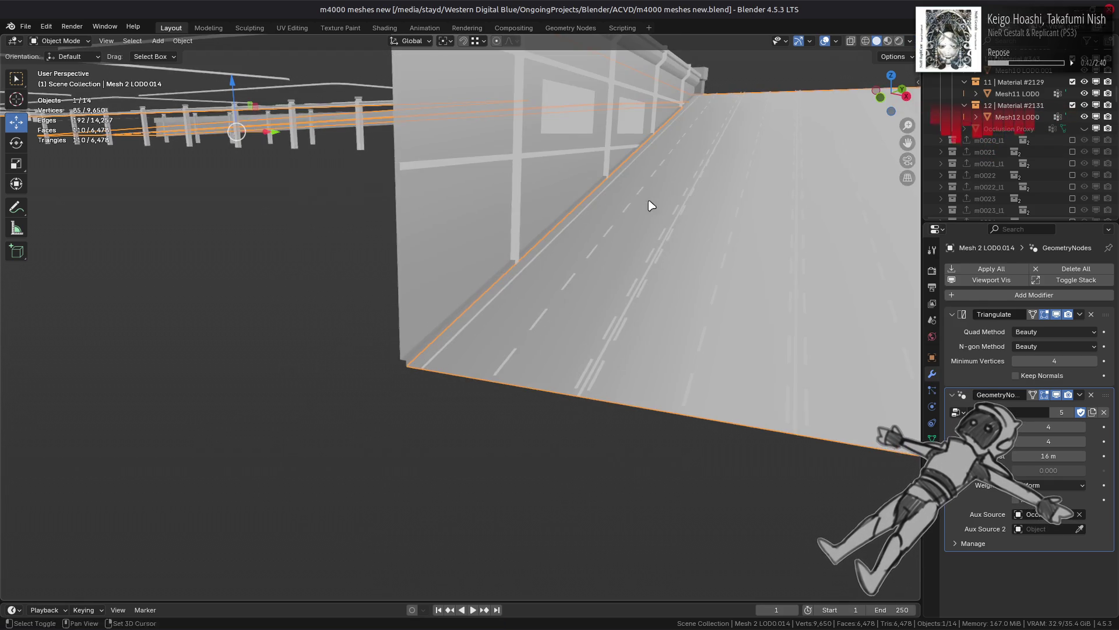
scroll(669, 192, down, 5)
shift+click(625, 270)
scroll(630, 267, down, 4)
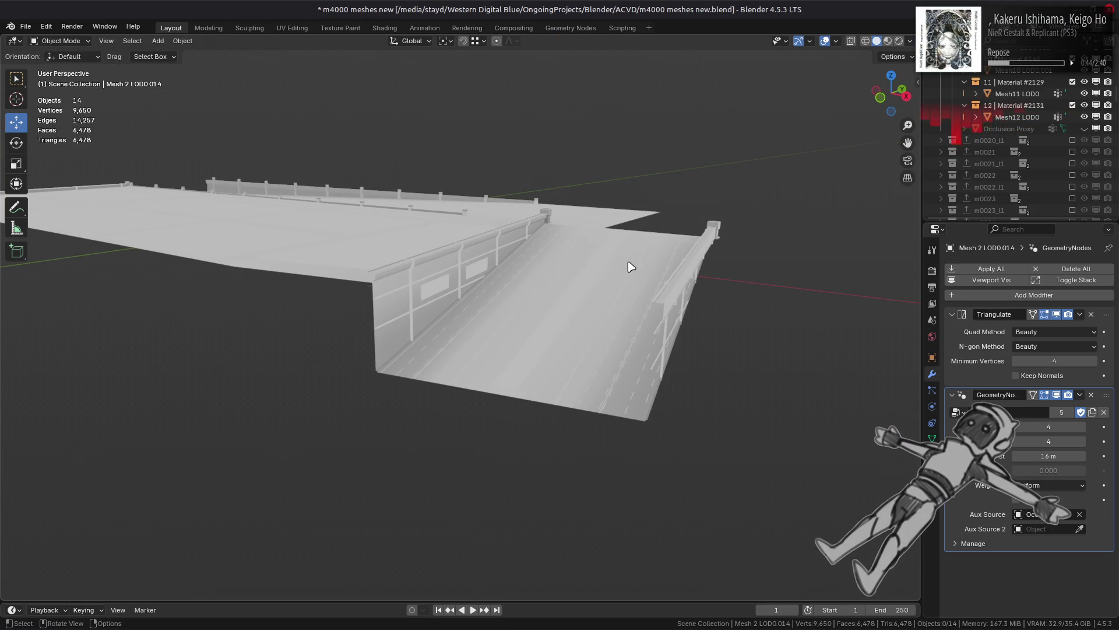
scroll(629, 267, up, 4)
mouse_move(630, 267)
middle_down()
mouse_move(564, 266)
mouse_move(589, 280)
mouse_move(652, 279)
middle_up()
mouse_move(615, 328)
middle_down()
mouse_move(397, 303)
mouse_move(537, 289)
mouse_move(498, 315)
mouse_move(527, 305)
mouse_move(518, 298)
middle_up()
click(887, 41)
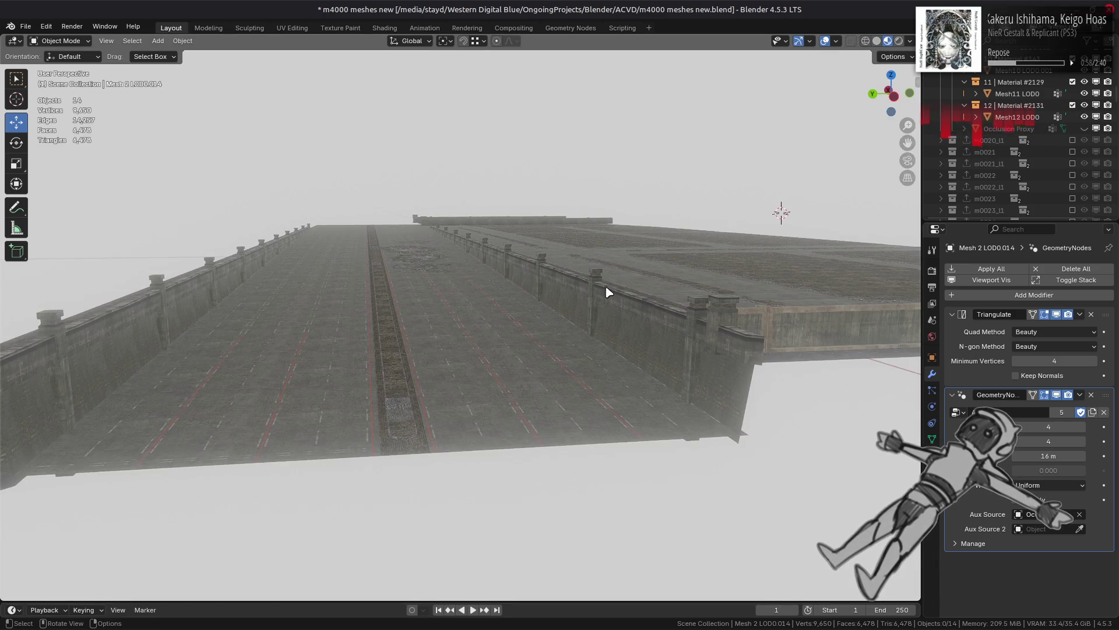
middle_drag(604, 290, 609, 295)
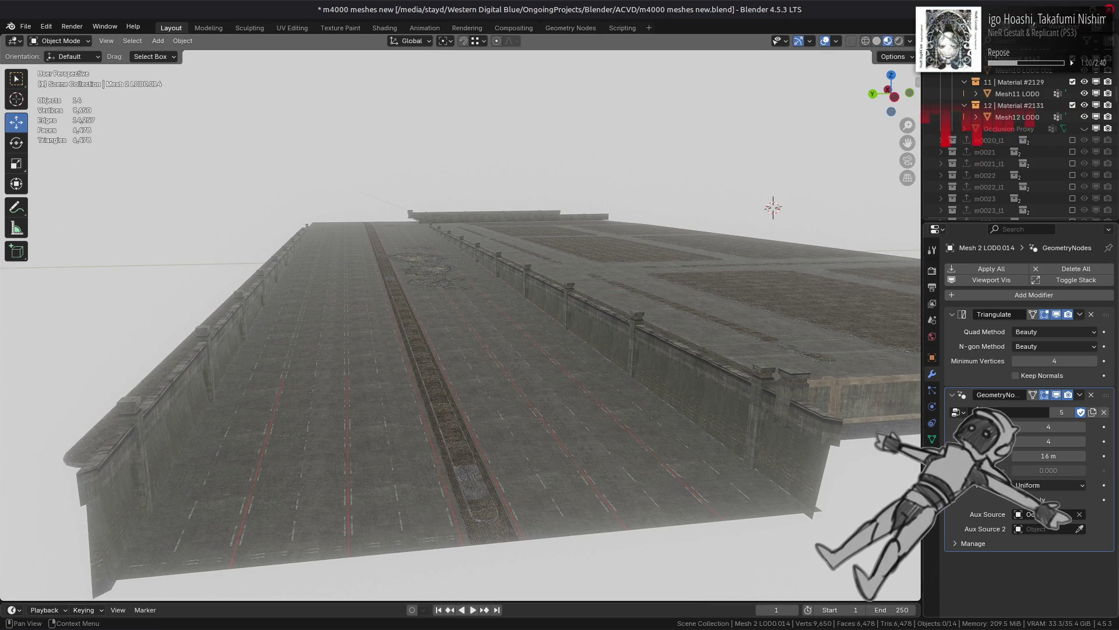
Step: Enable render visibility on the GeometryNodes modifier and toggle the triangulation's viewport display
click(1068, 395)
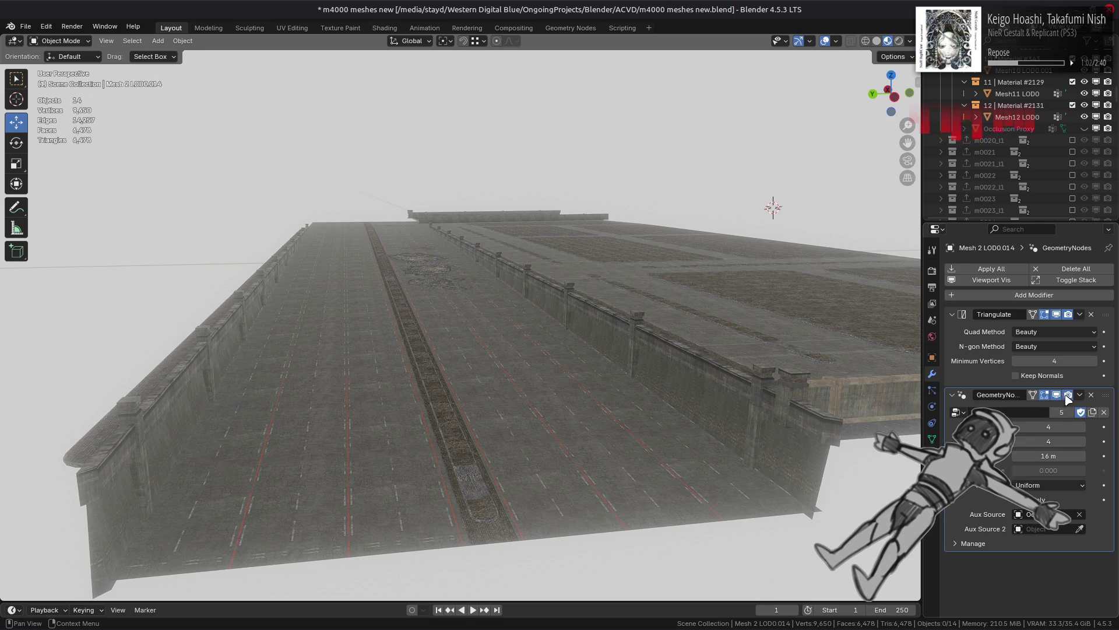
scroll(745, 394, down, 4)
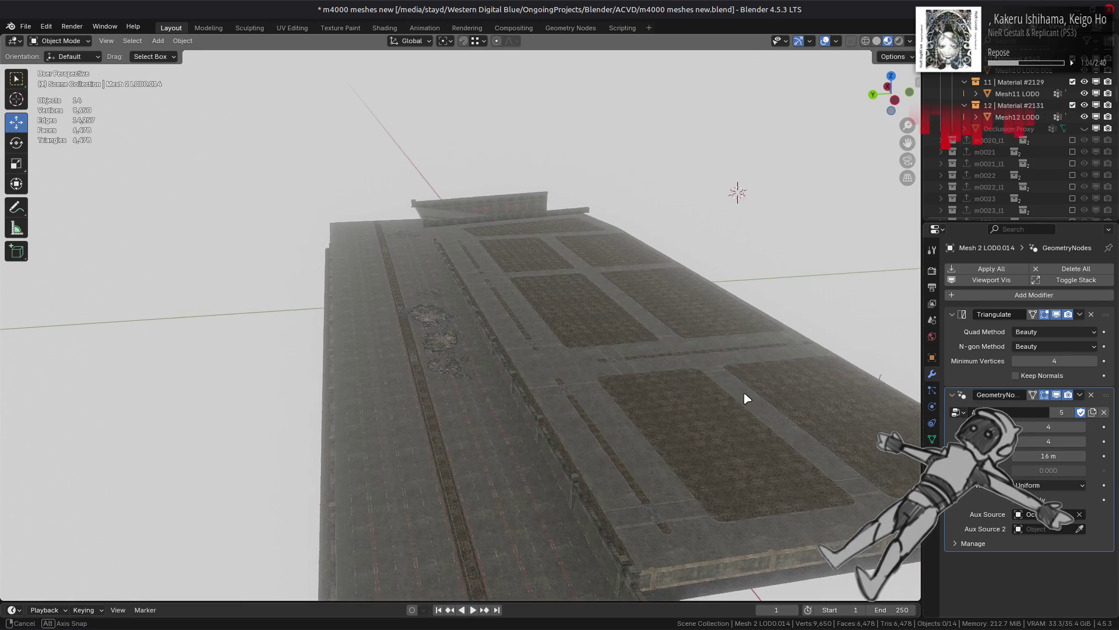
click(1059, 313)
click(1058, 314)
click(1059, 314)
click(1059, 315)
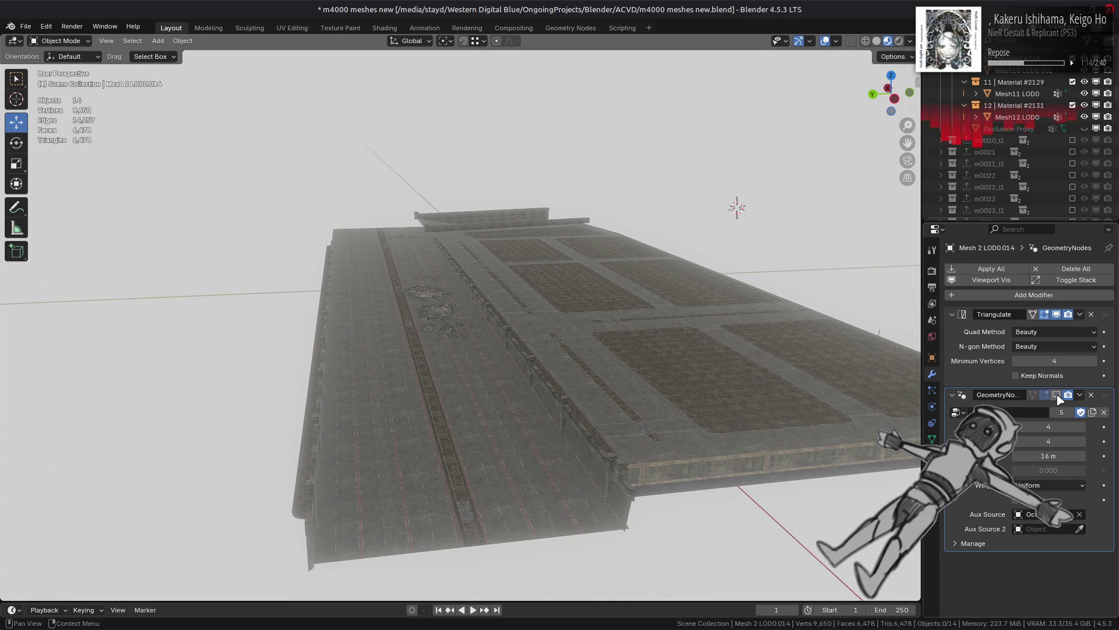
Step: Compare the bridge with the AO effect off and on, then return to Solid shading
mouse_move(880, 370)
middle_down()
mouse_move(699, 362)
mouse_move(697, 325)
mouse_move(704, 387)
mouse_move(669, 387)
middle_up()
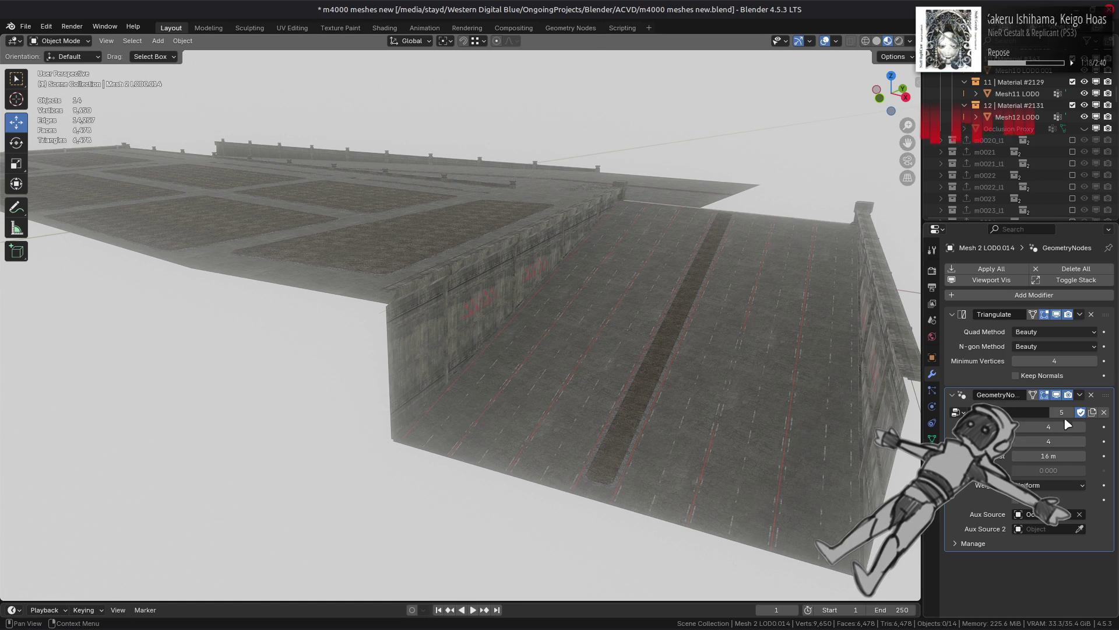
click(1057, 394)
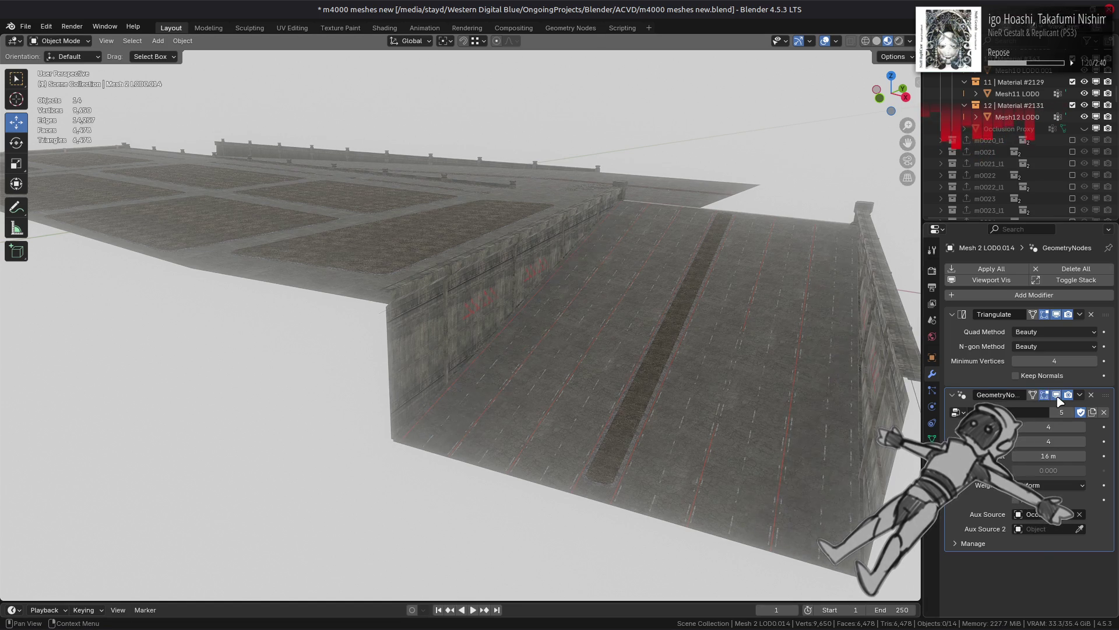
click(1056, 394)
click(1057, 394)
click(1056, 395)
click(1056, 395)
click(1056, 395)
mouse_move(737, 361)
middle_down()
mouse_move(805, 325)
mouse_move(582, 400)
mouse_move(752, 330)
mouse_move(775, 280)
middle_up()
click(876, 40)
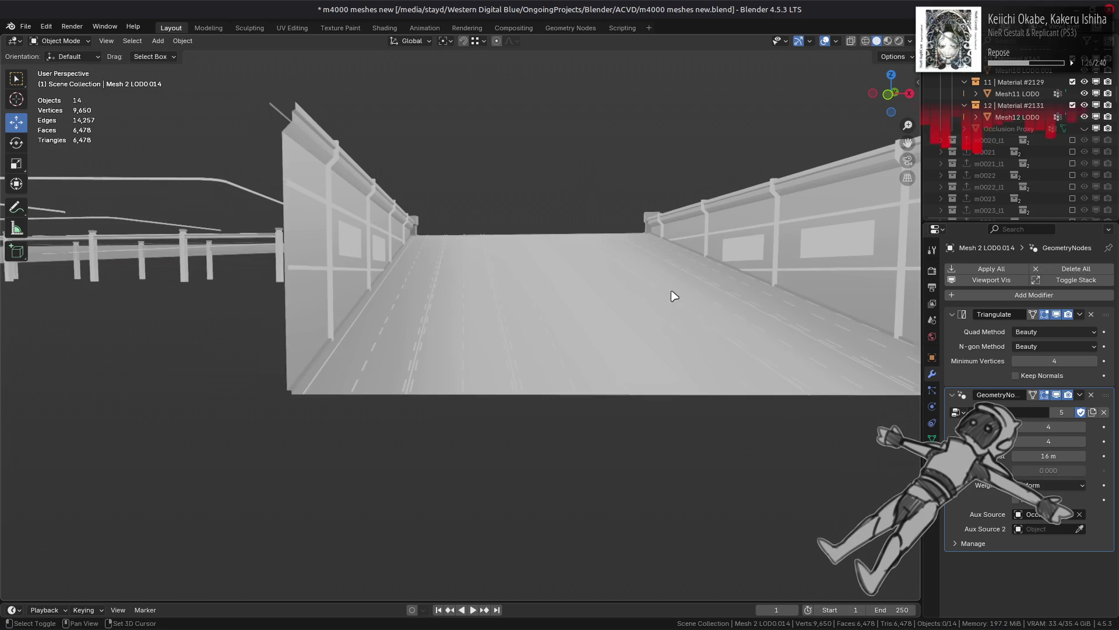
Step: Edit the Mesh 4 LOD0.014 wall mesh in face selection mode
click(219, 278)
key(Tab)
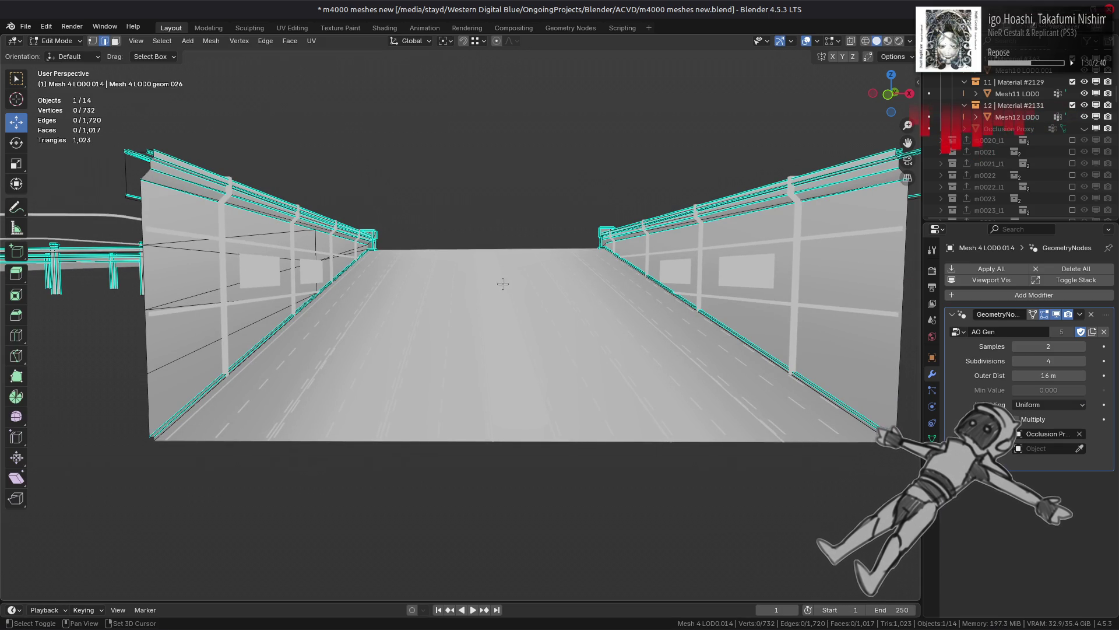
shift+middle_drag(485, 282, 470, 289)
click(868, 304)
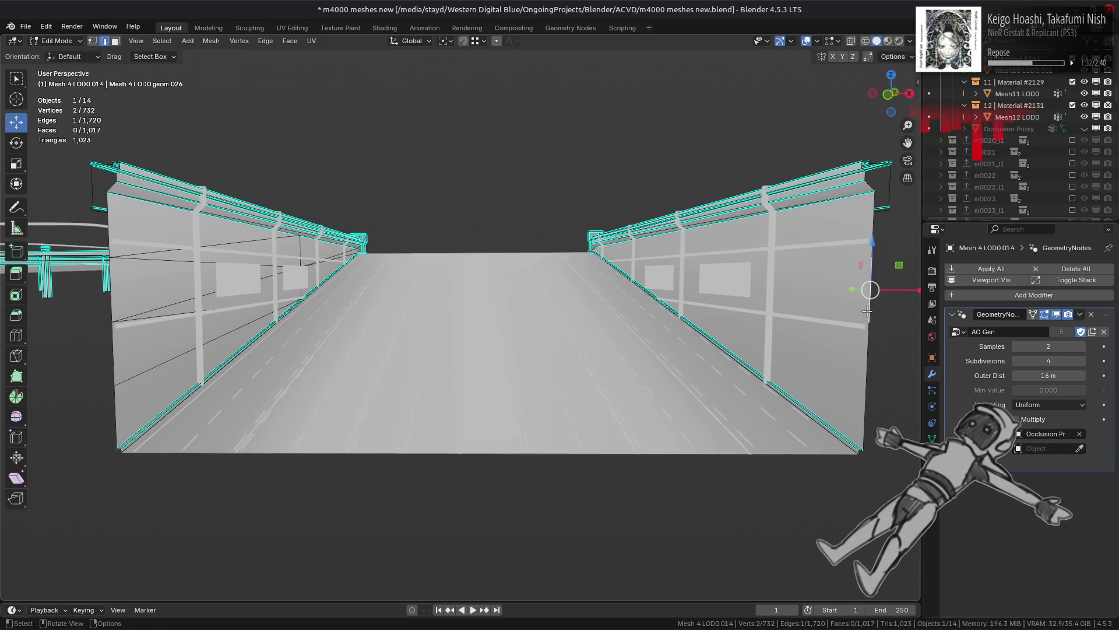
key(1)
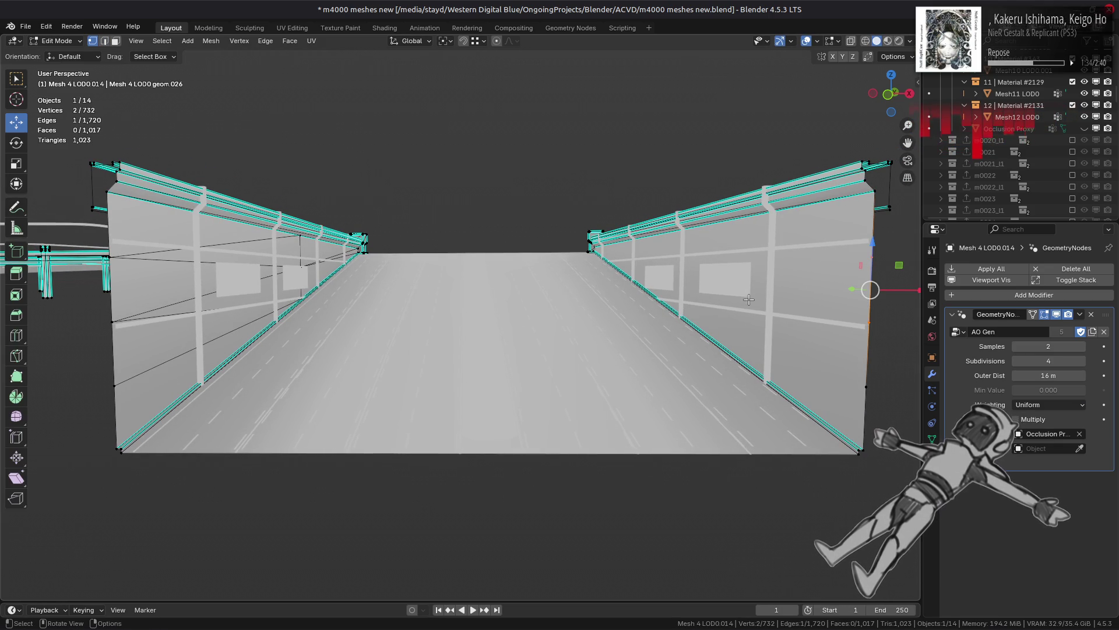
key(3)
Step: Isolate the right wall by selecting its linked flat faces and hiding the rest
click(756, 318)
key(ctrl+l)
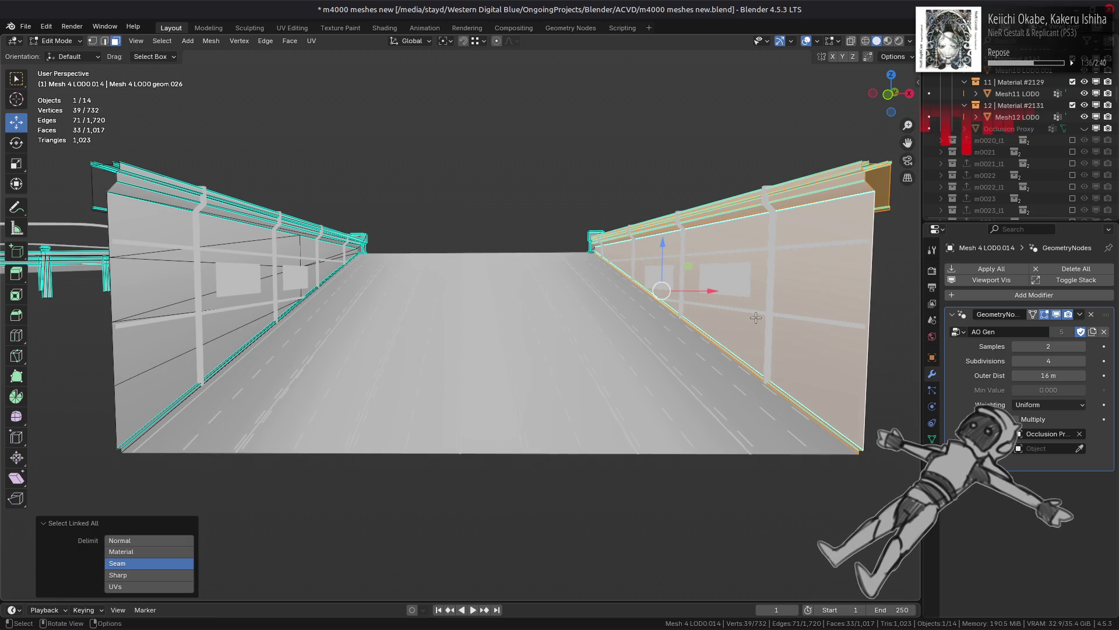
click(783, 301)
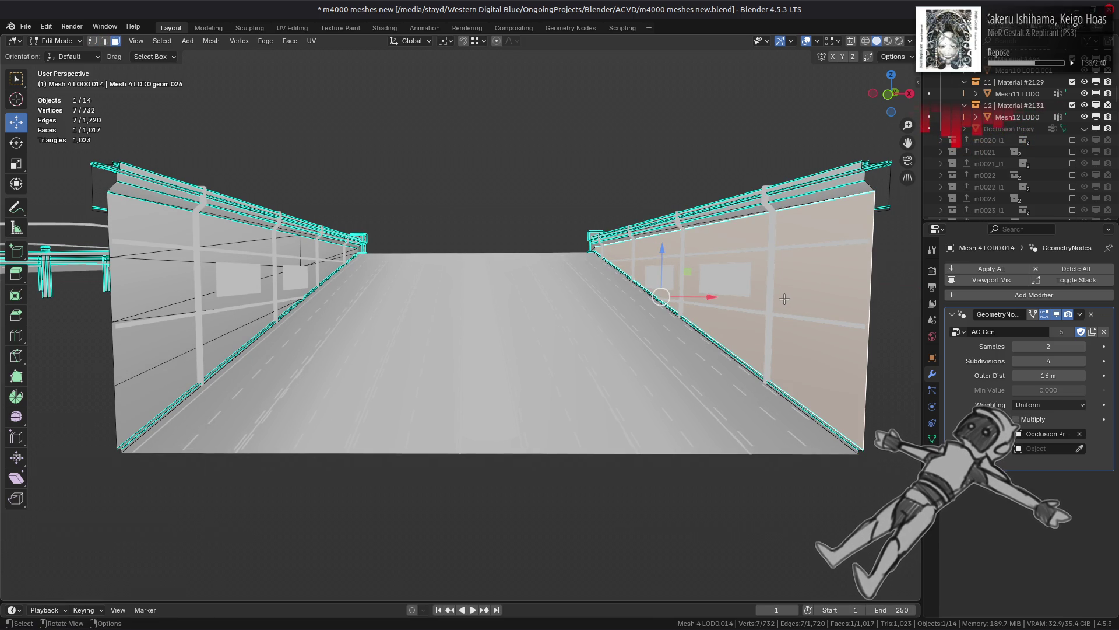
click(162, 41)
mouse_move(234, 214)
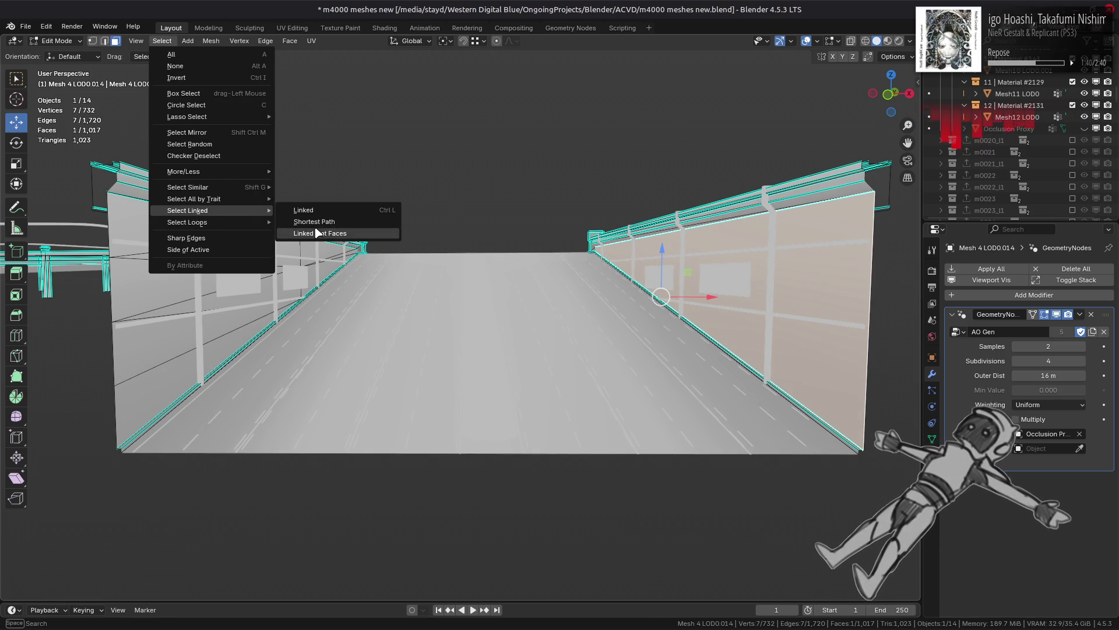
click(326, 231)
key(shift+h)
shift+middle_drag(668, 298, 634, 301)
Step: Subdivide the isolated wall's edge to add new vertices
key(2)
scroll(634, 301, up, 2)
click(583, 303)
shift+click(528, 255)
key(ctrl+e)
click(454, 243)
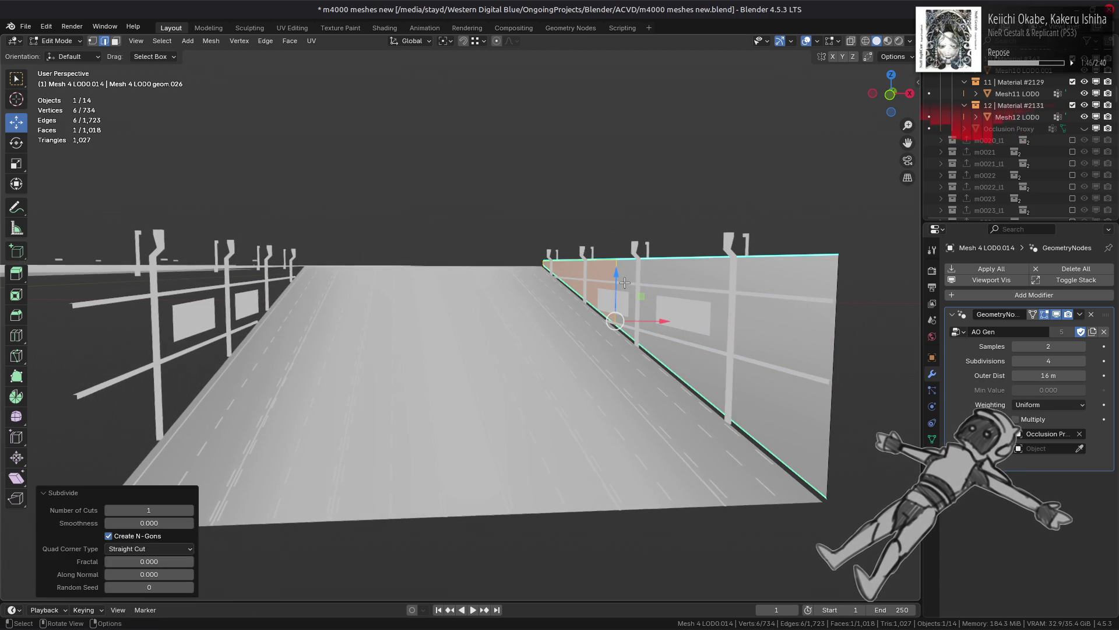
key(ctrl+z)
key(ctrl+z)
key(ctrl+e)
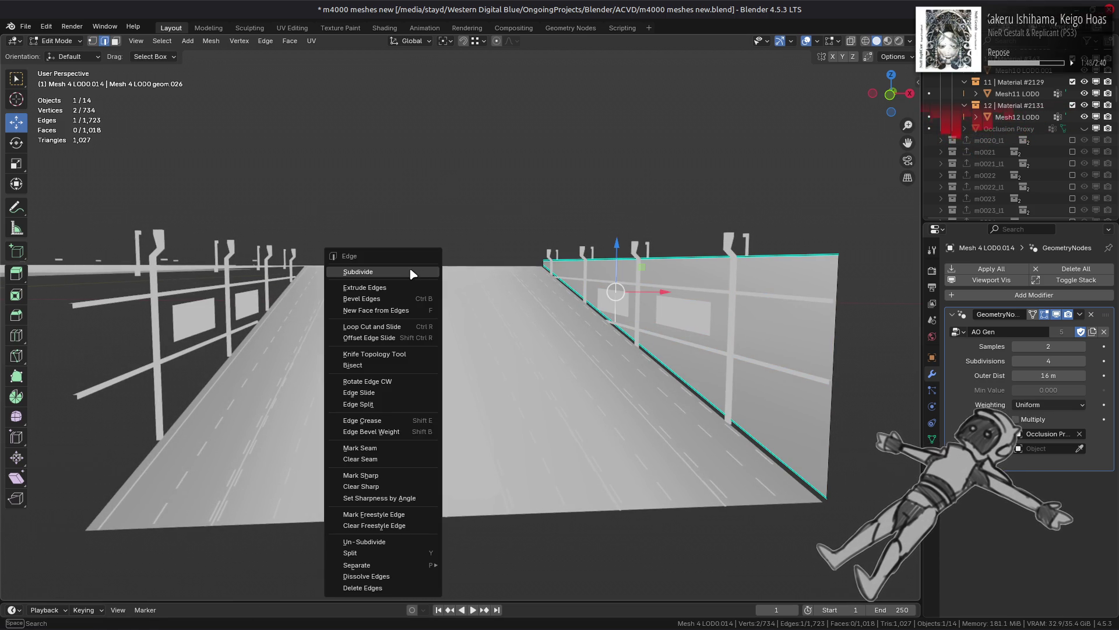
click(413, 273)
key(1)
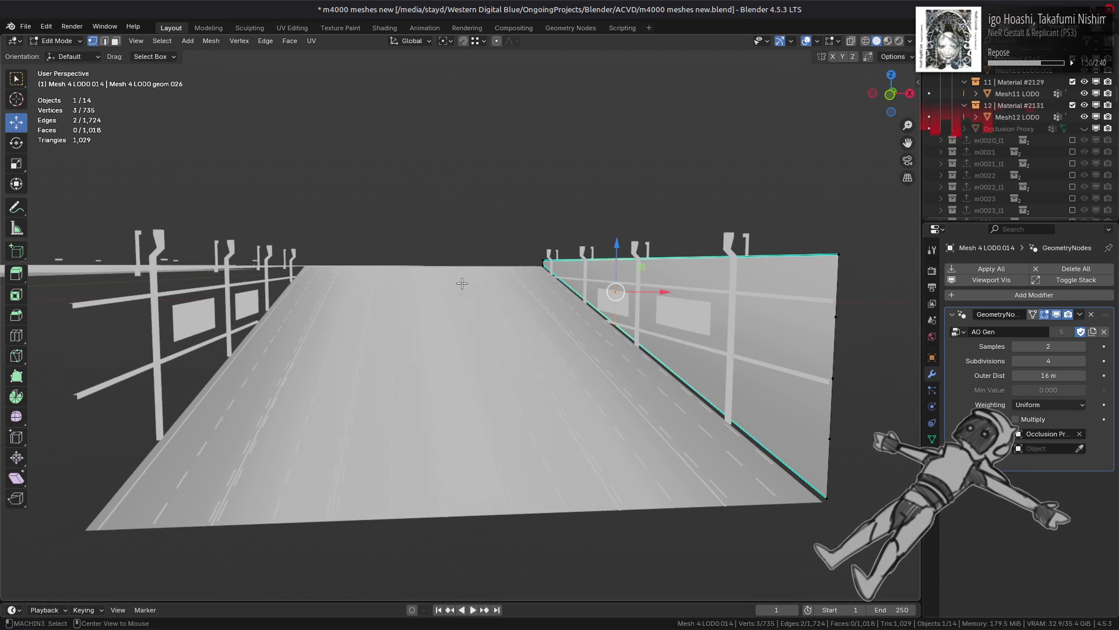
Step: Reveal all geometry and isolate both wall panels using Linked Flat Faces
key(alt+h)
key(3)
click(252, 318)
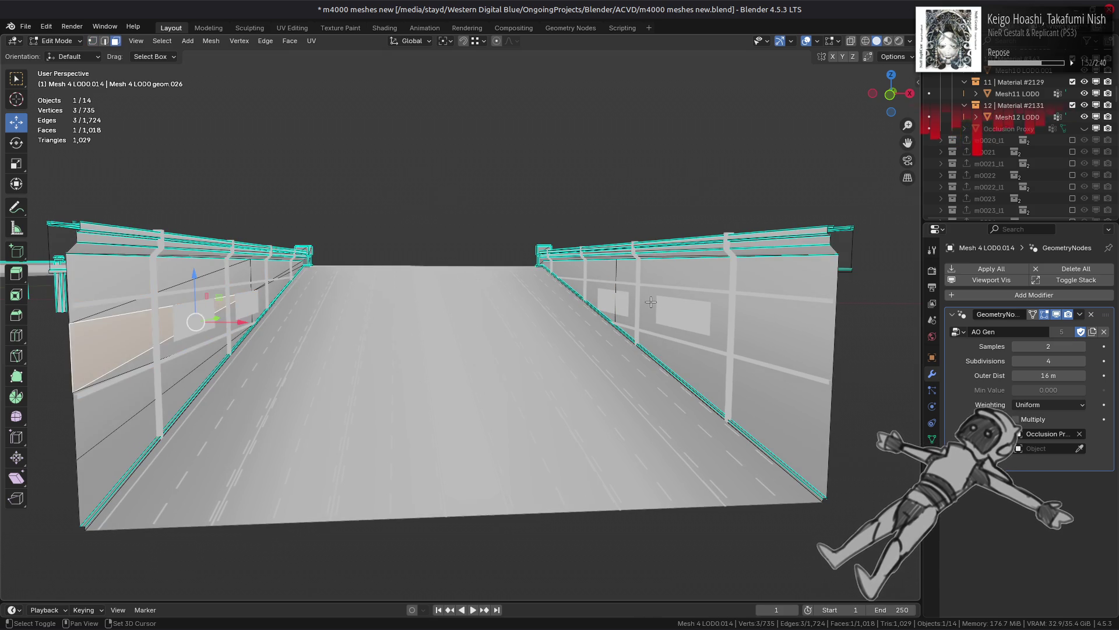
shift+click(729, 361)
click(162, 41)
mouse_move(245, 214)
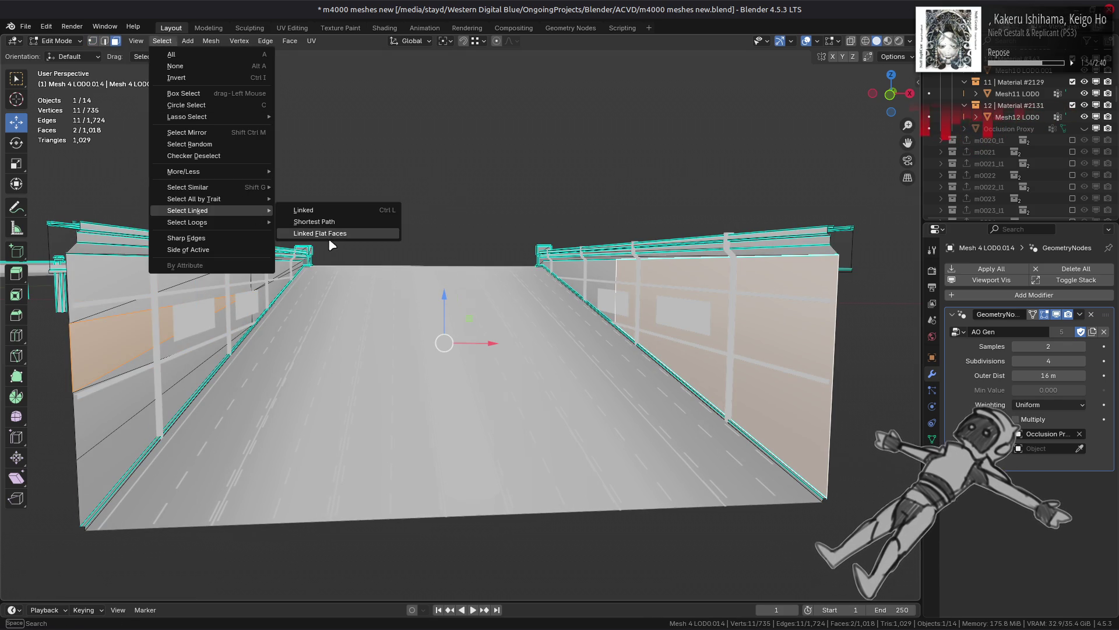
click(328, 237)
key(shift+h)
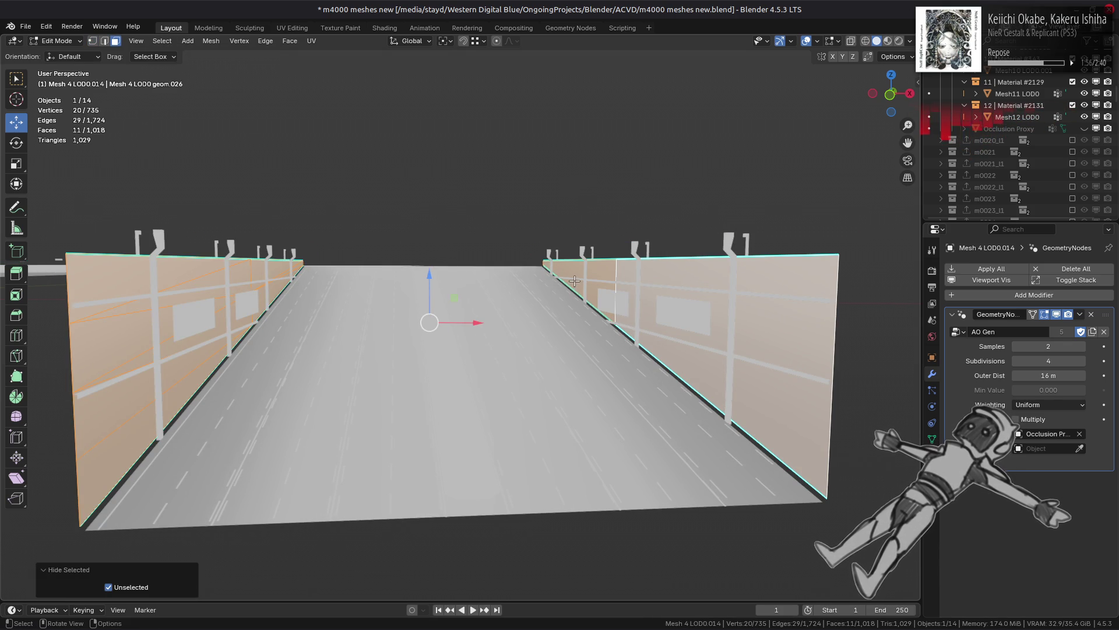
Step: In vertex mode, pick trial vertex pairs across the right wall
key(1)
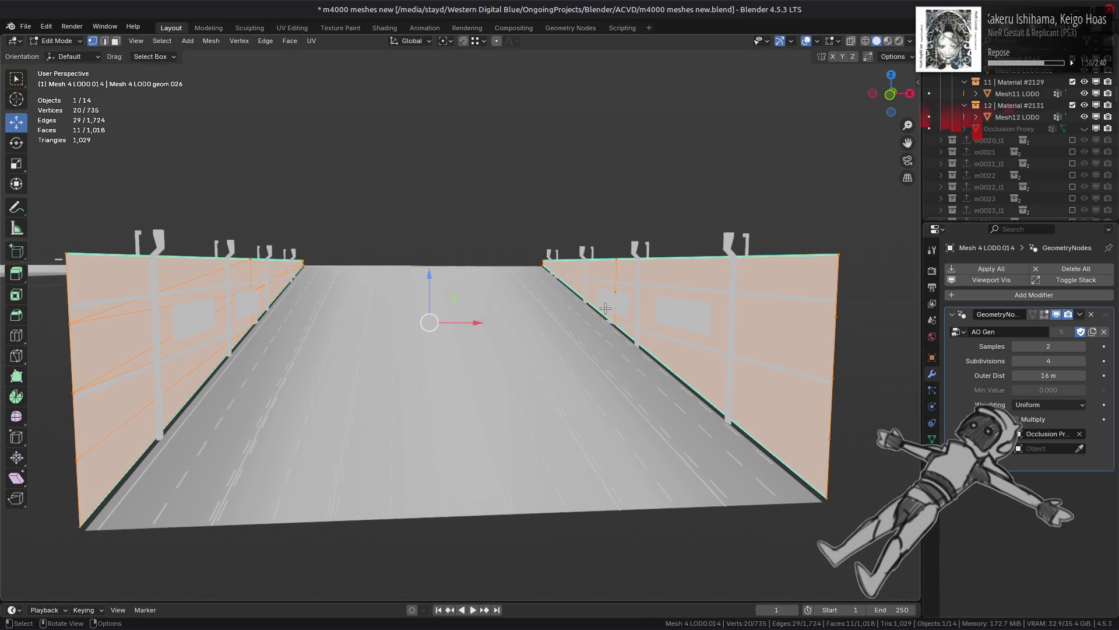
key(alt+a)
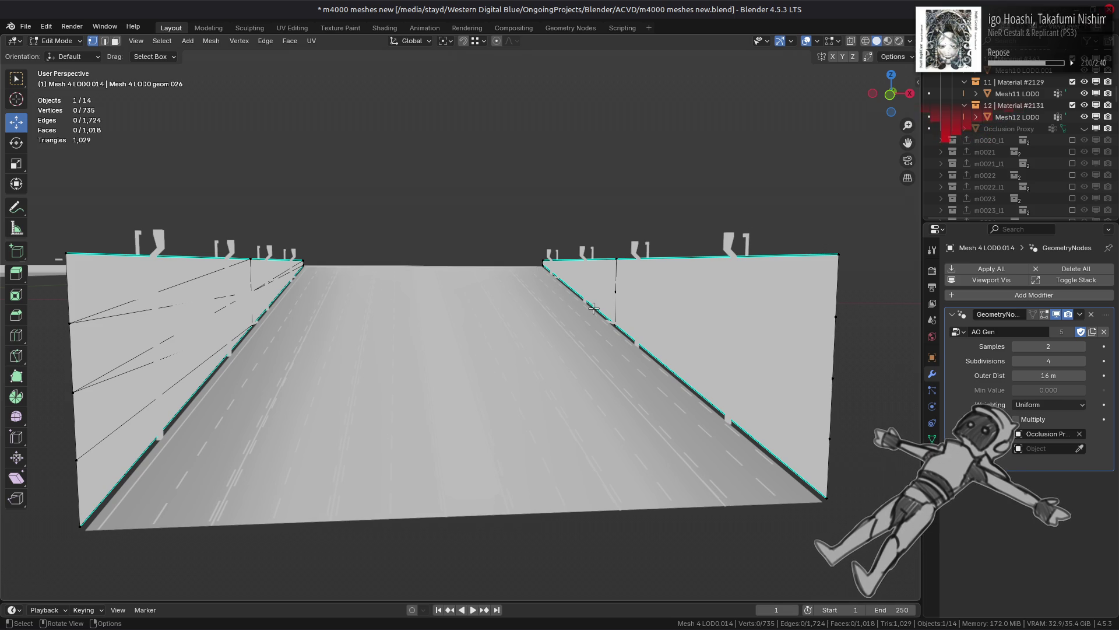
click(544, 262)
shift+click(615, 290)
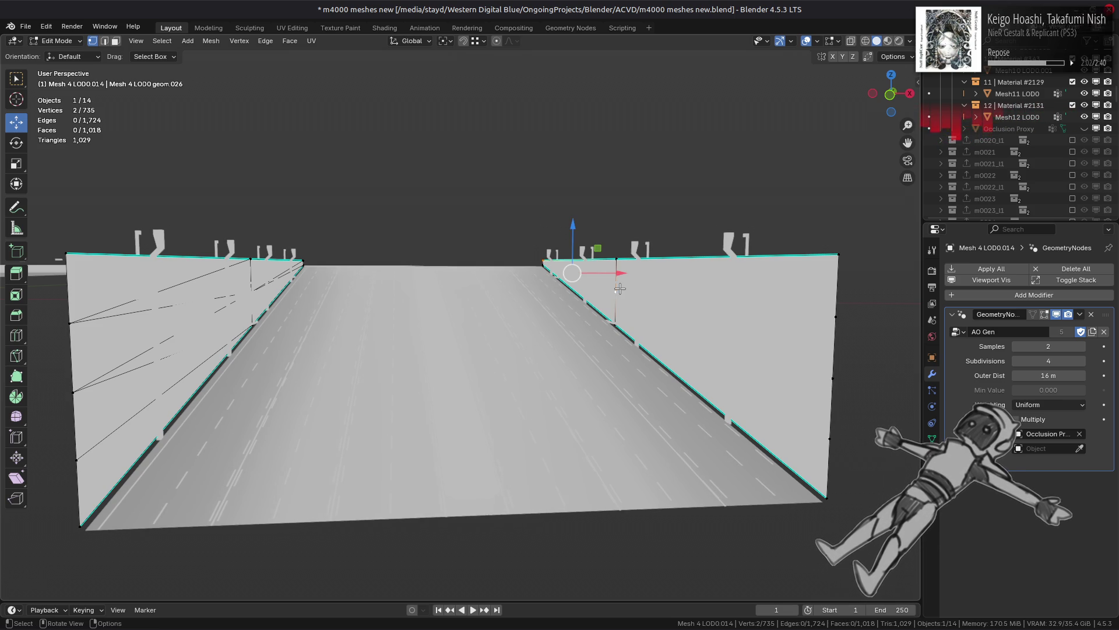
shift+click(615, 291)
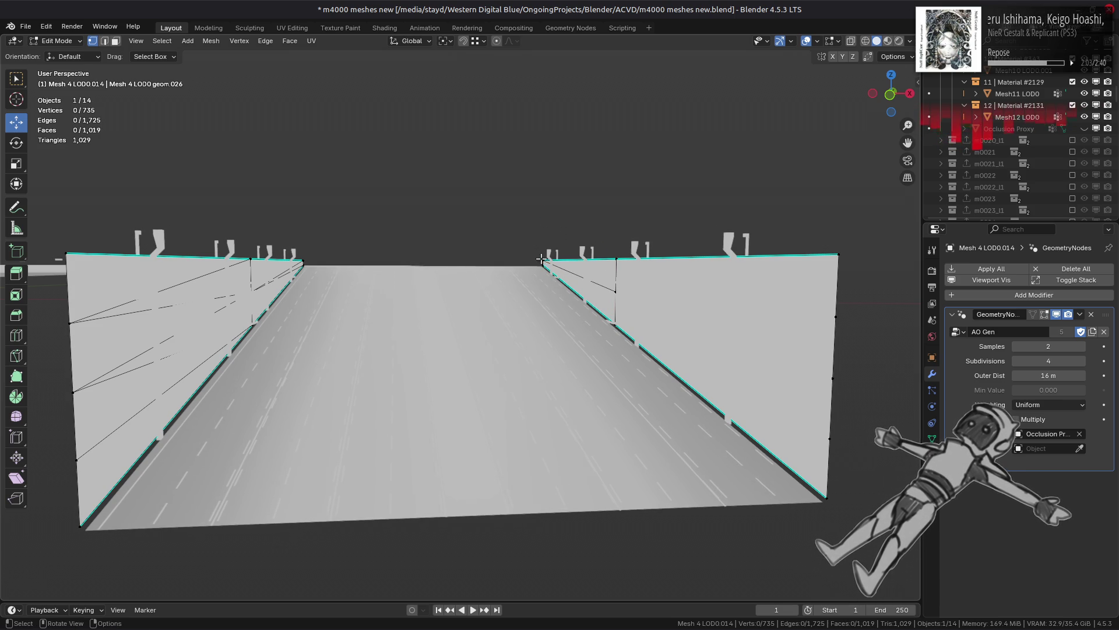
shift+click(618, 323)
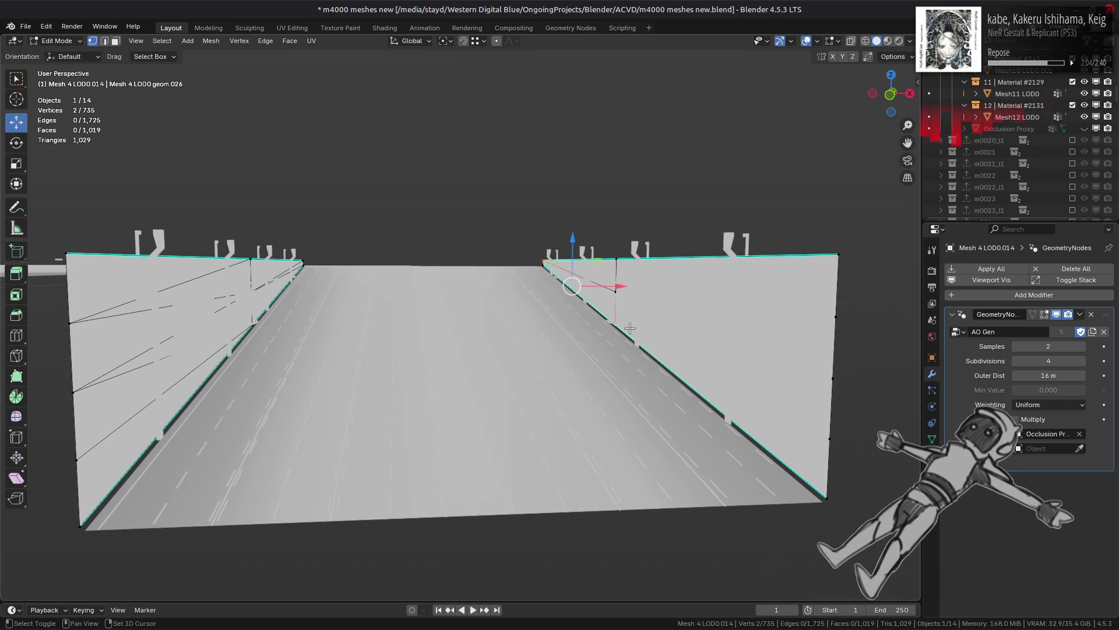
key(alt+a)
click(619, 294)
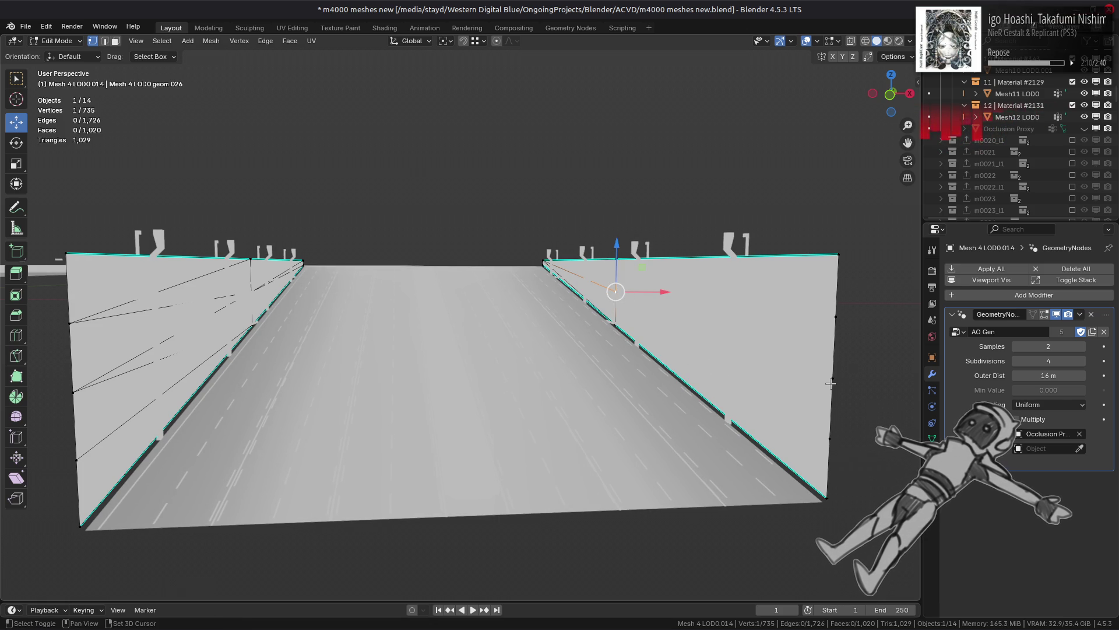
shift+click(832, 379)
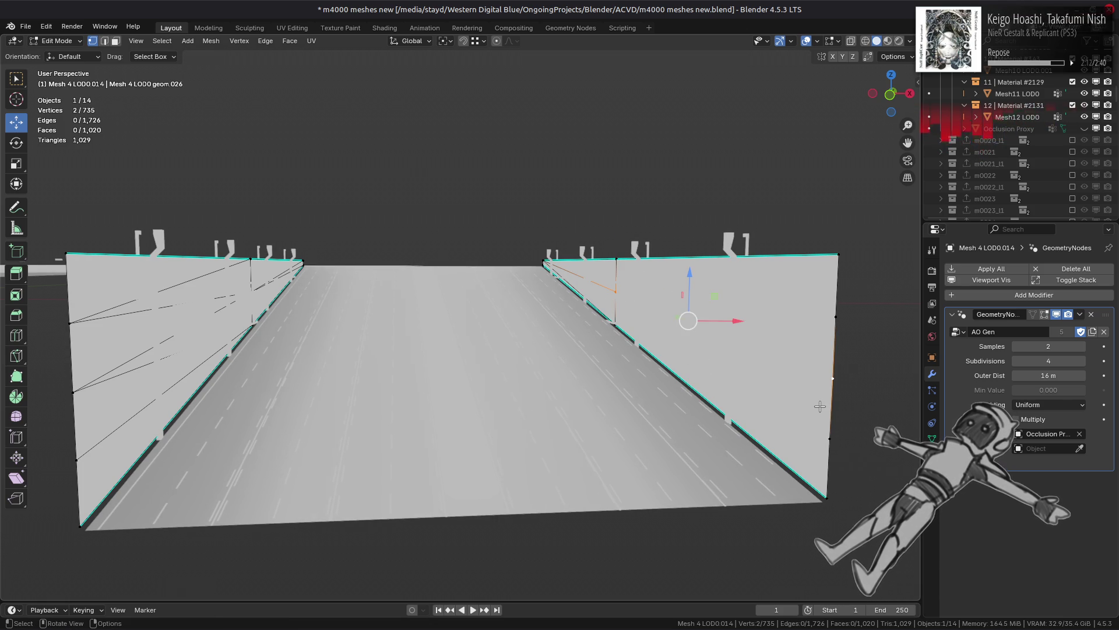
key(alt+a)
Step: Join a pair of right-wall vertices with J to cut a new diagonal edge
click(616, 258)
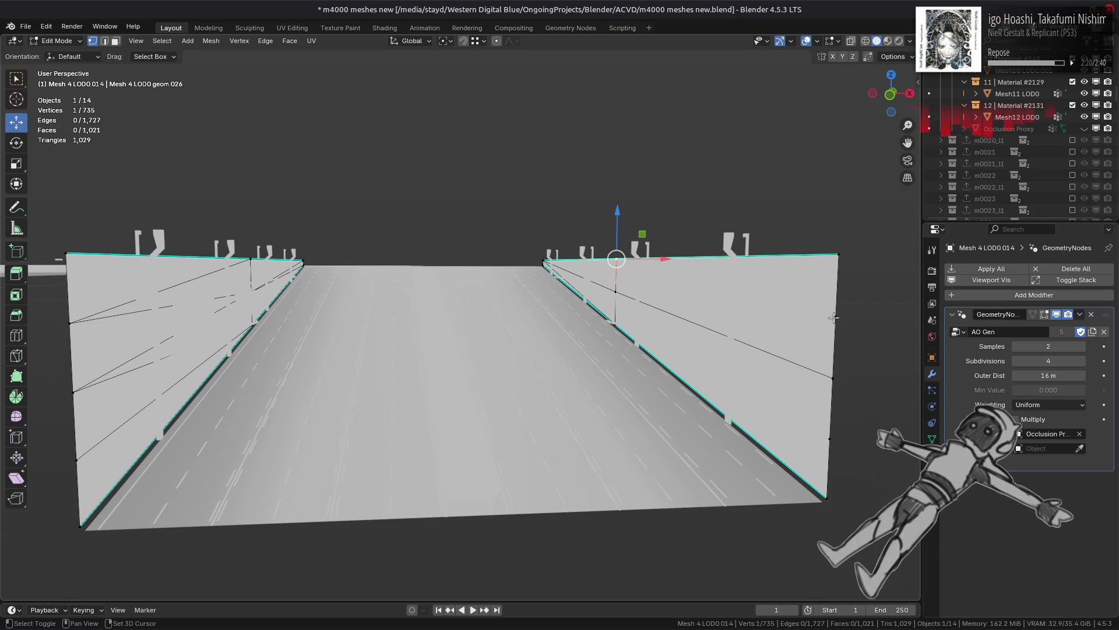
shift+click(833, 317)
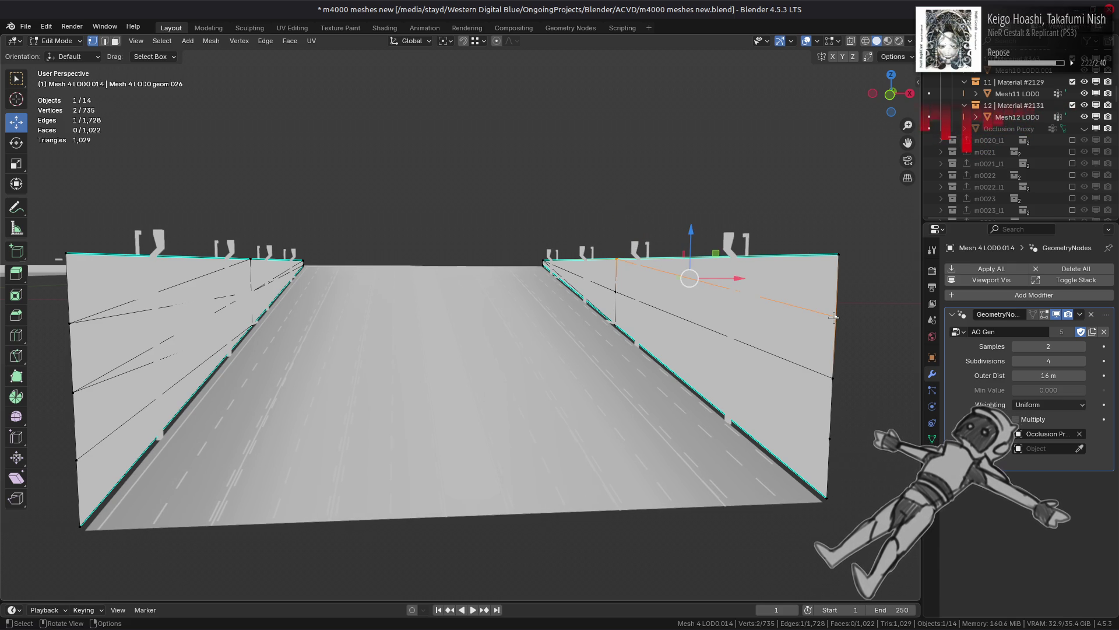
click(624, 297)
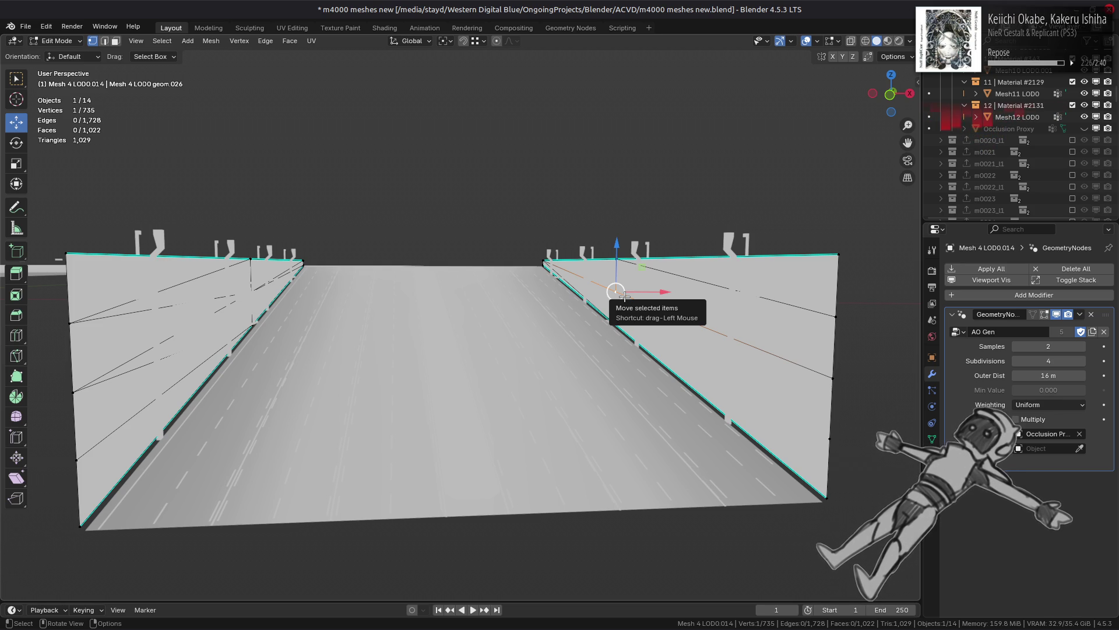
shift+click(838, 318)
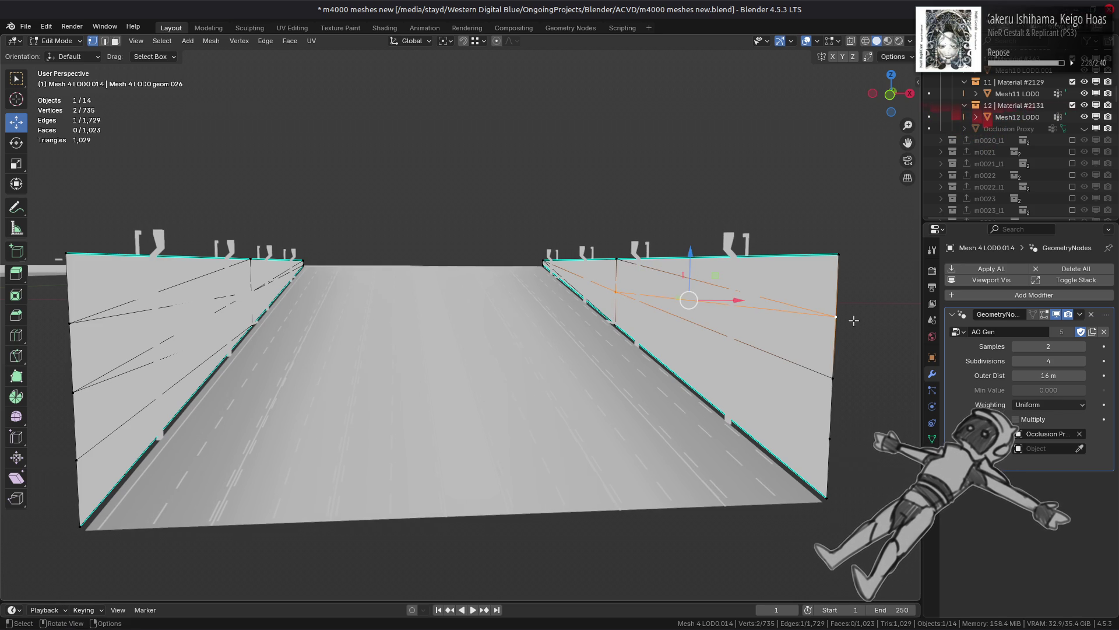
click(664, 343)
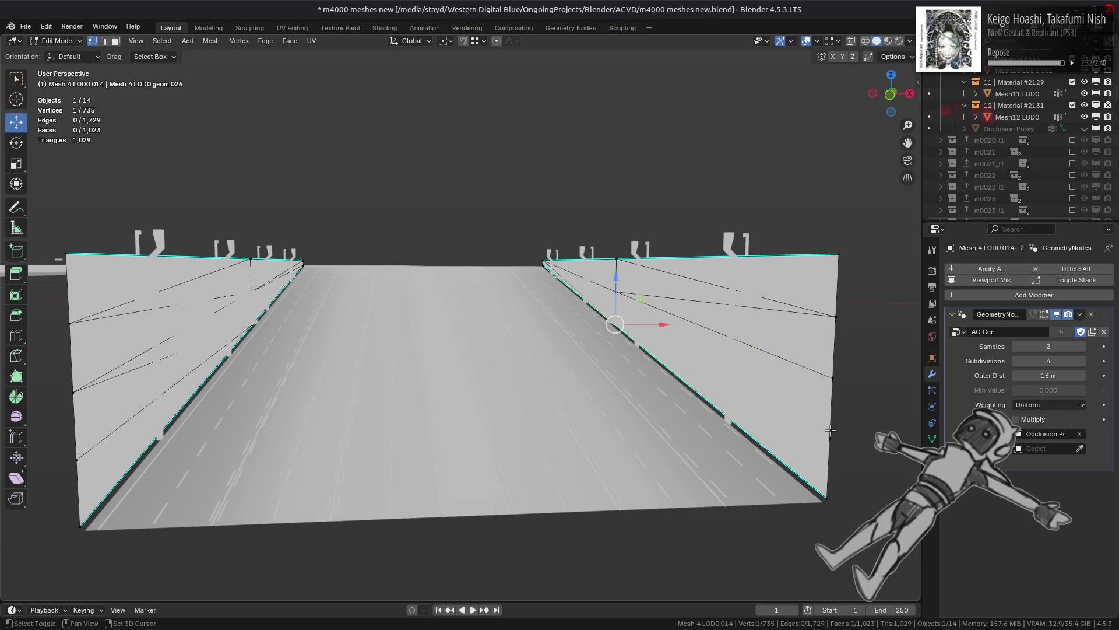
shift+click(830, 437)
key(j)
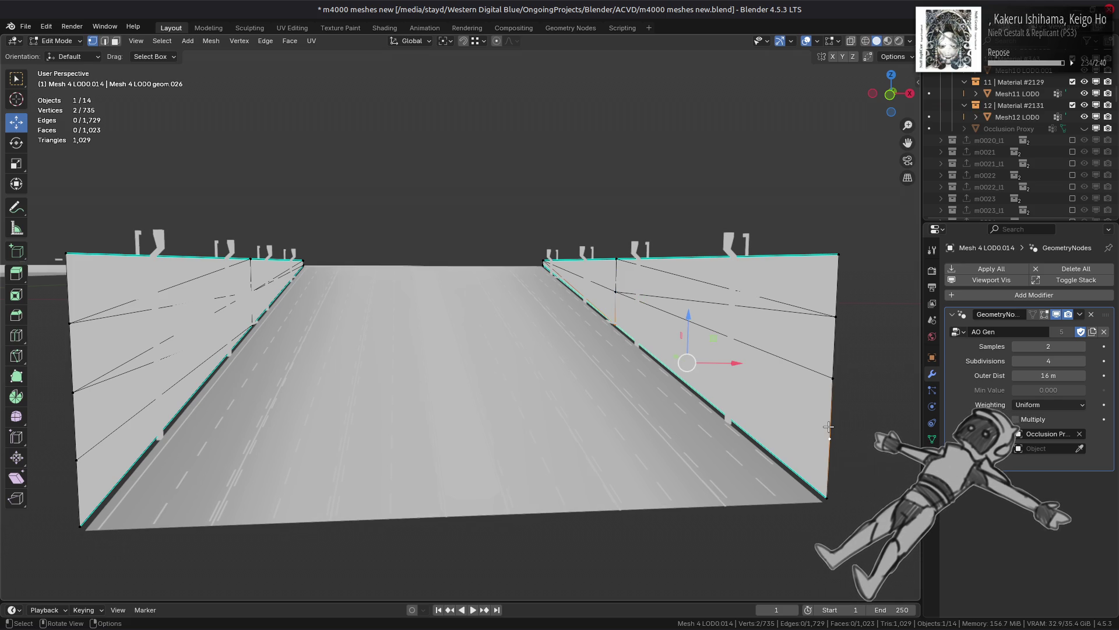
Step: Cut one more diagonal edge, return to Object Mode, and hide the AO effect
key(alt+a)
click(617, 317)
shift+click(834, 379)
key(j)
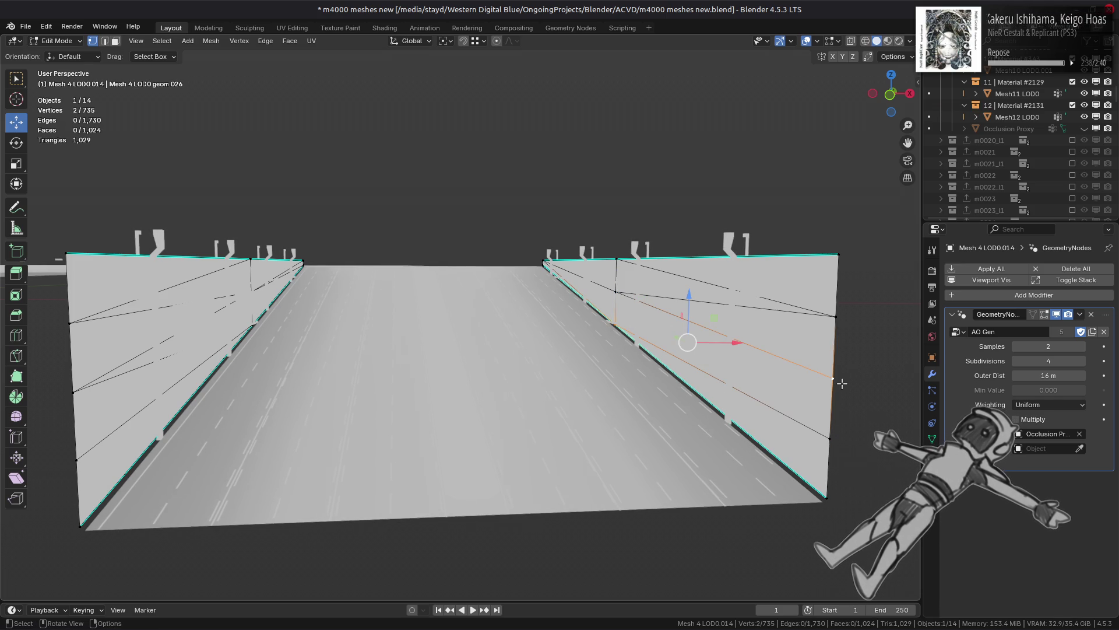
key(alt+a)
key(Tab)
key(alt+a)
click(1056, 315)
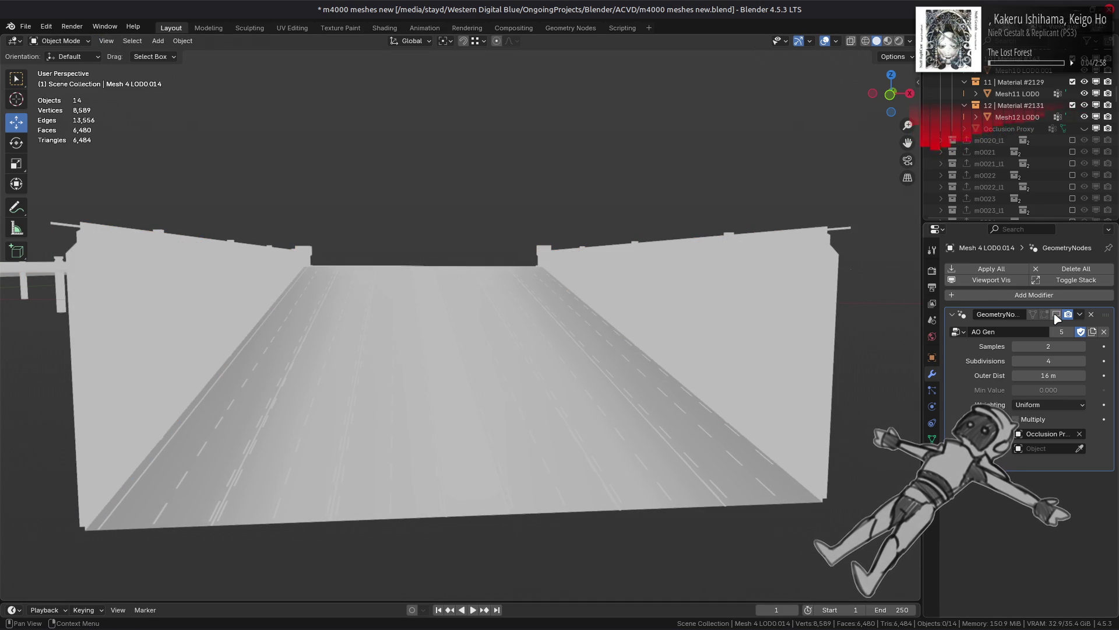
Step: Remove the lane markings' DataTransfer modifier and save the file
click(1056, 315)
click(1056, 314)
click(1056, 315)
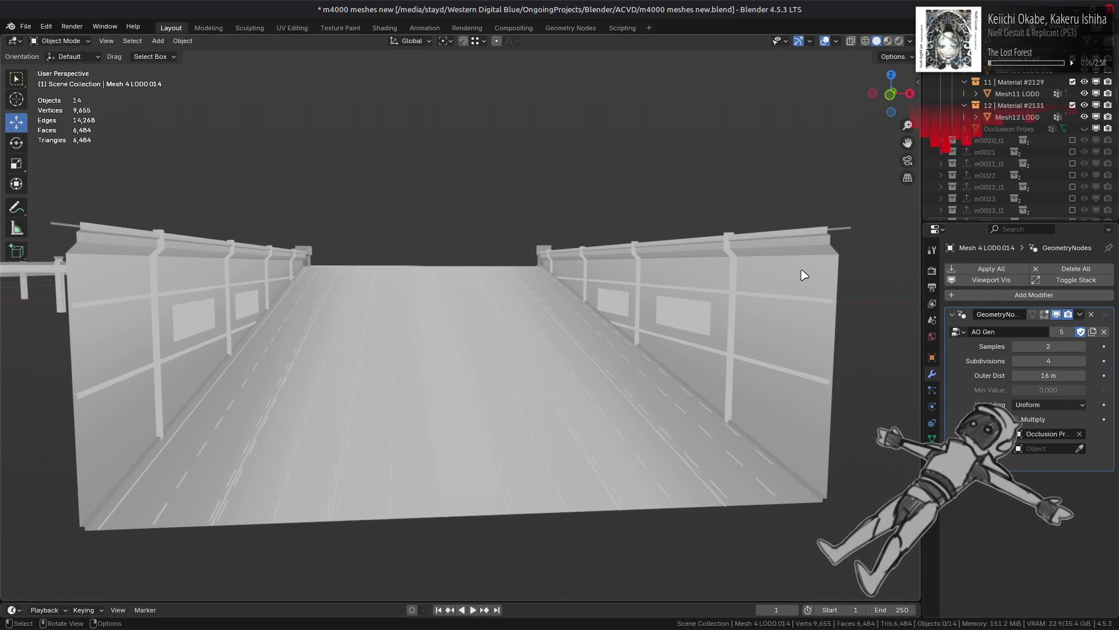
click(667, 448)
click(667, 448)
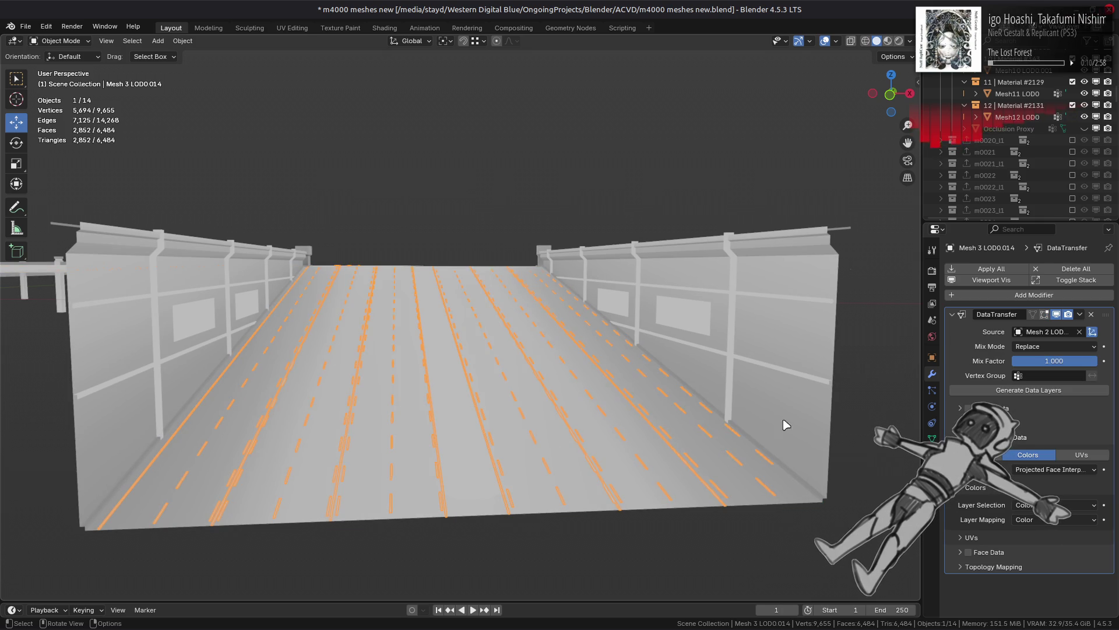
click(1091, 314)
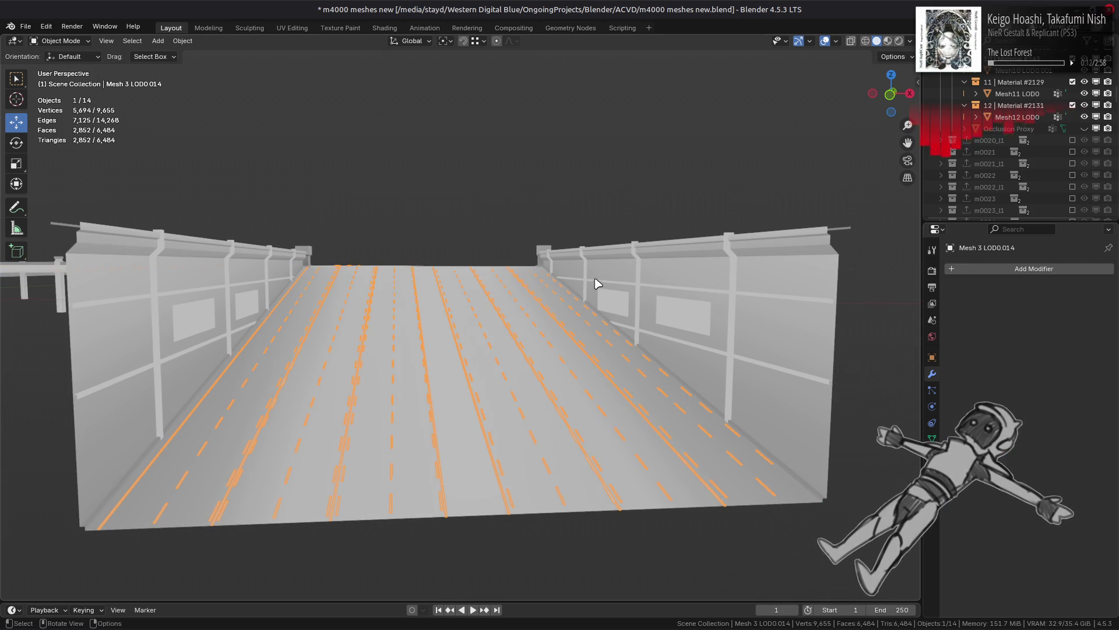
key(alt+a)
key(ctrl+s)
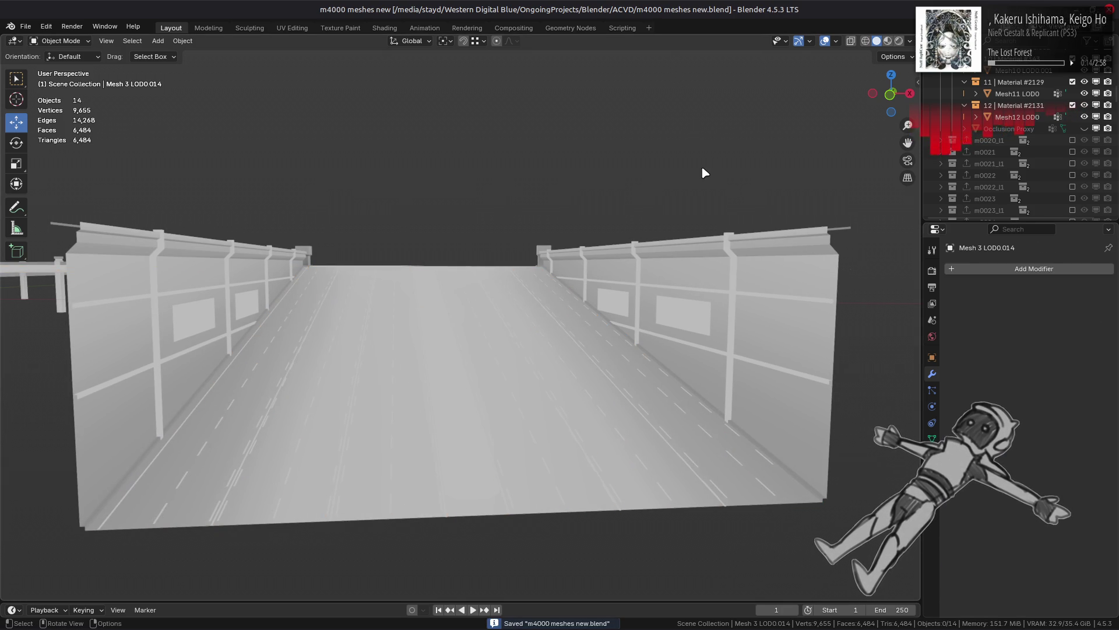
Step: View Material Preview without Scene World lighting and compare the road's AO on and off
click(887, 41)
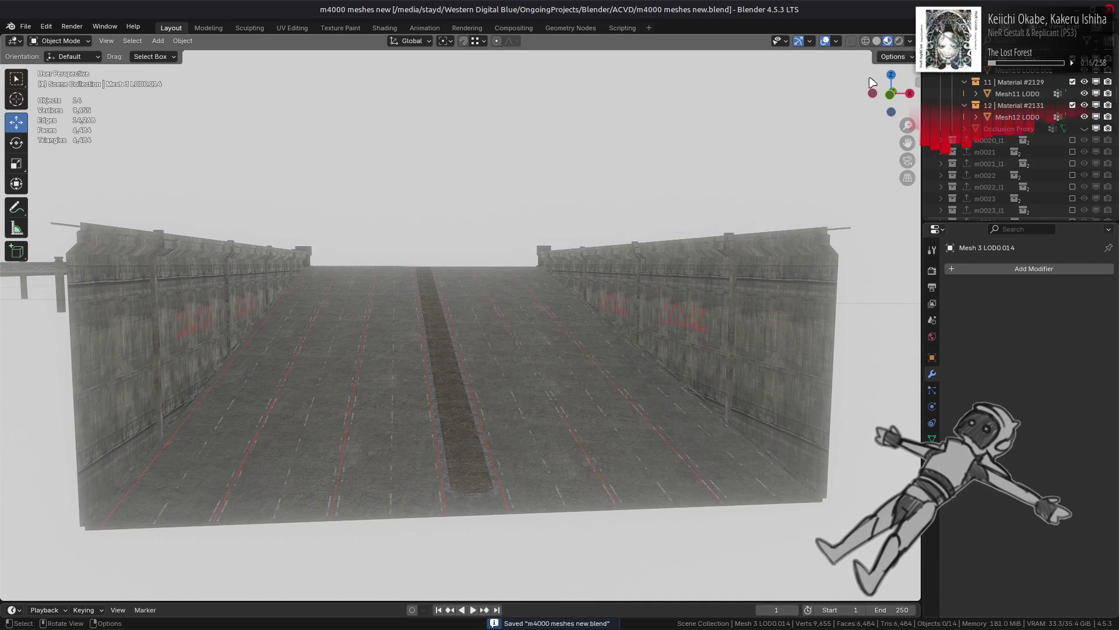
click(791, 358)
click(1057, 314)
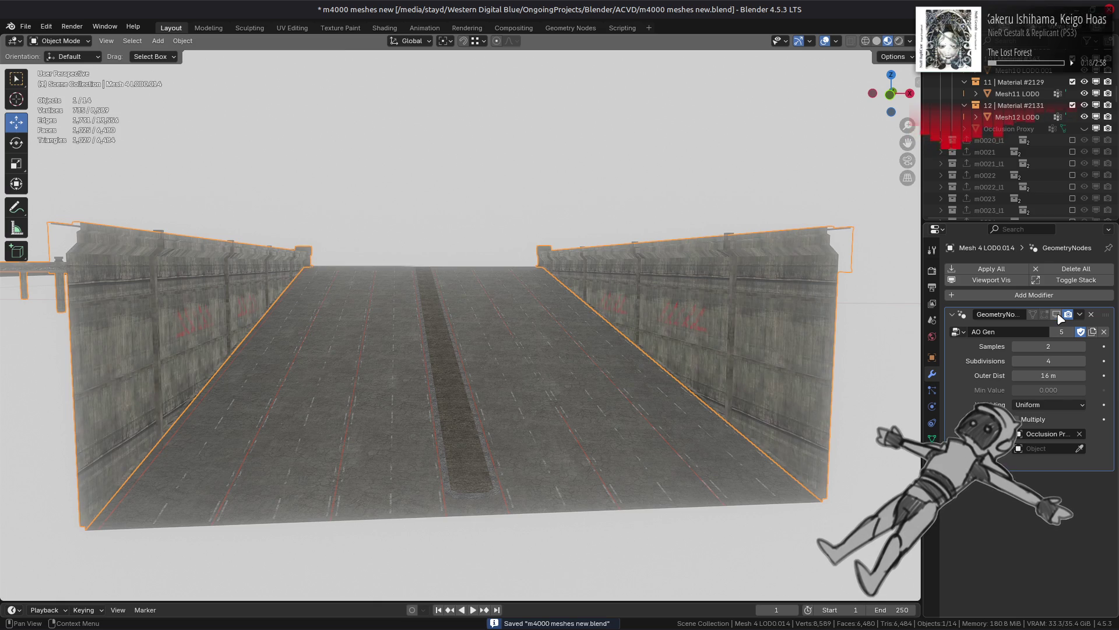
click(910, 41)
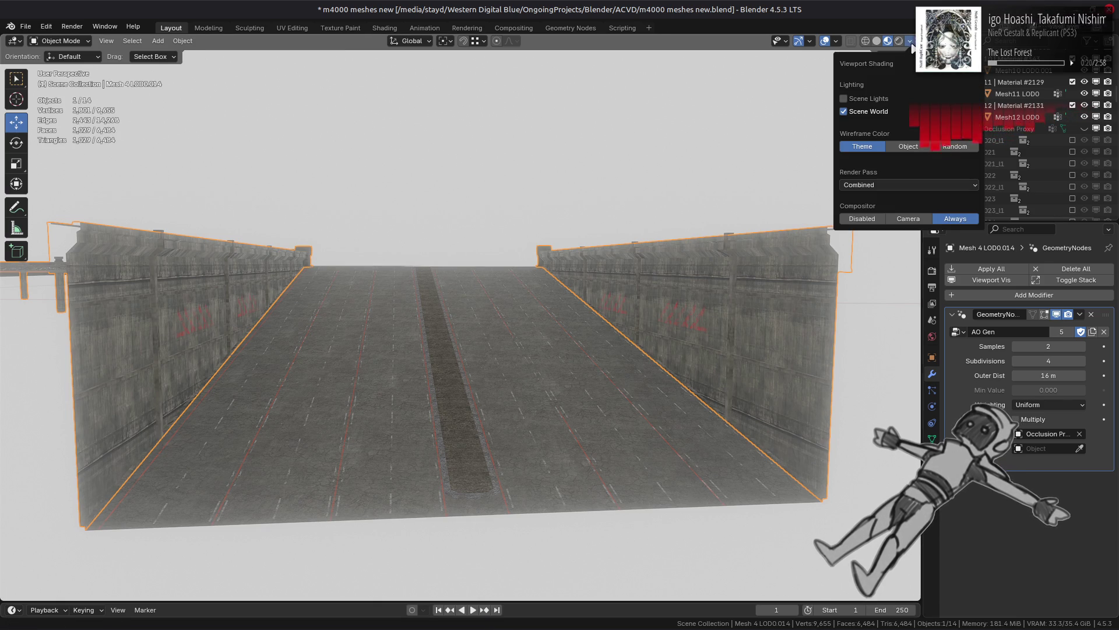
click(885, 112)
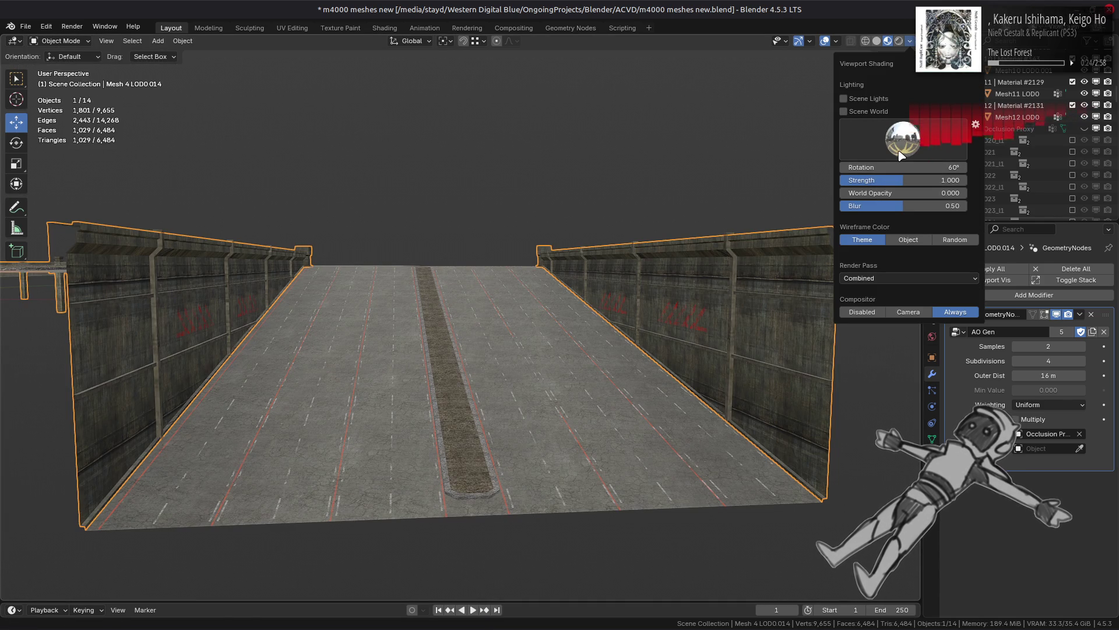
click(1058, 315)
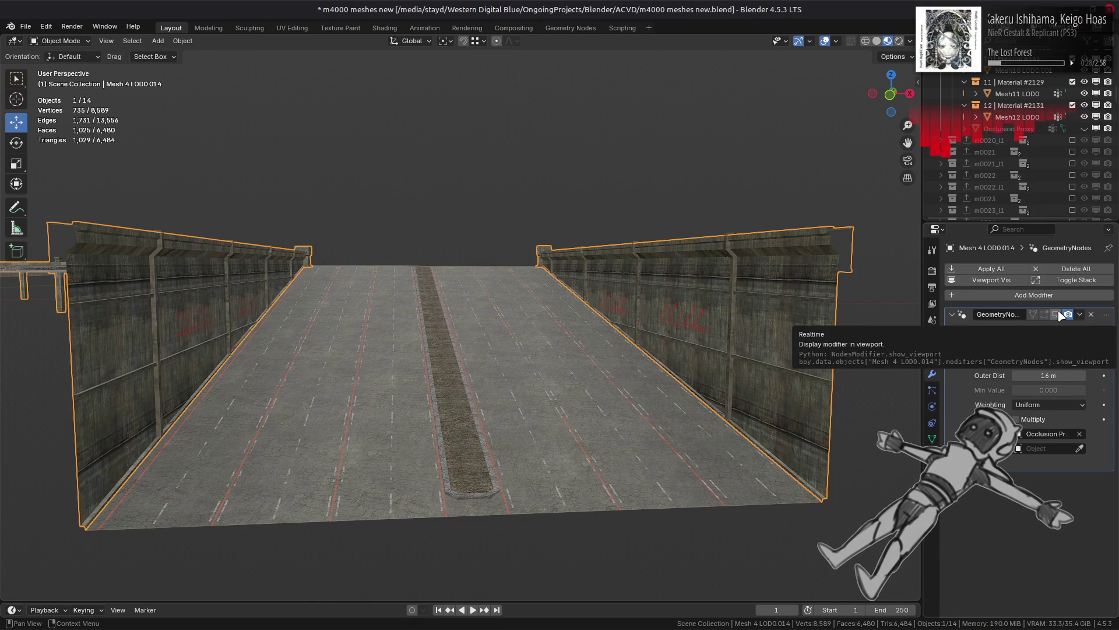
click(1058, 314)
click(1058, 315)
click(1058, 315)
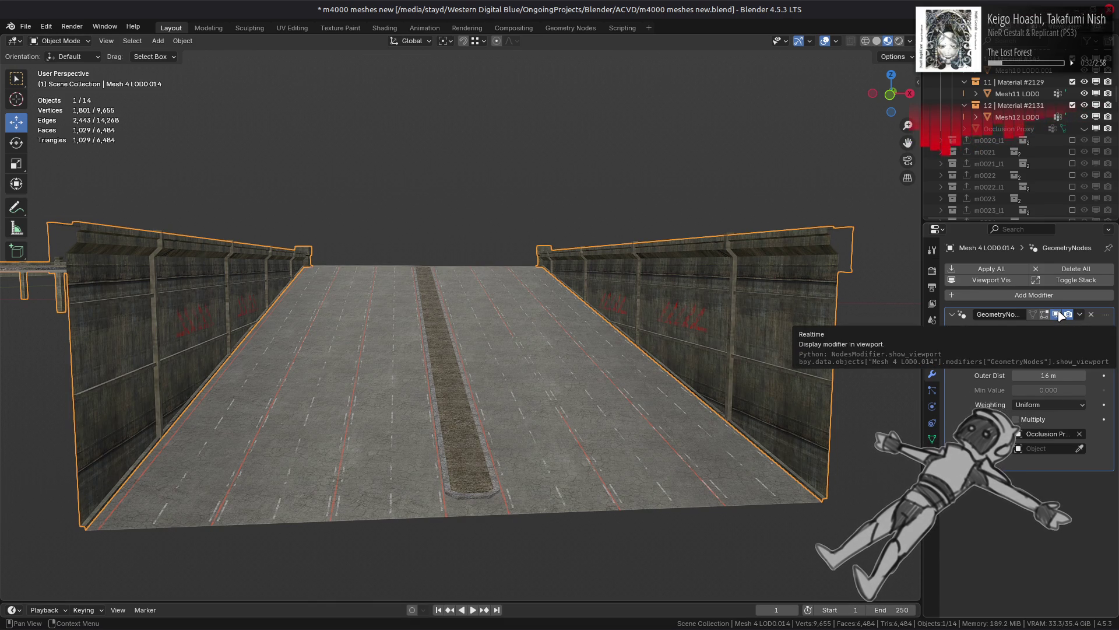
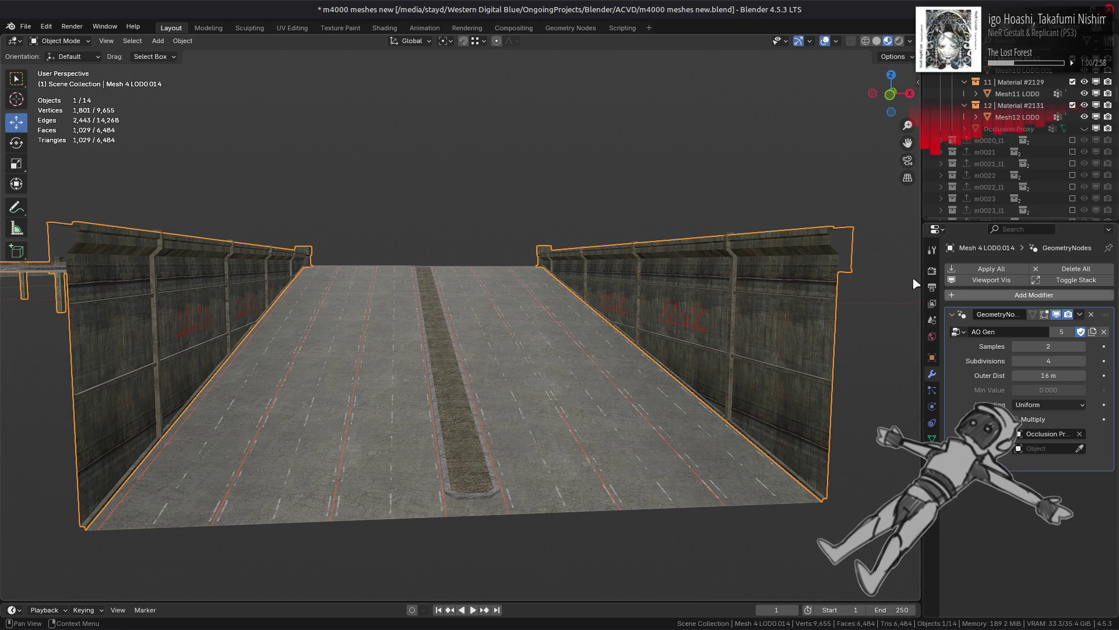
Step: Select the median strip mesh and enter Edit Mode with edge selection
scroll(701, 274, up, 5)
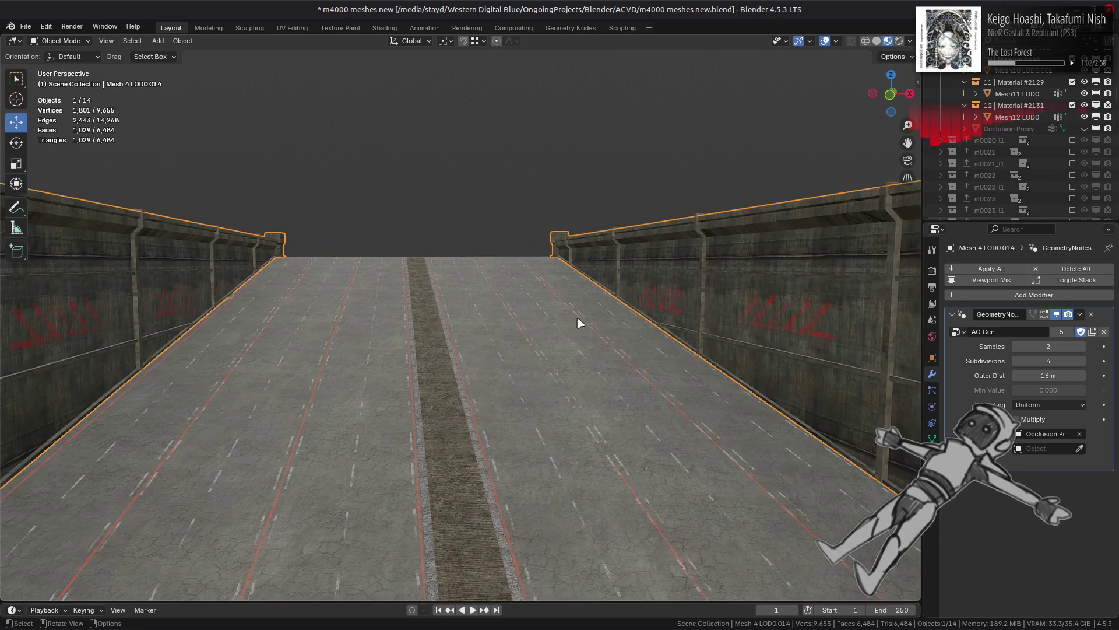
mouse_move(570, 342)
middle_down()
mouse_move(450, 339)
mouse_move(615, 327)
mouse_move(562, 389)
middle_up()
click(611, 430)
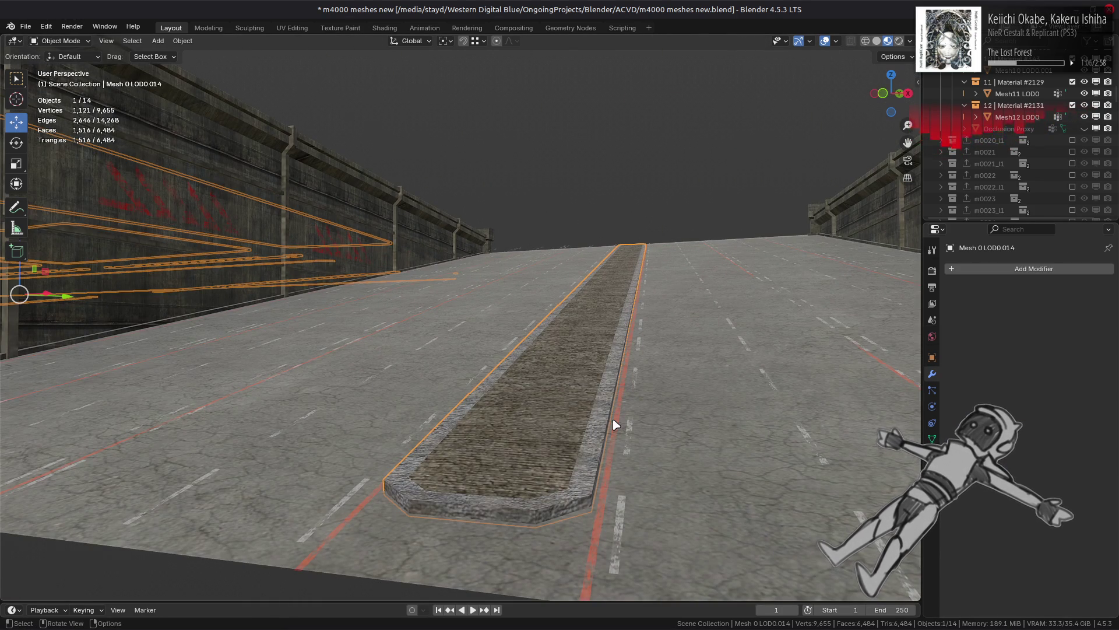
mouse_move(407, 243)
middle_down()
mouse_move(577, 333)
mouse_move(502, 429)
mouse_move(465, 310)
mouse_move(495, 370)
mouse_move(456, 361)
mouse_move(480, 370)
mouse_move(647, 367)
mouse_move(382, 362)
mouse_move(307, 447)
mouse_move(405, 332)
mouse_move(469, 332)
middle_up()
scroll(405, 332, up, 2)
key(Tab)
scroll(469, 333, up, 8)
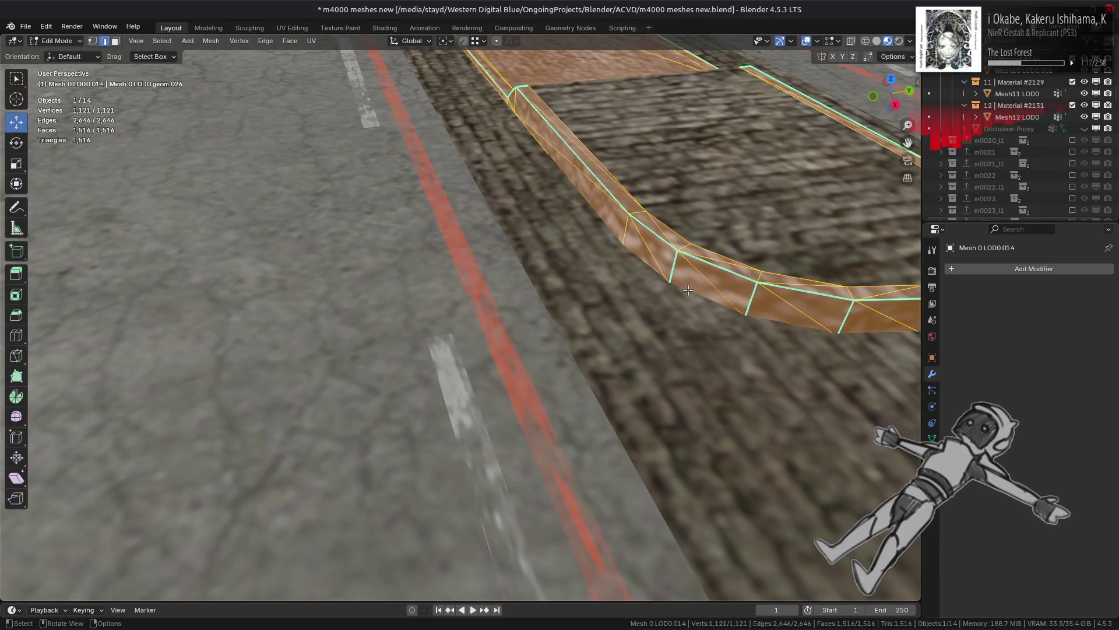
key(2)
Step: Select the curb's outer edges around the loop and mark them sharp
click(674, 266)
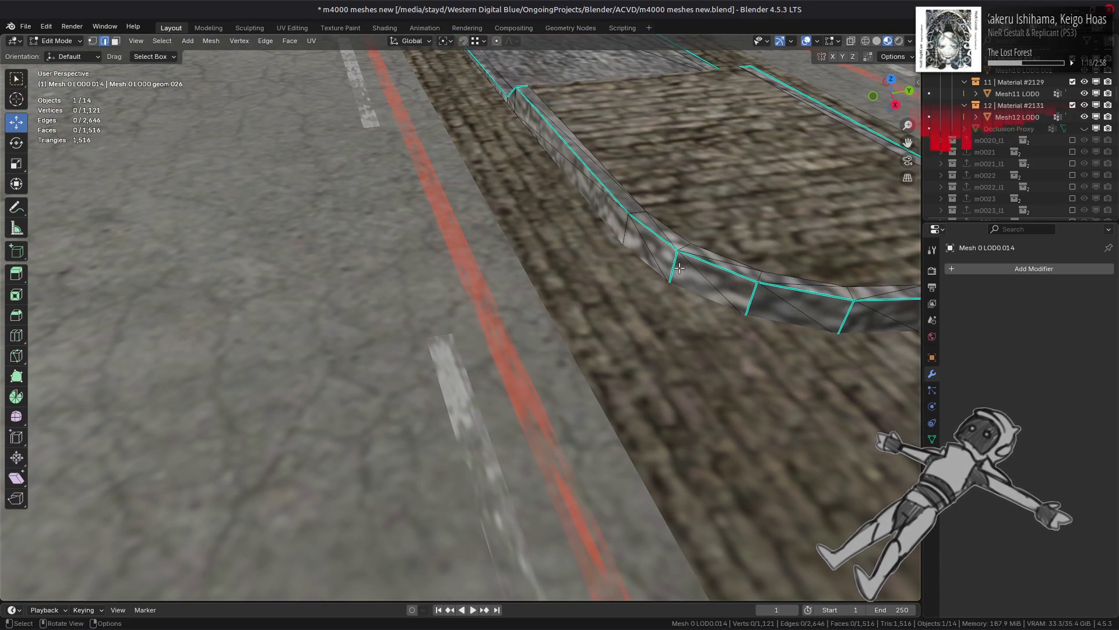
shift+click(747, 298)
shift+click(855, 316)
scroll(757, 309, down, 4)
shift+click(710, 300)
shift+click(766, 280)
shift+middle_drag(765, 279, 346, 289)
shift+click(286, 278)
shift+click(331, 248)
mouse_move(331, 248)
middle_down()
mouse_move(364, 238)
mouse_move(483, 280)
mouse_move(495, 315)
middle_up()
key(ctrl+e)
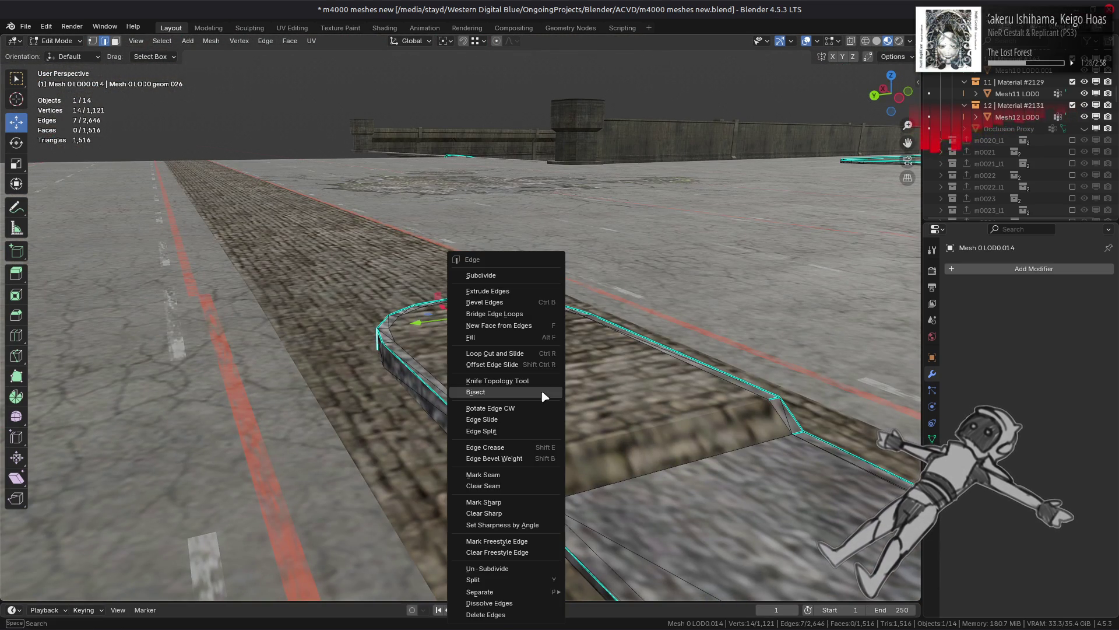
click(506, 505)
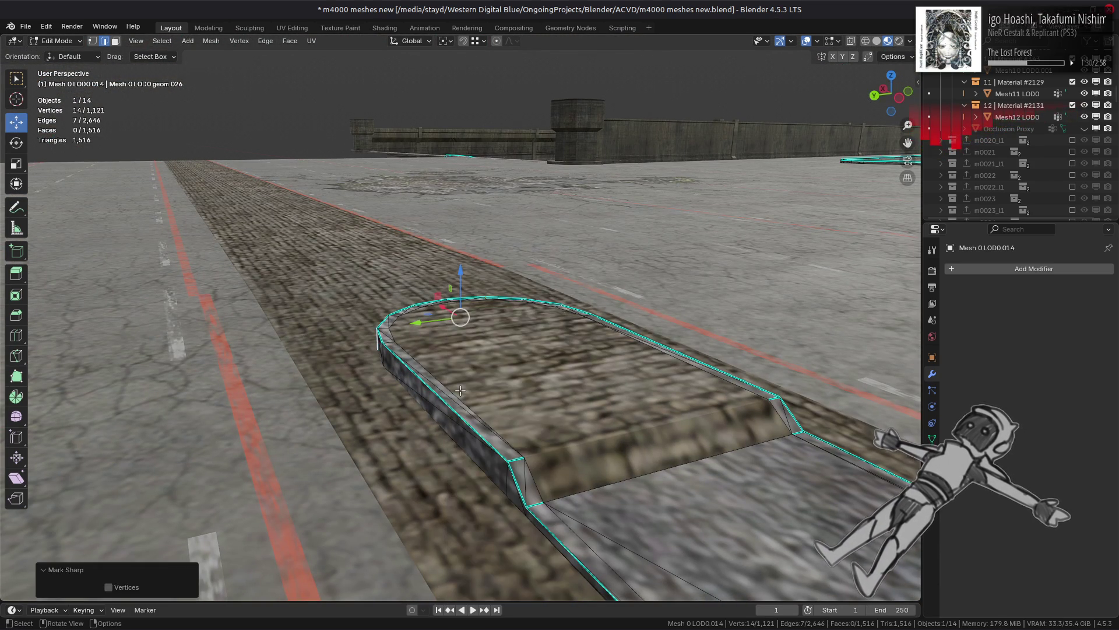
Step: Inspect the median top mesh from several angles, then select the ramp mesh
key(Tab)
key(Tab)
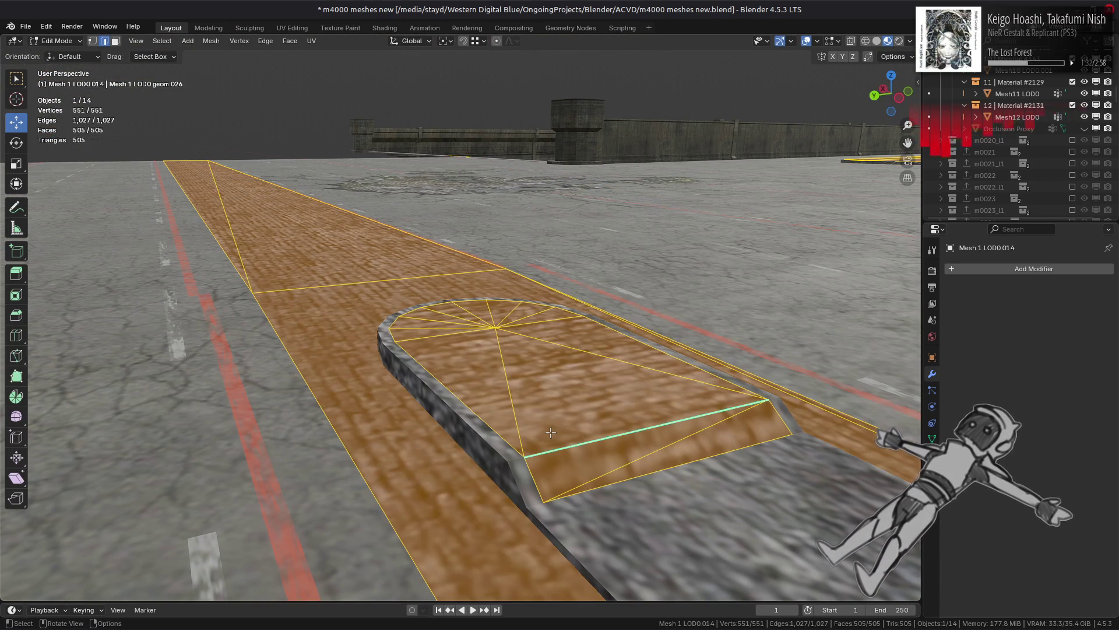
key(Tab)
key(Tab)
middle_drag(482, 326, 578, 308)
key(Tab)
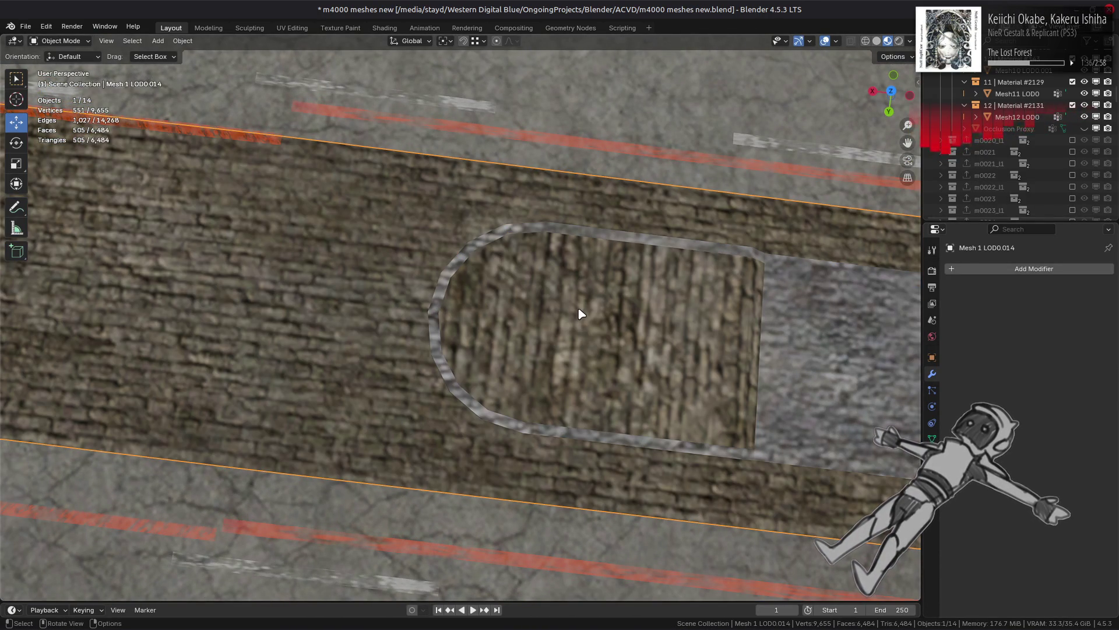
key(Tab)
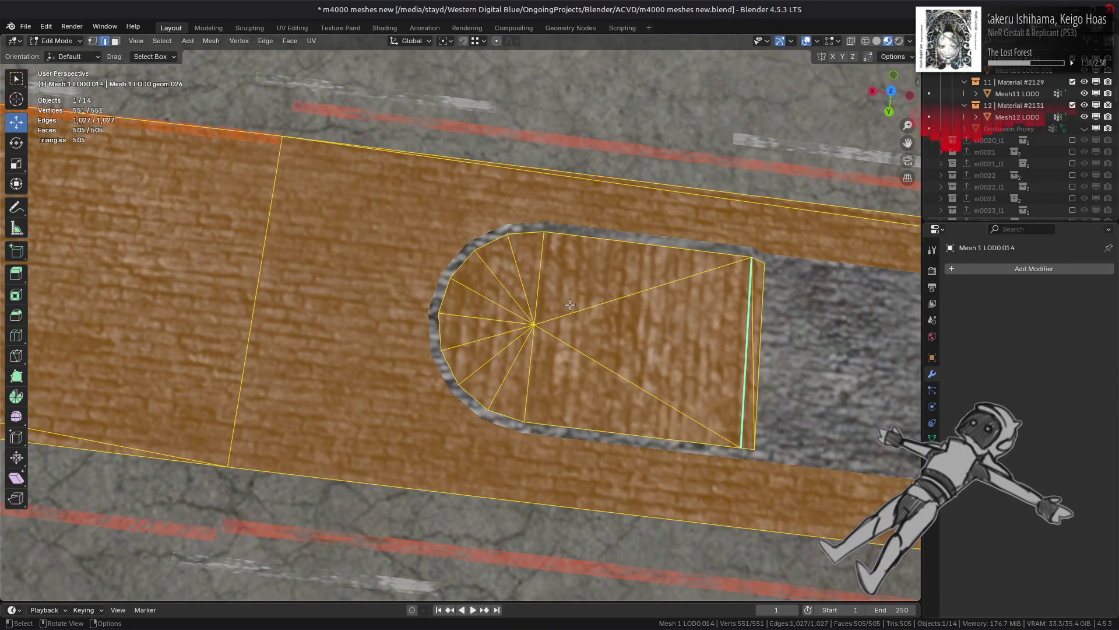
scroll(570, 304, down, 5)
middle_drag(337, 322, 406, 297)
scroll(496, 277, down, 2)
mouse_move(496, 276)
middle_down()
mouse_move(487, 277)
mouse_move(495, 289)
mouse_move(337, 333)
middle_up()
key(Tab)
mouse_move(383, 337)
middle_down()
mouse_move(473, 306)
mouse_move(452, 325)
mouse_move(452, 260)
mouse_move(360, 330)
mouse_move(414, 323)
middle_up()
scroll(472, 302, down, 3)
key(alt+a)
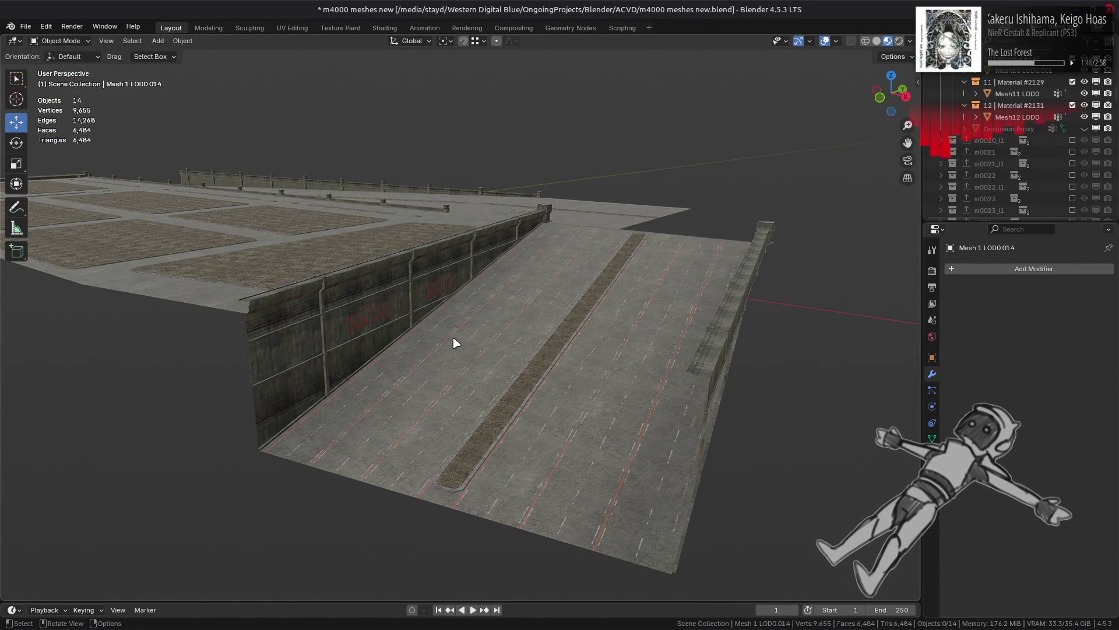
click(494, 378)
Step: Select the road mesh Mesh 2 LOD0.014 and frame the whole mesh in view
click(289, 350)
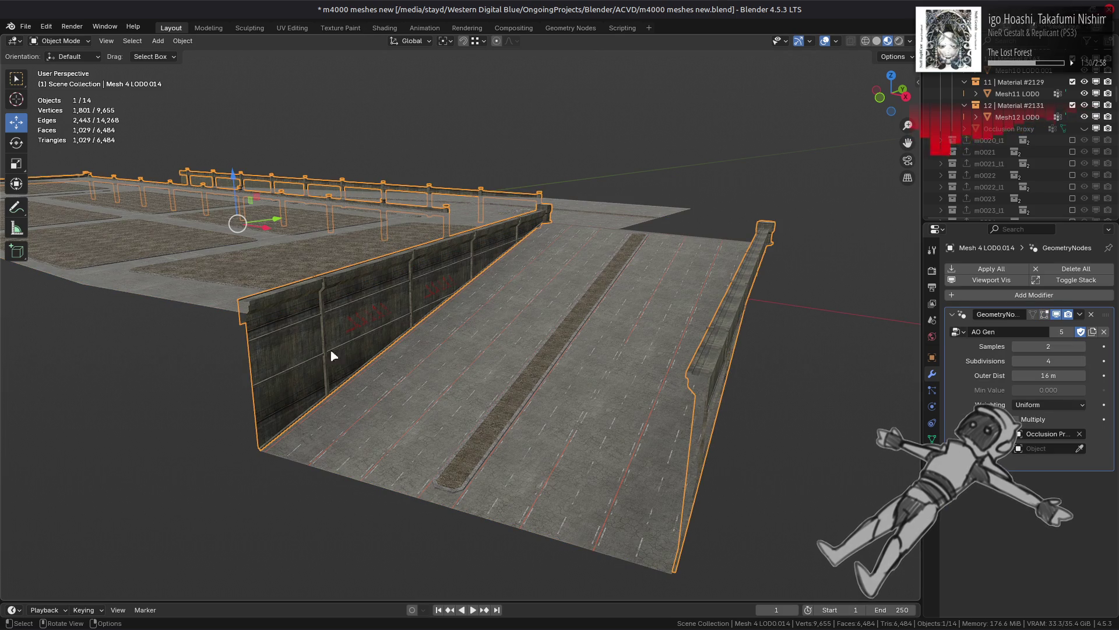
click(424, 403)
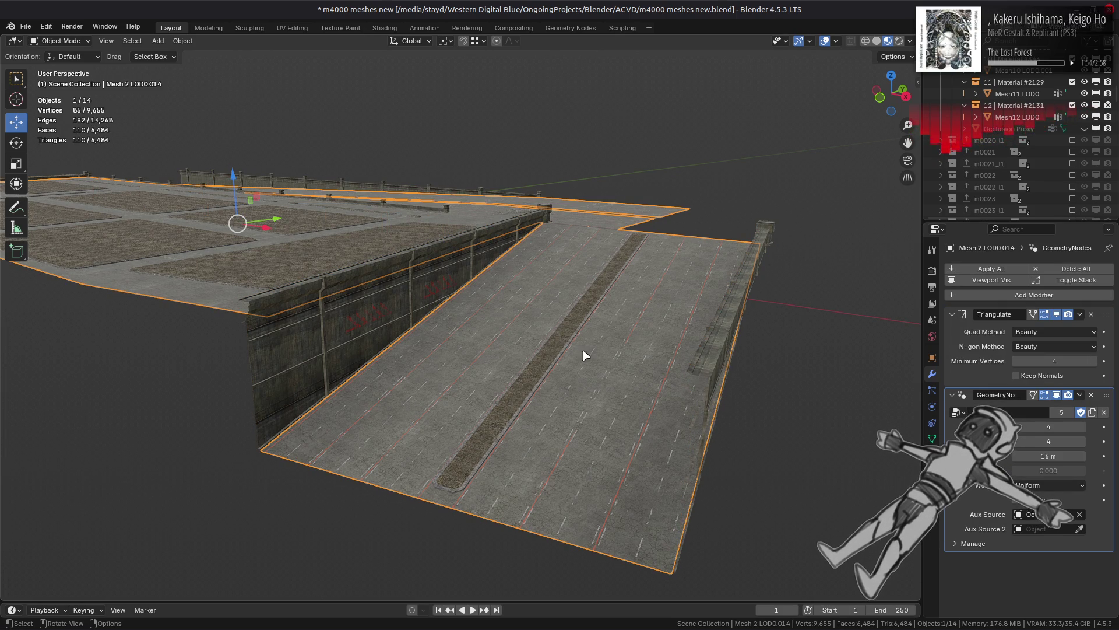
mouse_move(457, 328)
middle_down()
mouse_move(320, 387)
mouse_move(434, 329)
mouse_move(435, 317)
middle_up()
key(Tab)
scroll(350, 391, up, 4)
key(Tab)
key(Tab)
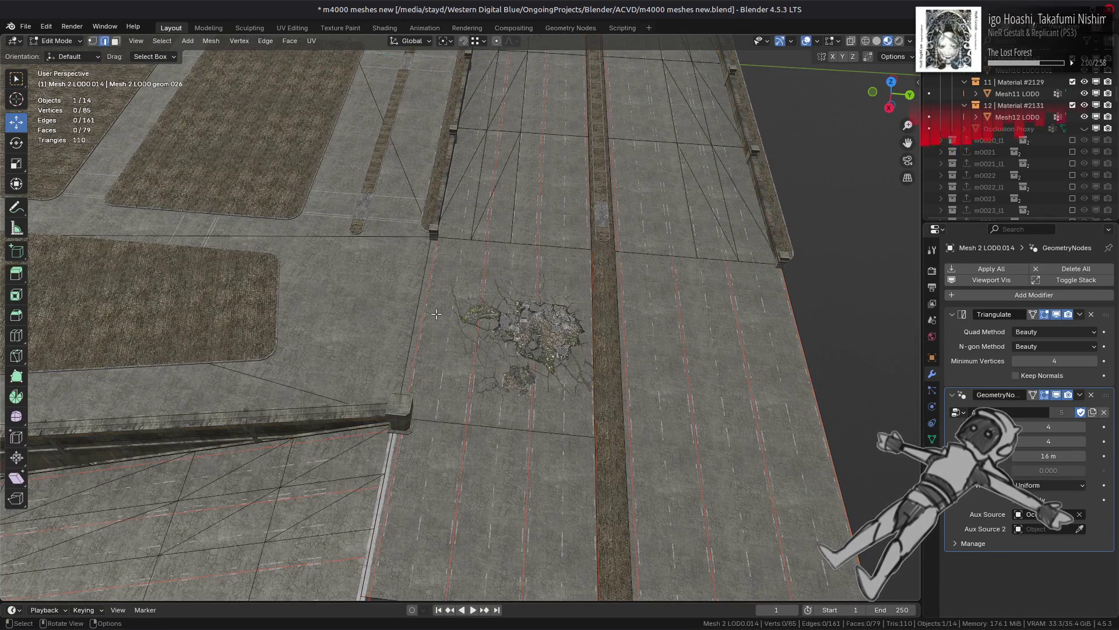
mouse_move(436, 313)
middle_down()
mouse_move(532, 360)
mouse_move(523, 346)
middle_up()
scroll(532, 360, down, 4)
Step: Dissolve the stray edge and the diagonal edge on the road mesh
key(a)
click(524, 346)
shift+click(545, 363)
right_click(533, 460)
click(511, 447)
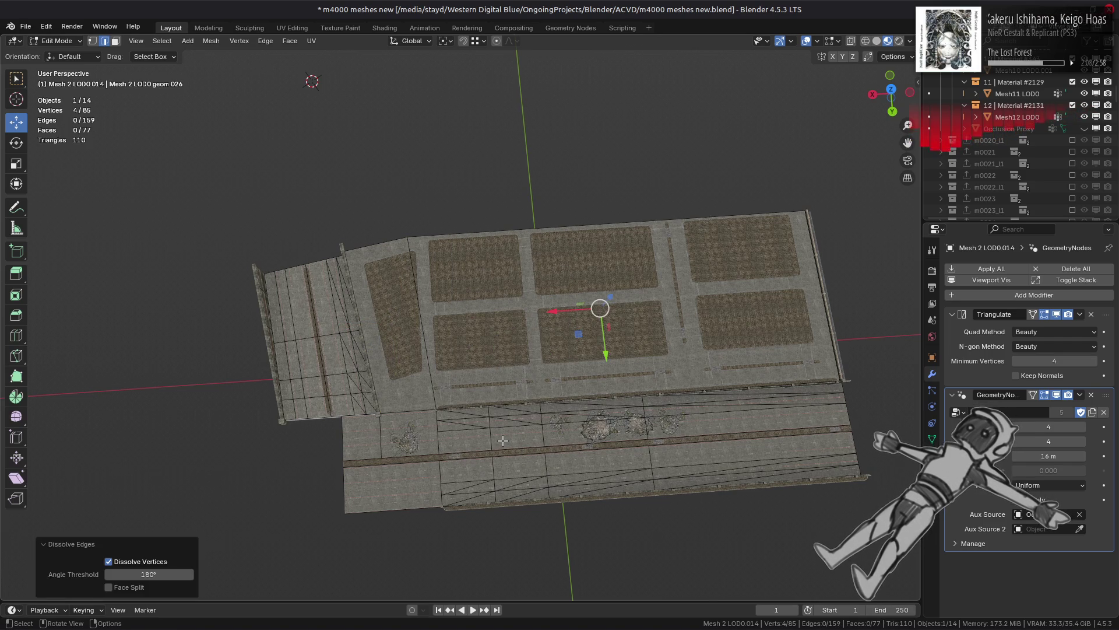
key(s)
key(Escape)
Step: Subdivide the right lane's two edges with one cut, checking it via undo/redo
shift+middle_drag(473, 376, 514, 324)
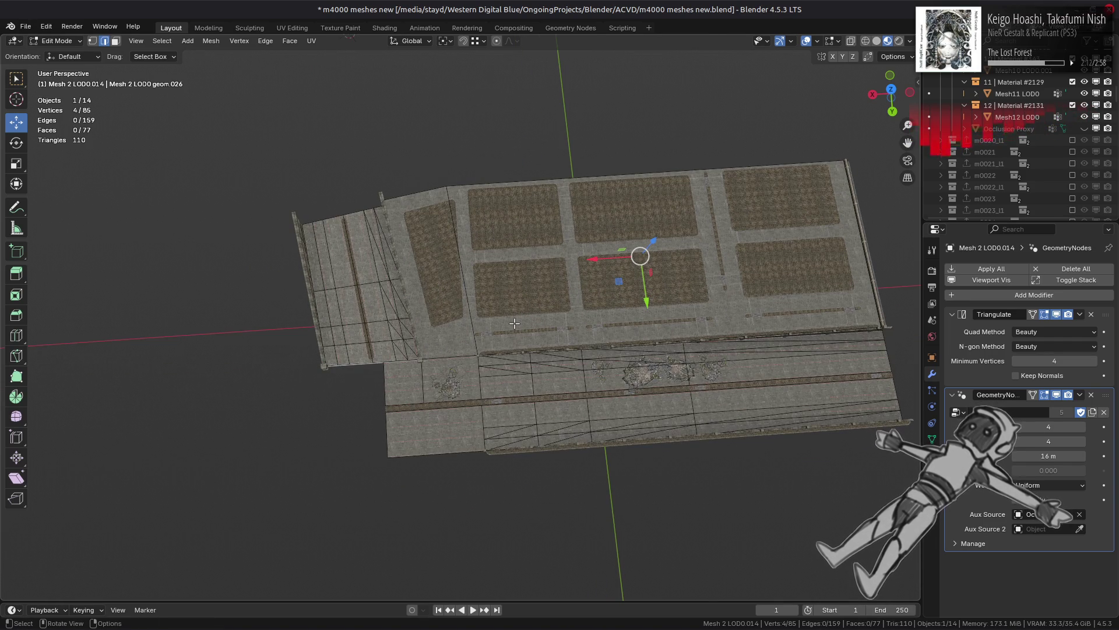
scroll(514, 323, up, 5)
middle_drag(514, 323, 500, 261)
scroll(499, 260, up, 2)
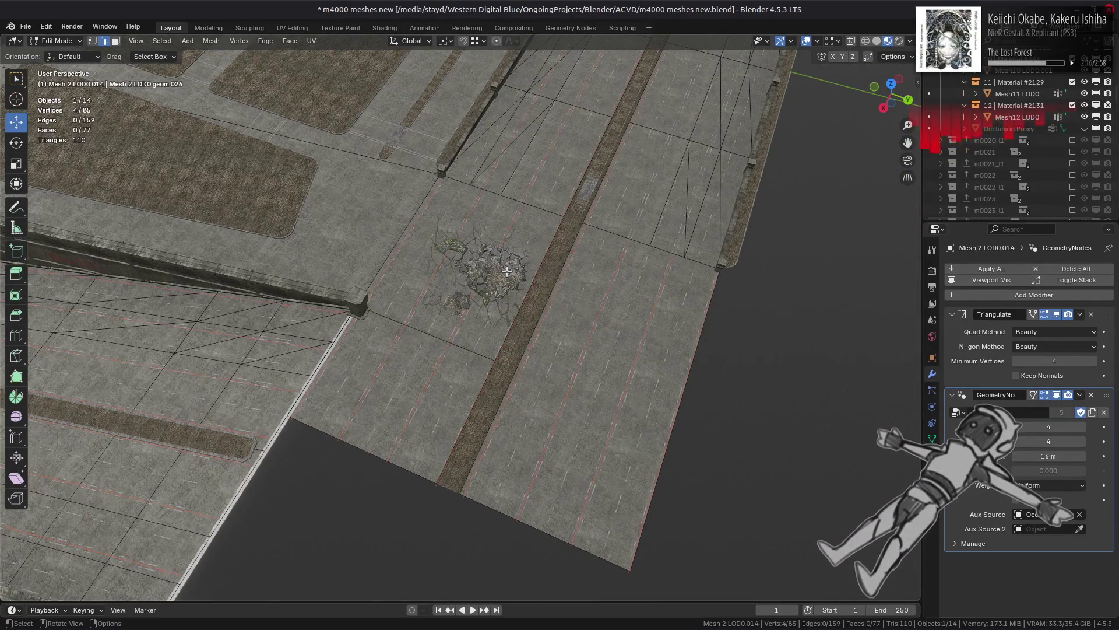
click(524, 350)
shift+click(674, 422)
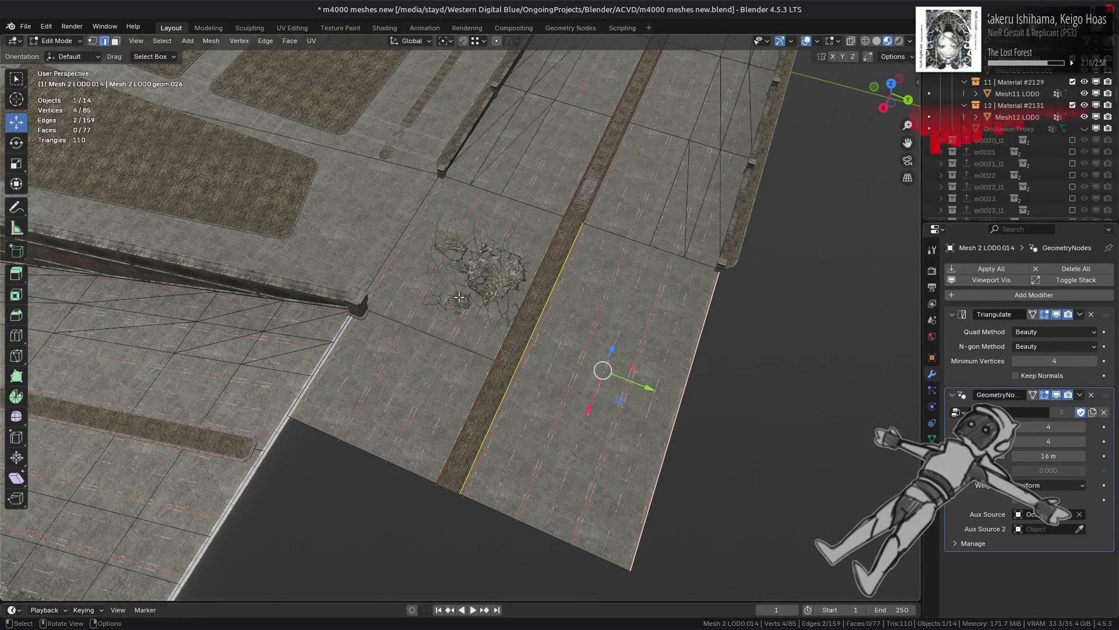
key(ctrl+e)
click(407, 55)
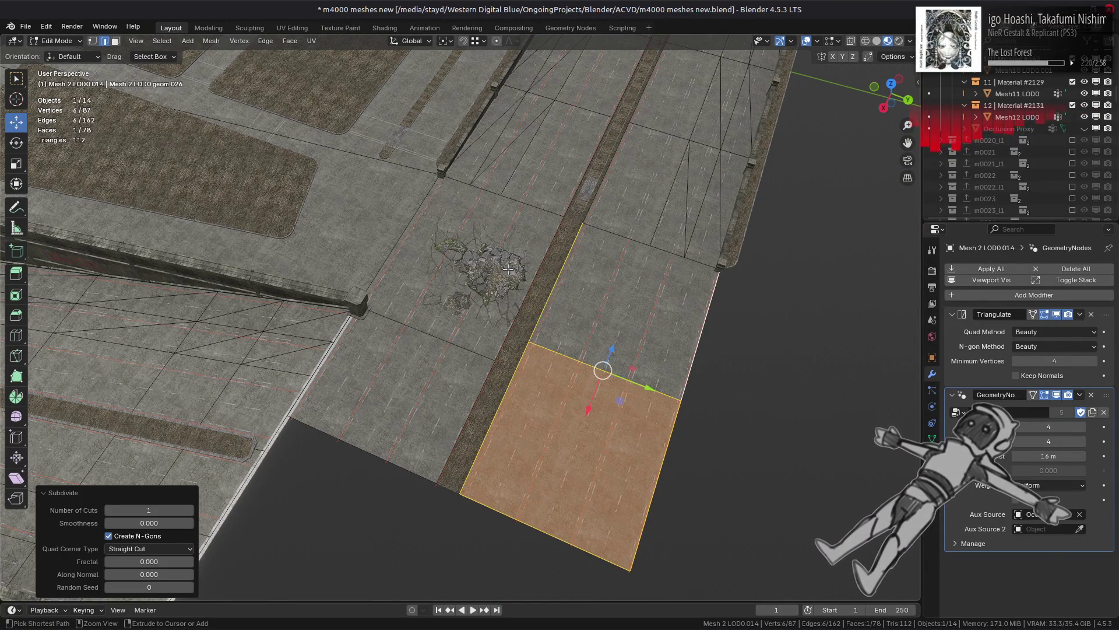
key(ctrl+z)
key(ctrl+shift+z)
key(ctrl+z)
key(ctrl+shift+z)
key(ctrl+z)
Step: Slide the new vertex beside the median into line (factor 0.148) and leave Edit Mode
middle_drag(512, 315, 543, 367)
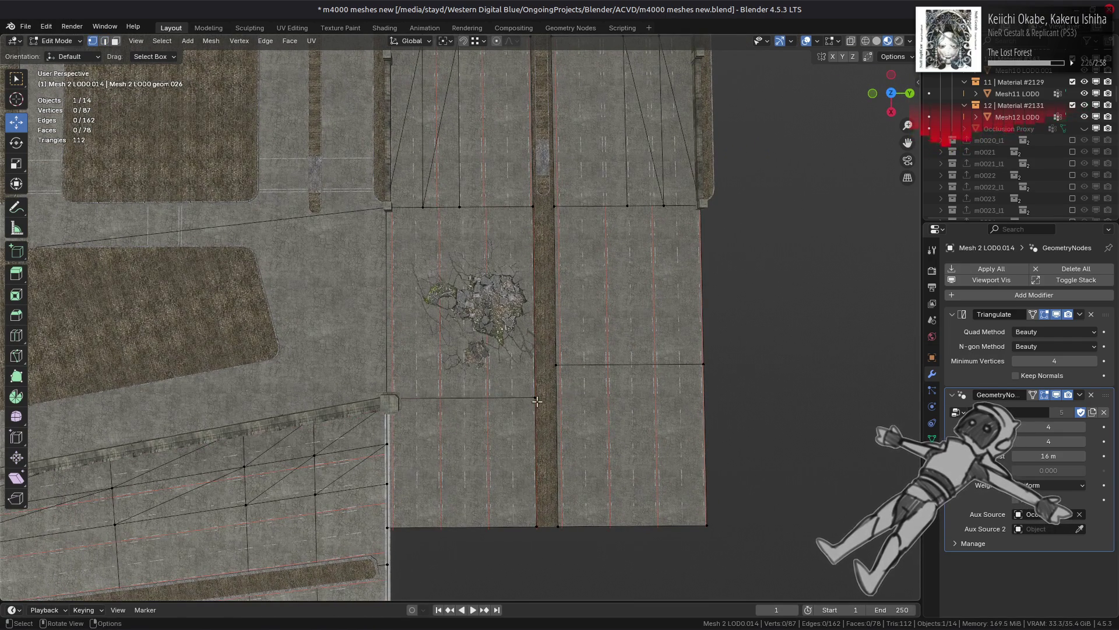
click(537, 396)
key(shift+v)
key(c)
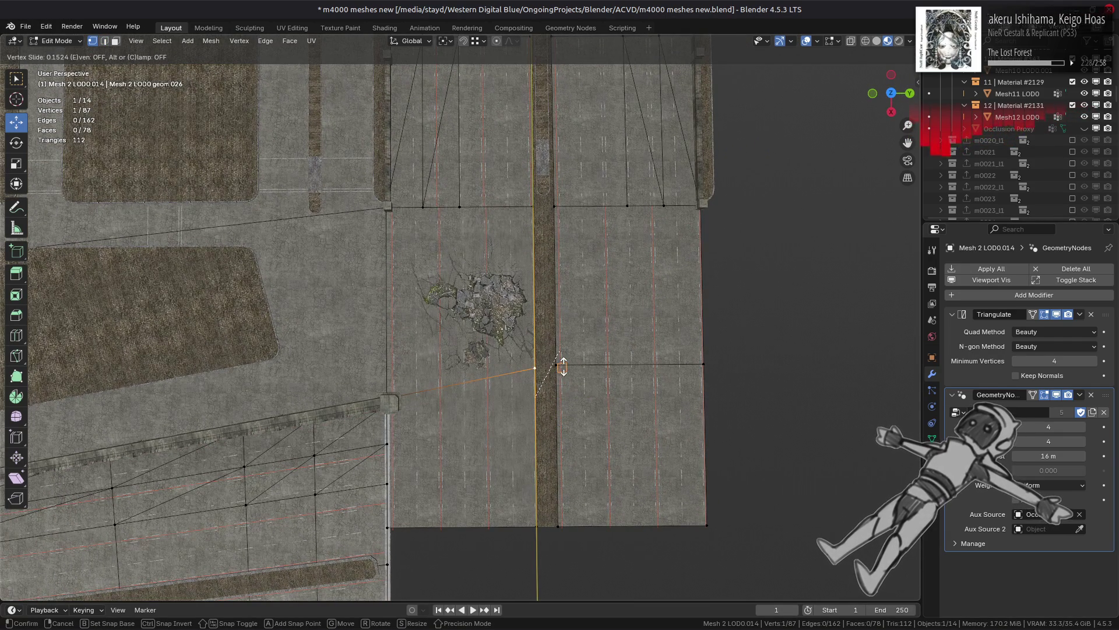
click(550, 366)
middle_drag(549, 366, 538, 319)
key(Tab)
scroll(537, 319, down, 3)
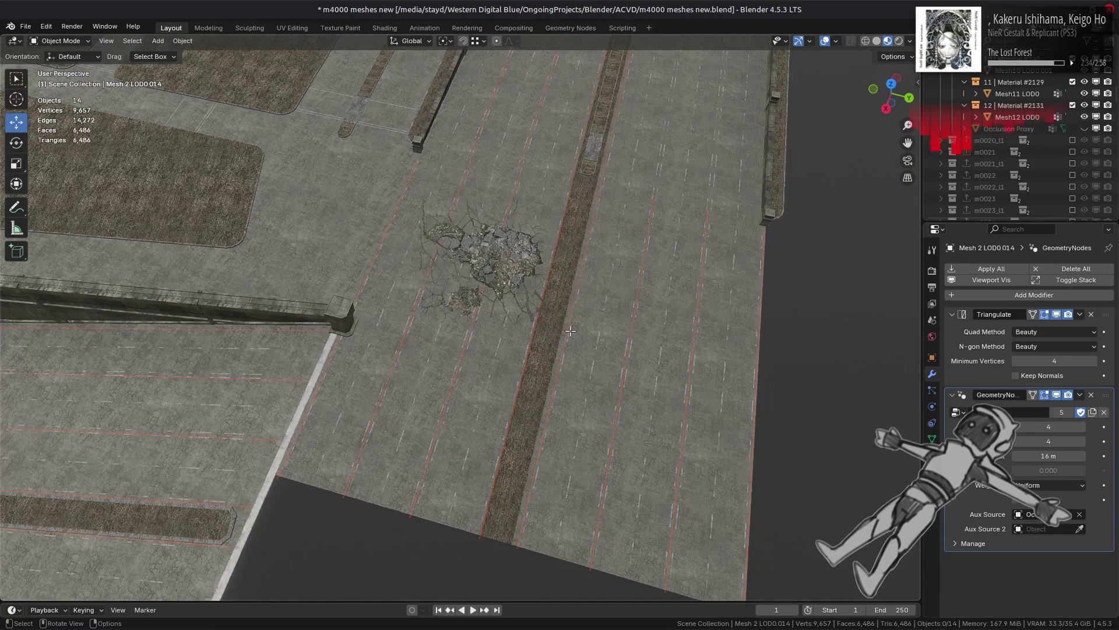
Step: Subdivide the right and left lane edges next to the cracked patch
key(Tab)
mouse_move(594, 296)
middle_down()
mouse_move(507, 324)
mouse_move(541, 367)
middle_up()
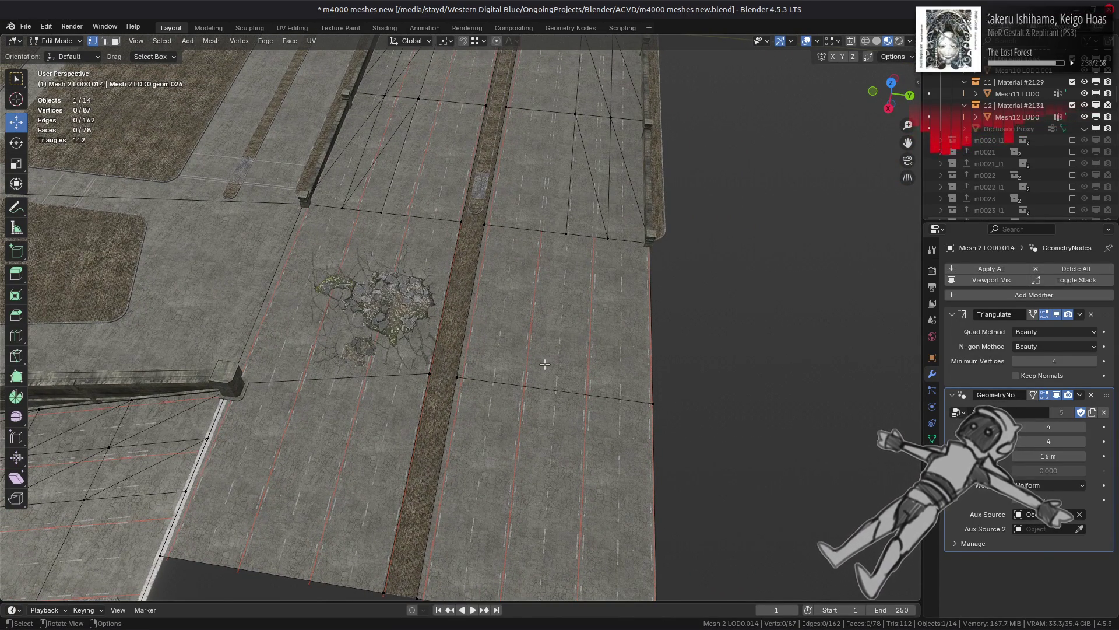
click(548, 377)
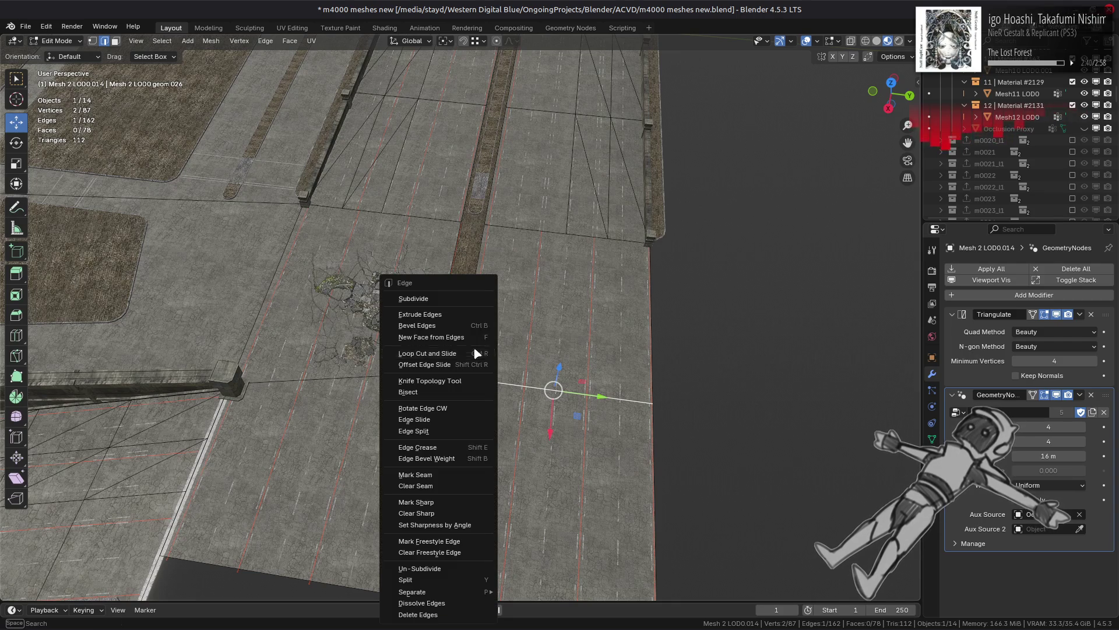
right_click(473, 347)
click(436, 307)
click(384, 378)
right_click(384, 378)
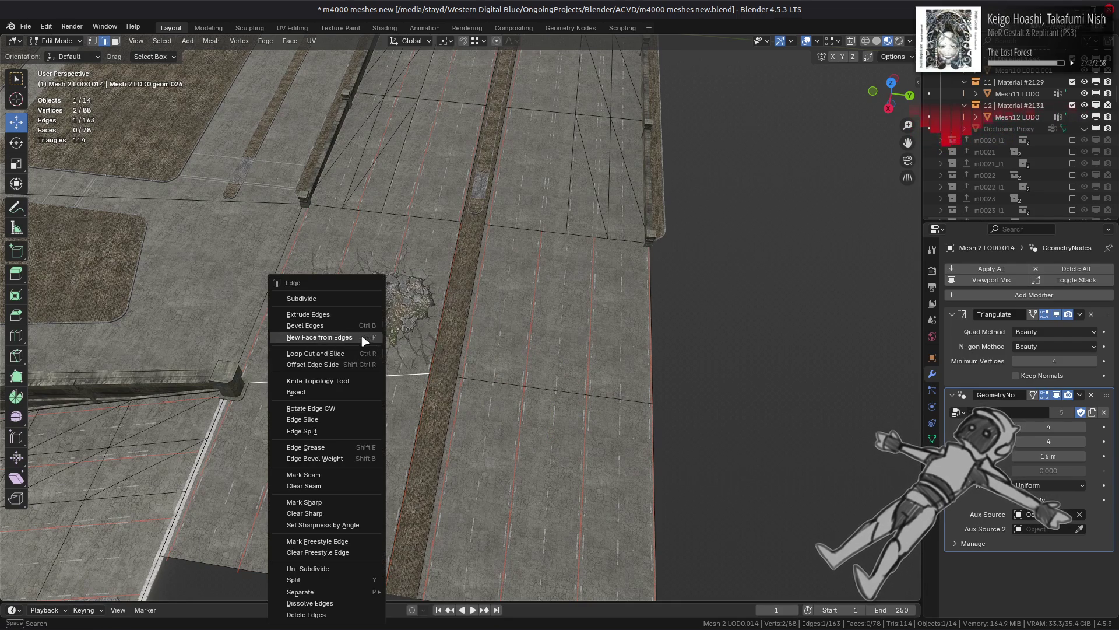
click(364, 299)
Step: Connect upper and lower vertex pairs with new edges across the cracked patch
click(569, 238)
shift+click(563, 378)
key(alt+a)
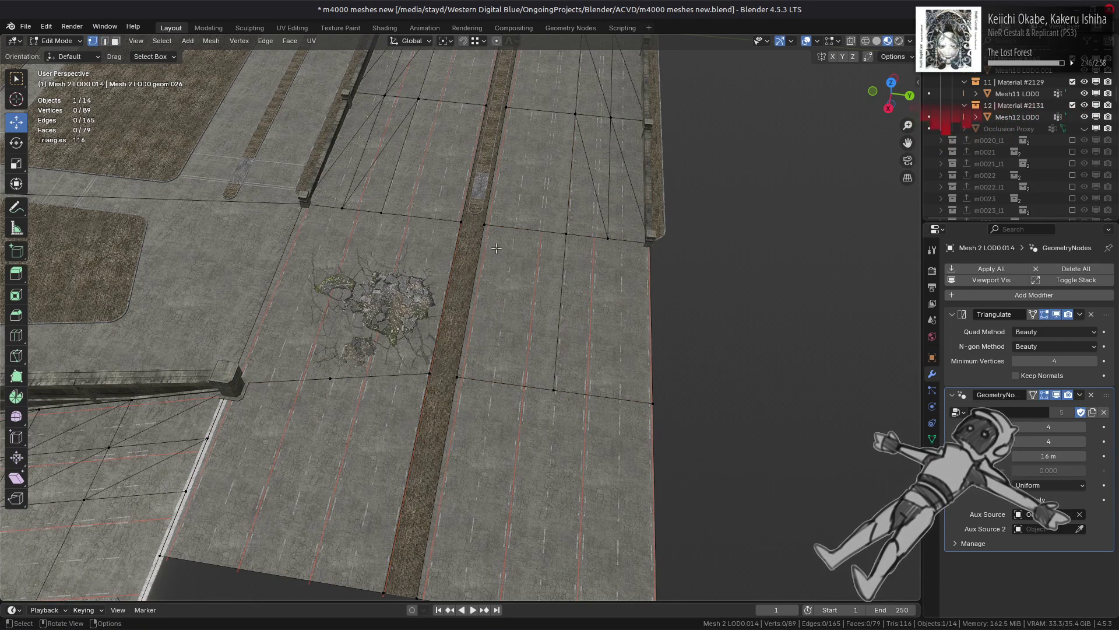
click(606, 244)
shift+click(639, 396)
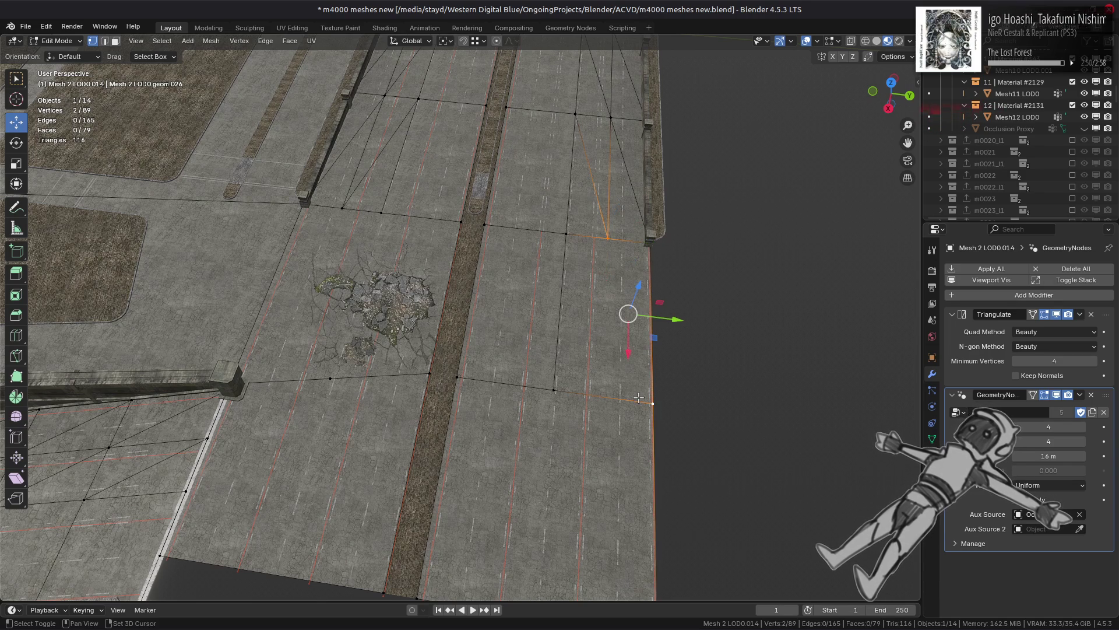
click(551, 382)
shift+click(600, 256)
key(alt+a)
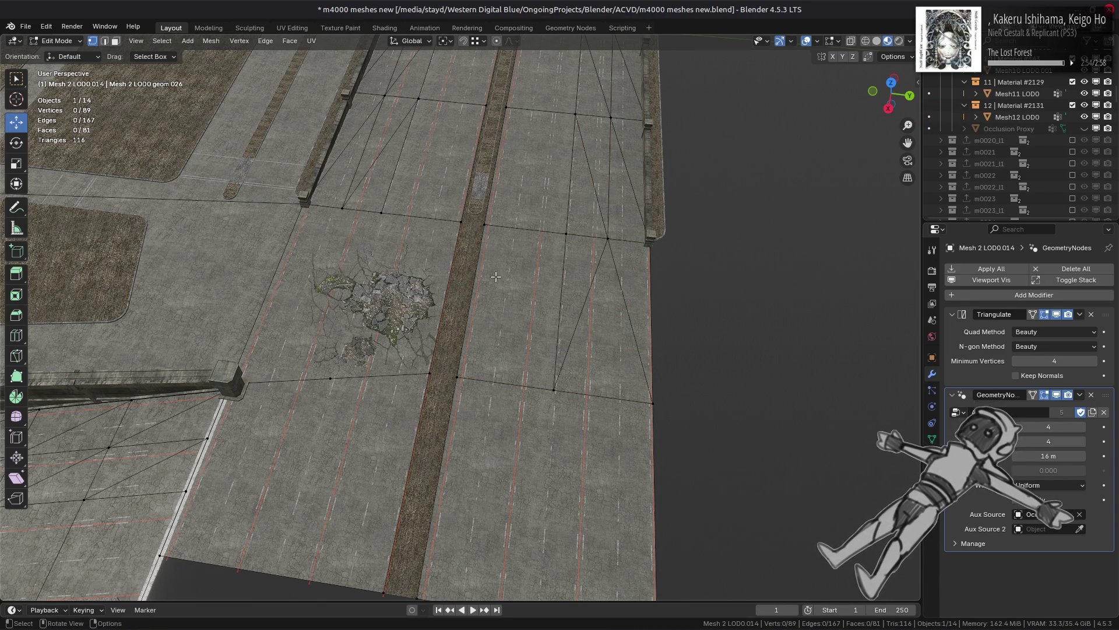
middle_drag(403, 276, 549, 296)
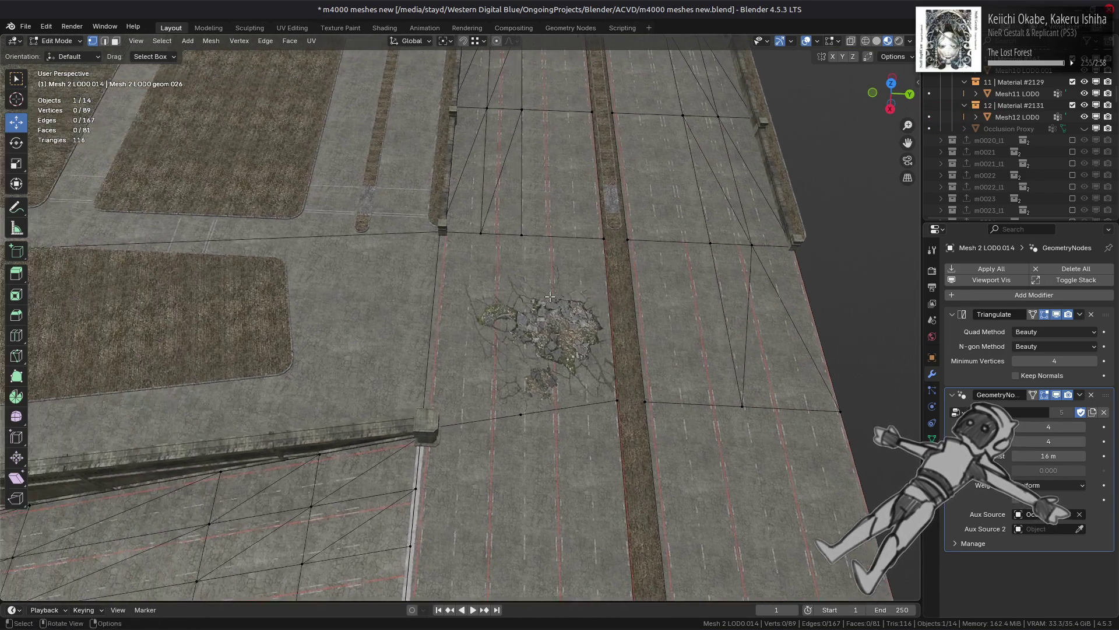
click(521, 414)
shift+click(522, 235)
key(j)
key(alt+a)
Step: Join the left road corner with the upper and lower vertices into triangles, then exit Edit Mode
click(422, 422)
shift+click(481, 233)
shift+click(512, 404)
key(j)
key(alt+a)
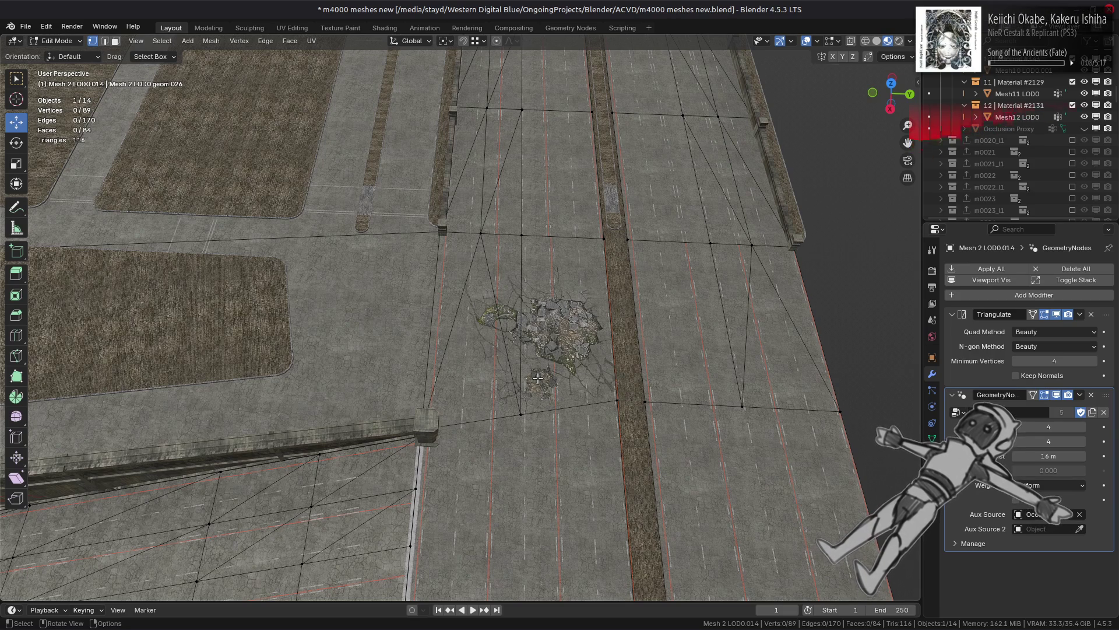
scroll(537, 378, down, 2)
mouse_move(537, 378)
shift+middle_down()
mouse_move(556, 308)
mouse_move(486, 273)
mouse_move(375, 340)
shift+middle_up()
scroll(486, 272, up, 3)
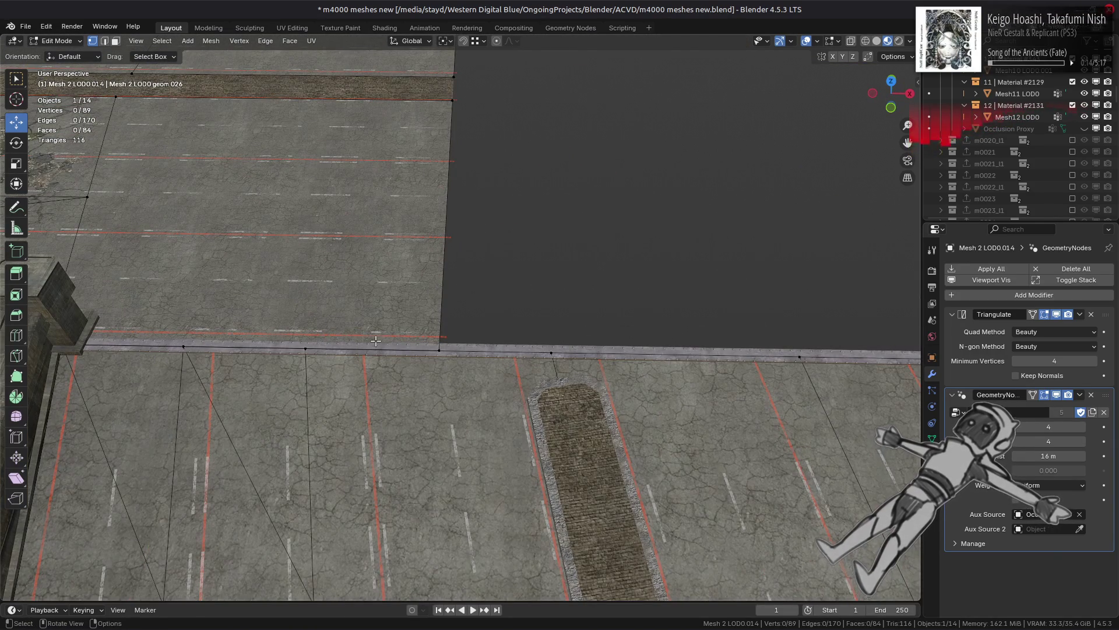
key(Tab)
mouse_move(377, 347)
middle_down()
mouse_move(302, 267)
mouse_move(599, 308)
mouse_move(500, 278)
mouse_move(552, 373)
mouse_move(435, 295)
mouse_move(430, 257)
mouse_move(460, 281)
middle_up()
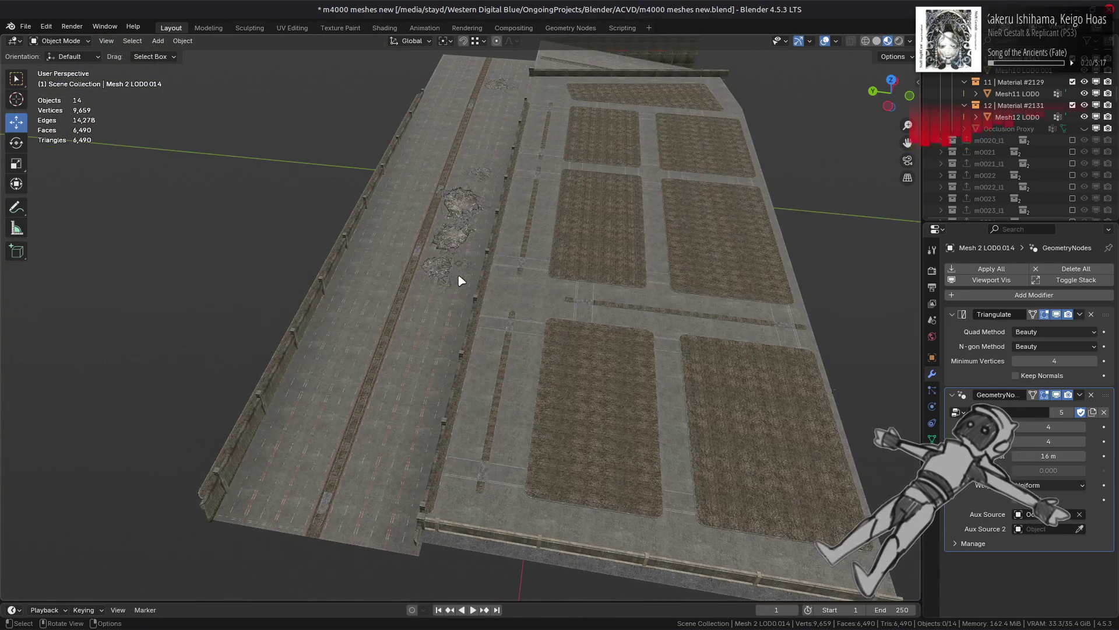
Step: Select the road mesh and toggle its AO and Triangulate viewport display to compare shading
click(426, 375)
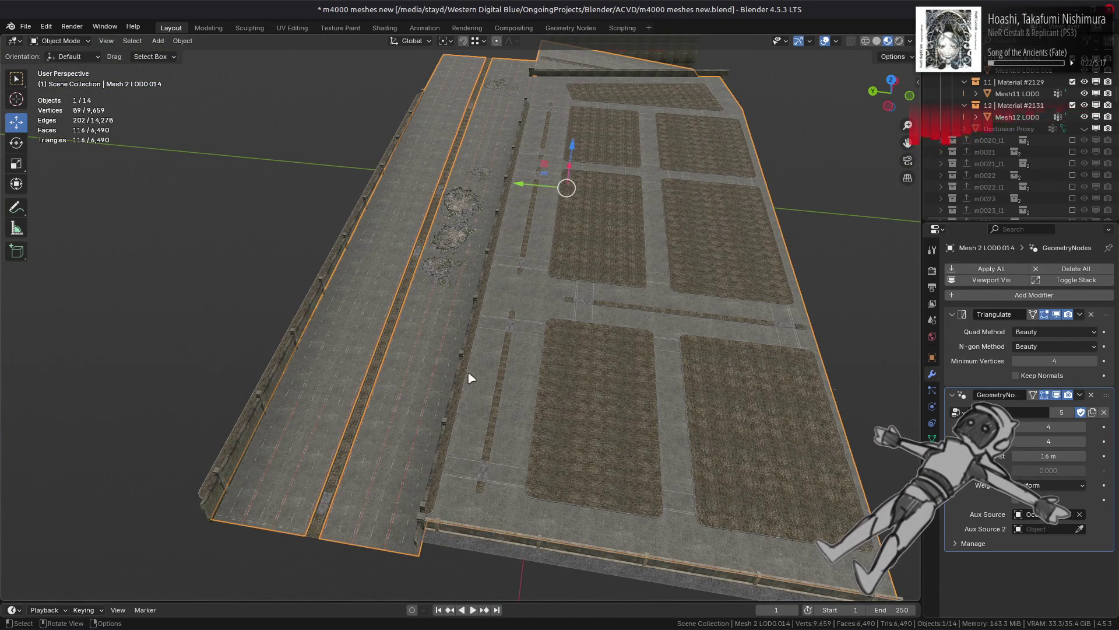
click(1057, 395)
click(1056, 395)
click(1057, 395)
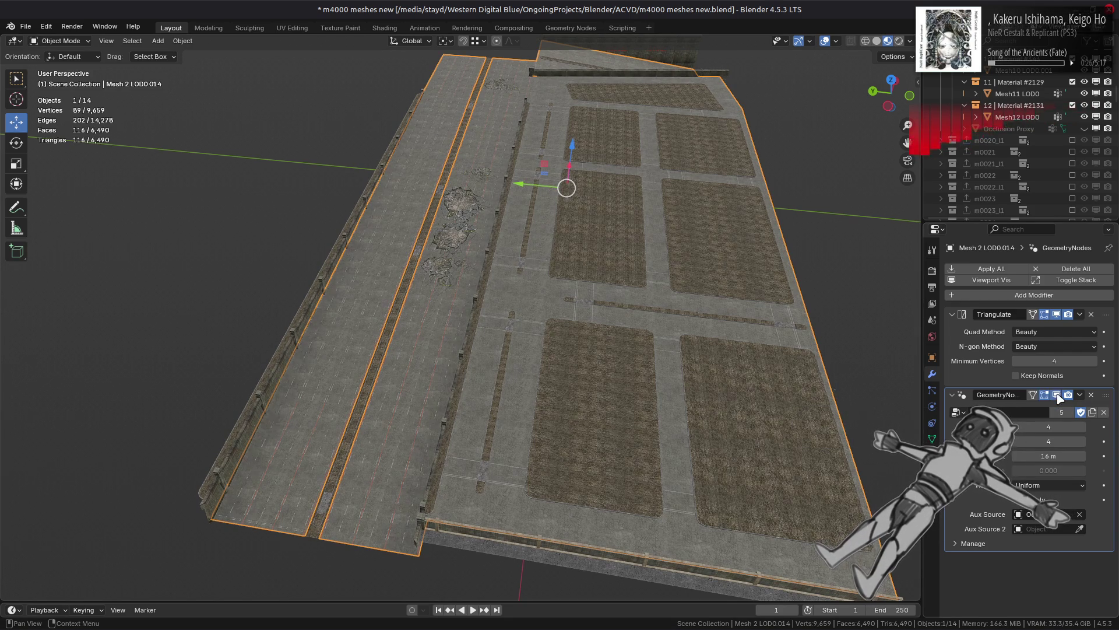
click(1056, 314)
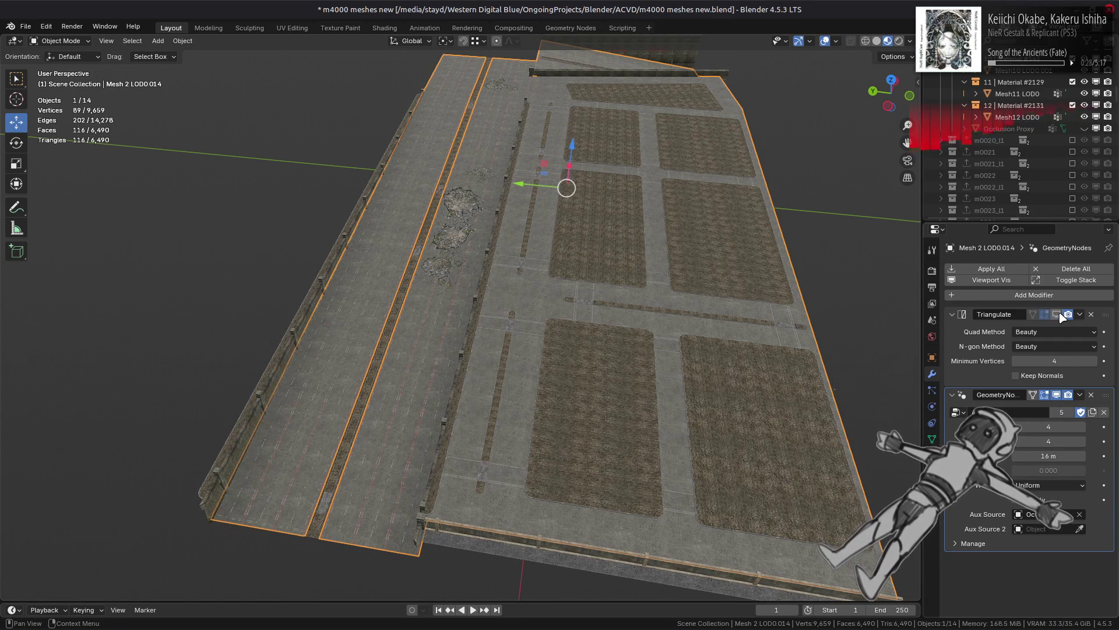
click(1058, 315)
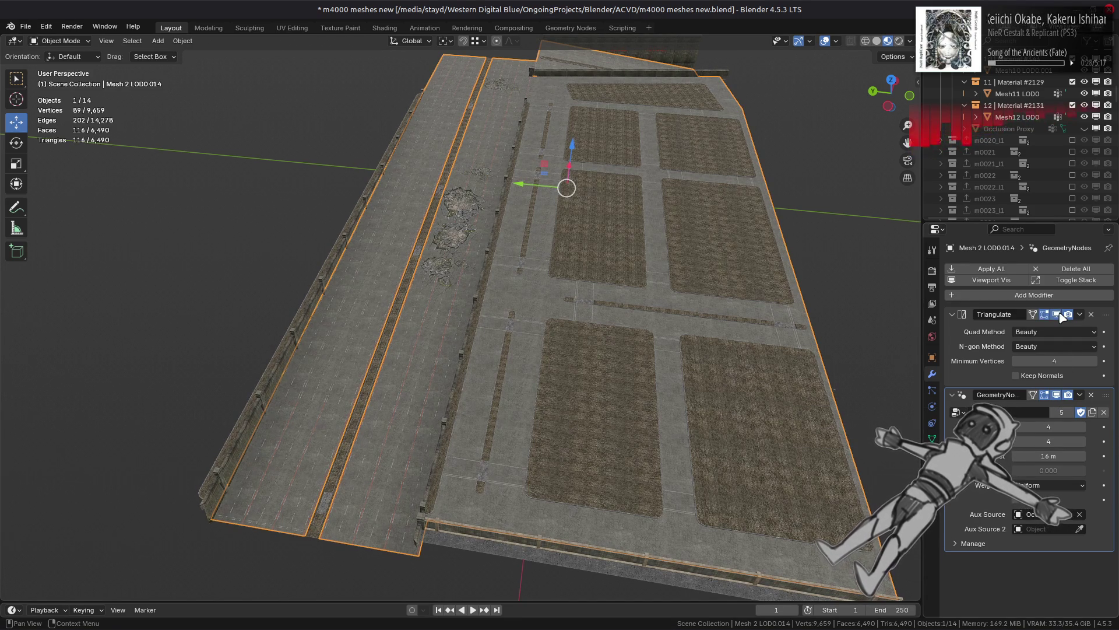
click(1058, 395)
click(1058, 395)
click(1058, 396)
click(1058, 396)
click(1058, 397)
click(1058, 396)
click(1057, 396)
click(1057, 396)
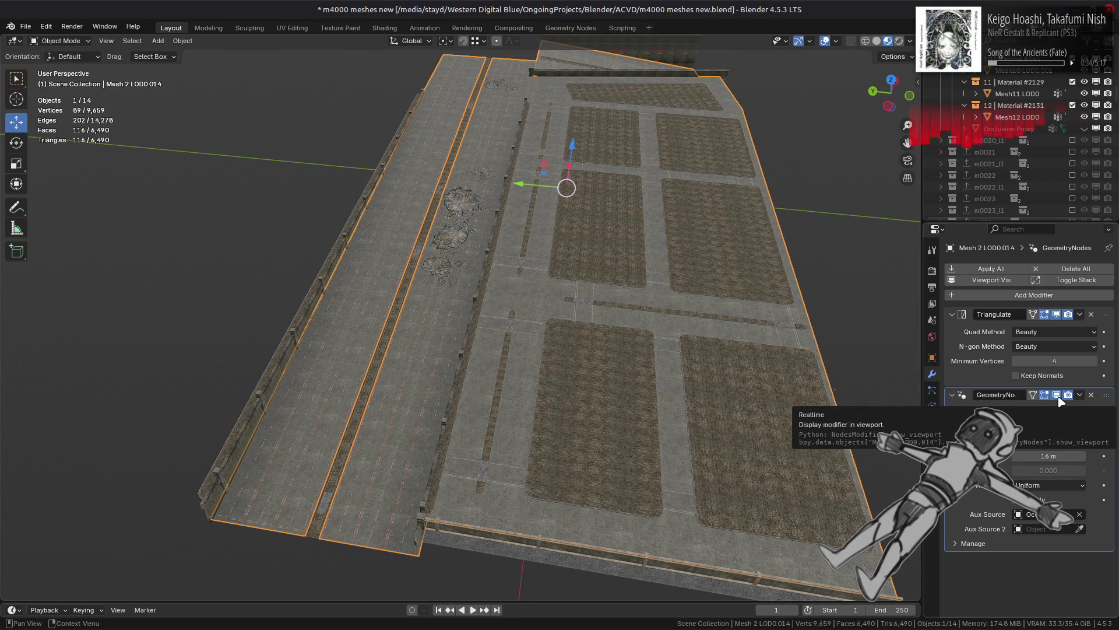
click(1063, 395)
click(1063, 395)
Step: View the road from another side and toggle the AO preview on and off again
mouse_move(671, 327)
middle_down()
mouse_move(620, 295)
mouse_move(554, 285)
mouse_move(677, 339)
mouse_move(667, 330)
middle_up()
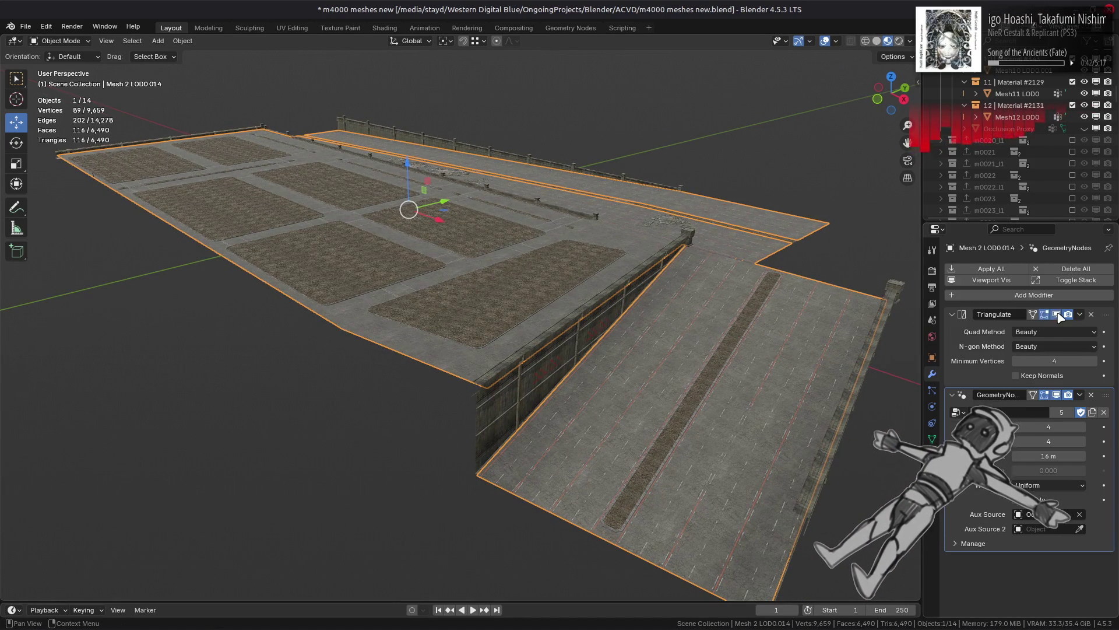
click(1059, 394)
click(1059, 394)
click(1059, 394)
click(1058, 395)
click(1058, 394)
click(1058, 394)
click(1058, 394)
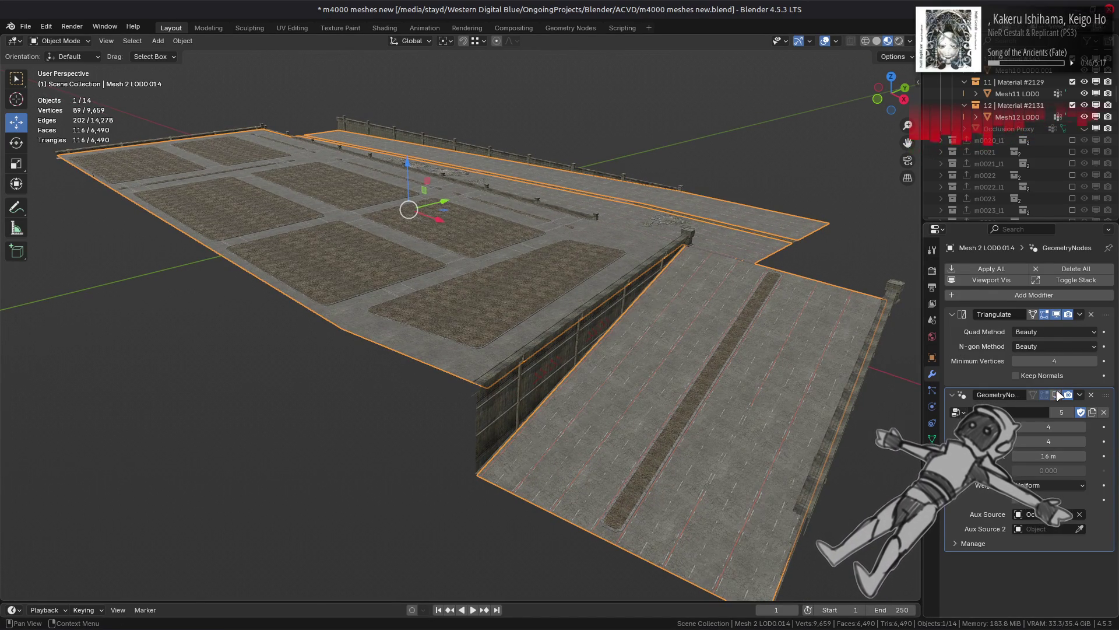
click(1058, 394)
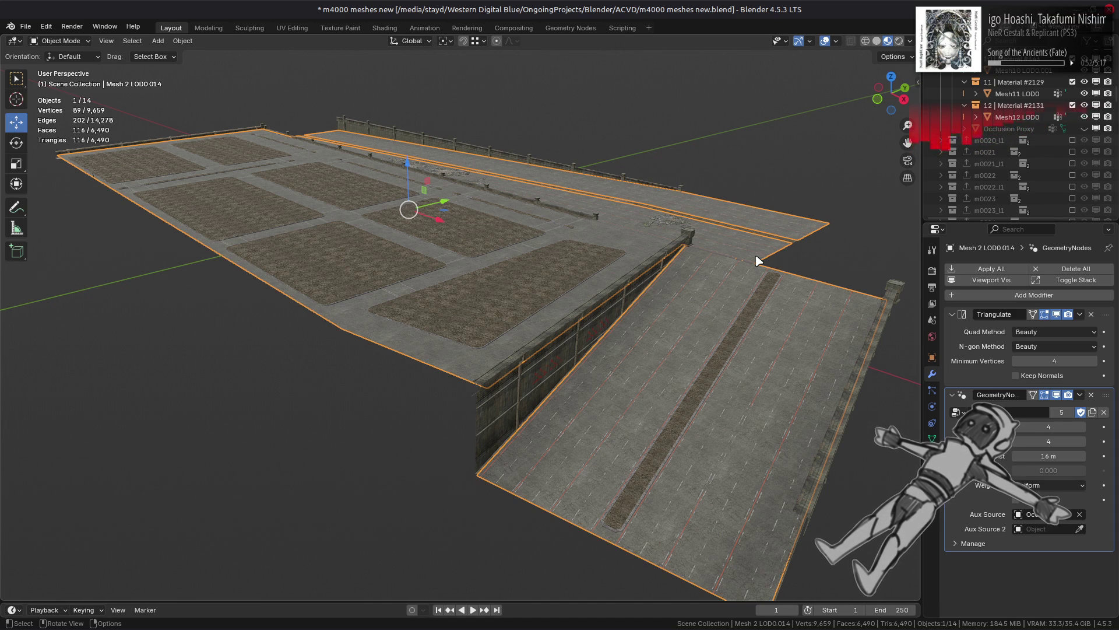
Step: Deselect everything, save the blend file, and select the wall mesh
key(alt+a)
key(ctrl+s)
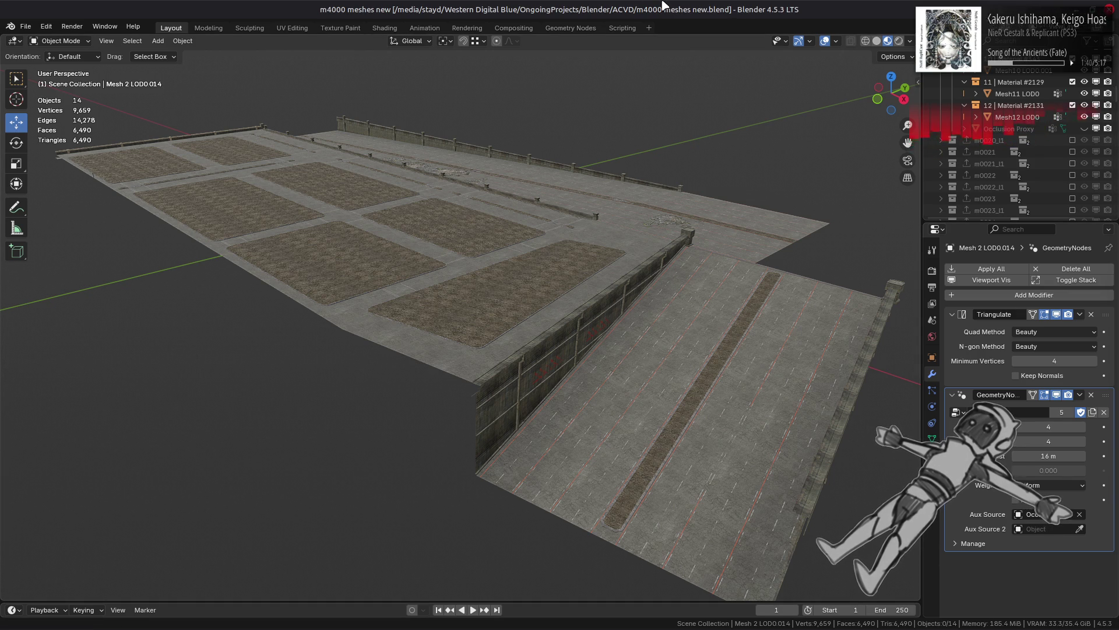
click(495, 408)
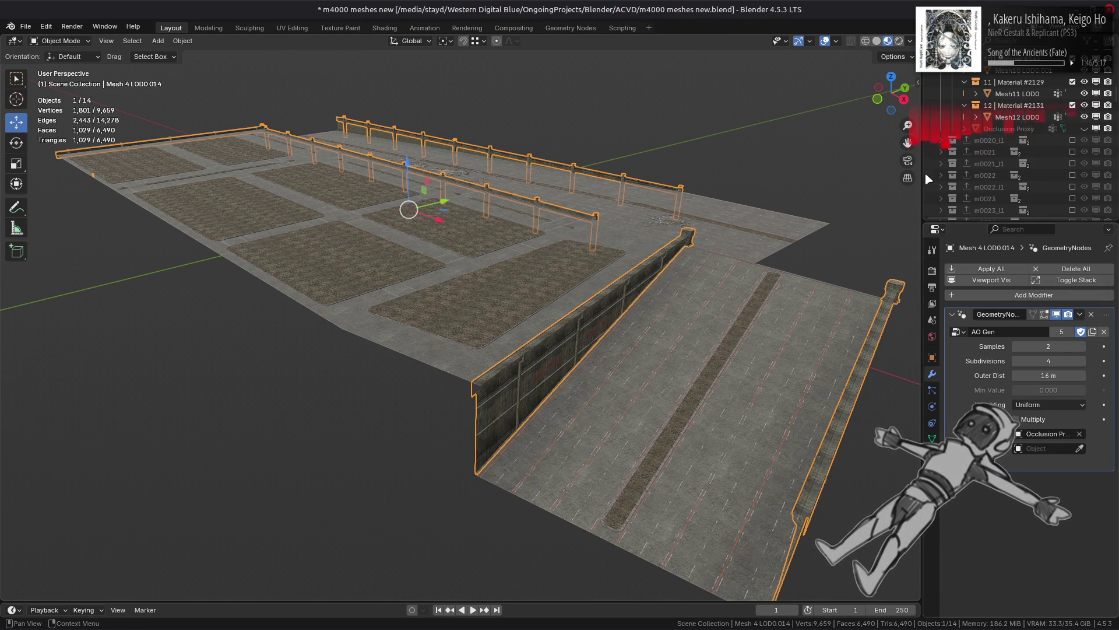
Step: Set the viewport background to light grey and orbit down to a lower angle
click(910, 41)
click(890, 96)
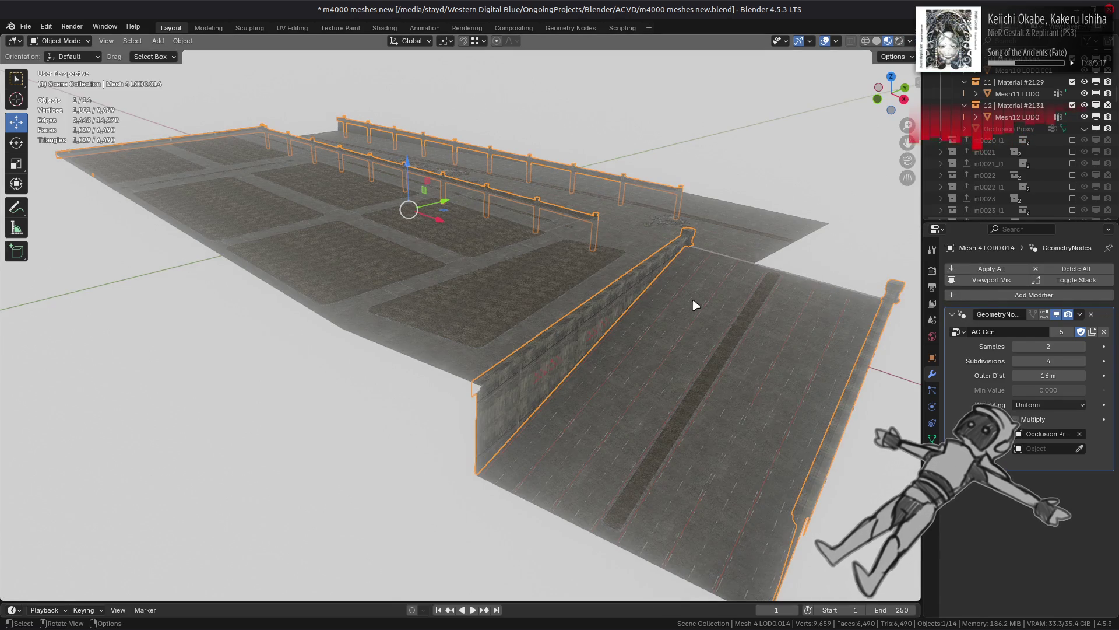
middle_drag(706, 284, 686, 301)
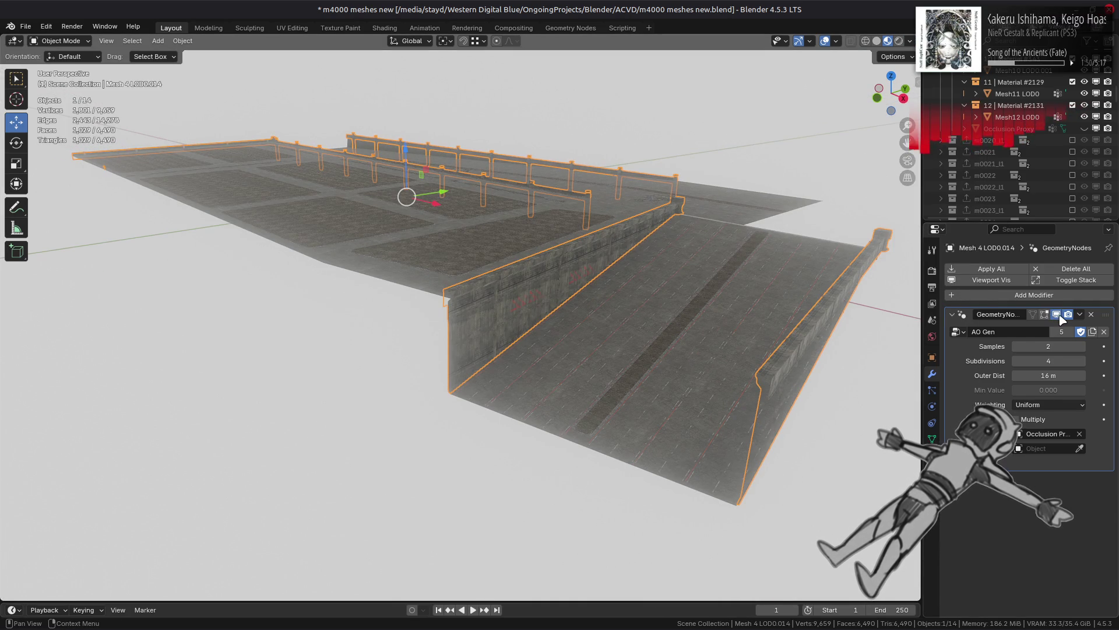
scroll(619, 334, up, 5)
Step: Switch to solid shading and copy the wall's AO Gen modifier onto the fence with Copy to Selected
click(606, 304)
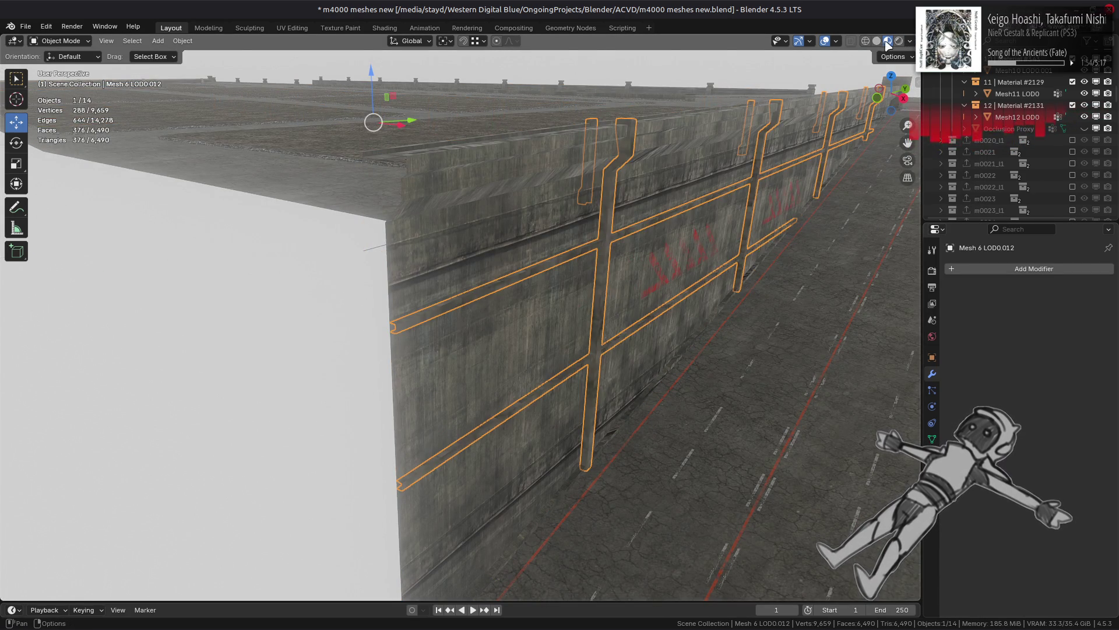
click(876, 41)
scroll(664, 229, down, 5)
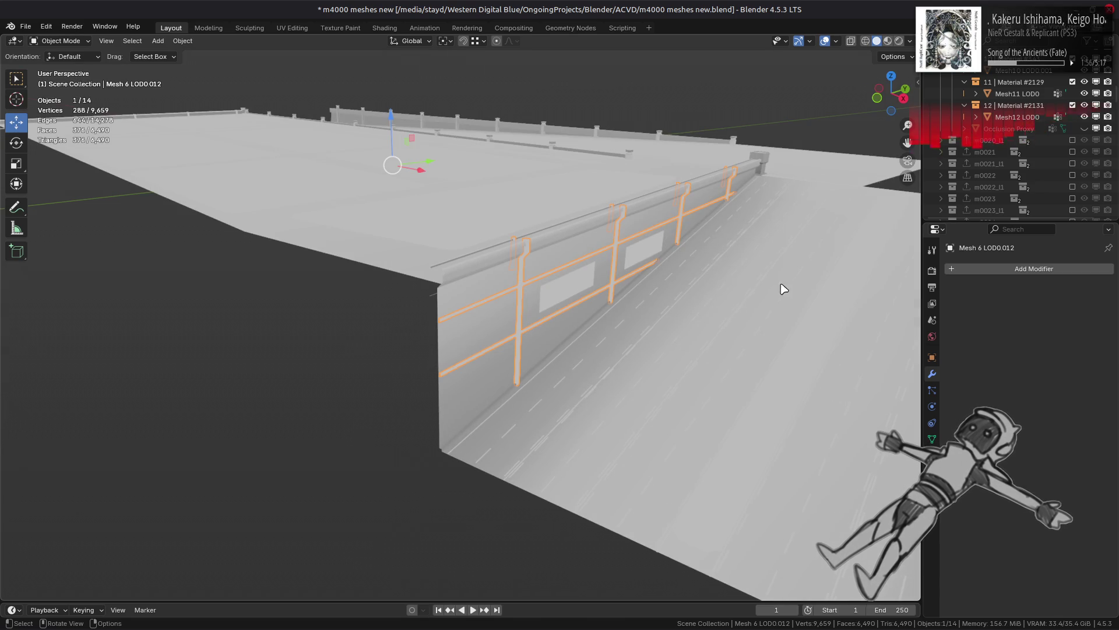
shift+click(478, 379)
click(1080, 315)
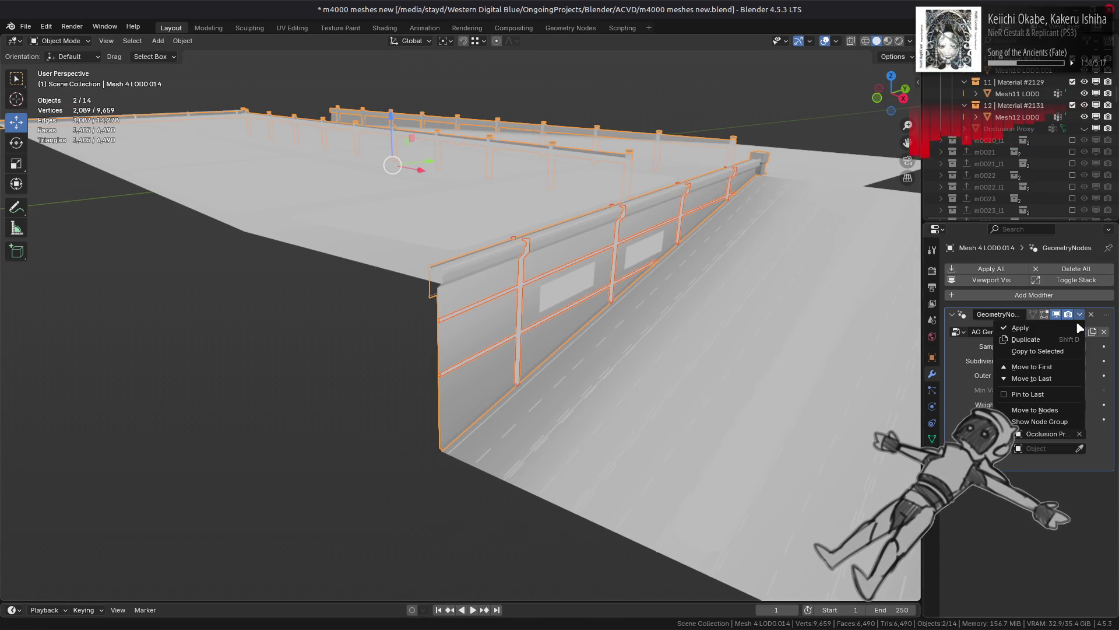
click(1038, 351)
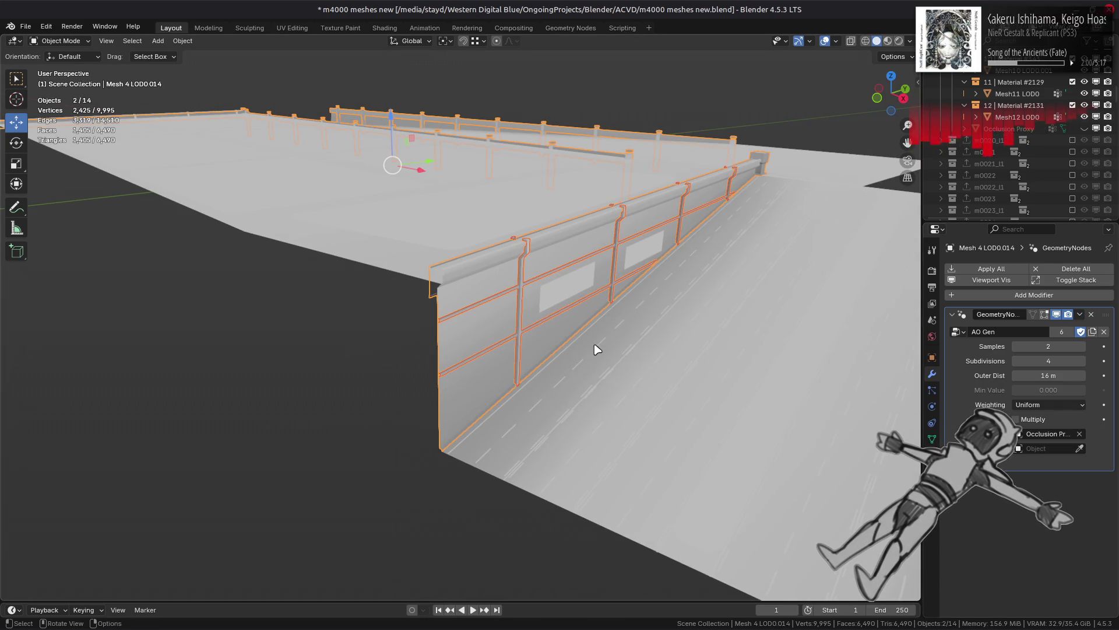
scroll(595, 348, up, 4)
Step: Select the ground with Mesh 2 LOD0.014 active and check its AO effect options
key(alt+a)
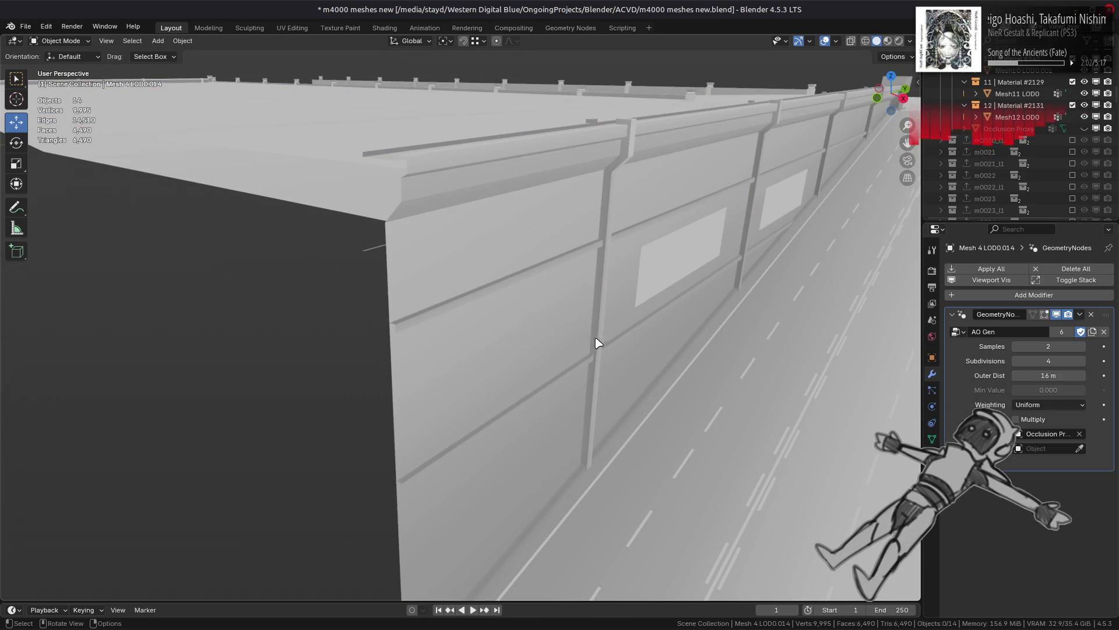
scroll(593, 322, down, 5)
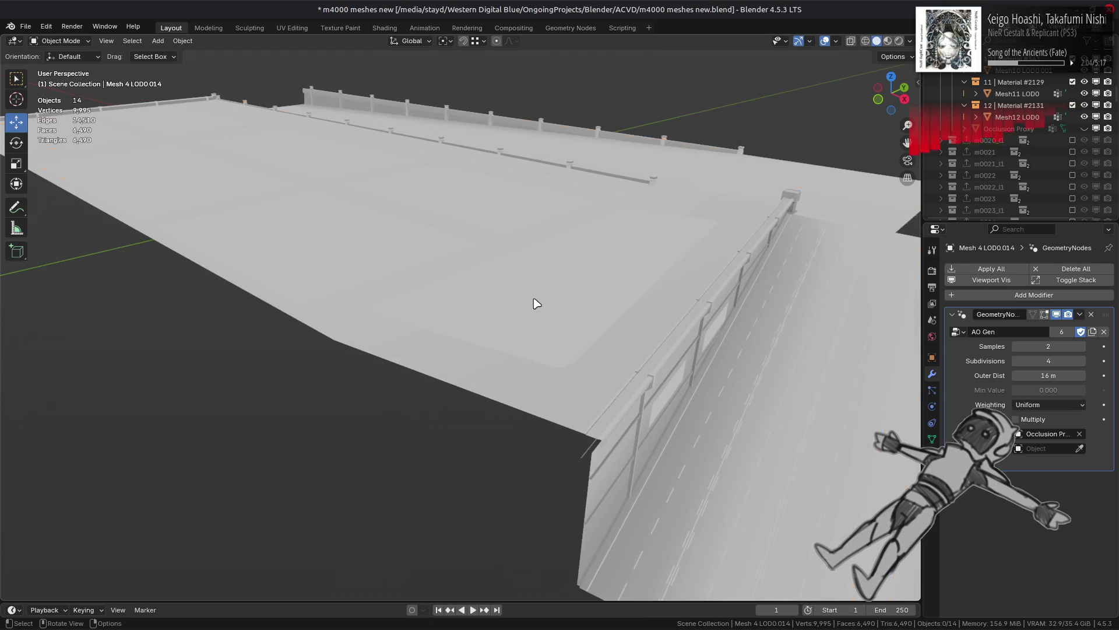
click(537, 302)
scroll(613, 381, up, 2)
shift+click(664, 429)
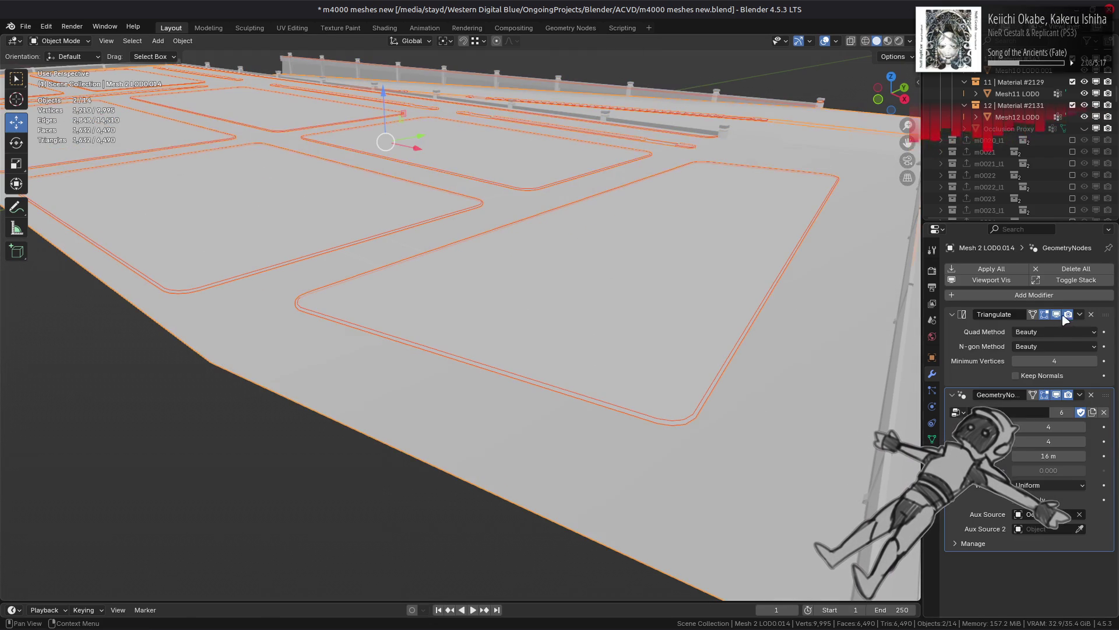
click(1080, 395)
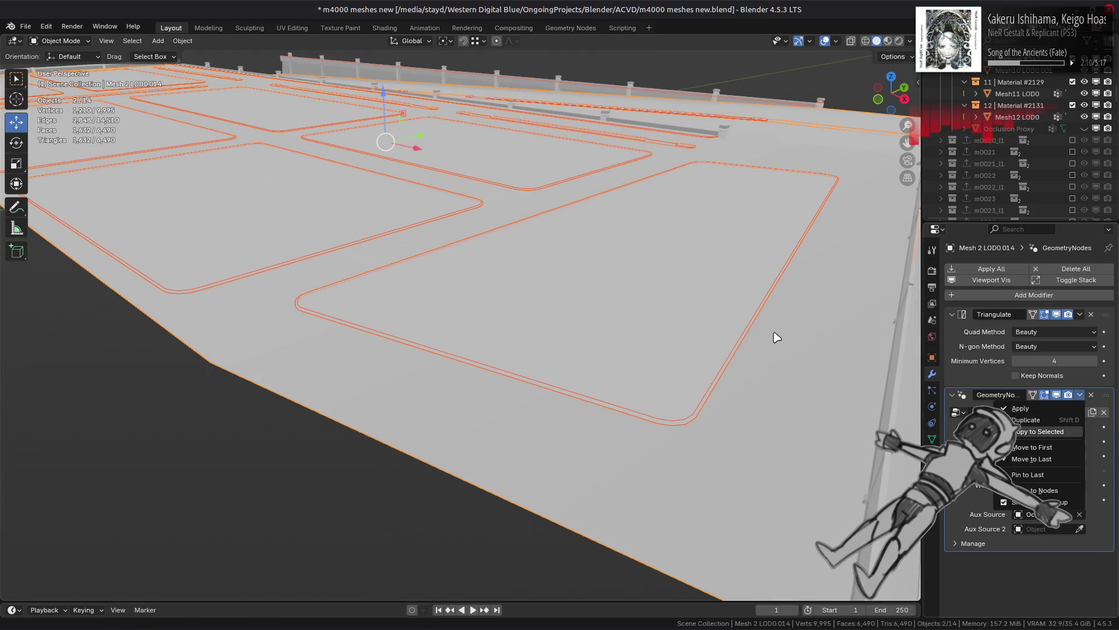
Step: Select the barrier mesh beside the fence and enter Edit Mode on it
key(alt+a)
mouse_move(773, 332)
middle_down()
mouse_move(712, 352)
mouse_move(730, 337)
mouse_move(702, 338)
mouse_move(792, 333)
mouse_move(622, 327)
mouse_move(655, 320)
middle_up()
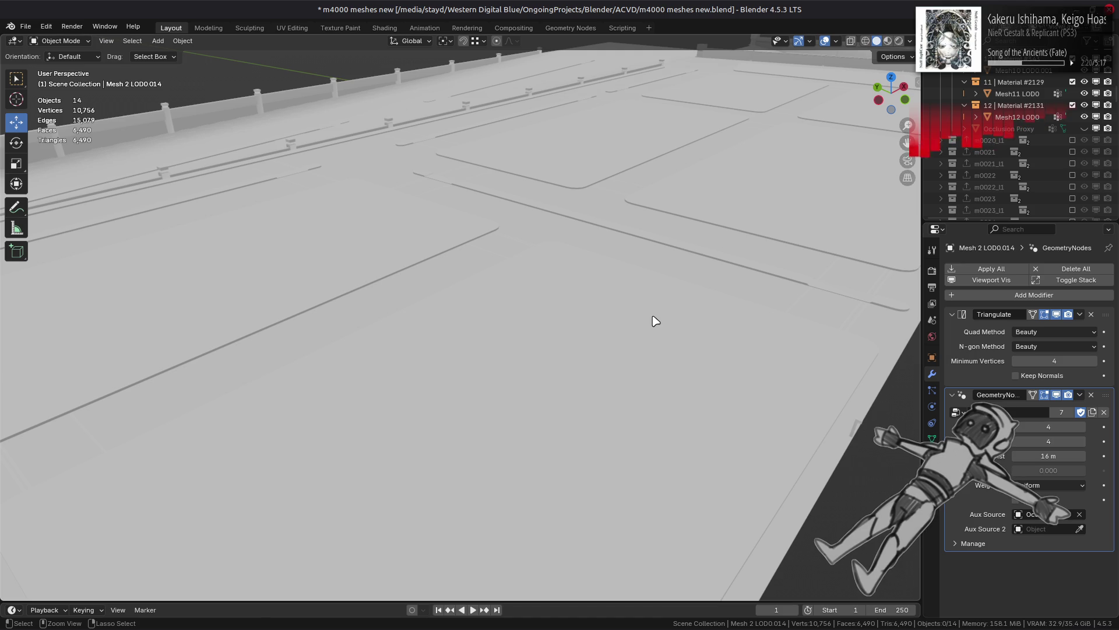
click(655, 321)
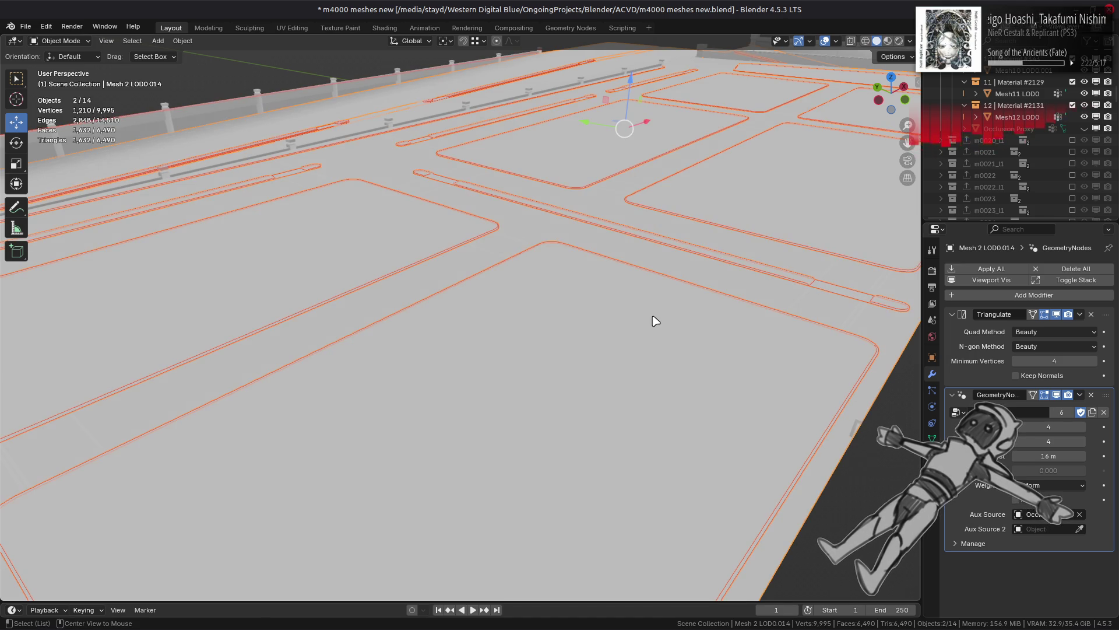
key(alt+a)
scroll(655, 320, up, 5)
mouse_move(633, 314)
middle_down()
mouse_move(520, 300)
mouse_move(539, 303)
mouse_move(313, 366)
mouse_move(325, 400)
mouse_move(339, 379)
mouse_move(350, 389)
middle_up()
scroll(539, 303, up, 5)
click(244, 395)
key(Tab)
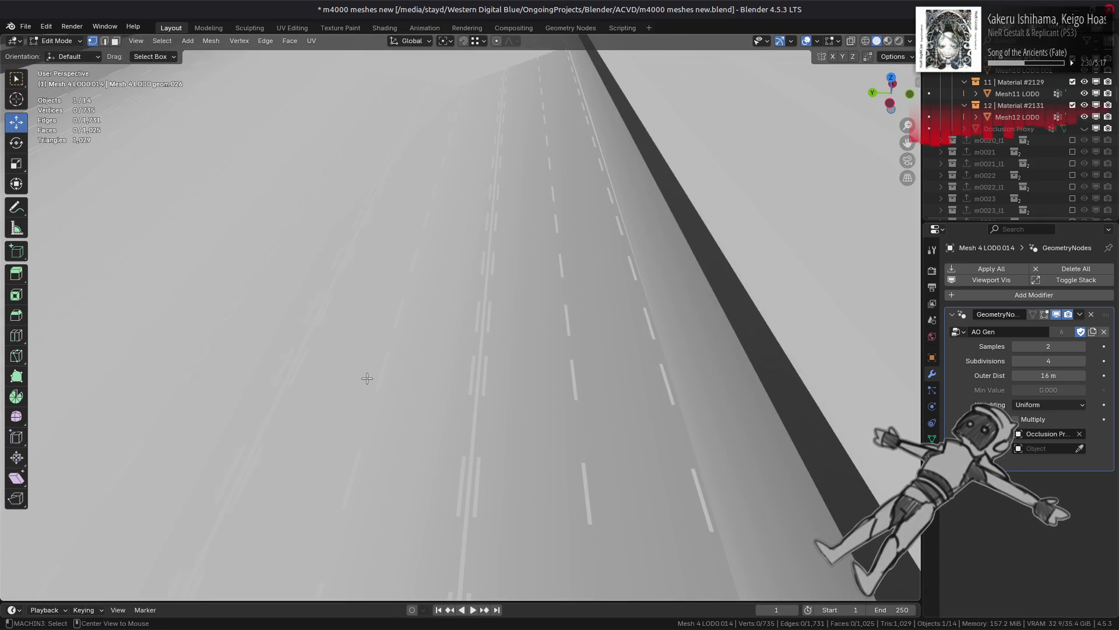
Step: Reveal the barrier's hidden geometry with Alt+H and return to Object Mode
key(alt+h)
click(484, 324)
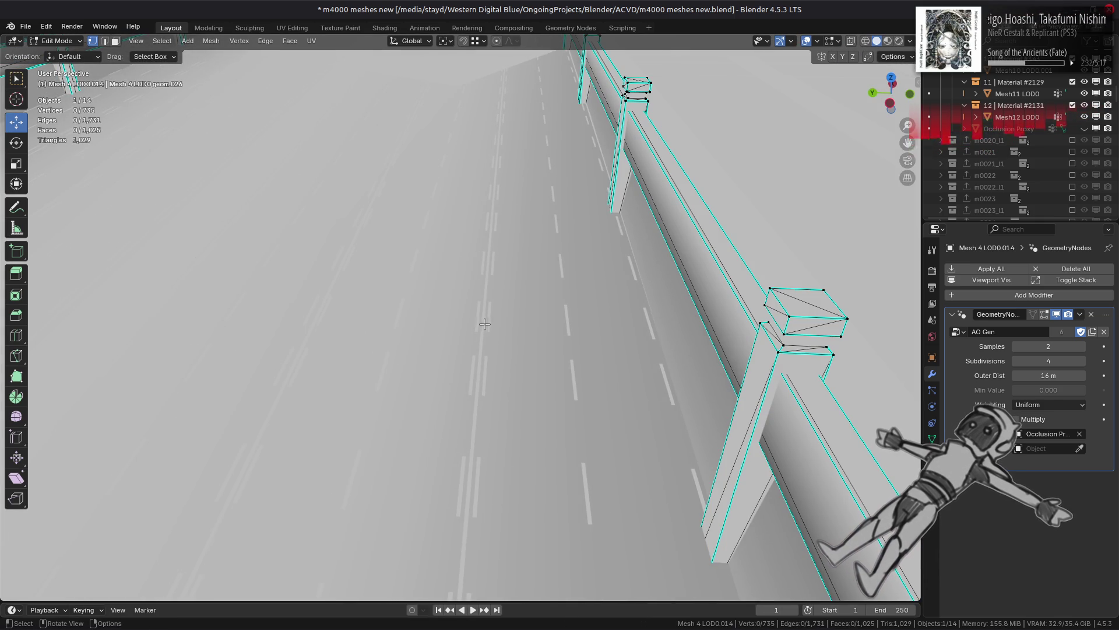
key(Tab)
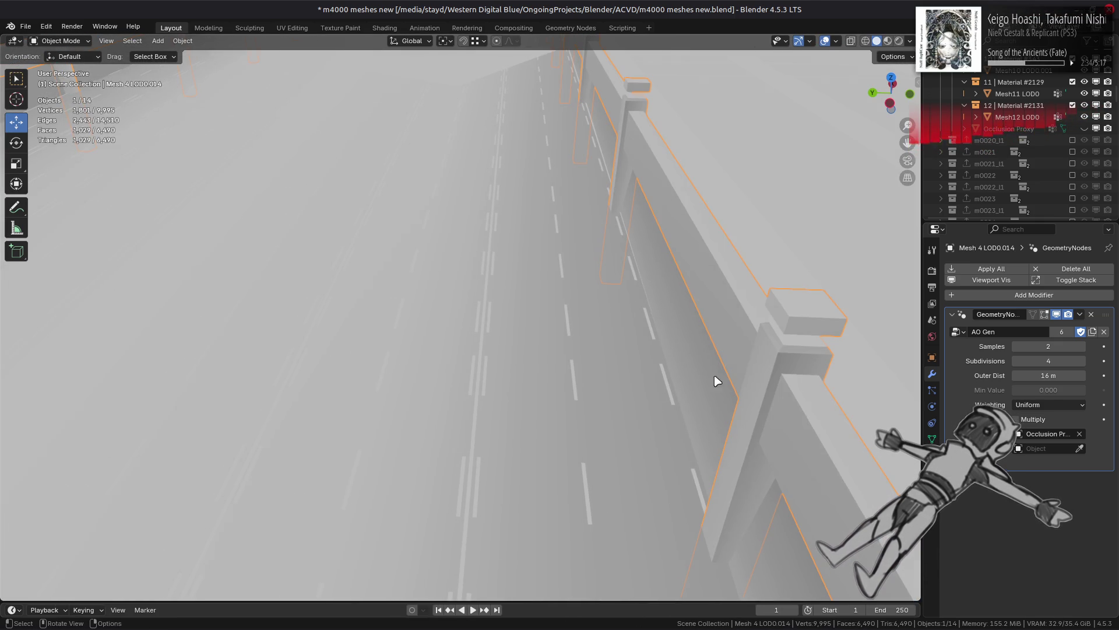
mouse_move(734, 420)
middle_down()
mouse_move(650, 379)
mouse_move(653, 352)
middle_up()
click(661, 375)
Step: Run an Edge menu operation on the barrier wall mesh in edge select mode
click(690, 197)
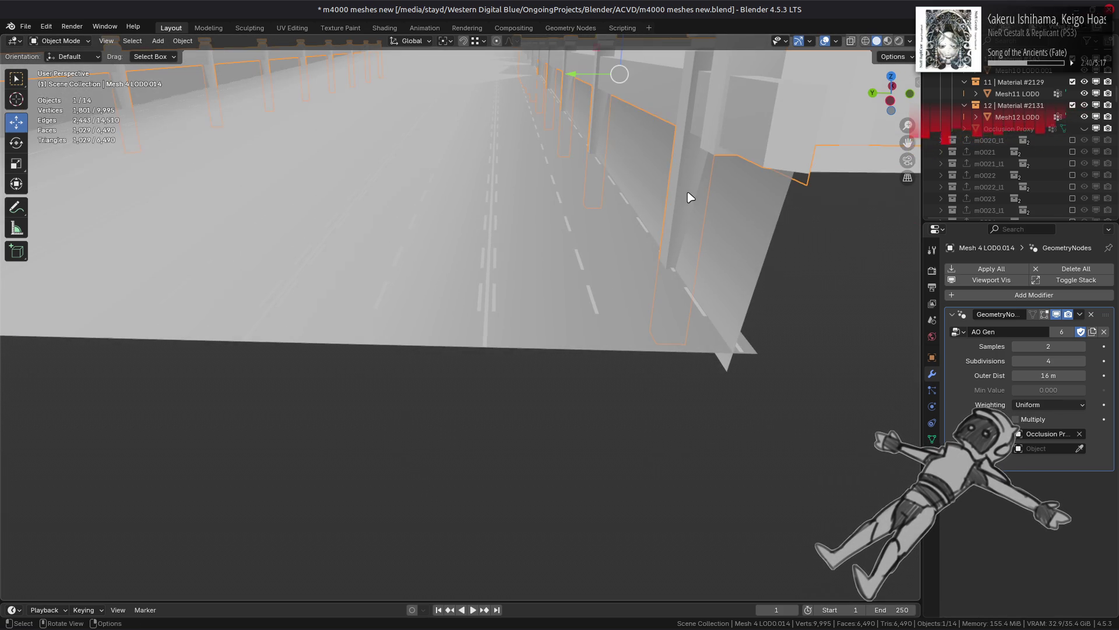
key(Tab)
key(2)
click(265, 41)
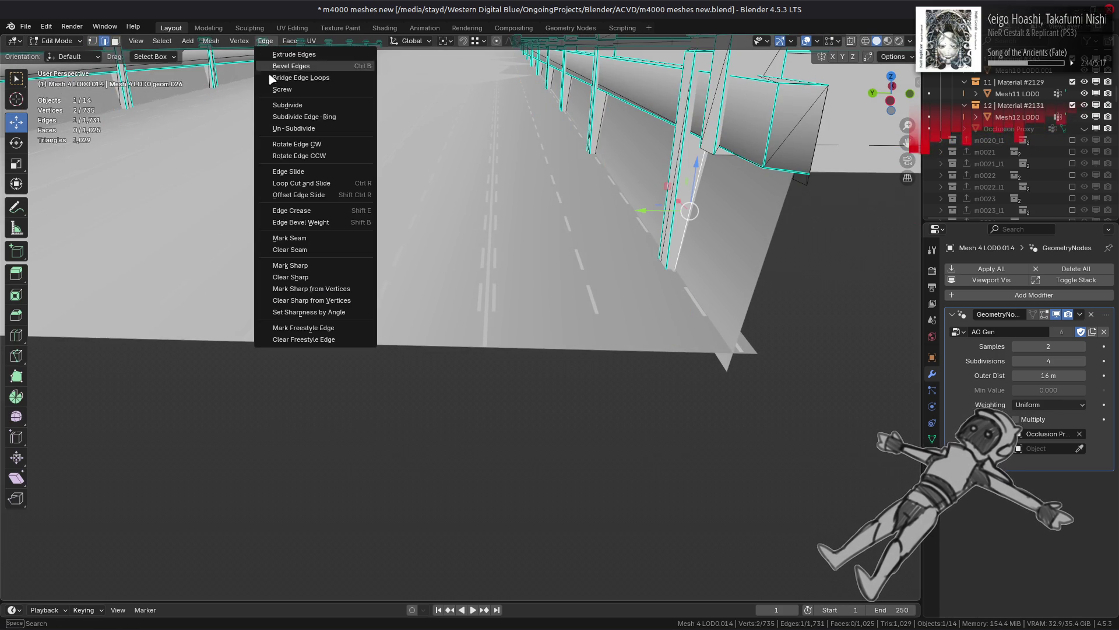
click(303, 145)
key(Tab)
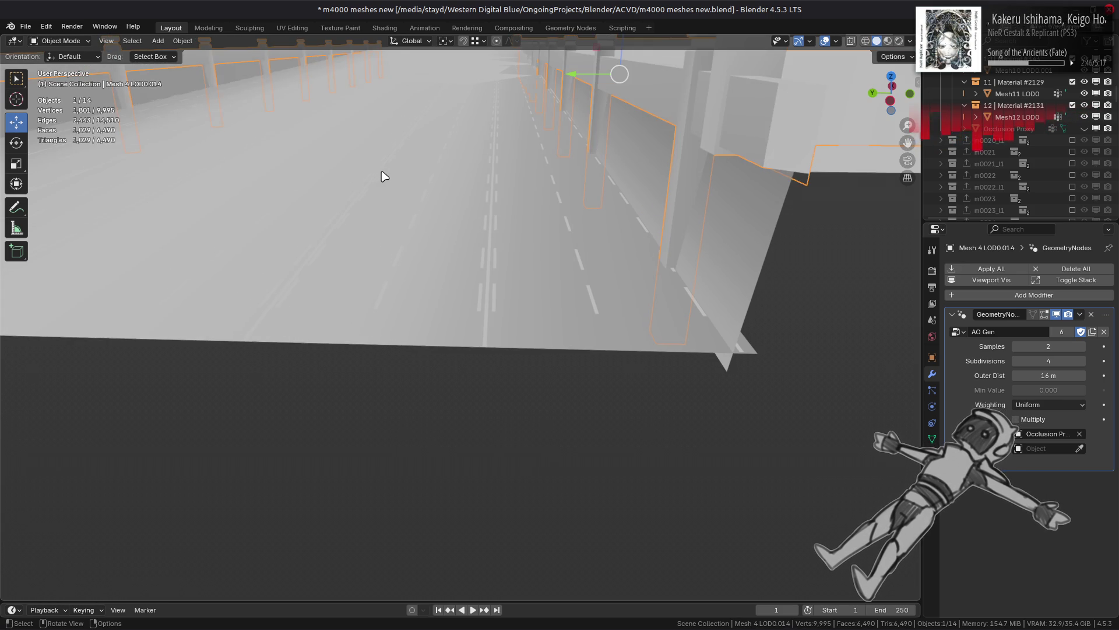
Step: Zoom out to show the whole road section with nothing selected
scroll(384, 176, up, 5)
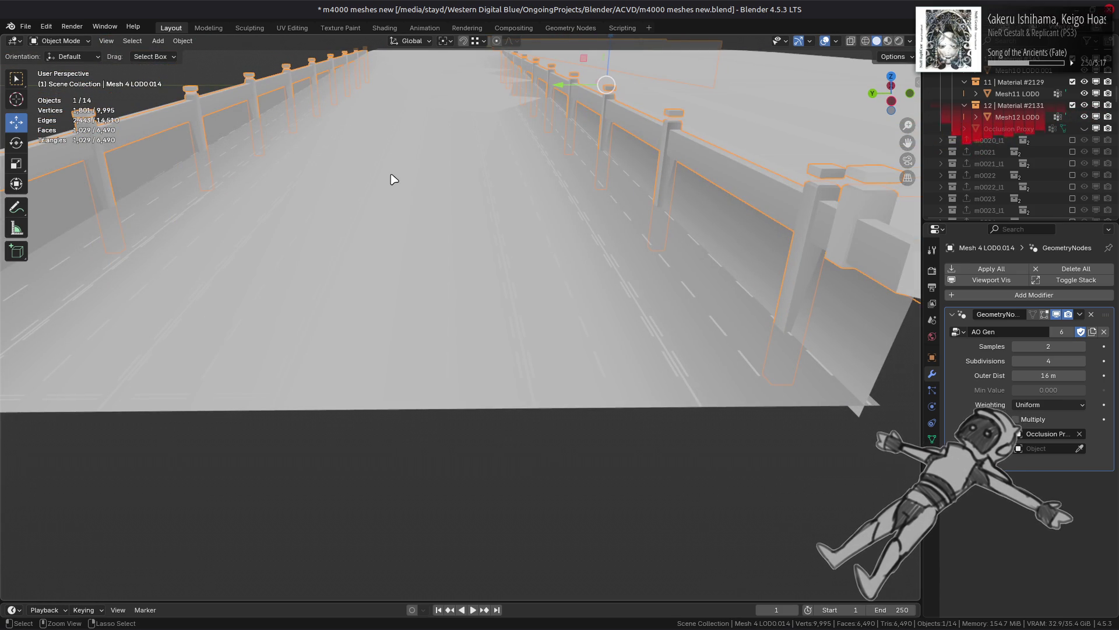
key(a)
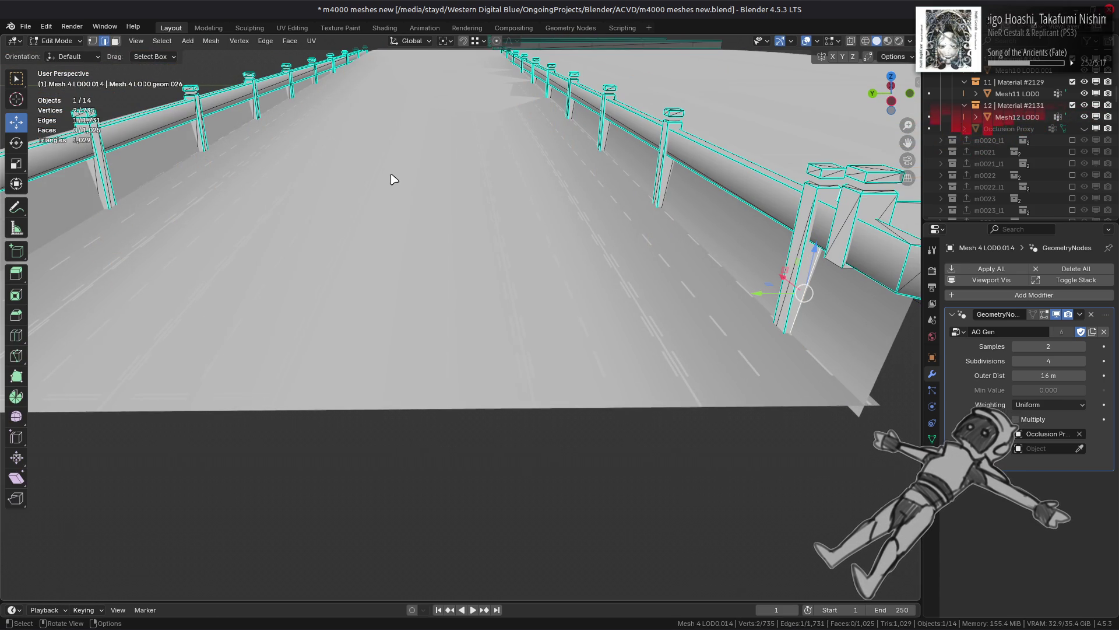
key(alt+a)
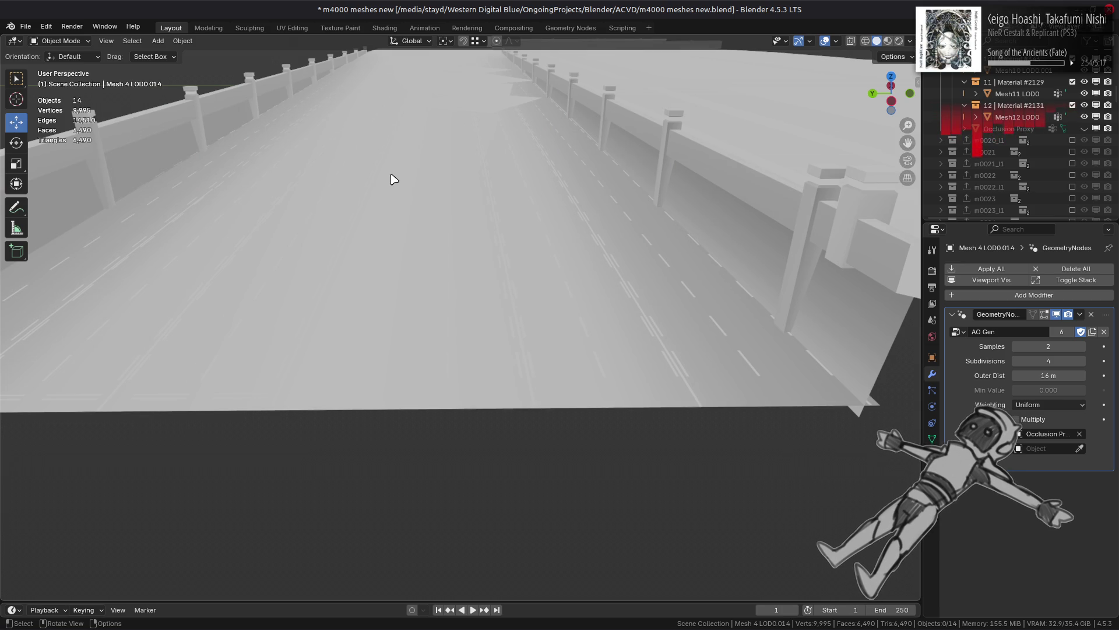
scroll(391, 179, down, 5)
scroll(418, 183, down, 4)
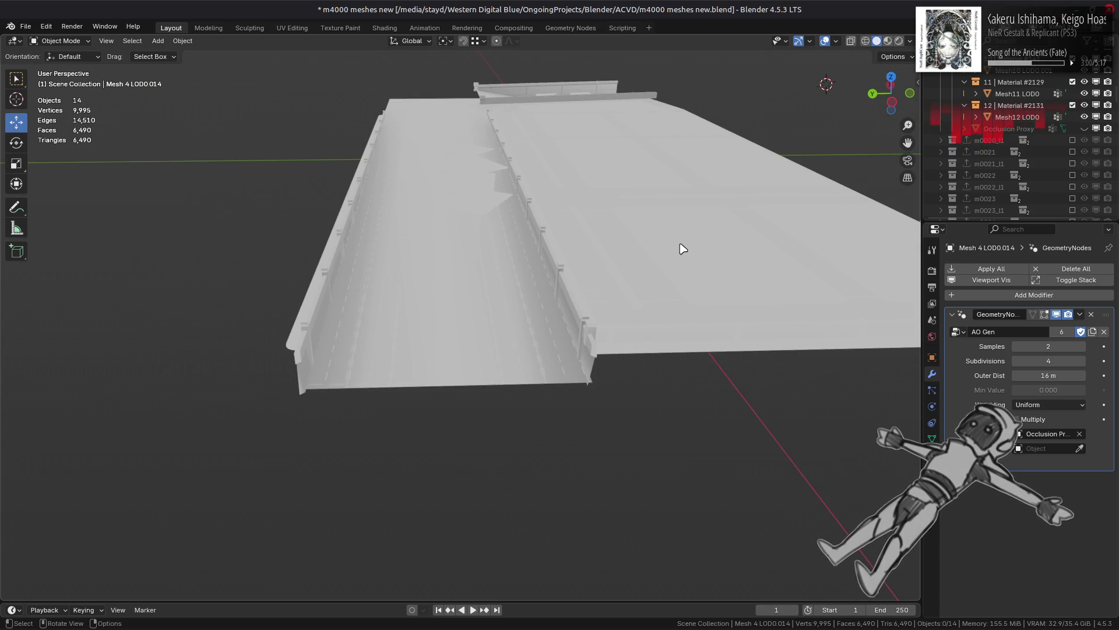
Step: Triangulate a column of faces on Mesh 2 LOD0.014 using the Fixed quad method
click(521, 350)
key(Tab)
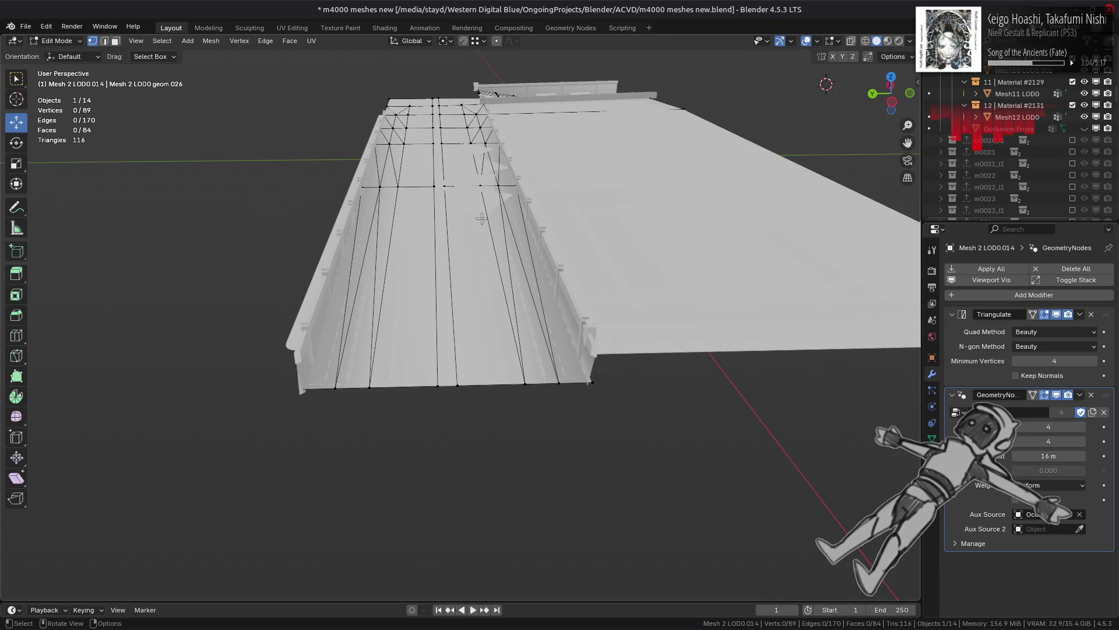
scroll(482, 218, up, 5)
middle_drag(482, 219, 459, 138)
key(3)
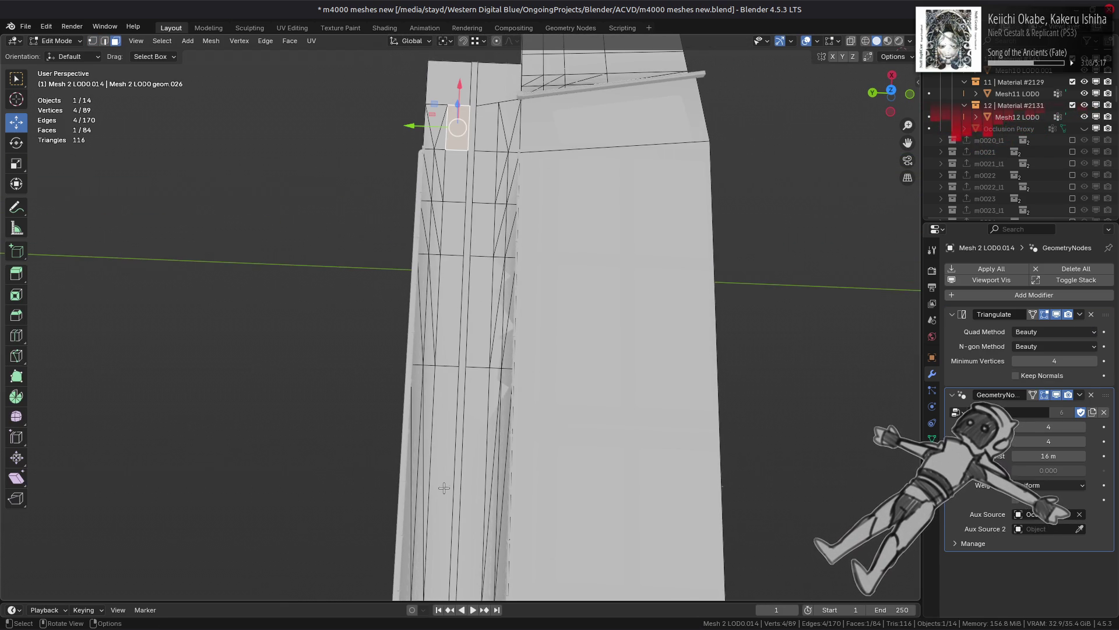
ctrl+click(444, 479)
click(290, 41)
click(313, 116)
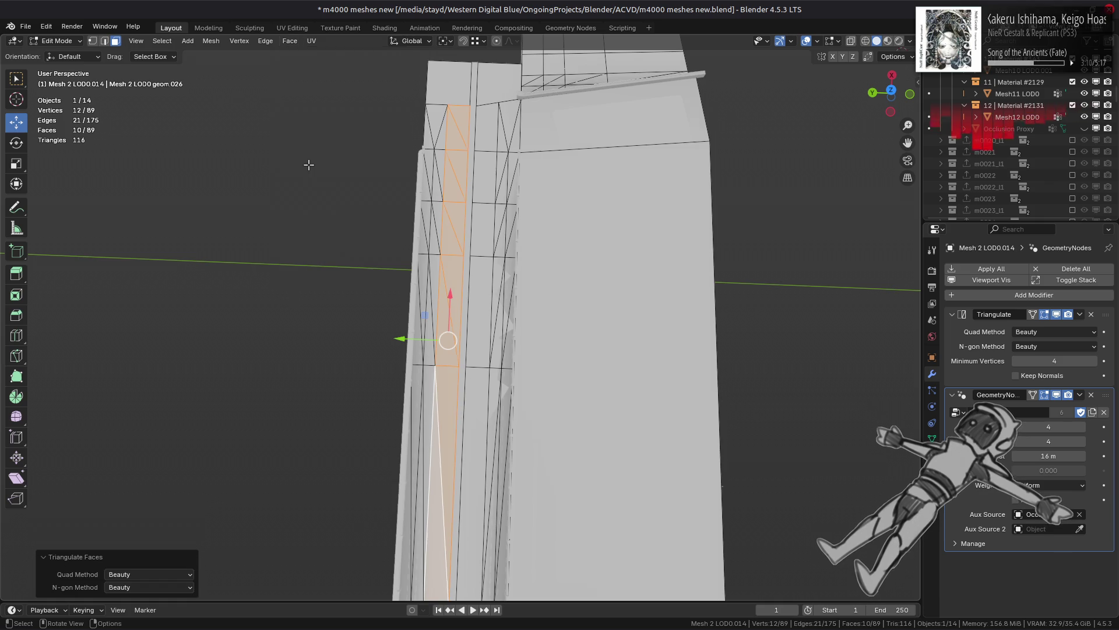
click(165, 575)
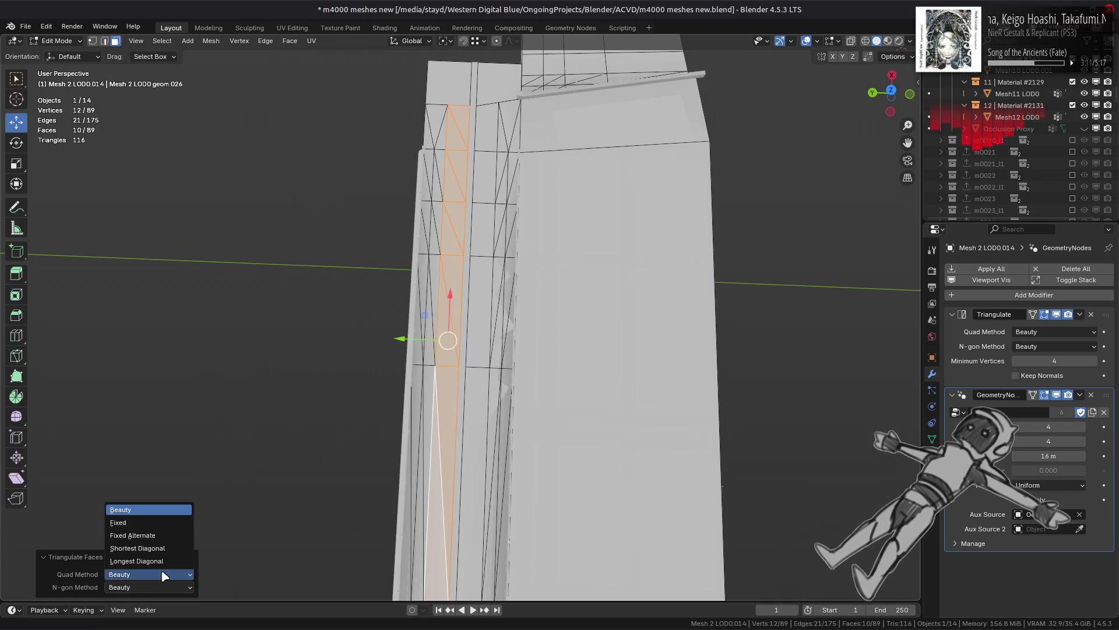
click(160, 522)
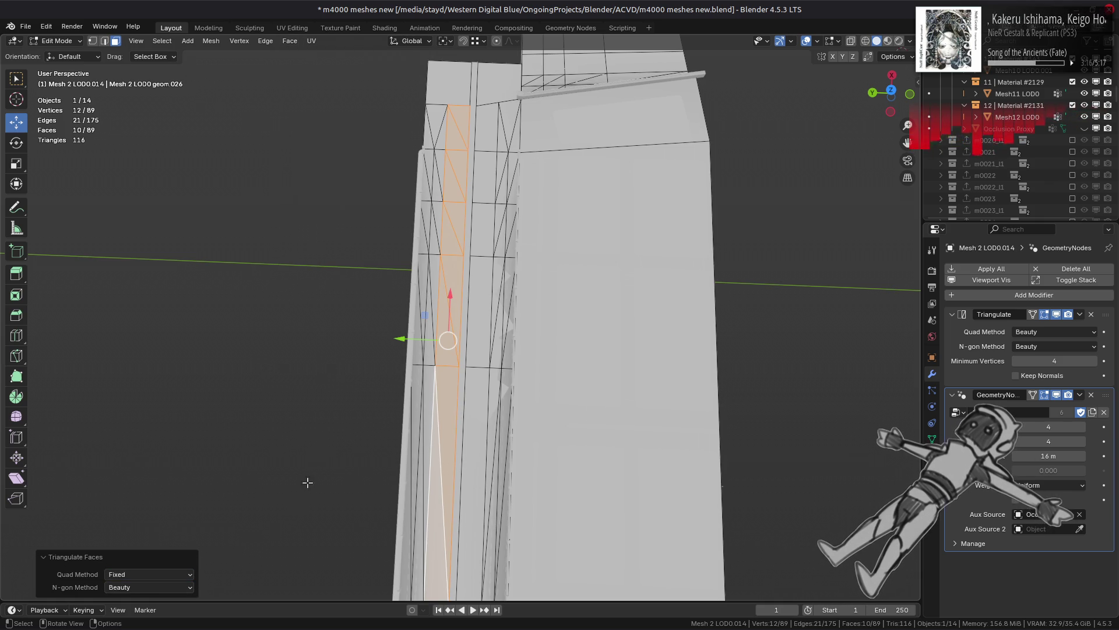
Step: Triangulate the next column of quads with Fixed Alternate diagonals
click(492, 143)
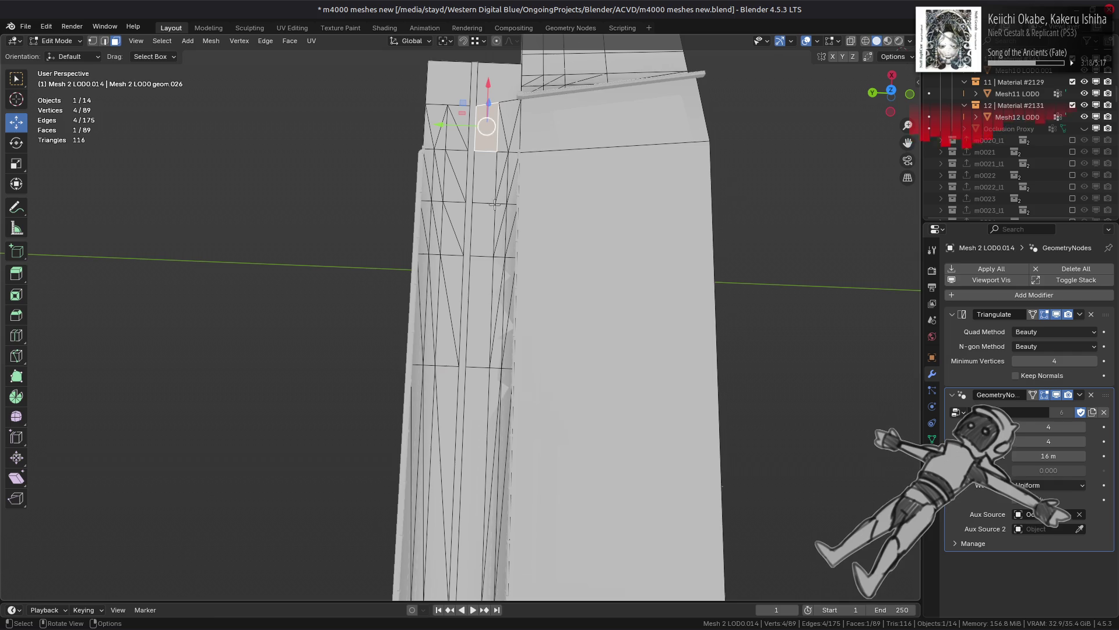
ctrl+click(470, 429)
click(282, 43)
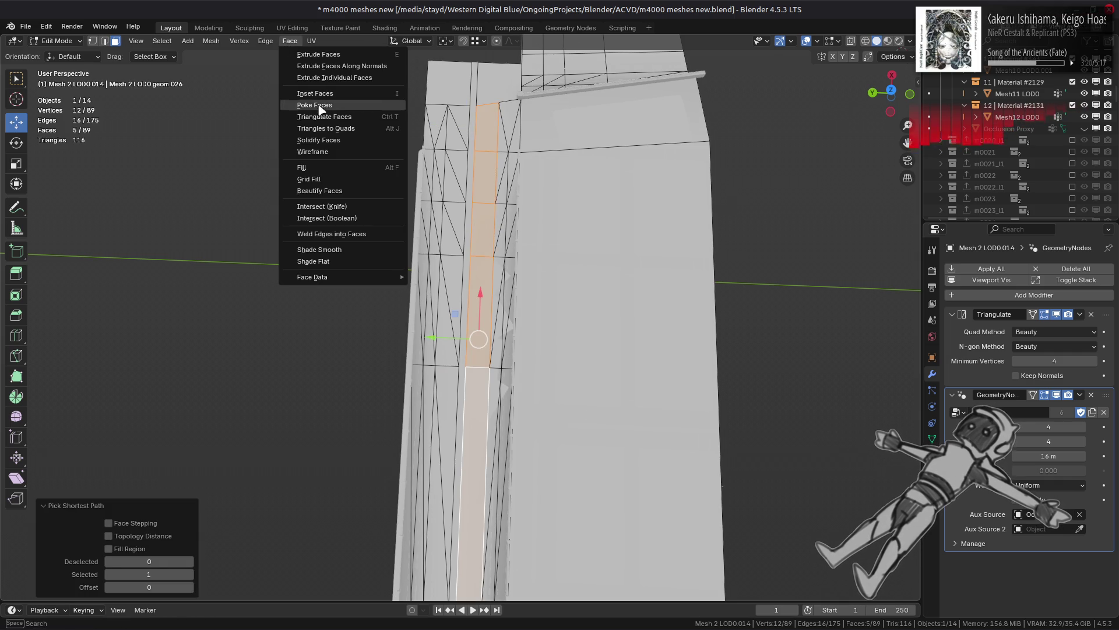
click(327, 118)
click(165, 574)
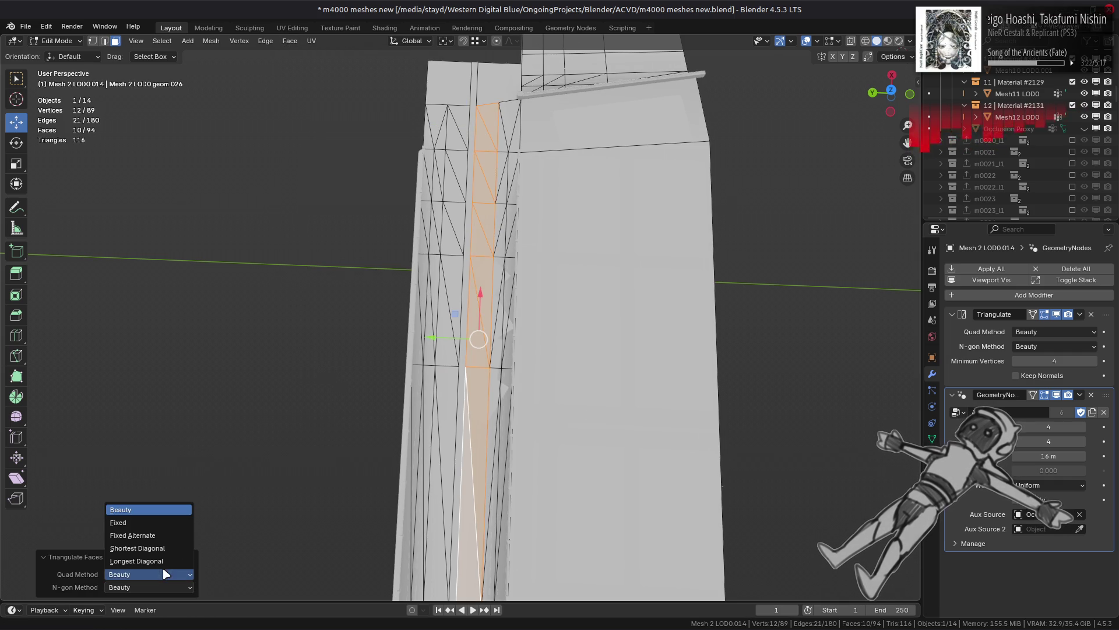
click(159, 533)
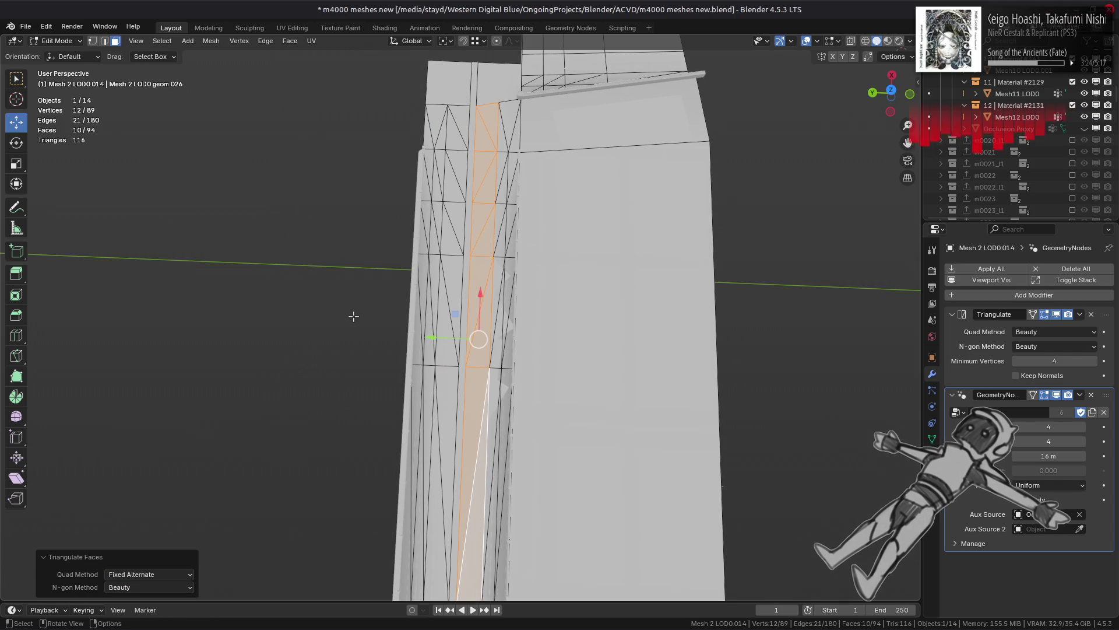
Step: Rotate an edge to flip its diagonal, then leave Edit Mode
key(alt+a)
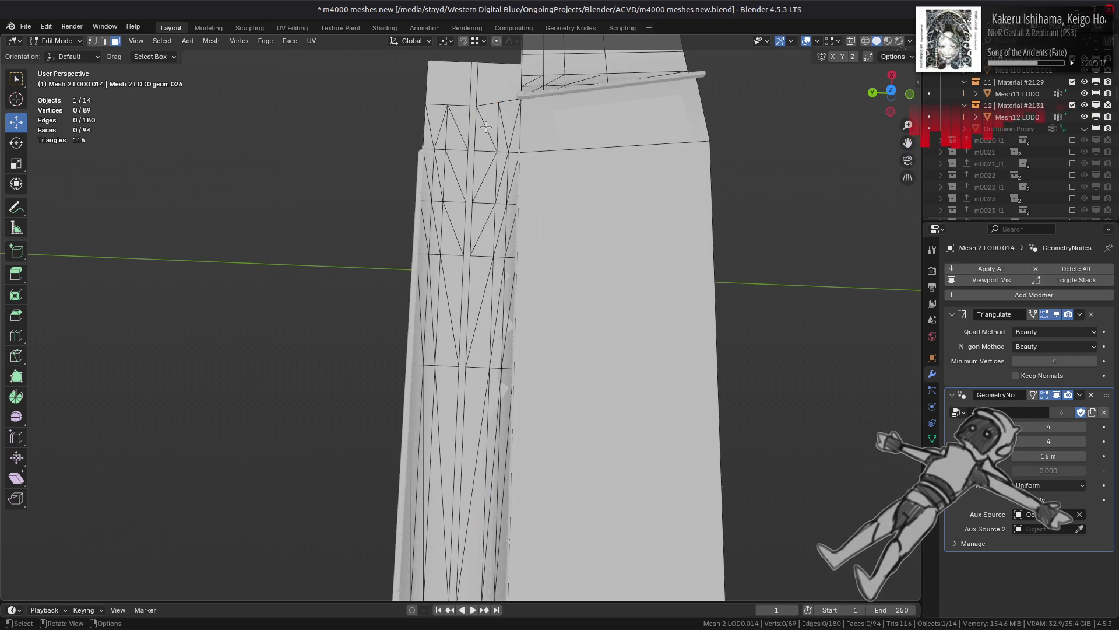
click(267, 43)
click(357, 145)
key(alt+a)
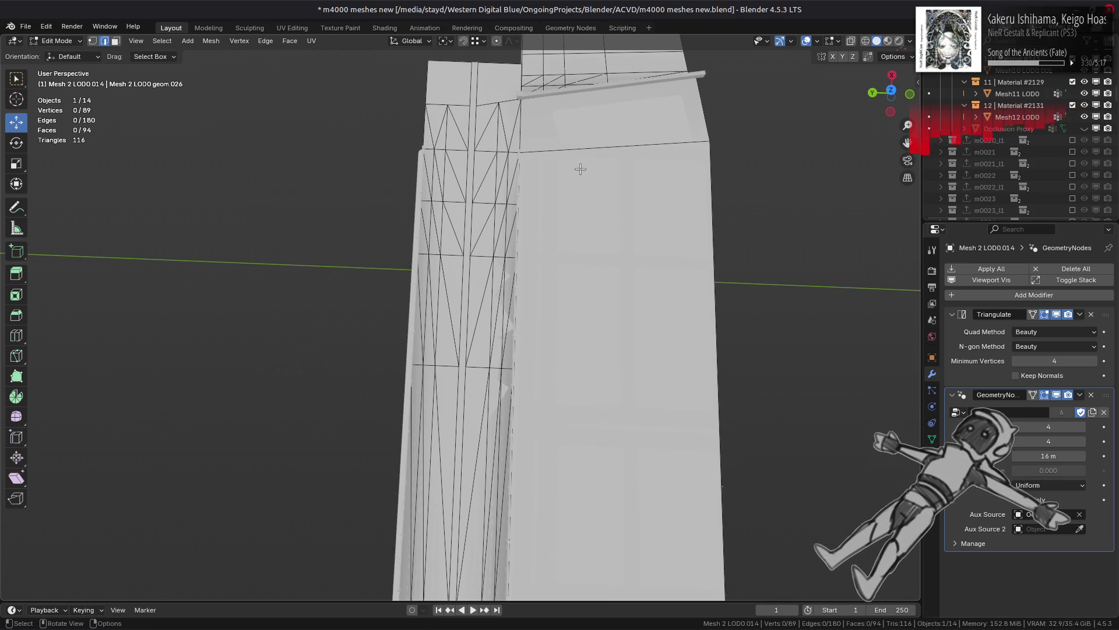
shift+middle_drag(553, 224, 561, 205)
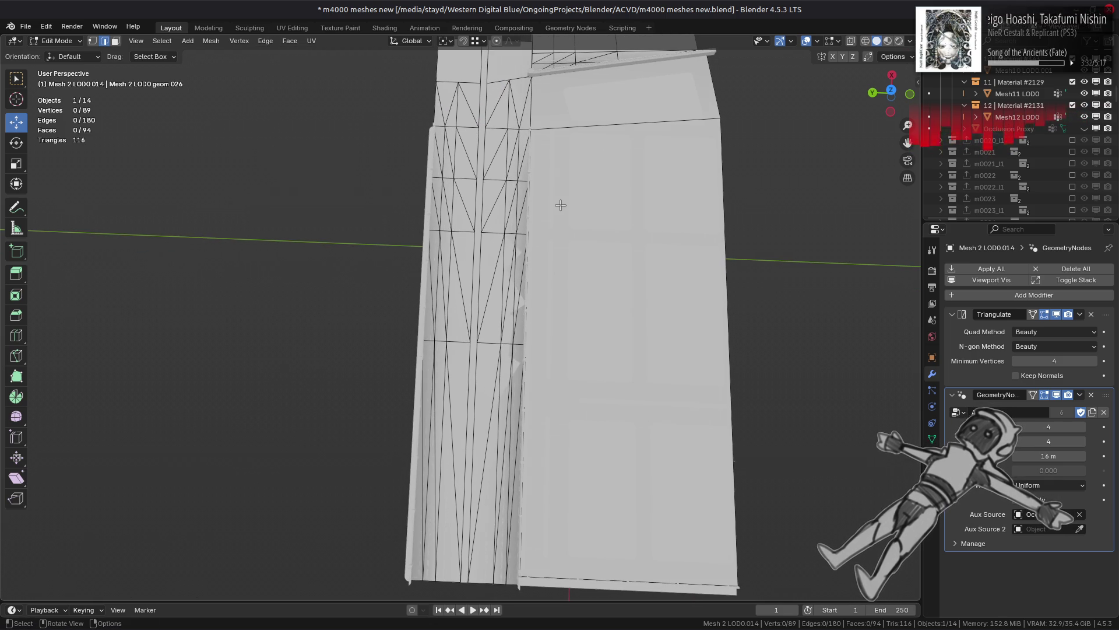
key(Tab)
mouse_move(505, 269)
middle_down()
mouse_move(340, 245)
mouse_move(369, 208)
mouse_move(275, 61)
middle_up()
Step: Triangulate two road face strips, adjusting the quad split method for each
key(Tab)
key(ctrl+z)
click(289, 41)
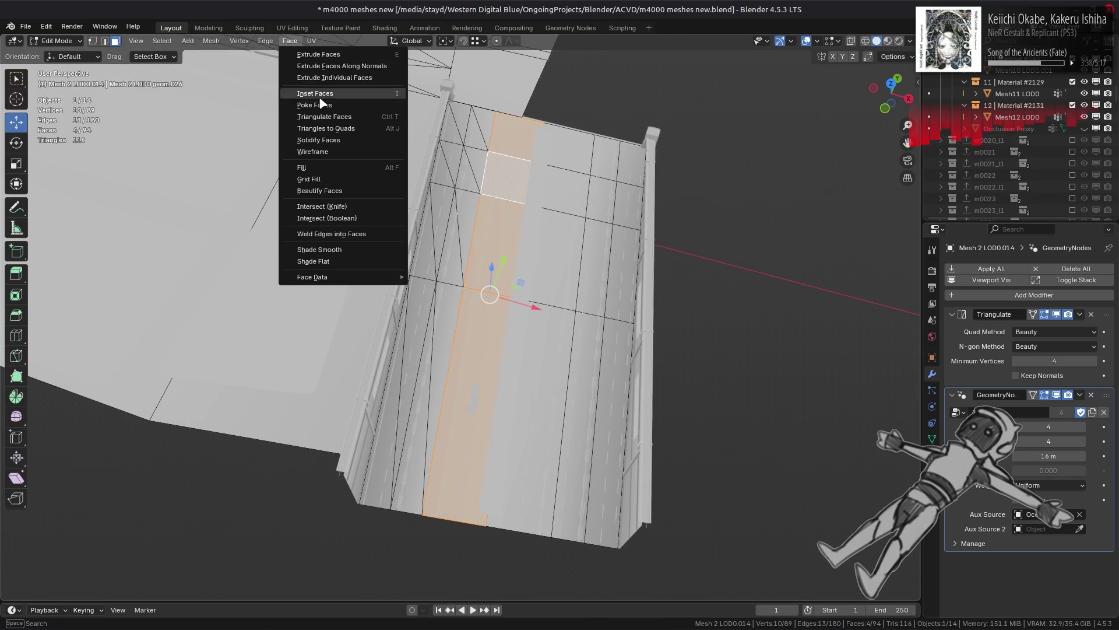
click(309, 118)
click(169, 574)
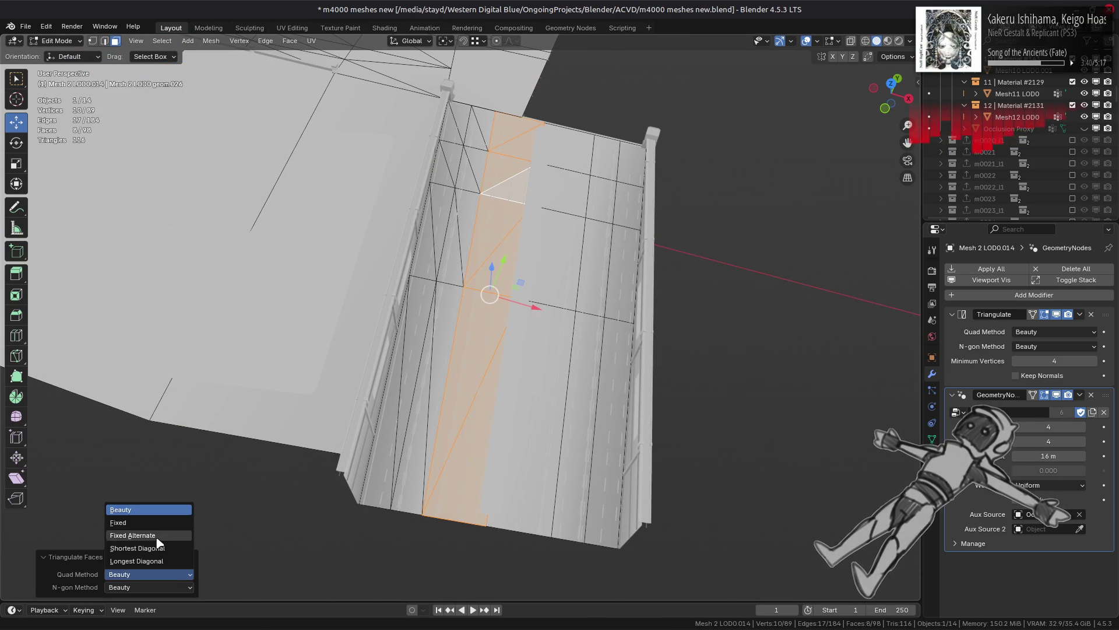
click(155, 519)
click(539, 322)
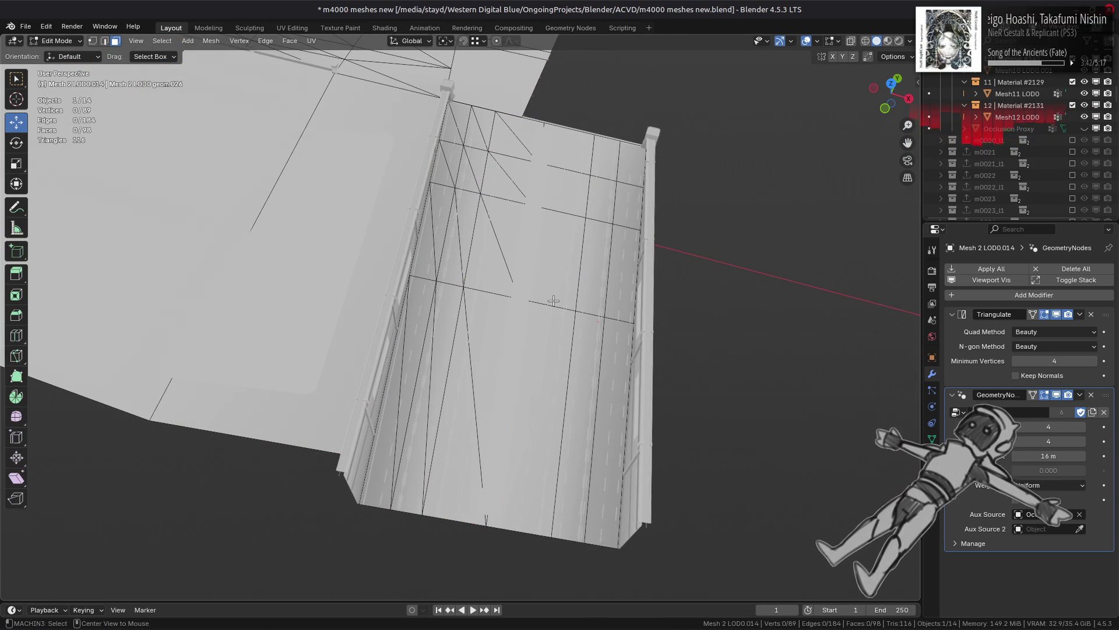
alt+click(553, 301)
click(289, 41)
click(335, 118)
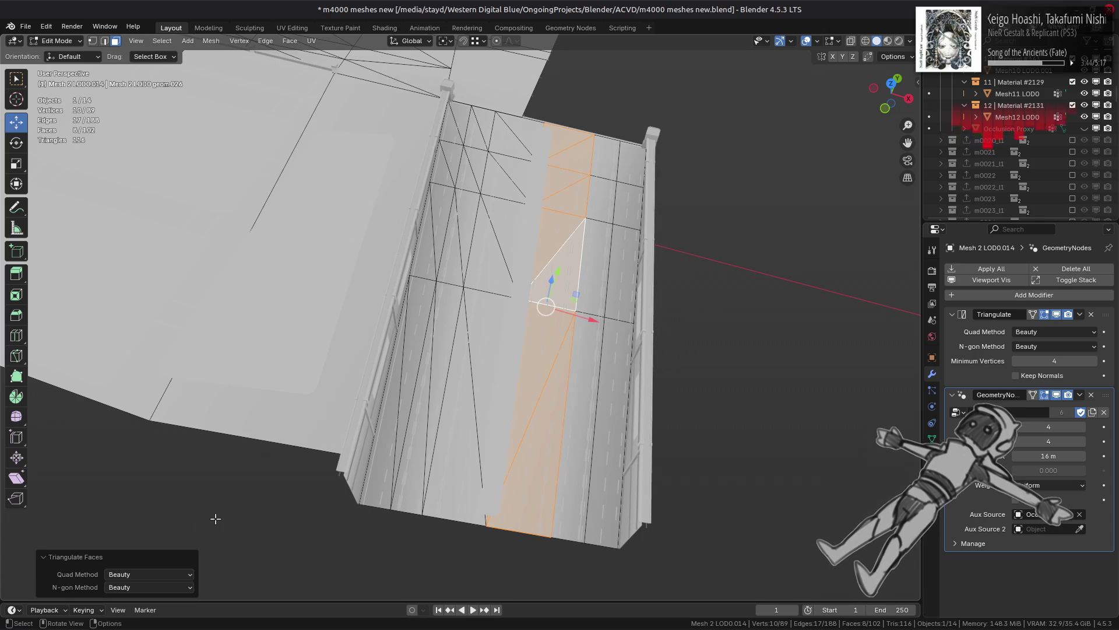
click(169, 574)
click(149, 520)
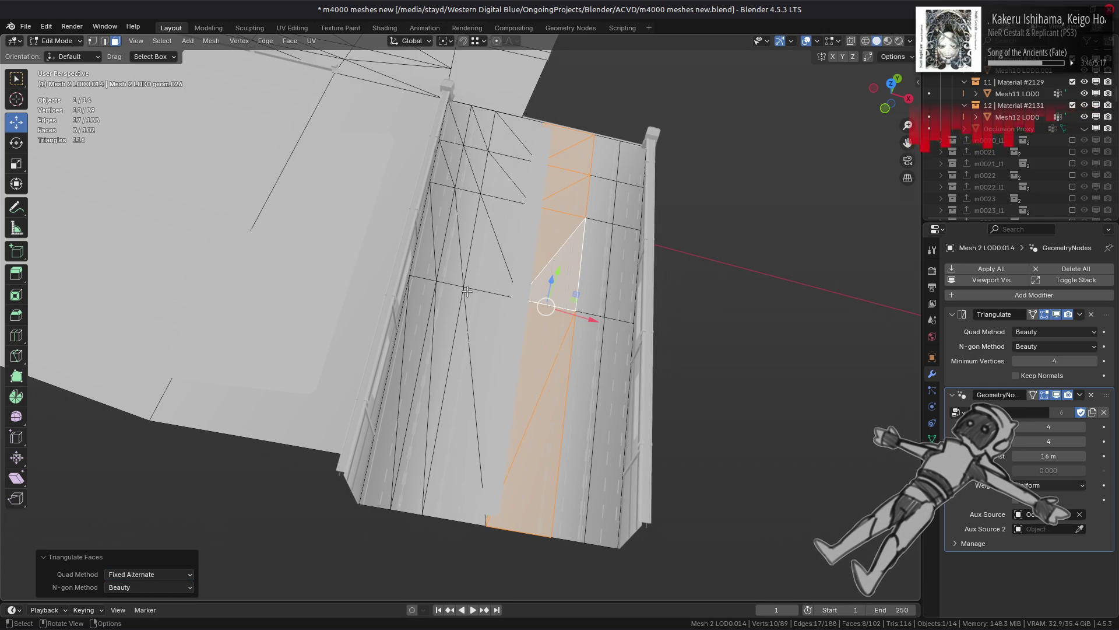
click(483, 280)
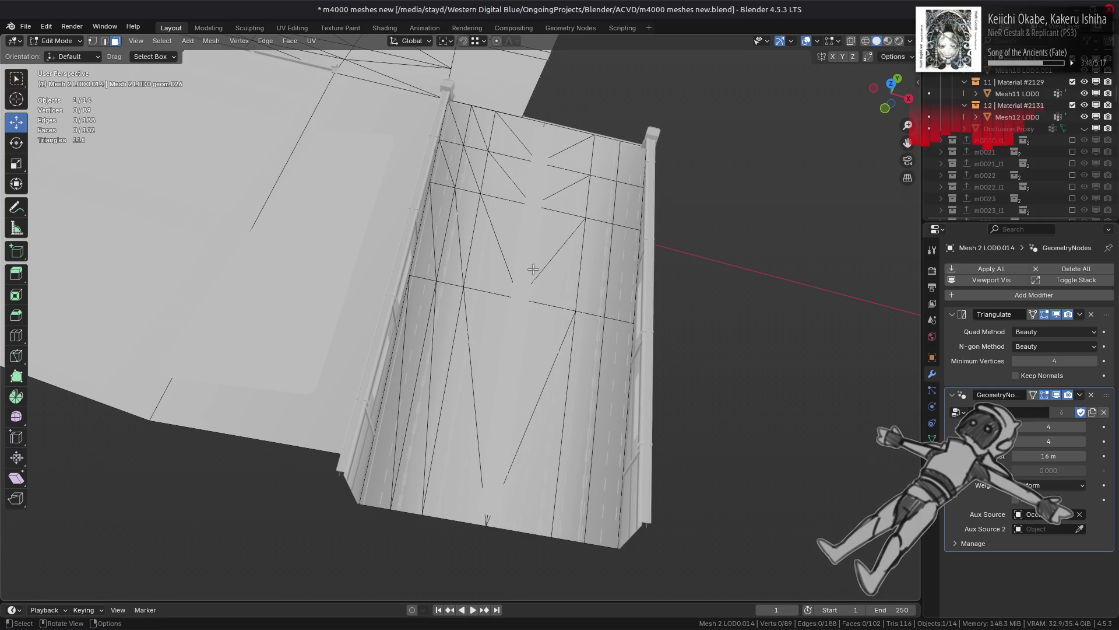
Step: Triangulate the two face strips beside the railing with a changed diagonal pattern
alt+click(588, 317)
alt+shift+click(612, 314)
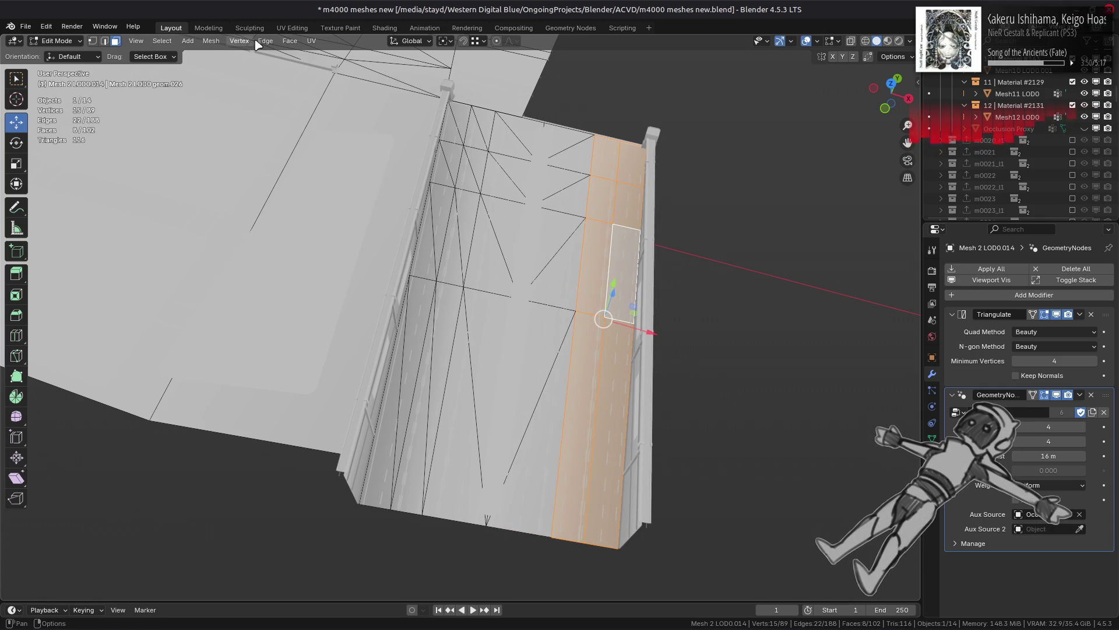
click(290, 41)
click(328, 121)
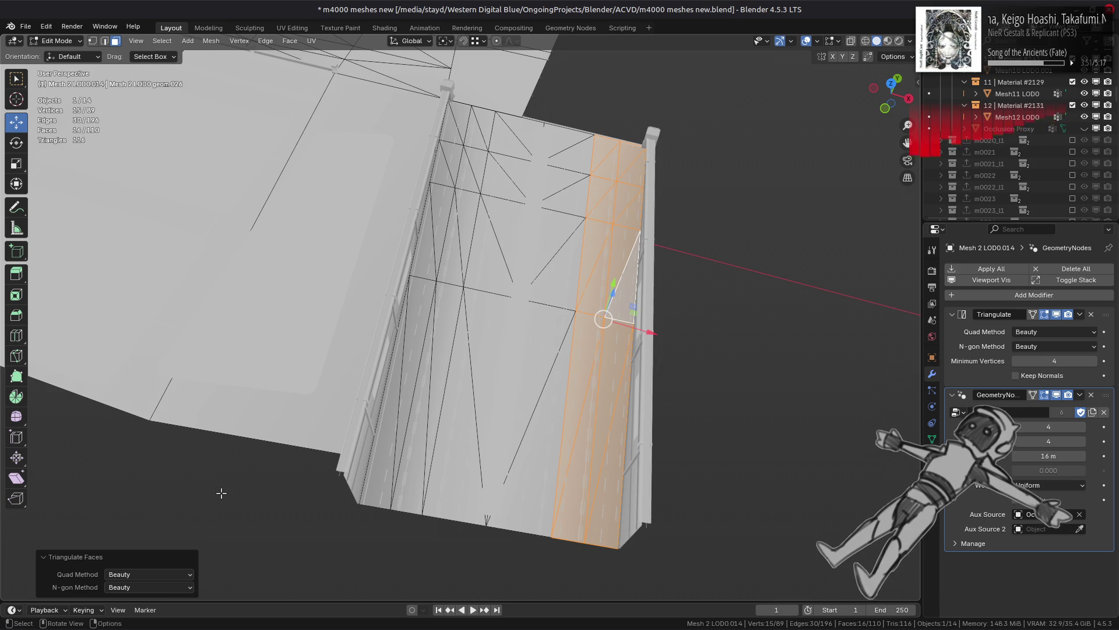
click(170, 580)
click(163, 535)
click(433, 371)
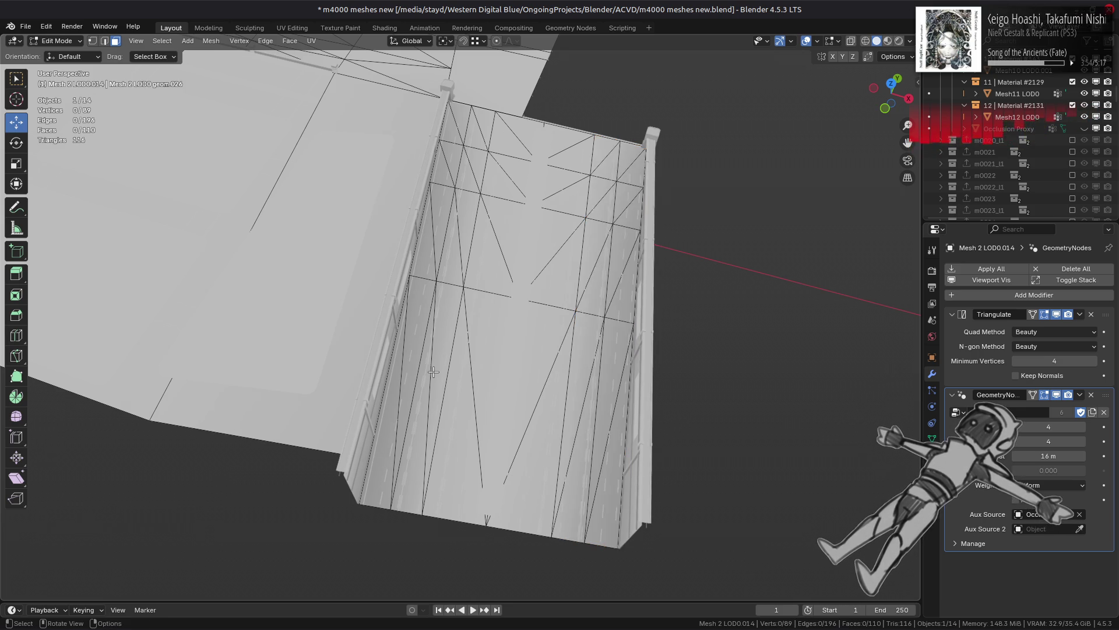
Step: Leave Edit Mode and save the file as m4000 meshes new.blend
scroll(433, 372, down, 3)
mouse_move(472, 308)
middle_down()
mouse_move(478, 283)
mouse_move(465, 371)
middle_up()
scroll(482, 285, up, 3)
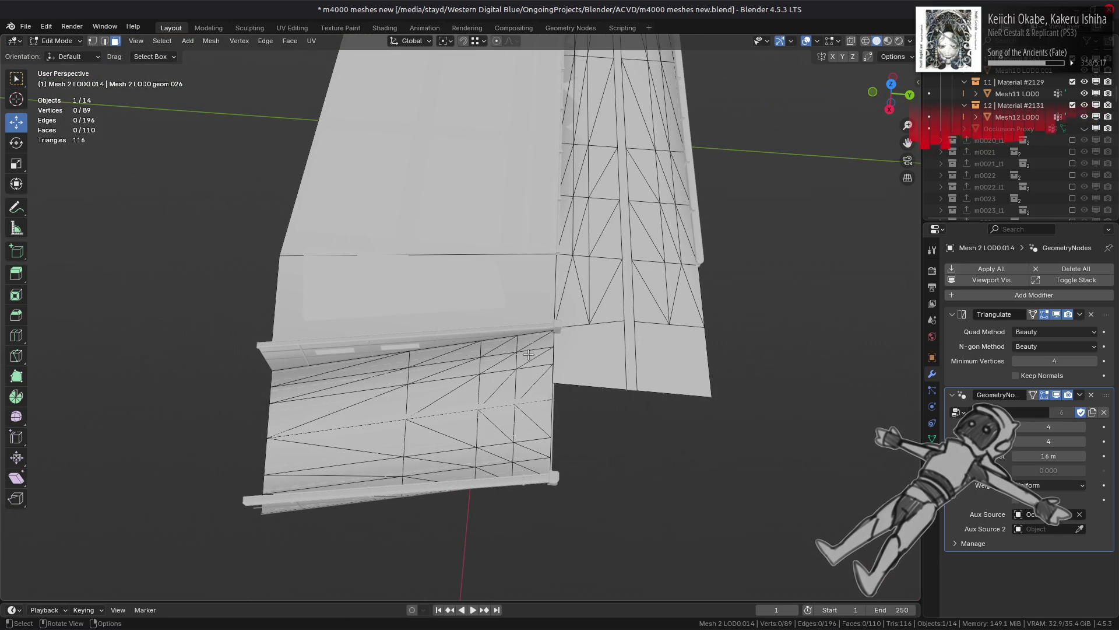
scroll(528, 355, up, 2)
key(Tab)
mouse_move(547, 335)
middle_down()
mouse_move(591, 408)
mouse_move(674, 453)
mouse_move(669, 494)
mouse_move(664, 391)
mouse_move(475, 367)
mouse_move(416, 377)
middle_up()
key(ctrl+s)
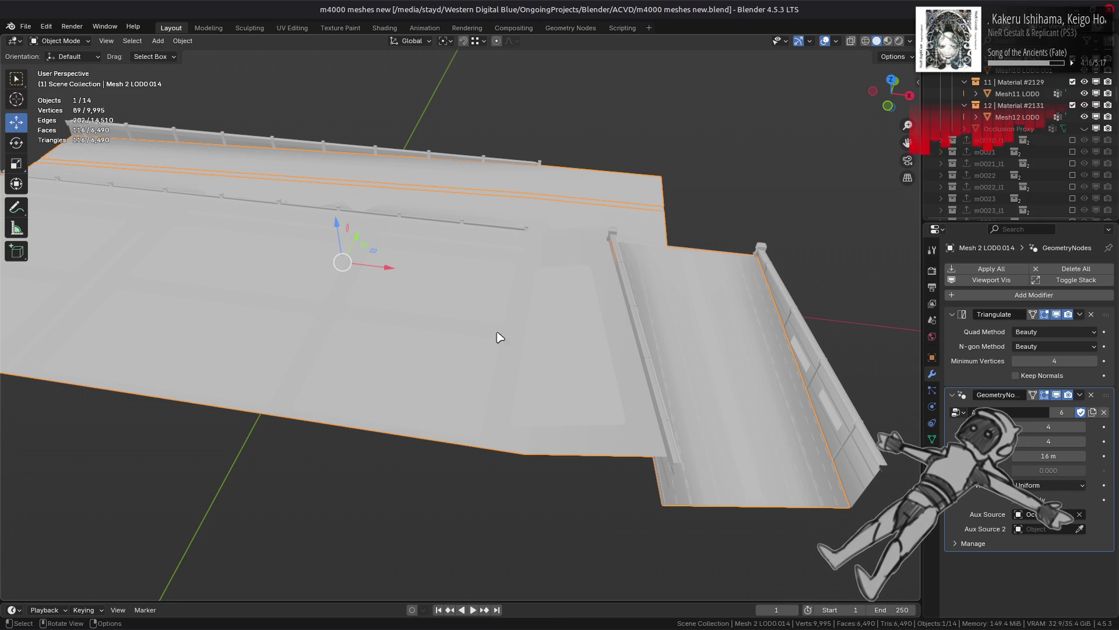
mouse_move(689, 279)
middle_down()
mouse_move(550, 251)
mouse_move(665, 232)
middle_up()
Step: Add a Data Transfer modifier to Mesh12 LOD0 with the road mesh as source
key(alt+a)
mouse_move(597, 288)
middle_down()
mouse_move(532, 287)
mouse_move(527, 307)
mouse_move(482, 318)
middle_up()
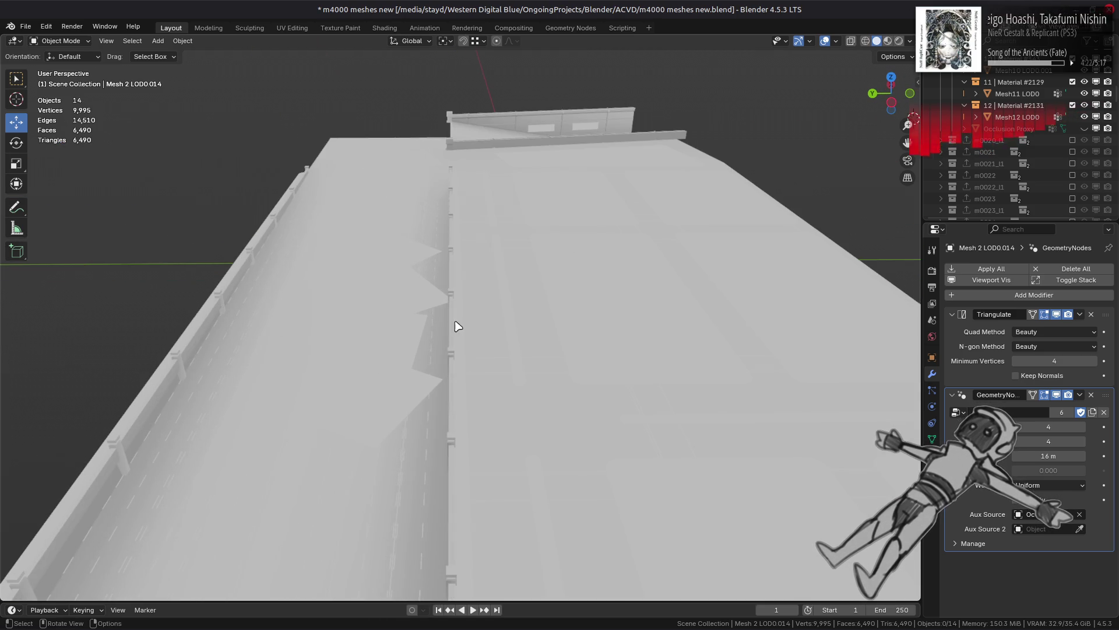
click(1032, 122)
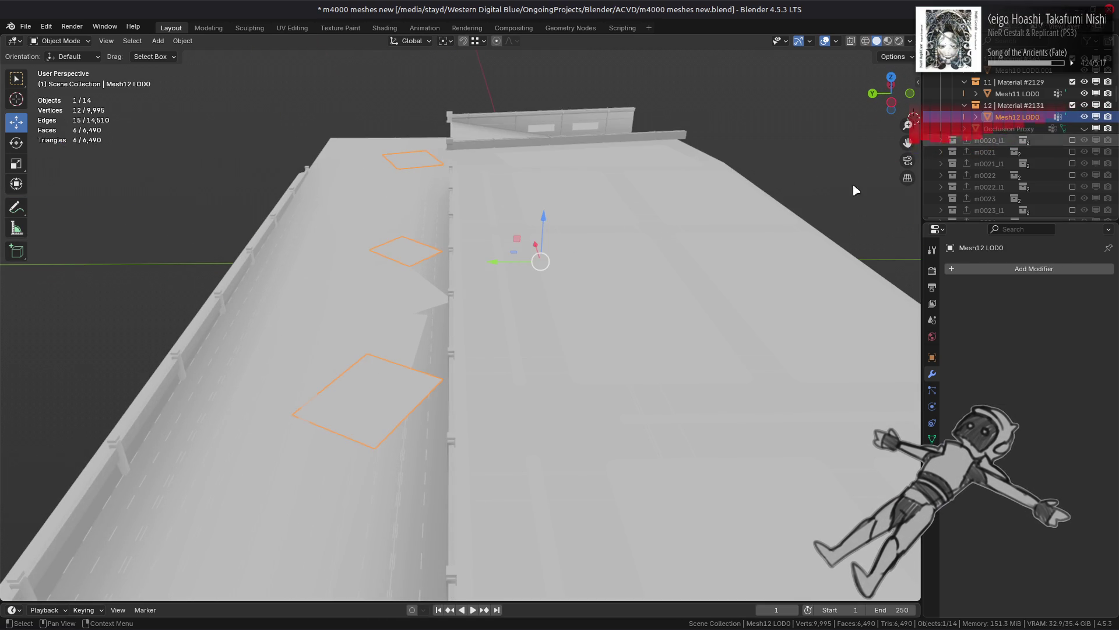
mouse_move(599, 325)
middle_down()
mouse_move(624, 317)
mouse_move(492, 258)
middle_up()
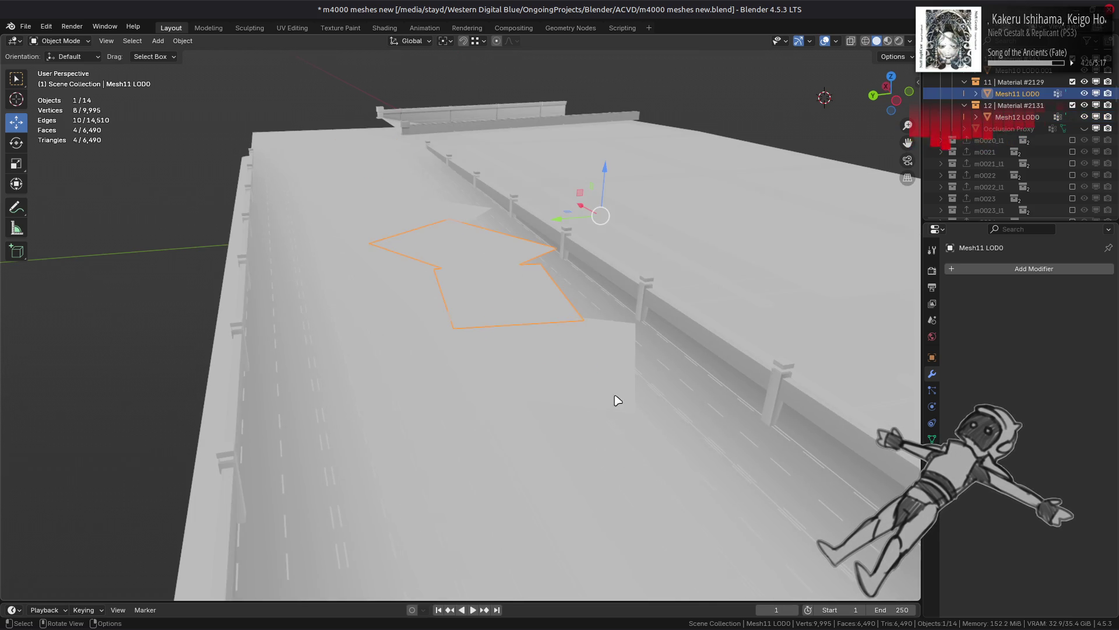
click(1026, 270)
mouse_move(1026, 274)
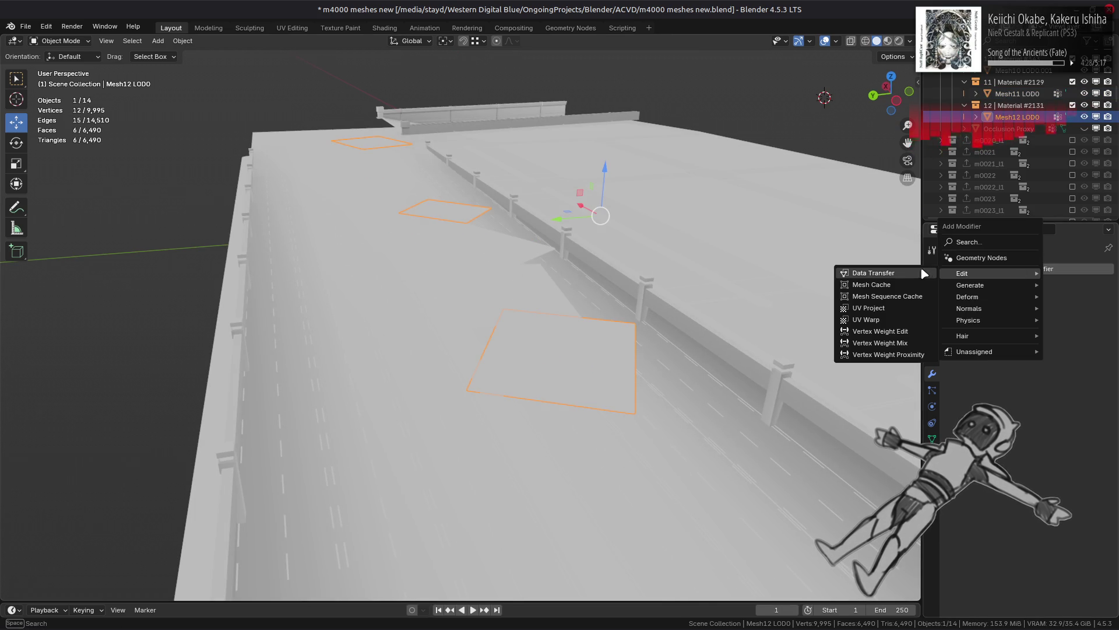
click(910, 272)
click(1083, 331)
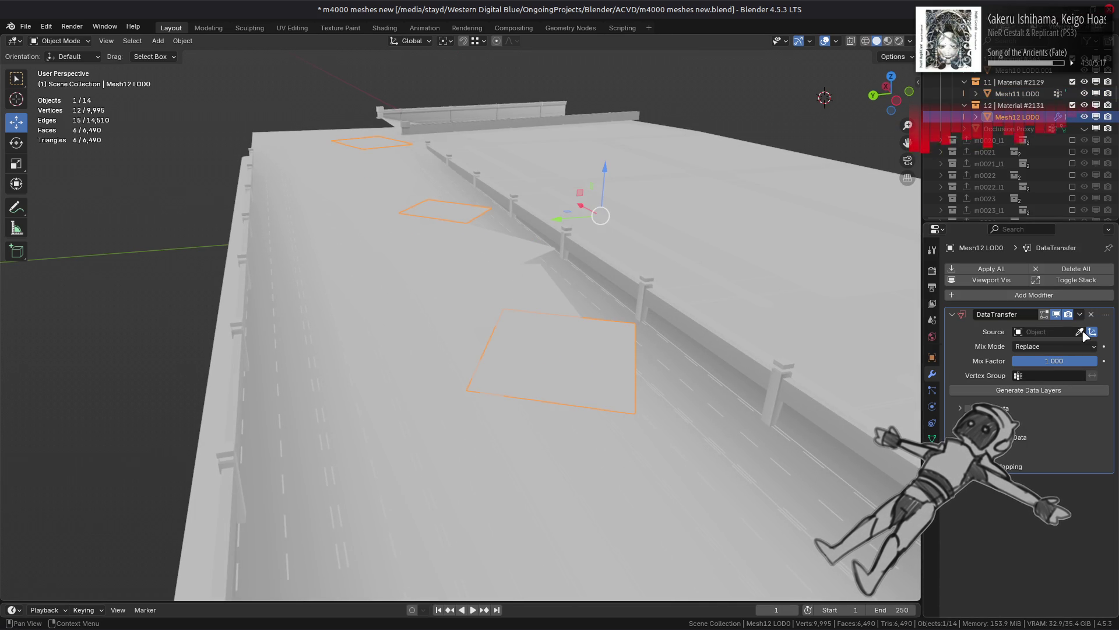
click(710, 418)
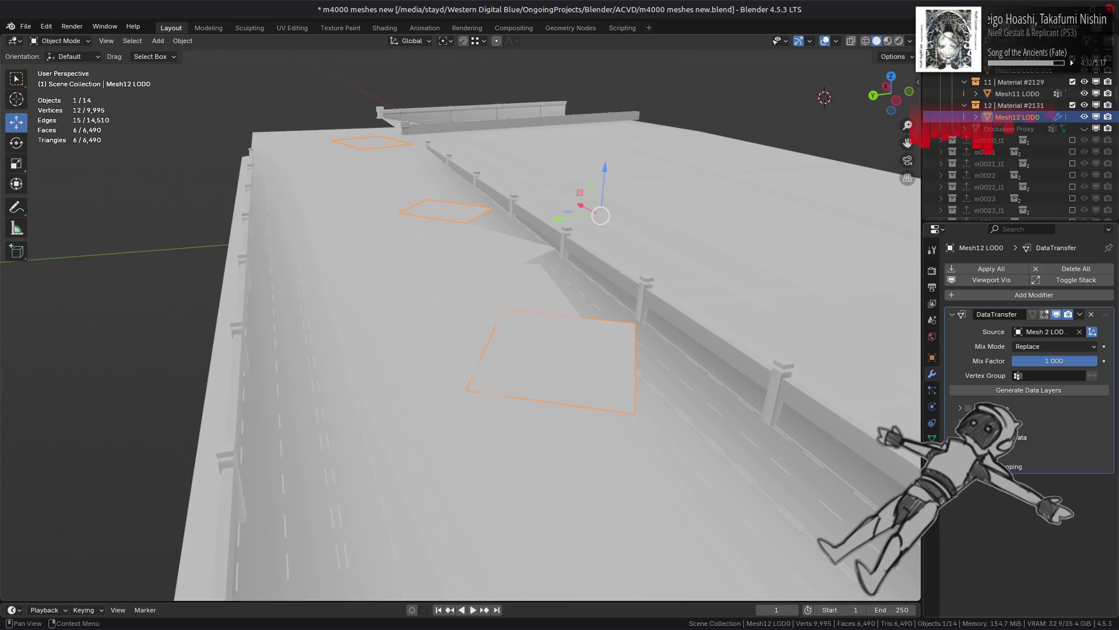
Step: Enable face corner colour transfer with Nearest Face Interpolated mapping
click(1023, 437)
click(1026, 459)
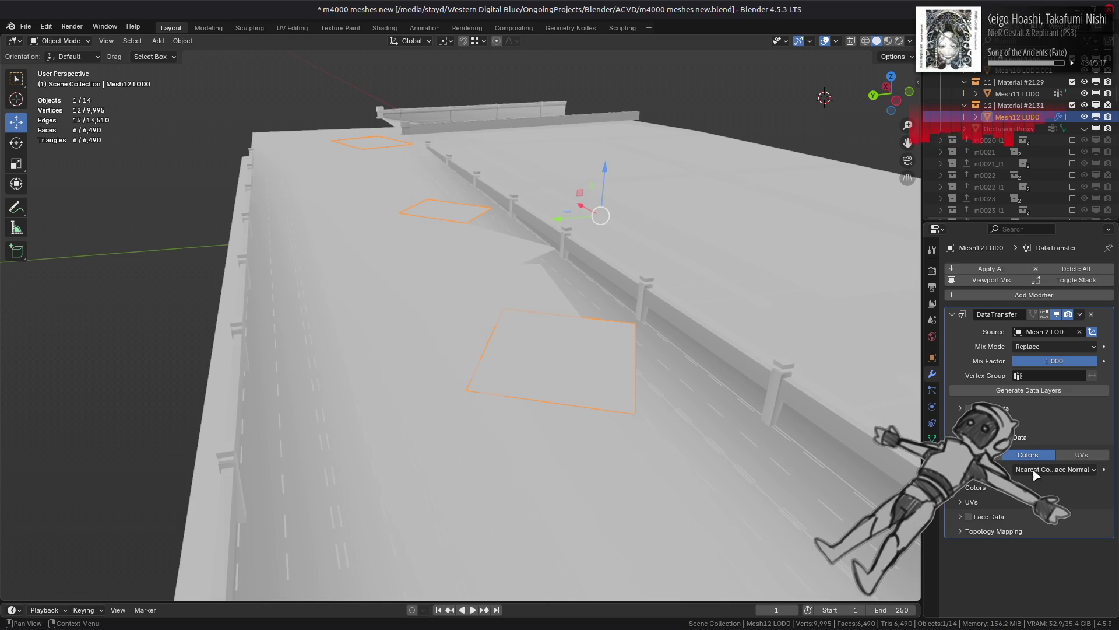
click(1055, 470)
click(1028, 536)
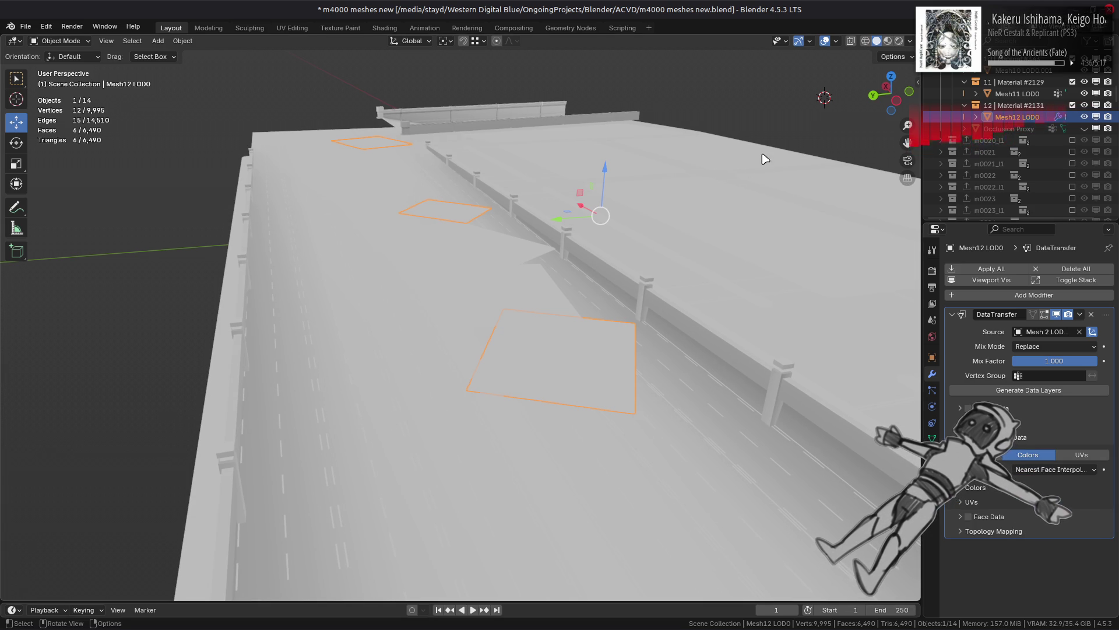
drag(608, 181, 607, 176)
key(alt+a)
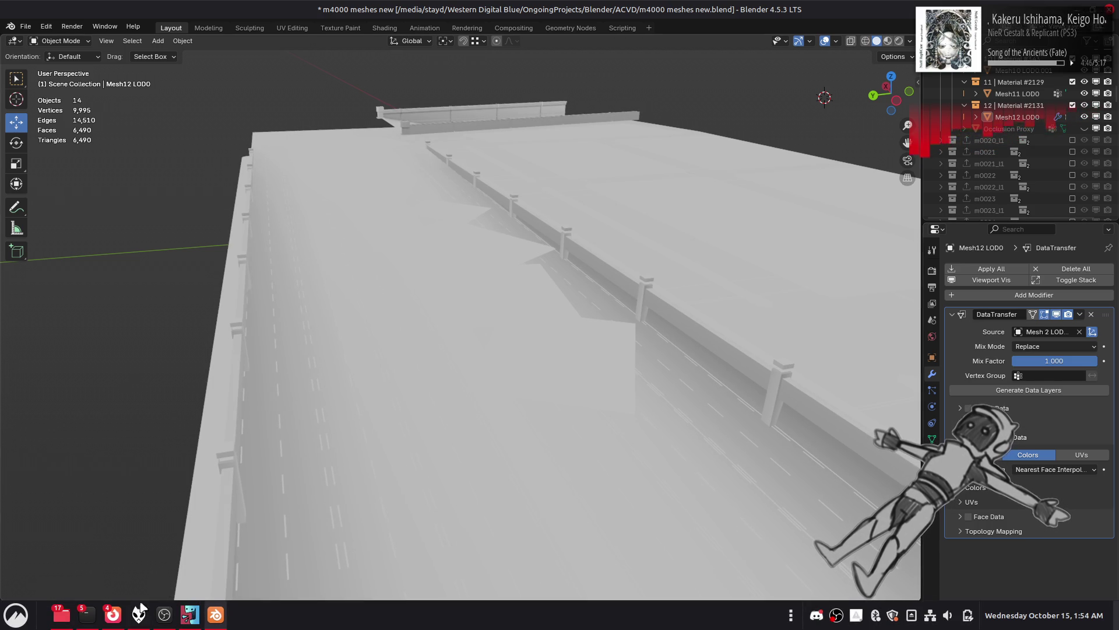
Step: Close the leftover VSCode patch terminal window from the taskbar
mouse_move(86, 621)
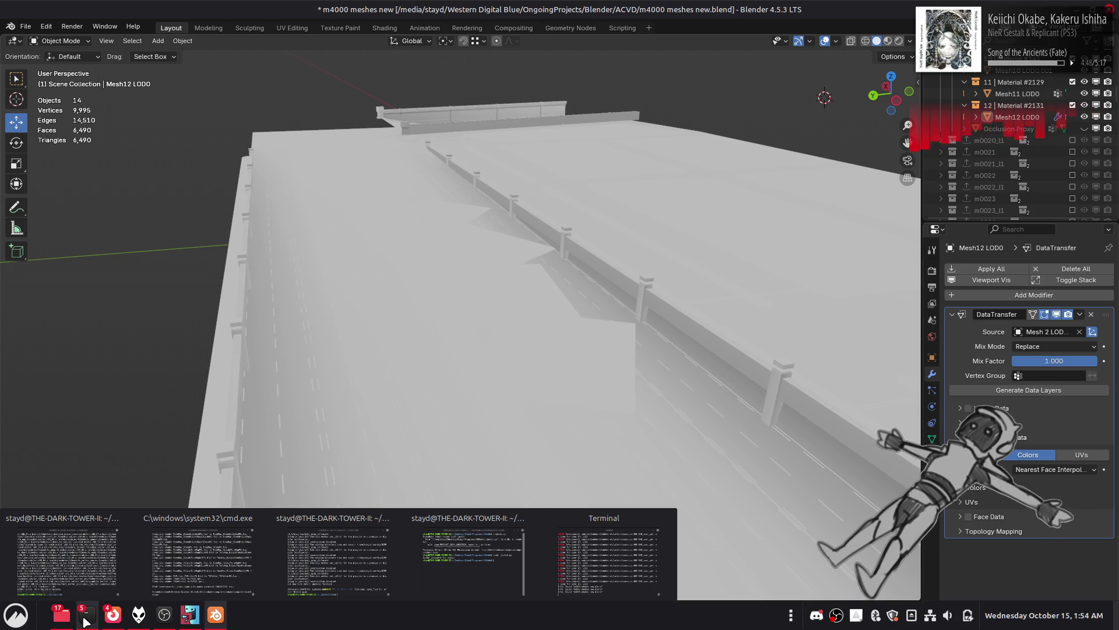
mouse_move(580, 579)
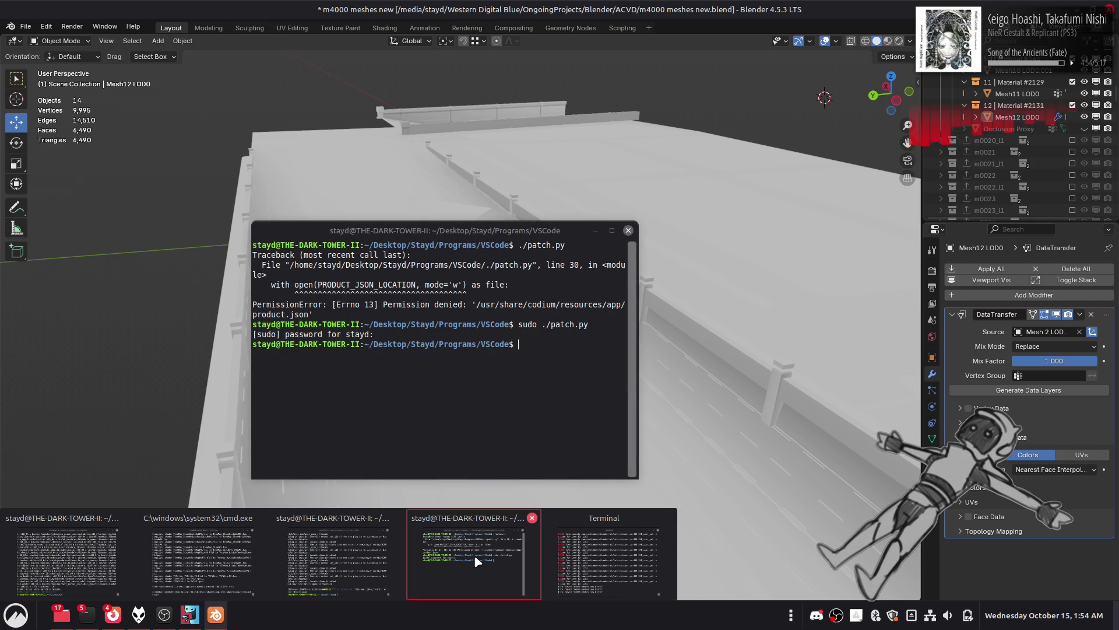
click(531, 518)
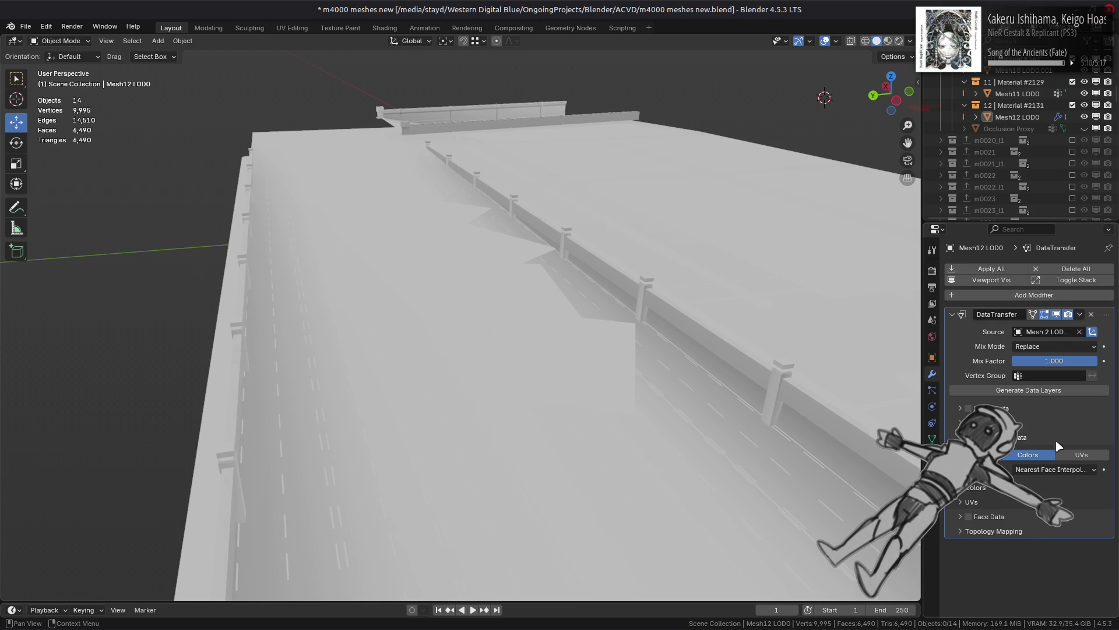
Step: Compare the Topology and Nearest Corner mappings, then keep Nearest Face Interpolated
click(1055, 470)
click(1040, 484)
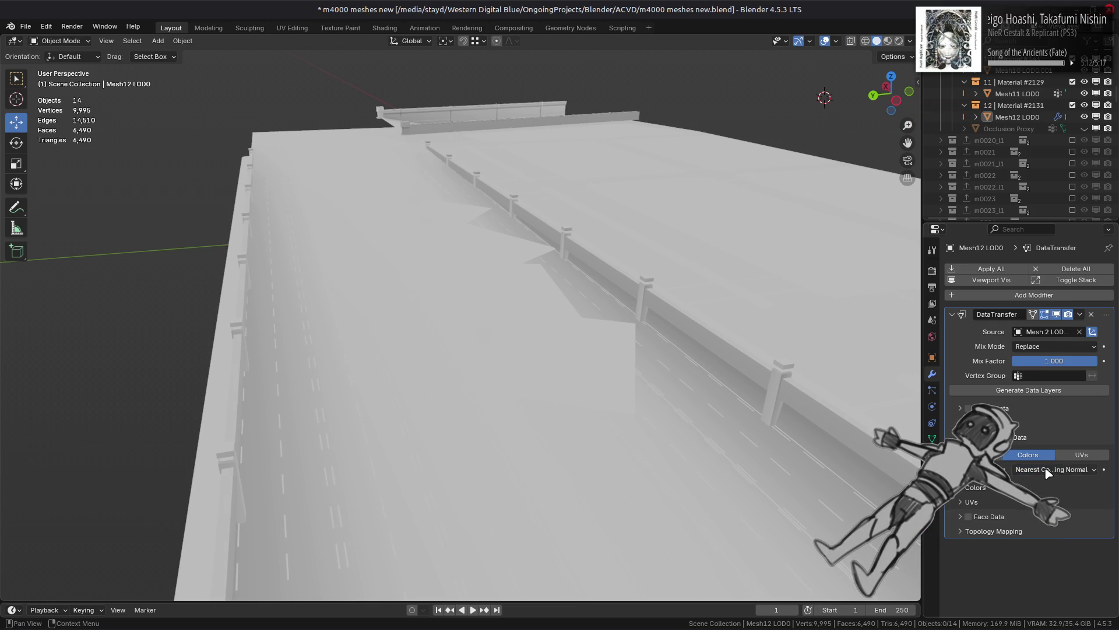
click(1049, 483)
click(1044, 523)
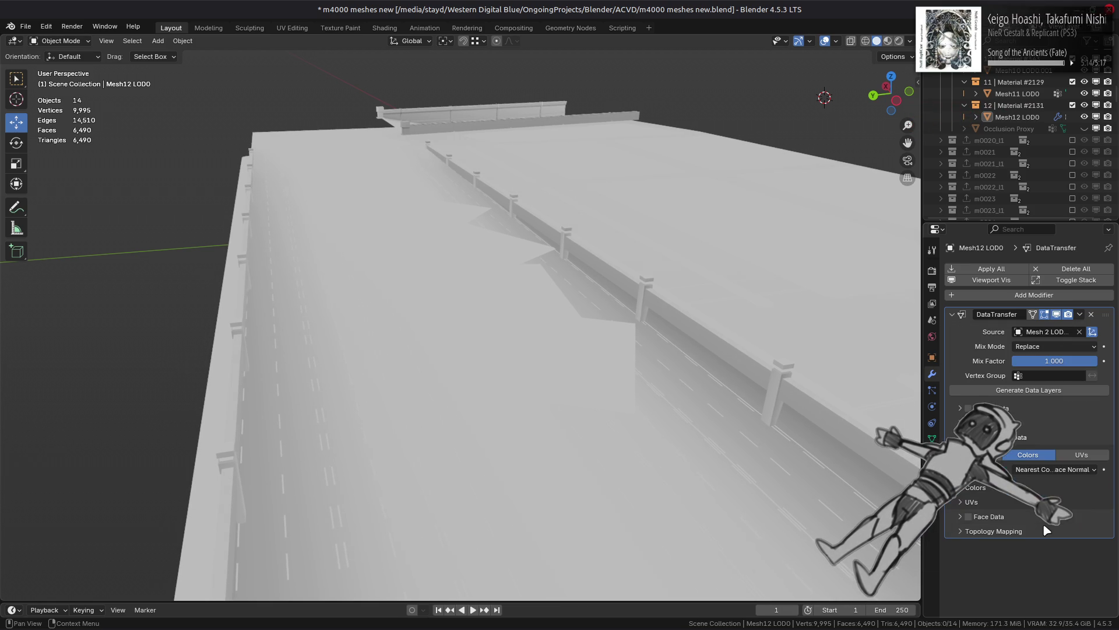
click(1057, 474)
click(1043, 521)
click(1056, 474)
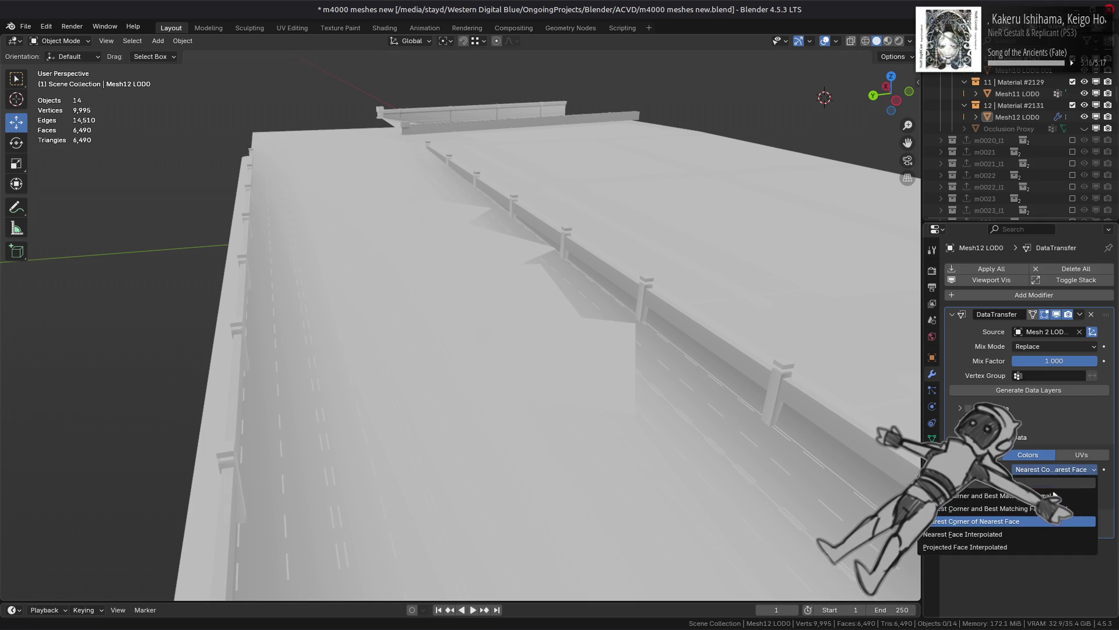
click(1039, 534)
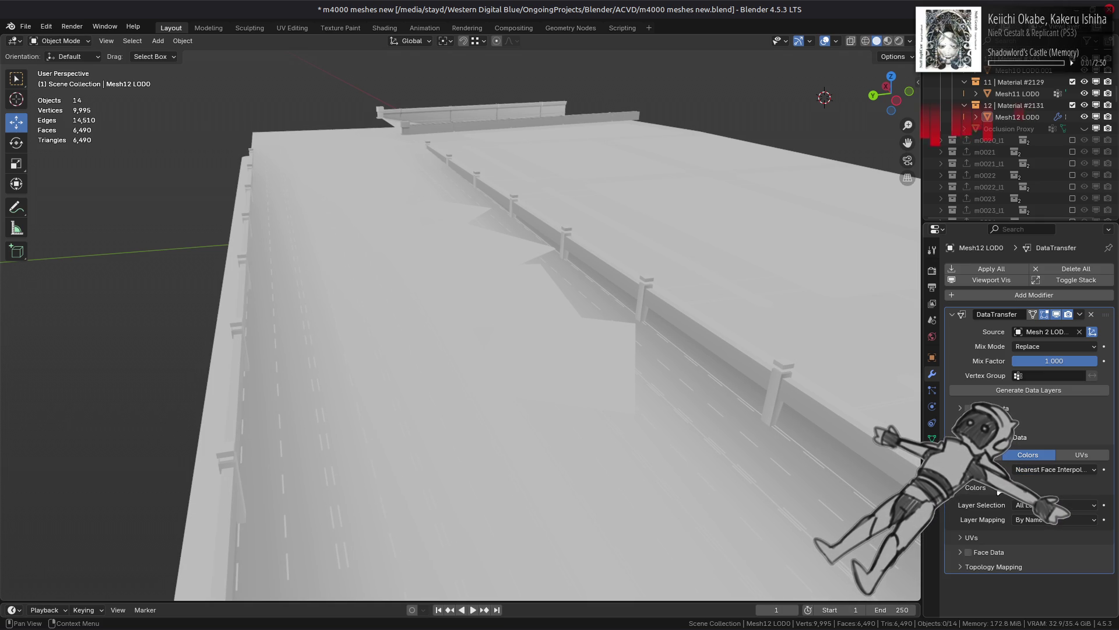
Step: Preview material shading and enable Face Data and face-corner Colors transfer from the road
click(974, 487)
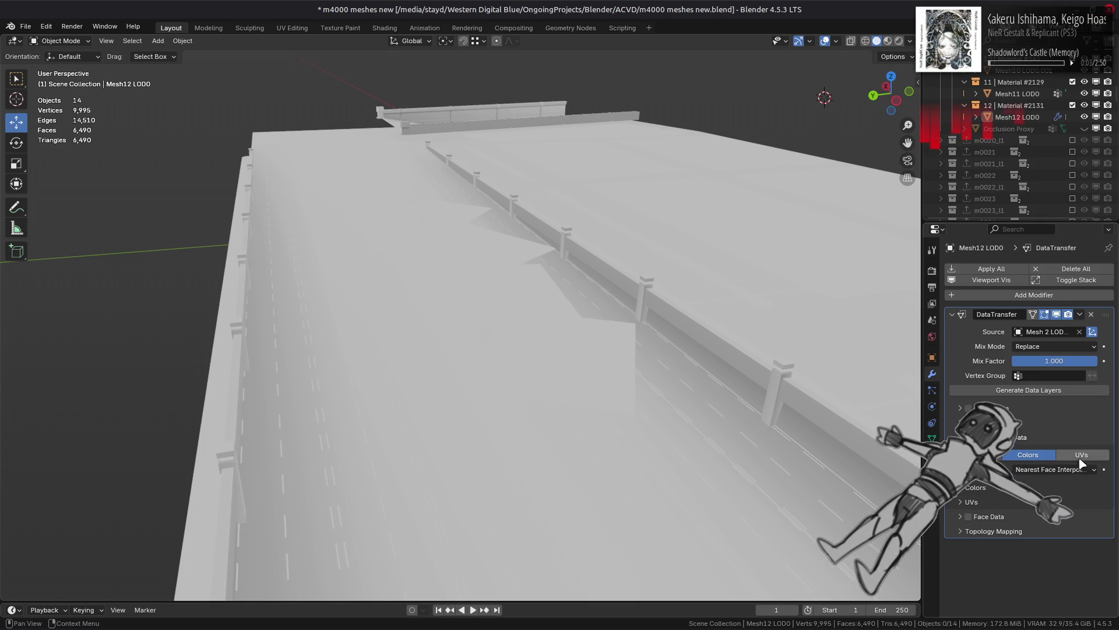
key(z)
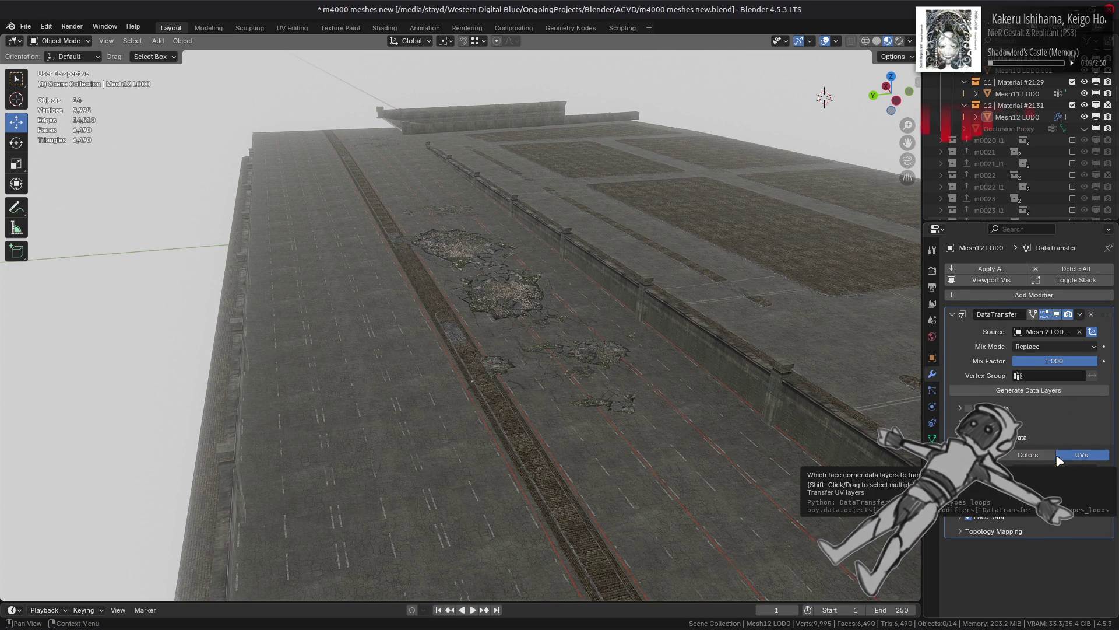
click(969, 516)
click(1032, 455)
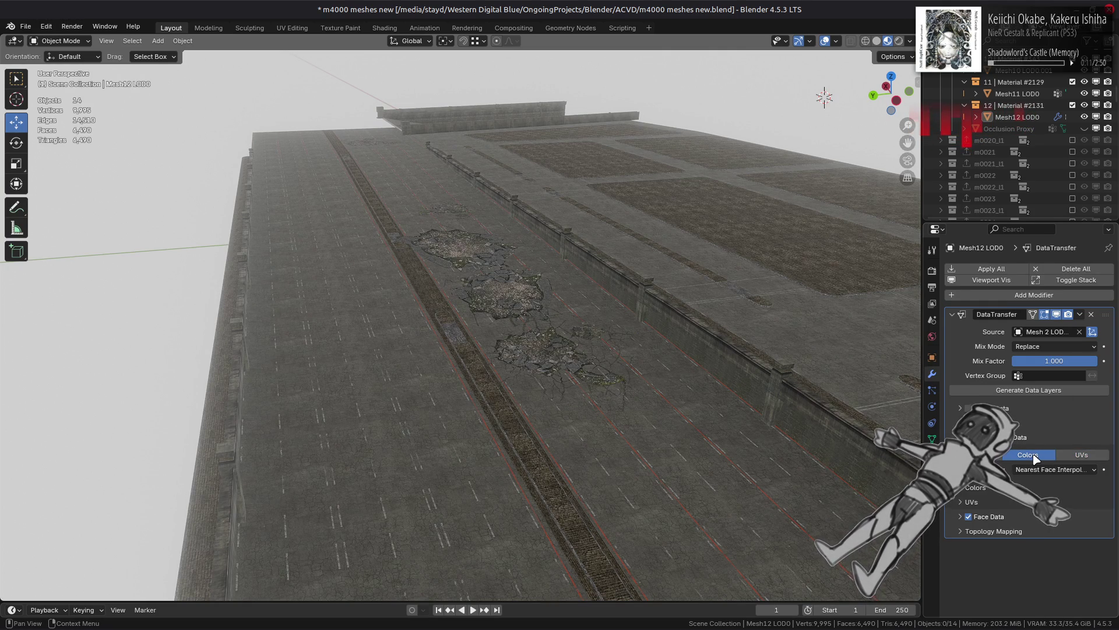
Step: Inspect the road's and decal mesh's colour attributes and their domain conversion options
click(749, 385)
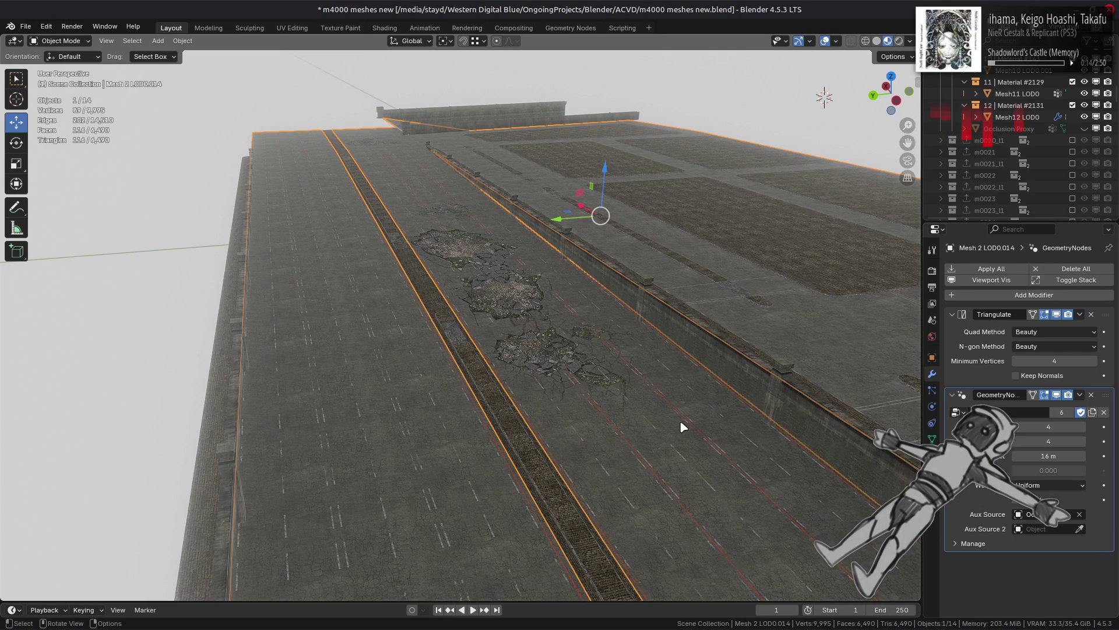
click(932, 438)
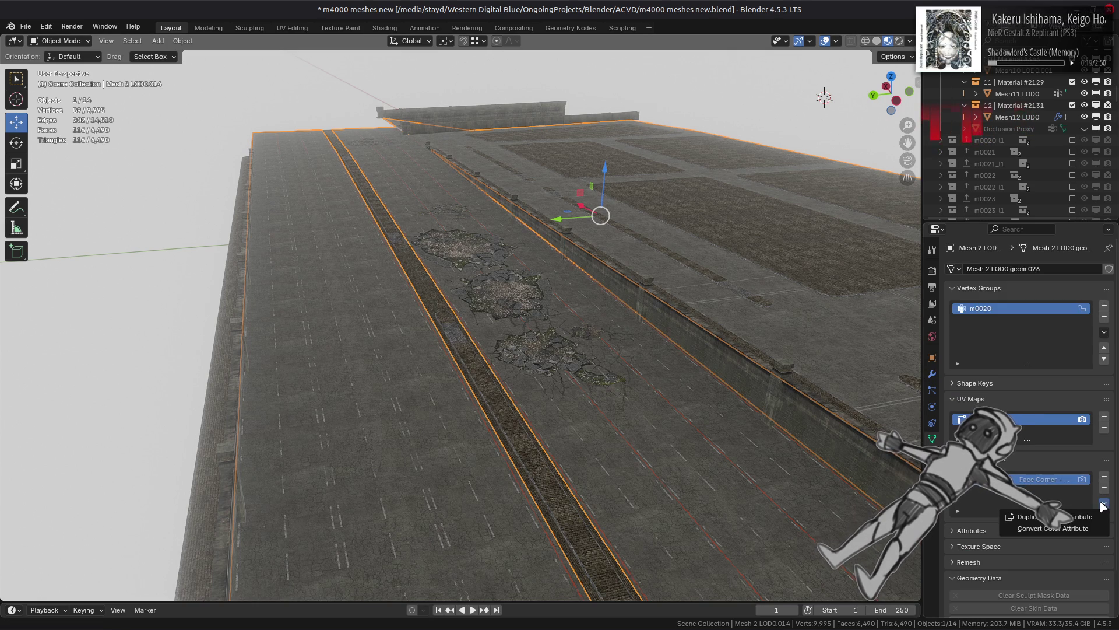
click(1088, 529)
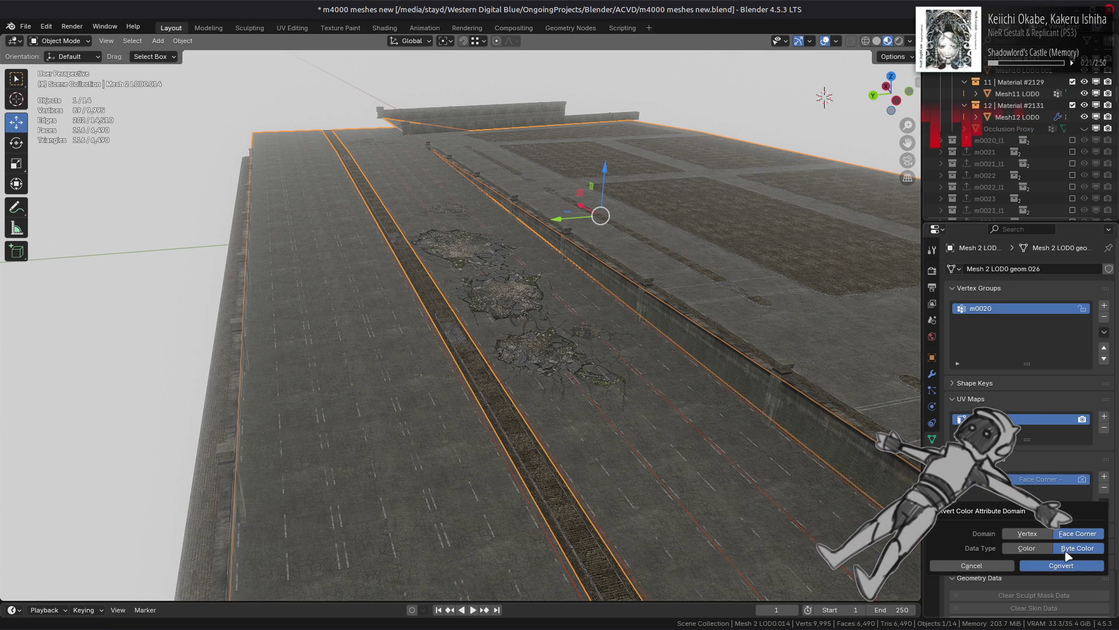
click(991, 565)
click(557, 369)
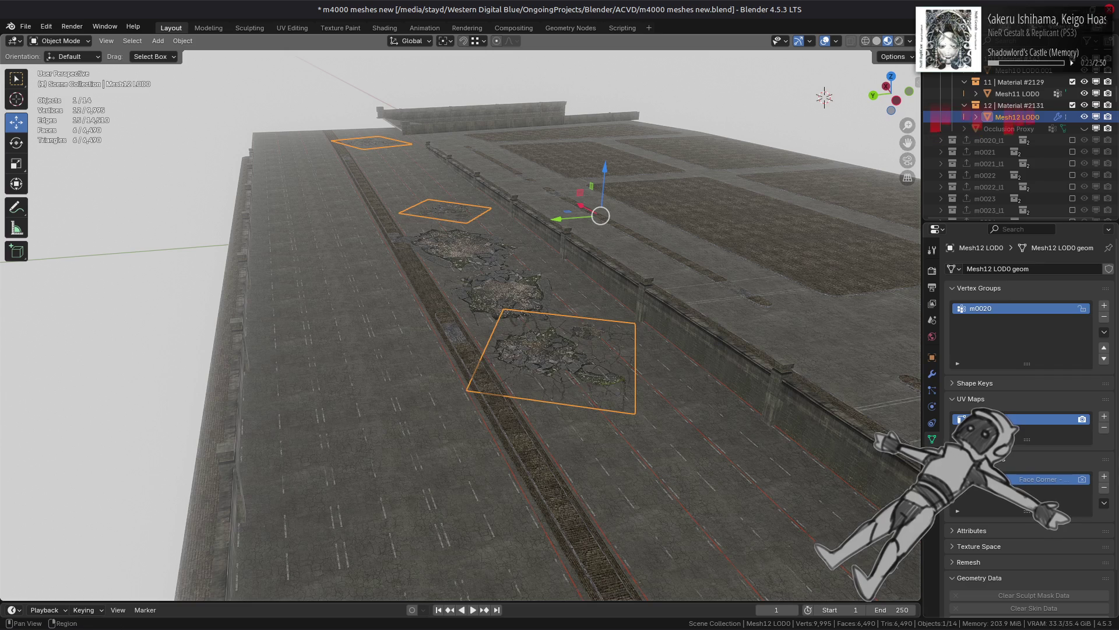
click(1104, 503)
click(1088, 528)
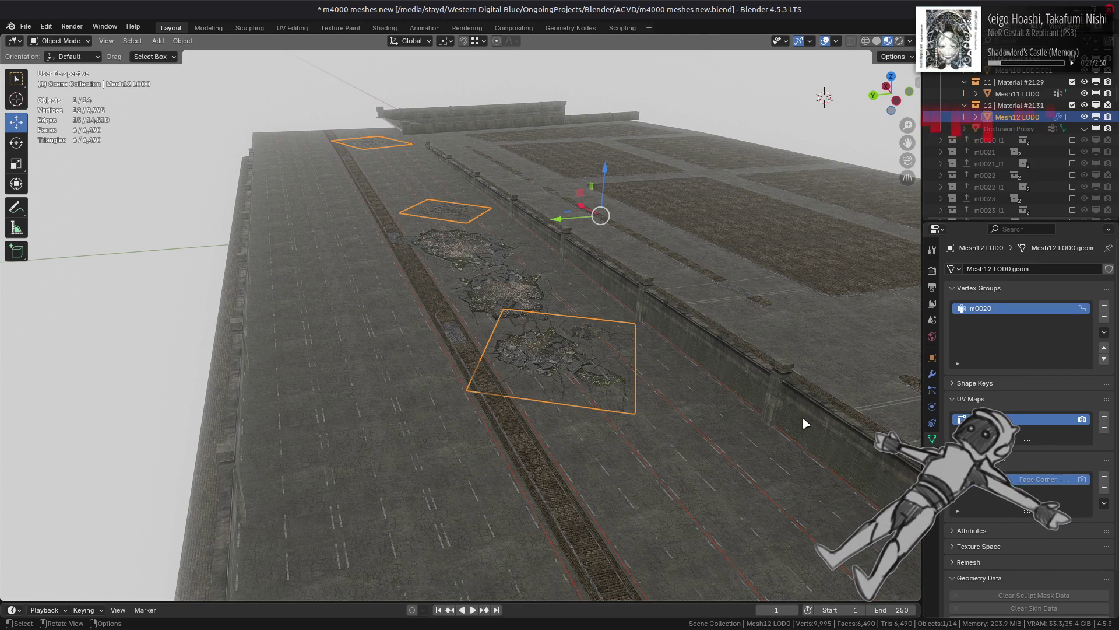
click(979, 534)
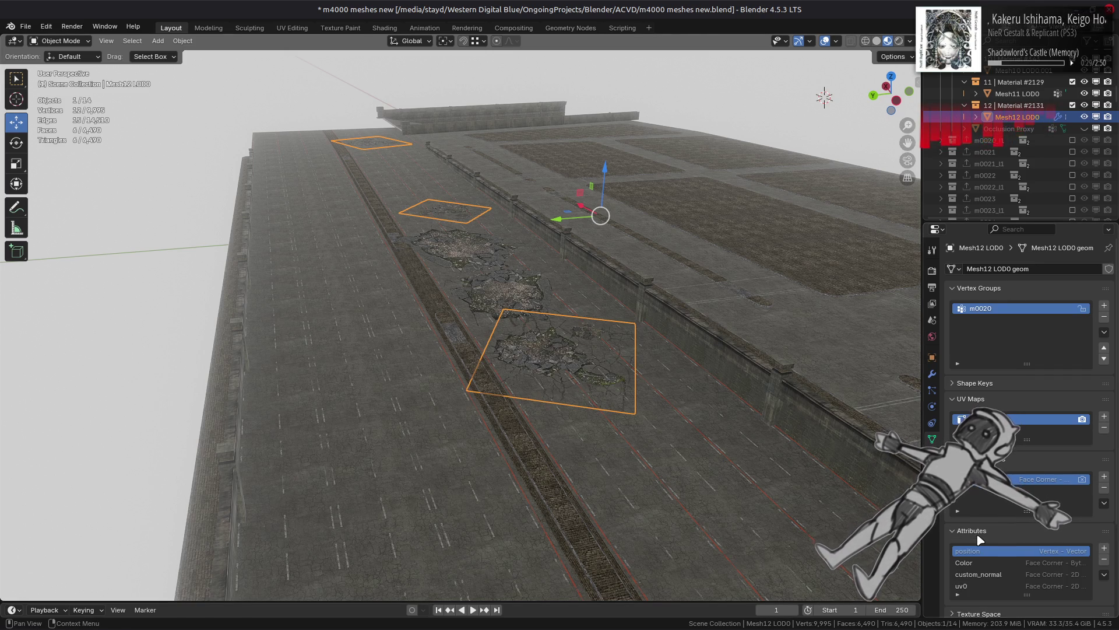
click(980, 540)
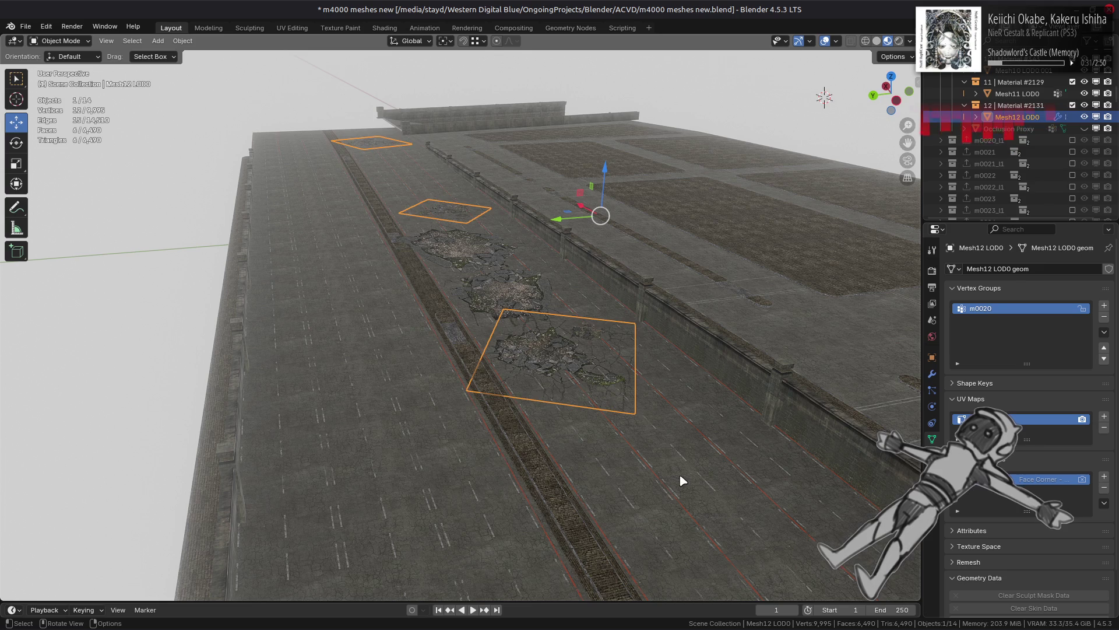
Step: Select the Mesh11 LOD0 and Mesh12 LOD0 decal patches and return to plain solid shading
click(670, 460)
click(551, 277)
click(500, 298)
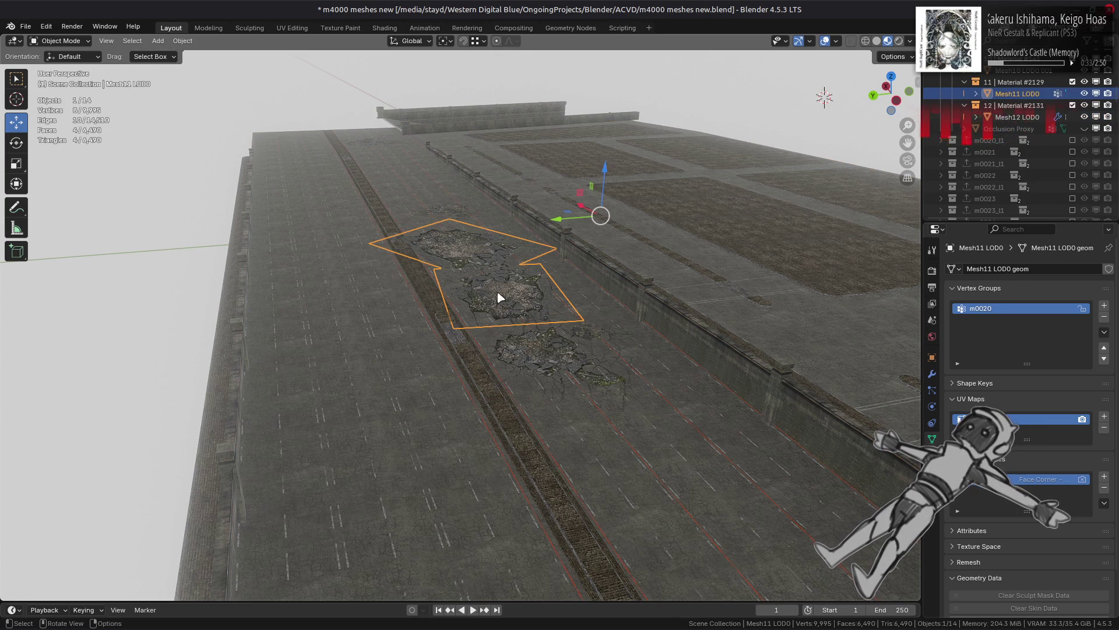
click(876, 40)
click(543, 354)
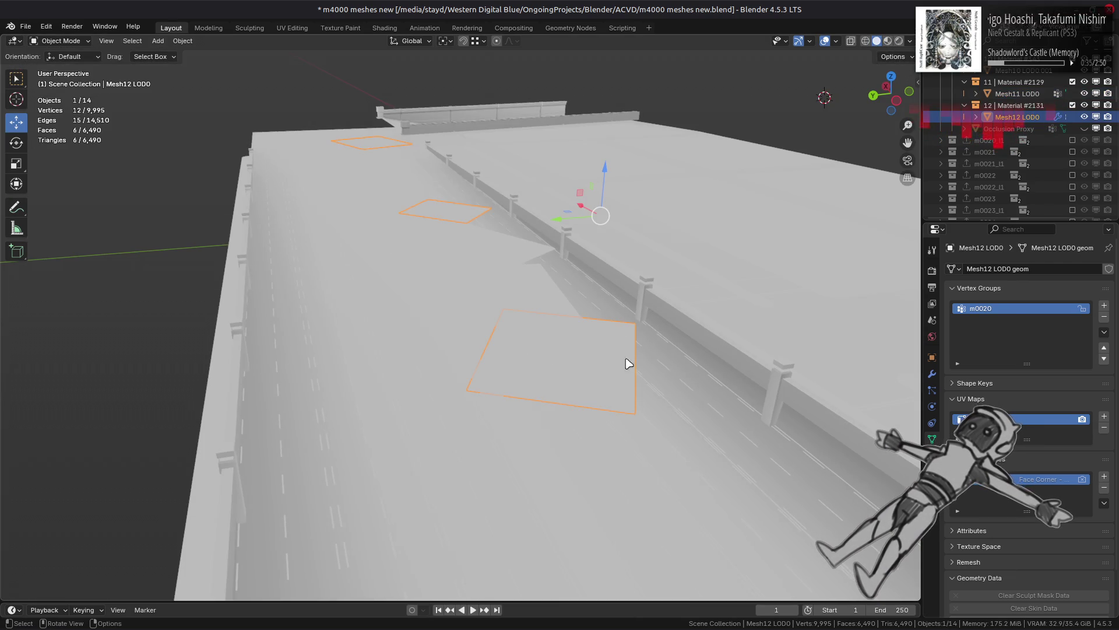
Step: Copy the road's AO Gen geometry-nodes modifier onto the decal quads
click(932, 374)
shift+click(908, 386)
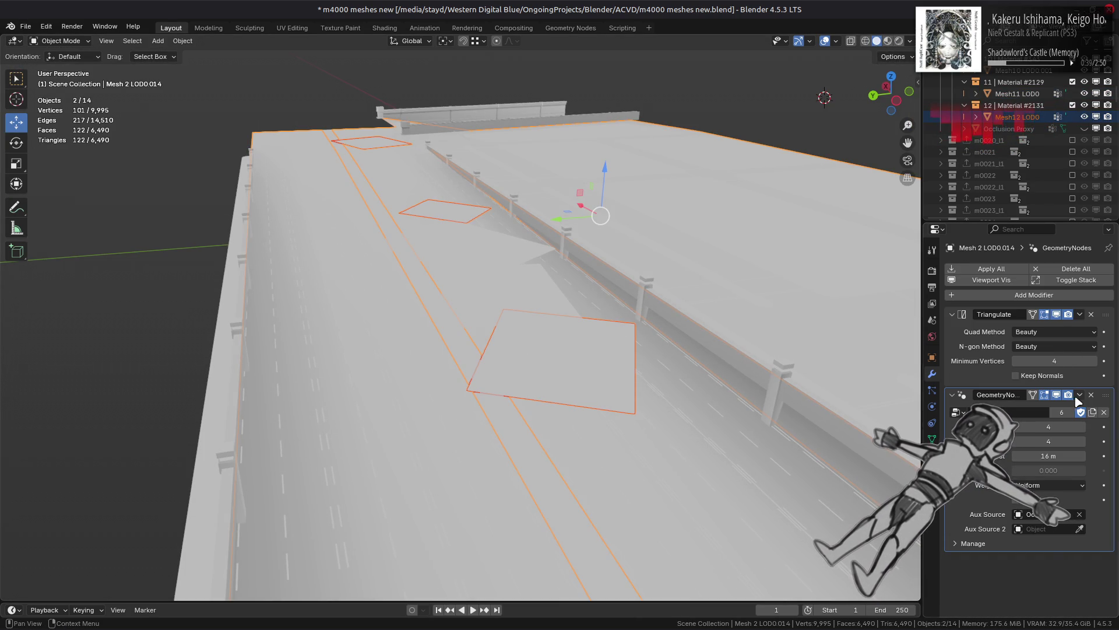
click(1080, 395)
click(1049, 433)
key(ctrl+z)
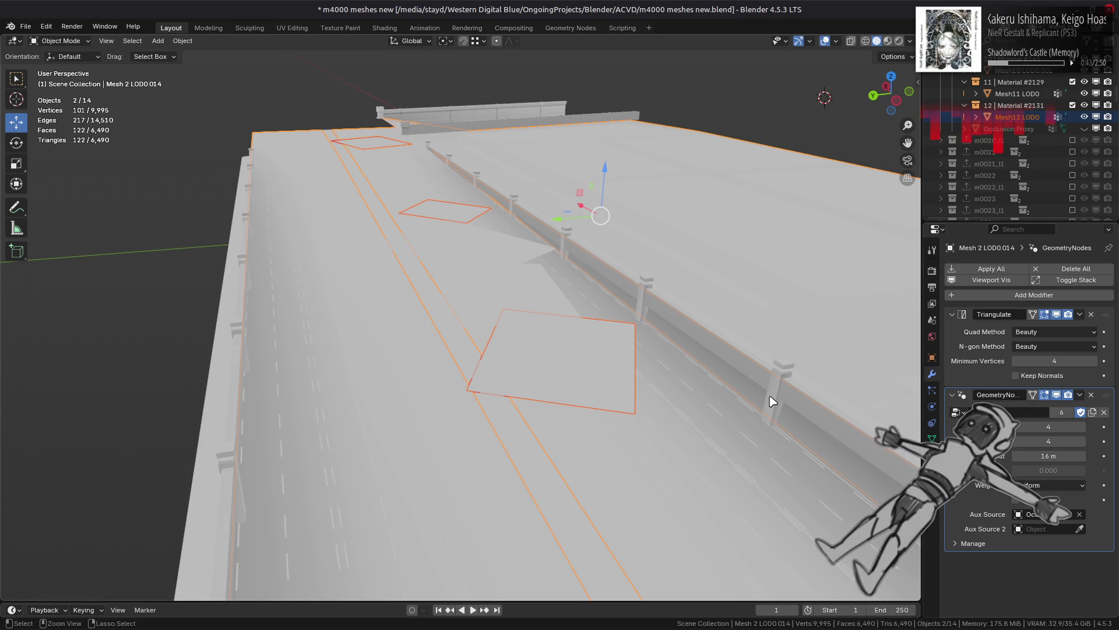
key(ctrl+shift+z)
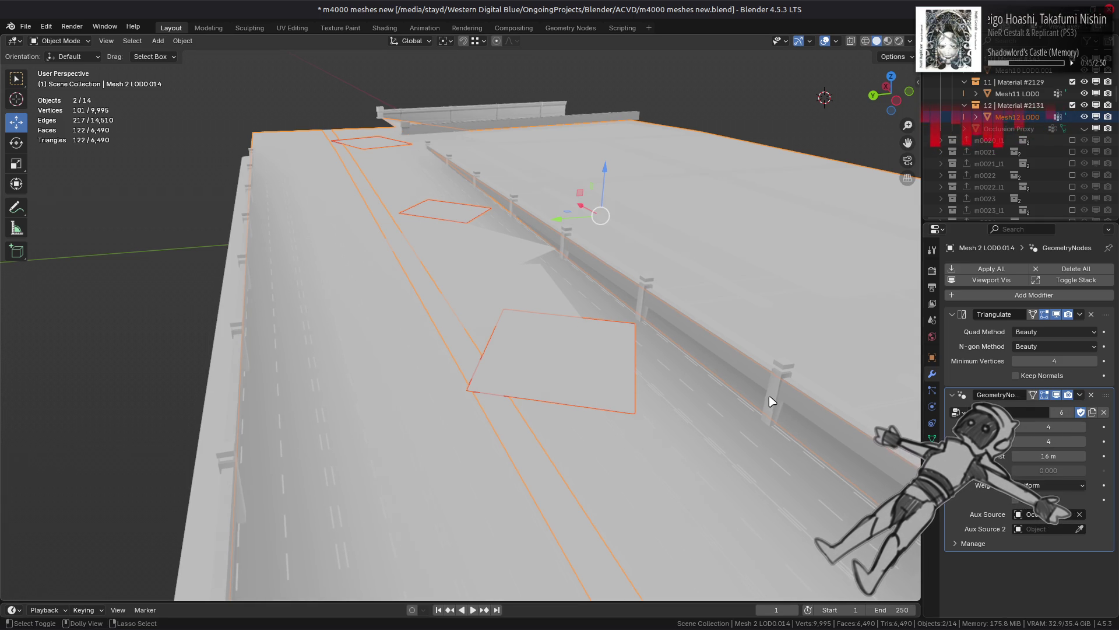
Step: Add a Subdivision Surface modifier to the decal quads and switch it to Simple
click(621, 392)
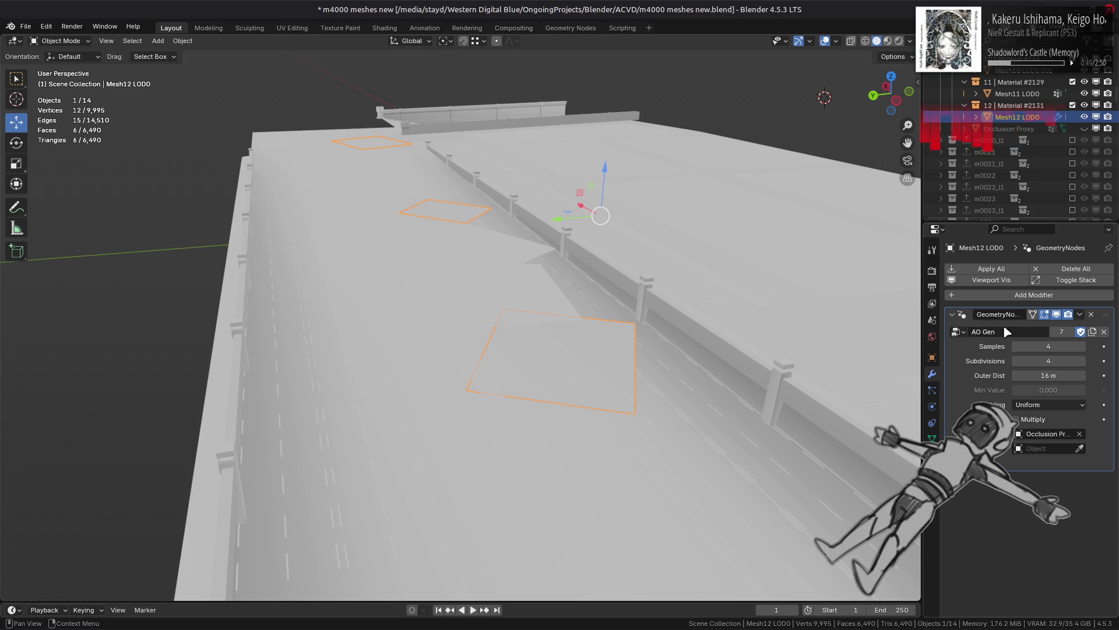
click(1014, 295)
mouse_move(1008, 300)
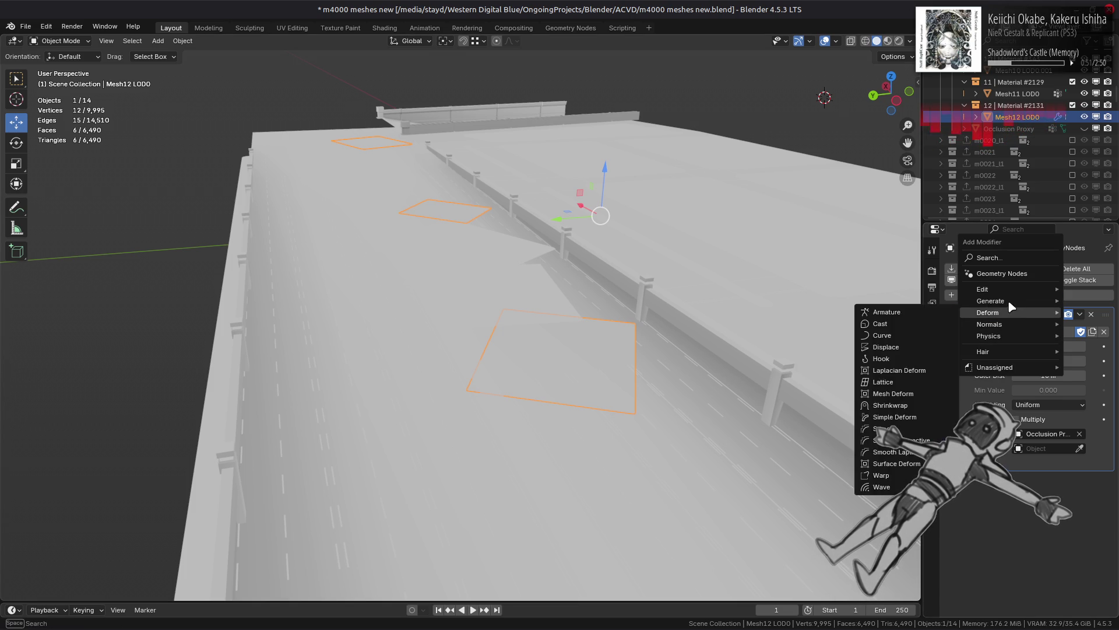
click(897, 456)
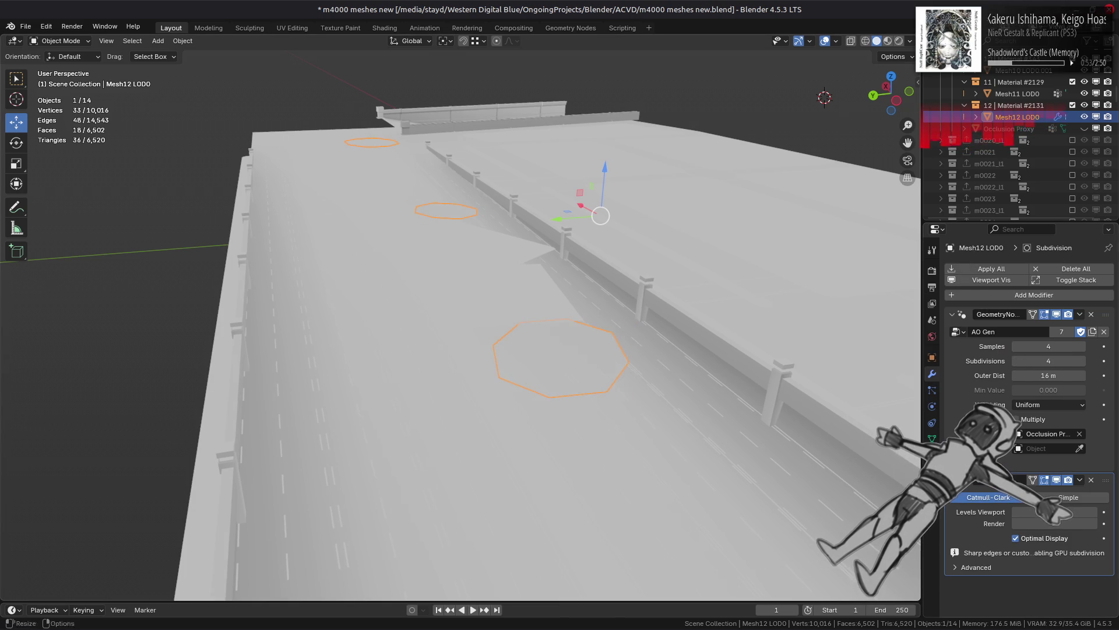
click(1070, 497)
click(1029, 568)
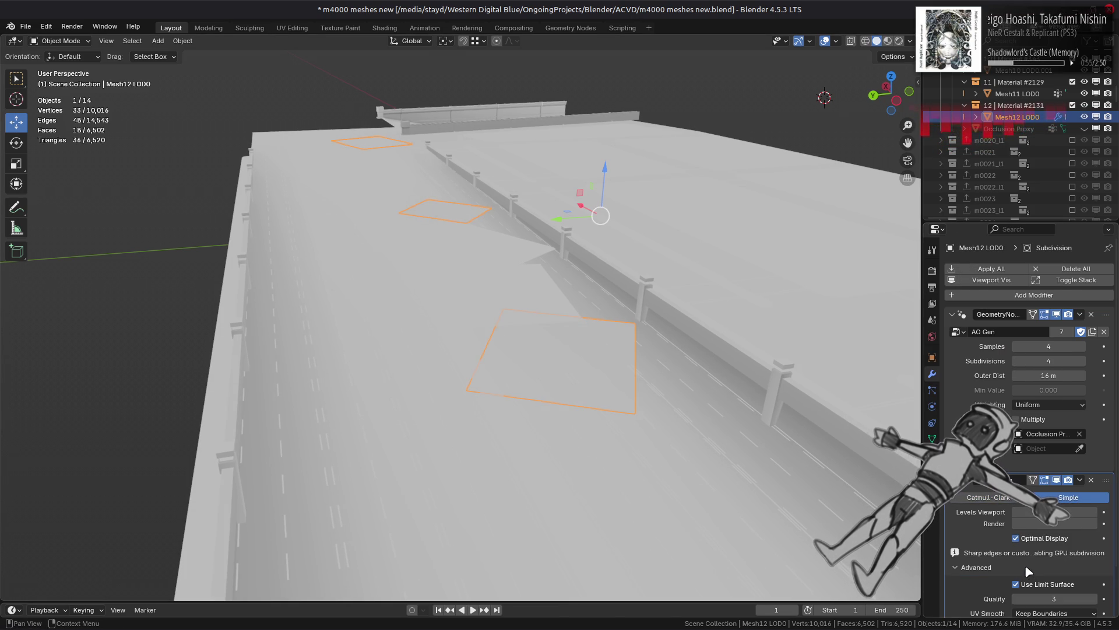
scroll(989, 557, down, 2)
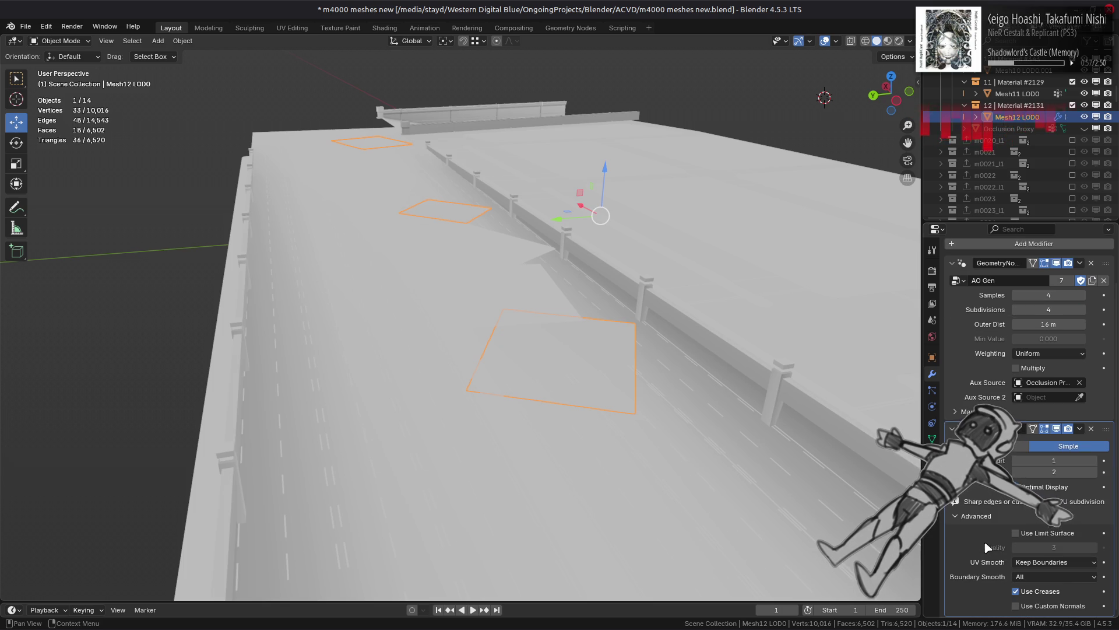
scroll(986, 548, up, 2)
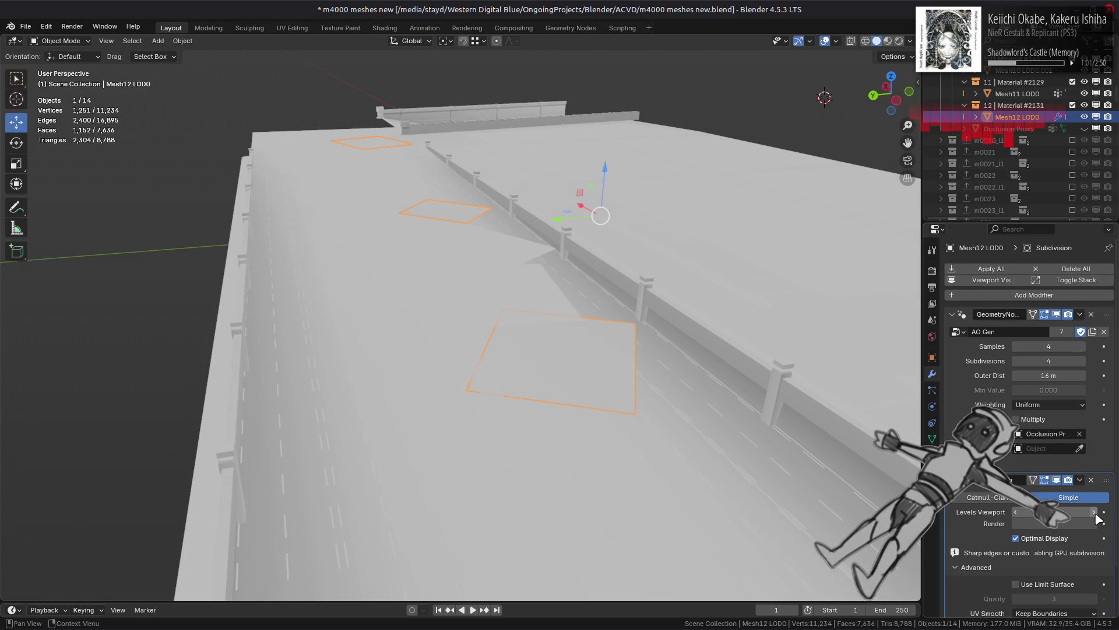
Step: Set the Simple subdivision's viewport level to 1 and enter Edit Mode on the decals
drag(1076, 511, 1063, 512)
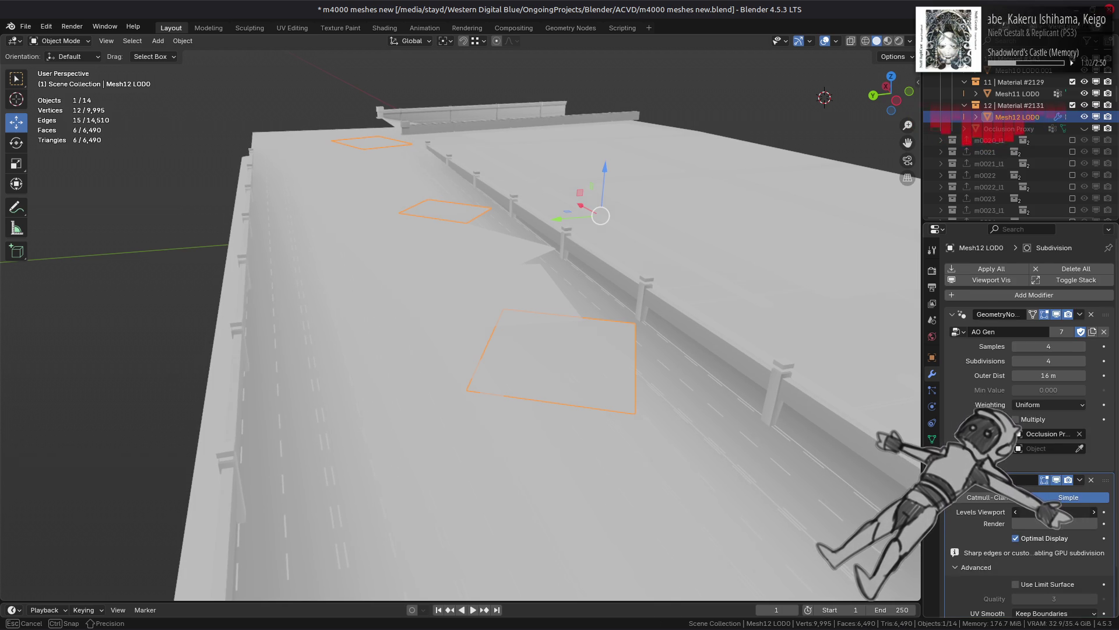
click(1094, 512)
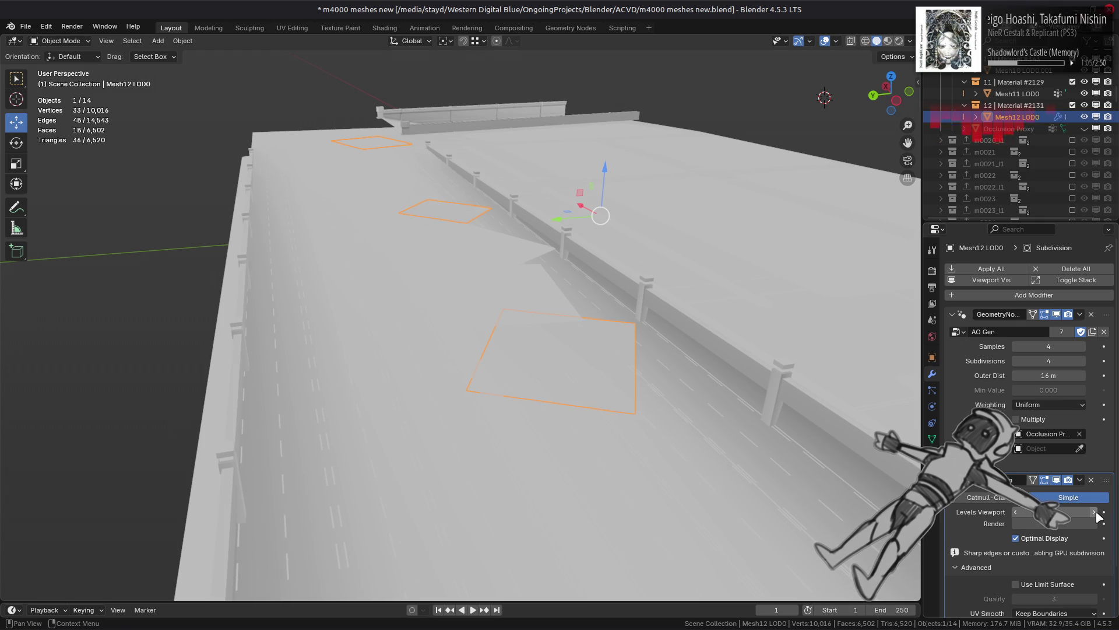
middle_drag(757, 405, 740, 412)
key(Tab)
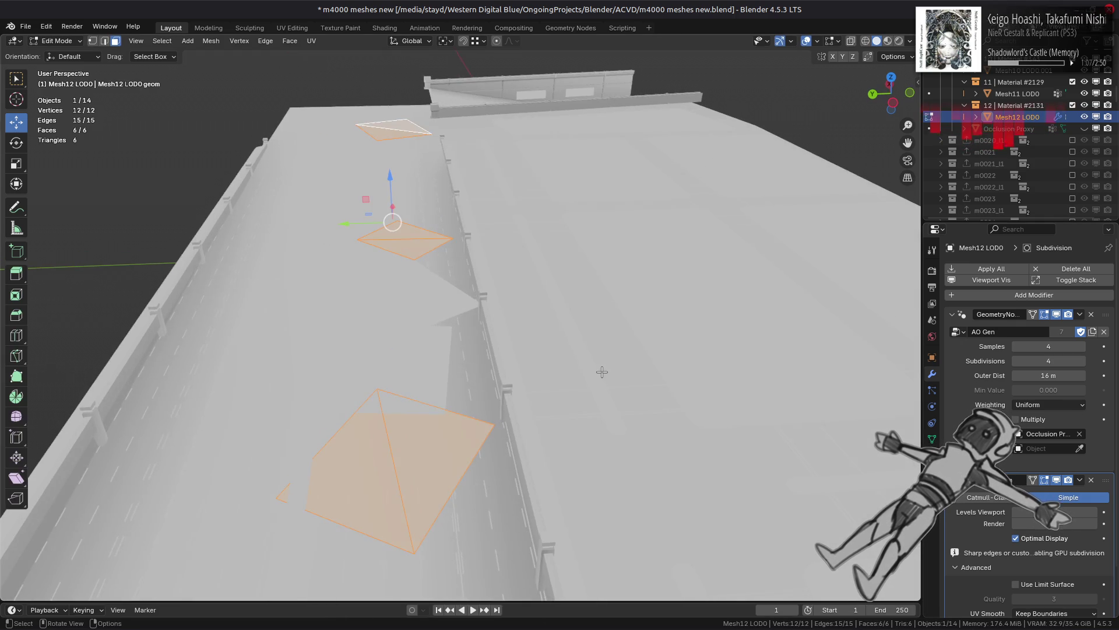
Step: Try merging the decal triangles into quads, undo it, and return to Object Mode
middle_drag(597, 370, 519, 289)
click(295, 42)
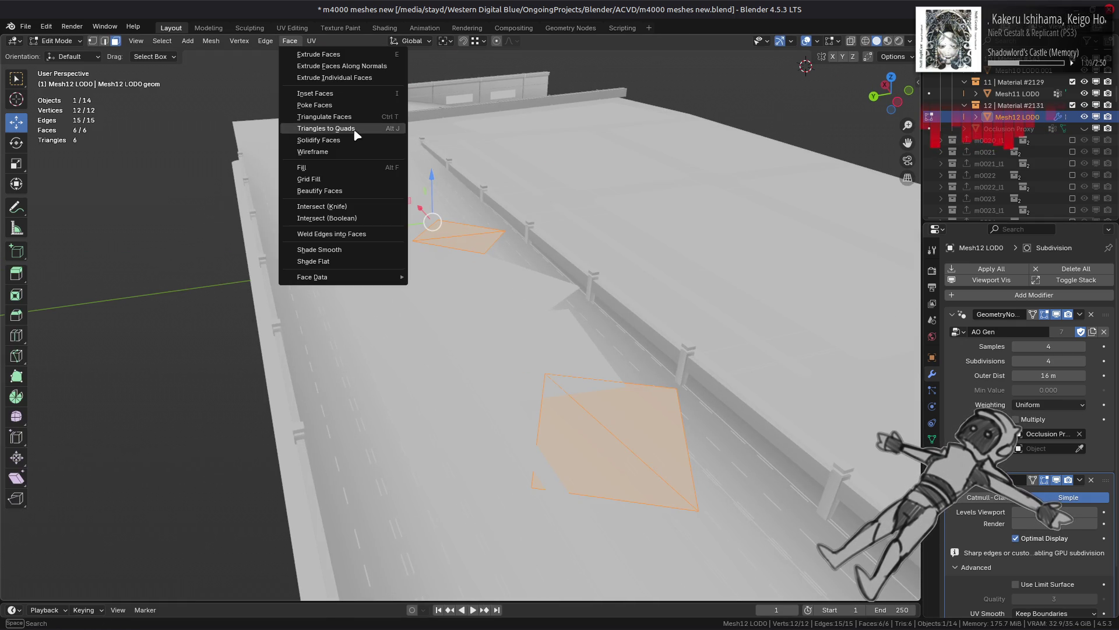
click(354, 129)
key(ctrl+z)
key(Tab)
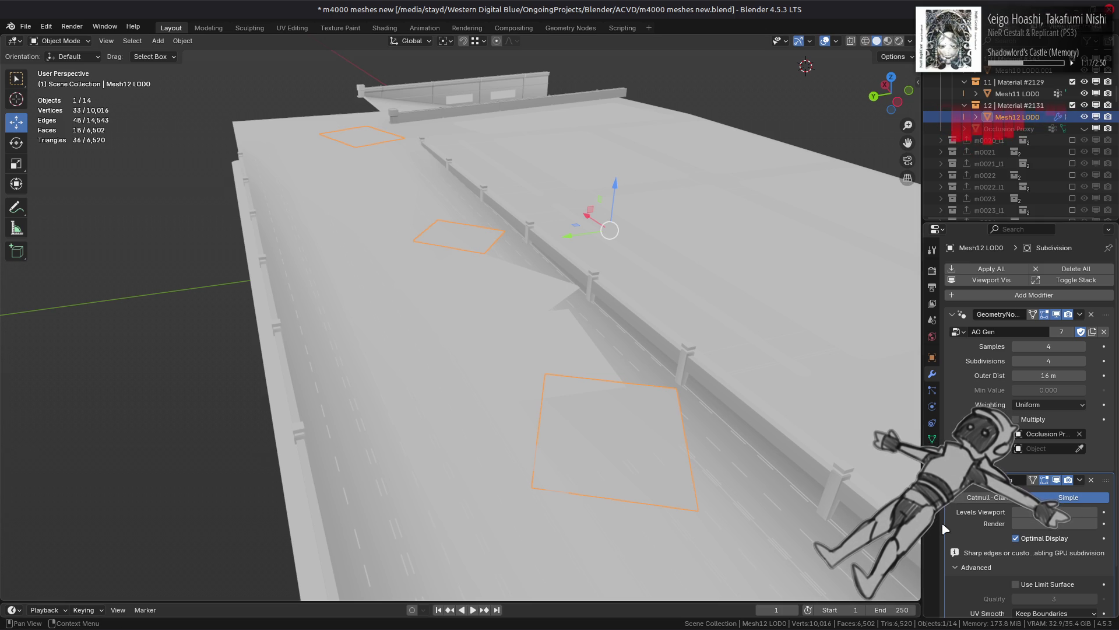
Step: Raise the decal Subdivision modifier's viewport level by three
click(1095, 512)
click(1095, 512)
click(1095, 512)
mouse_move(742, 425)
middle_down()
mouse_move(674, 420)
mouse_move(697, 422)
middle_up()
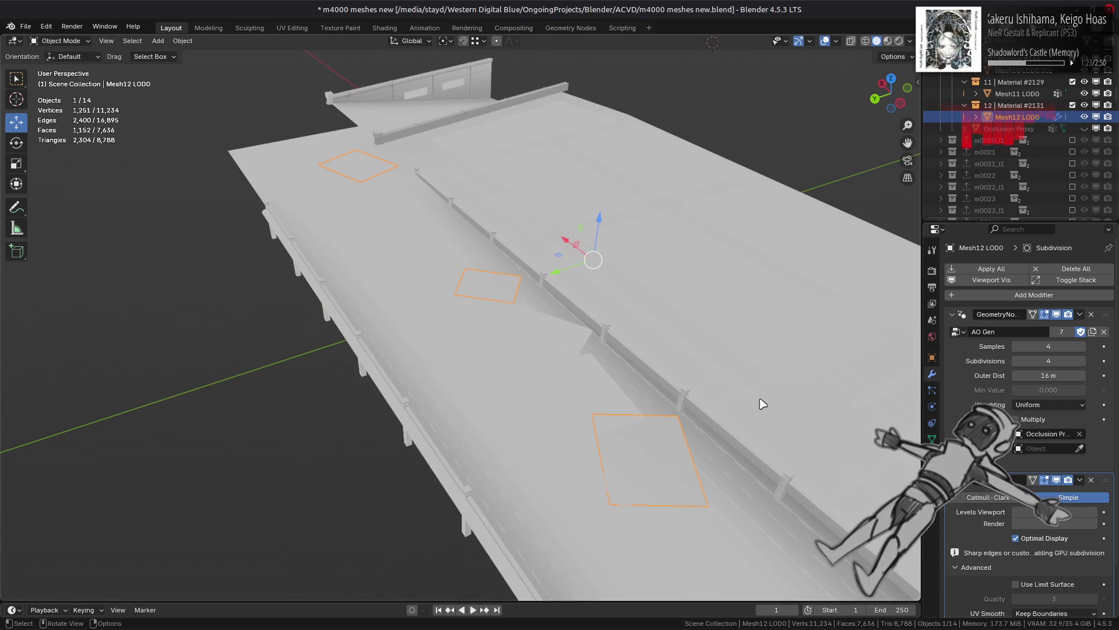
Step: Show the wireframe overlay, turn off Optimal Display, and move Subdivision above AO Gen
click(836, 41)
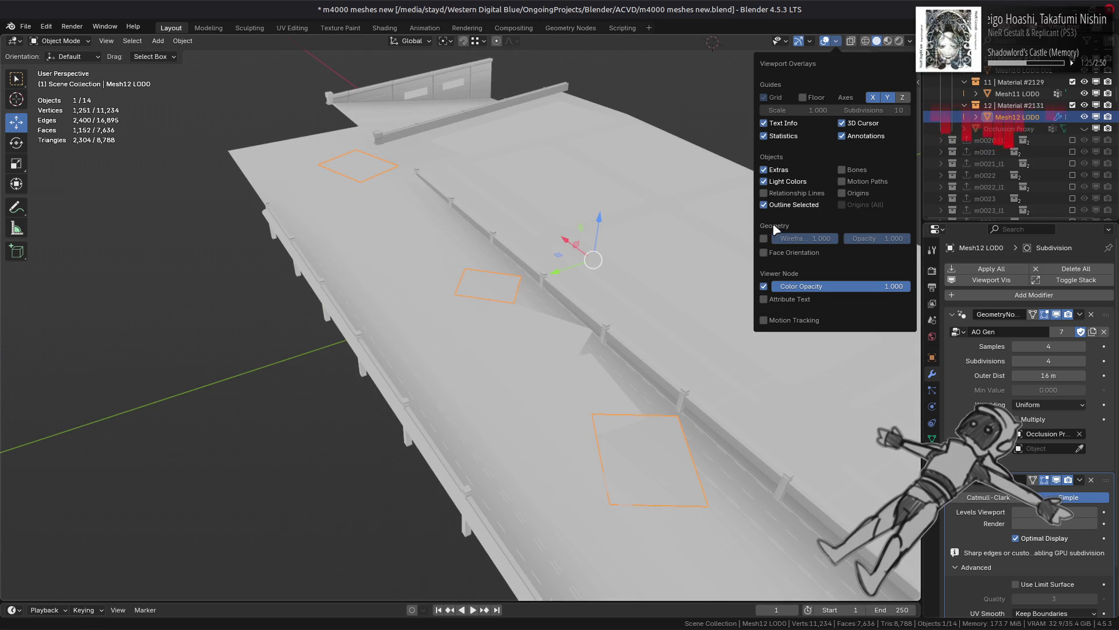
click(764, 239)
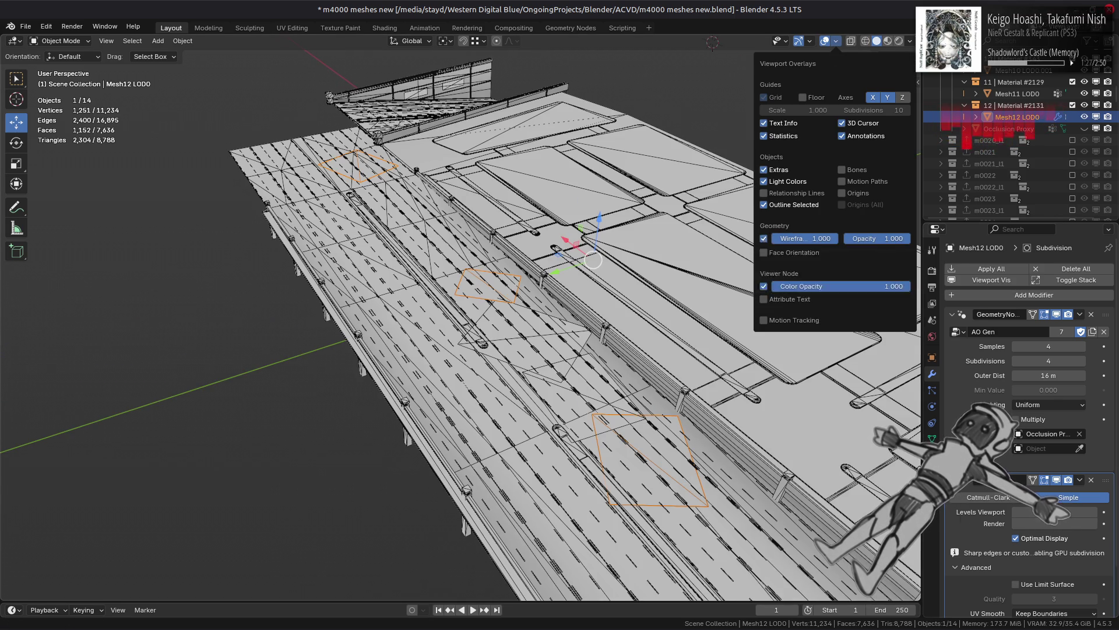
click(1034, 541)
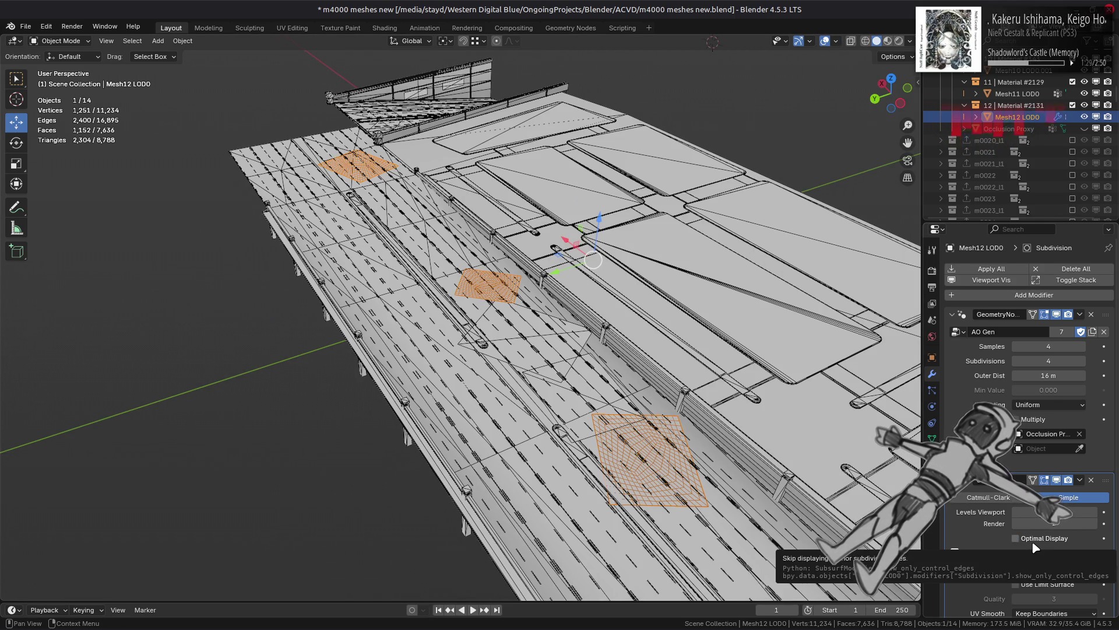
scroll(1043, 524, down, 2)
drag(1098, 434, 1096, 306)
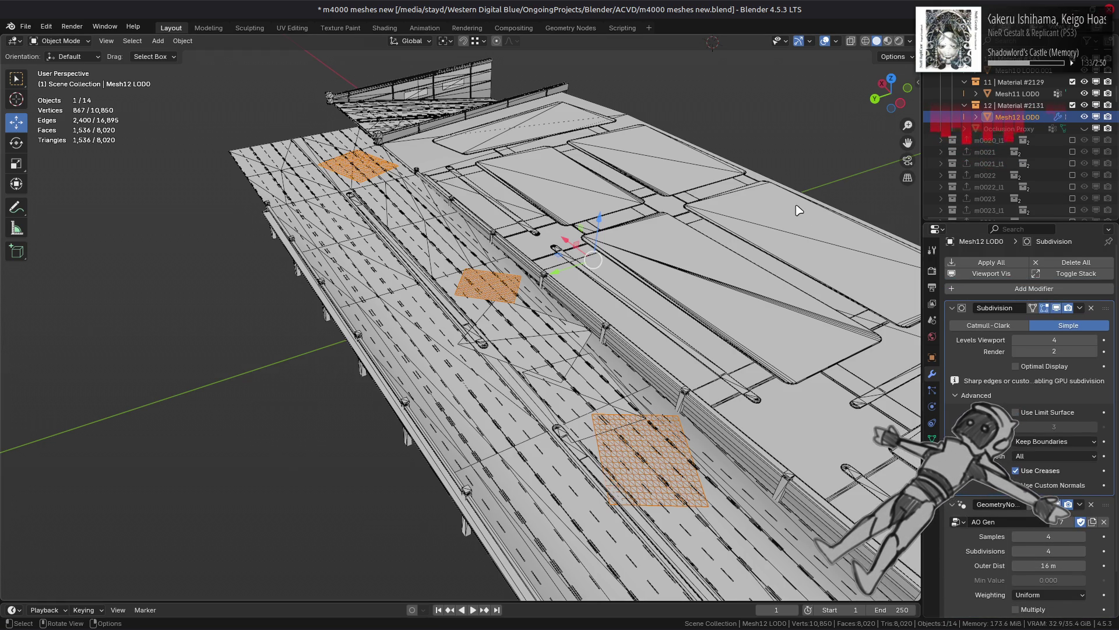
Step: Turn the wireframe overlay back off and clear the object selection
click(836, 41)
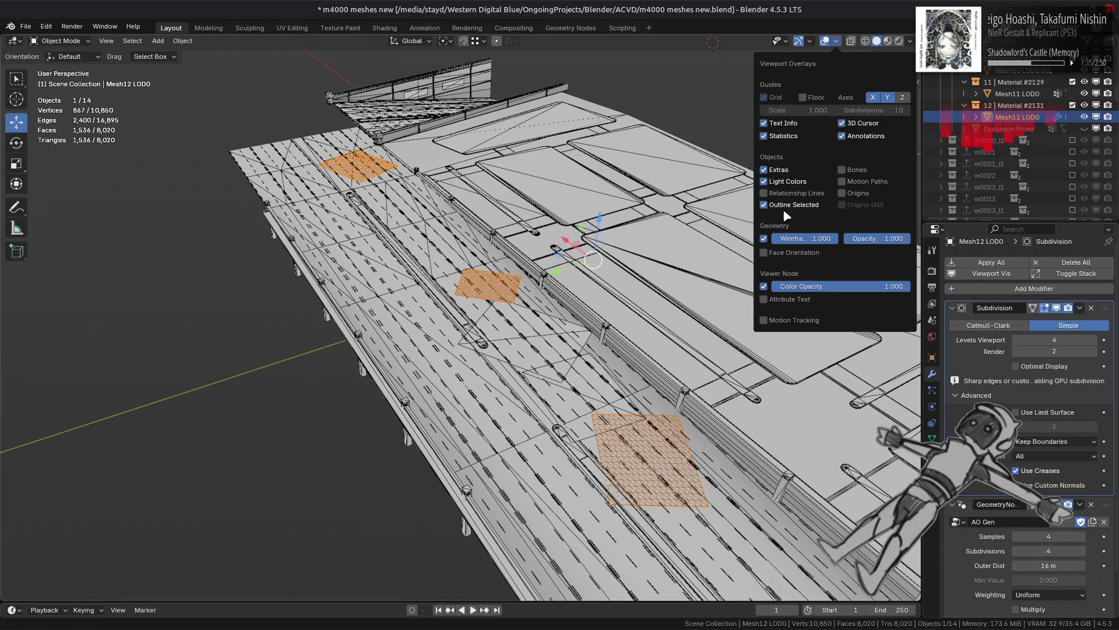
click(765, 241)
middle_drag(582, 317, 553, 299)
scroll(554, 298, up, 3)
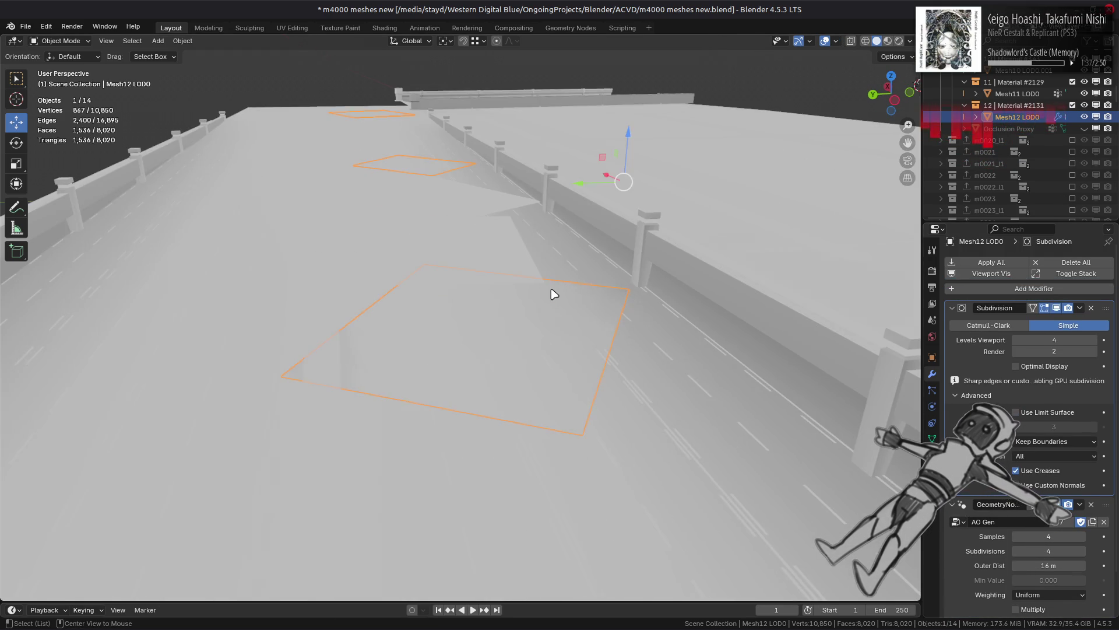
key(alt+a)
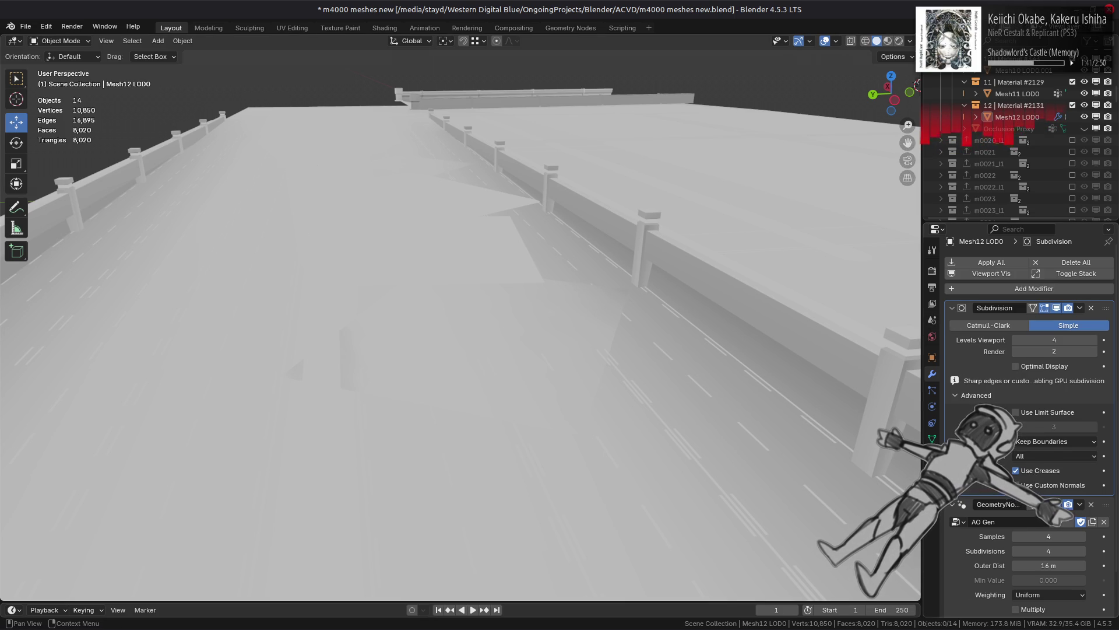
scroll(1037, 478, down, 2)
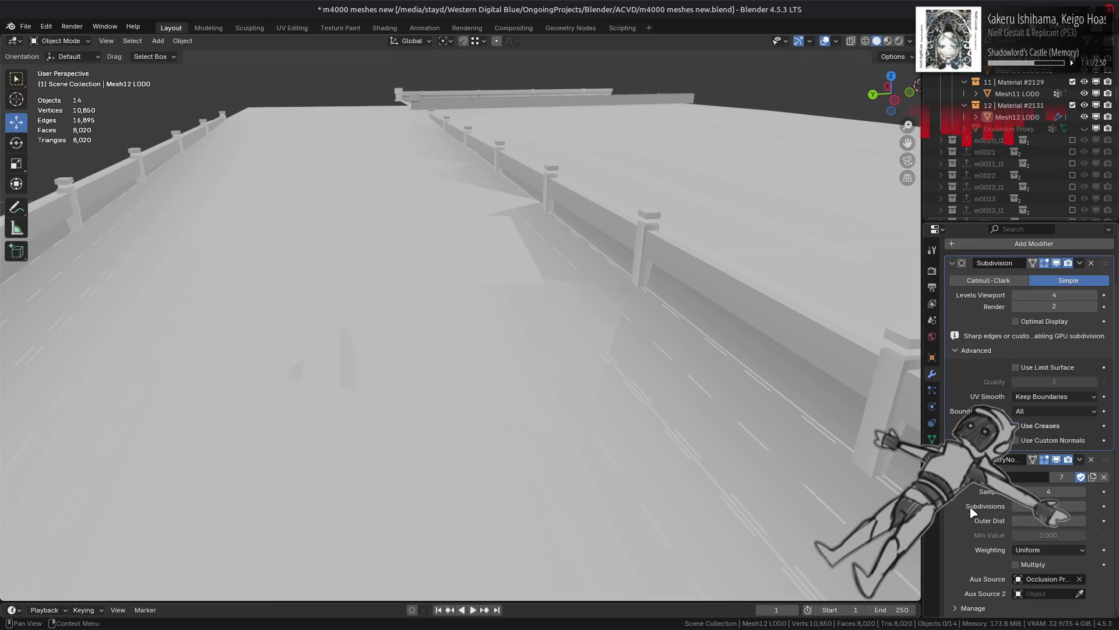
scroll(973, 512, up, 2)
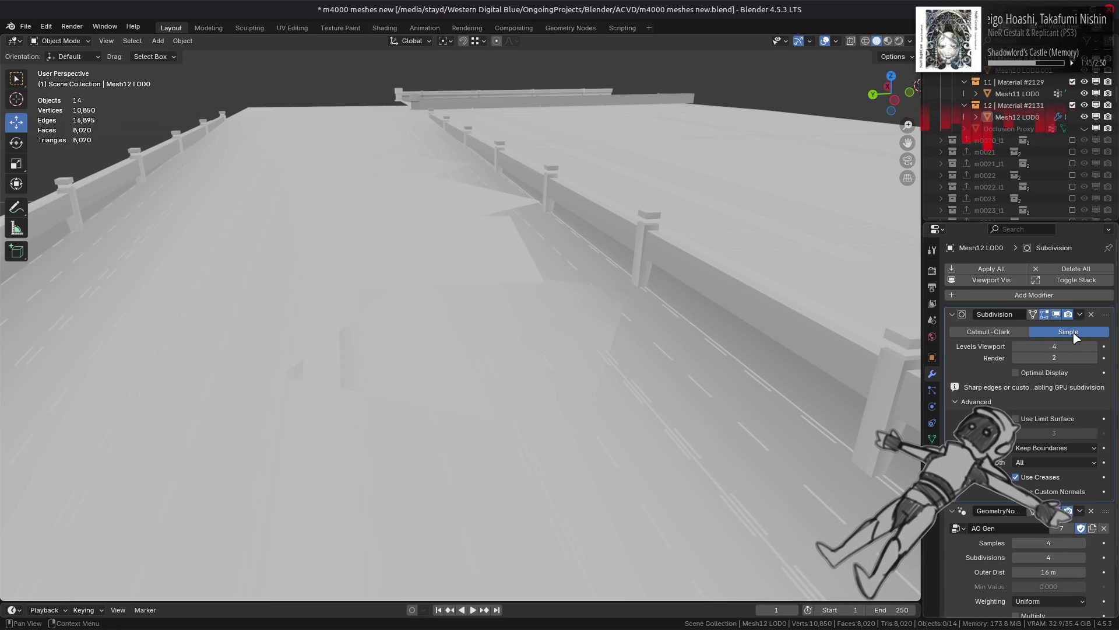
Step: Set the Subdivision viewport level to 3 and look down the road
mouse_move(1054, 346)
mouse_down()
mouse_move(1032, 346)
mouse_move(1103, 358)
mouse_move(1096, 350)
mouse_up()
click(1096, 349)
mouse_move(779, 329)
middle_down()
mouse_move(775, 348)
mouse_move(884, 379)
mouse_move(509, 317)
mouse_move(535, 322)
middle_up()
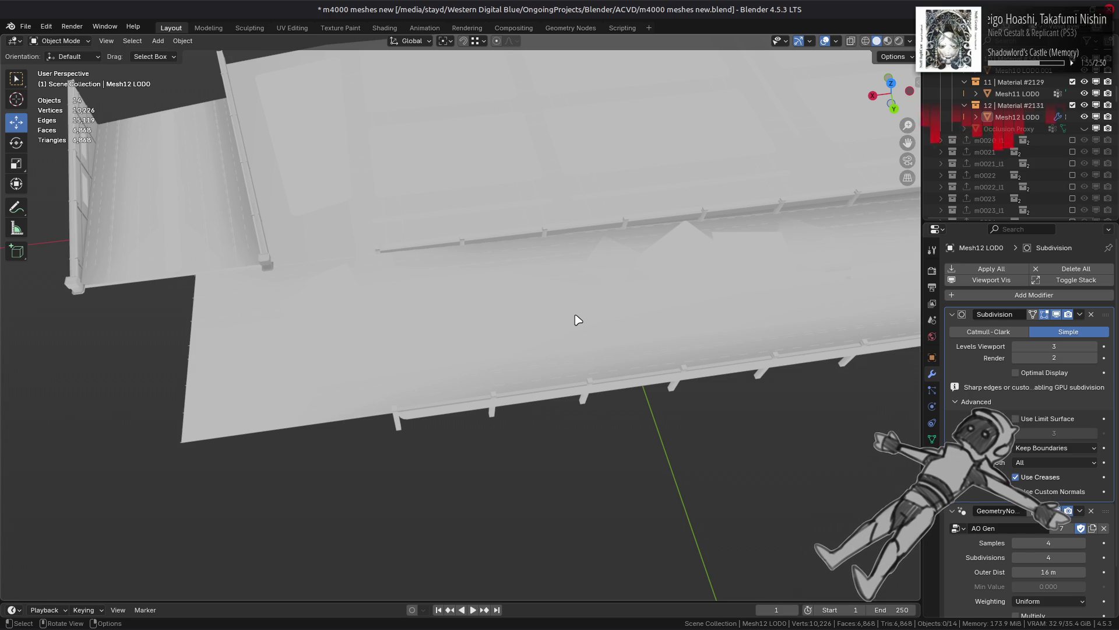
mouse_move(550, 330)
middle_down()
mouse_move(397, 285)
mouse_move(424, 278)
middle_up()
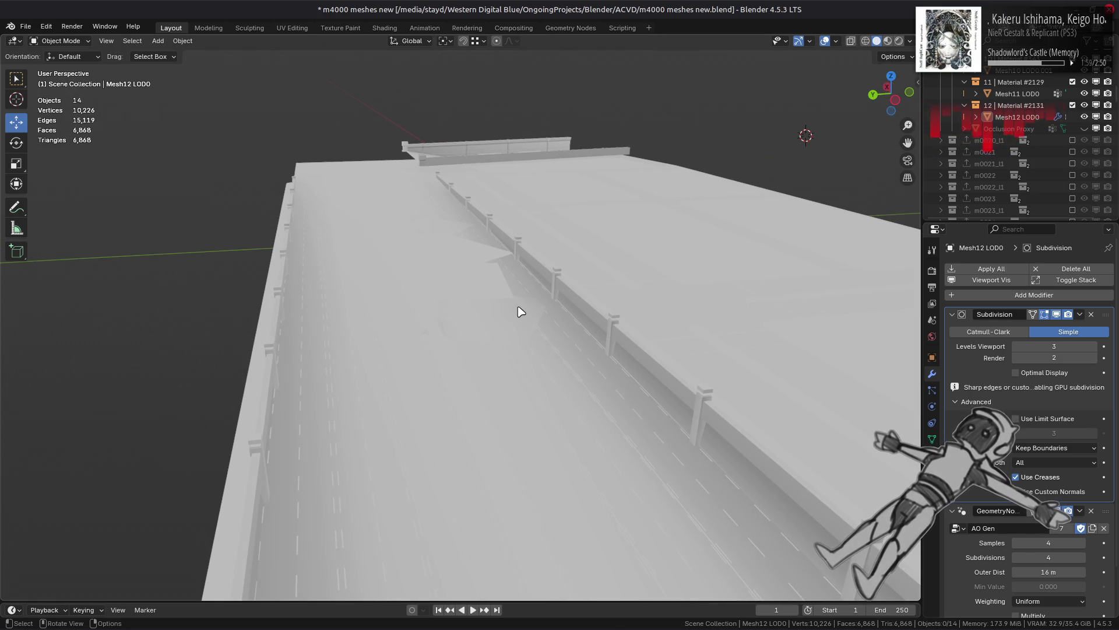
scroll(522, 312, up, 4)
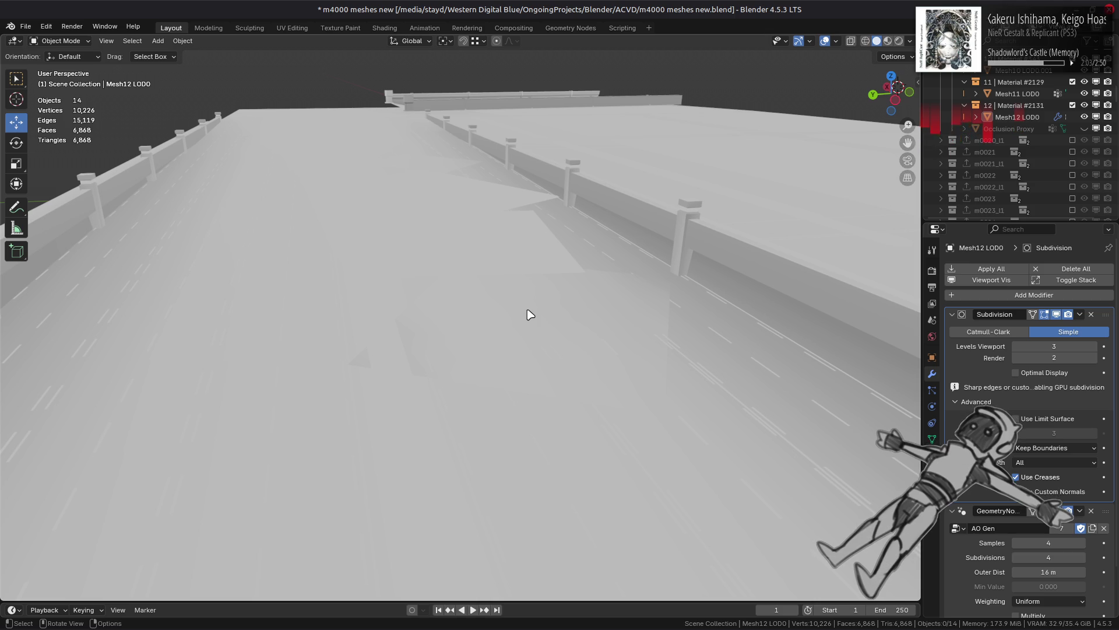
Step: Preview the road in Material Preview, then return to Solid shading
click(888, 40)
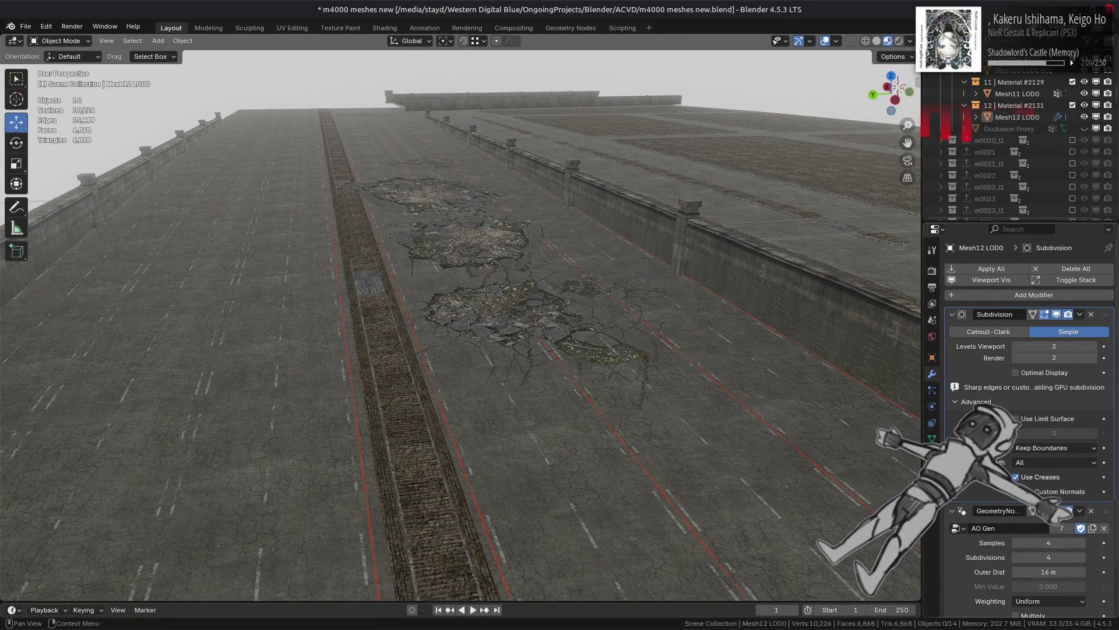
click(877, 41)
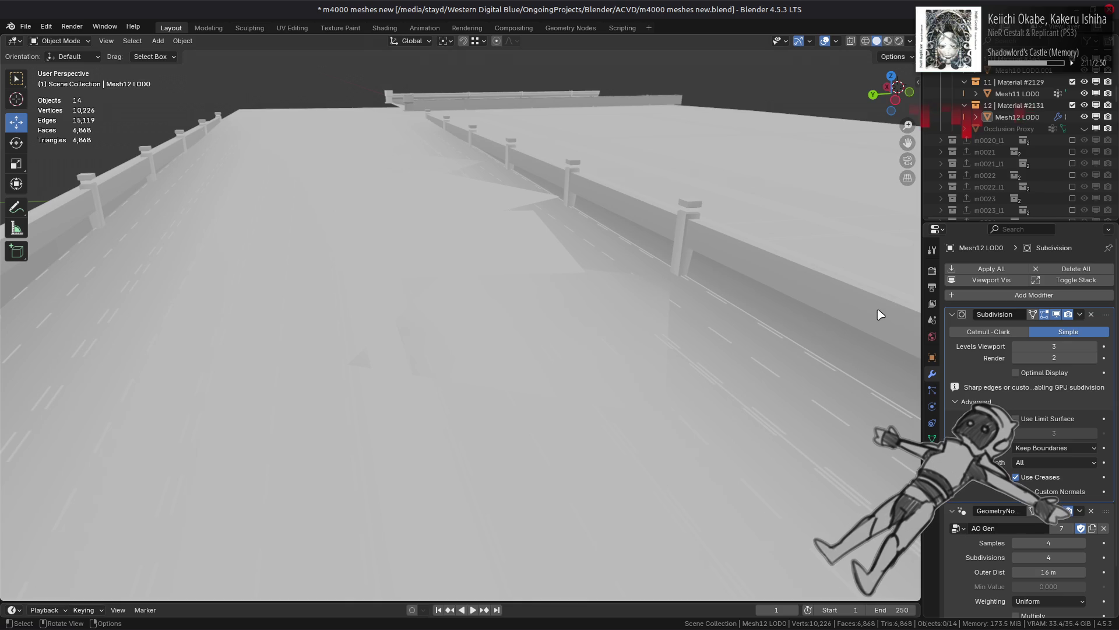
mouse_move(882, 312)
middle_down()
mouse_move(824, 318)
mouse_move(804, 350)
mouse_move(812, 371)
middle_up()
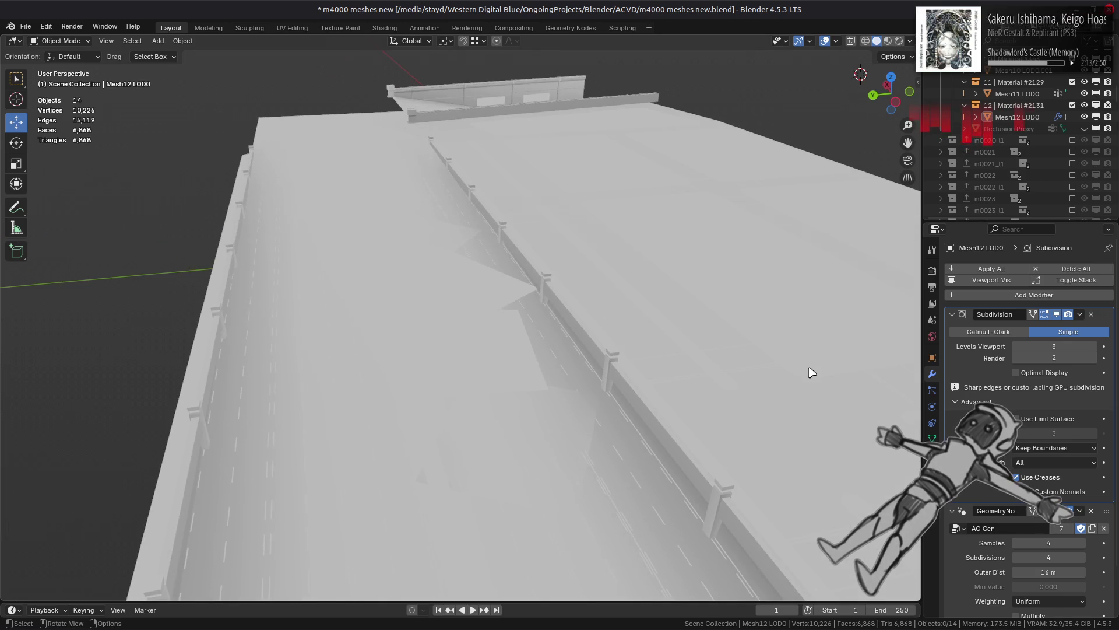
Step: Try viewport subdivision levels 0 through 3, then select Mesh12 LOD0
click(1088, 347)
text(0)
key(Return)
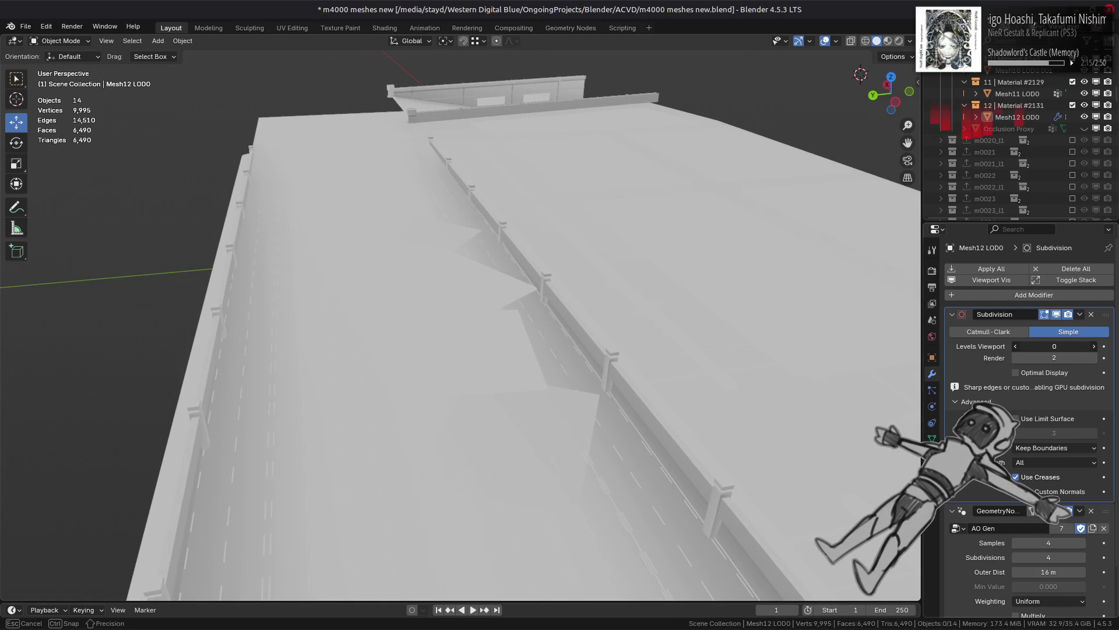
click(1094, 346)
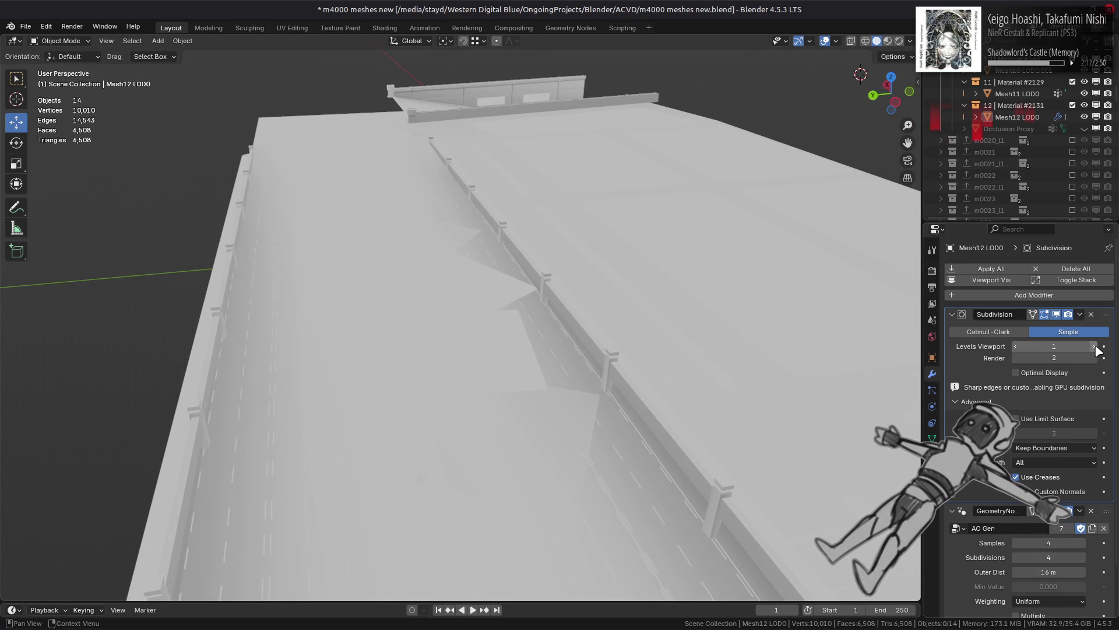
click(1094, 346)
click(1094, 347)
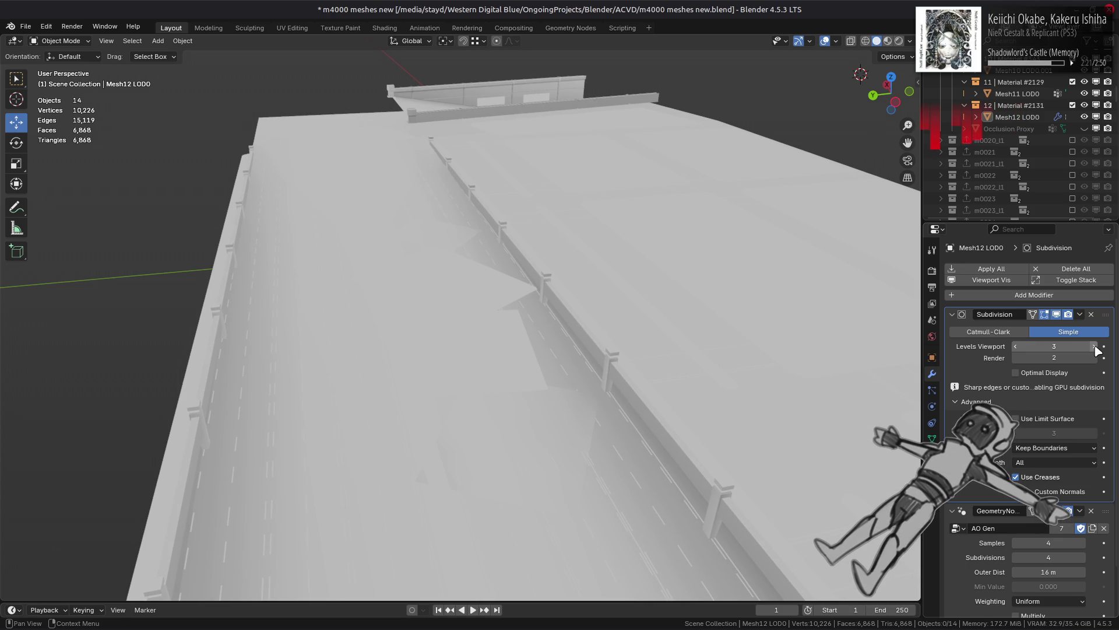
click(559, 447)
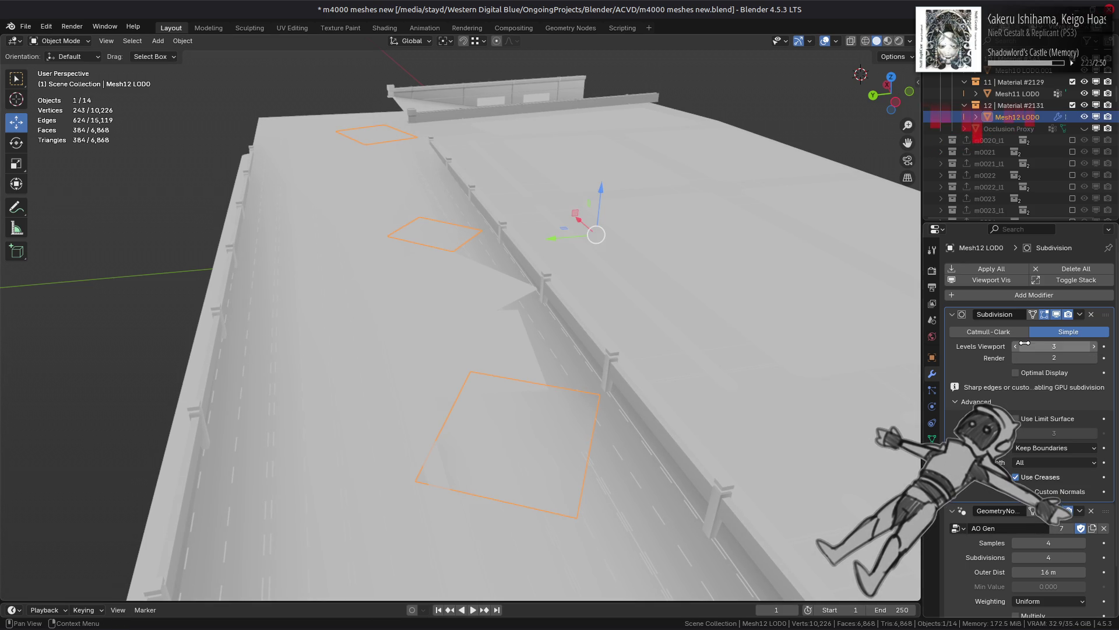
Step: Try viewport level 4, then step down and settle it at 2
drag(1085, 347, 1085, 347)
click(1095, 347)
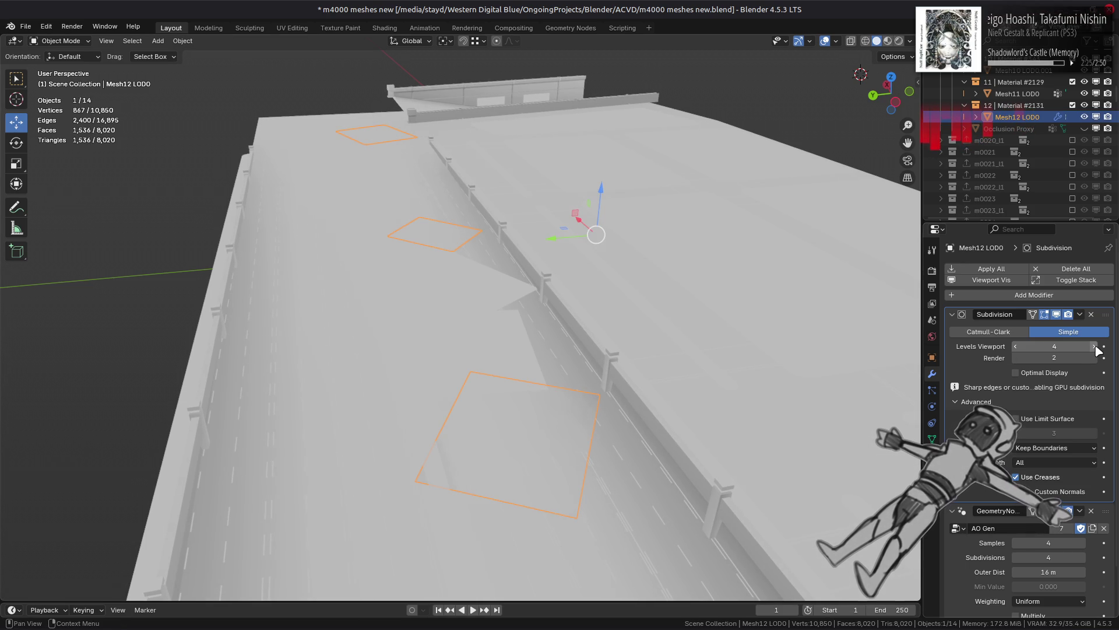
click(1017, 346)
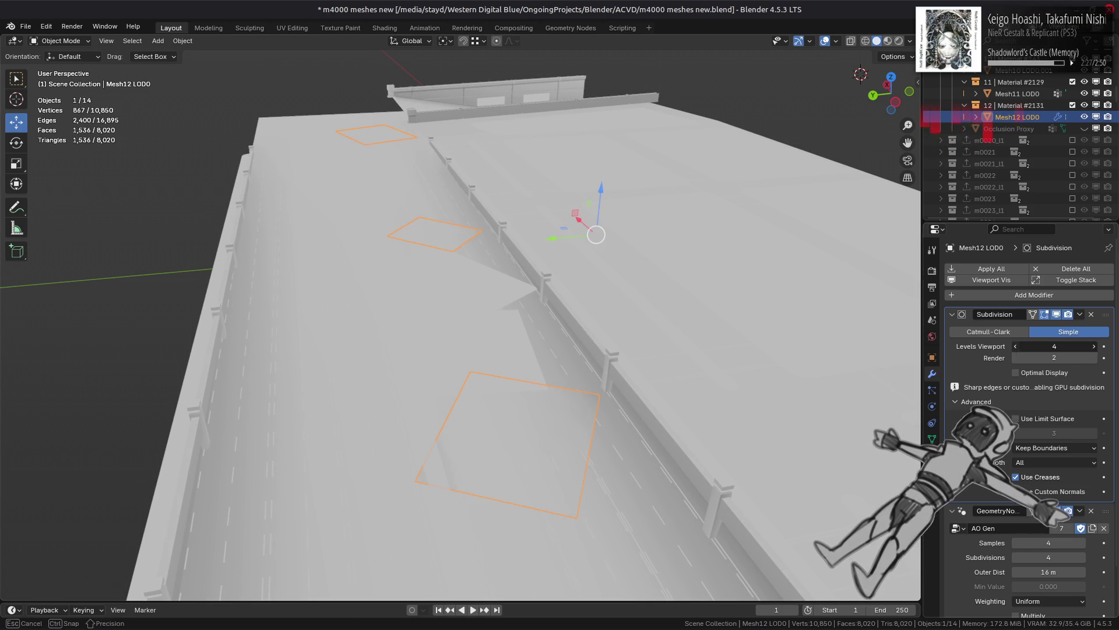
click(1018, 347)
click(1017, 346)
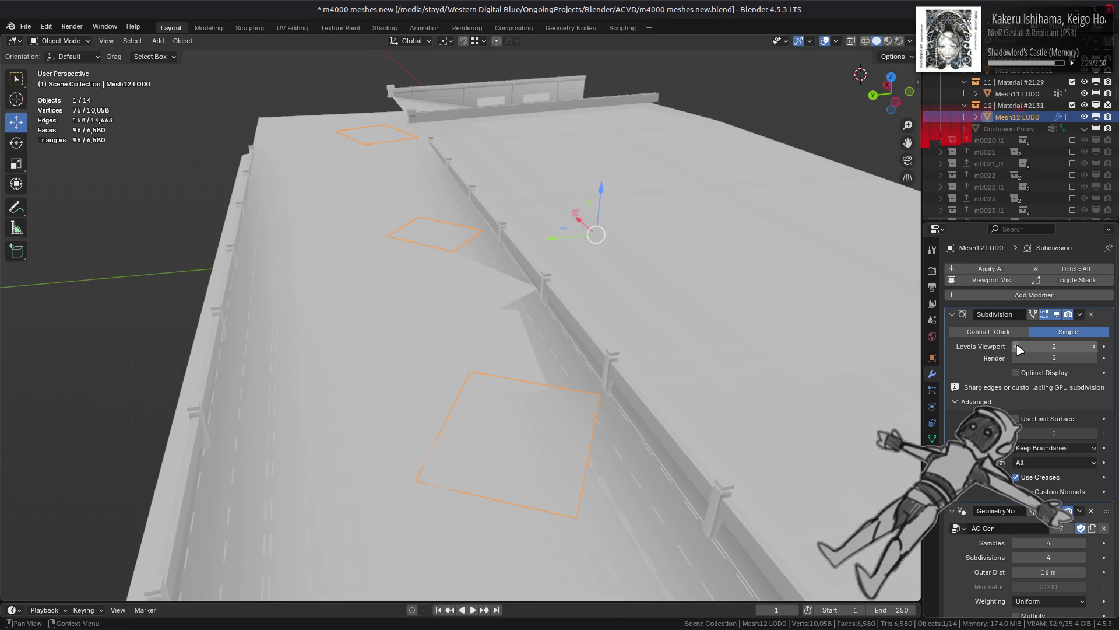
click(1017, 346)
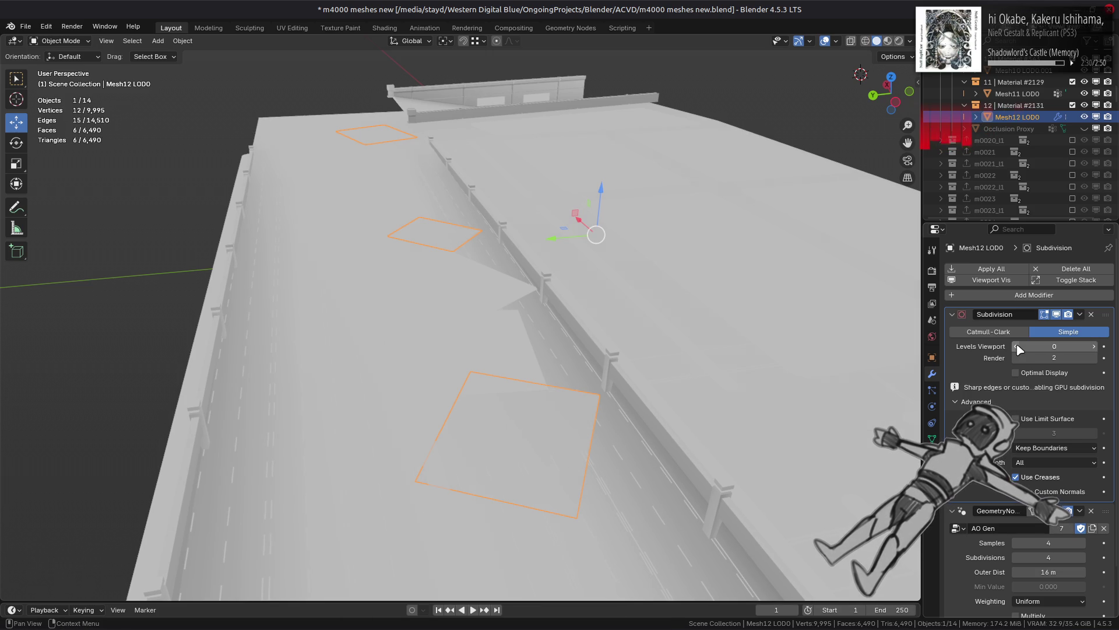
click(1095, 347)
click(1095, 347)
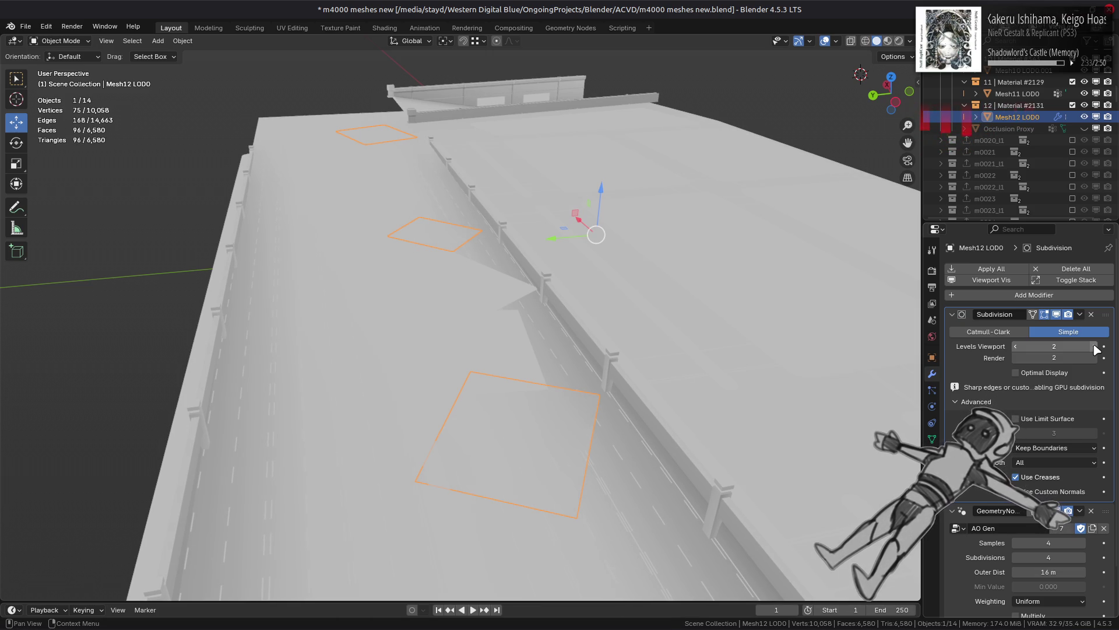
Step: Merge Mesh11 LOD0's triangles into quads in Edit Mode
click(432, 290)
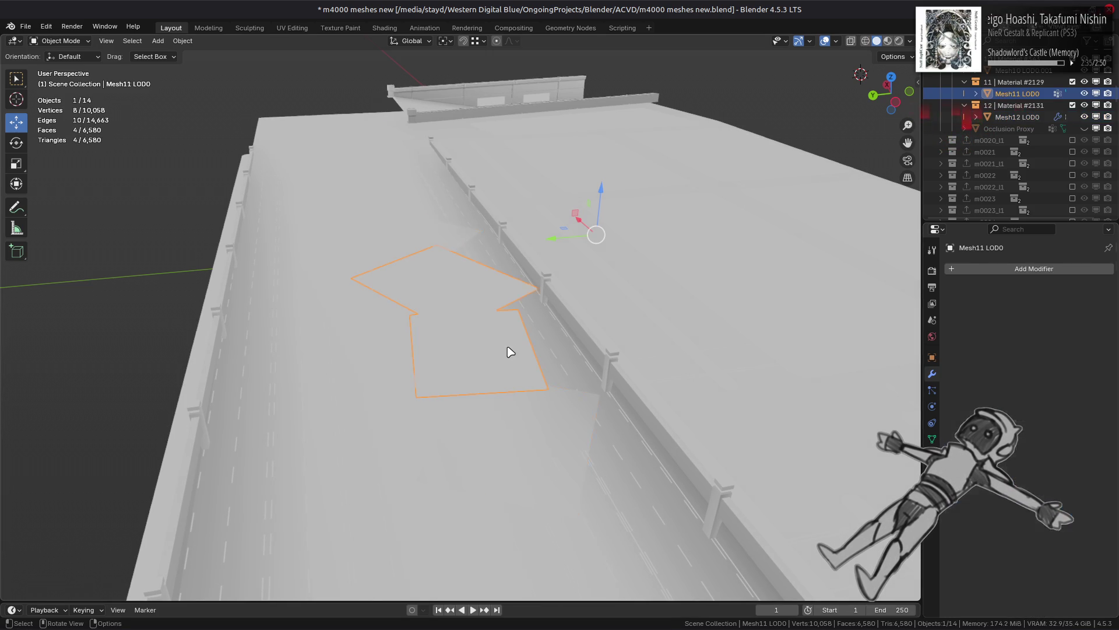
key(Tab)
click(290, 40)
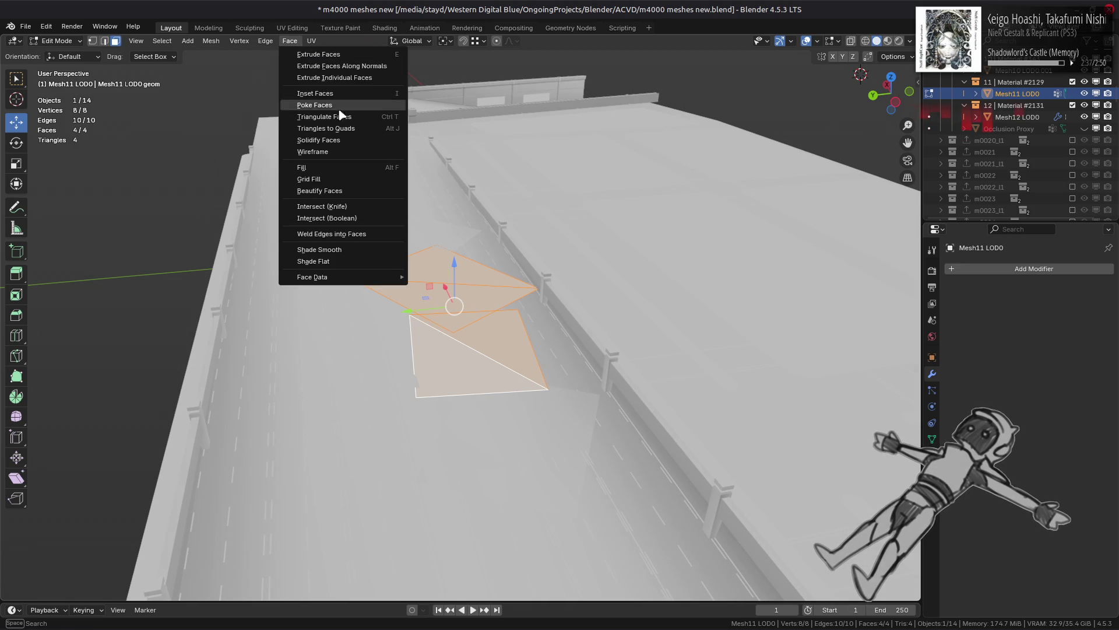
click(345, 128)
key(Tab)
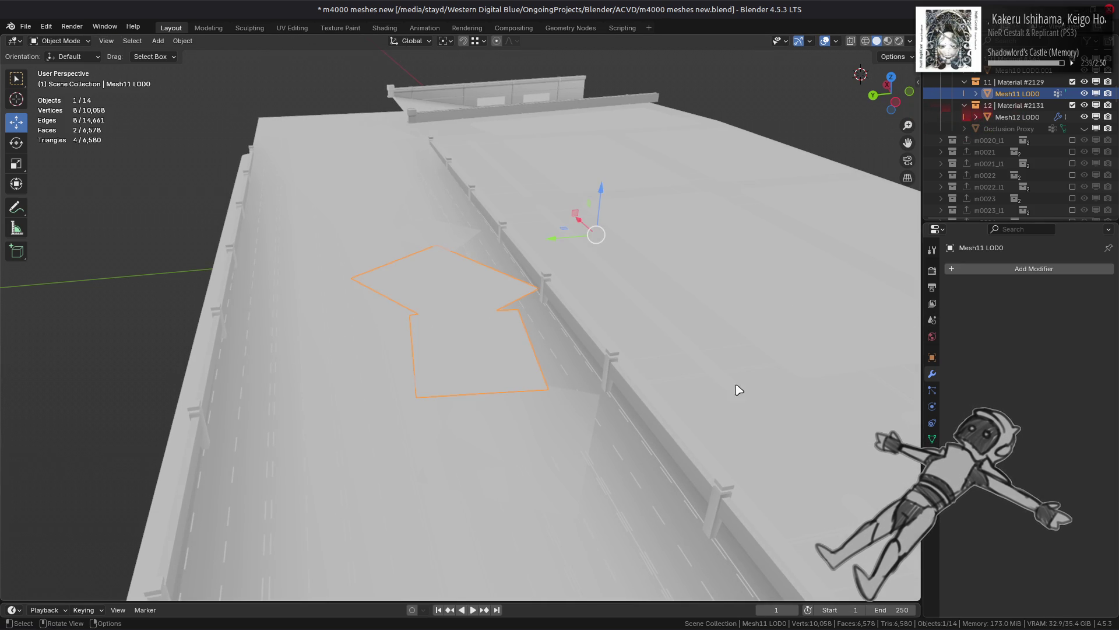
Step: Copy Mesh12 LOD0's Subdivision and AO Gen modifiers onto Mesh11 LOD0
shift+click(545, 443)
click(1080, 315)
click(1070, 348)
click(1080, 511)
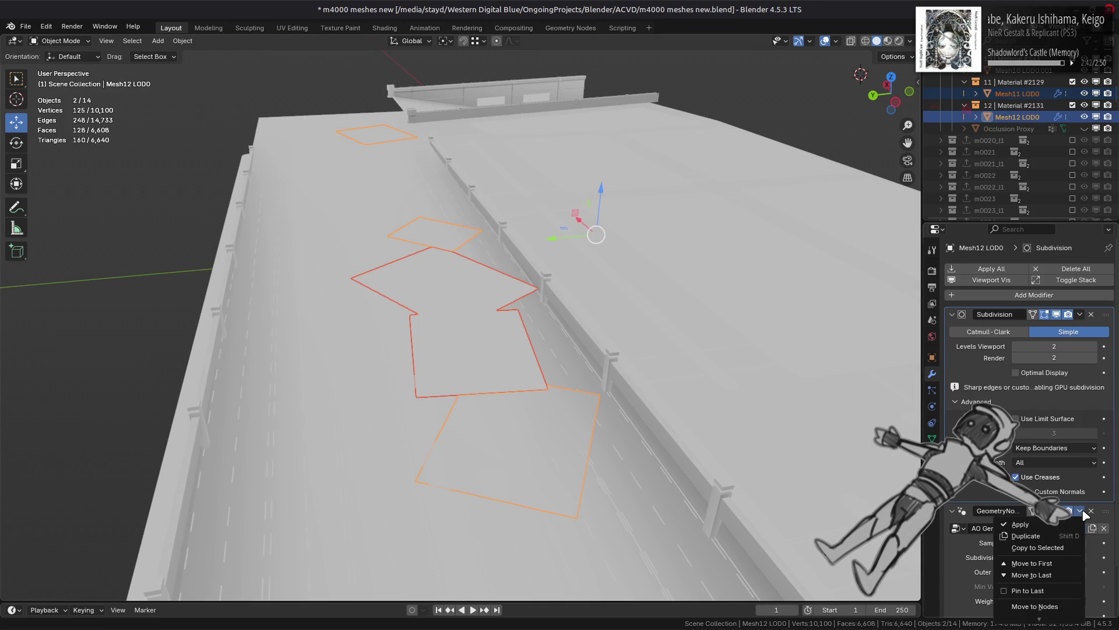
click(1066, 549)
key(alt+a)
click(502, 365)
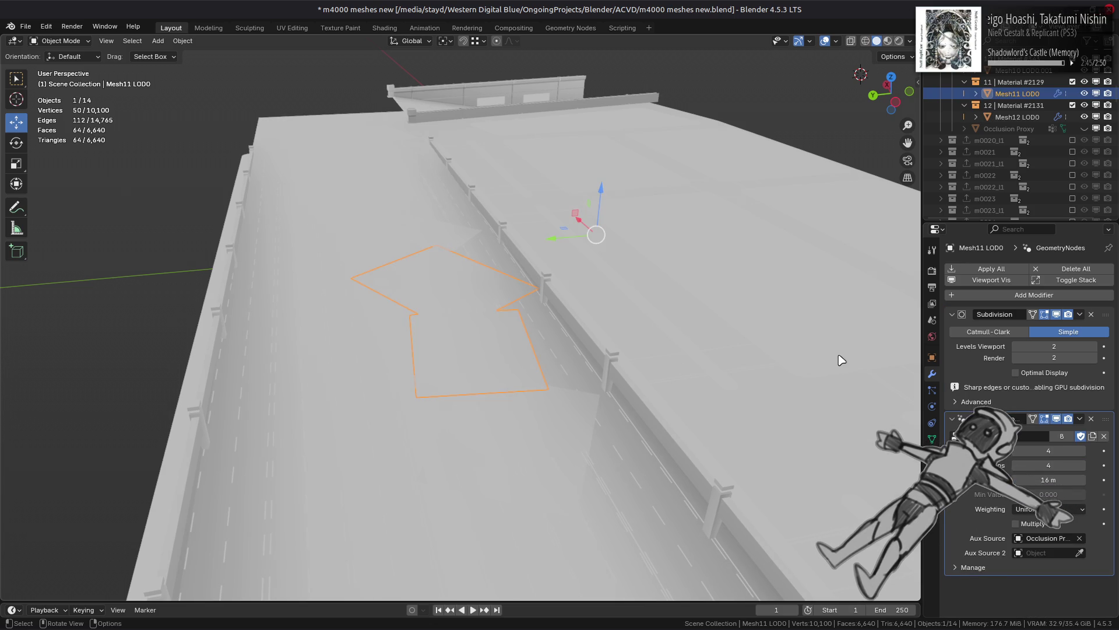
Step: Raise Mesh11 LOD0's viewport subdivision to 3, then lower it to 2
click(1095, 347)
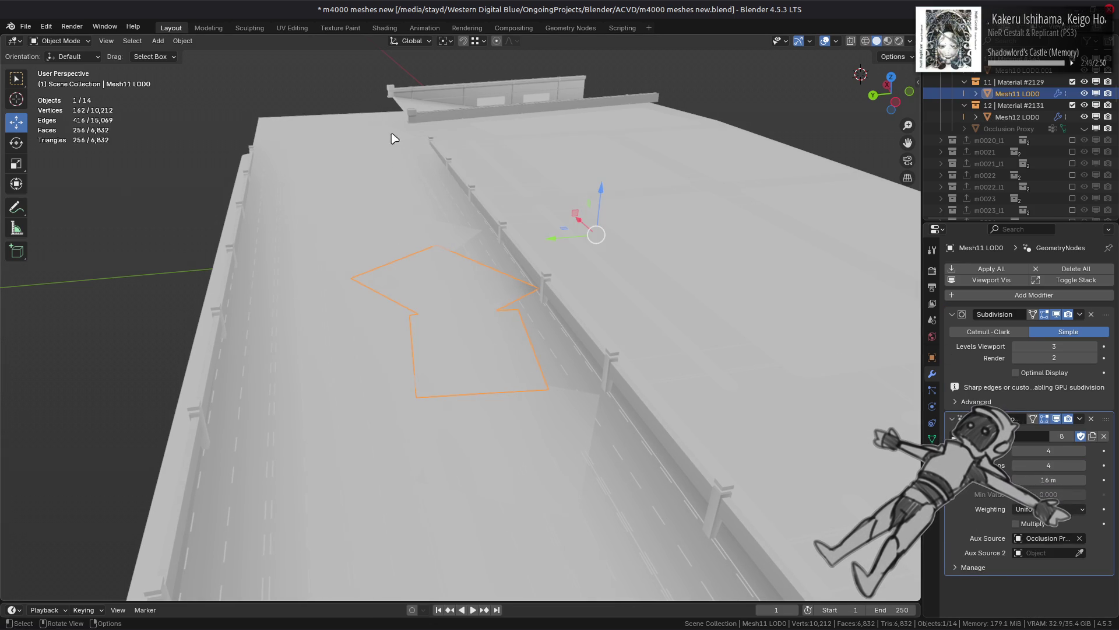
key(alt+a)
middle_drag(390, 170, 569, 315)
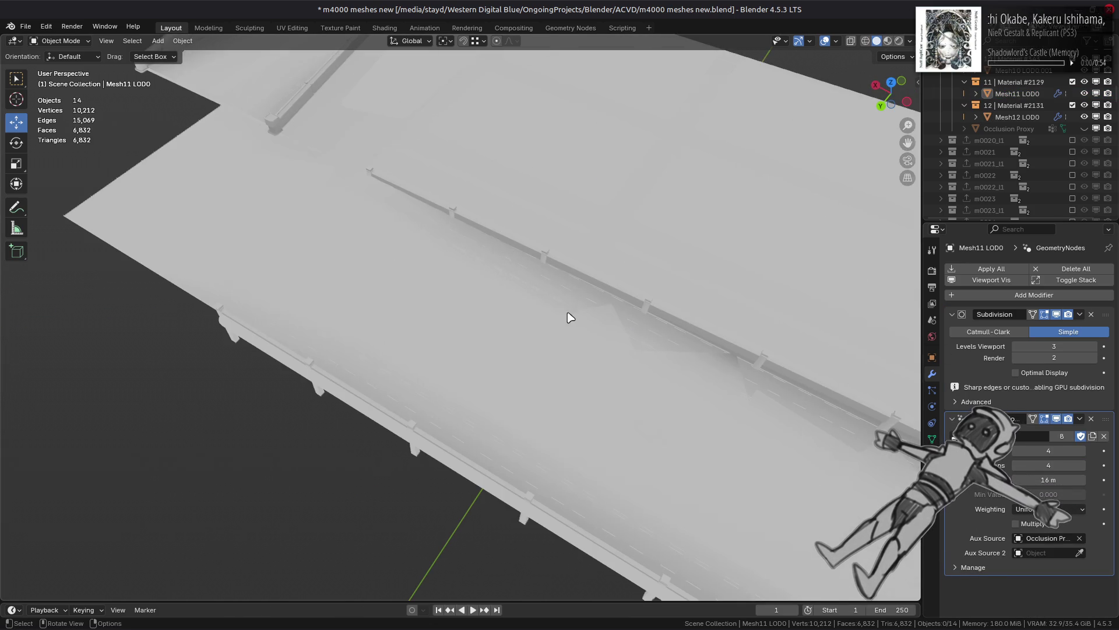
click(642, 377)
click(1017, 347)
key(alt+a)
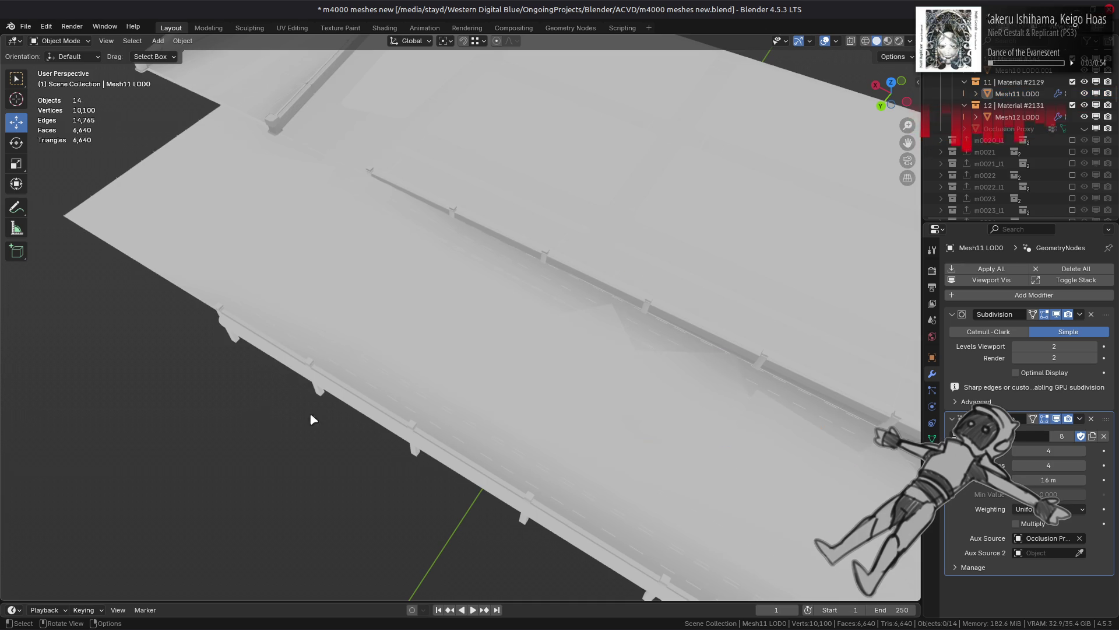
Step: Check the modifiers on Mesh11 LOD0, Mesh12 LOD0 and Mesh 3 LOD0.014
mouse_move(668, 348)
middle_down()
mouse_move(600, 307)
mouse_move(487, 466)
middle_up()
click(462, 347)
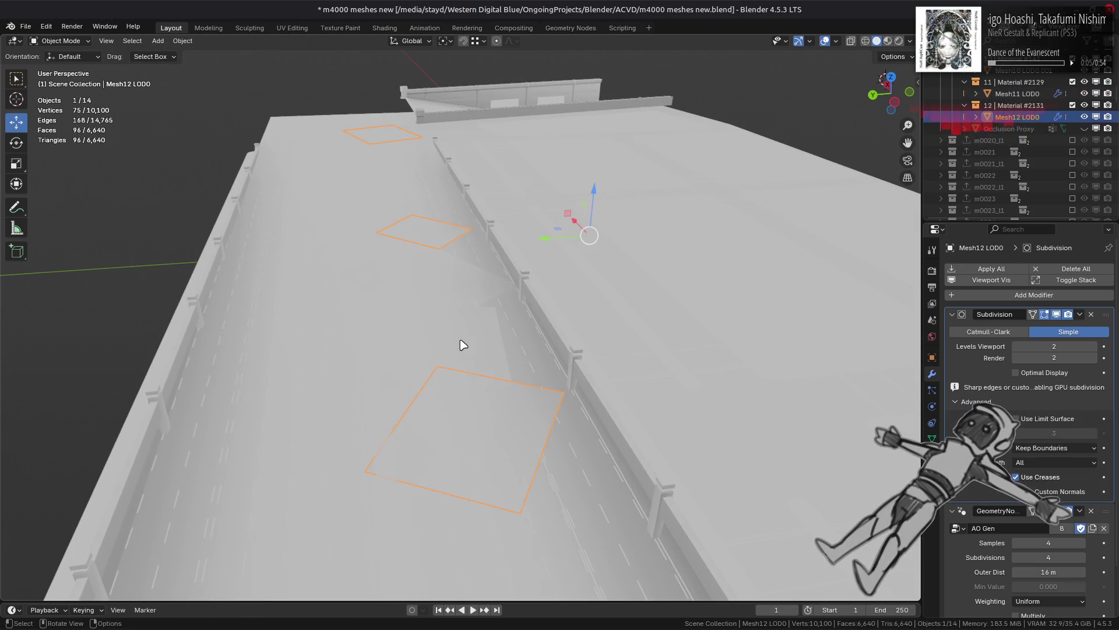
click(530, 410)
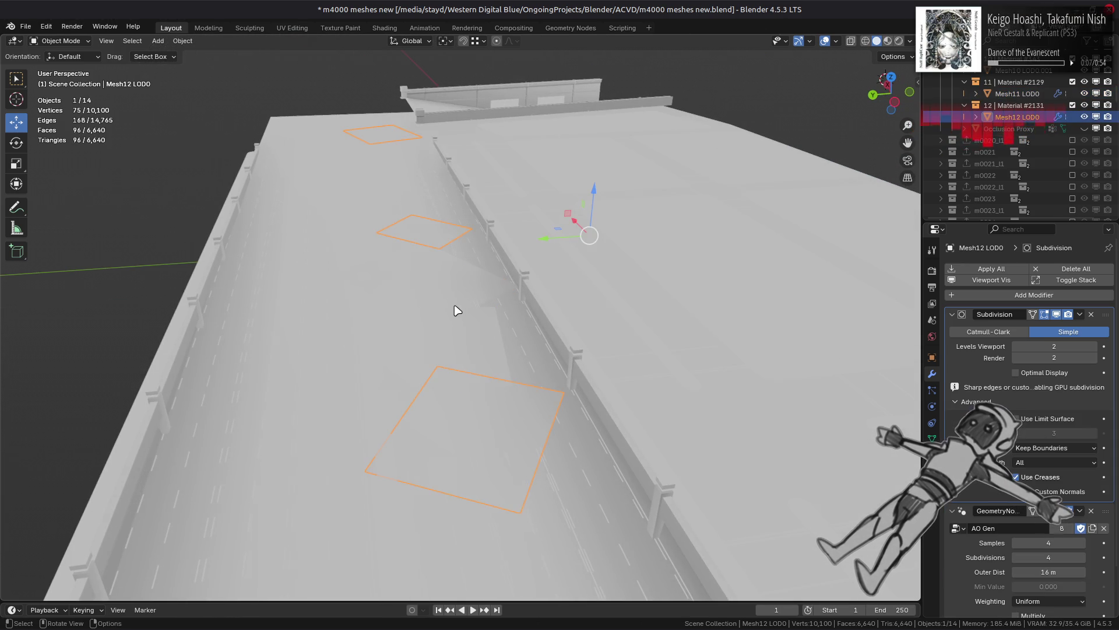
click(462, 333)
click(328, 80)
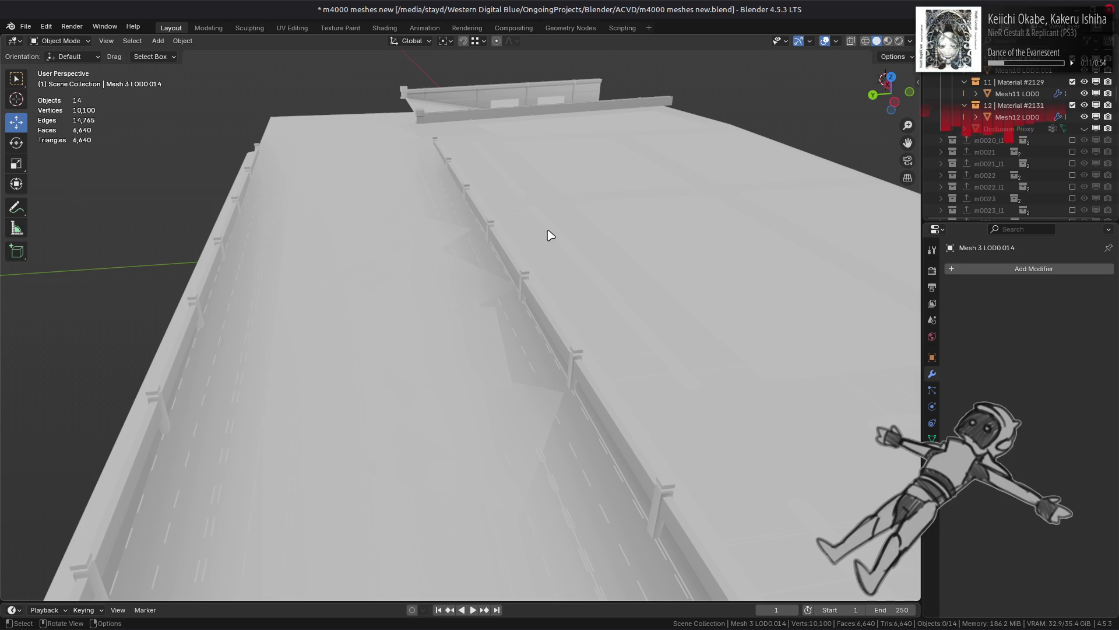
Step: Switch to Material Preview and orbit around the textured road
scroll(550, 235, down, 2)
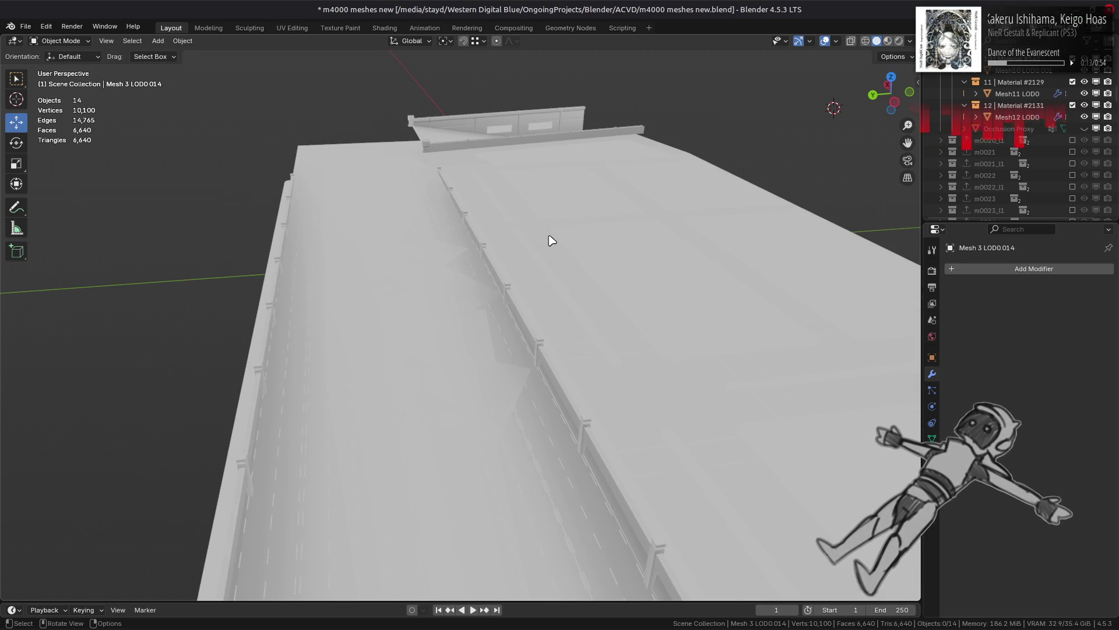
scroll(551, 245, down, 2)
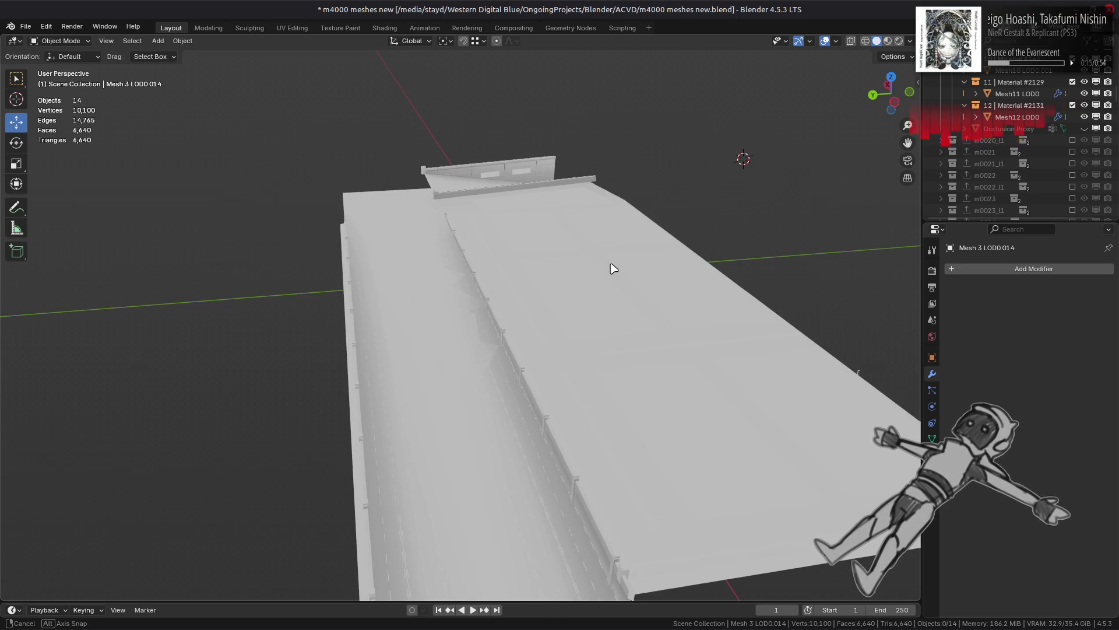
click(887, 42)
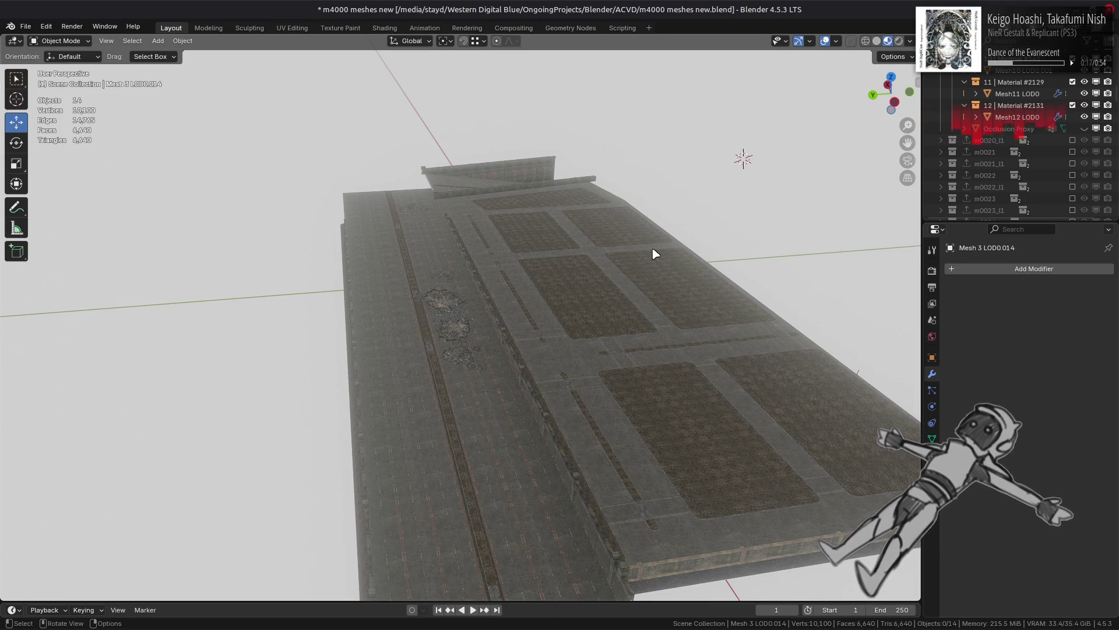
mouse_move(588, 265)
middle_down()
mouse_move(438, 275)
mouse_move(392, 287)
mouse_move(509, 309)
mouse_move(542, 270)
mouse_move(390, 315)
mouse_move(710, 370)
middle_up()
mouse_move(470, 305)
middle_down()
mouse_move(405, 317)
mouse_move(526, 318)
middle_up()
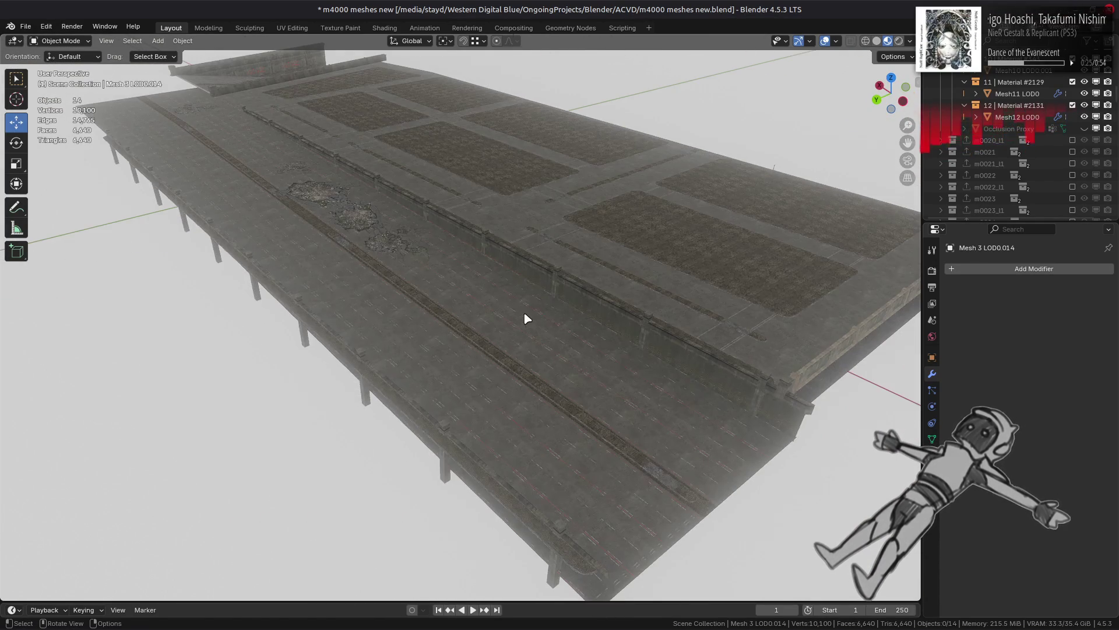
mouse_move(404, 255)
middle_down()
mouse_move(412, 325)
mouse_move(657, 277)
mouse_move(570, 327)
mouse_move(591, 321)
middle_up()
scroll(590, 321, up, 2)
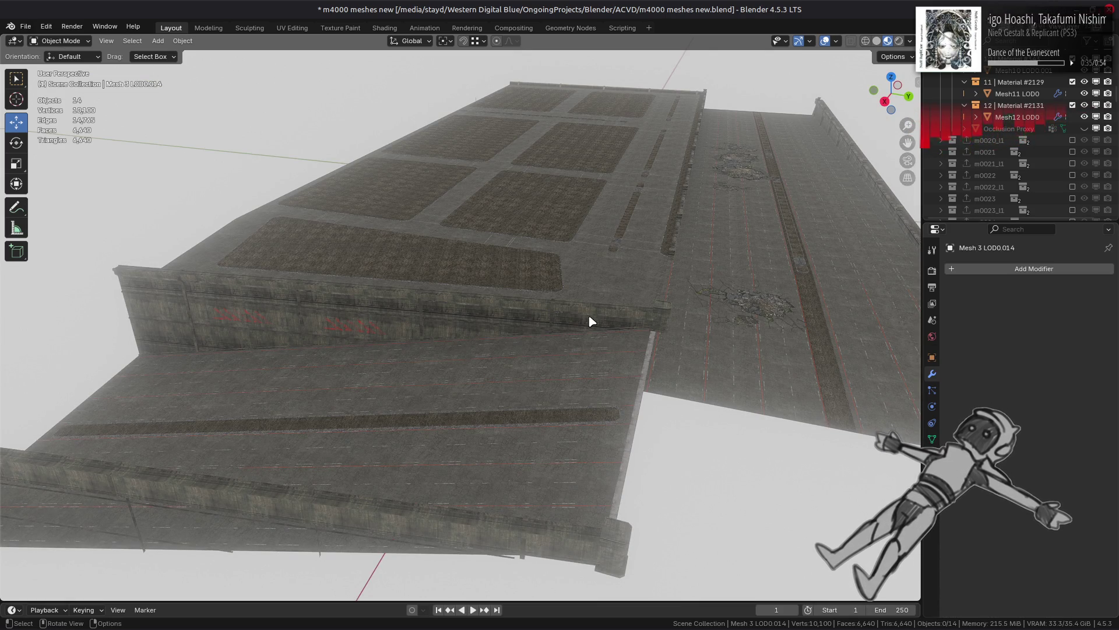
Step: Compare Solid shading, return to Material Preview, and save m4000 meshes new.blend
click(878, 42)
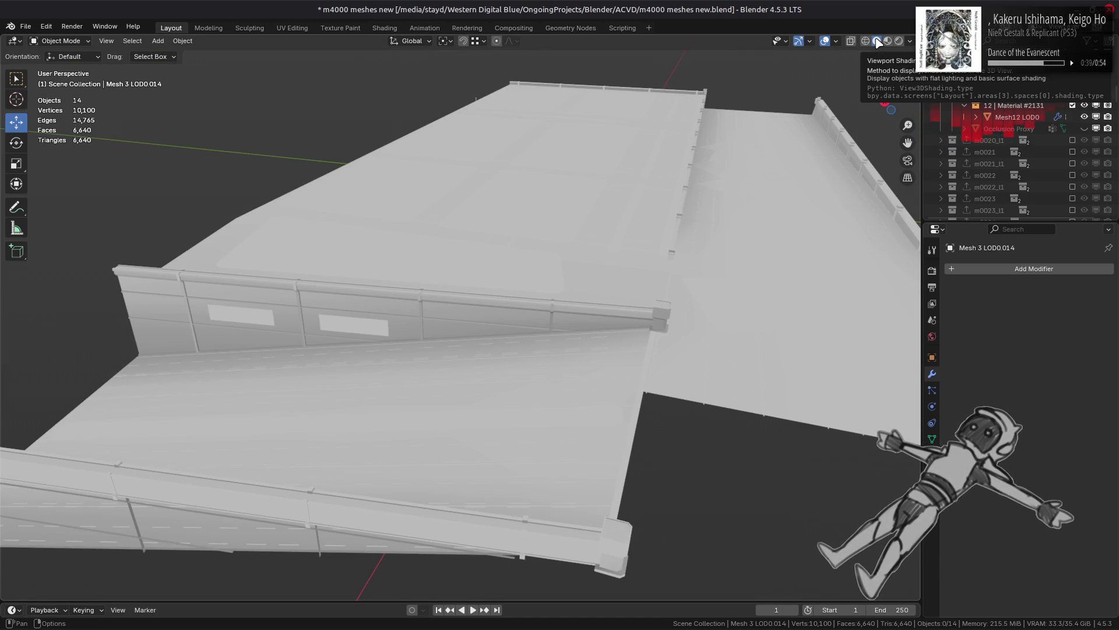
mouse_move(645, 212)
middle_down()
mouse_move(524, 288)
mouse_move(583, 279)
mouse_move(389, 376)
mouse_move(623, 247)
middle_up()
click(888, 41)
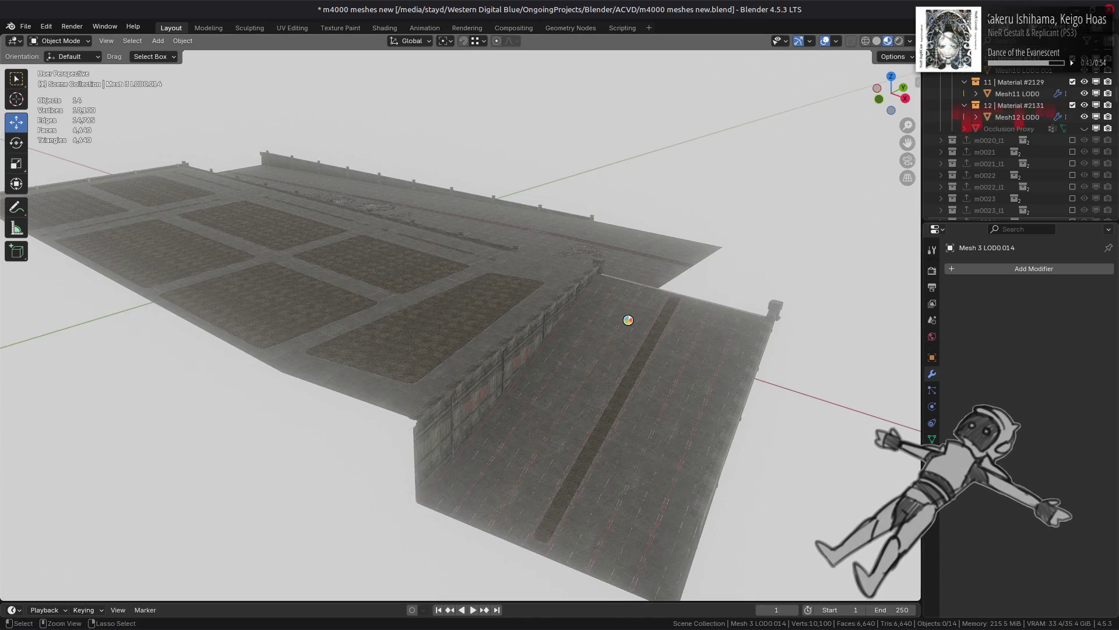
key(ctrl+s)
click(632, 337)
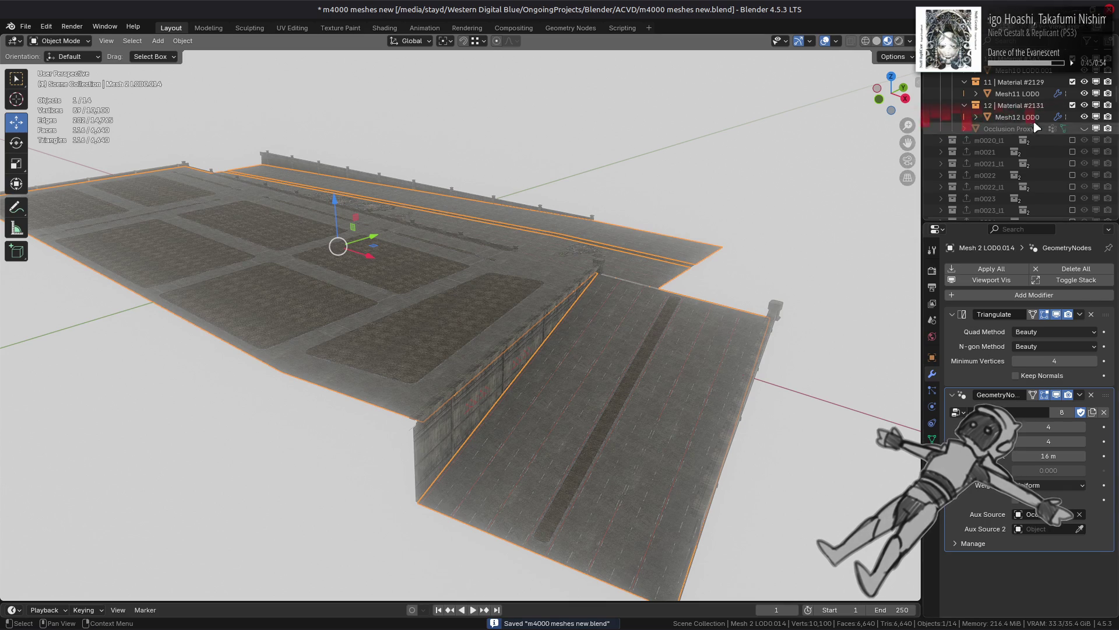
Step: Select all the Meshes.014 objects in the Outliner and save the file
scroll(940, 134, up, 6)
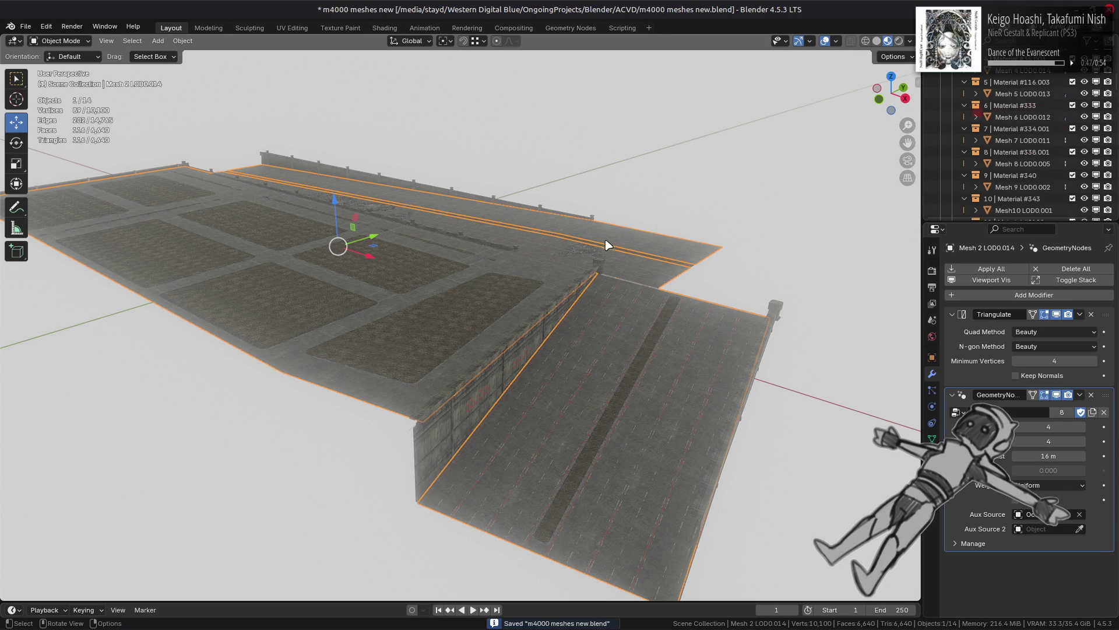
key(alt+a)
middle_drag(607, 242, 600, 252)
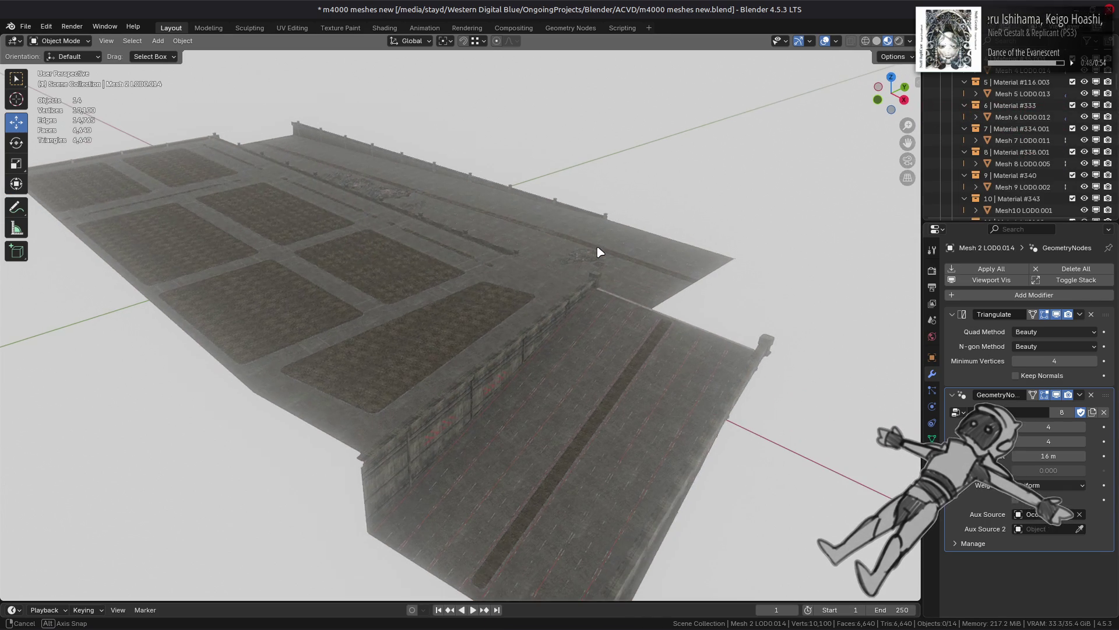
scroll(1025, 190, down, 3)
click(1026, 188)
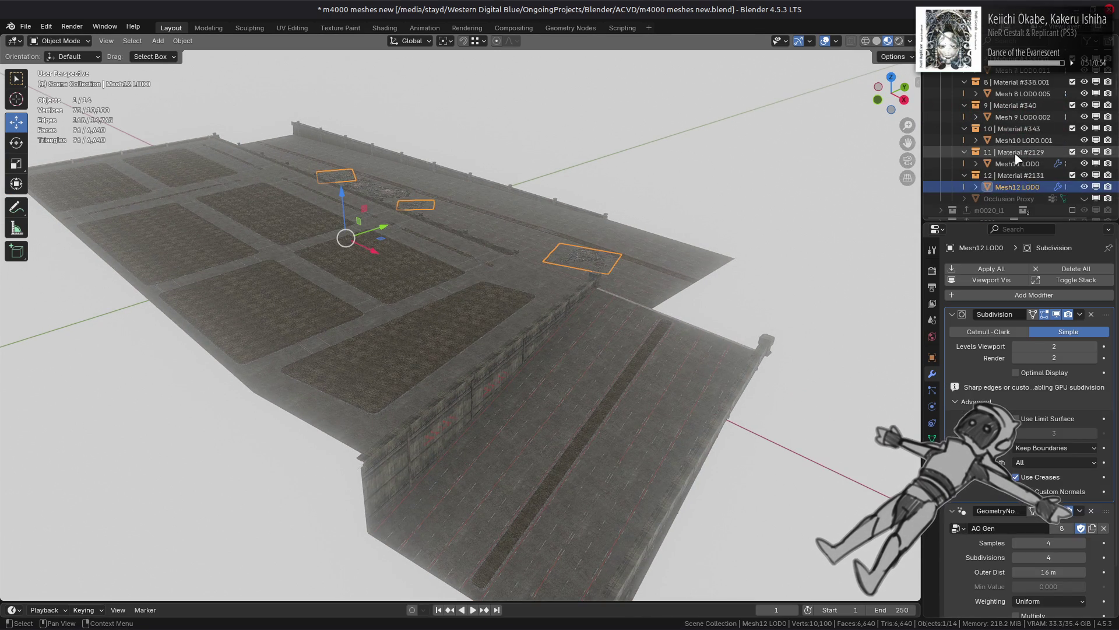
scroll(1017, 159, up, 10)
double_click(991, 140)
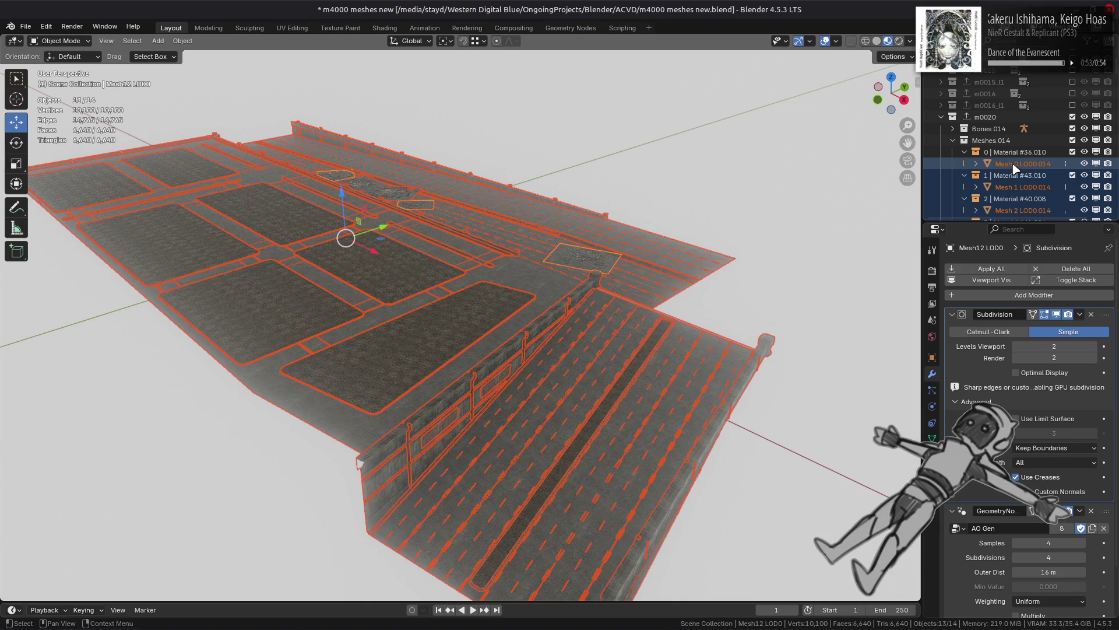
key(ctrl+s)
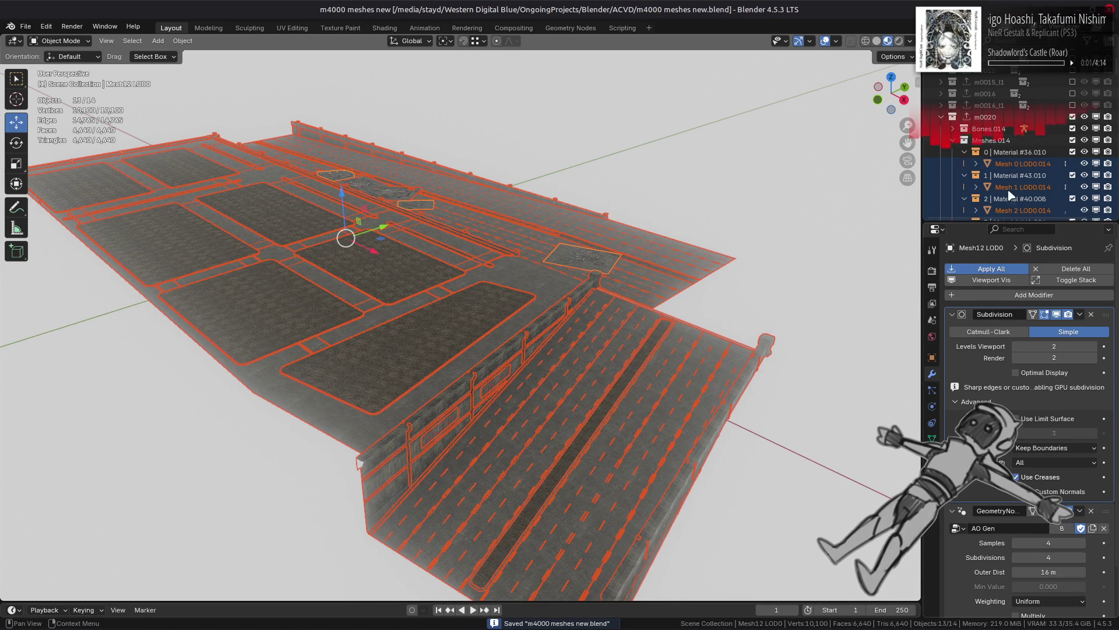
Step: Export the m0020 collection as m0020.flver from its collection properties and save
click(1000, 119)
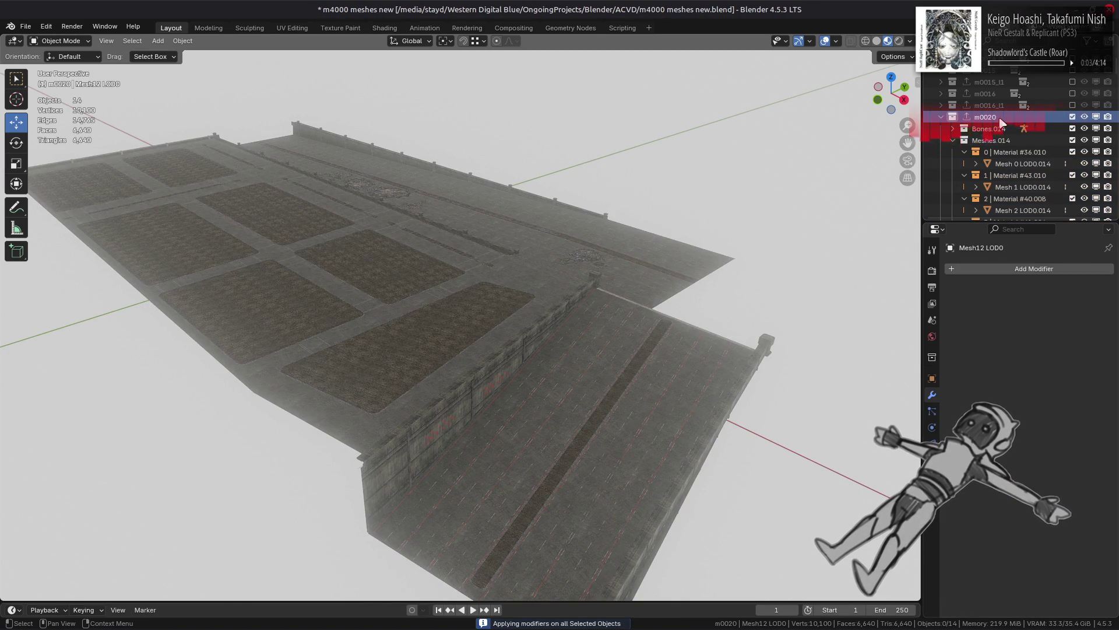
click(932, 356)
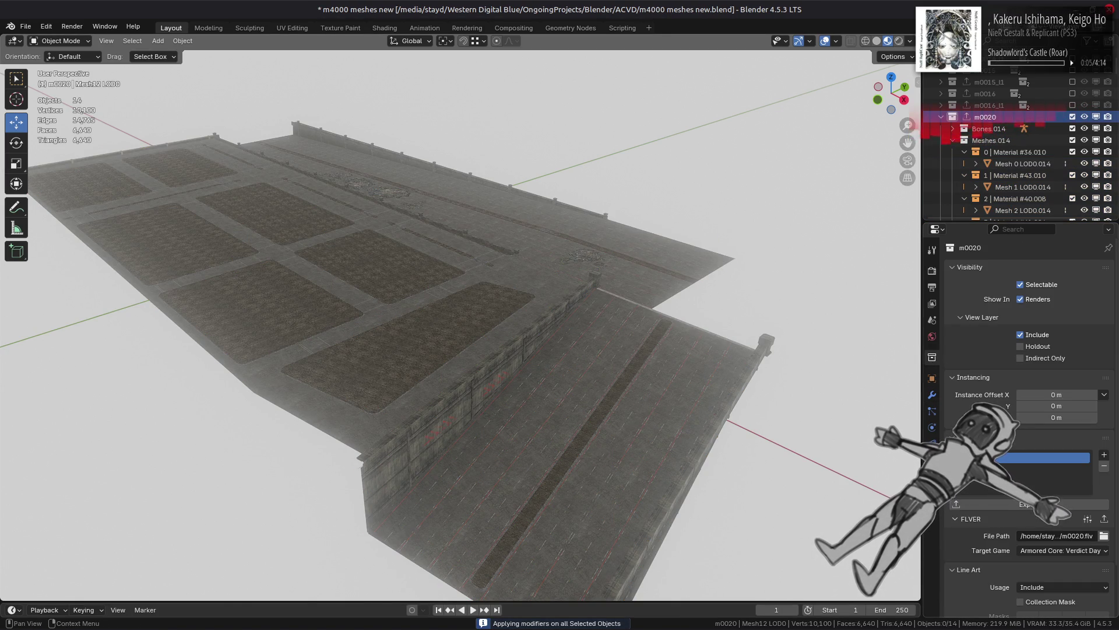
click(1104, 520)
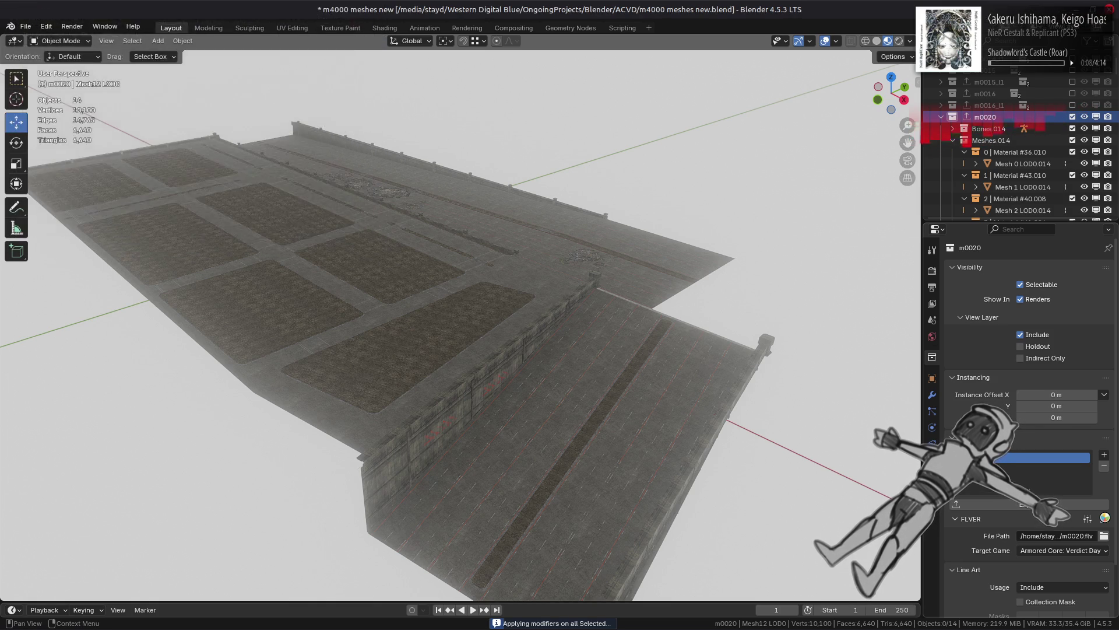
key(ctrl+z)
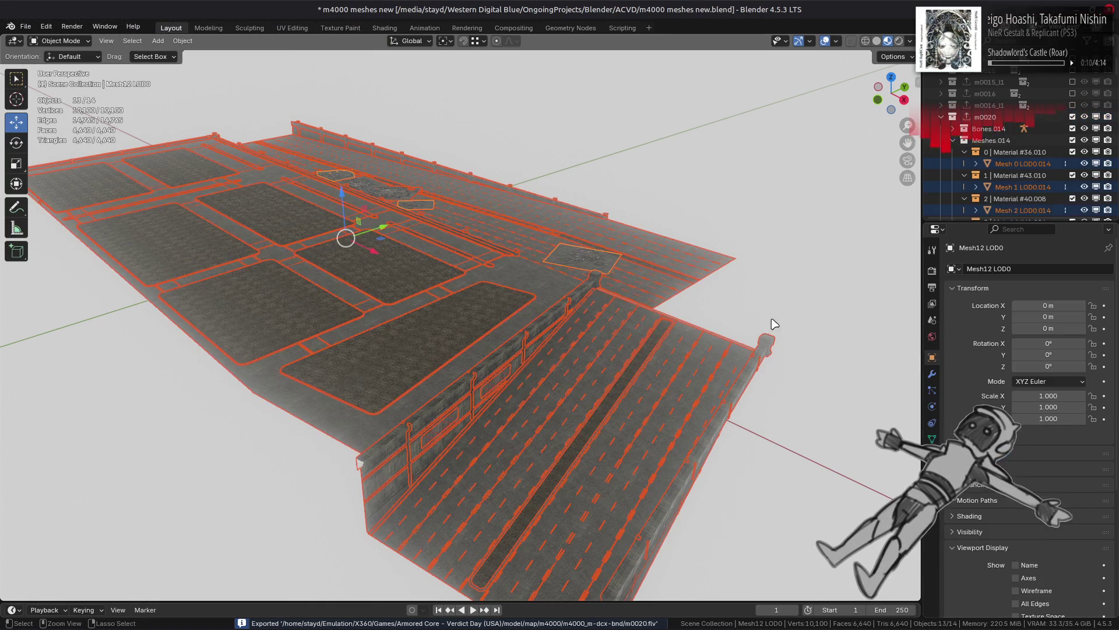
click(700, 310)
key(ctrl+s)
key(ctrl+q)
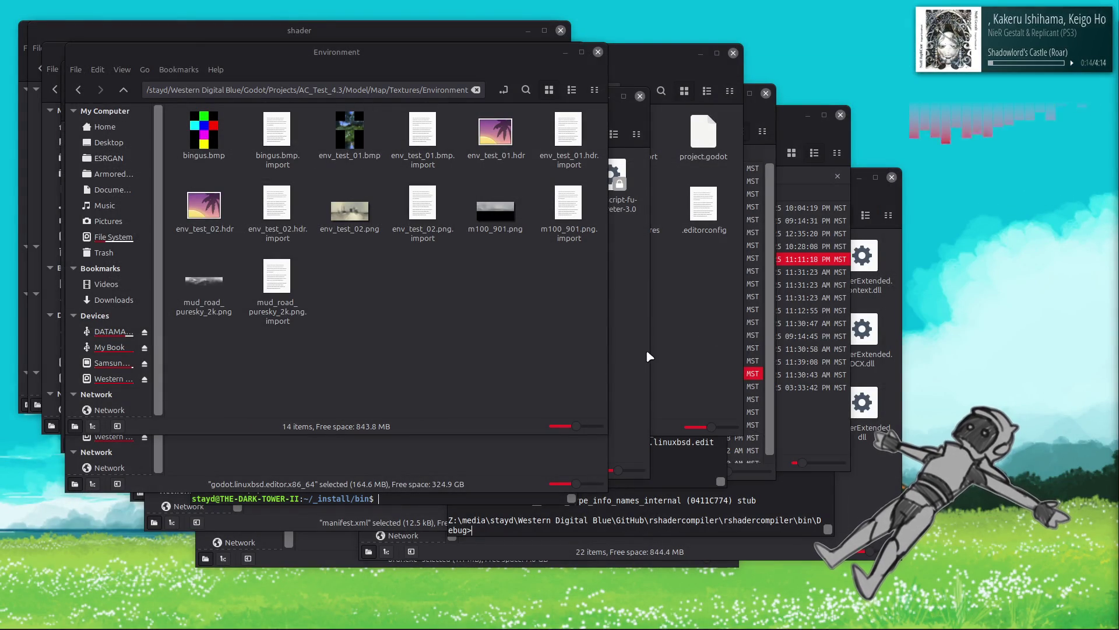
Step: Minimize the applications, Environment, godot bin, _install bin, specular-highlight-test, Docs and Meshes folder windows
mouse_move(67, 619)
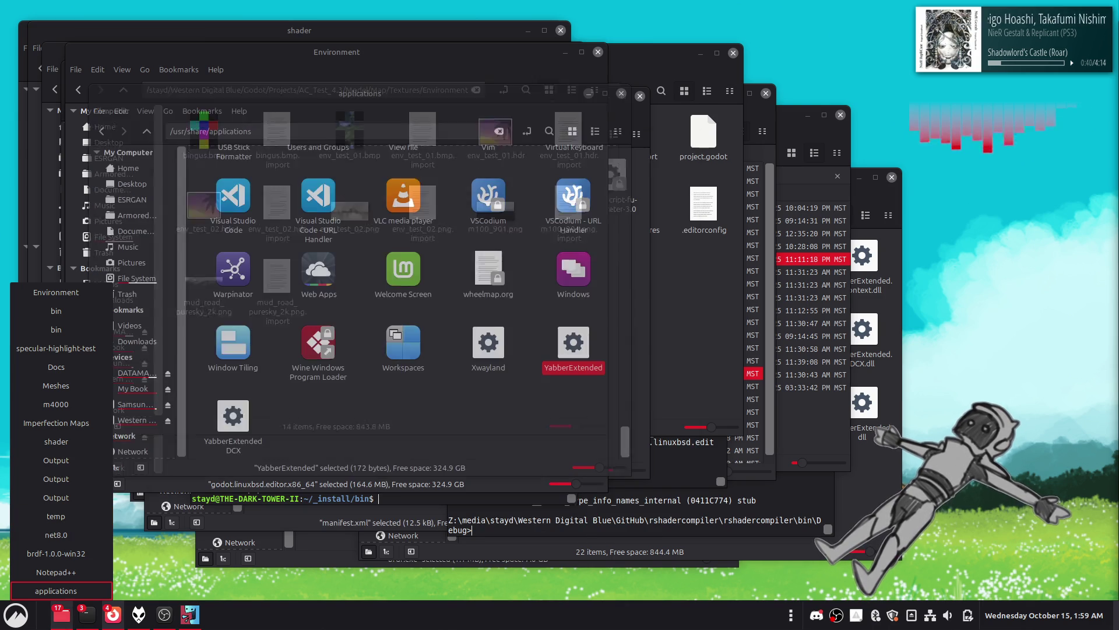
click(59, 621)
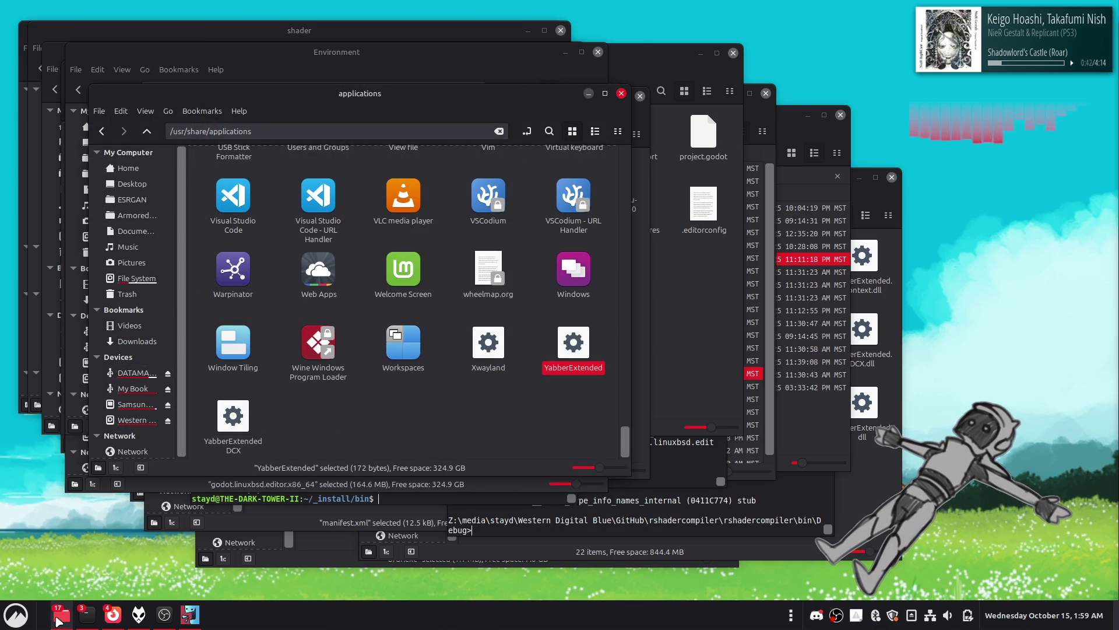
click(587, 95)
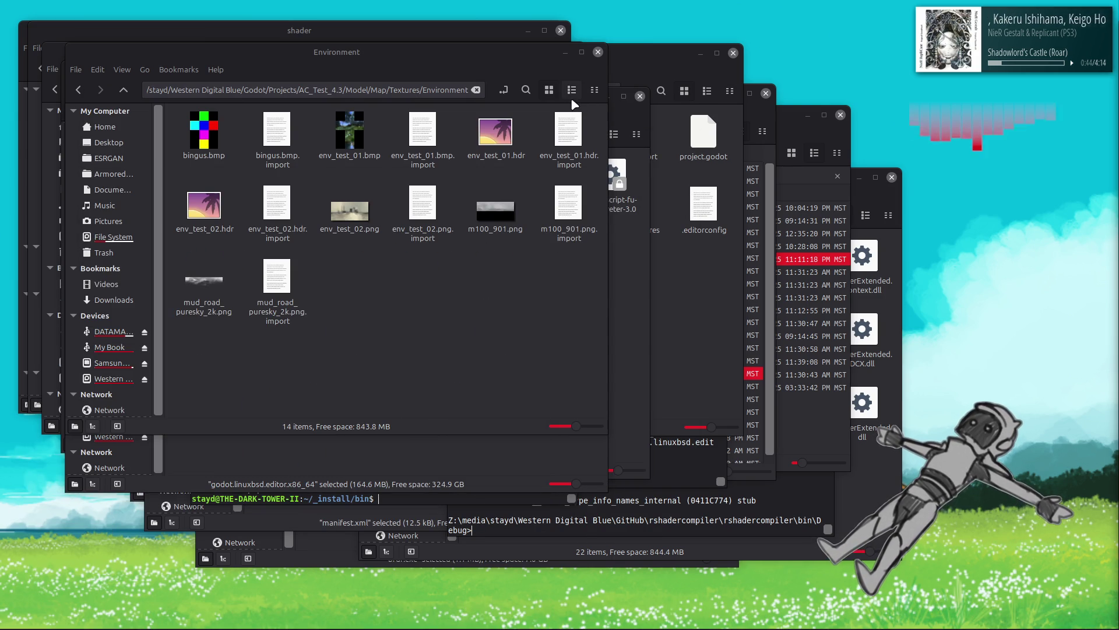
click(565, 52)
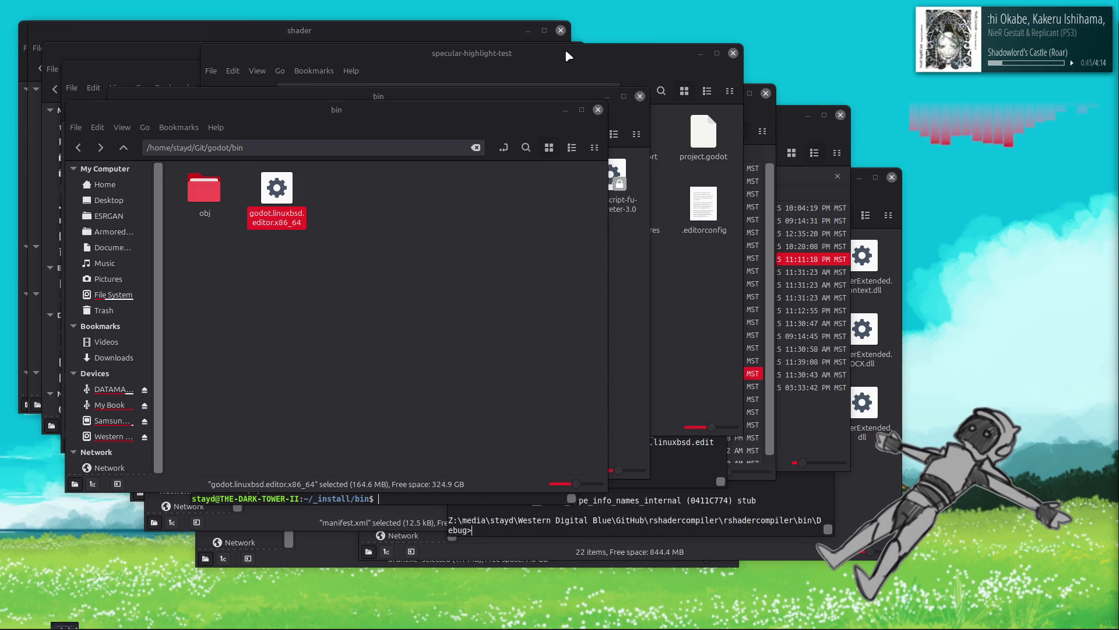
click(565, 110)
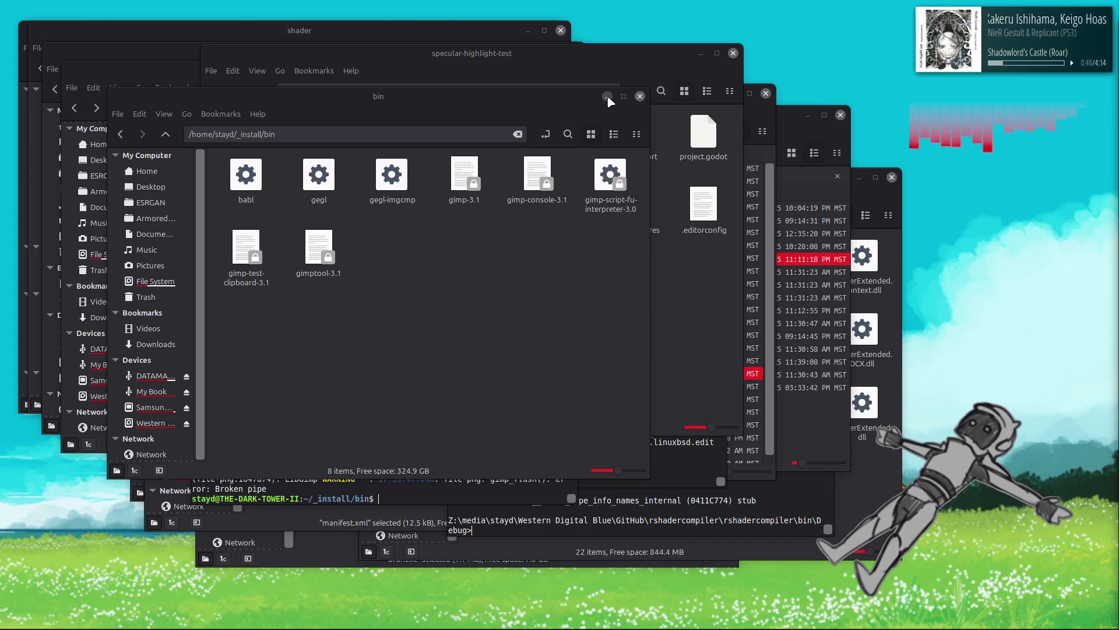
click(607, 96)
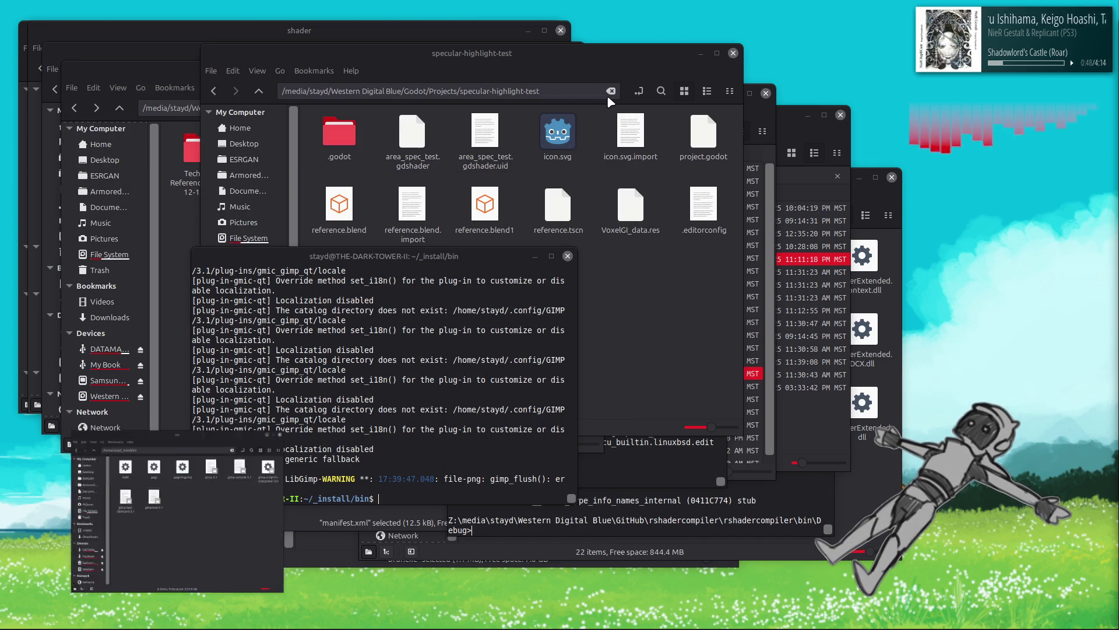
click(700, 53)
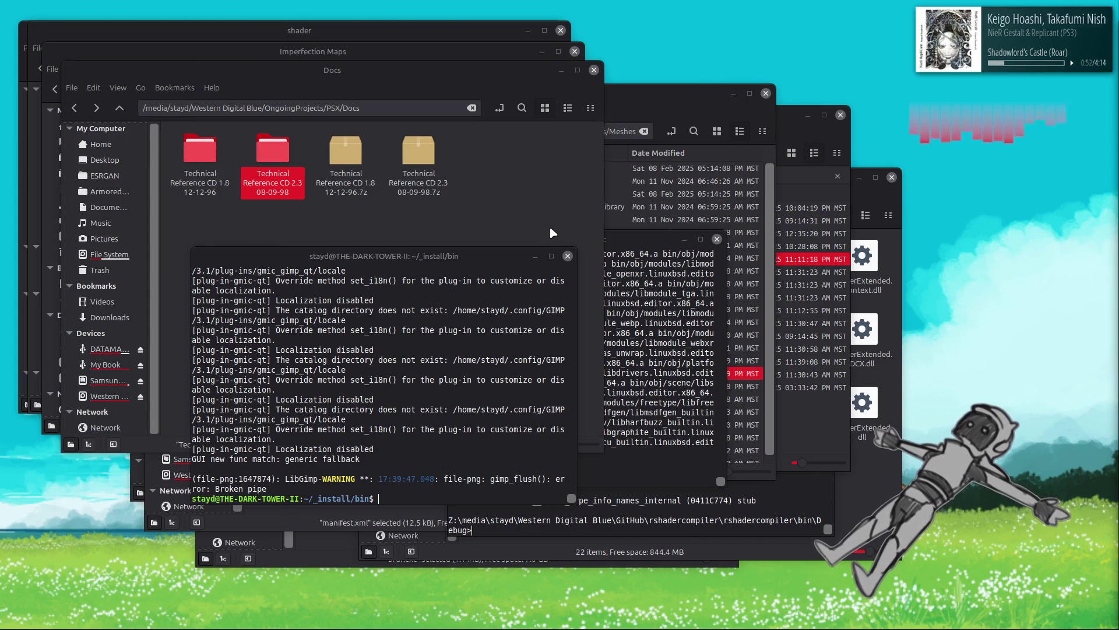
click(561, 70)
click(658, 95)
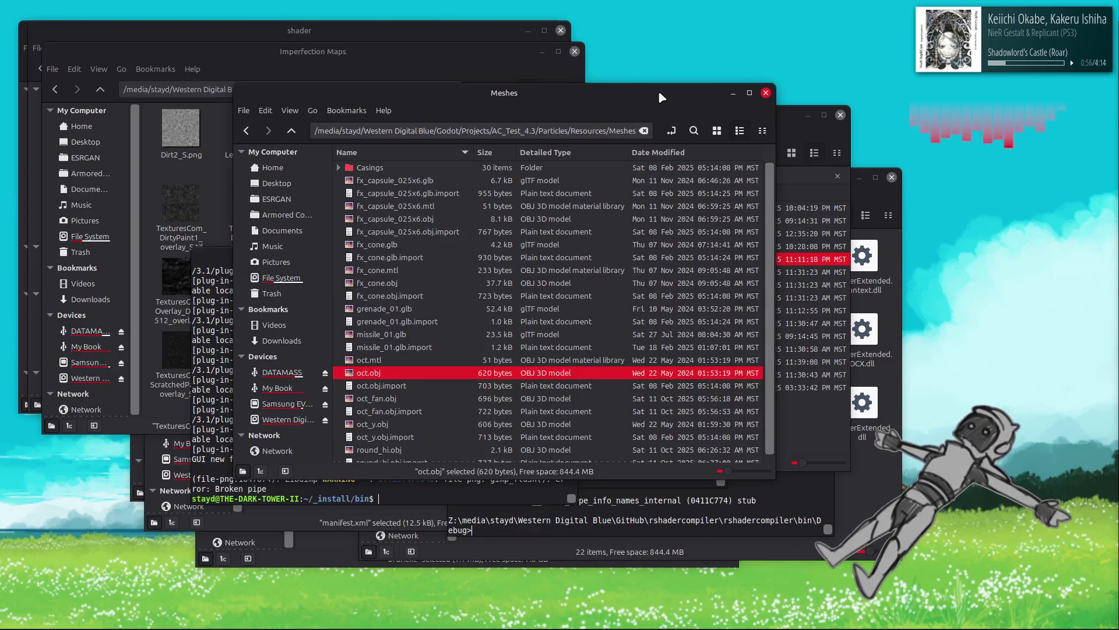
click(733, 94)
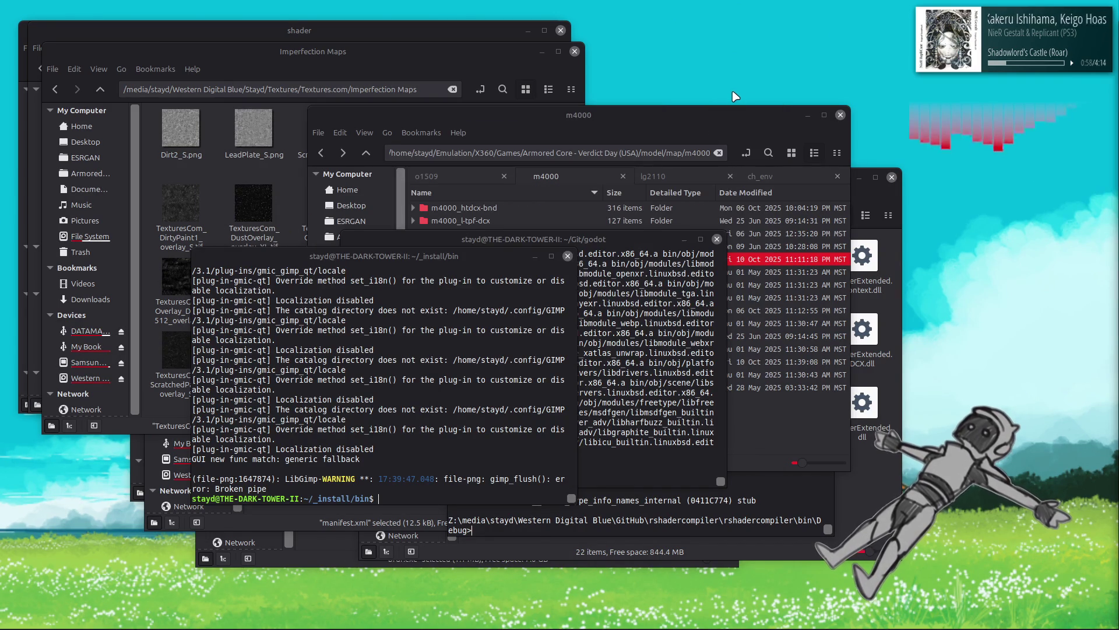
Step: Minimize the net8.0, Output and Imperfection Maps windows and close the brdf-1.0.0-win32 window
click(723, 116)
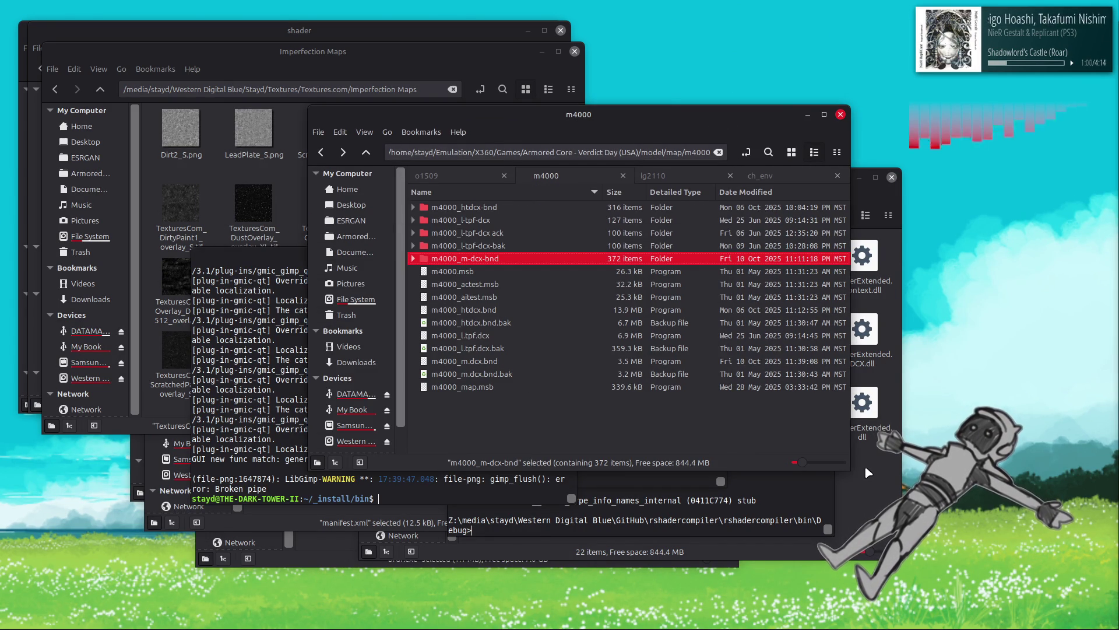
click(865, 460)
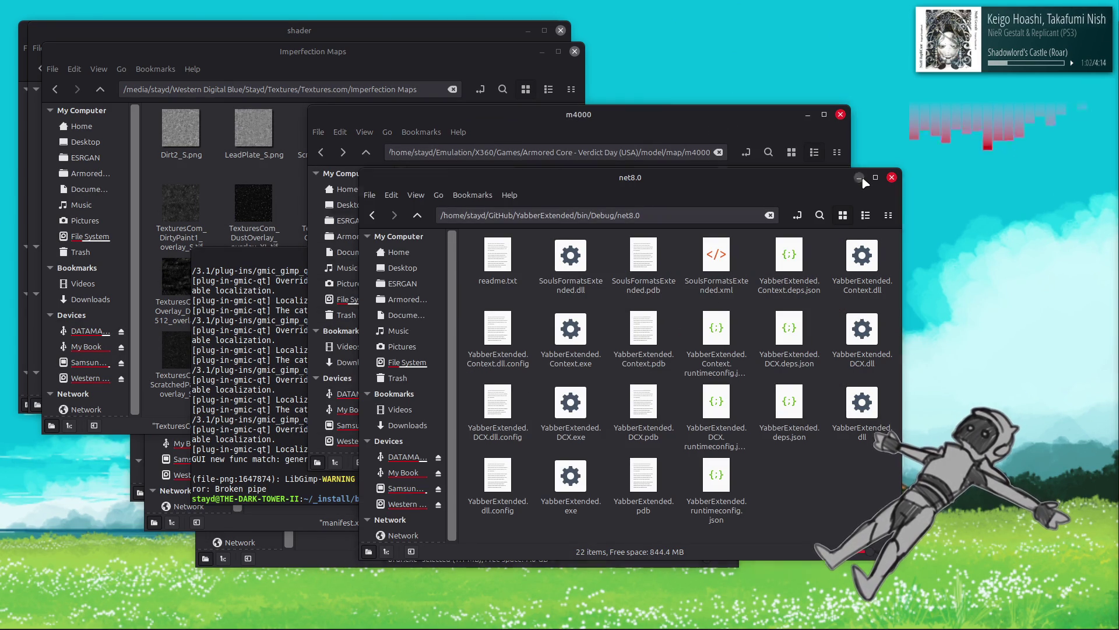
click(859, 178)
click(553, 551)
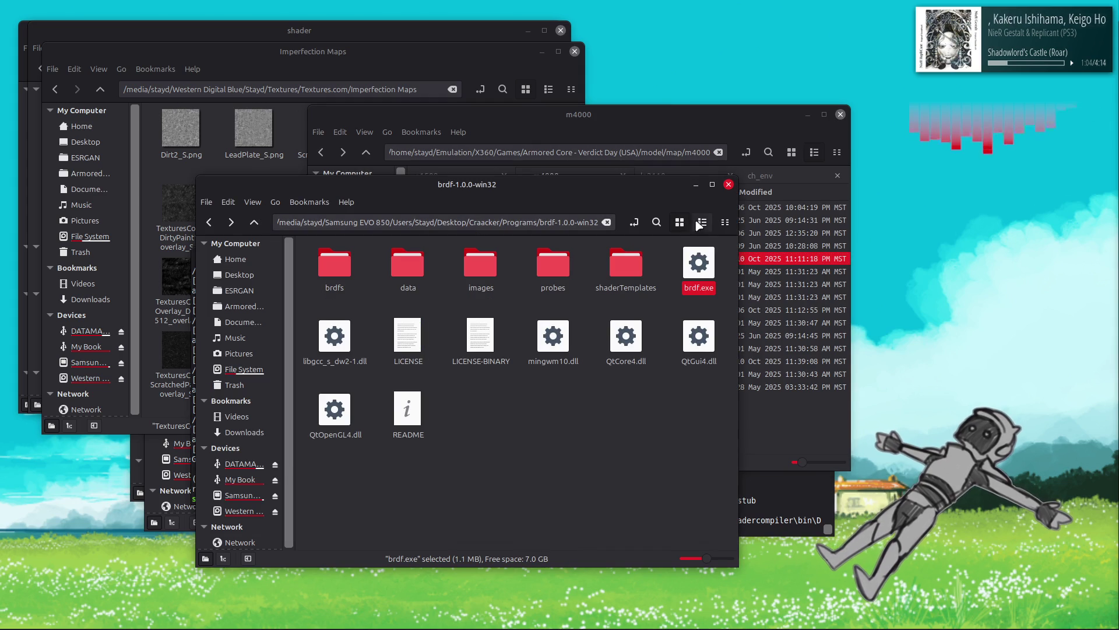
click(728, 185)
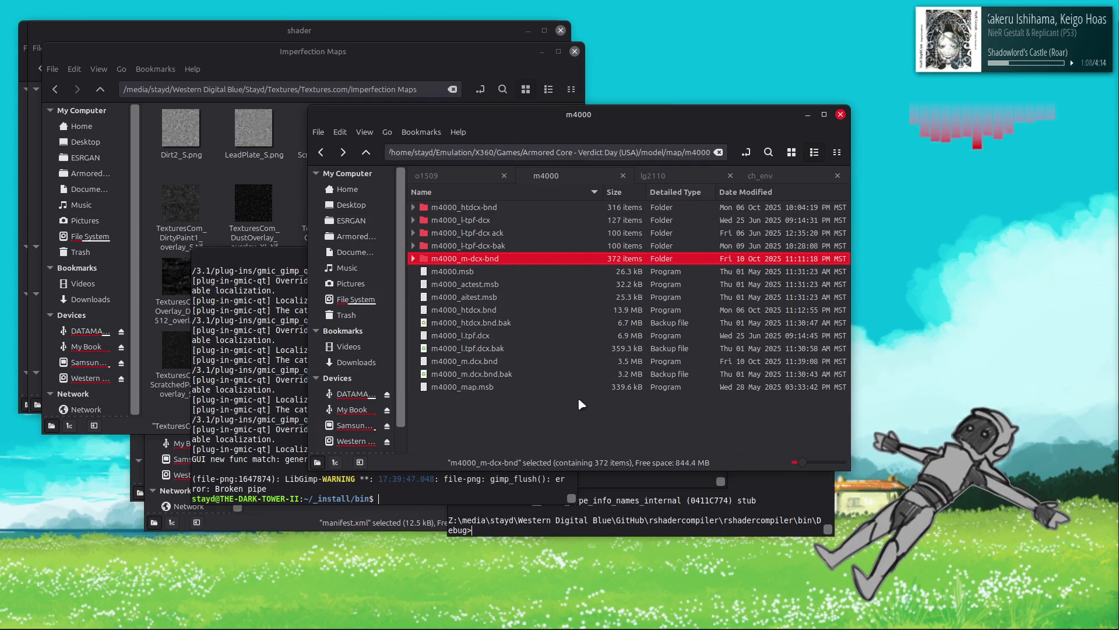
click(338, 526)
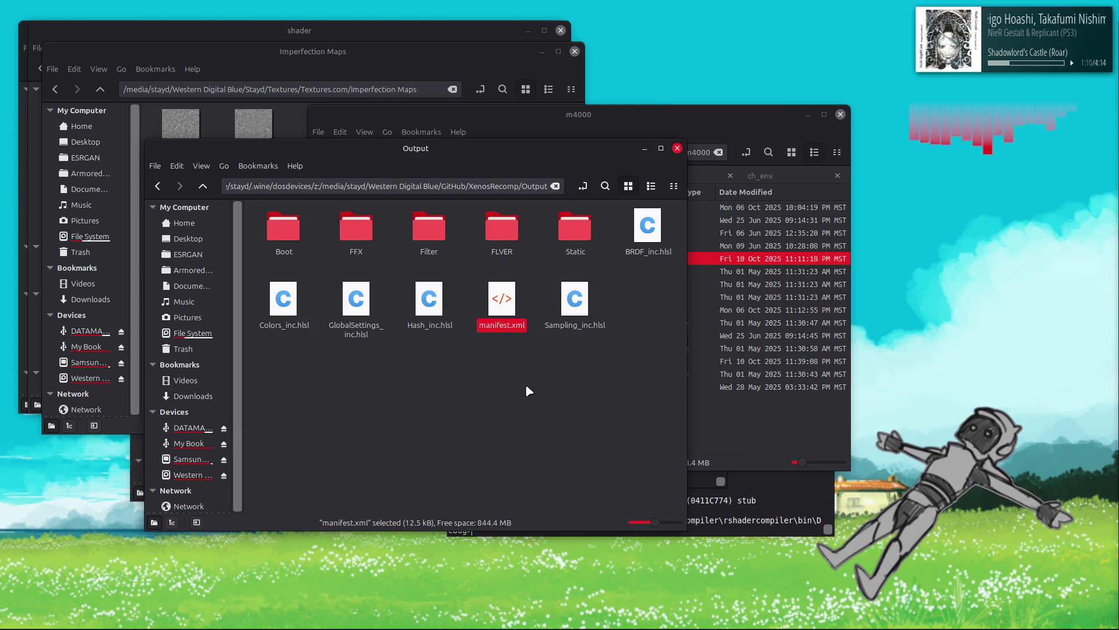
click(644, 148)
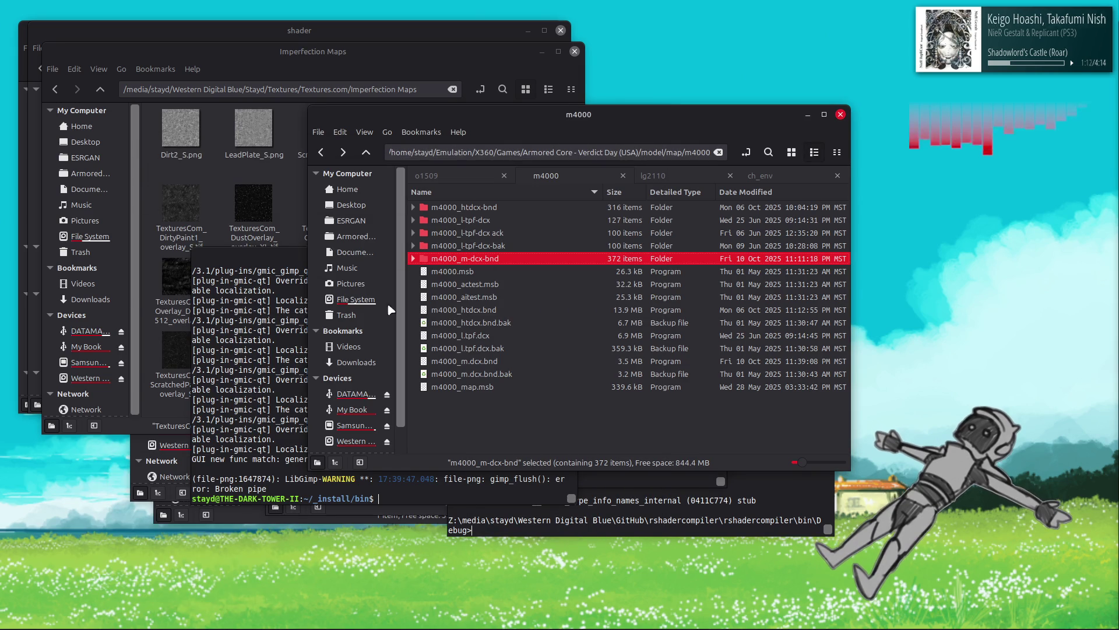
click(527, 51)
click(542, 51)
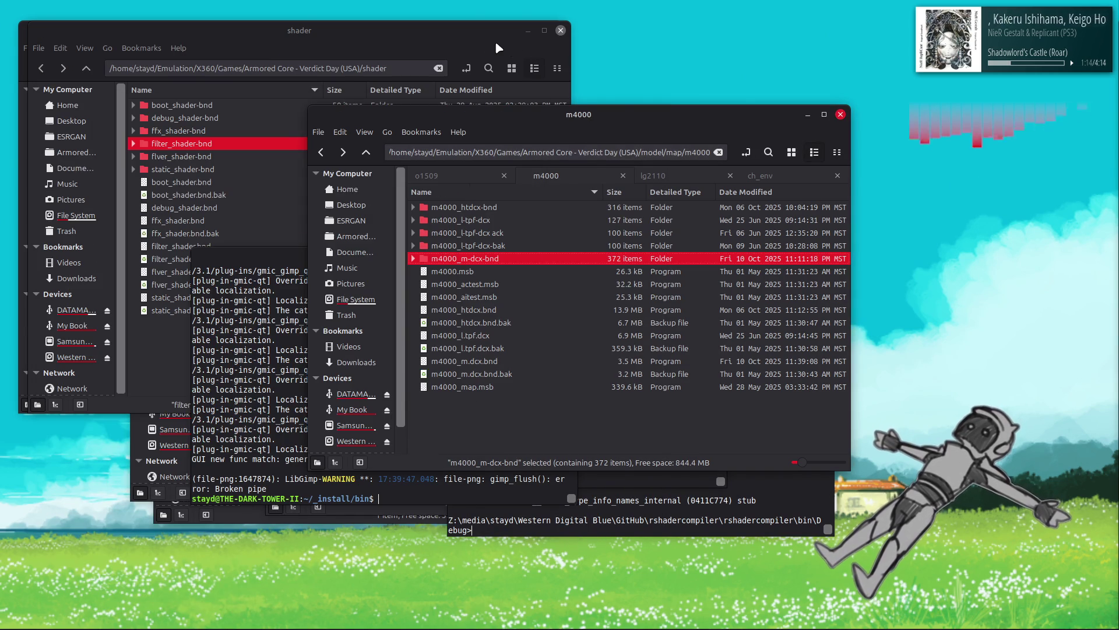
Step: Minimize the shader, m4000, XenosRecomp Output, ESRGAN Output and temp windows; close the Notepad++ folder
click(485, 39)
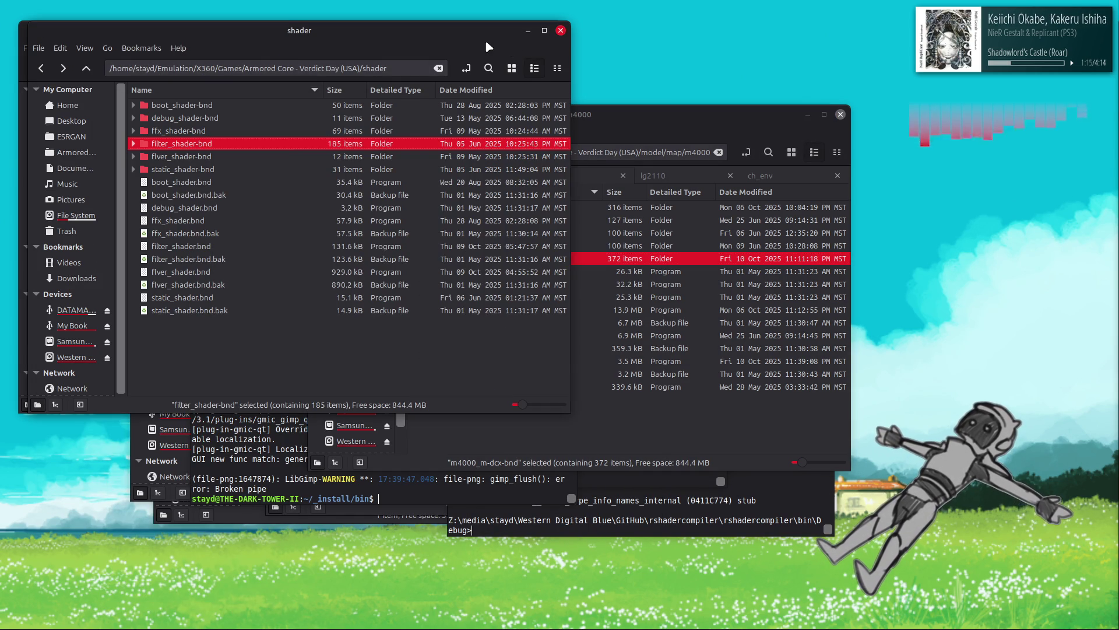
click(667, 135)
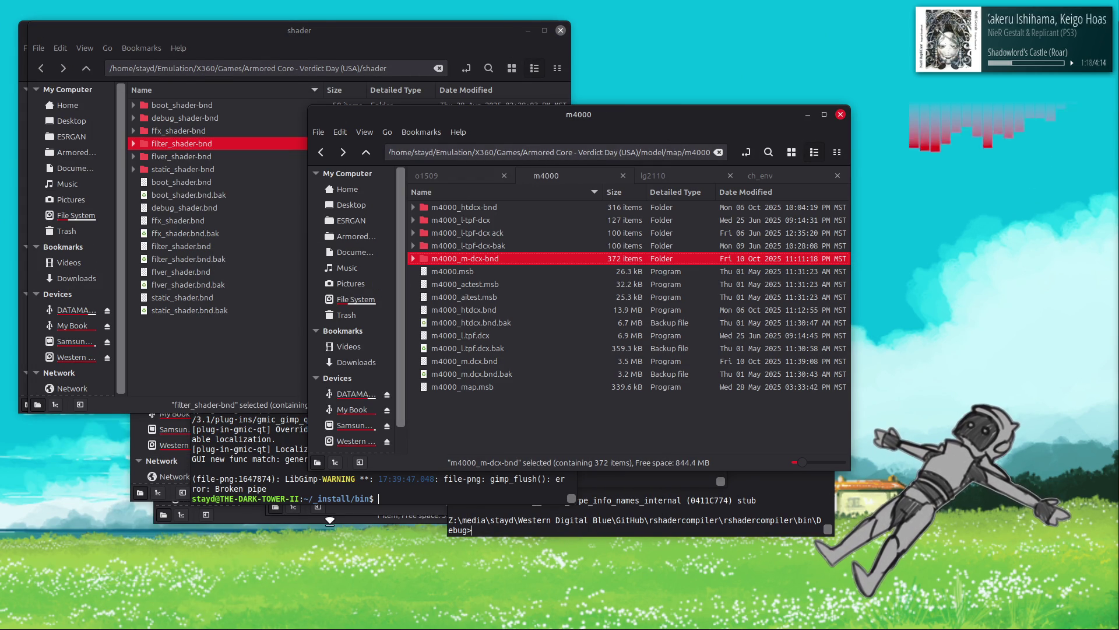
click(524, 32)
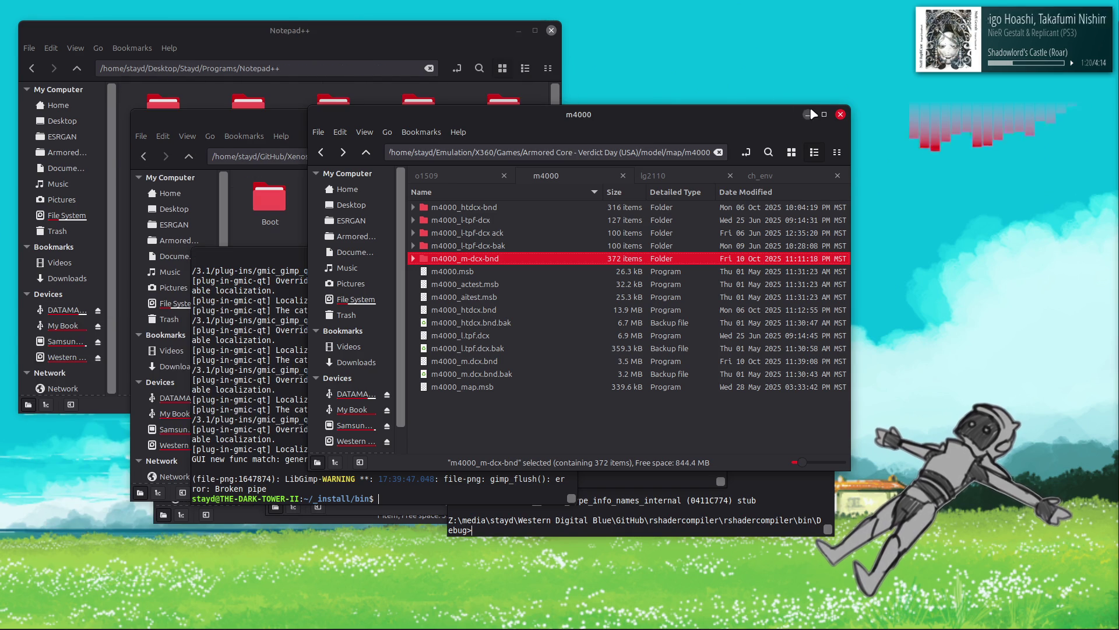
click(808, 113)
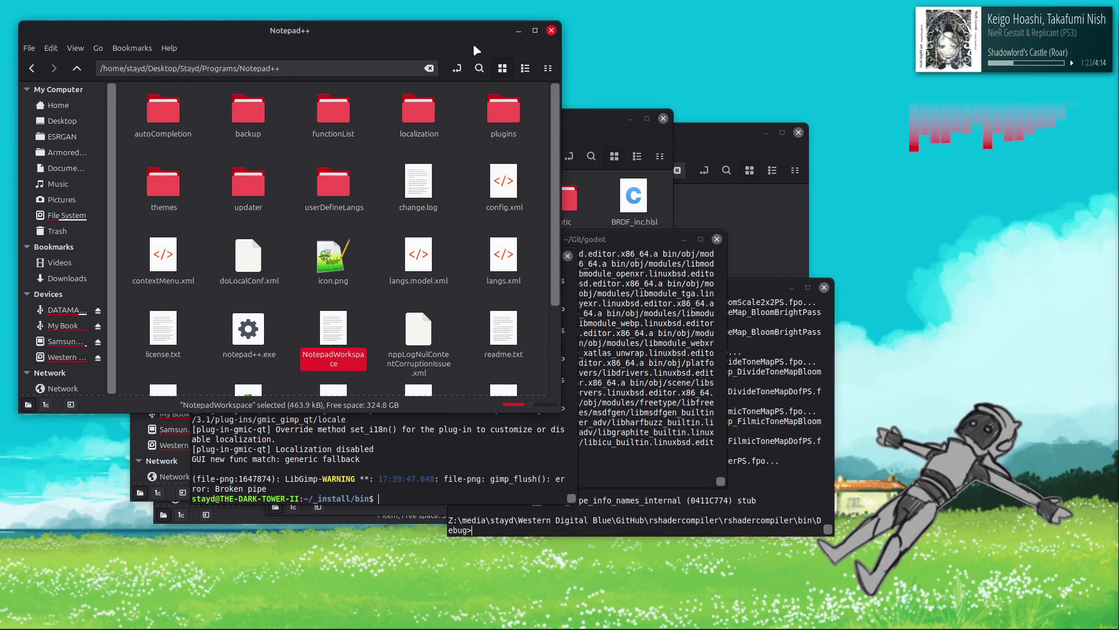
click(552, 31)
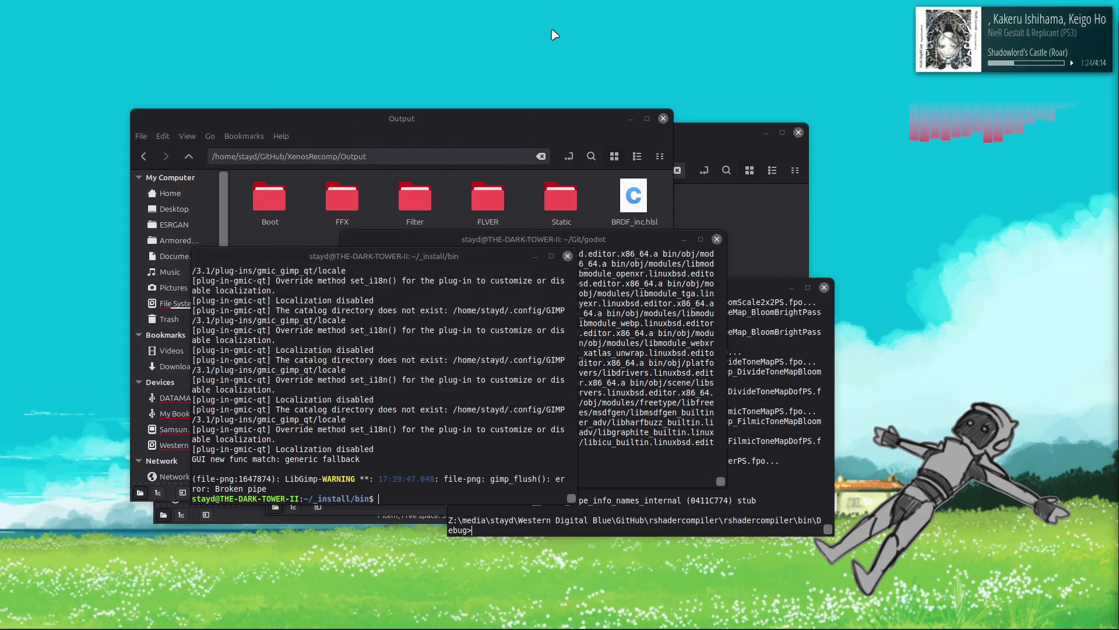
click(549, 125)
click(631, 119)
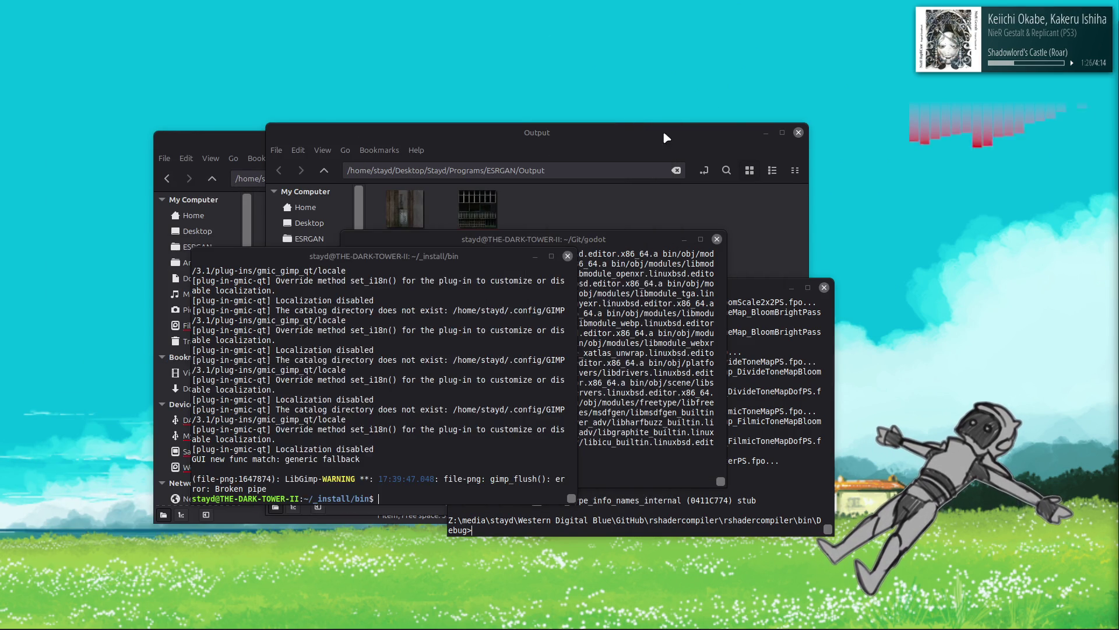
click(715, 136)
click(766, 132)
click(608, 153)
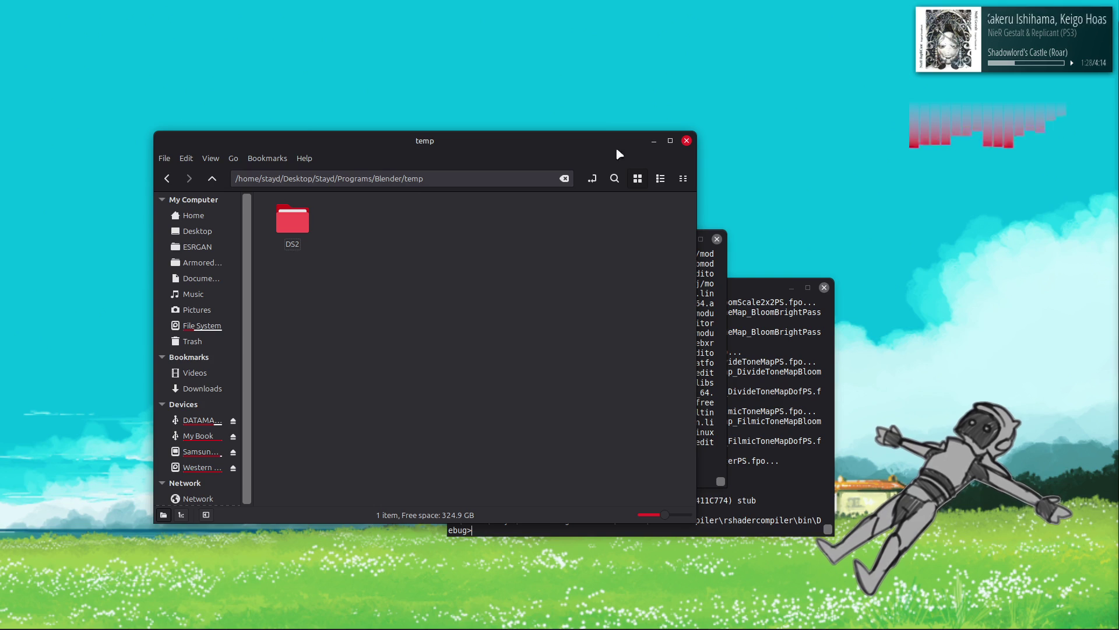
click(654, 142)
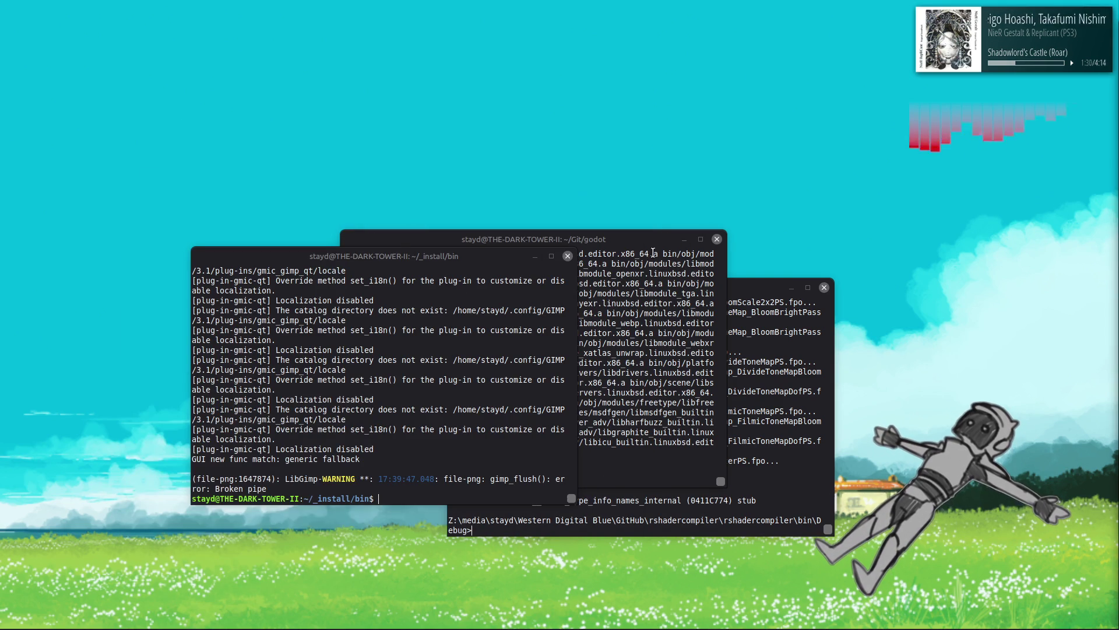
Step: Minimize the install/bin, godot and shader compiler terminal windows
click(535, 256)
click(684, 239)
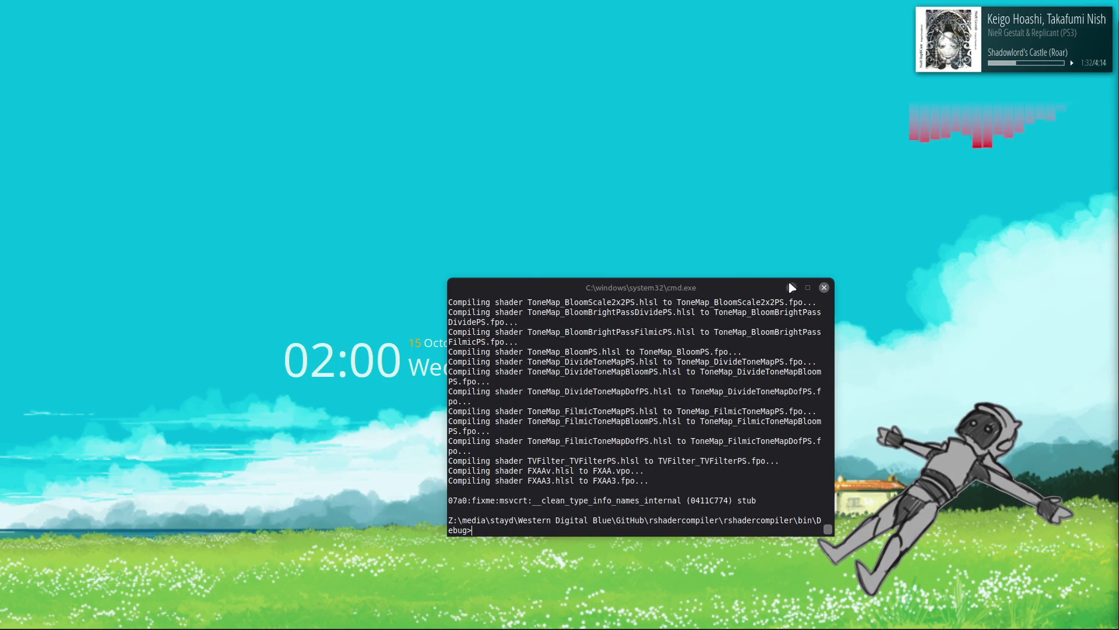
click(791, 288)
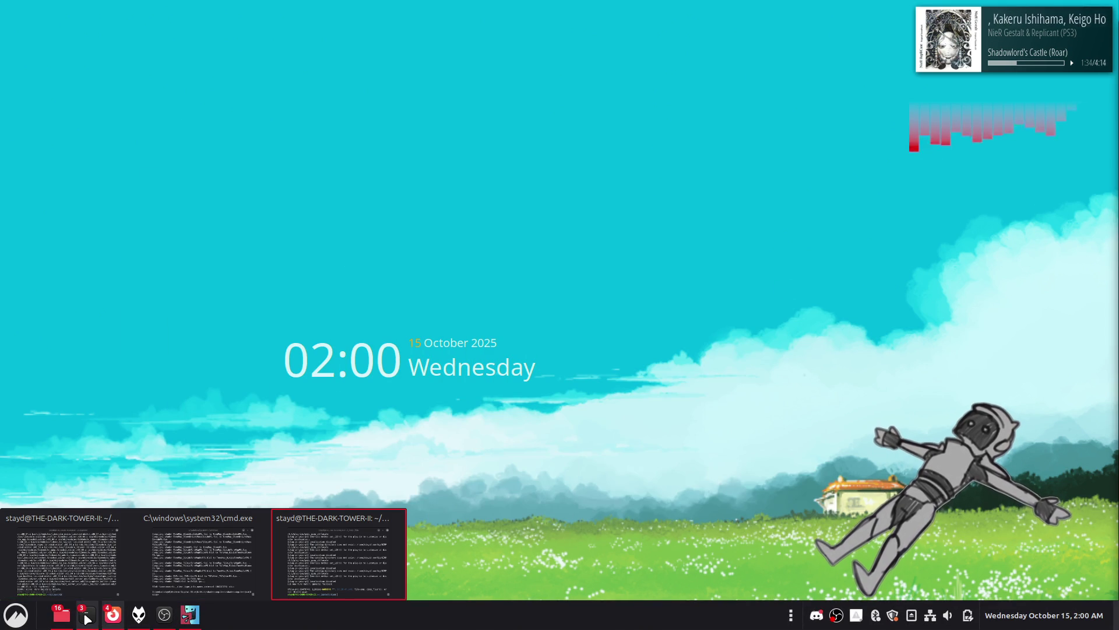
right_click(61, 614)
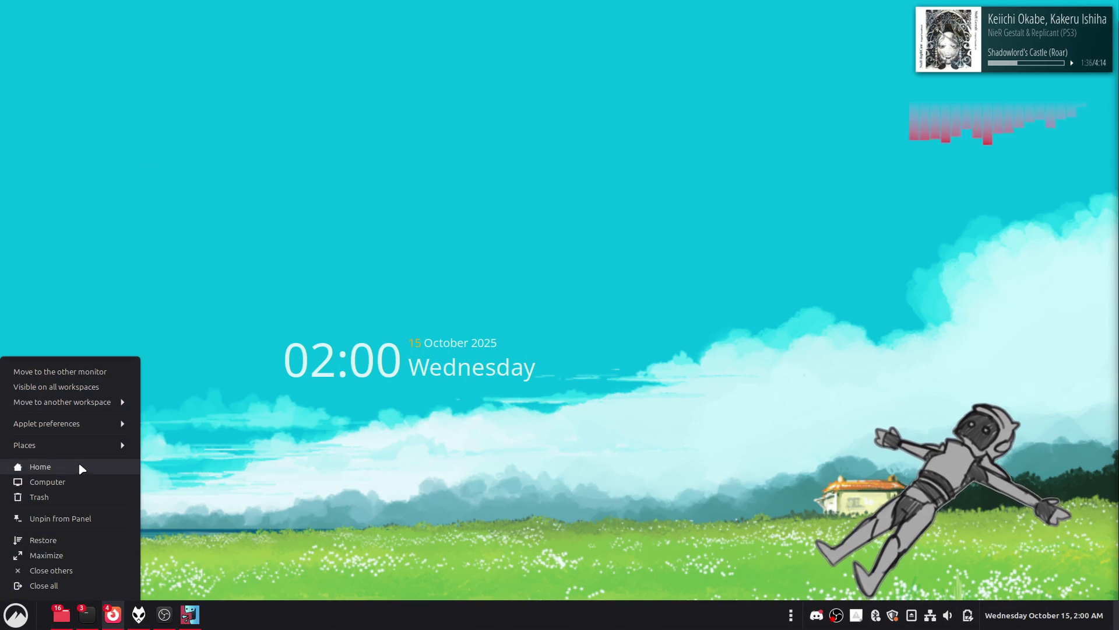
Step: Open and close a Home folder window, then launch Steam by searching 'st' in the app launcher
click(80, 464)
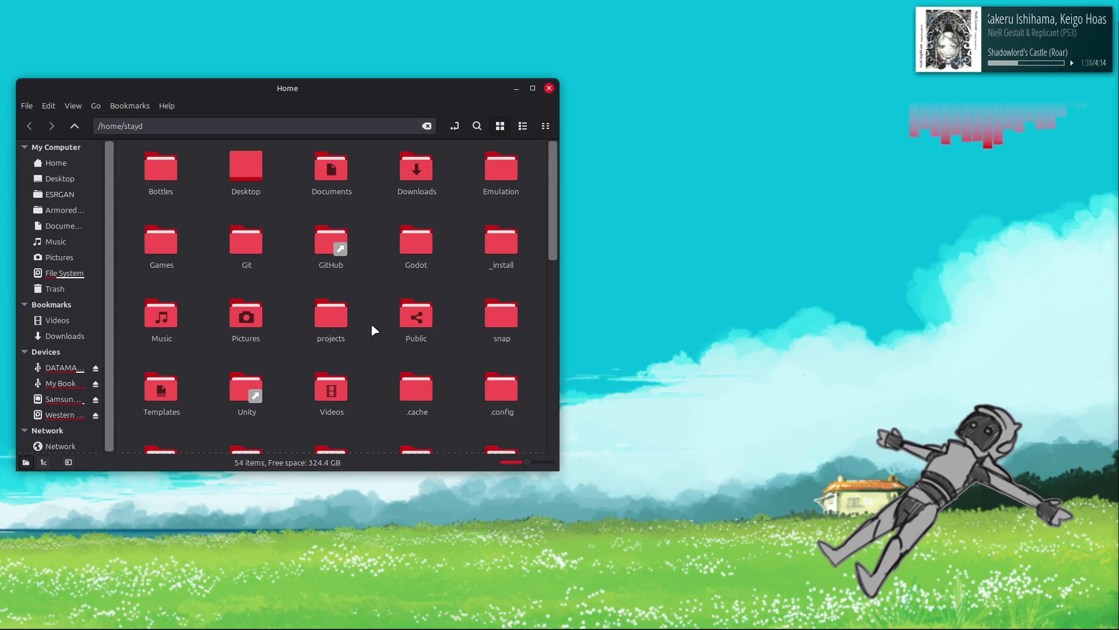
click(549, 88)
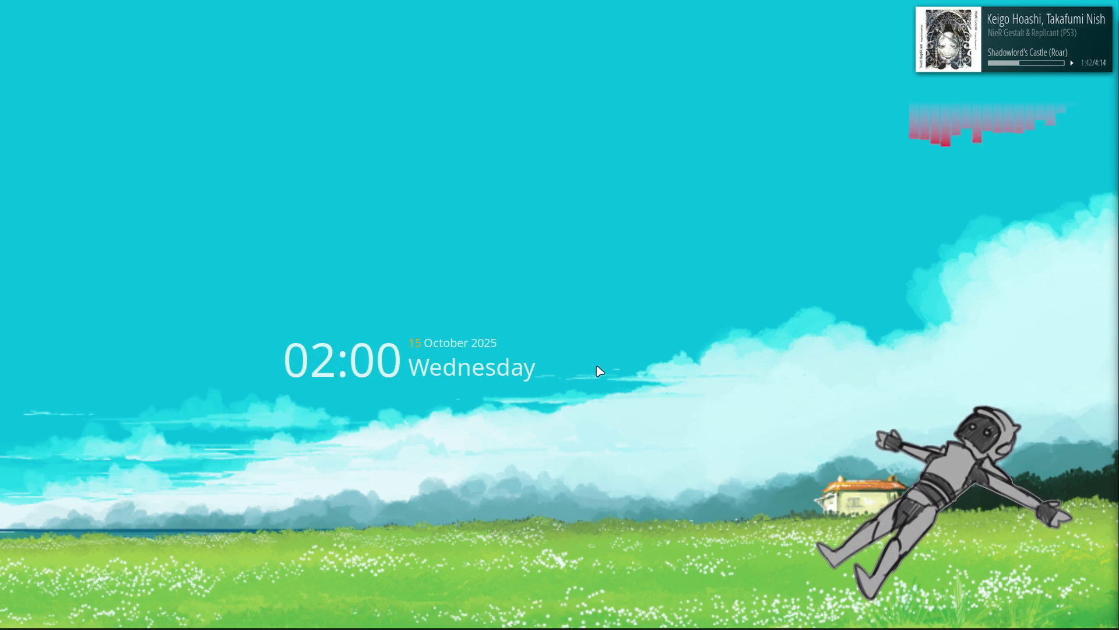
key(super)
text(st)
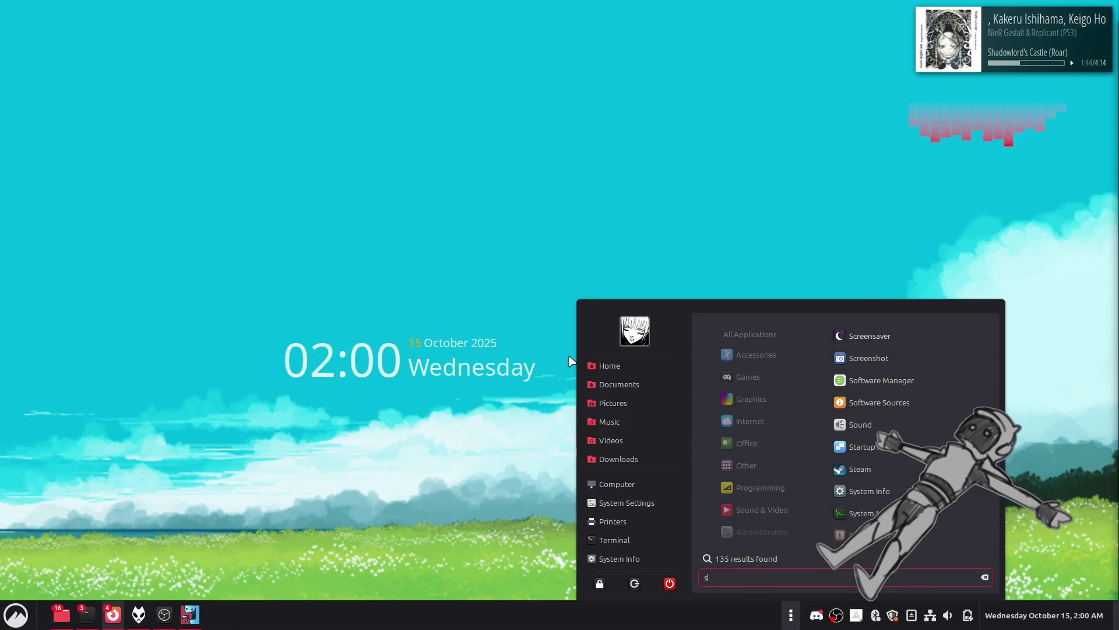
click(871, 357)
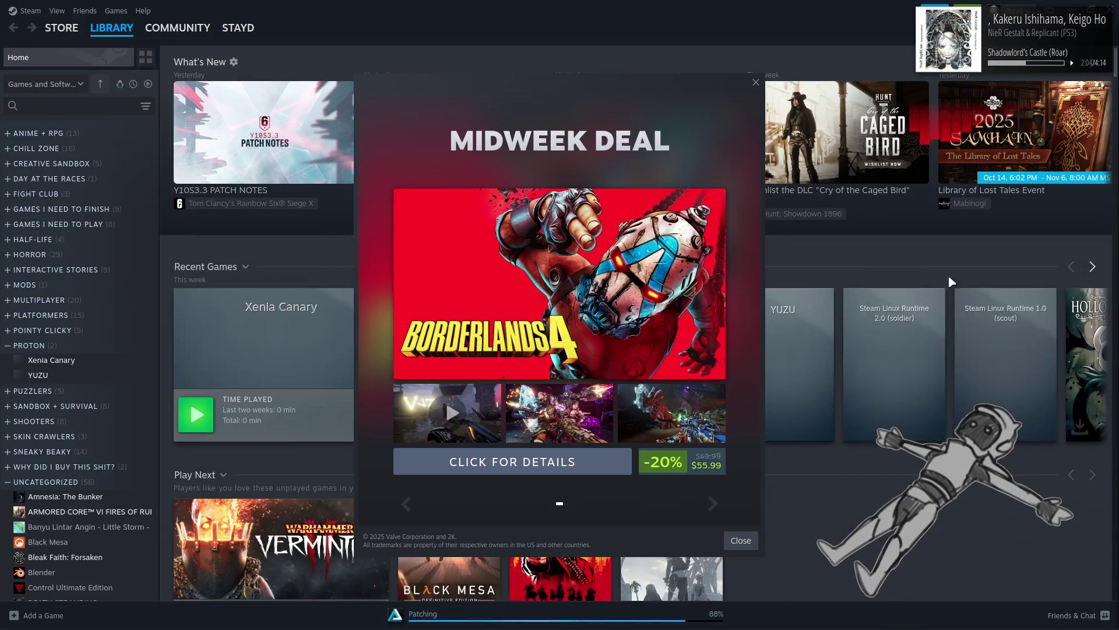
Step: Dismiss the Midweek Deal popup, close the Steam library, and start Xenia Canary from the Steam tray
click(739, 538)
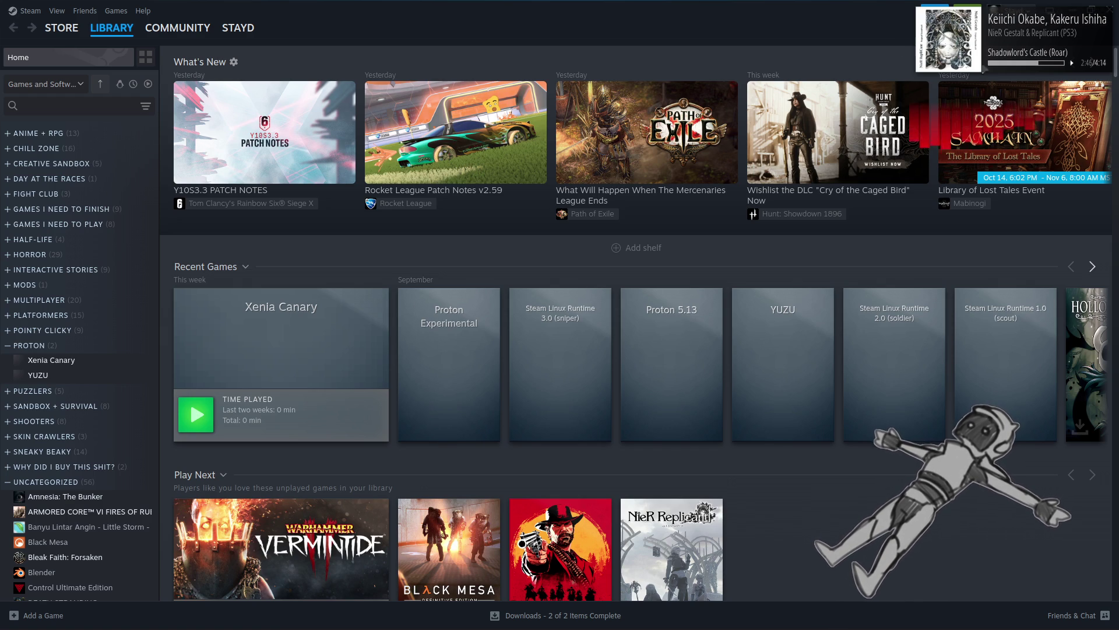
click(1107, 5)
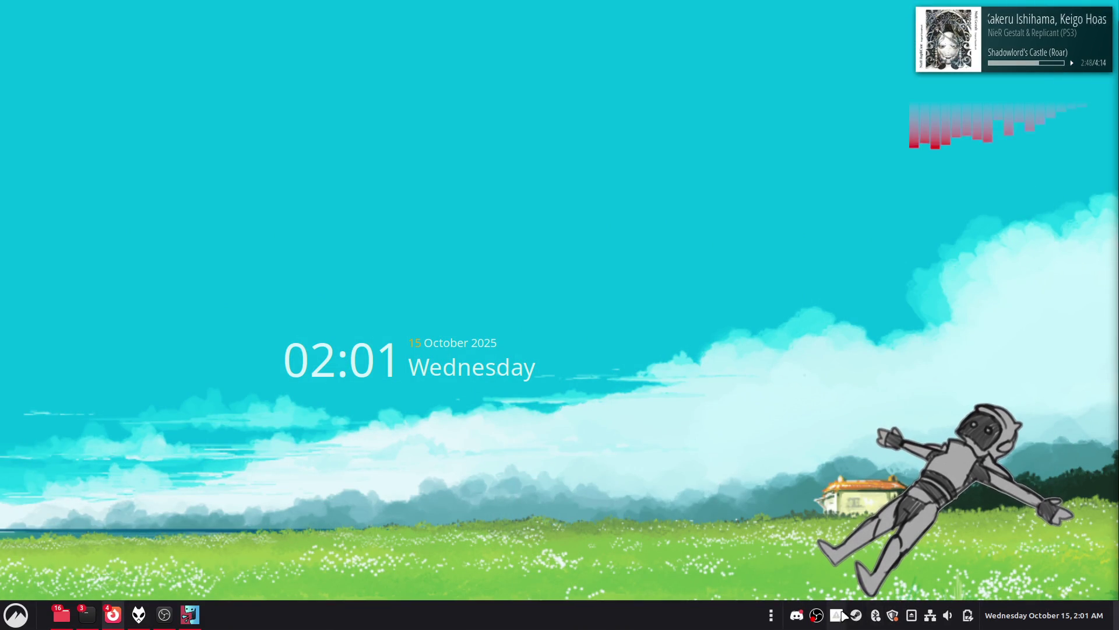
right_click(857, 616)
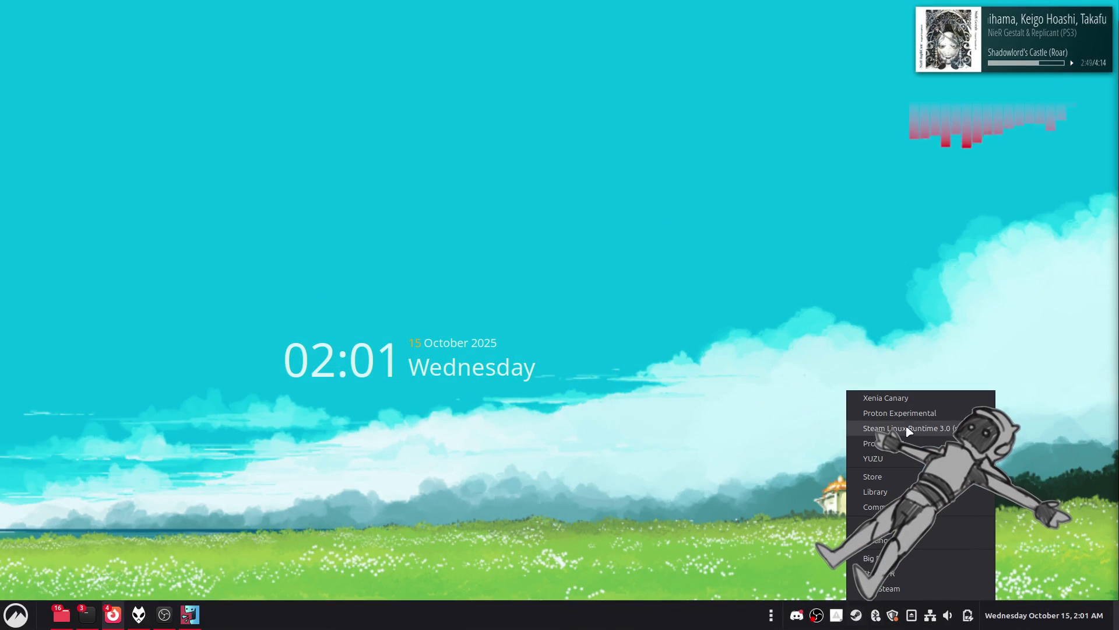
click(923, 400)
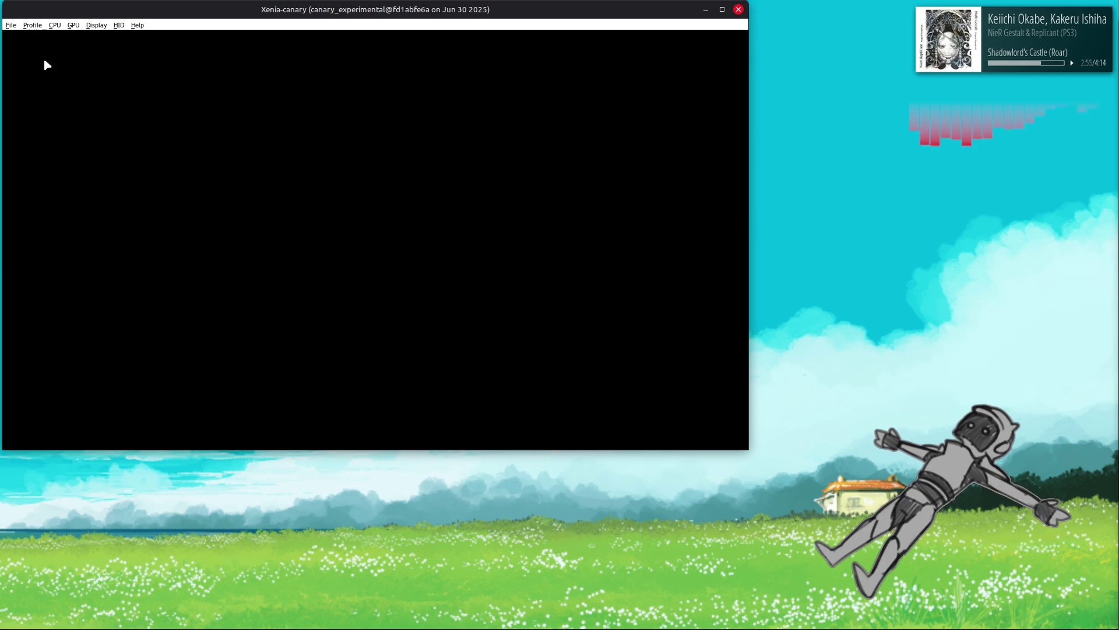
click(11, 25)
Step: Dismiss the recent files list and widen the Xenia window to the screen's left edge
mouse_move(103, 52)
click(140, 47)
mouse_move(576, 18)
mouse_down()
mouse_move(767, 171)
mouse_move(895, 200)
mouse_move(956, 105)
mouse_move(909, 18)
mouse_move(889, 12)
mouse_up()
drag(374, 190, 11, 212)
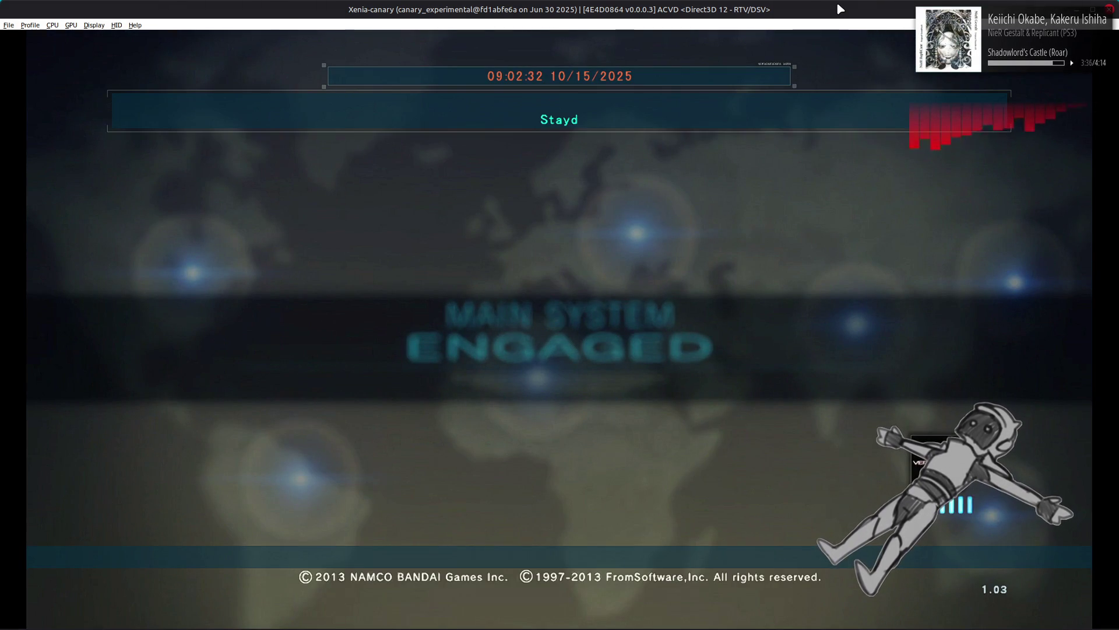
Step: Get past the storage caution, Basic Guide and World Menu into the Workshop, then select AC Test
key(Return)
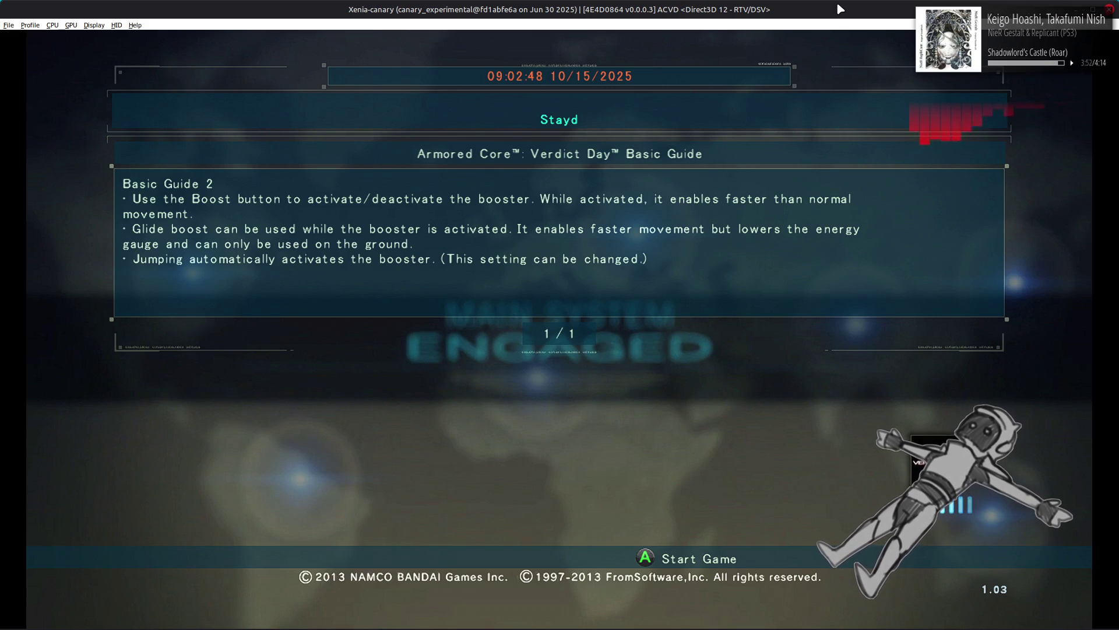
key(Return)
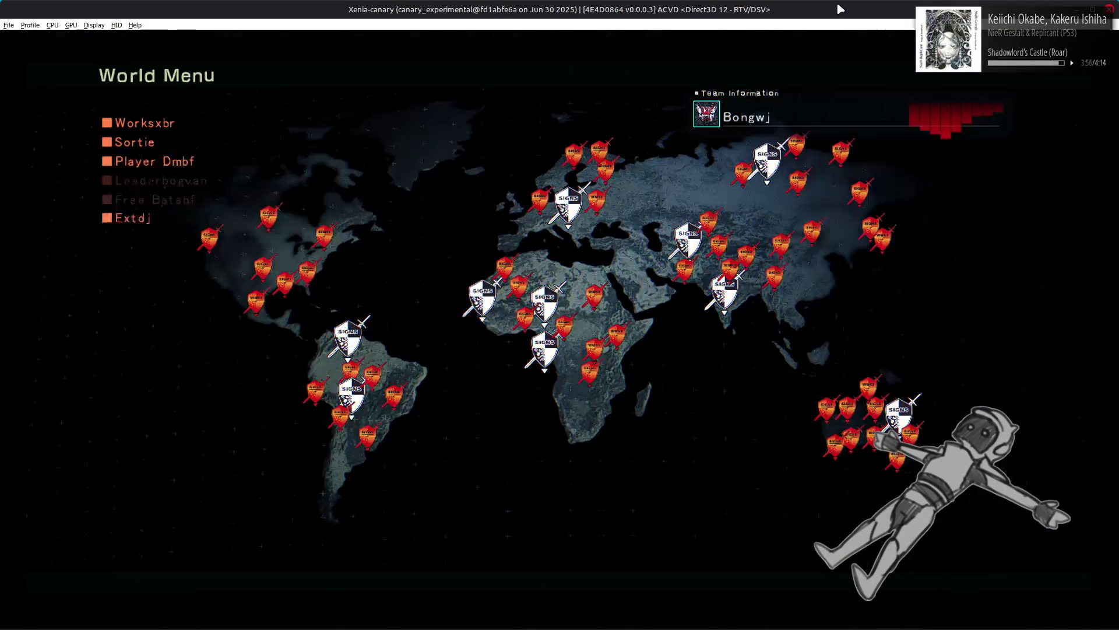
key(Return)
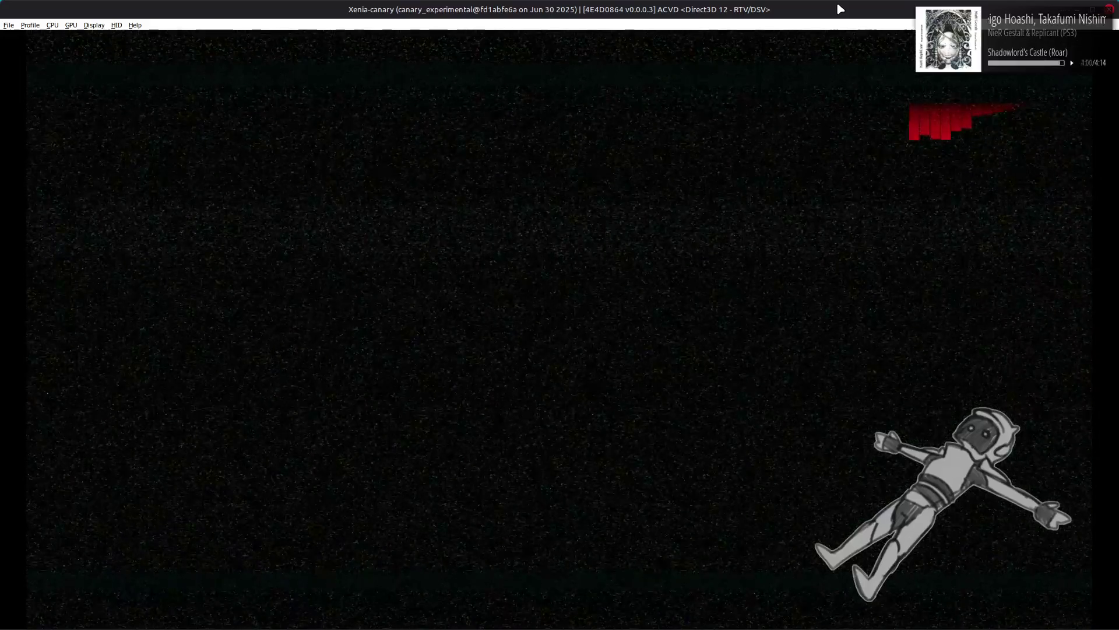
key(Down)
key(Down)
key(Down)
key(Down)
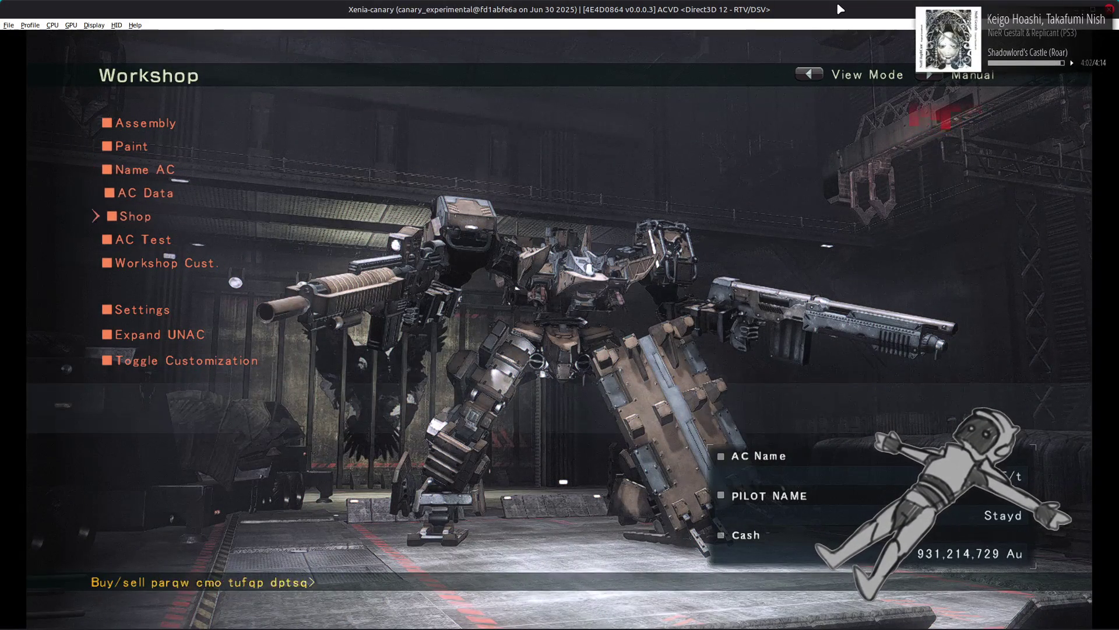
key(Down)
Step: Start the AC Test sortie from the Workshop, then pause it to show the test menu
key(Return)
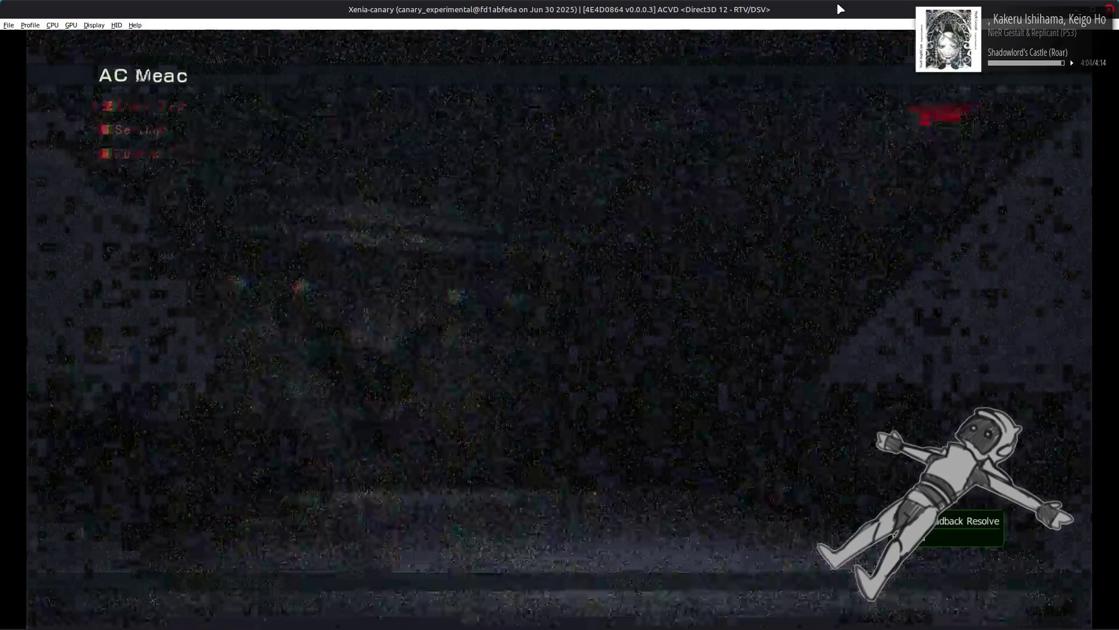
key(Return)
key(Return)
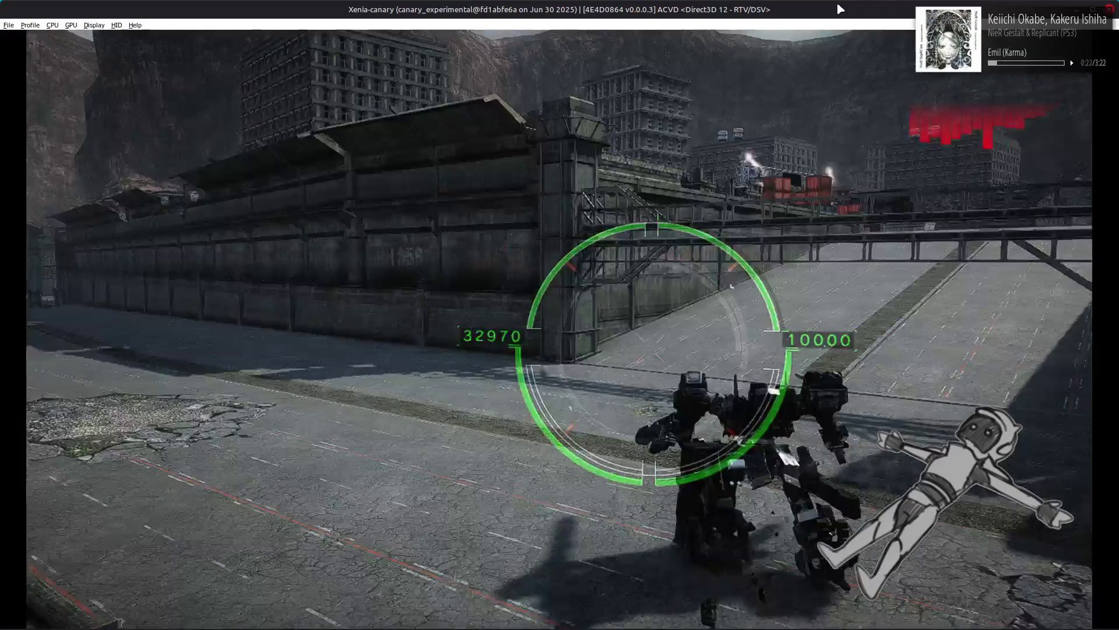
key(Escape)
key(Escape)
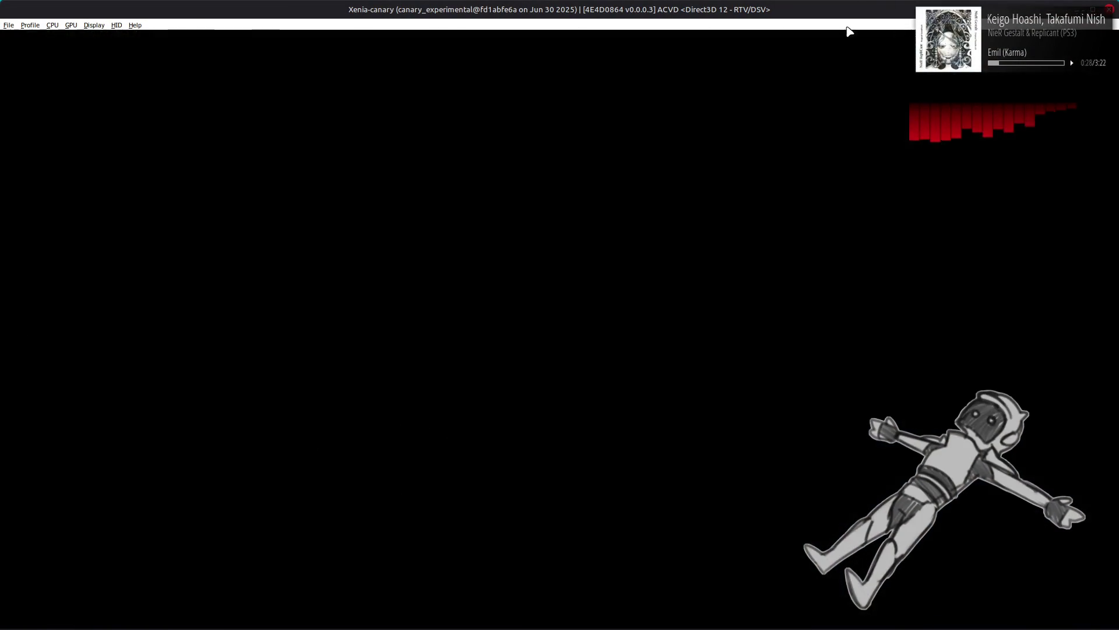
Step: Leave the game with Alt+Tab while keeping the Xenia emulator window in front
key(alt+Tab)
key(alt+shift+Tab)
mouse_move(84, 626)
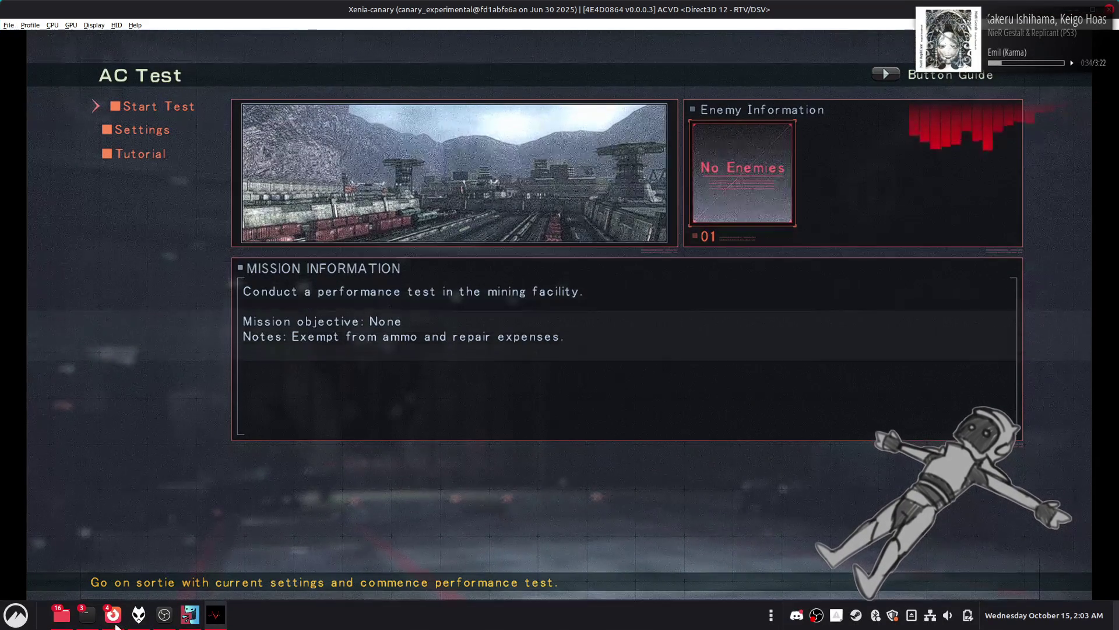
mouse_move(112, 615)
mouse_move(201, 560)
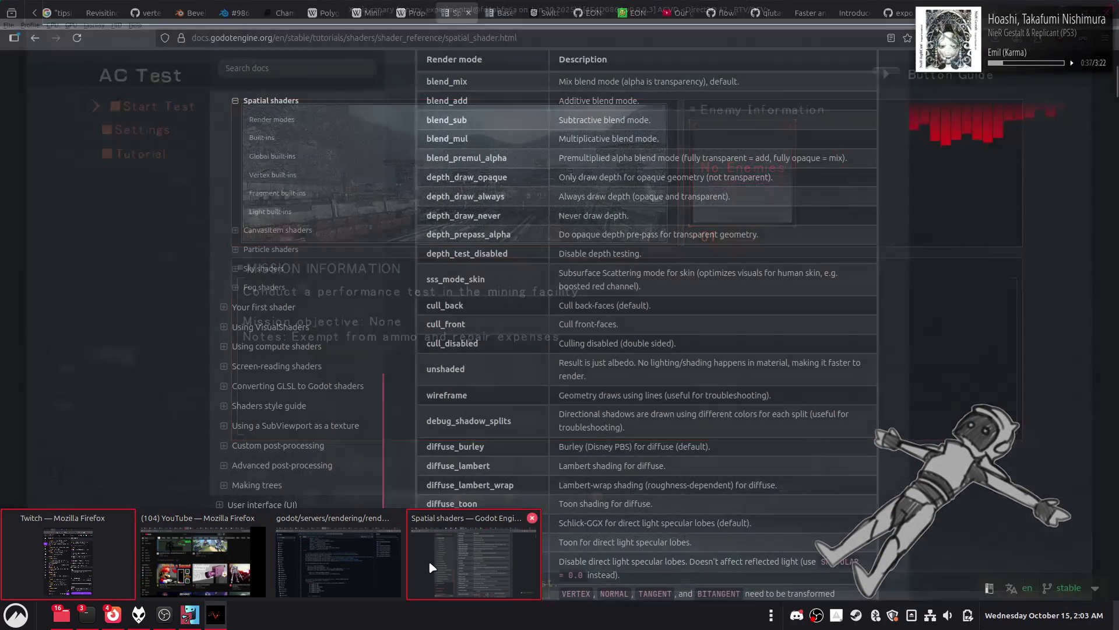
Step: Open the Desmos Graphing Calculator in a new Firefox tab and turn on Reverse contrast
click(428, 561)
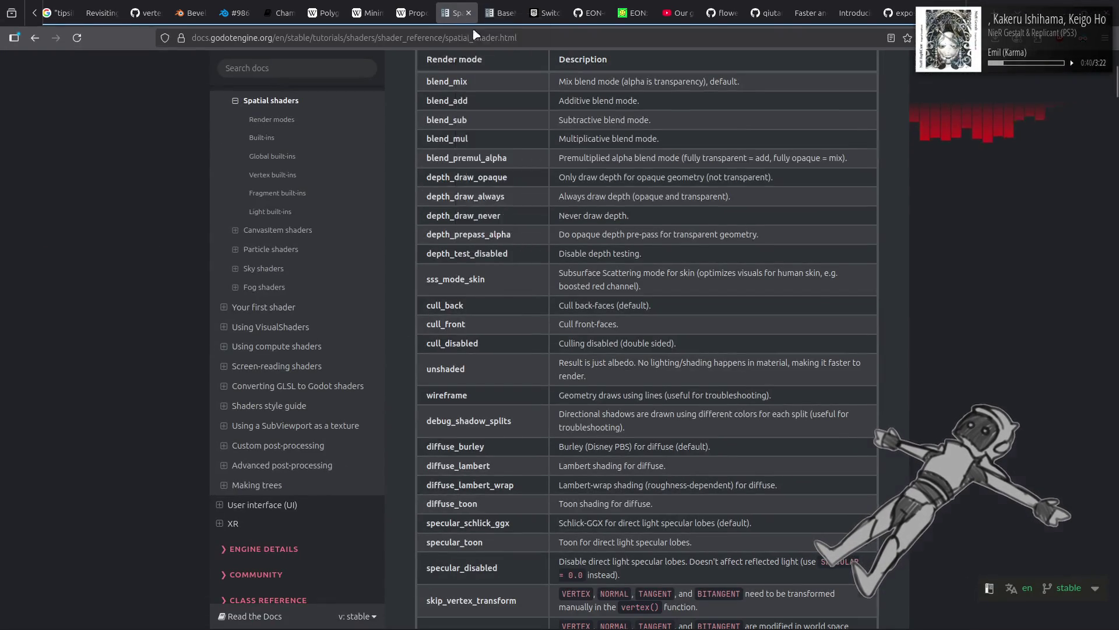
key(ctrl+t)
text(desmos)
key(Return)
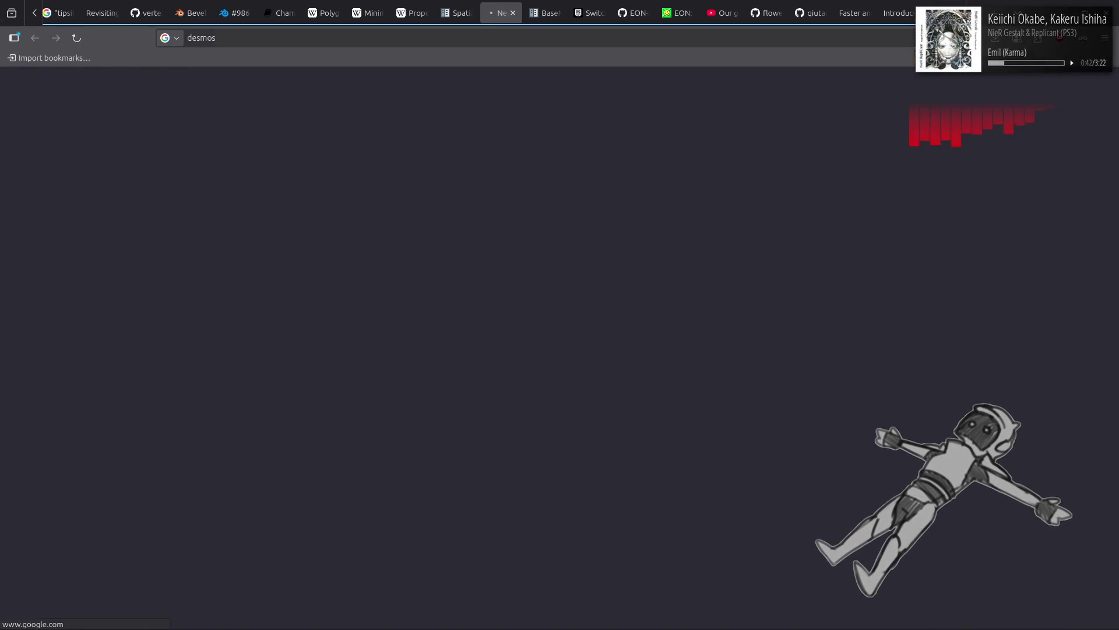
click(212, 241)
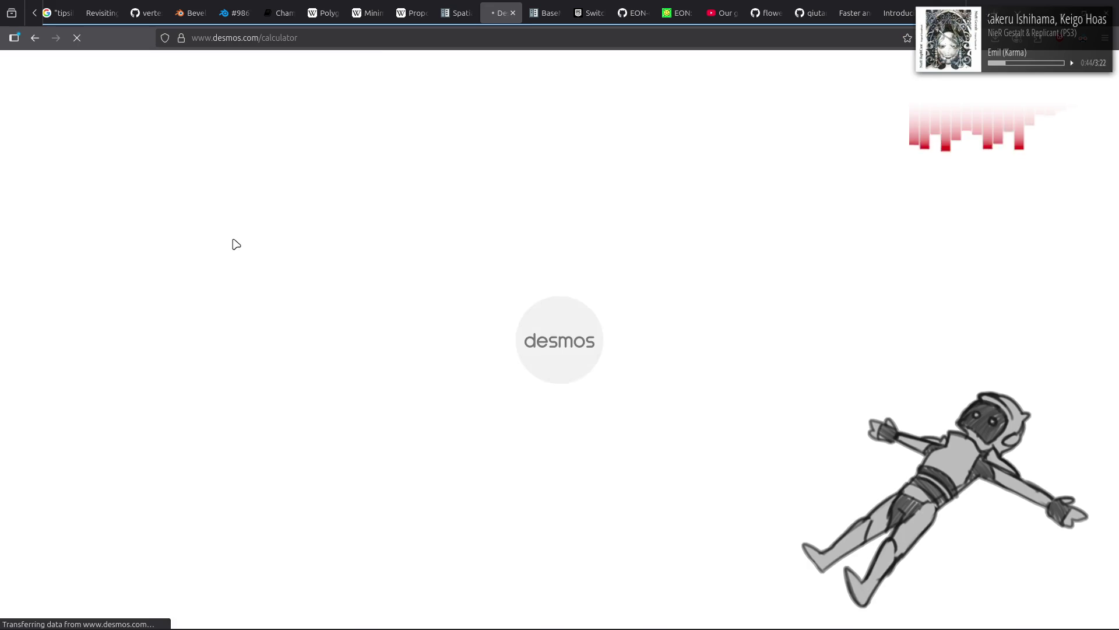
click(1104, 91)
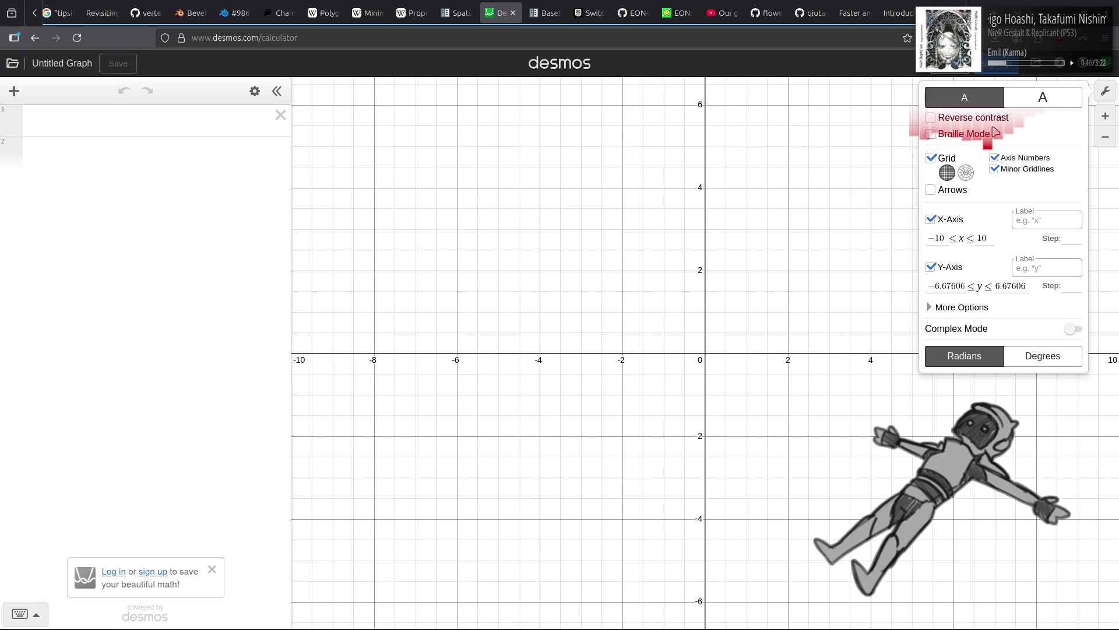
click(930, 117)
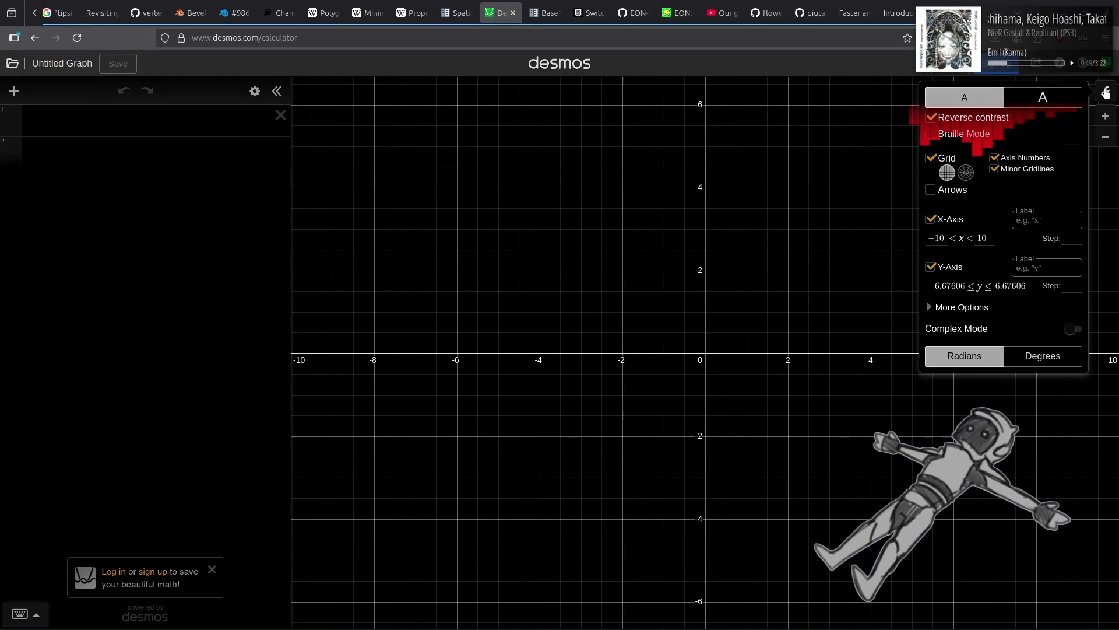
click(1106, 93)
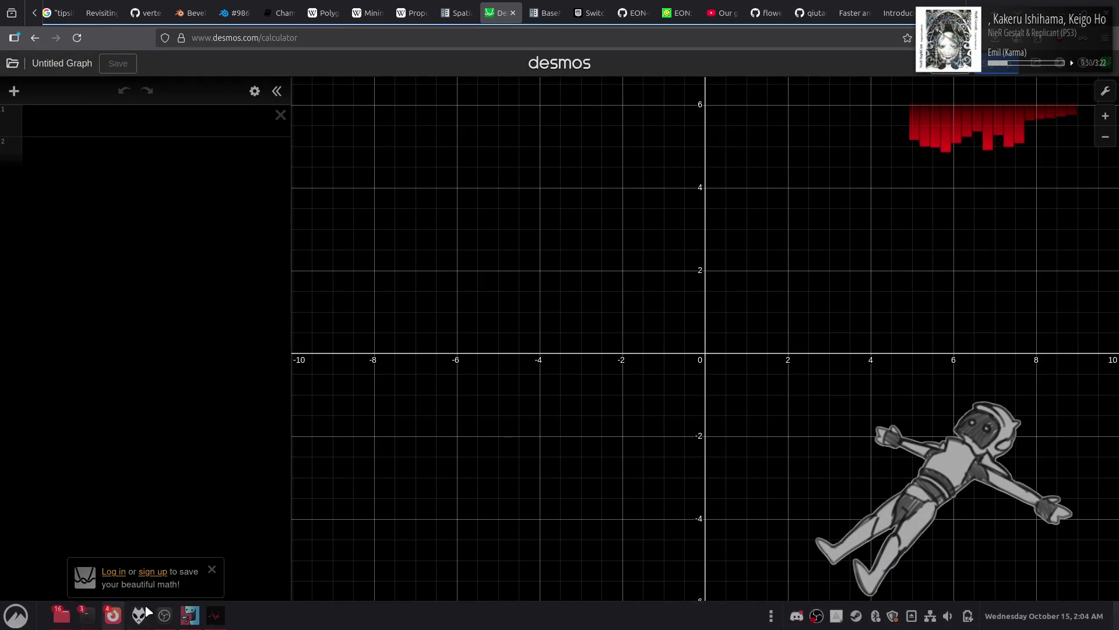
Step: Launch Notepad++ by searching 'note' in the application launcher
click(60, 618)
click(5, 621)
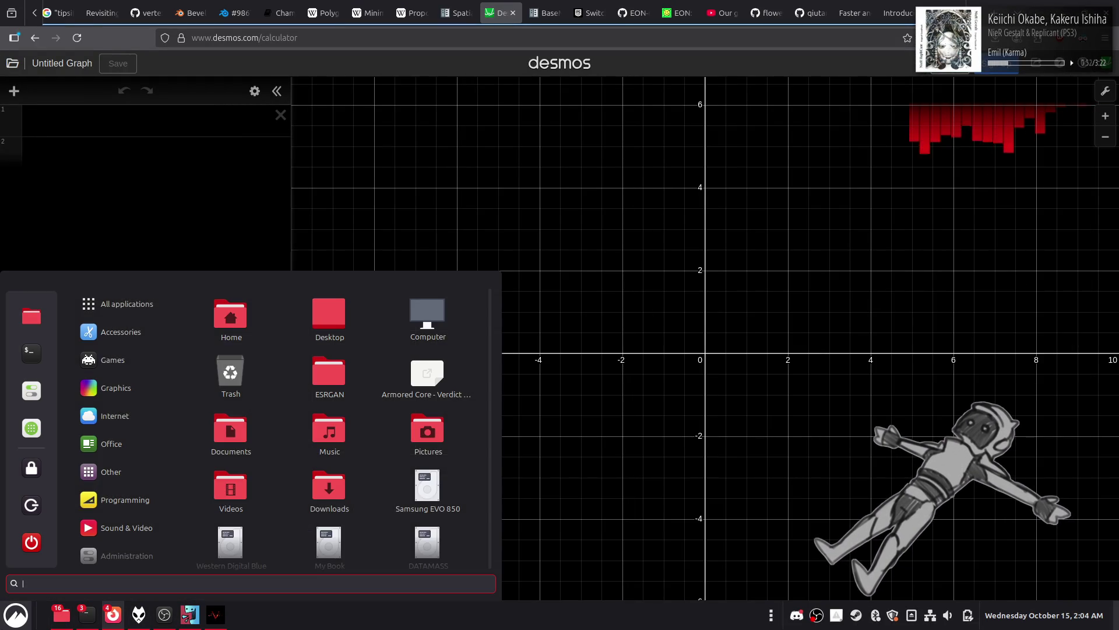
text(note)
click(246, 327)
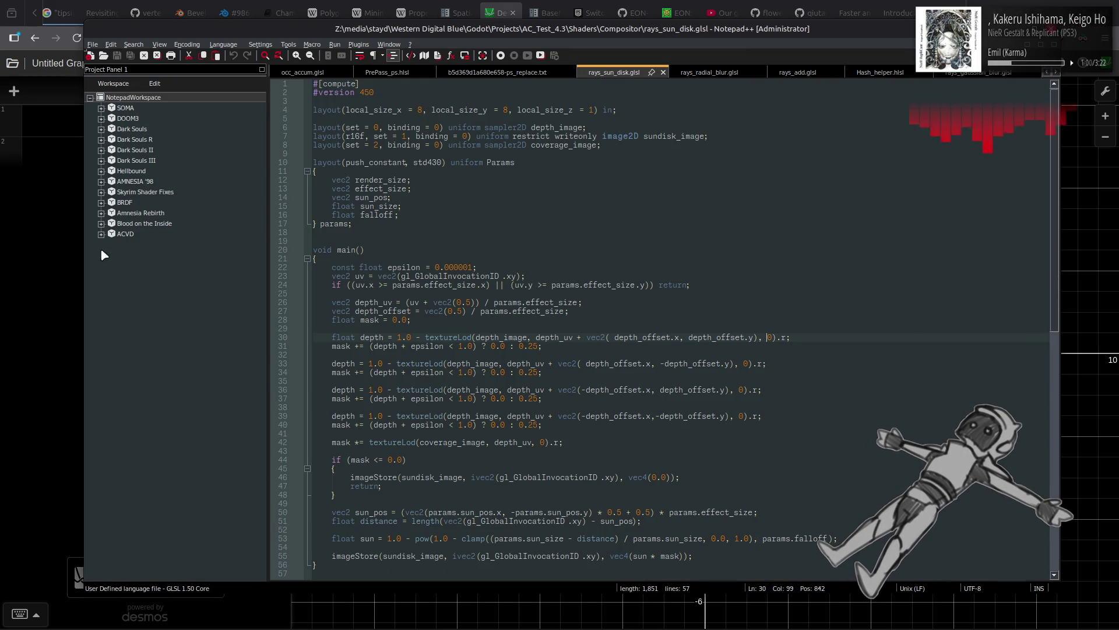
Step: Open ScreenSpaceAO.hlsl from the ACVD > Shaders > Filter folder in the Project Panel
click(100, 234)
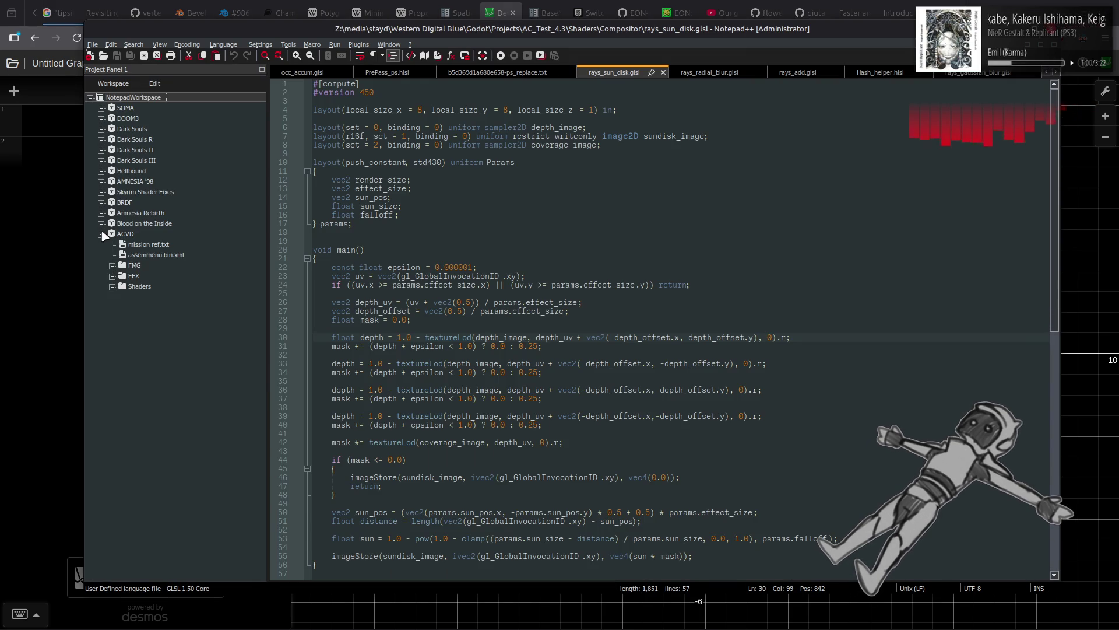
click(111, 287)
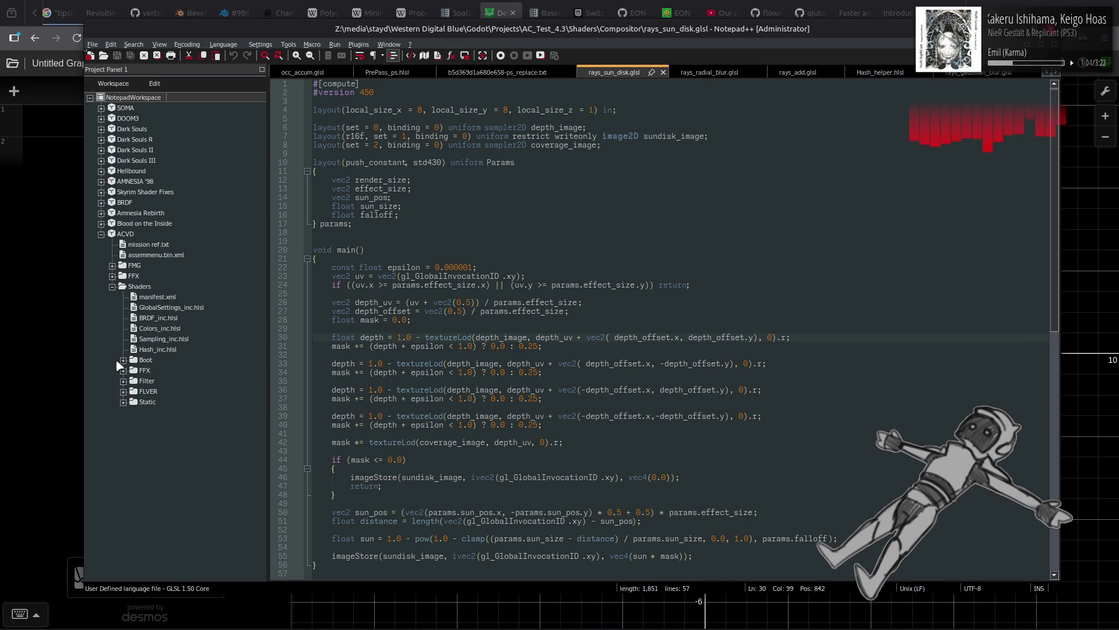
click(123, 403)
click(123, 402)
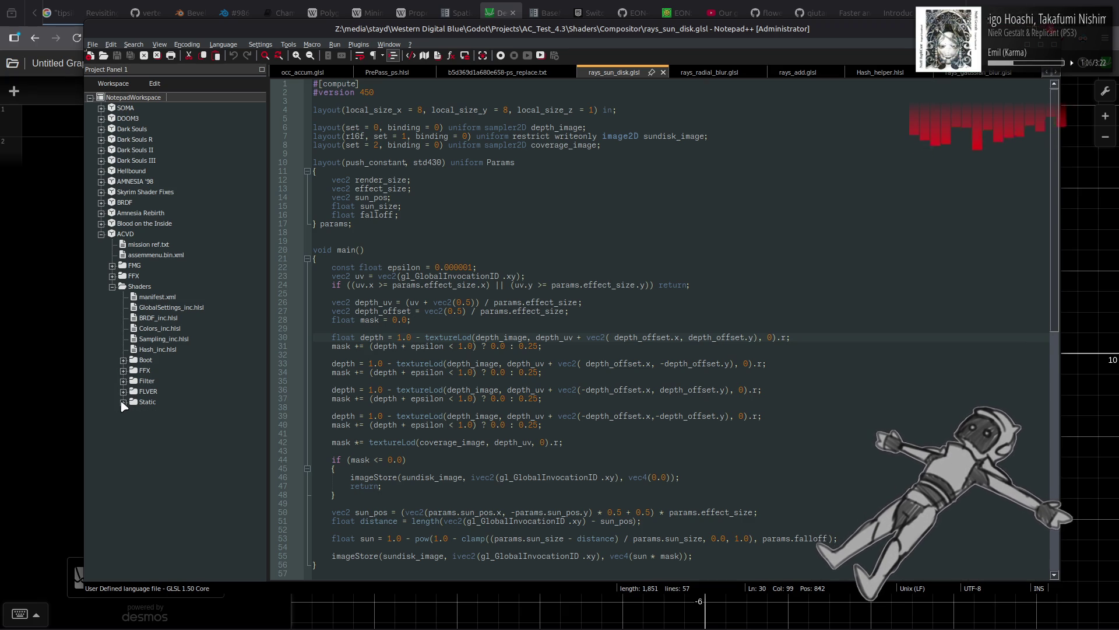
click(123, 381)
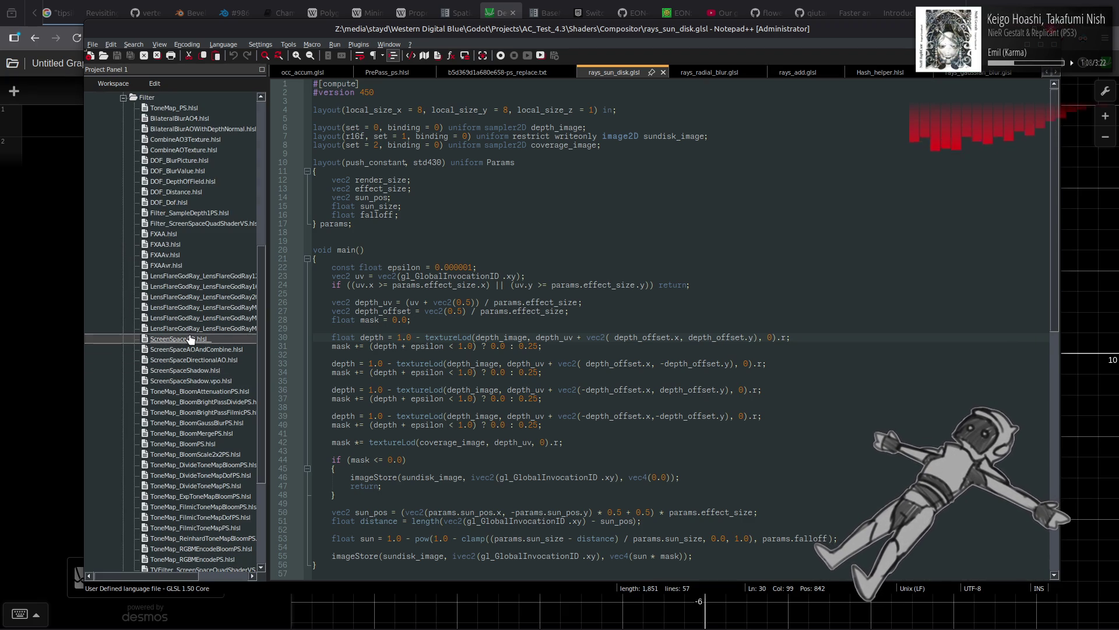
double_click(175, 339)
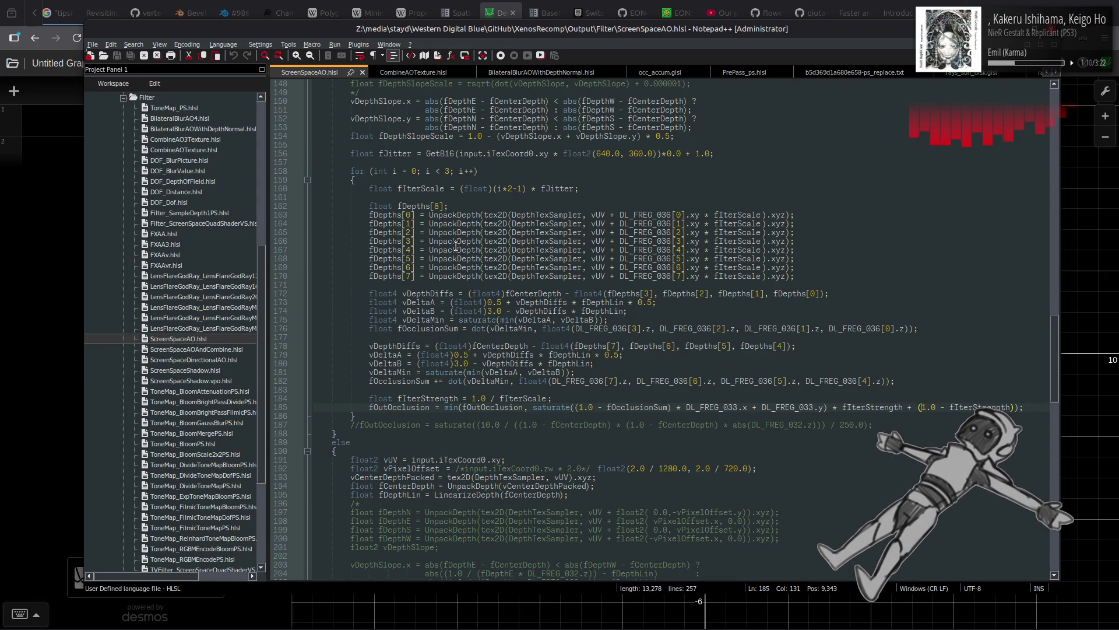
Step: Scroll through the ScreenSpaceAO.hlsl occlusion code, then switch back to the Desmos calculator
scroll(494, 293, up, 10)
scroll(494, 294, down, 4)
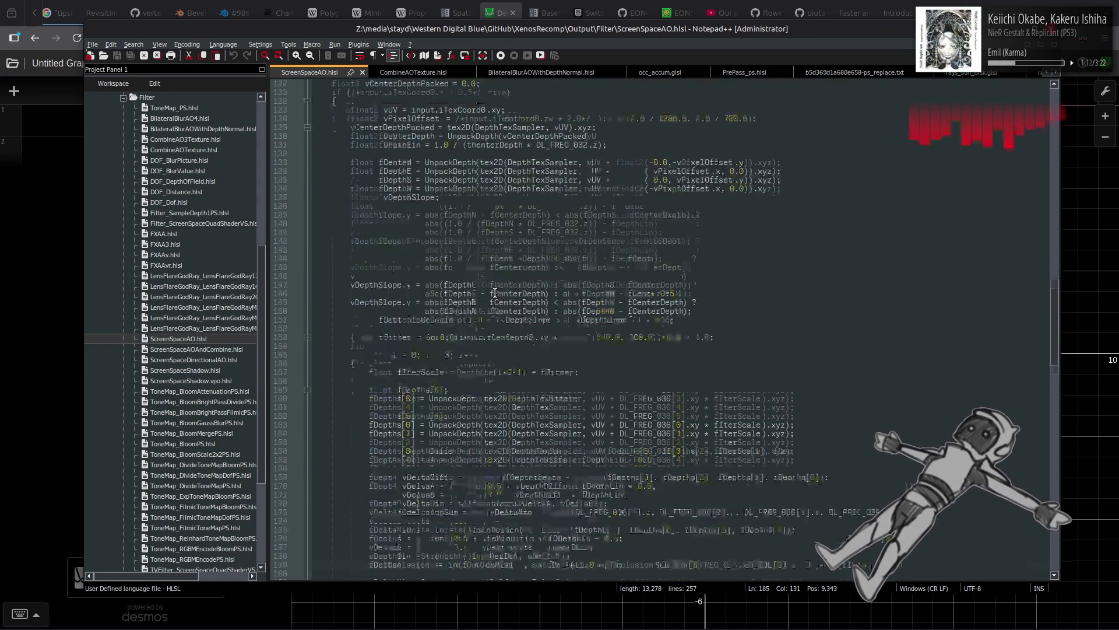
scroll(495, 293, down, 18)
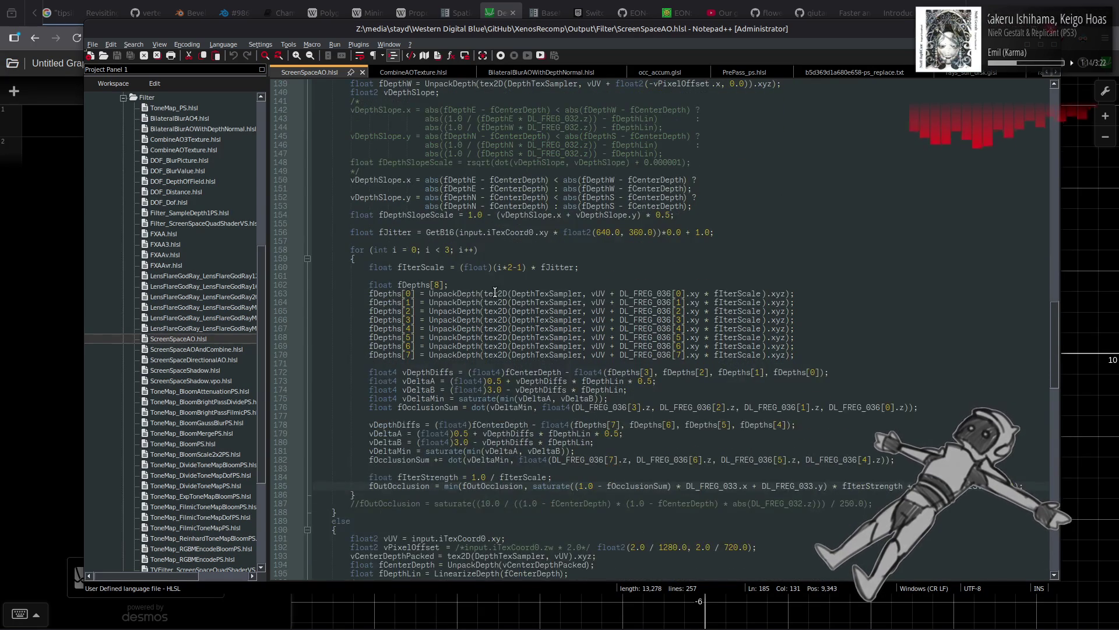
scroll(495, 292, down, 8)
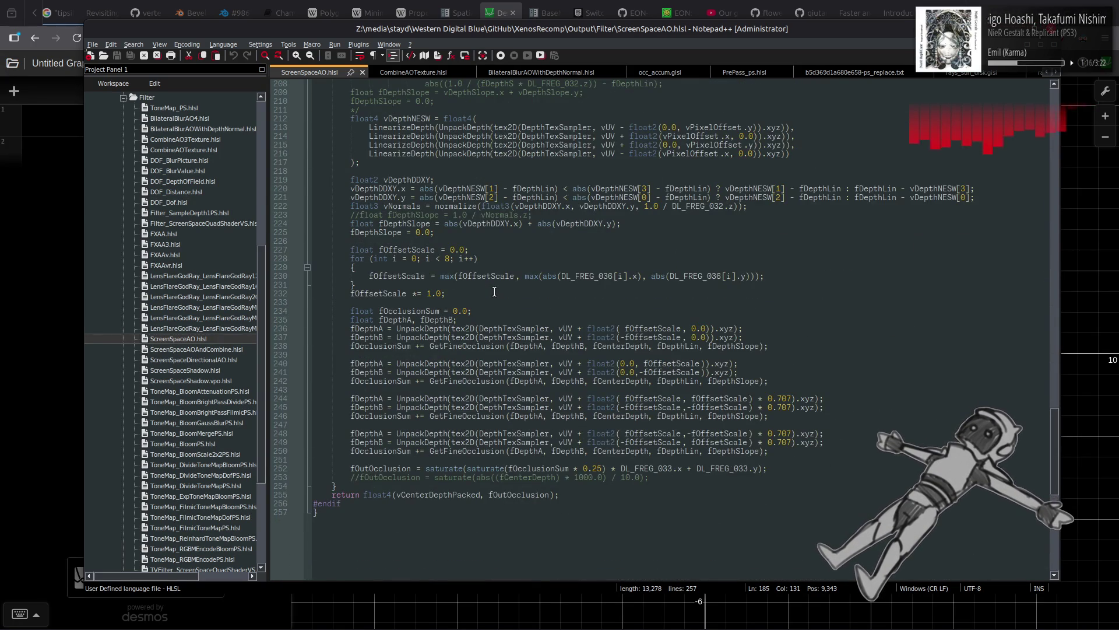
scroll(494, 291, up, 20)
scroll(494, 292, up, 19)
scroll(494, 291, down, 19)
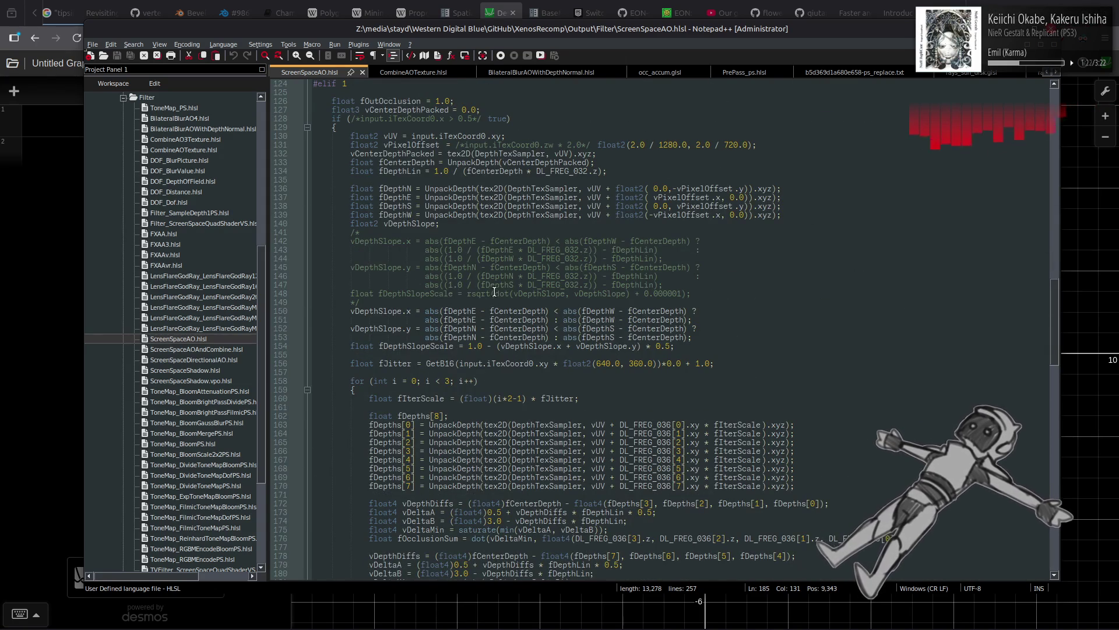
scroll(494, 292, down, 7)
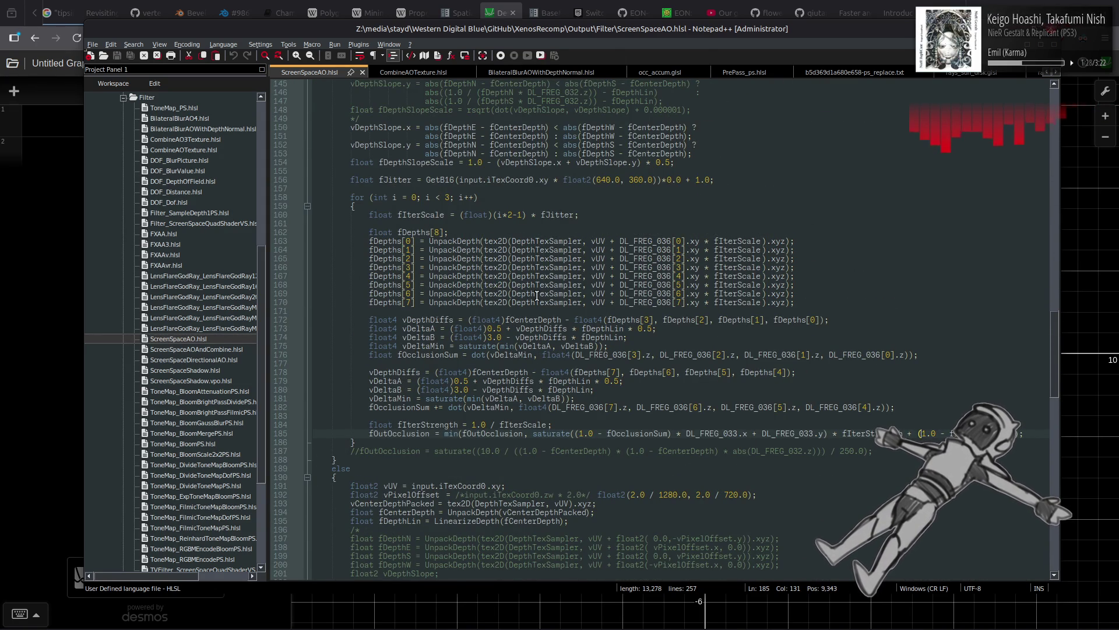
scroll(537, 295, up, 2)
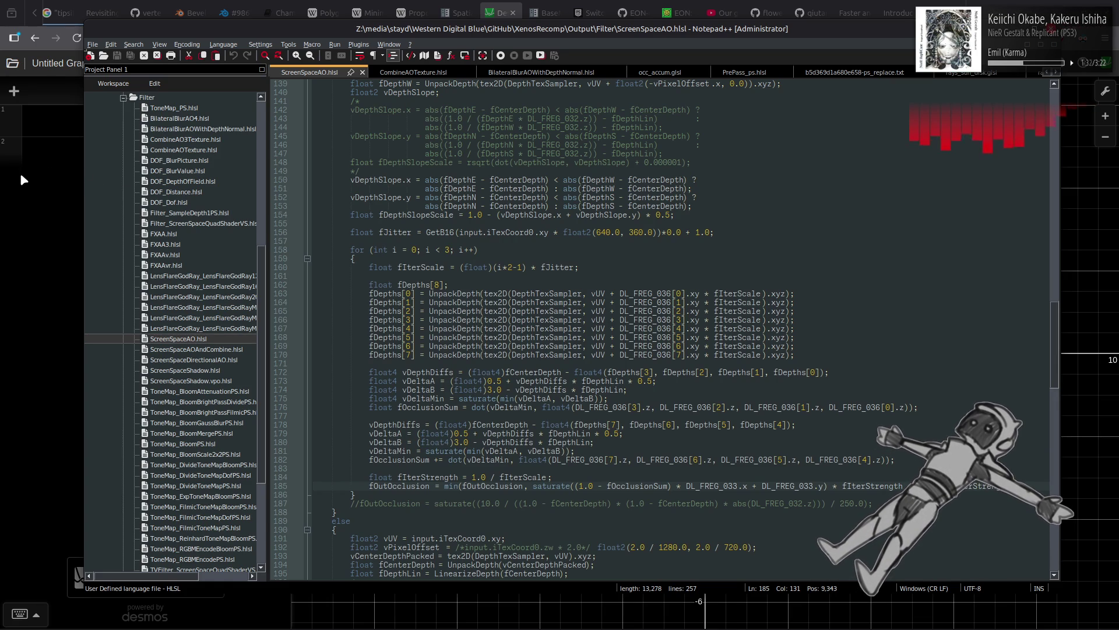
click(32, 182)
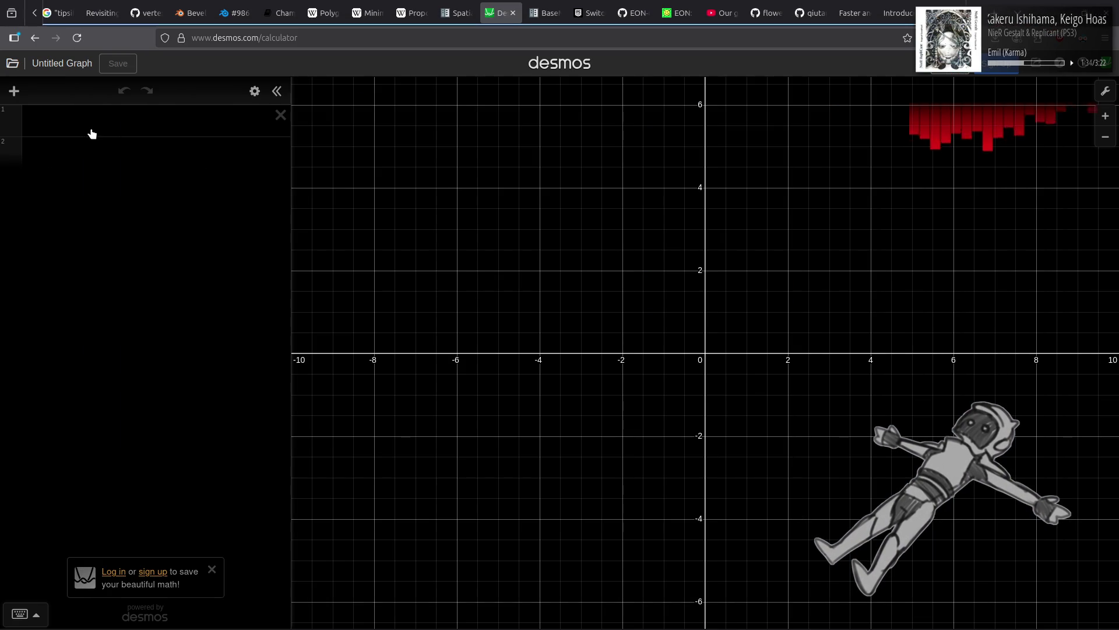
Step: Enter the expression A = 0.5 + x*0.5 on line 1 and zoom in on the graph
click(100, 124)
text(A =)
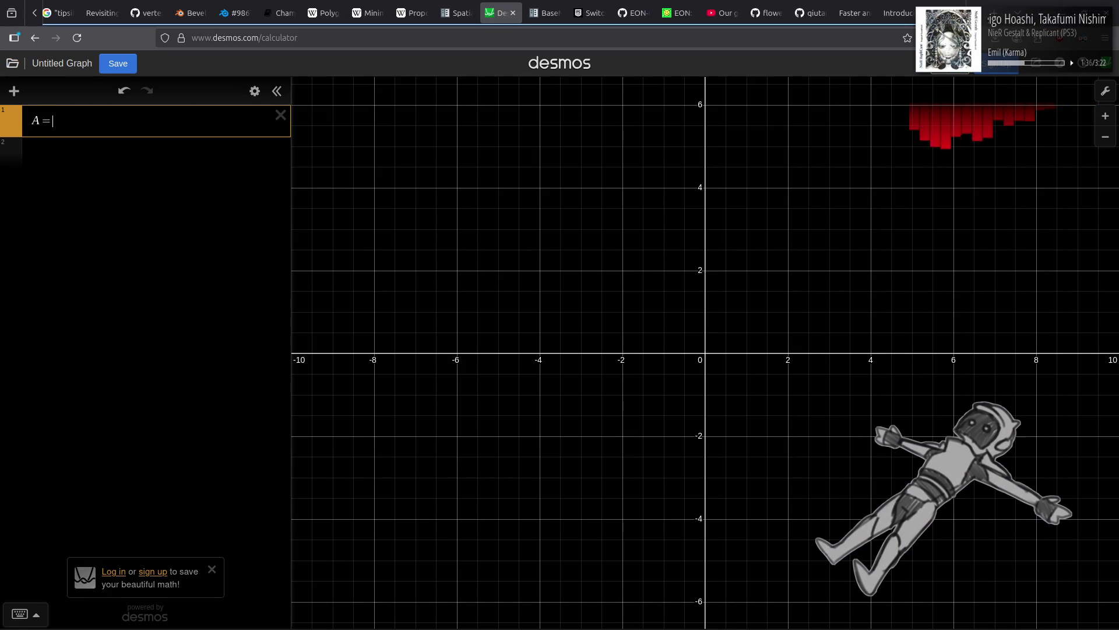
text( 0.5)
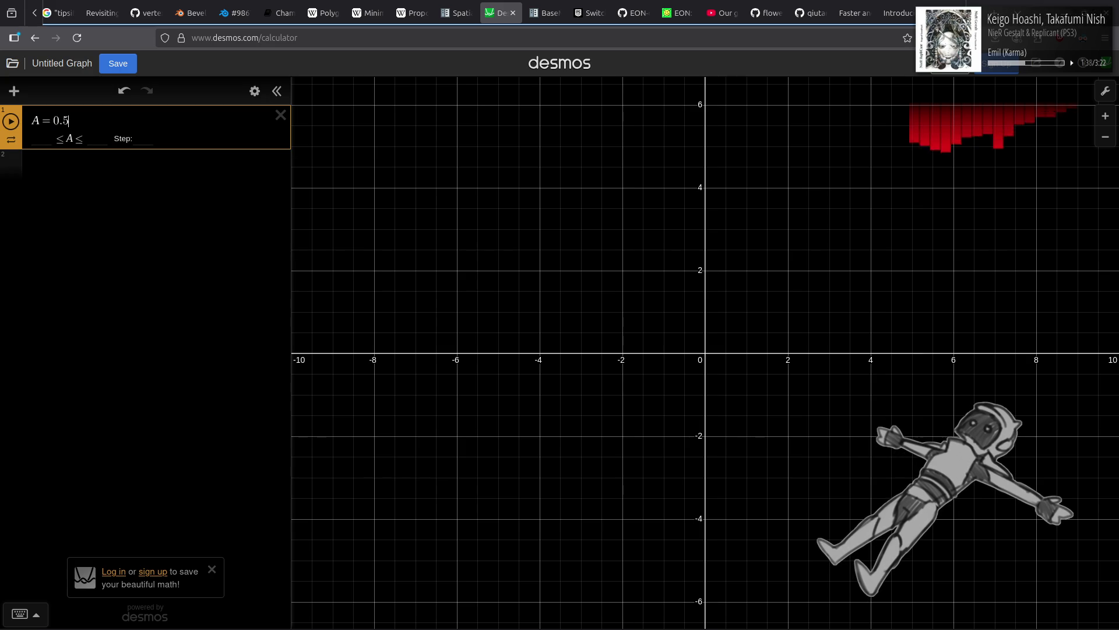
text( +)
text( x)
text(*0.5)
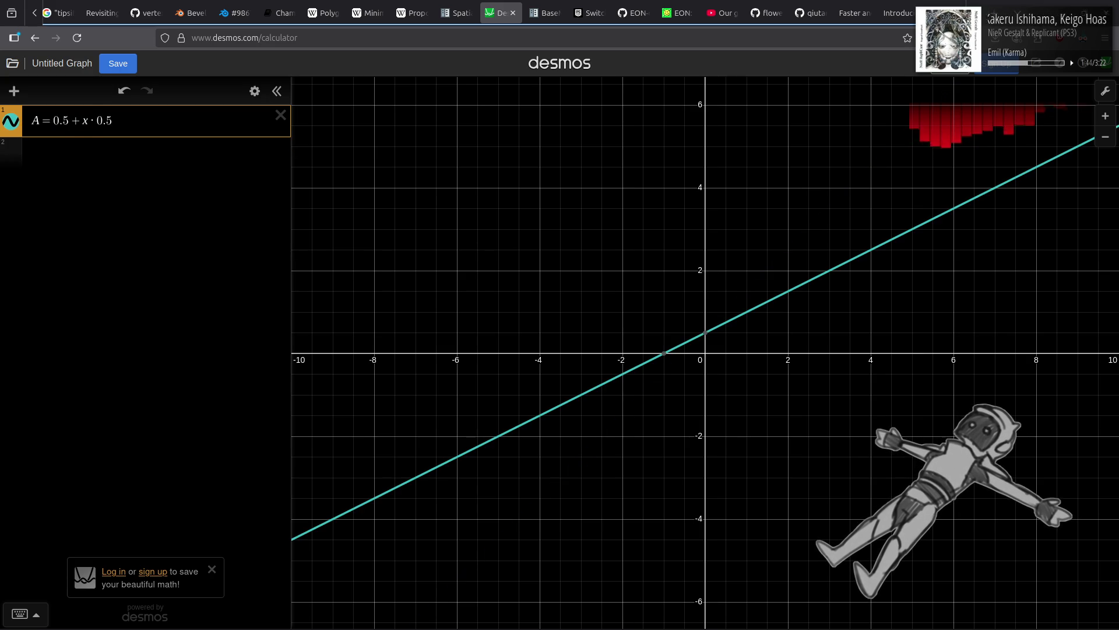
scroll(712, 315, up, 2)
scroll(714, 305, up, 5)
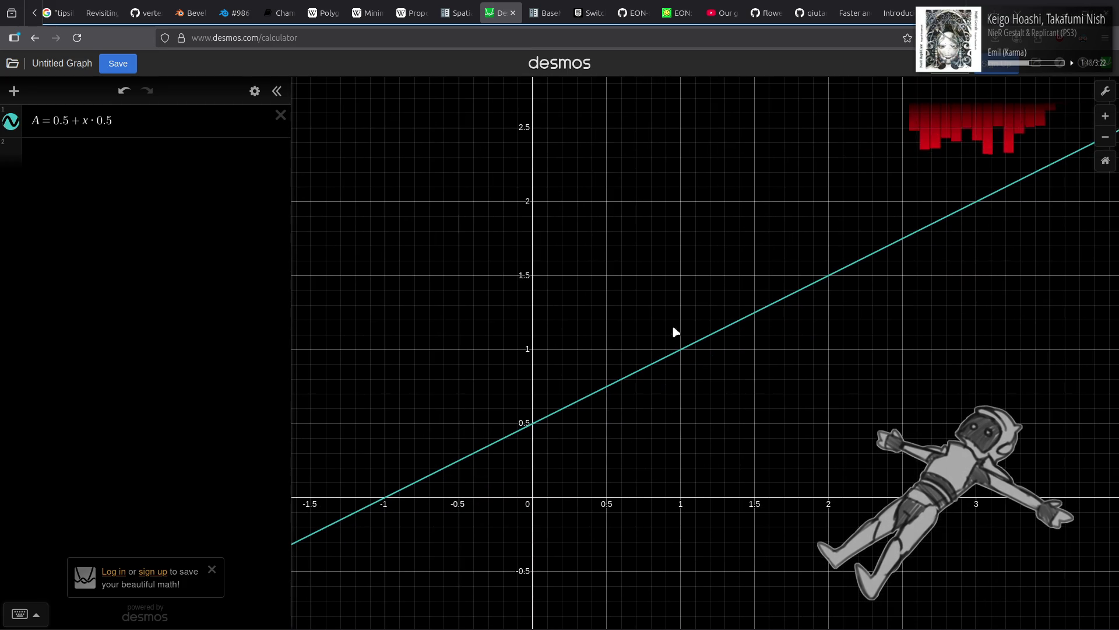
Step: Add line 2 as B = 3.0 − x, then return to the AO shader in Notepad++
click(166, 155)
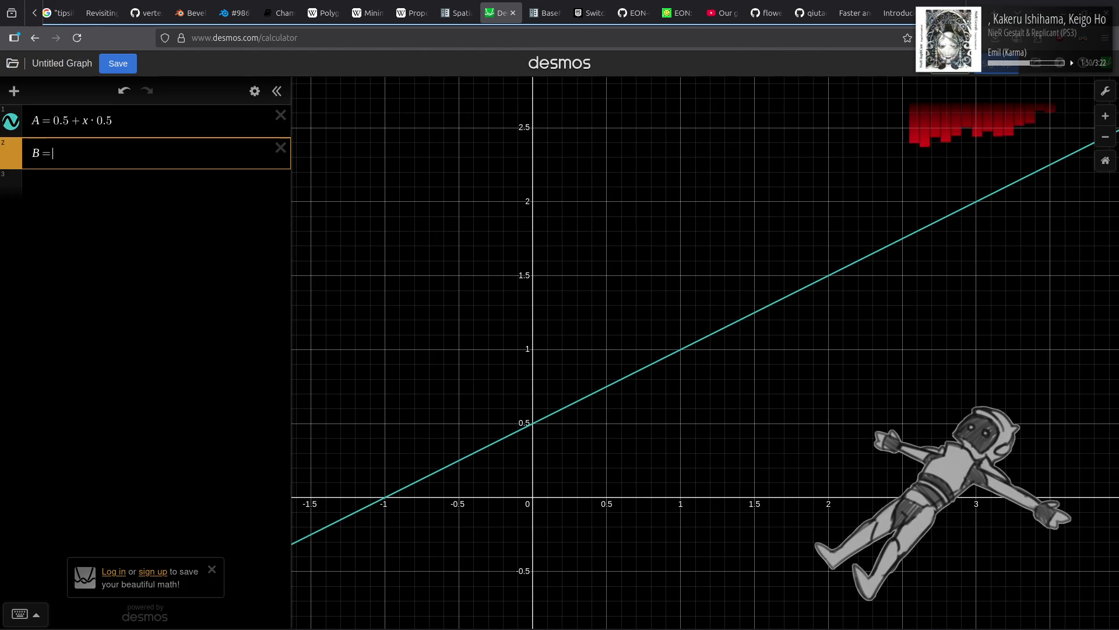
text(=)
key(alt+Tab)
key(alt+Tab)
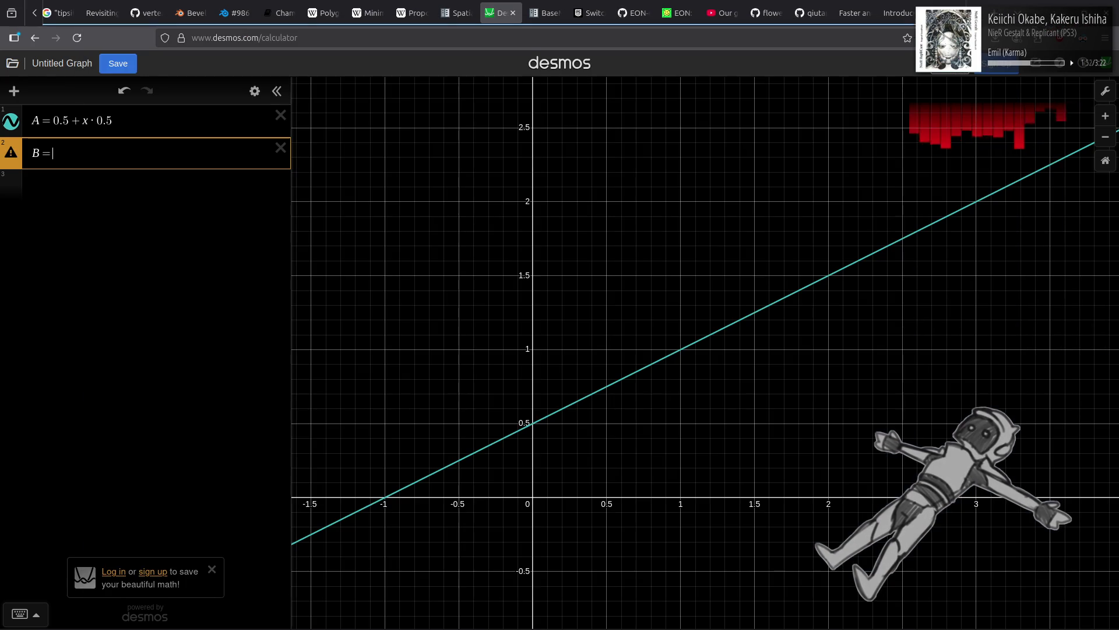
text(3.0-x)
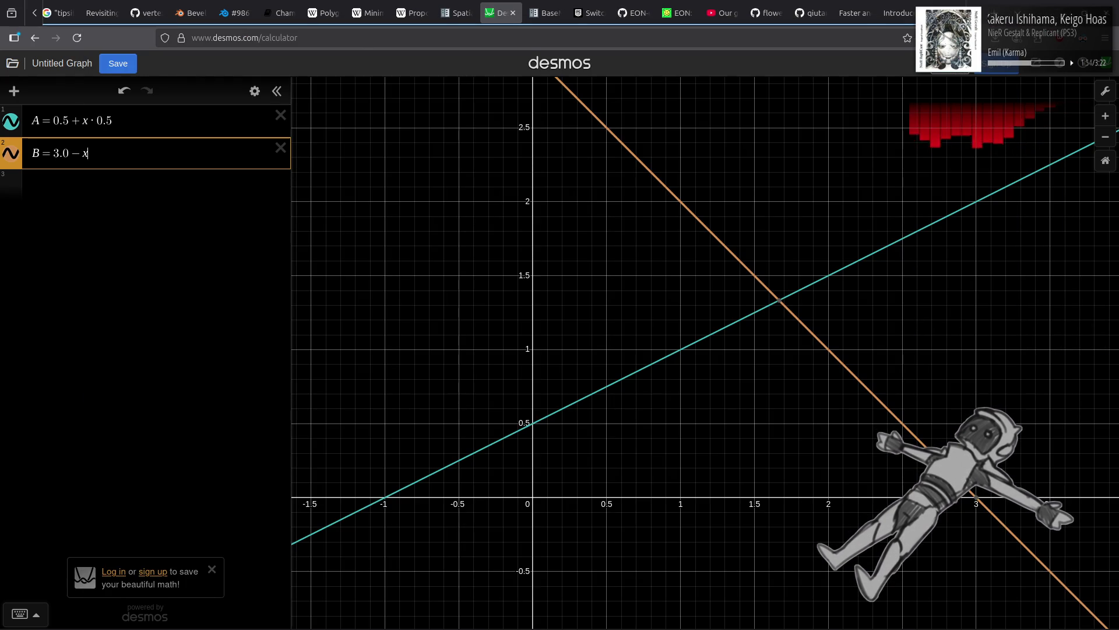
key(alt+Tab)
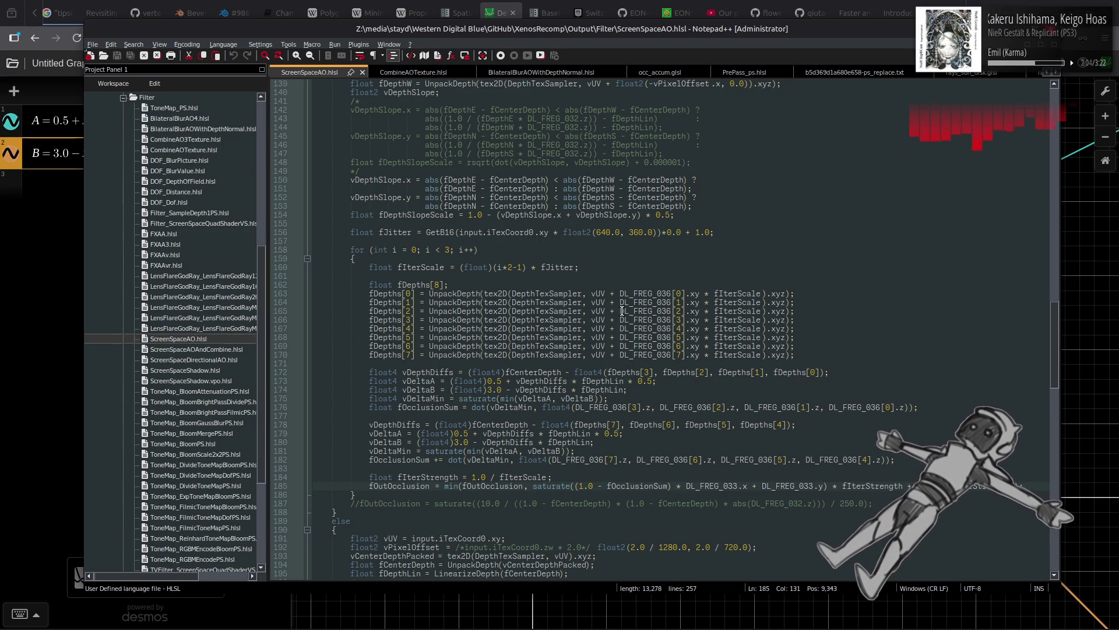
Step: Highlight every use of fOutOcclusion and fOcclusionSum in the shader, then switch back to Desmos
scroll(622, 311, down, 20)
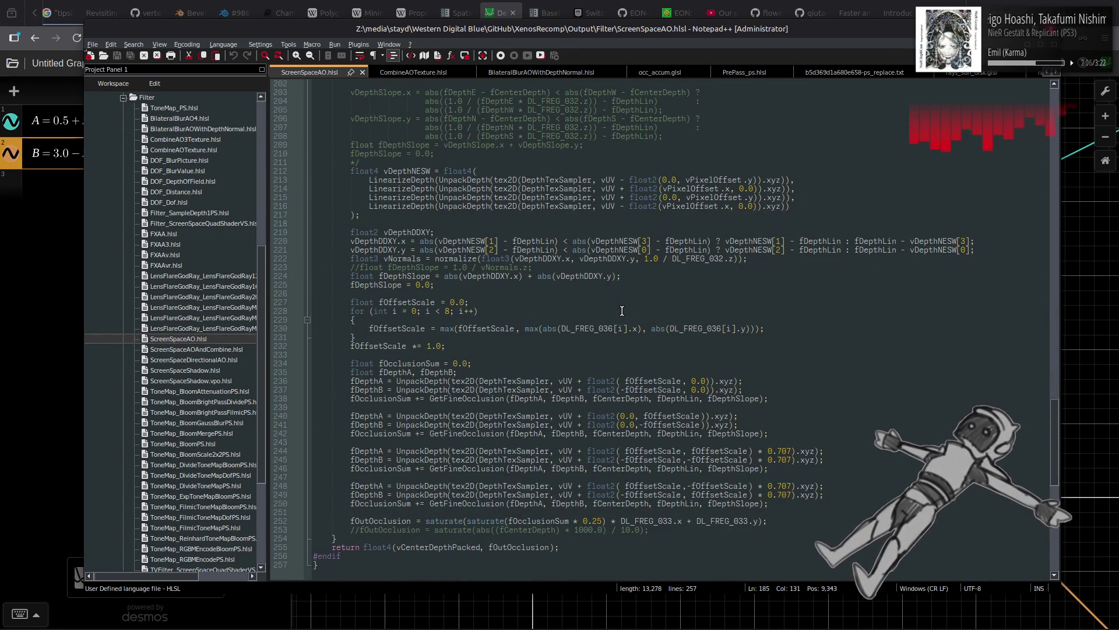
double_click(500, 547)
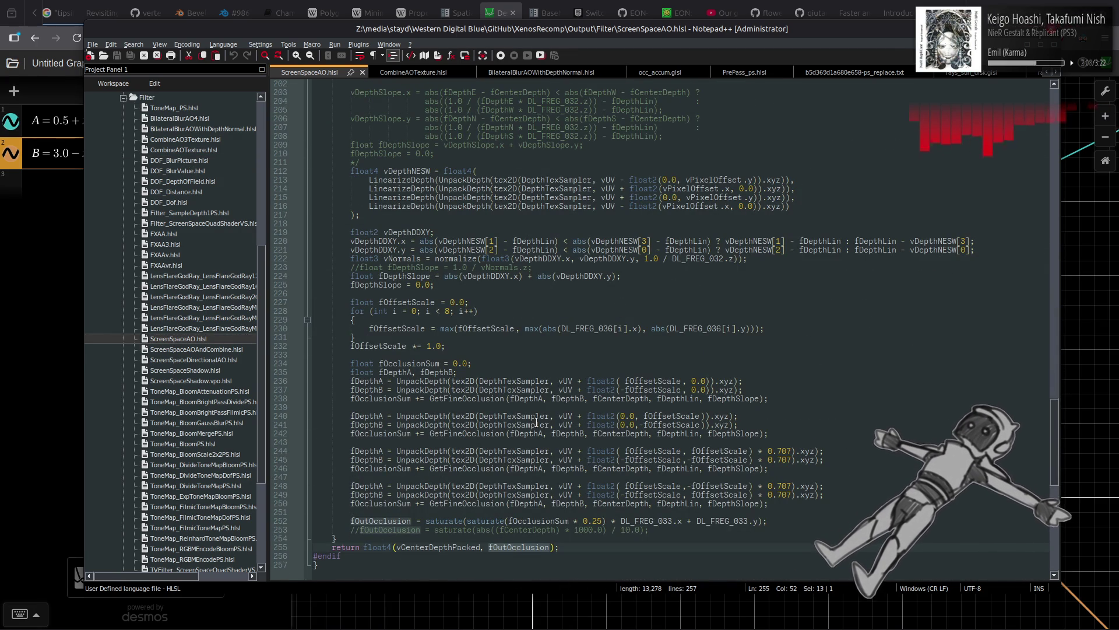
scroll(536, 421, up, 16)
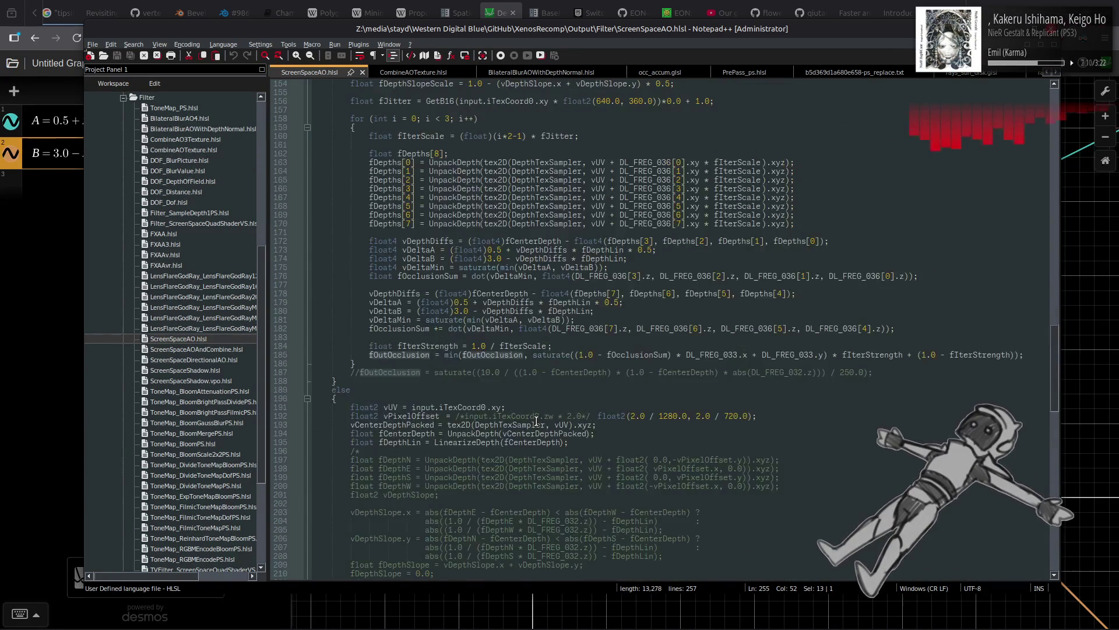
double_click(630, 356)
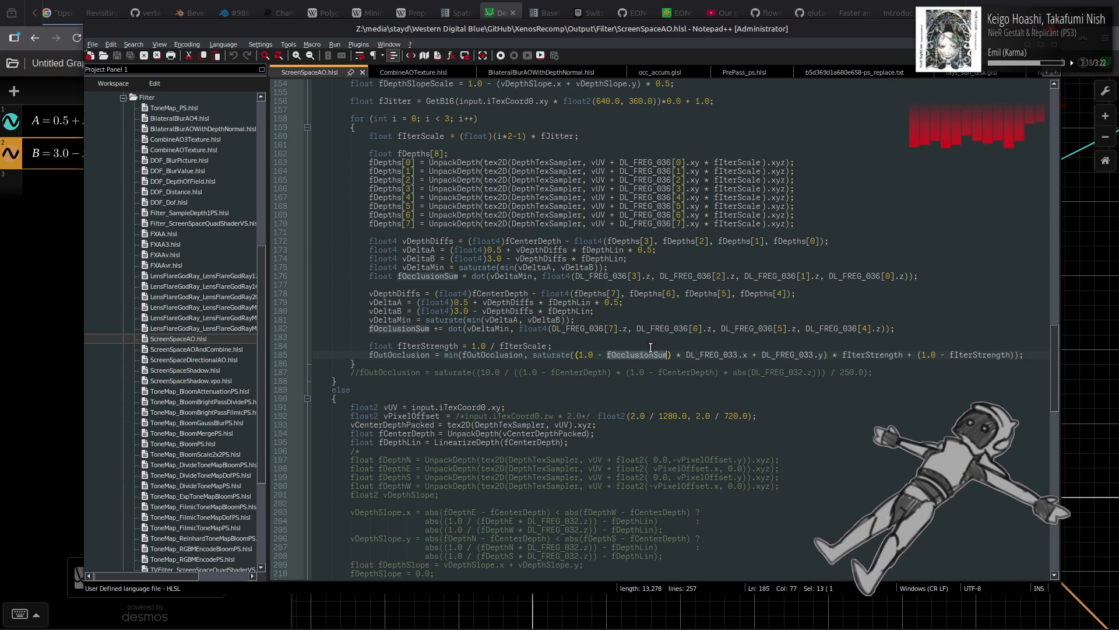
scroll(652, 347, up, 4)
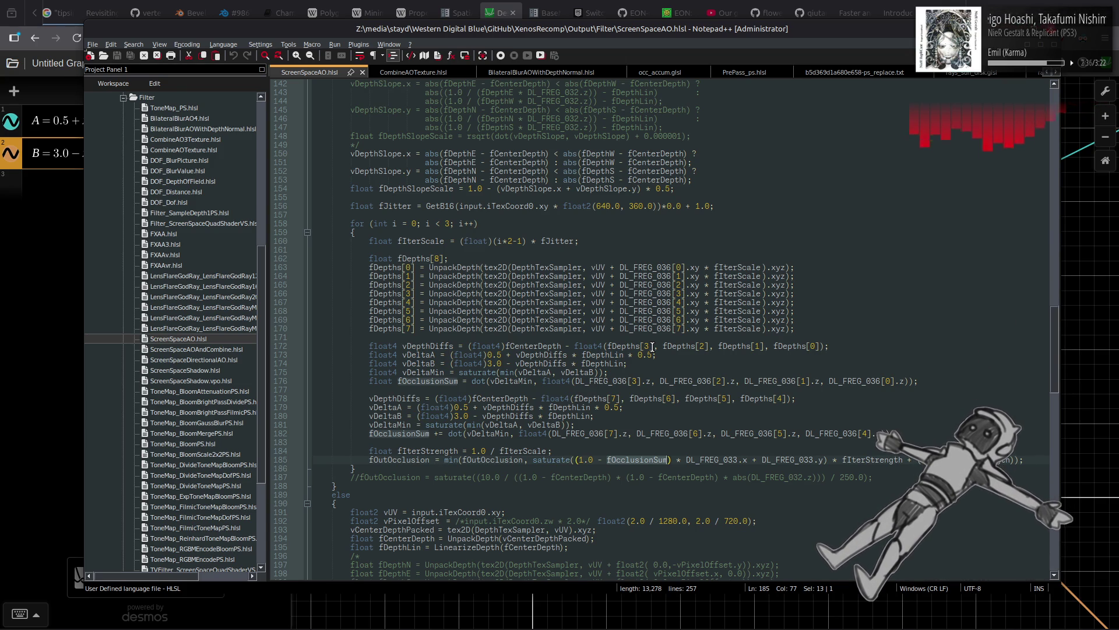
key(alt+Tab)
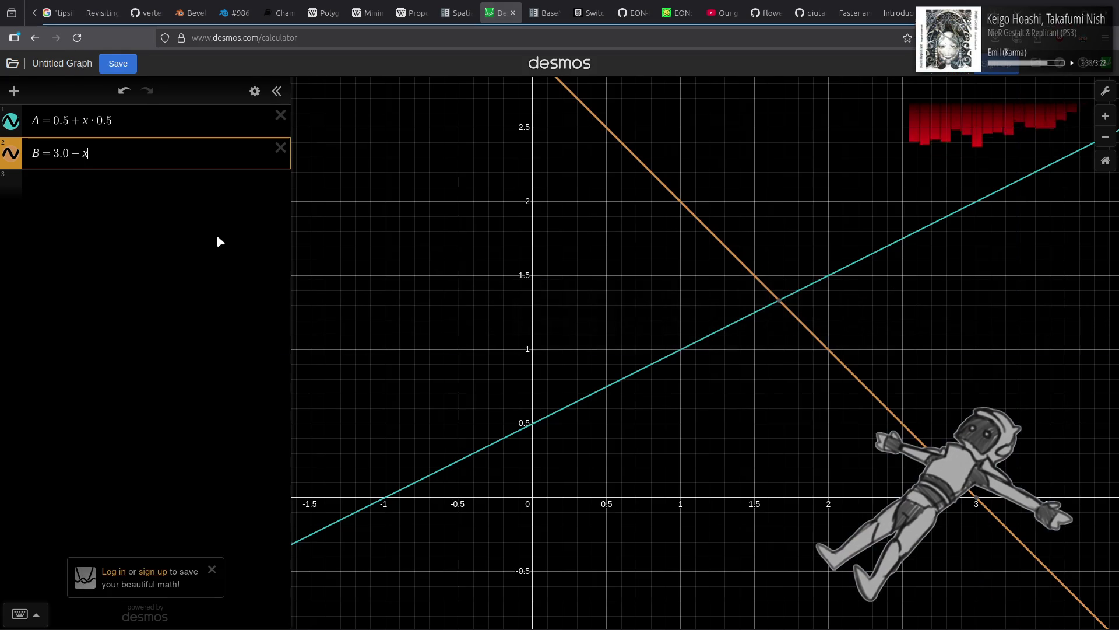
Step: Add expression O = 1 − min(A, B) on row 3, then return to ScreenSpaceAO.hlsl
click(119, 184)
text(O)
text(m)
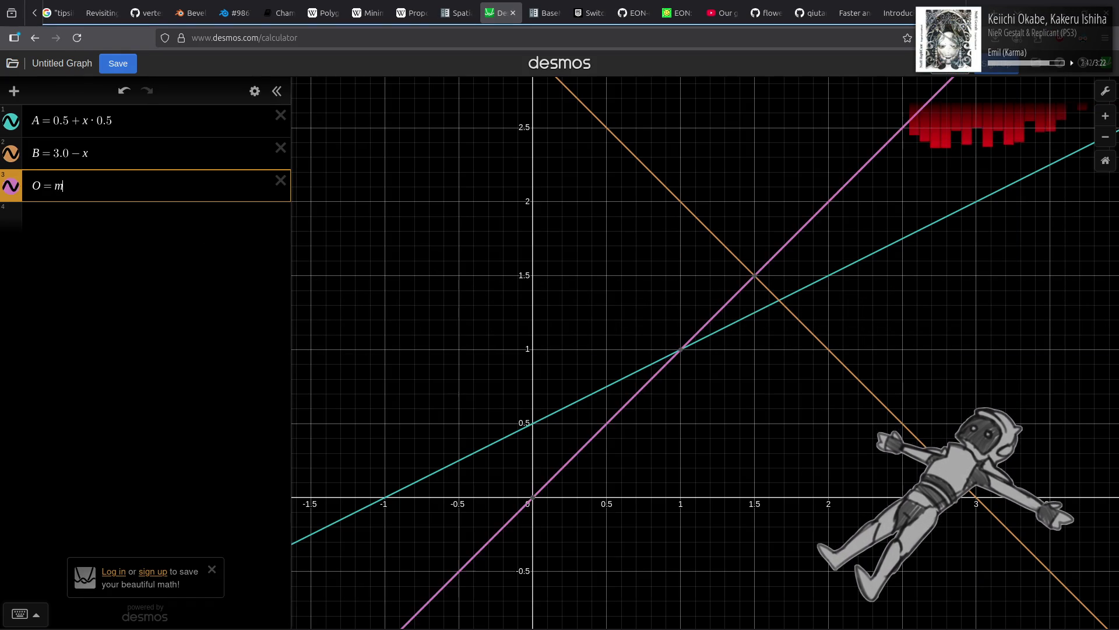
text(in())
text(A,B)
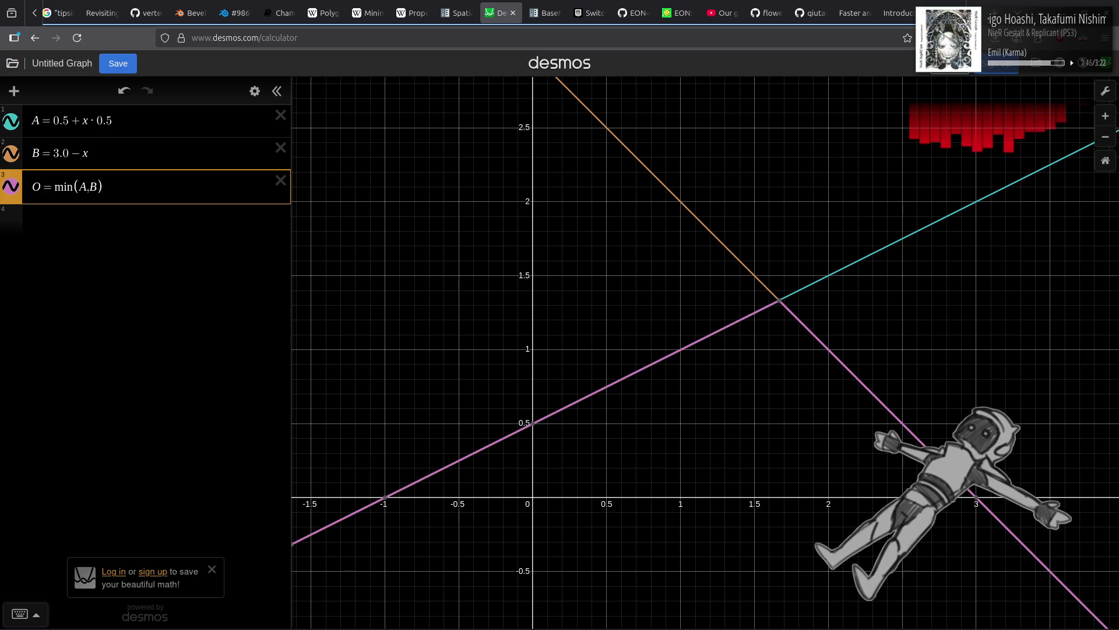
text(1-)
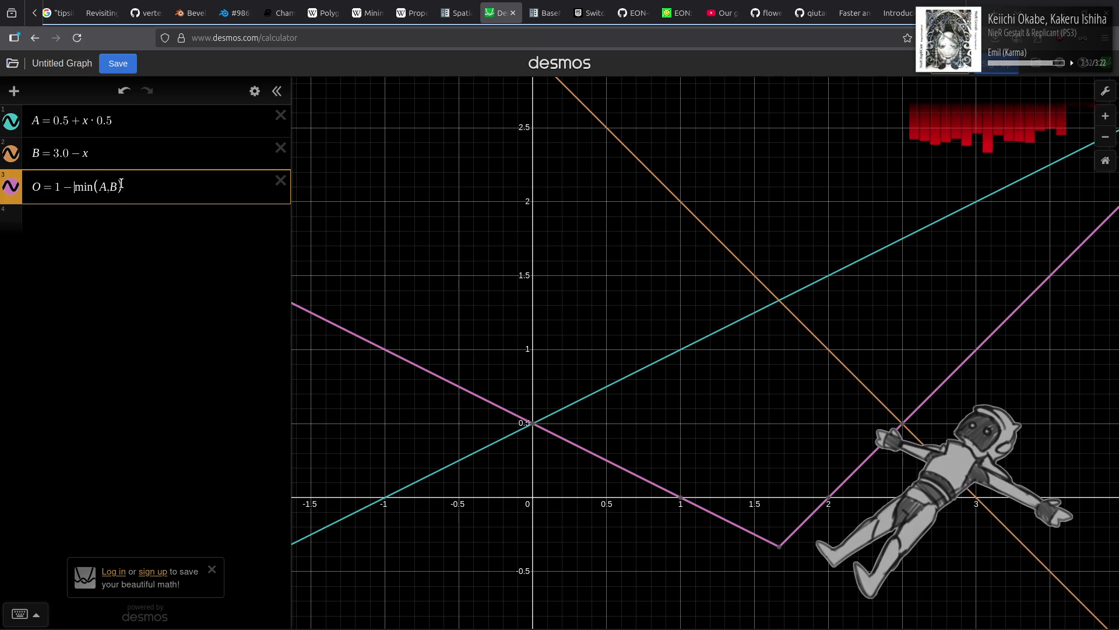
key(alt+Tab)
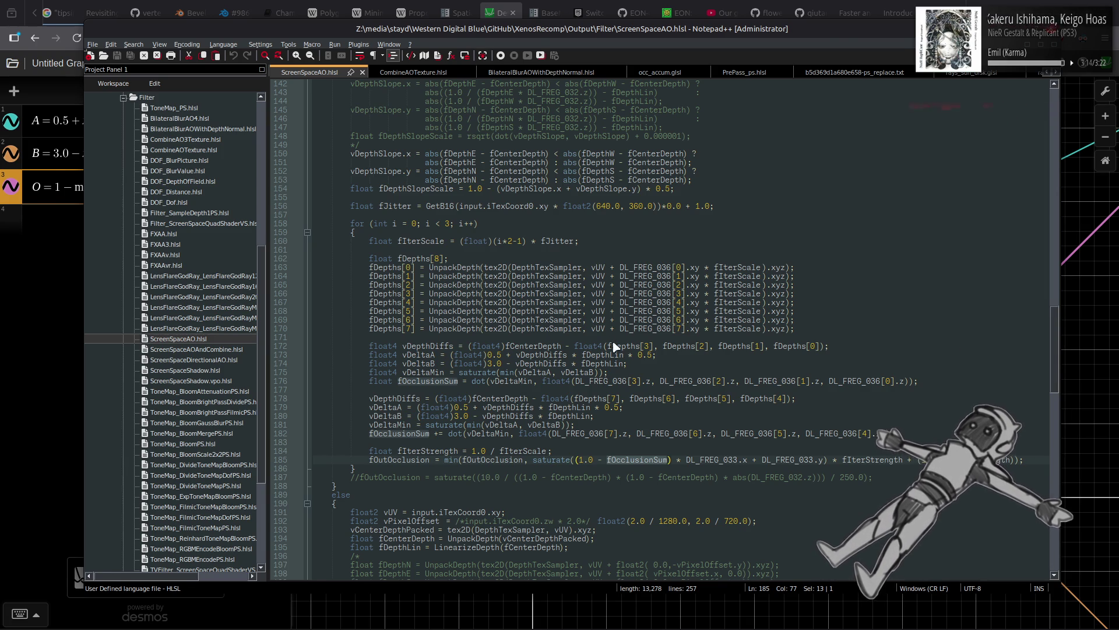
Step: Back in Desmos, trace the pink O curve down to its lowest point, about −0.333
key(alt+Tab)
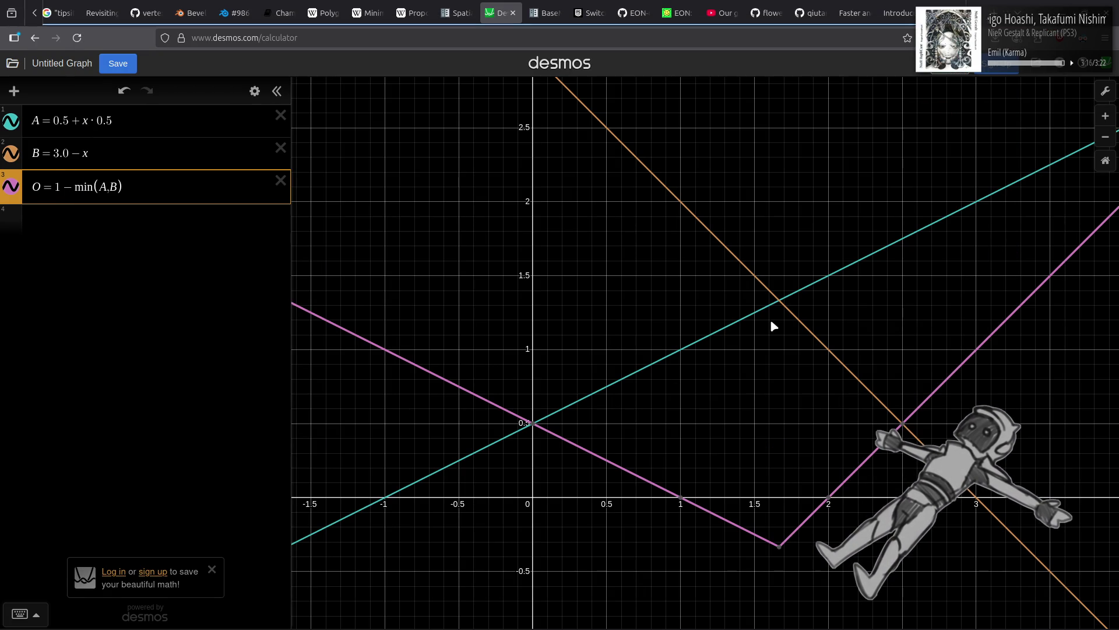
click(802, 523)
drag(803, 530, 779, 562)
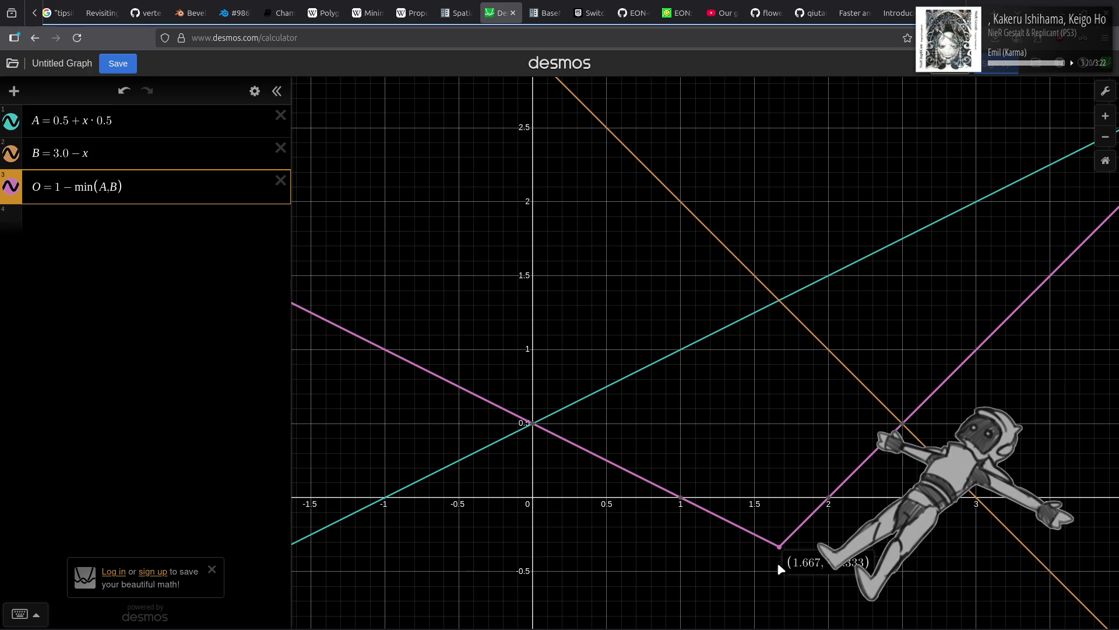
Step: Trace where lines A and B cross and read it at three decimals: (1.667, 1.333)
click(783, 306)
drag(780, 306, 771, 306)
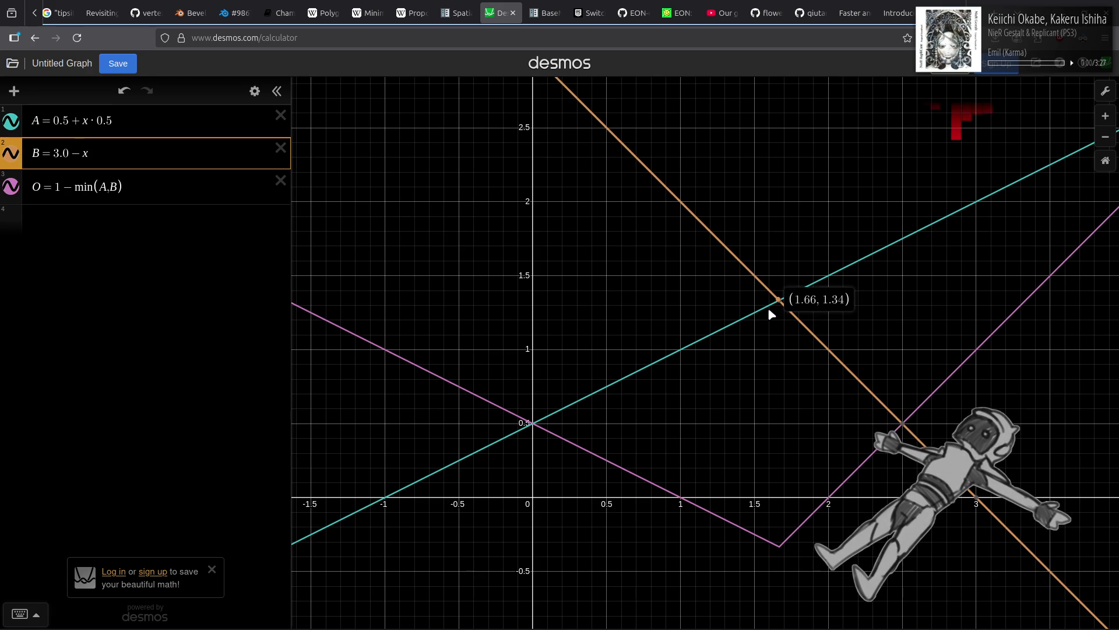
click(769, 311)
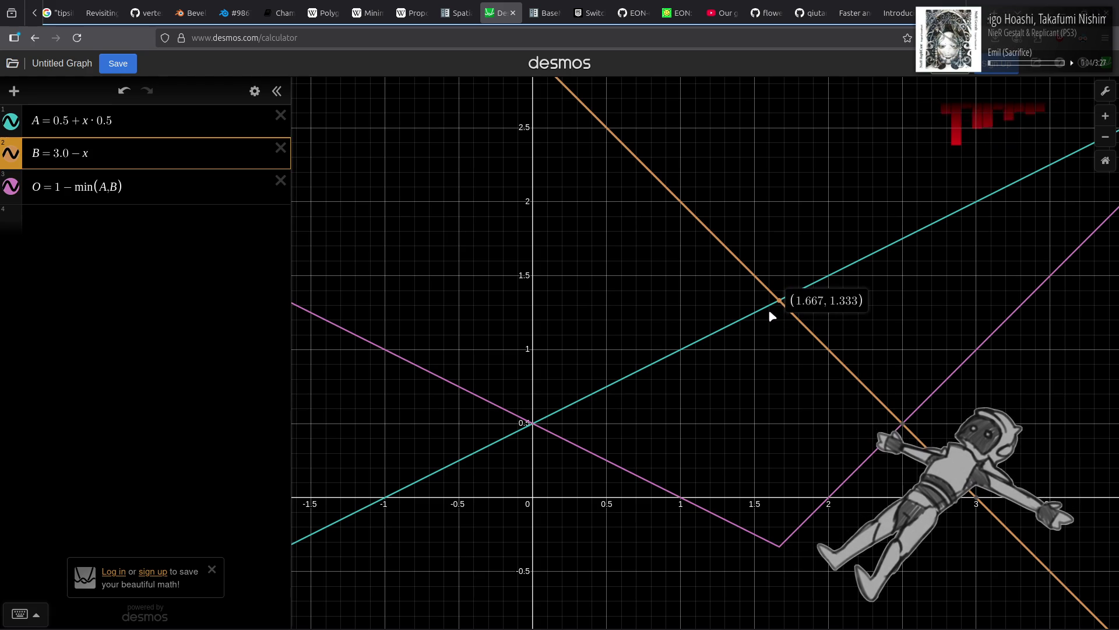
click(772, 315)
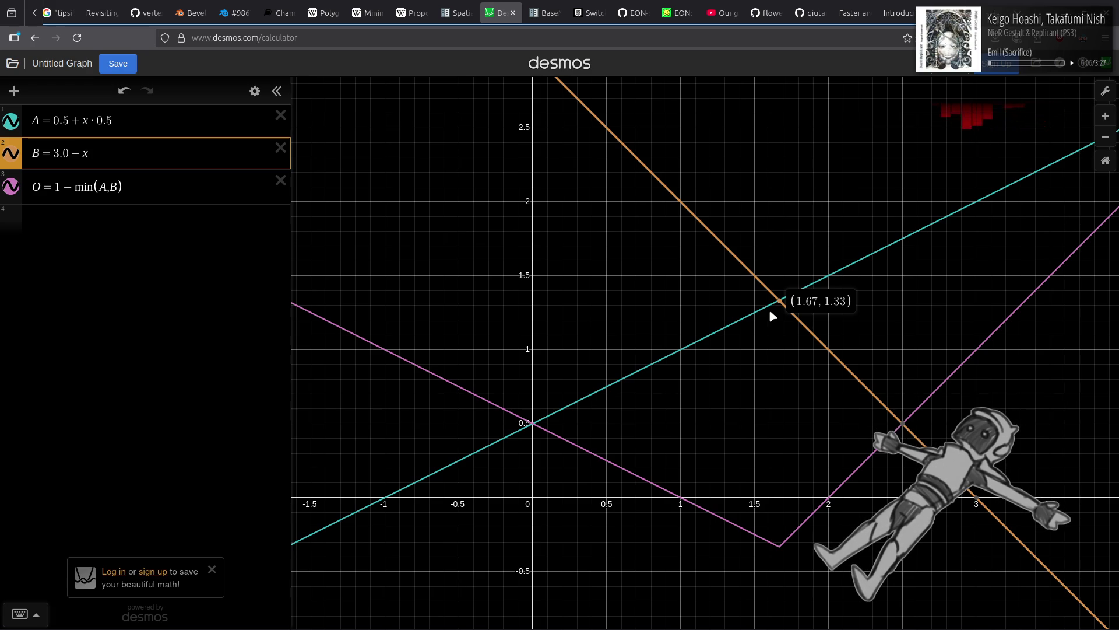
click(773, 315)
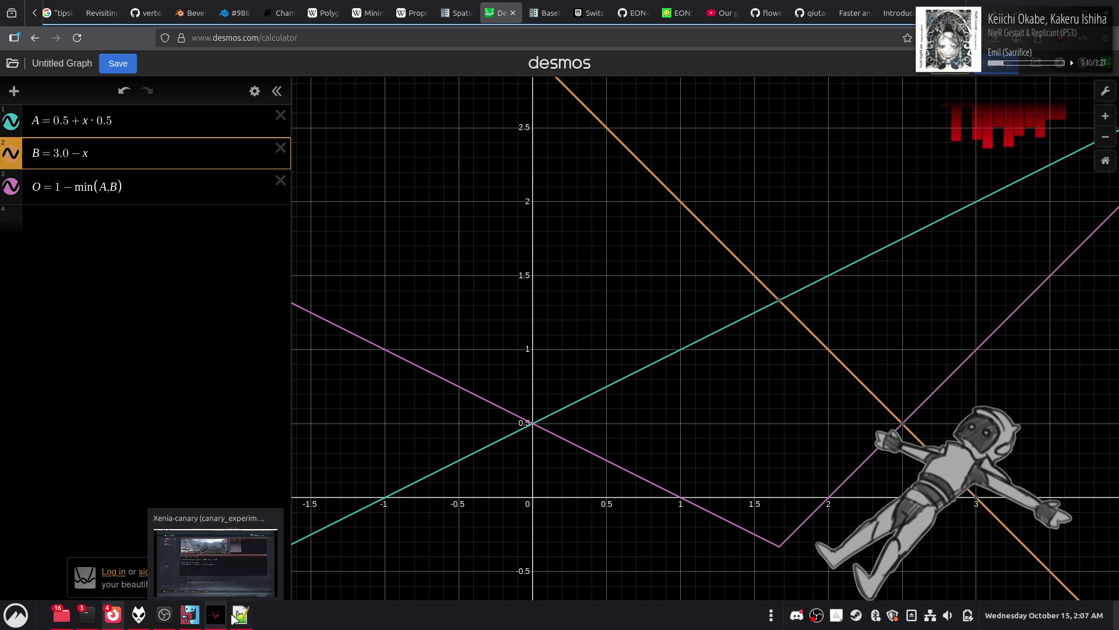
click(233, 618)
click(9, 25)
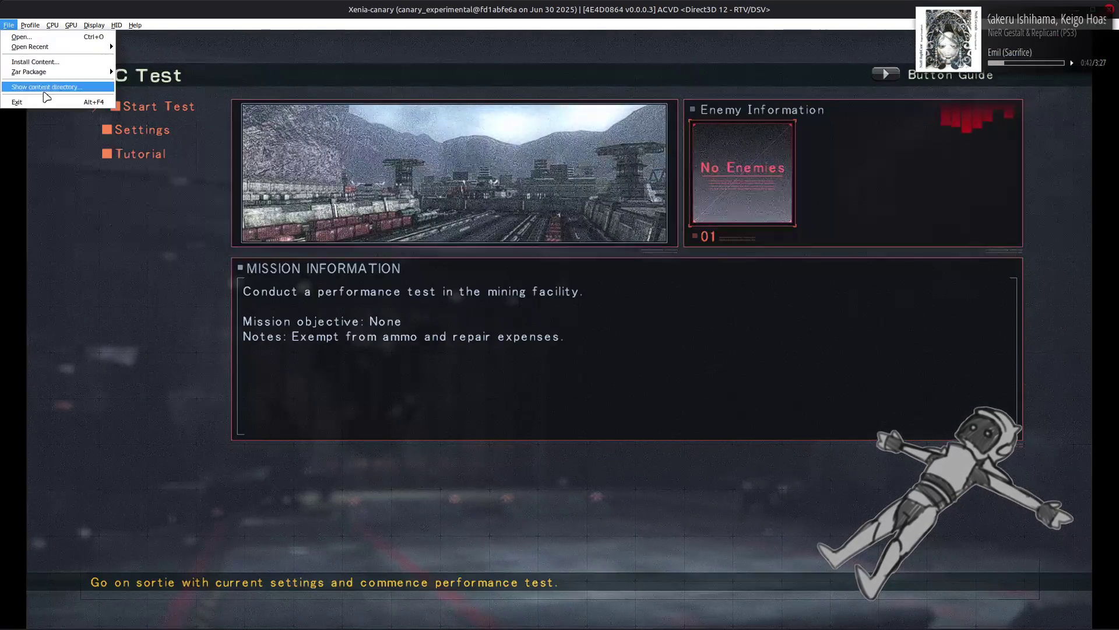
click(47, 102)
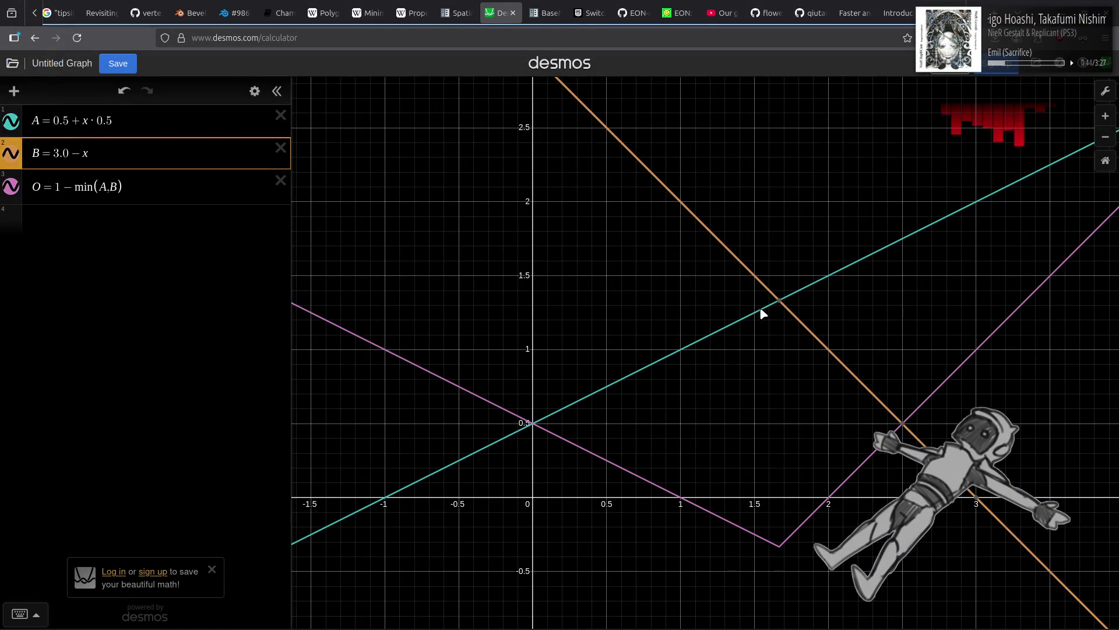
click(780, 303)
drag(781, 303, 782, 305)
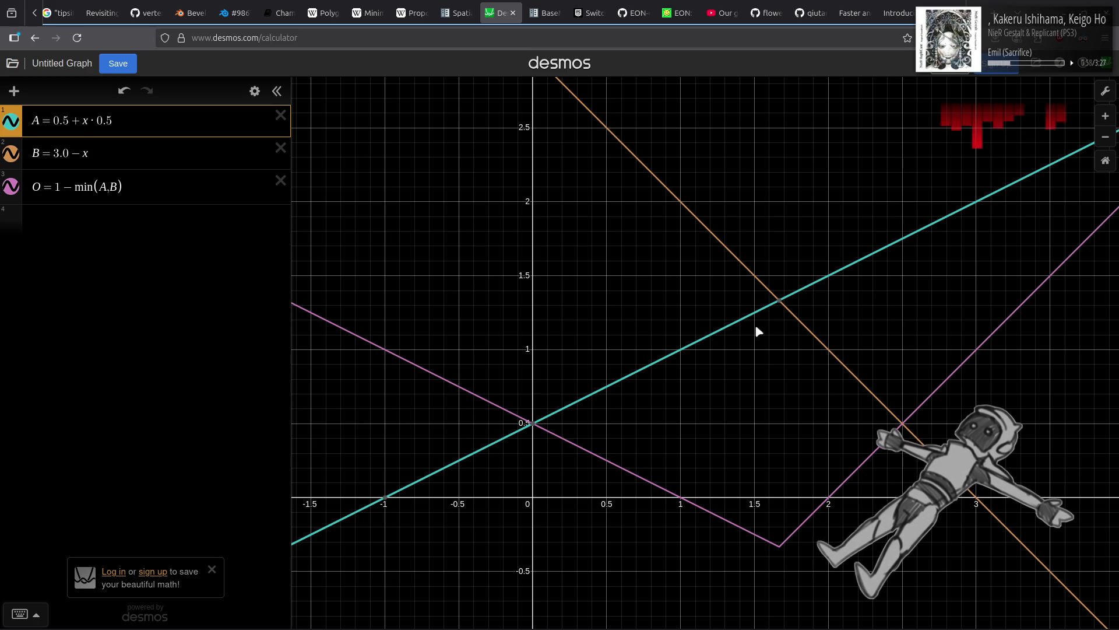
mouse_move(224, 623)
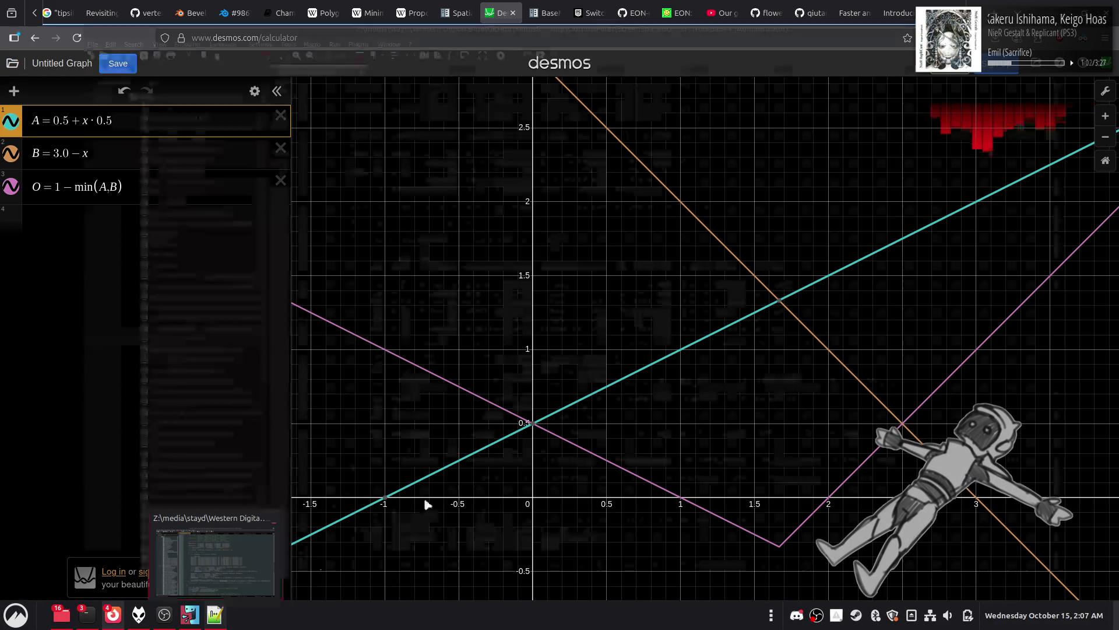
Step: Trace the pink O curve out to about x = −1
scroll(513, 438, down, 5)
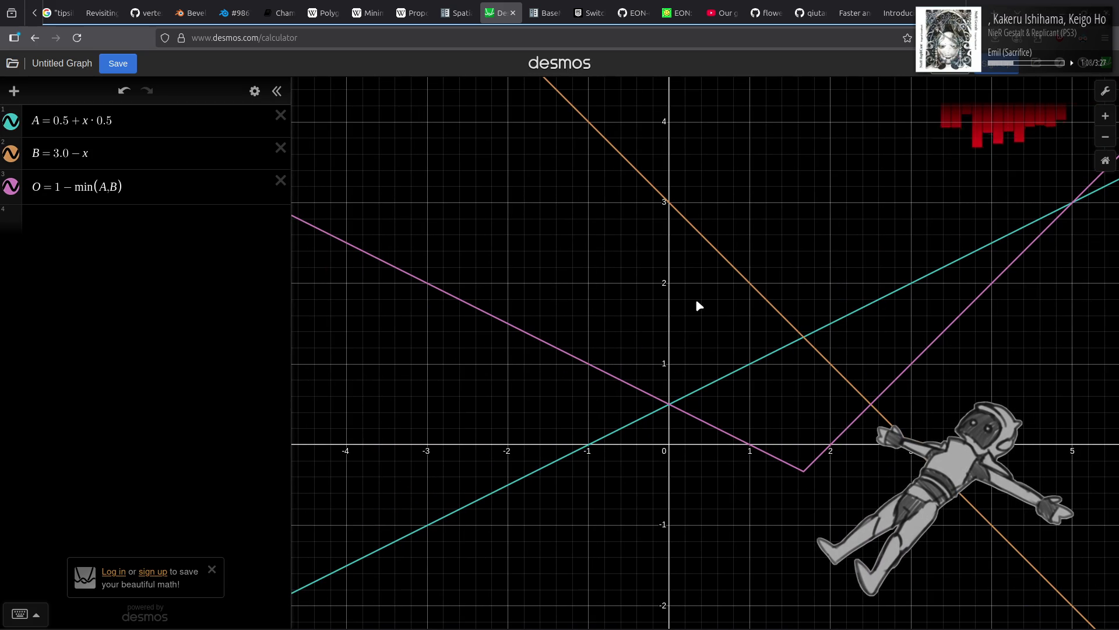
click(603, 370)
drag(602, 372, 589, 367)
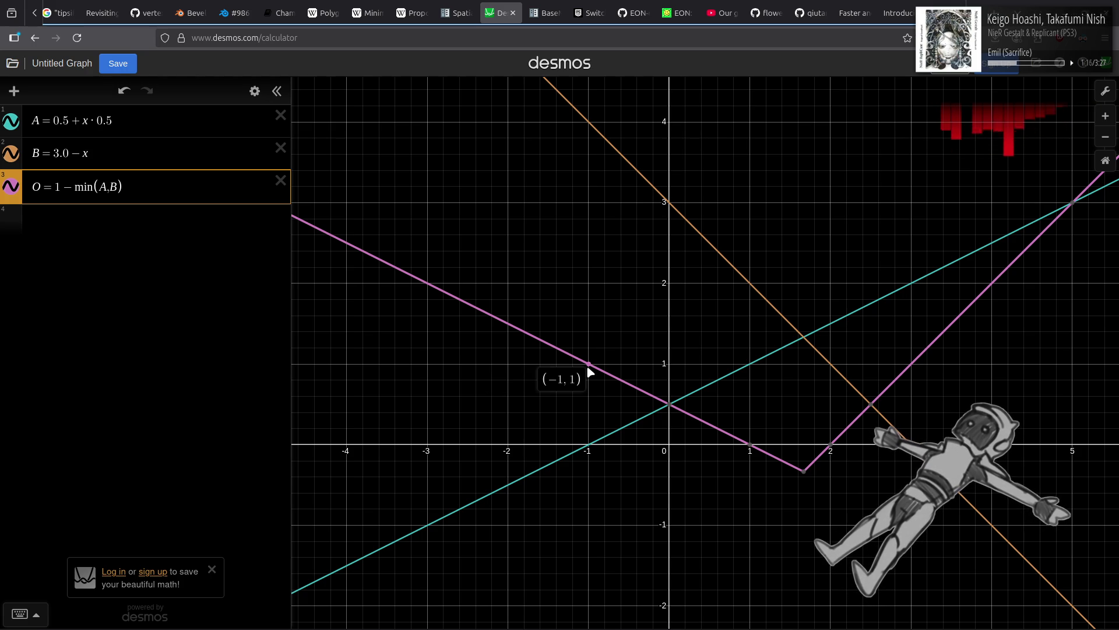
Step: Set the graph's X-Axis range to −1 to 3 and the Y-Axis maximum to 1
click(1104, 91)
double_click(935, 241)
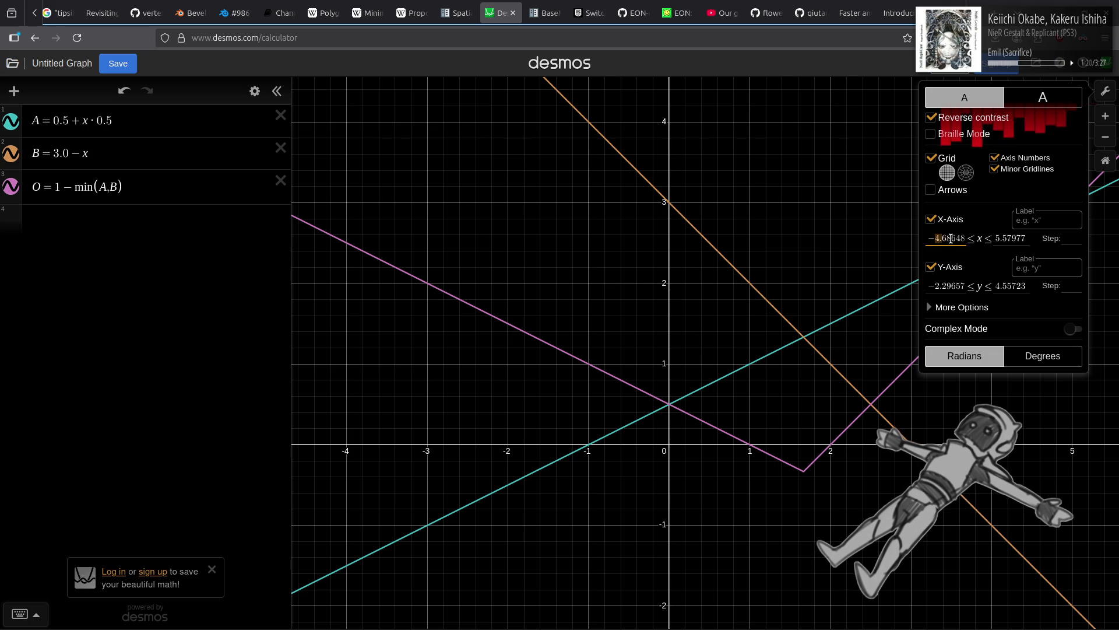
text(-1)
key(Tab)
text(3)
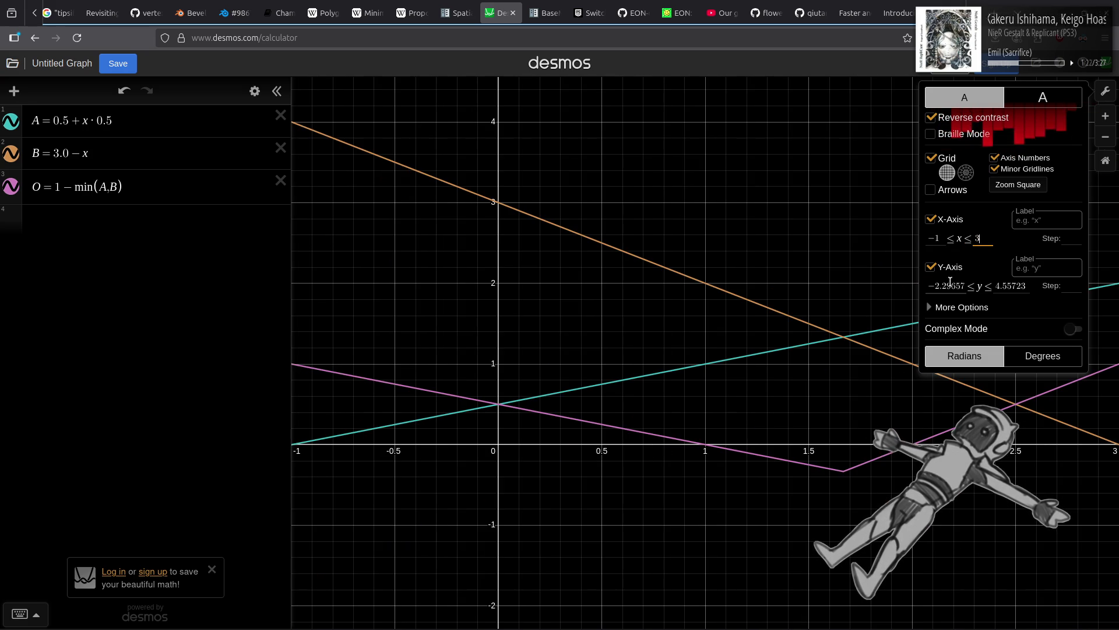
double_click(1024, 285)
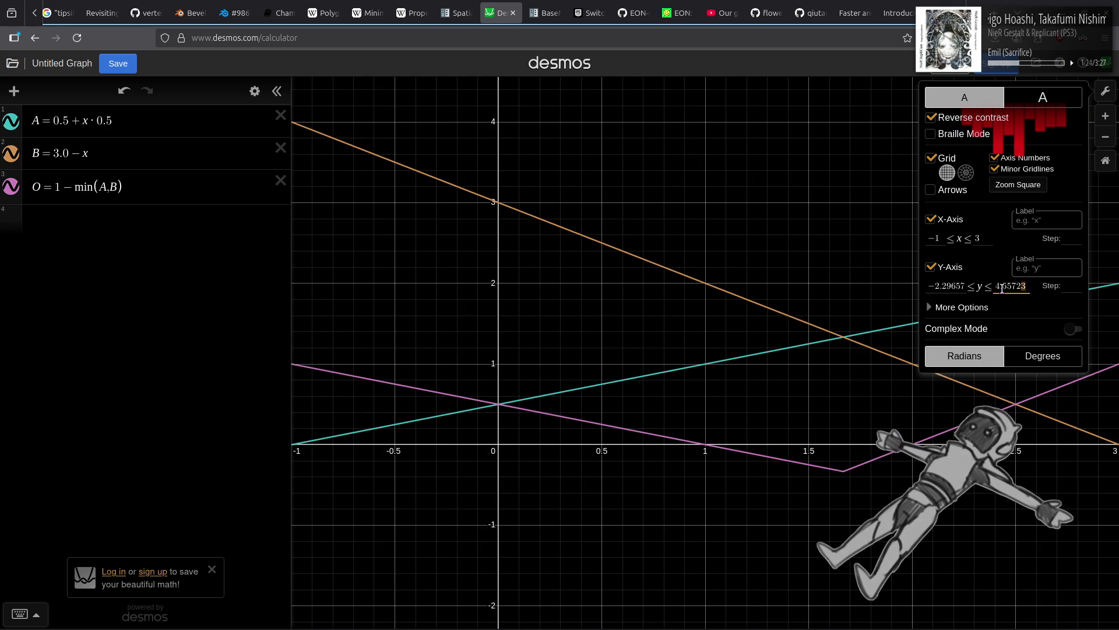
text(1)
click(936, 286)
double_click(935, 287)
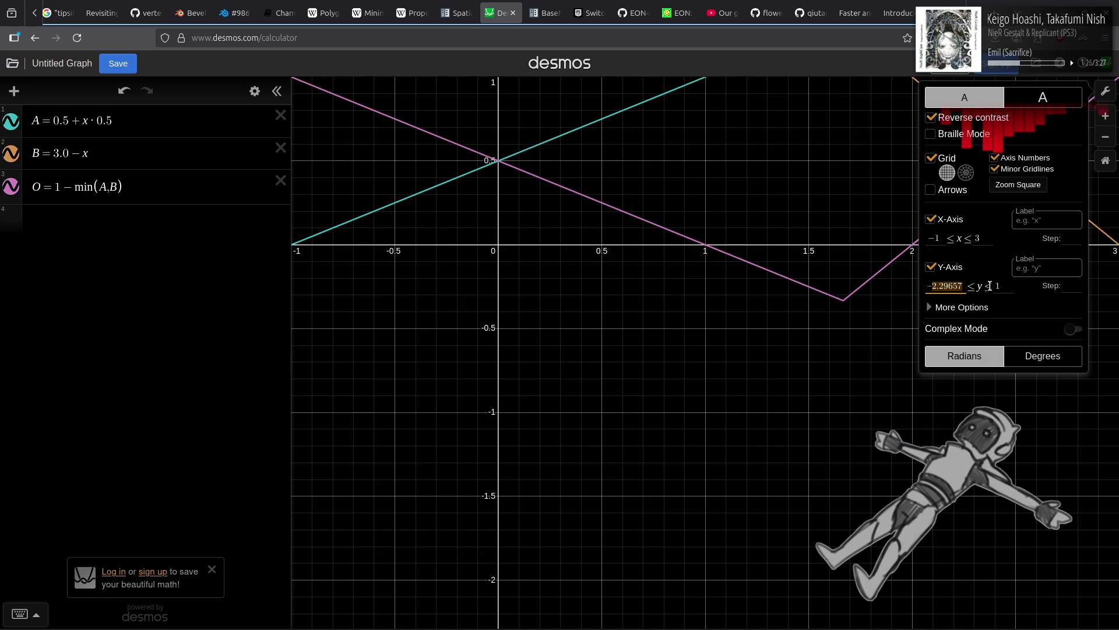